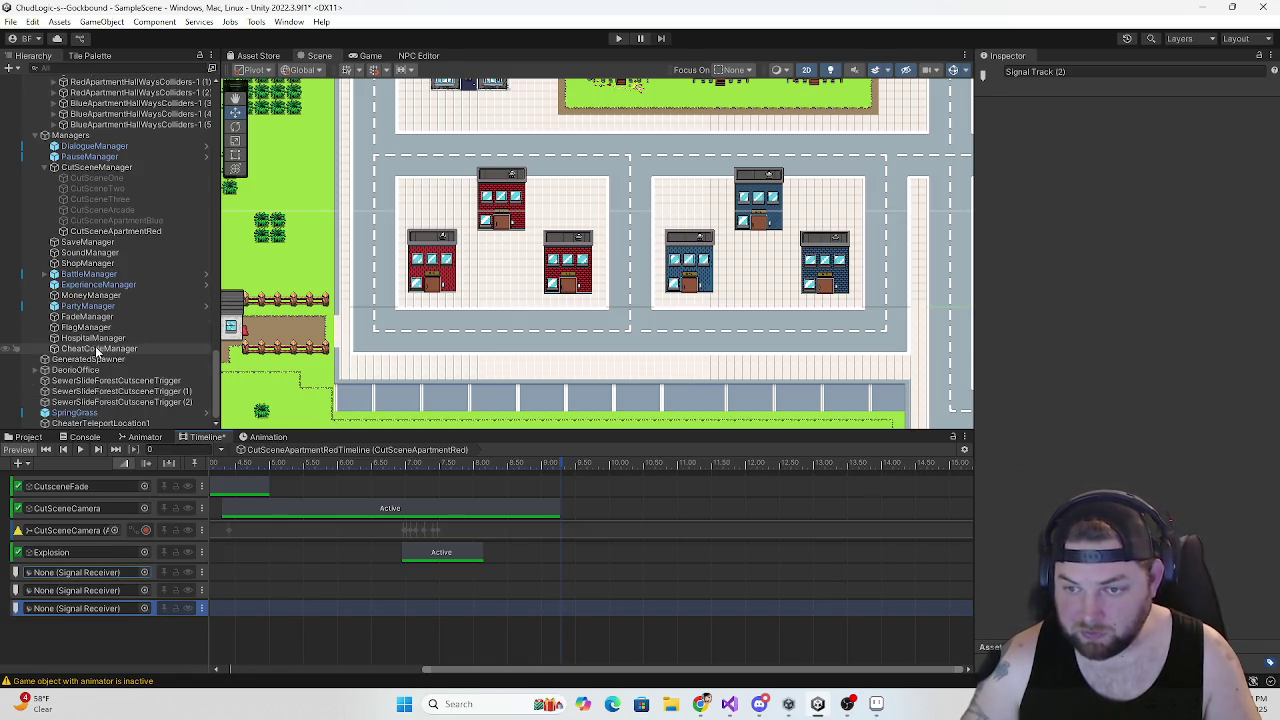
Select CutSceneApartmentRed in the Hierarchy to show its Playable Director and three unbound signal tracks
scroll(98, 390, up, 10)
scroll(96, 350, up, 5)
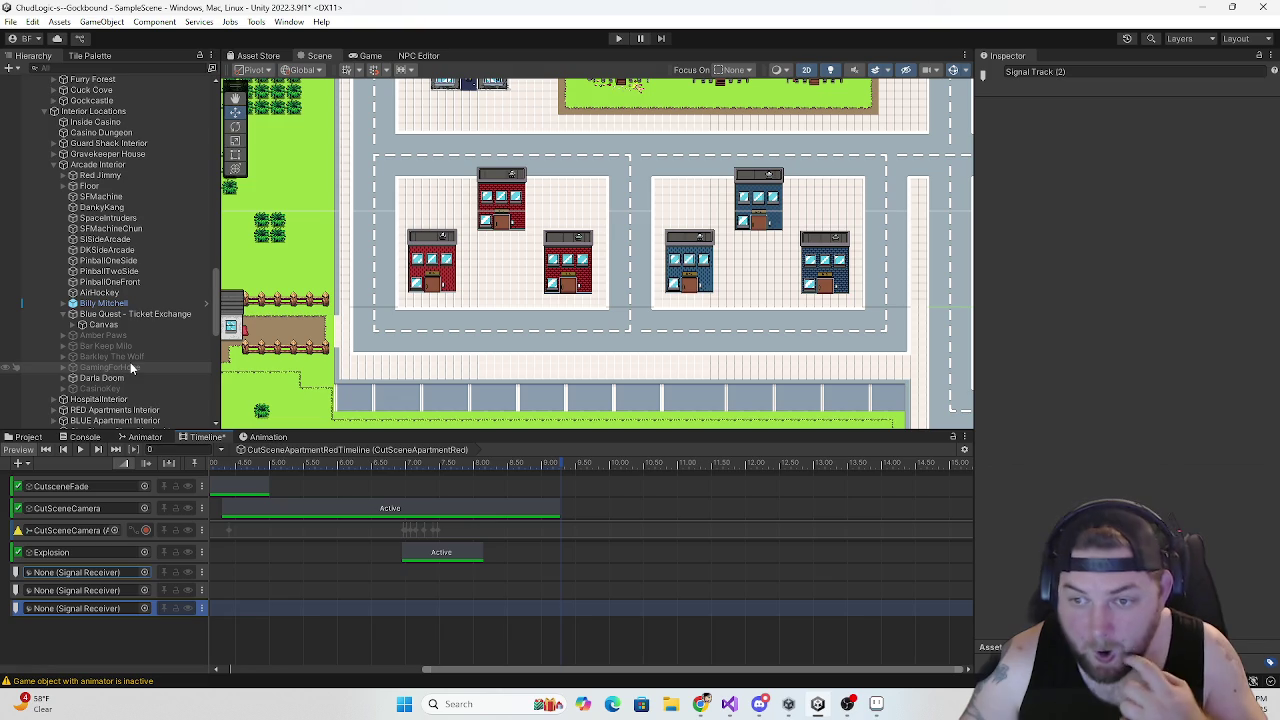
click(449, 272)
click(449, 272)
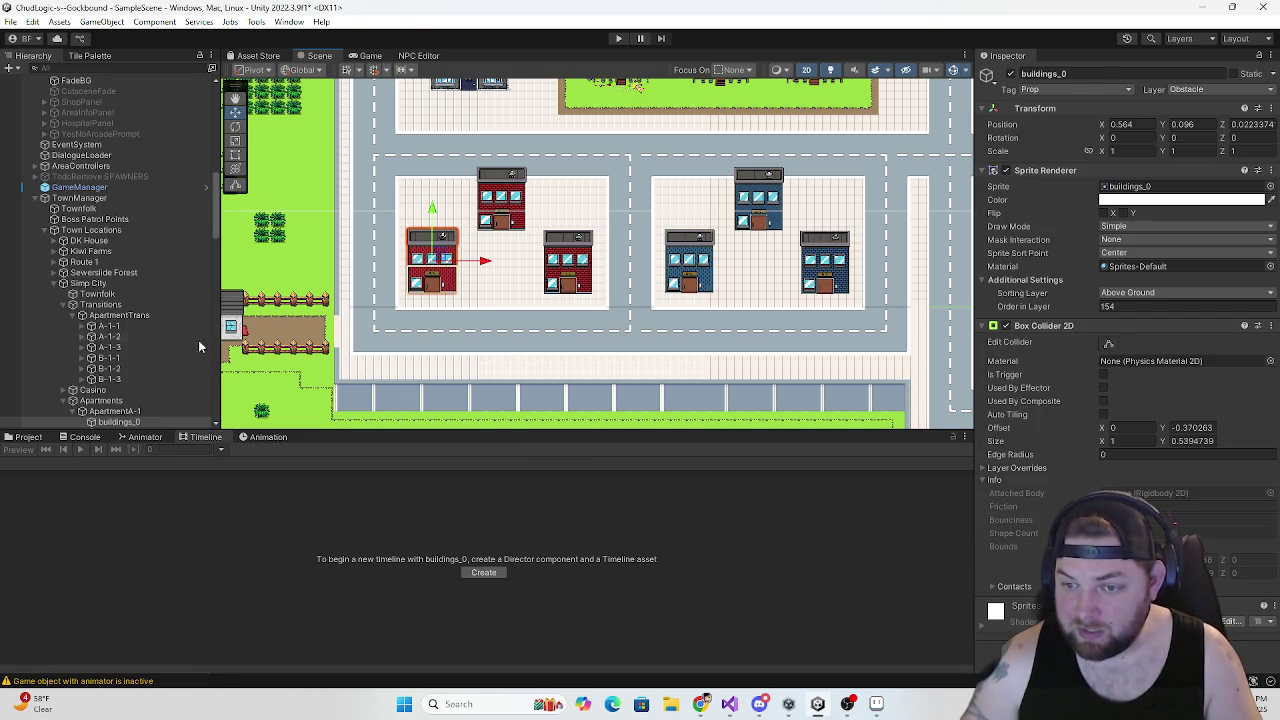
scroll(160, 337, down, 5)
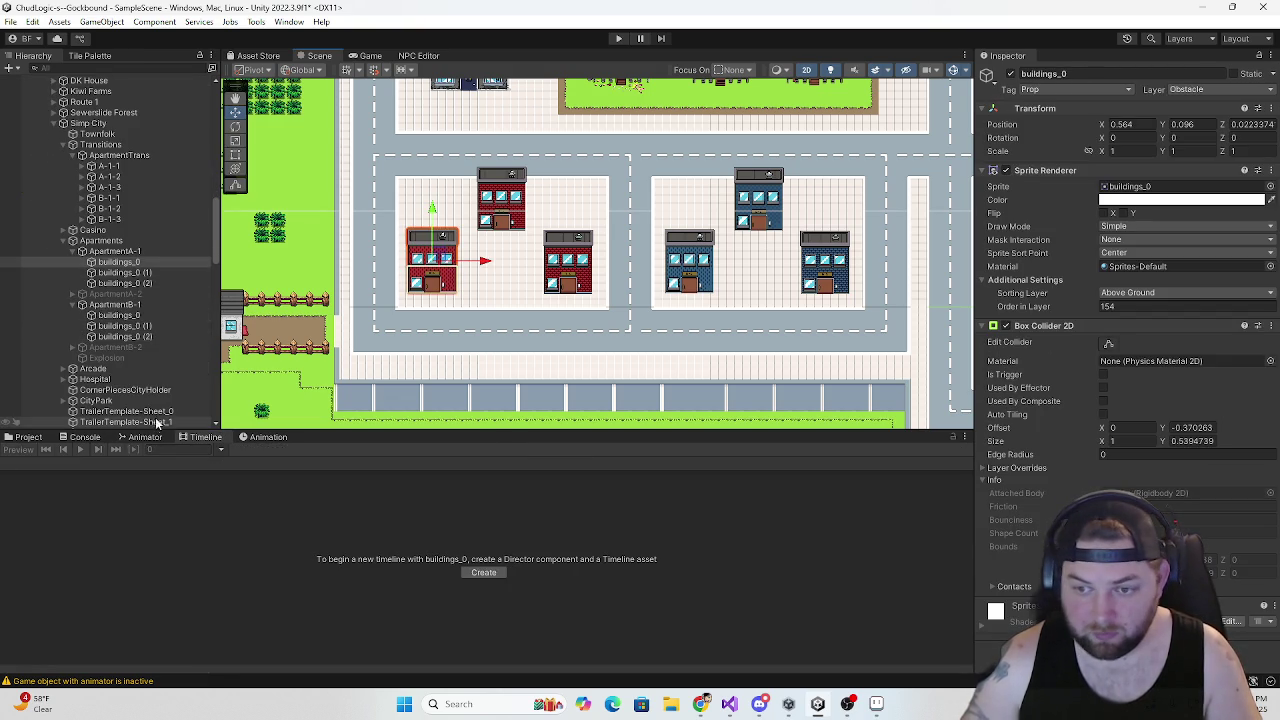
scroll(142, 347, down, 10)
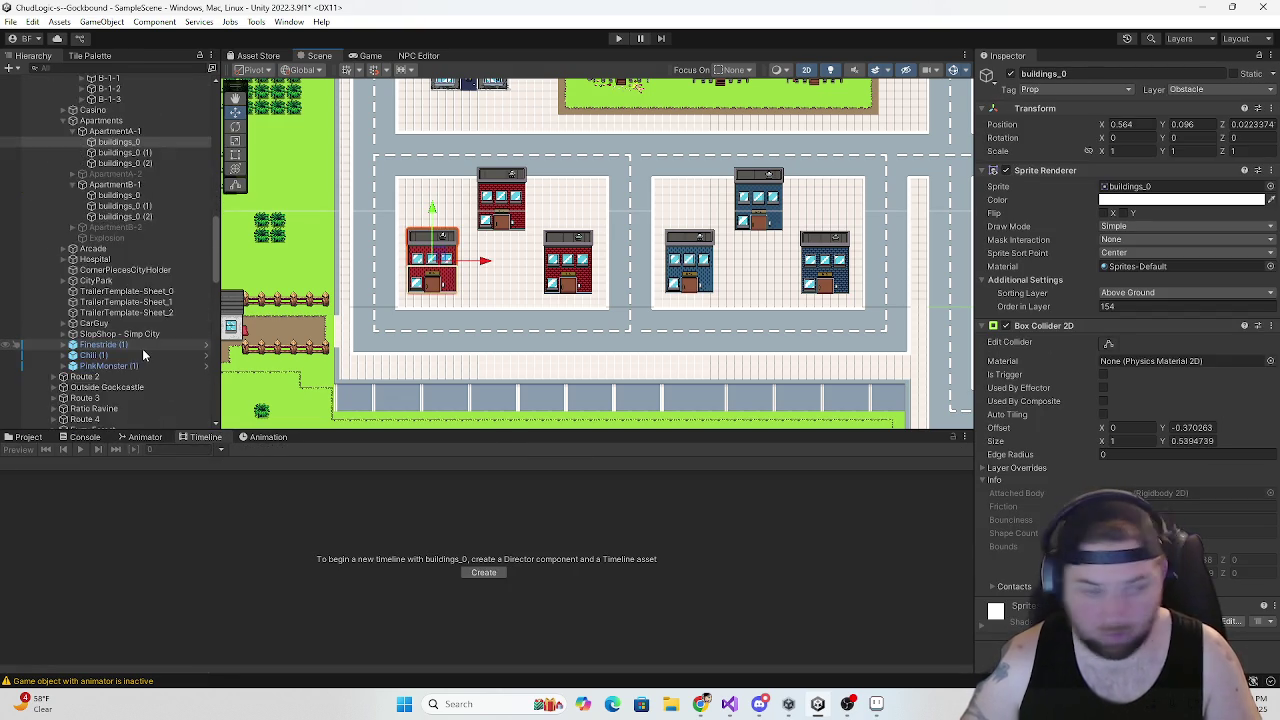
scroll(145, 374, down, 3)
click(140, 308)
scroll(150, 402, down, 3)
scroll(148, 396, up, 10)
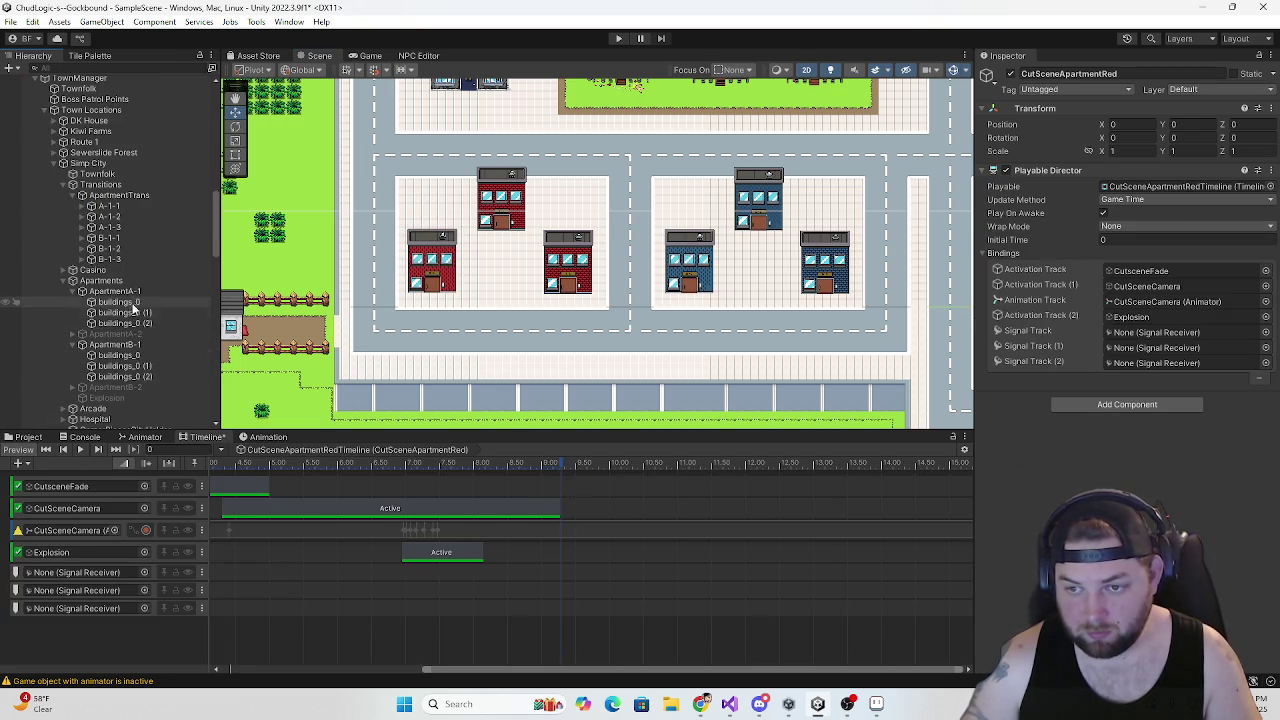
Bind the three signal tracks to buildings_0, buildings_0 (1) and buildings_0 (2), creating a Signal Receiver on each
drag(122, 310, 105, 575)
click(172, 579)
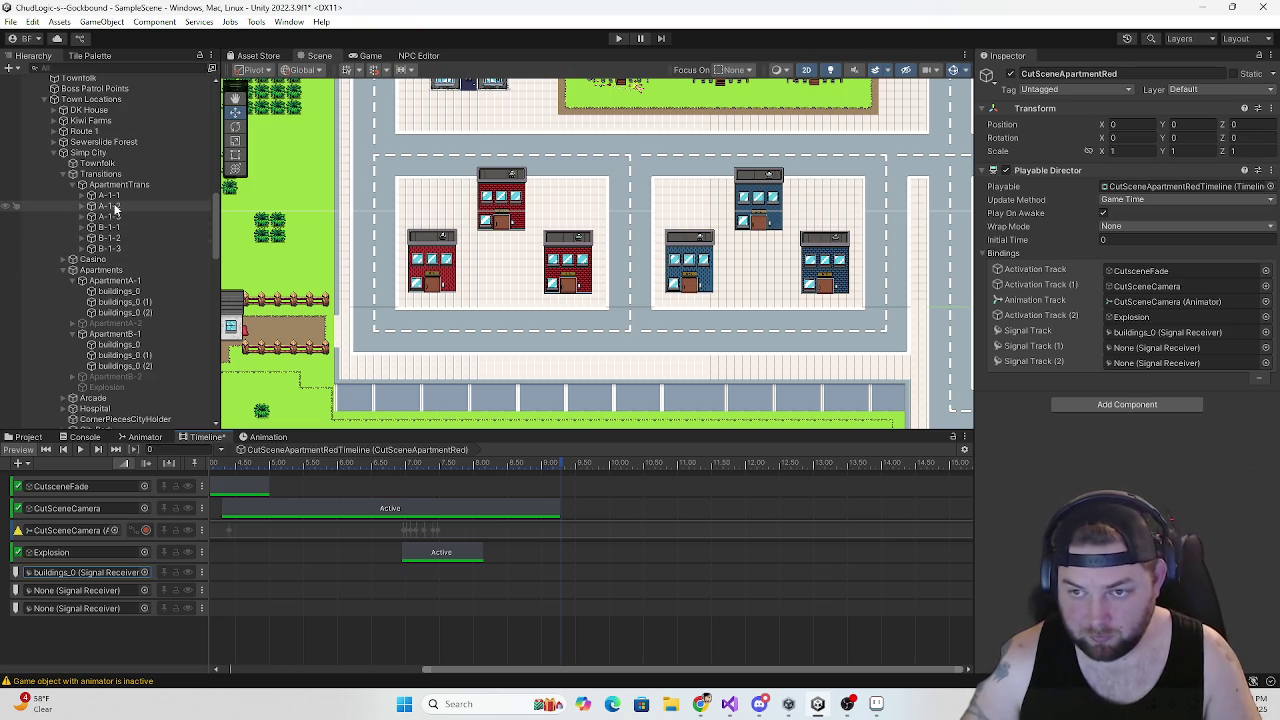
drag(120, 301, 112, 594)
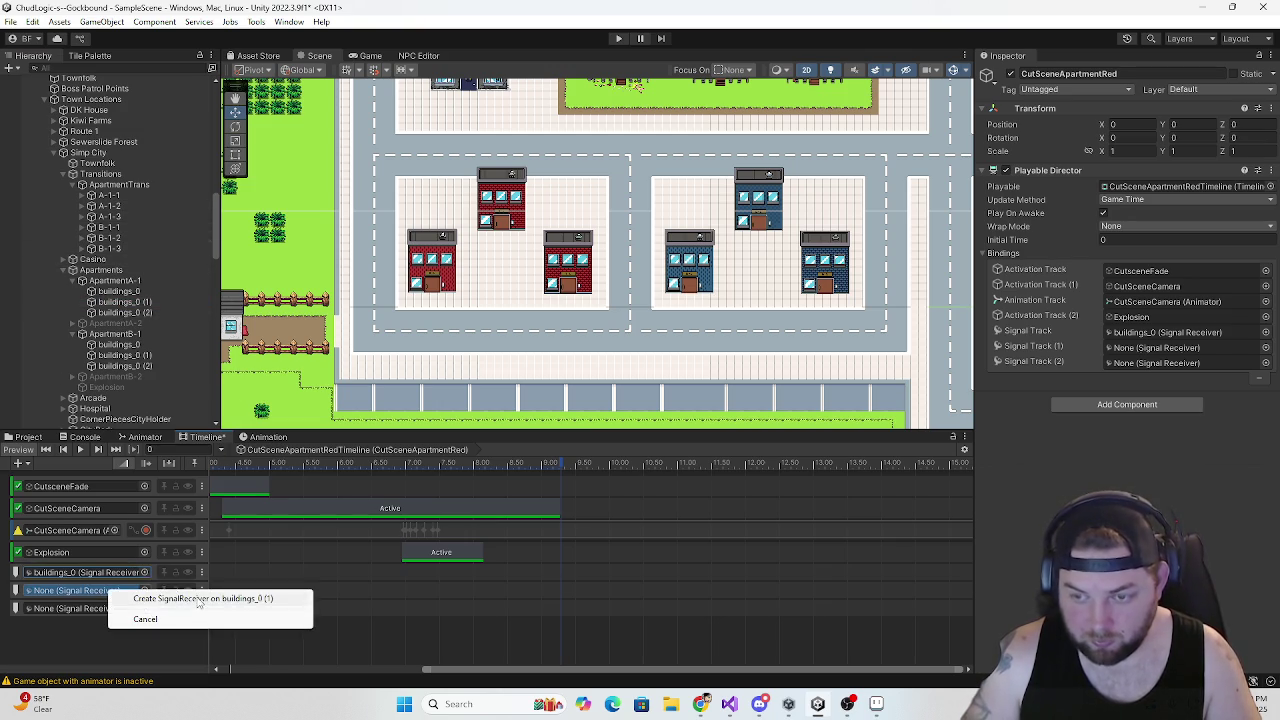
click(199, 598)
click(101, 609)
drag(101, 612, 101, 612)
click(200, 614)
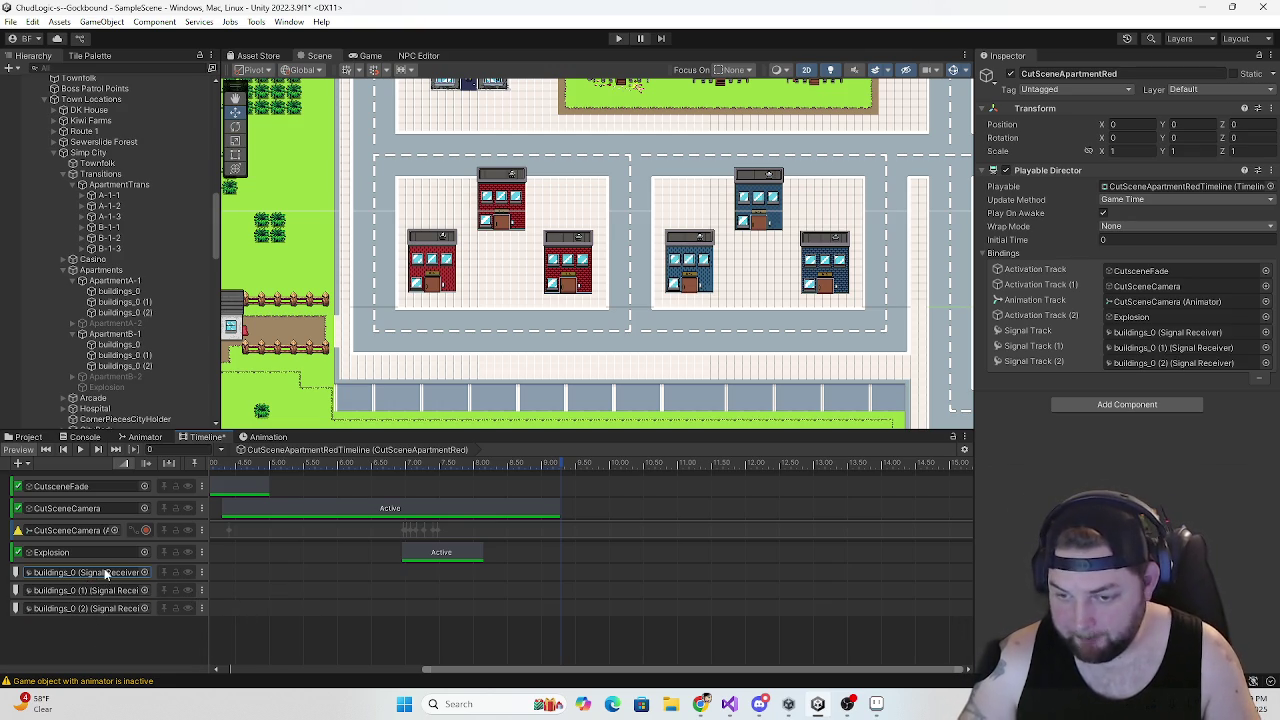
click(408, 570)
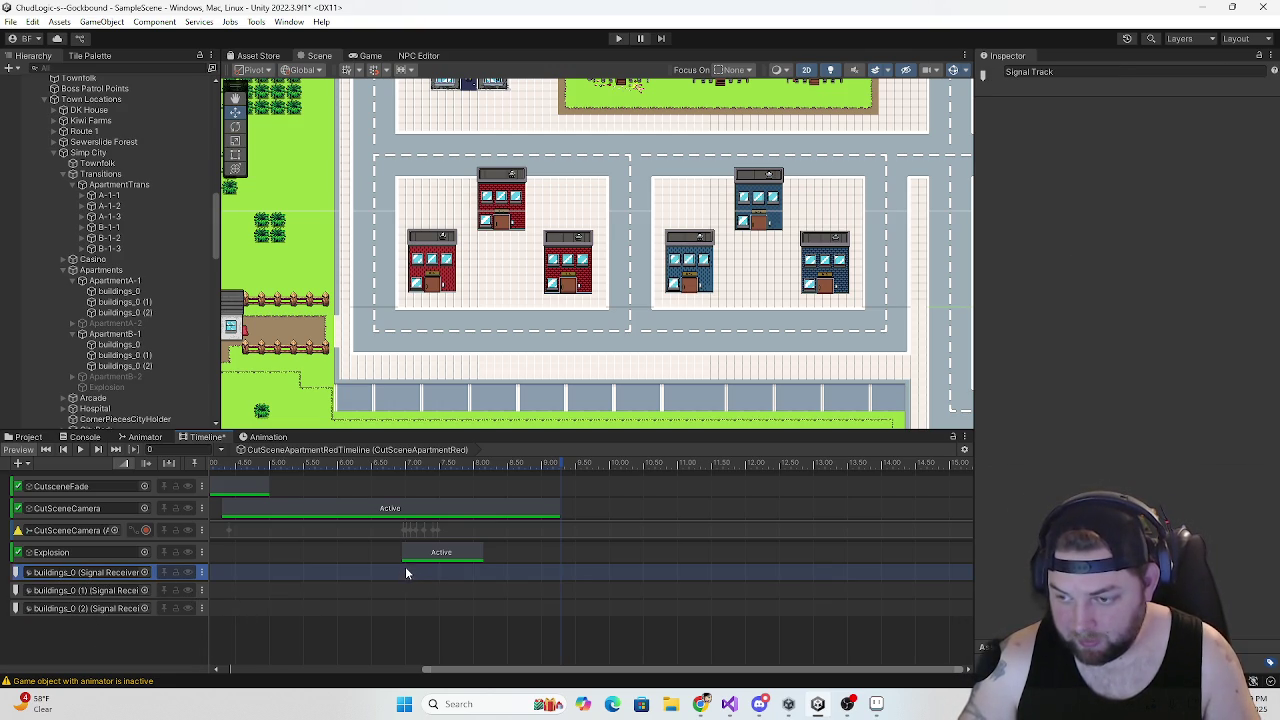
Move the playhead to the explosion at about 7.15 s and add a signal emitter on each building track
click(434, 469)
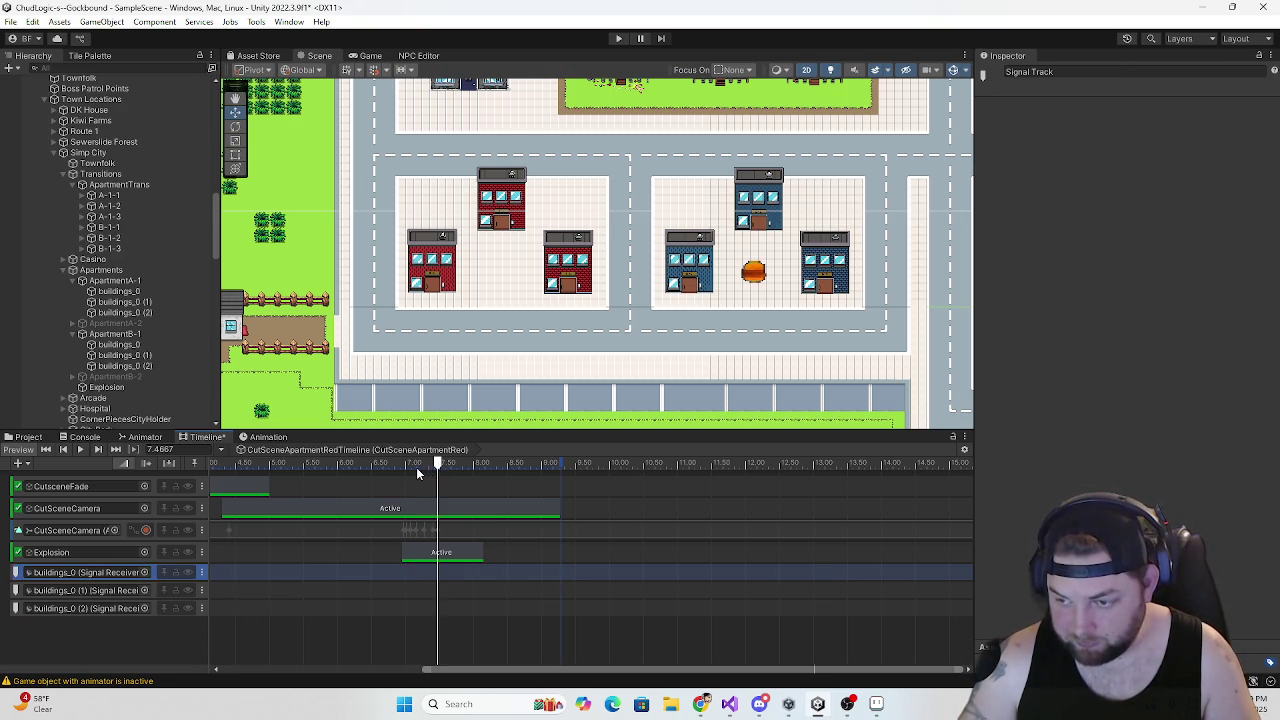
drag(438, 465, 419, 470)
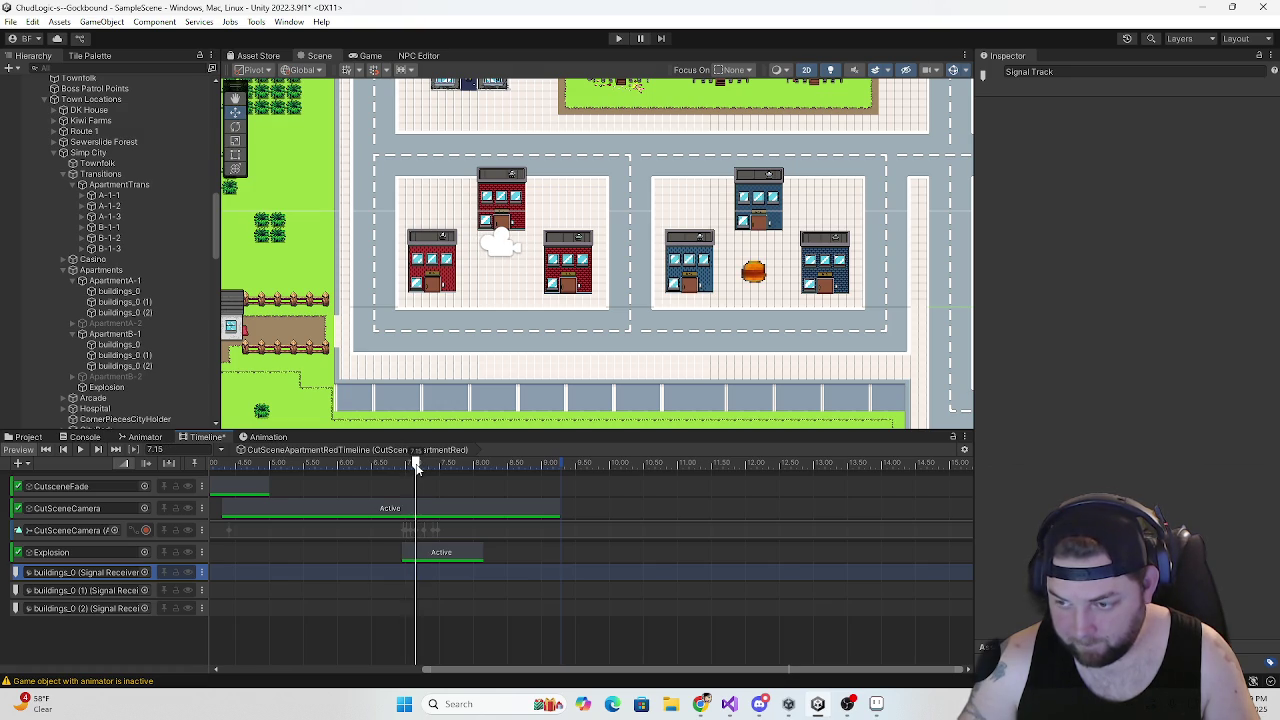
right_click(418, 578)
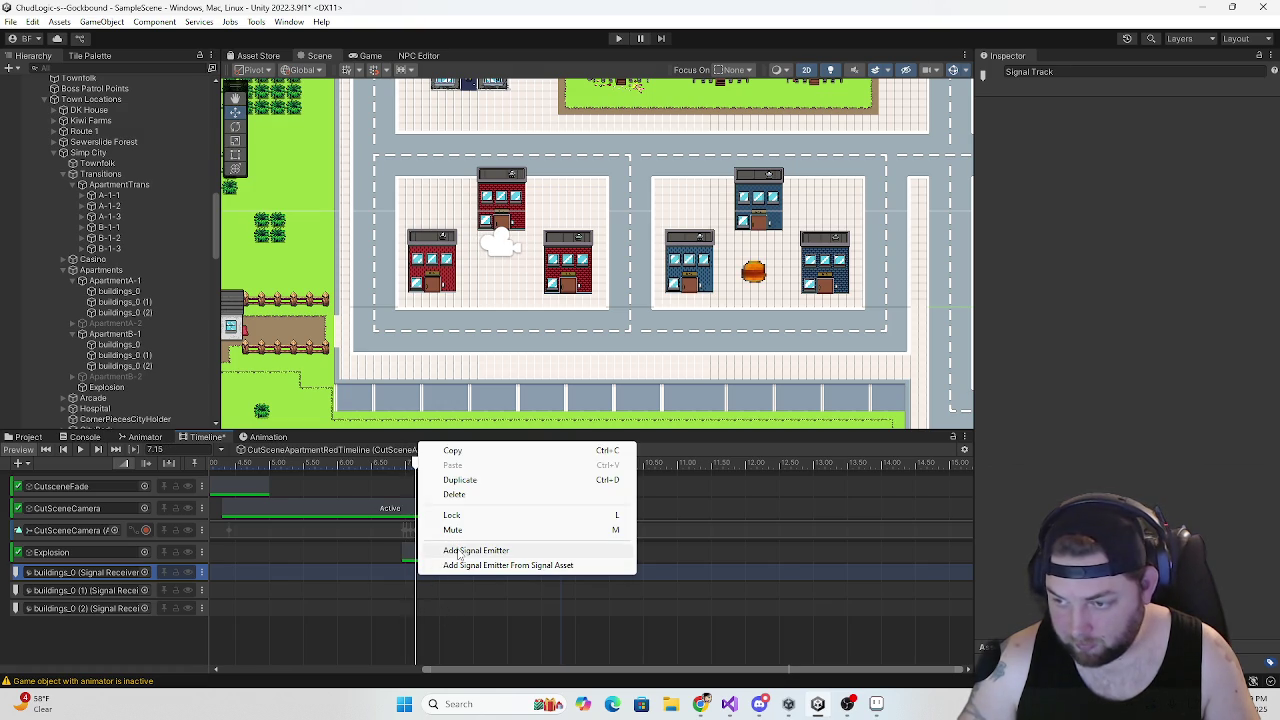
click(459, 551)
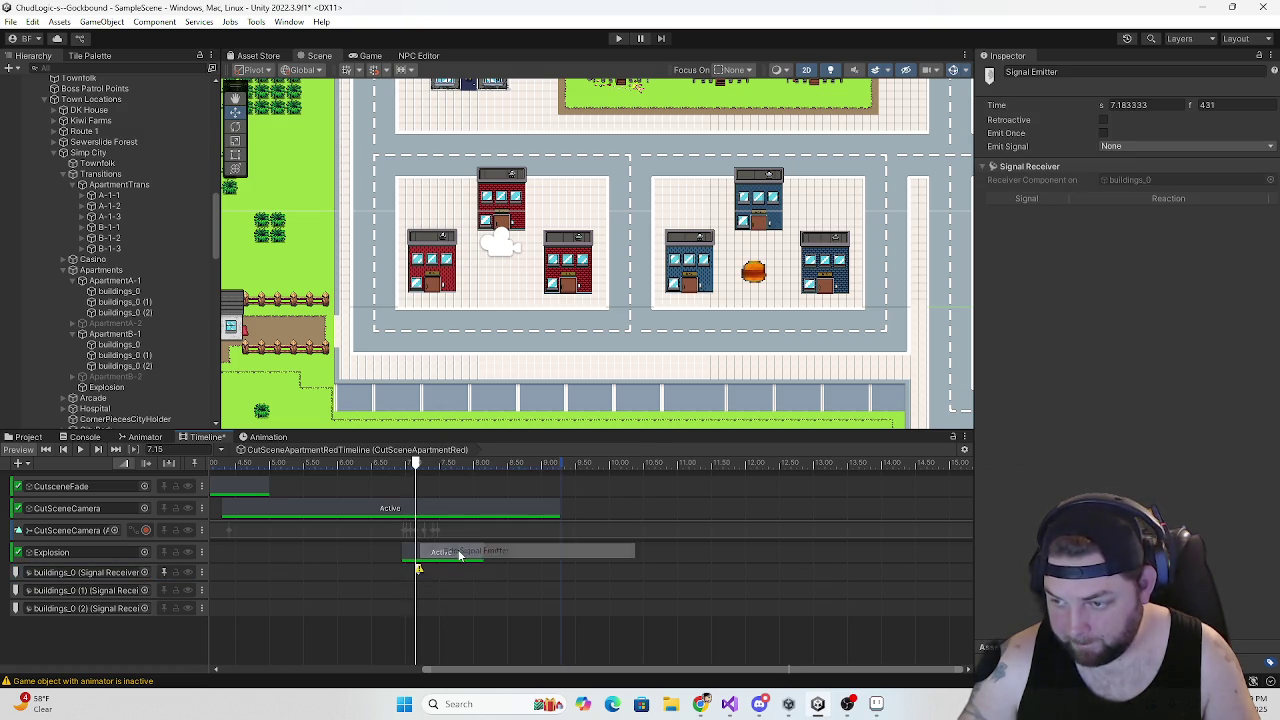
right_click(420, 591)
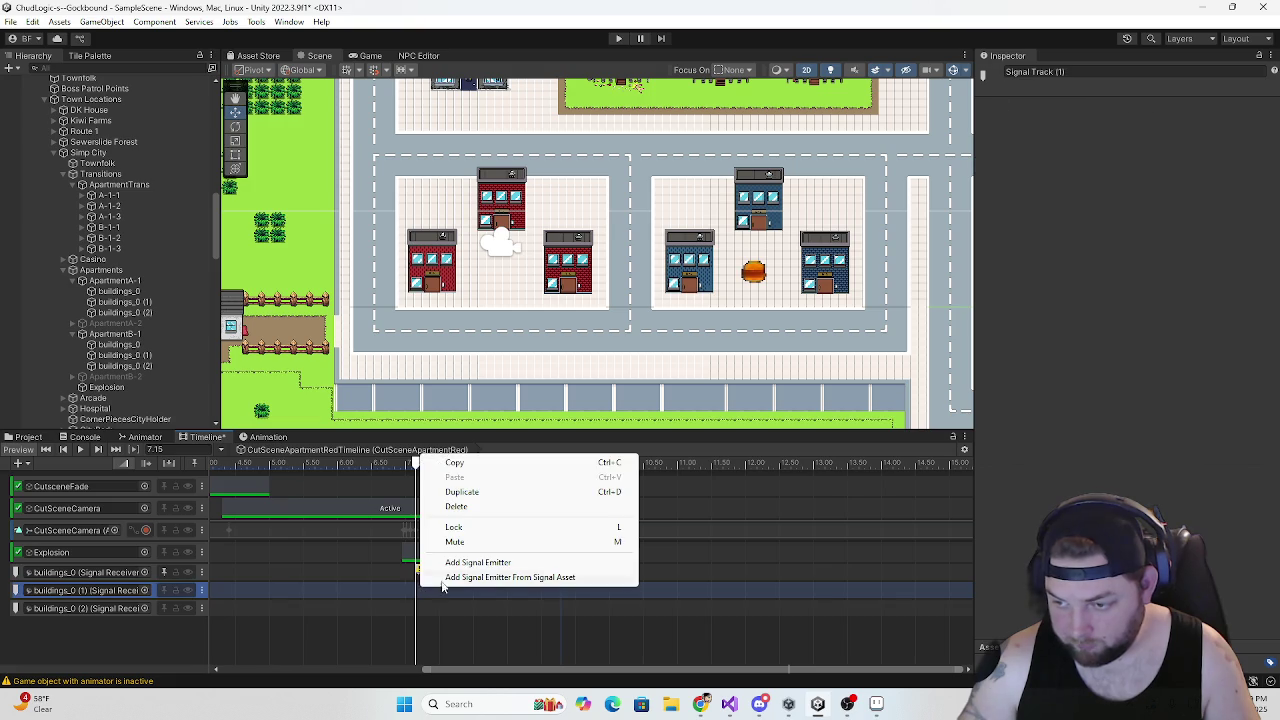
click(460, 553)
right_click(421, 605)
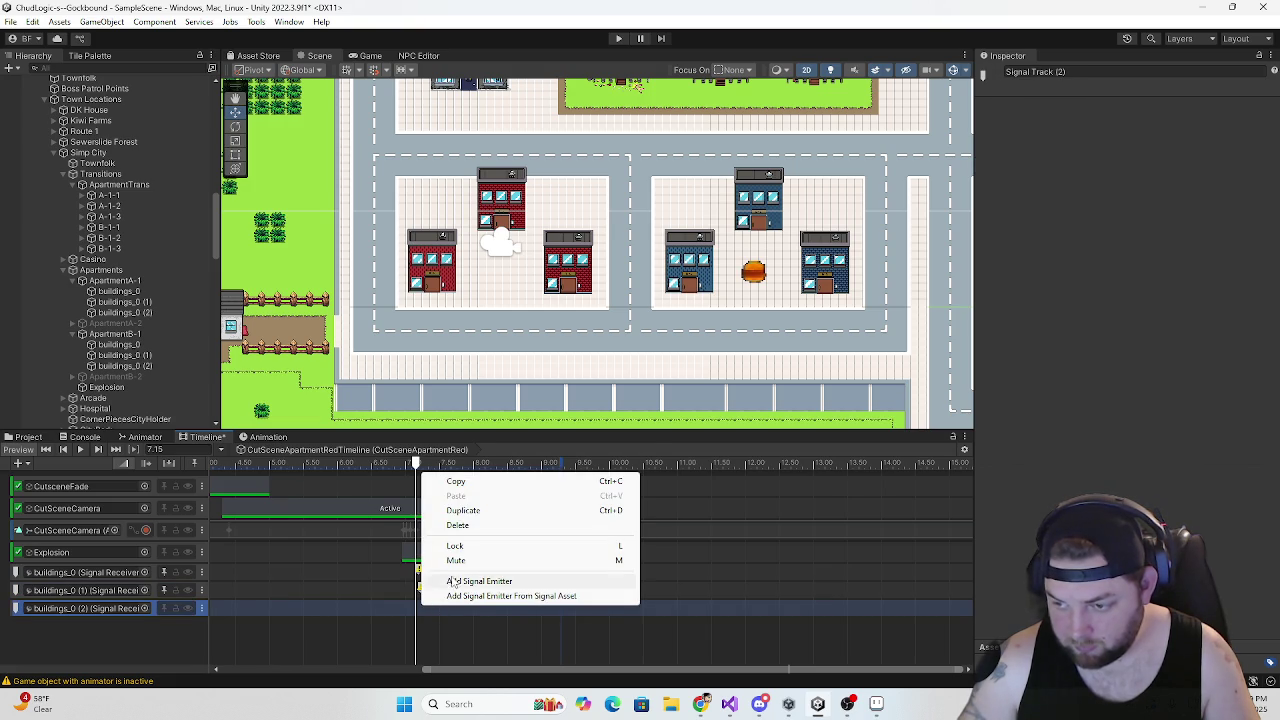
click(460, 581)
Snap the buildings_0 signal emitter to the 7.15 s playhead
scroll(423, 605, up, 5)
scroll(423, 605, up, 5)
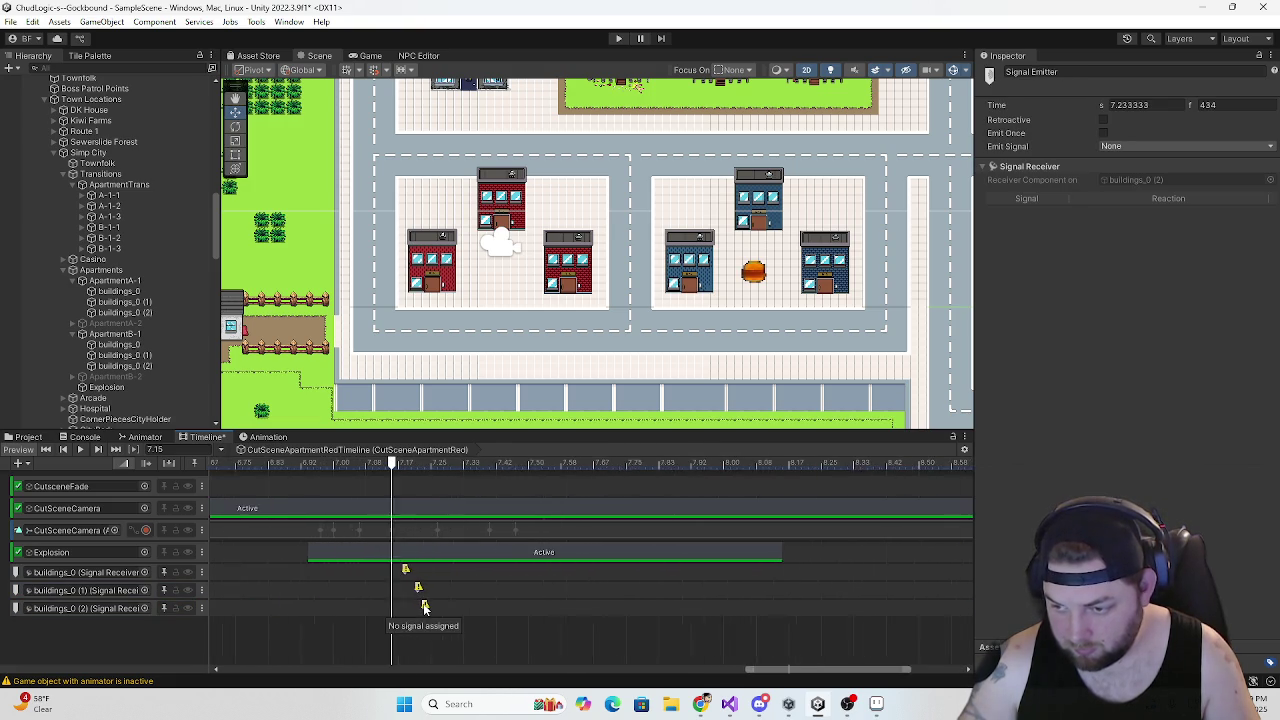
mouse_move(396, 570)
mouse_down()
mouse_move(379, 569)
mouse_move(378, 589)
mouse_move(398, 608)
mouse_move(377, 610)
mouse_up()
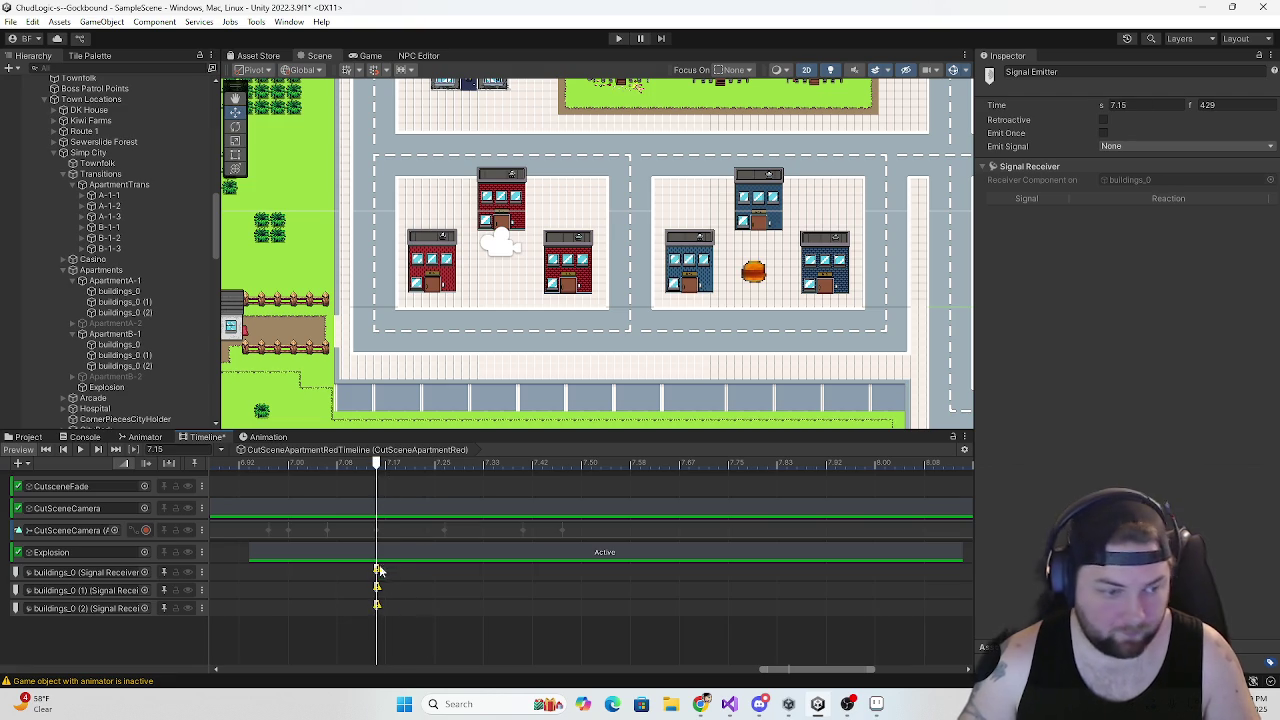
click(1110, 146)
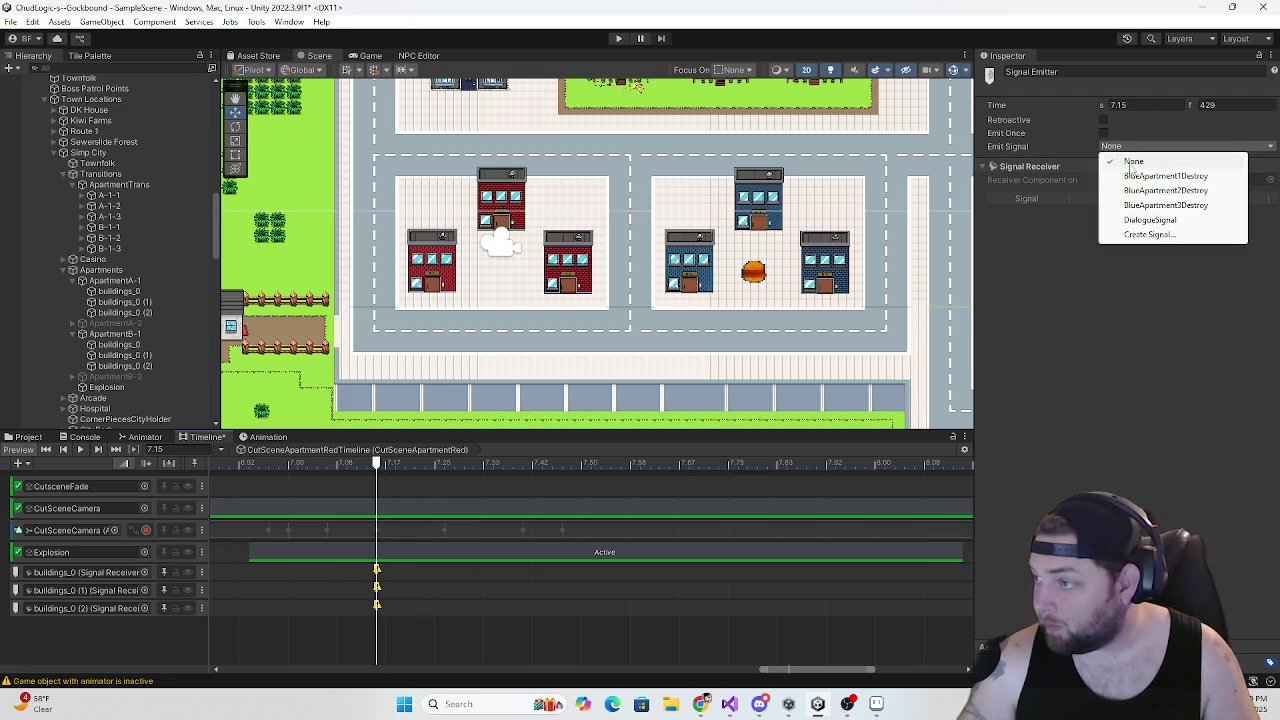
Select buildings_0, search components for 'des', and check the blue building's components for reference
click(1034, 268)
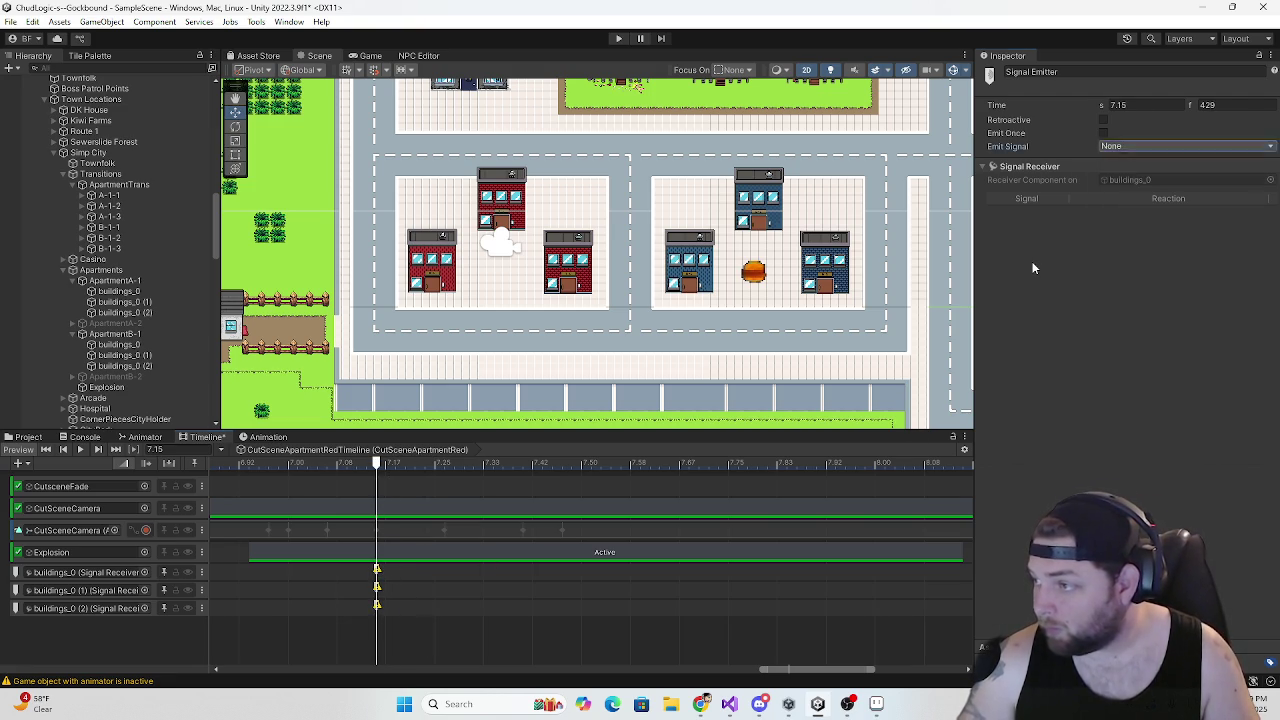
mouse_move(220, 289)
mouse_down()
mouse_move(260, 289)
mouse_move(216, 290)
mouse_up()
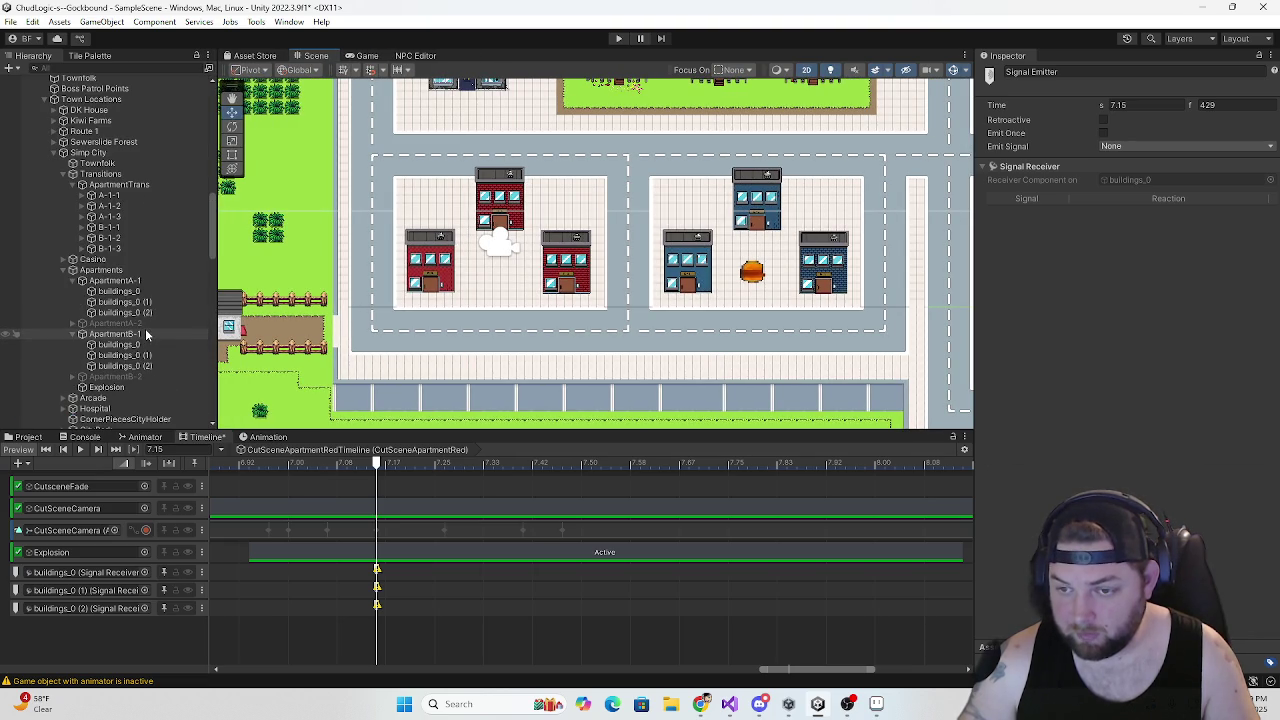
click(129, 292)
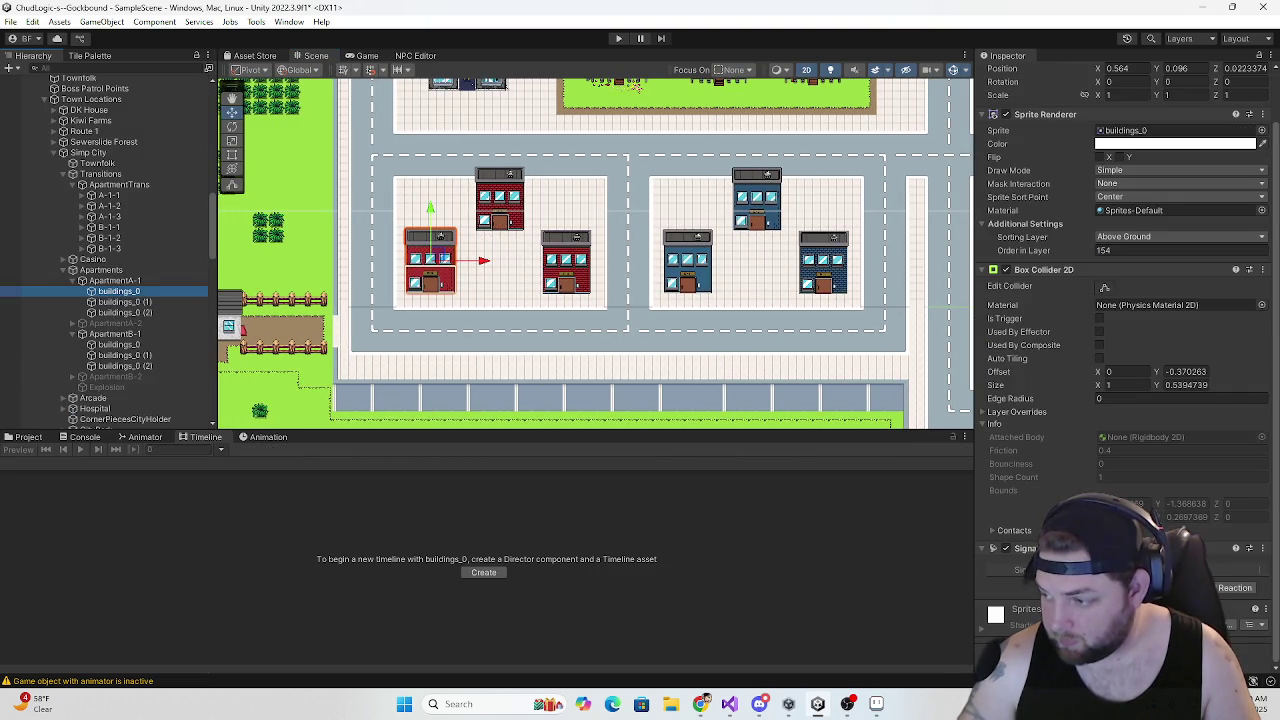
click(1127, 660)
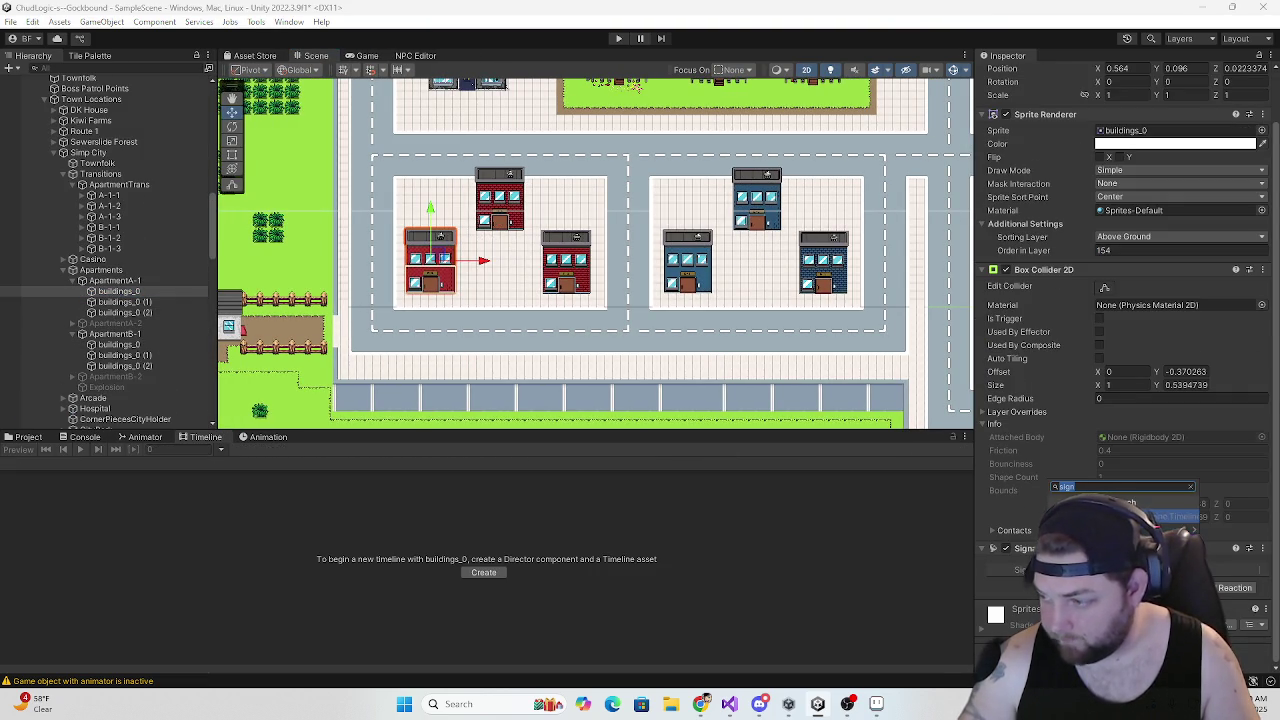
text(des)
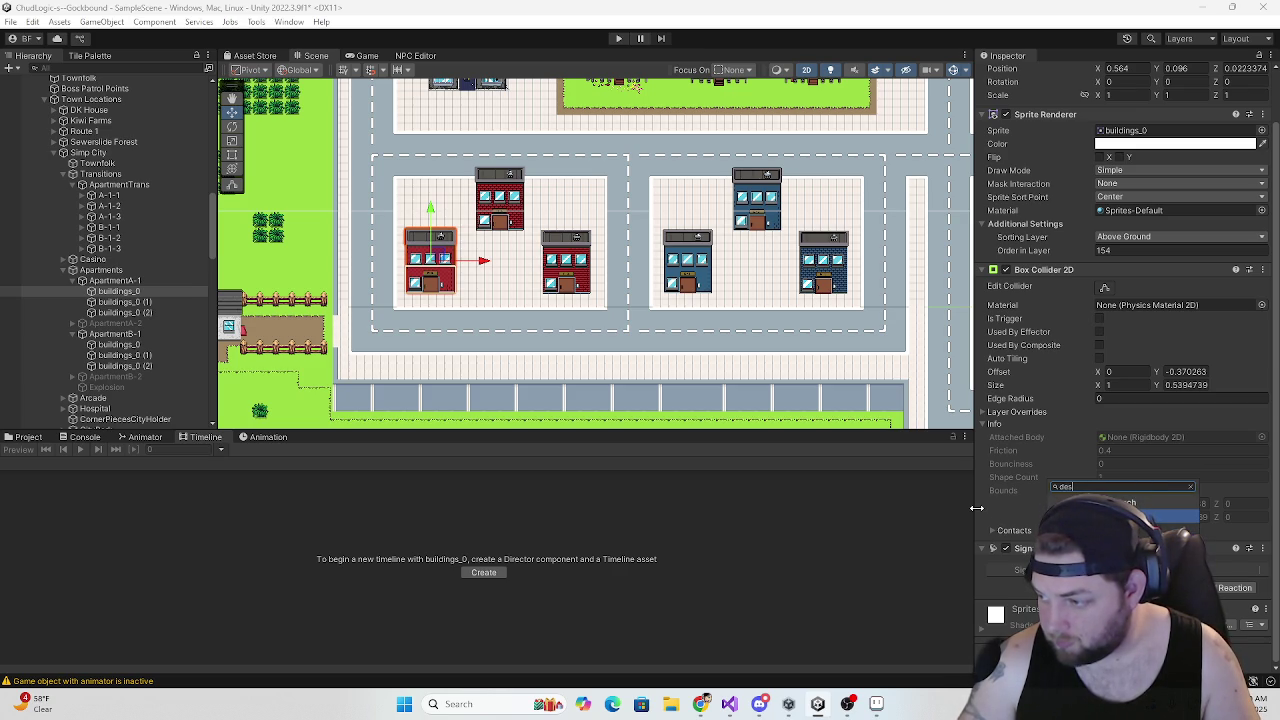
click(118, 344)
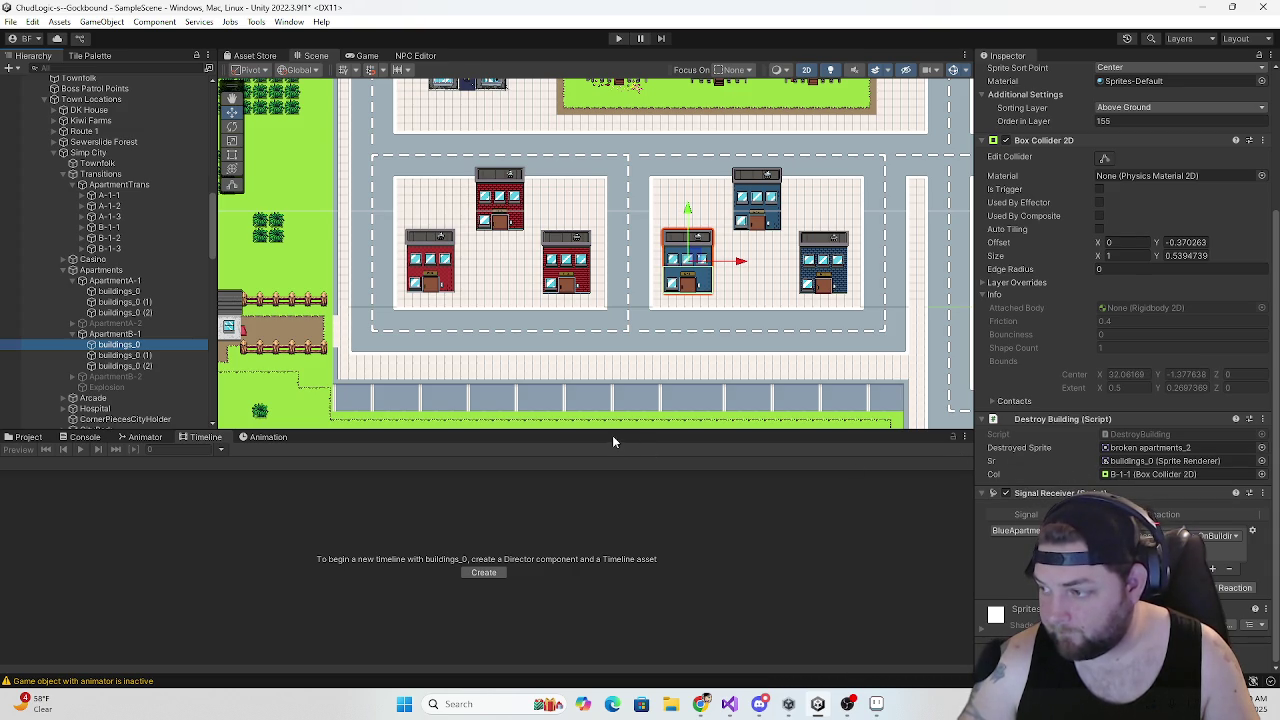
scroll(1058, 473, up, 5)
scroll(1056, 474, down, 5)
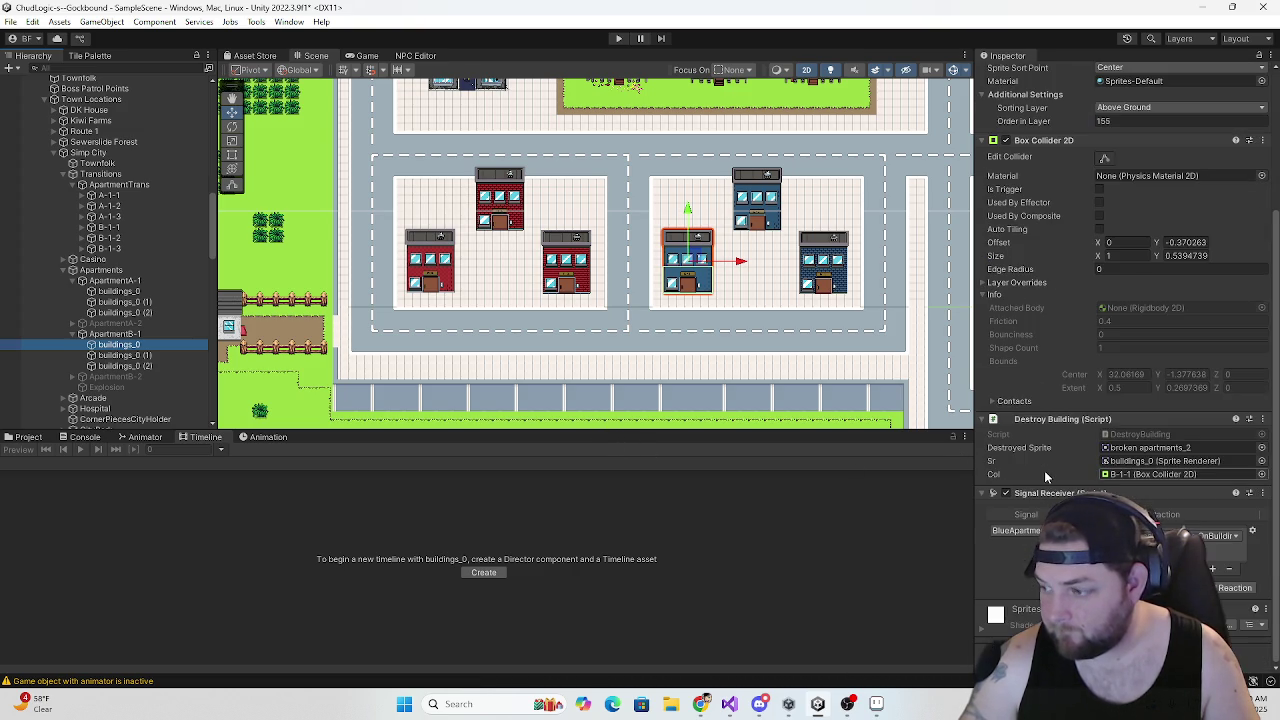
Multi-select all three red buildings and add the Destroy Building script to them
click(118, 291)
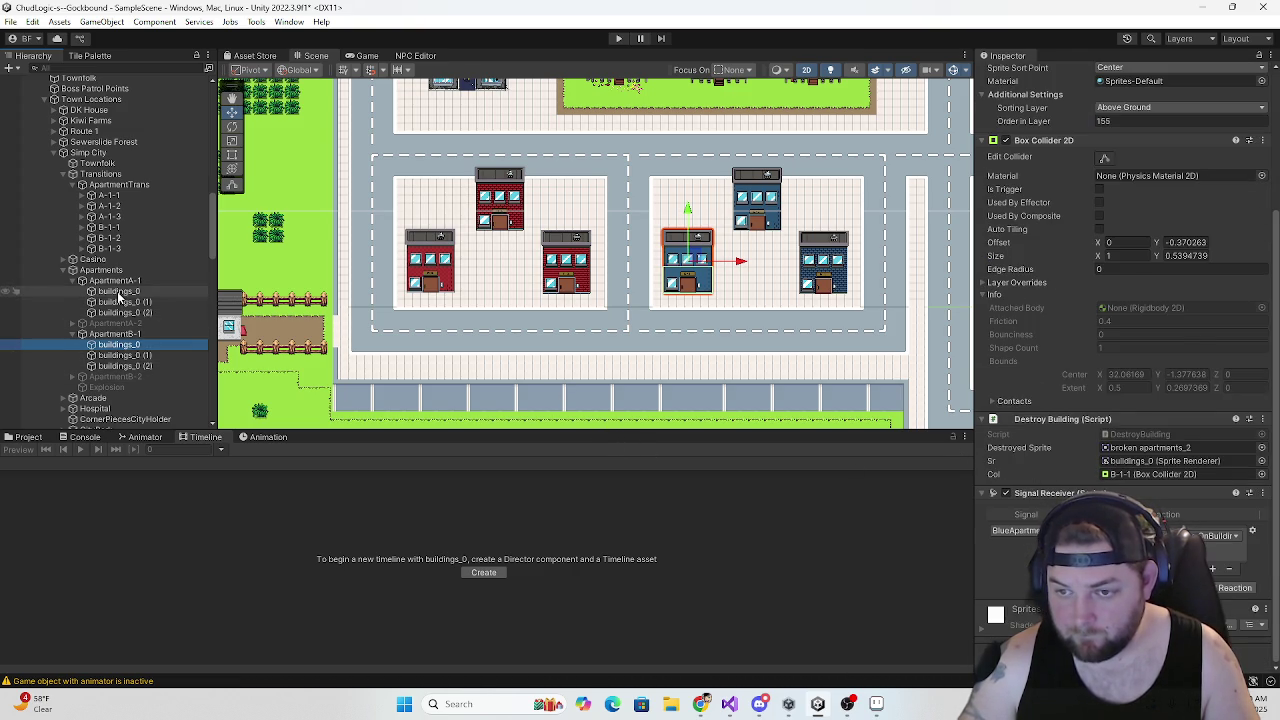
shift+click(125, 312)
click(1127, 600)
text(de)
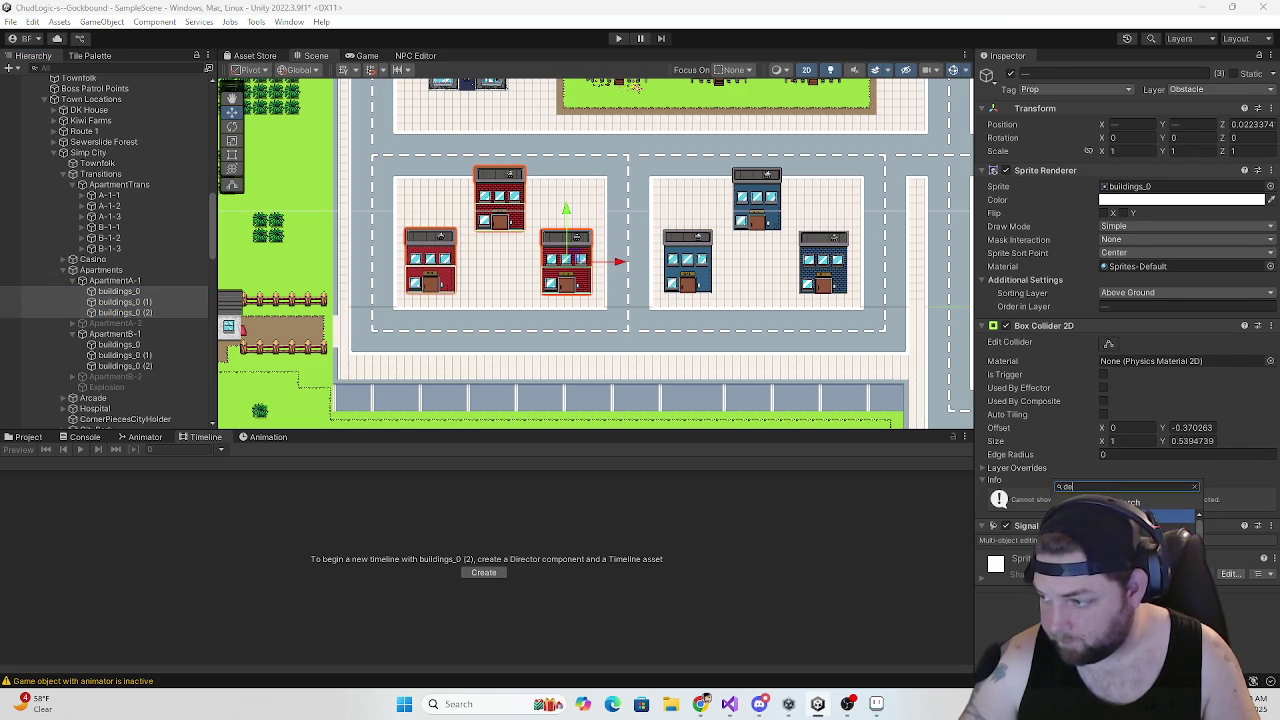
key(Return)
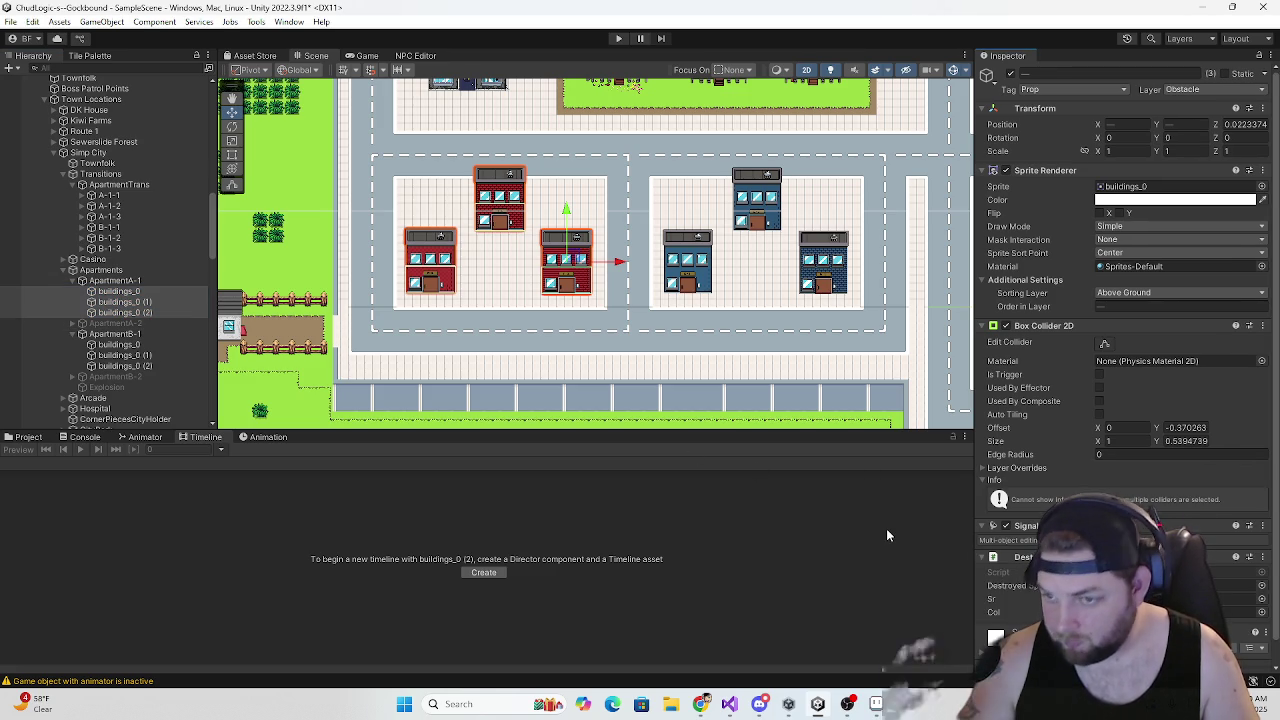
Assign broken apartment sprites from the Project assets to the red buildings' Destroyed fields
click(27, 437)
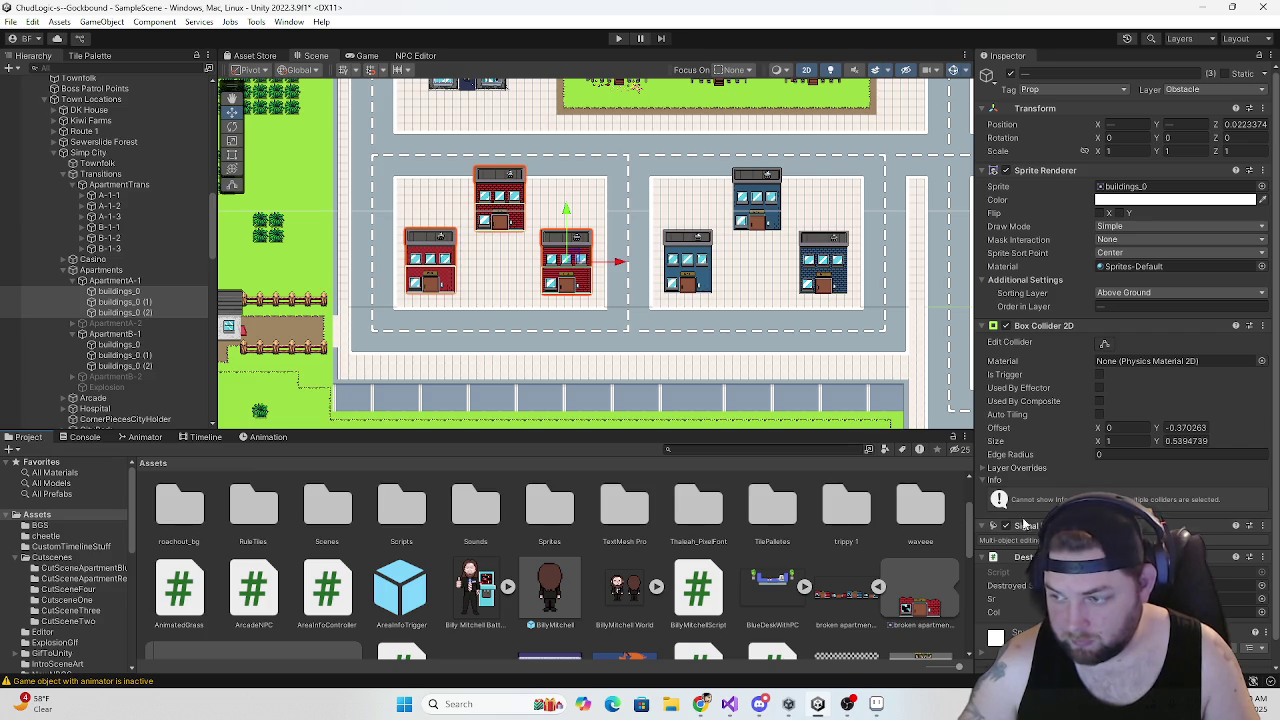
scroll(830, 578, down, 1)
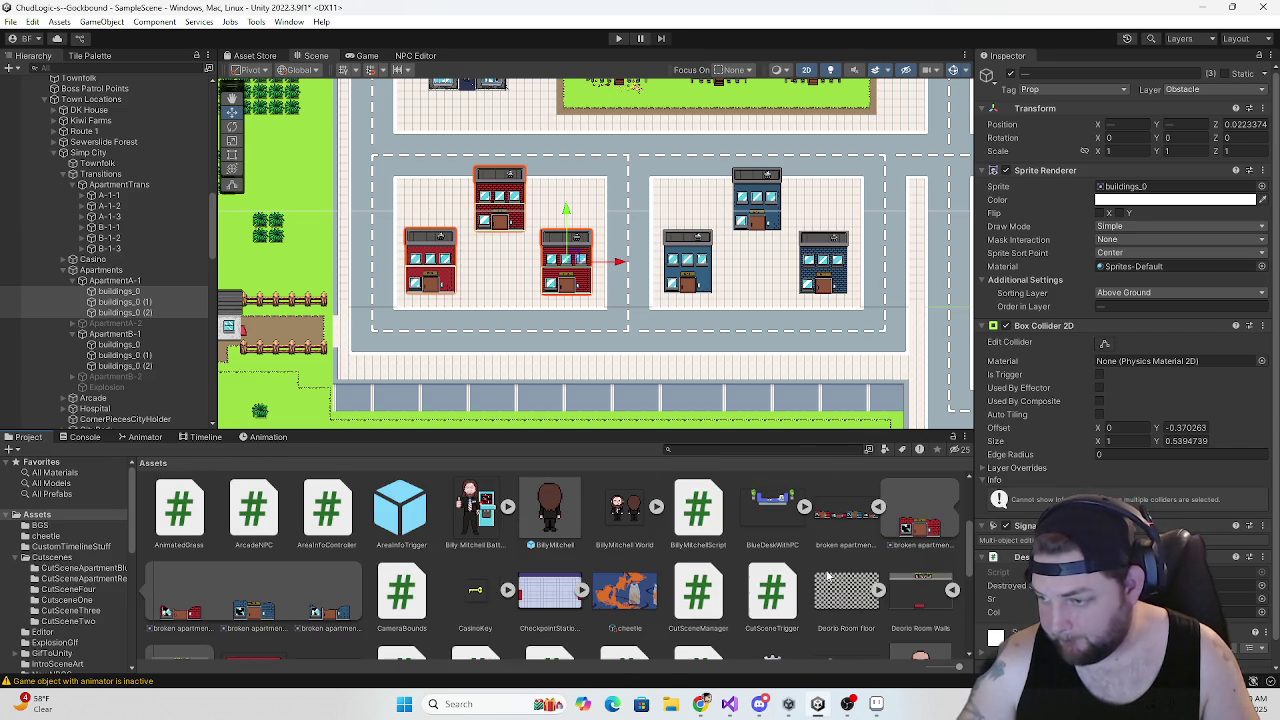
scroll(887, 547, up, 1)
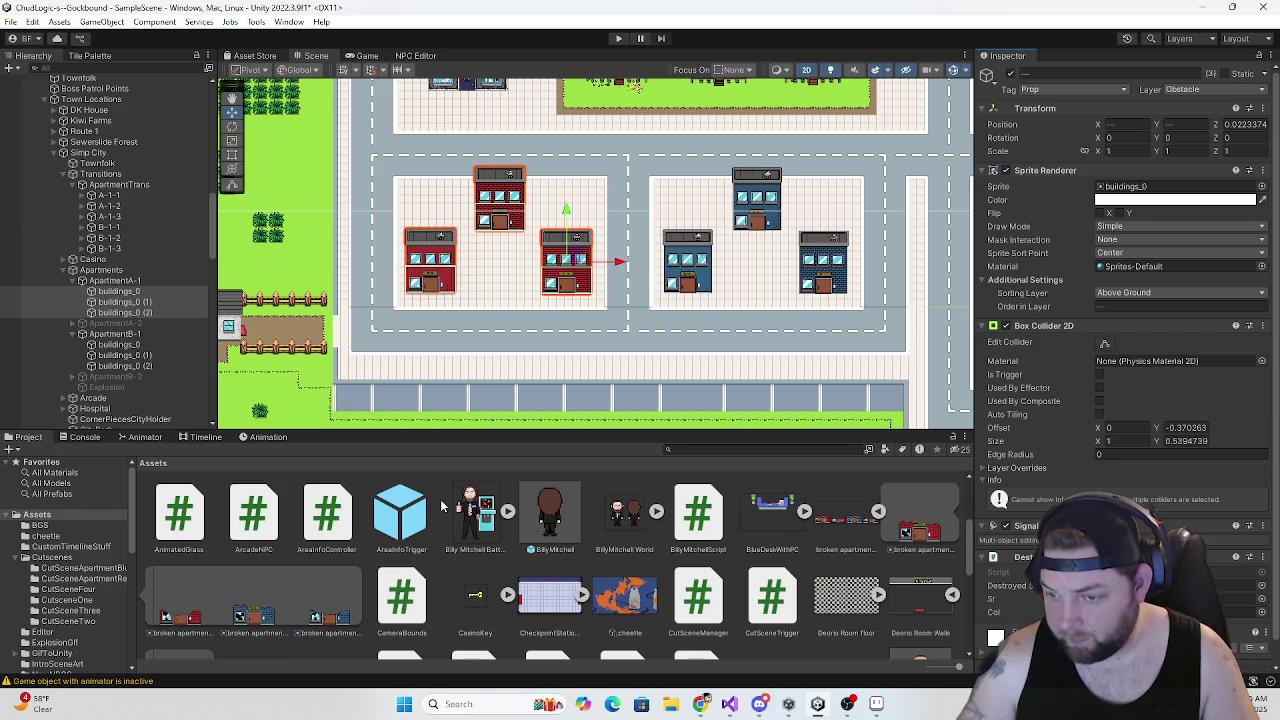
click(120, 291)
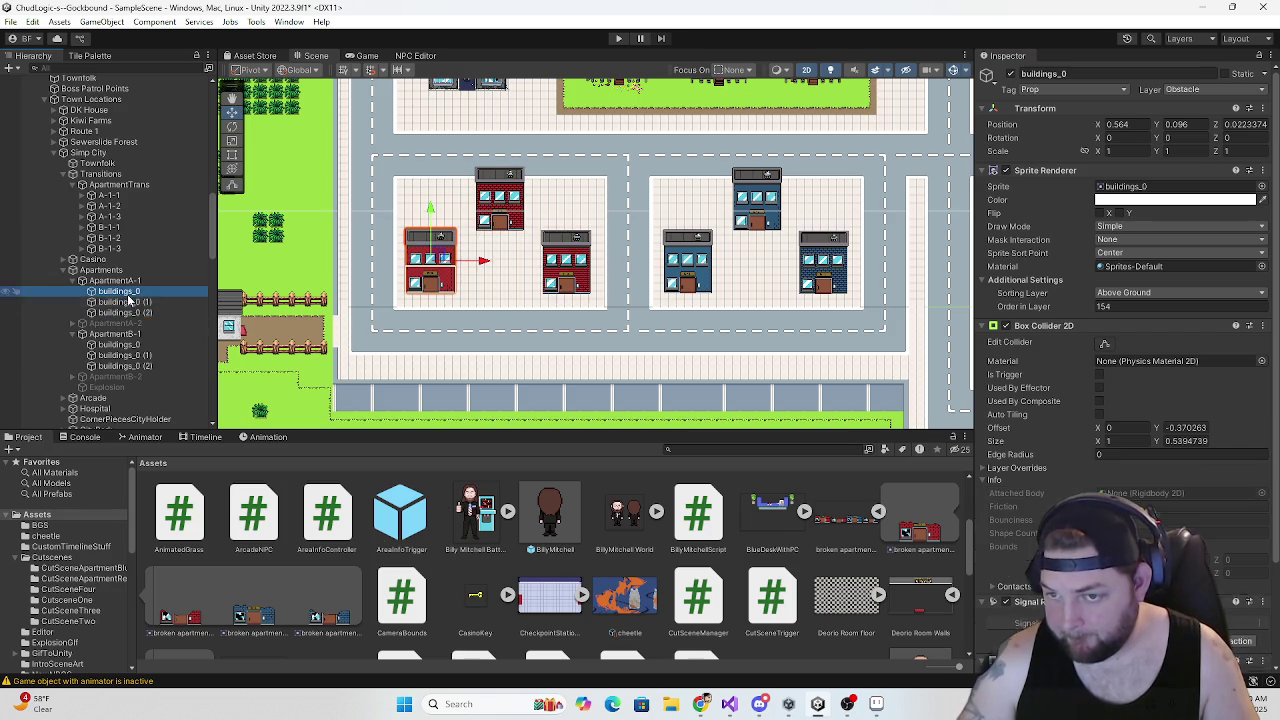
scroll(1125, 260, down, 3)
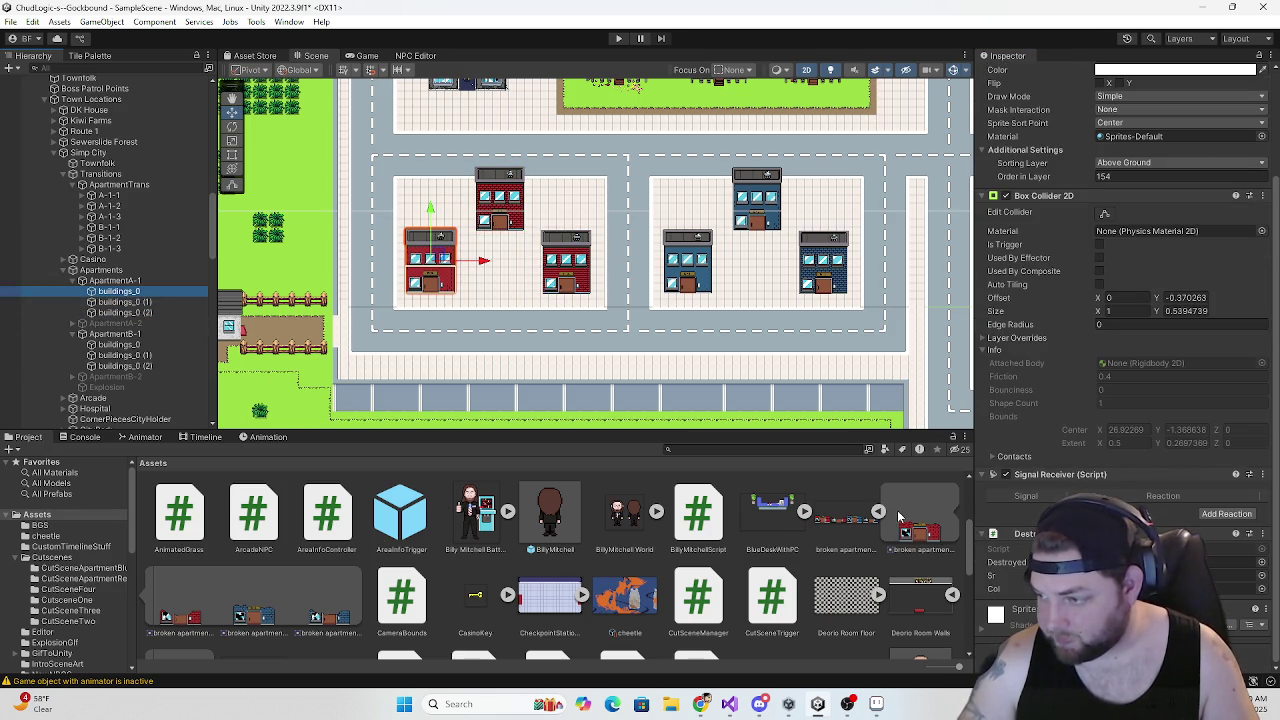
click(205, 302)
mouse_move(195, 610)
mouse_down()
mouse_move(590, 605)
mouse_move(1240, 568)
mouse_move(430, 612)
mouse_move(115, 342)
mouse_move(132, 318)
mouse_up()
mouse_move(920, 530)
mouse_down()
mouse_move(1000, 550)
mouse_move(1240, 568)
mouse_up()
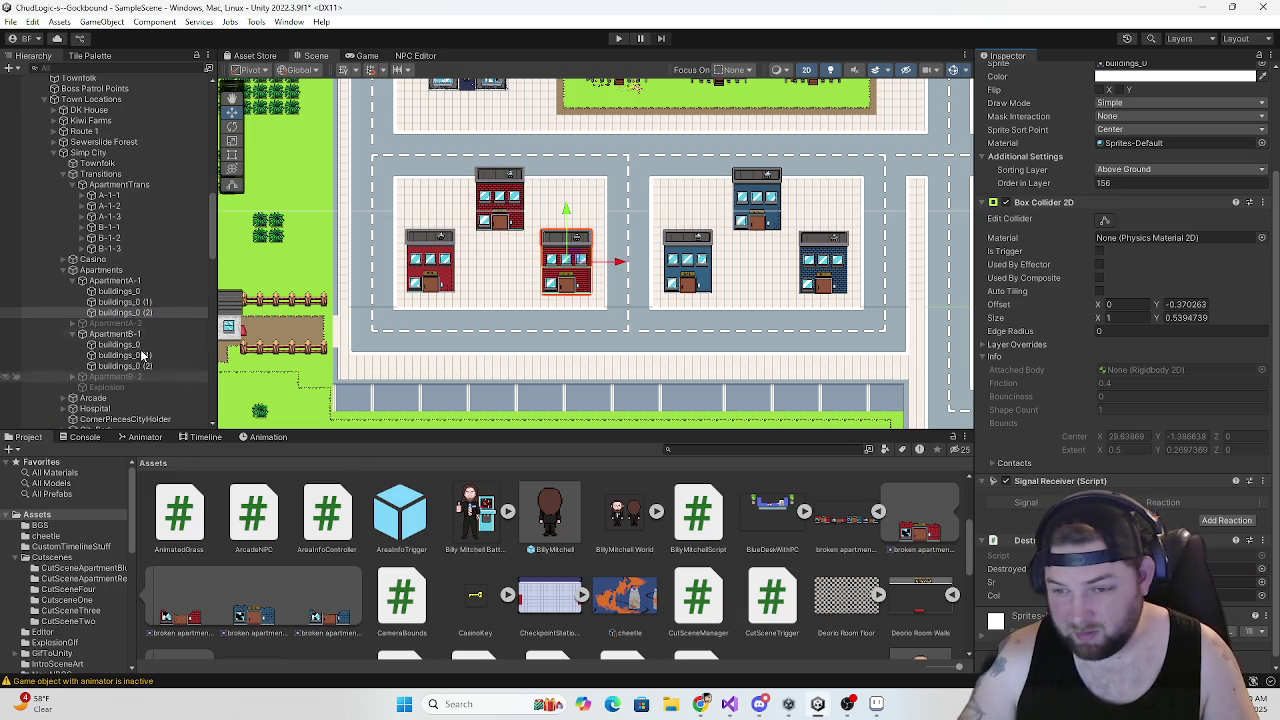
scroll(990, 213, up, 2)
scroll(990, 213, down, 2)
Link the A-1 transition objects, including A-1-2, into the buildings' Destroy Building Col fields
mouse_move(133, 319)
mouse_down()
mouse_move(1046, 536)
mouse_move(1200, 588)
mouse_up()
mouse_move(120, 301)
mouse_down()
mouse_move(687, 464)
mouse_move(1240, 582)
mouse_up()
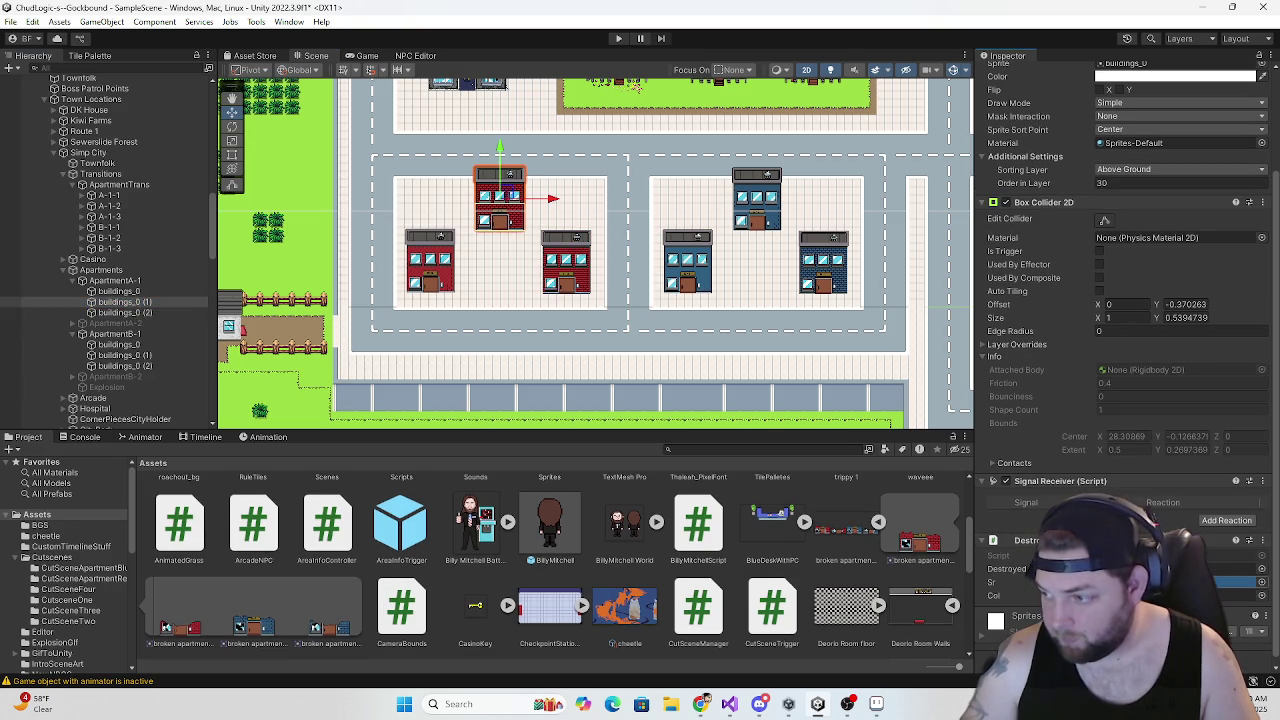
click(140, 291)
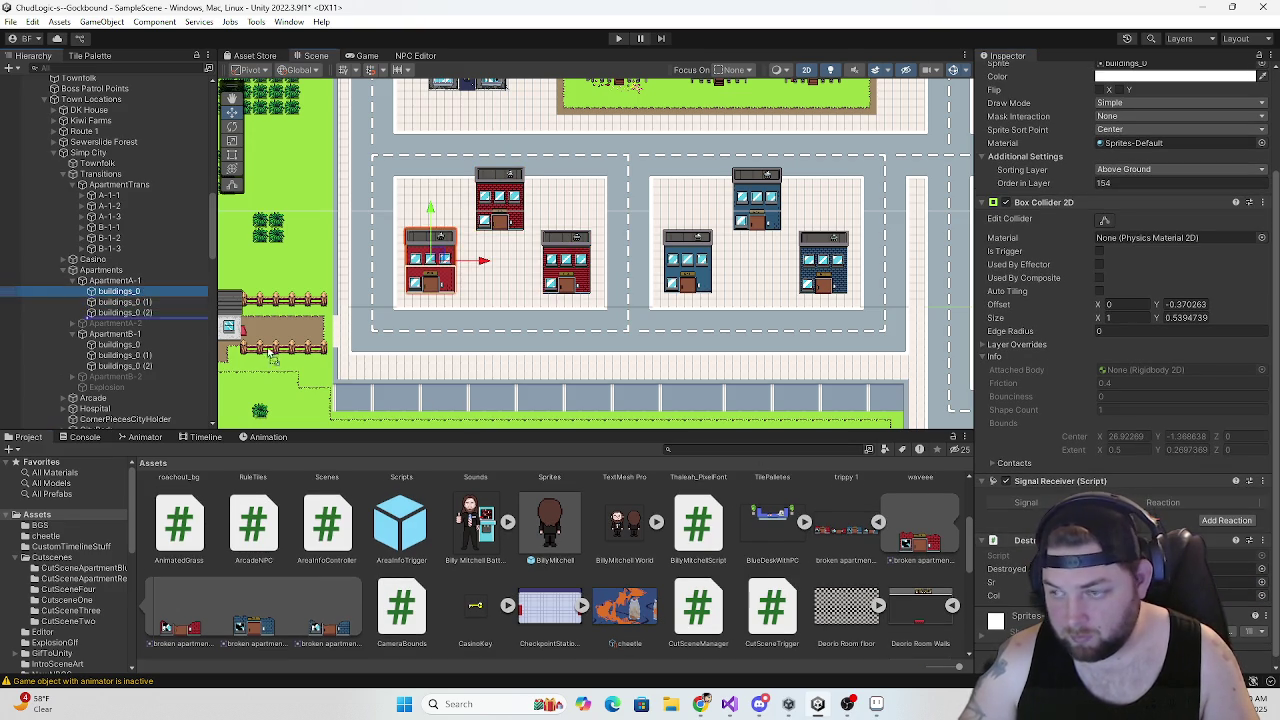
drag(168, 314, 1240, 595)
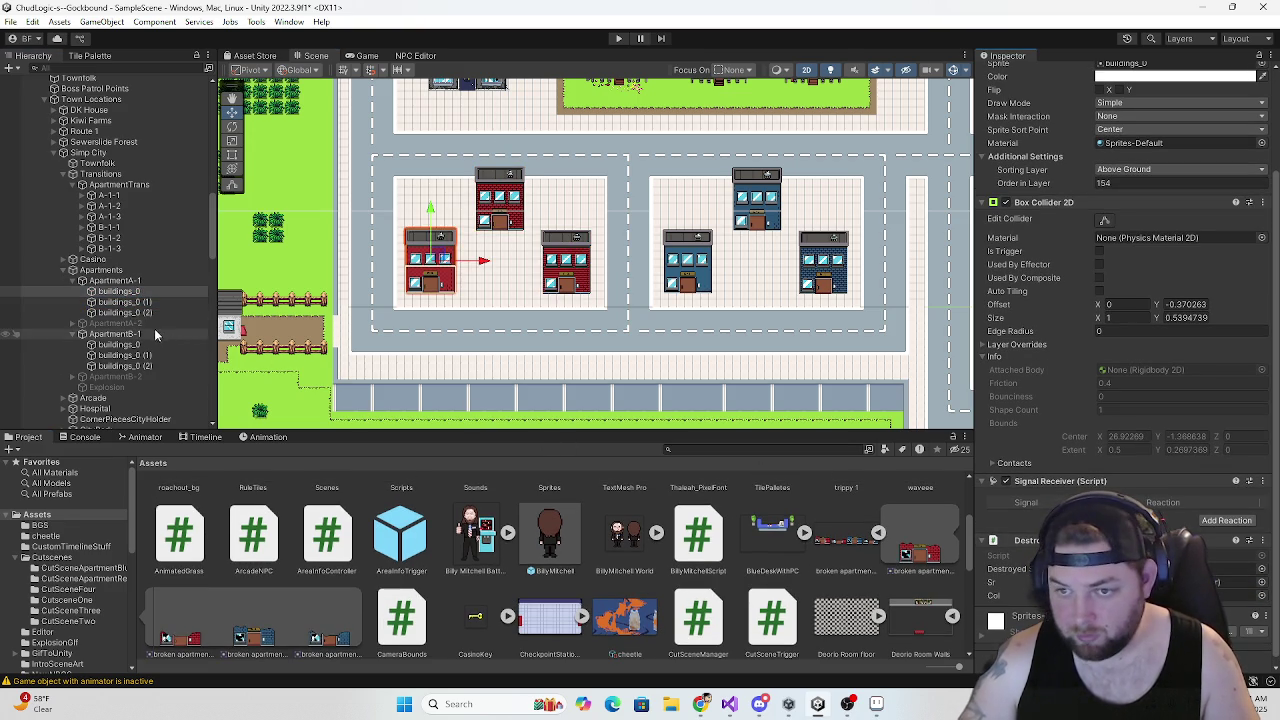
scroll(143, 314, up, 2)
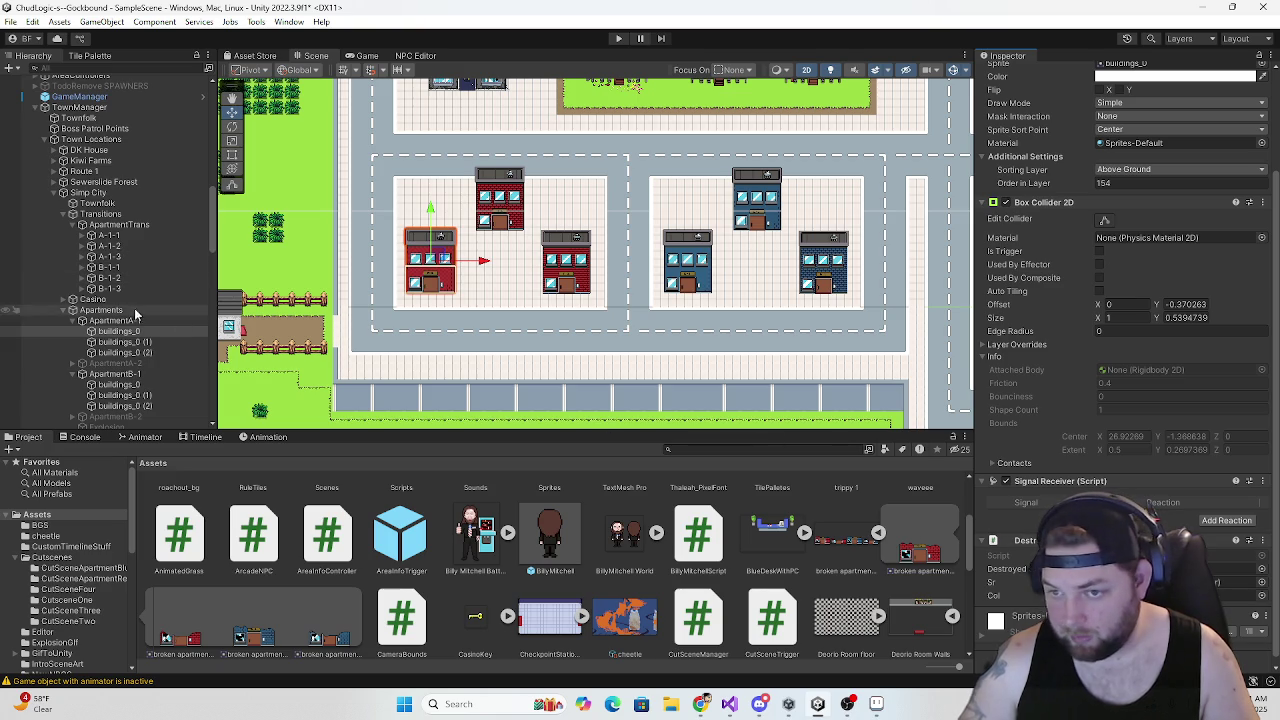
drag(110, 246, 674, 413)
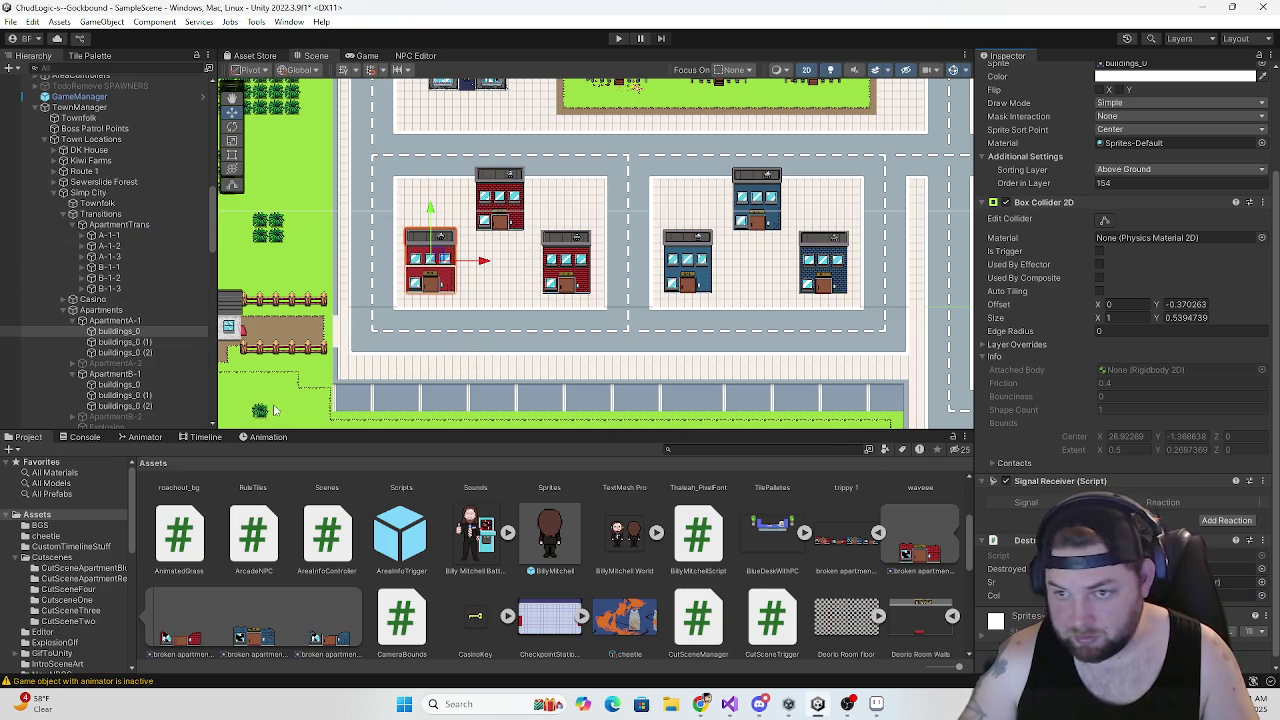
click(125, 342)
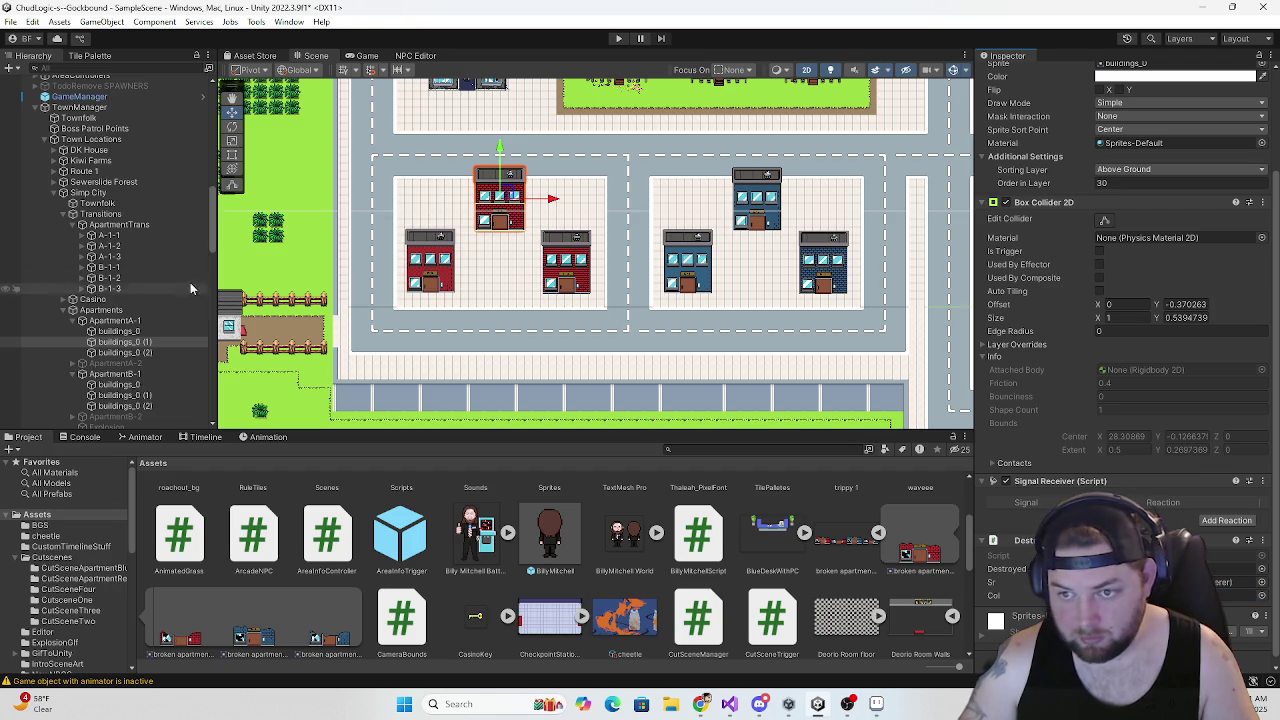
Review the A-1-3 transition collider and buildings_0 (2)'s Destroy Building fields
click(108, 256)
scroll(805, 541, up, 1)
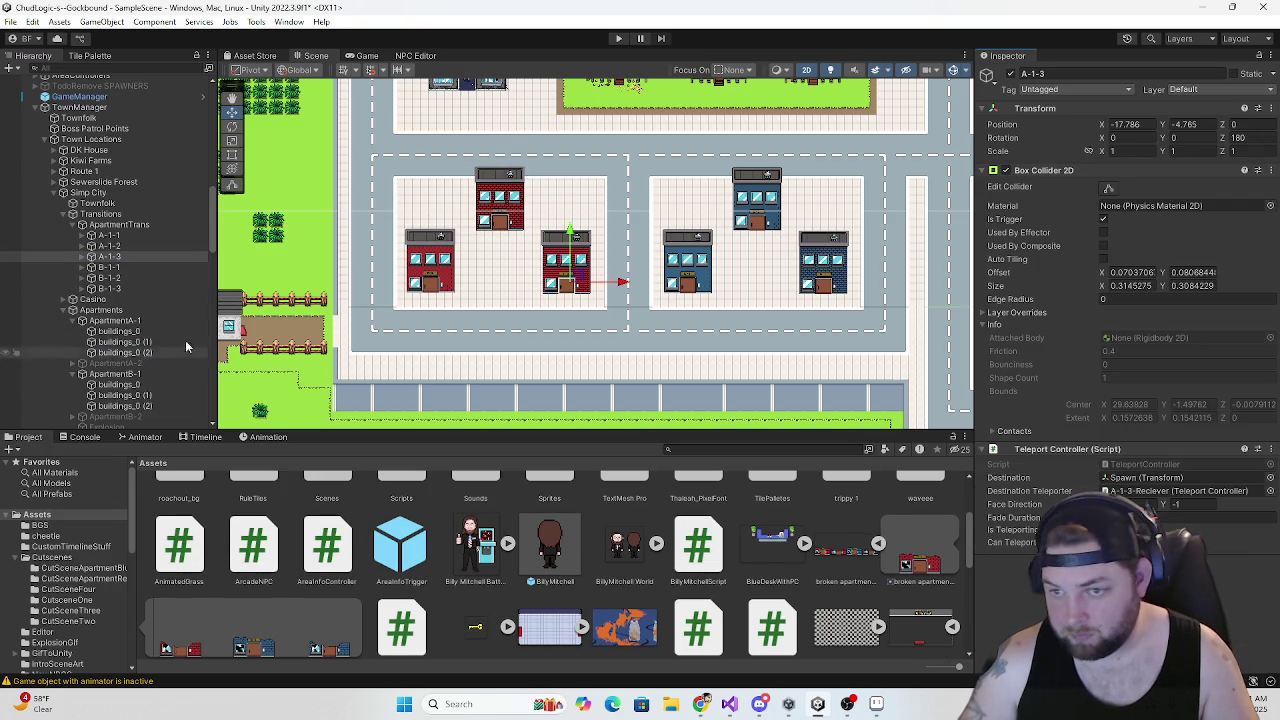
click(122, 352)
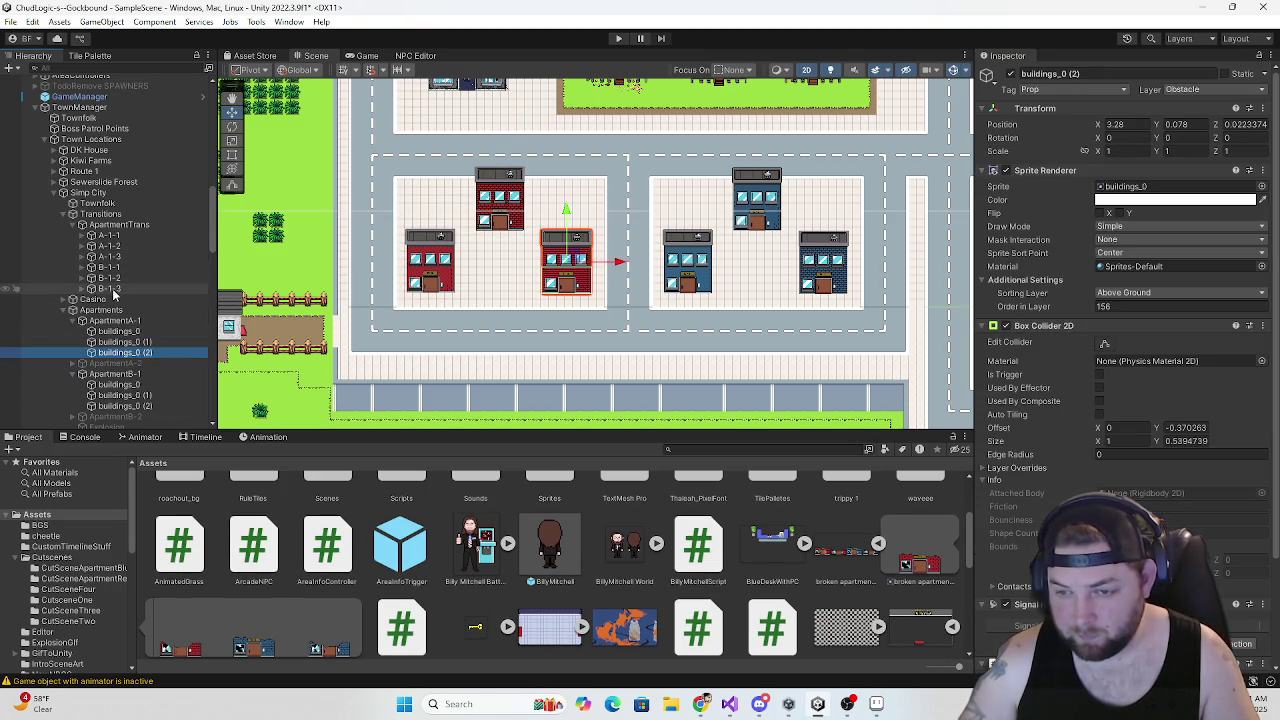
scroll(1012, 445, down, 3)
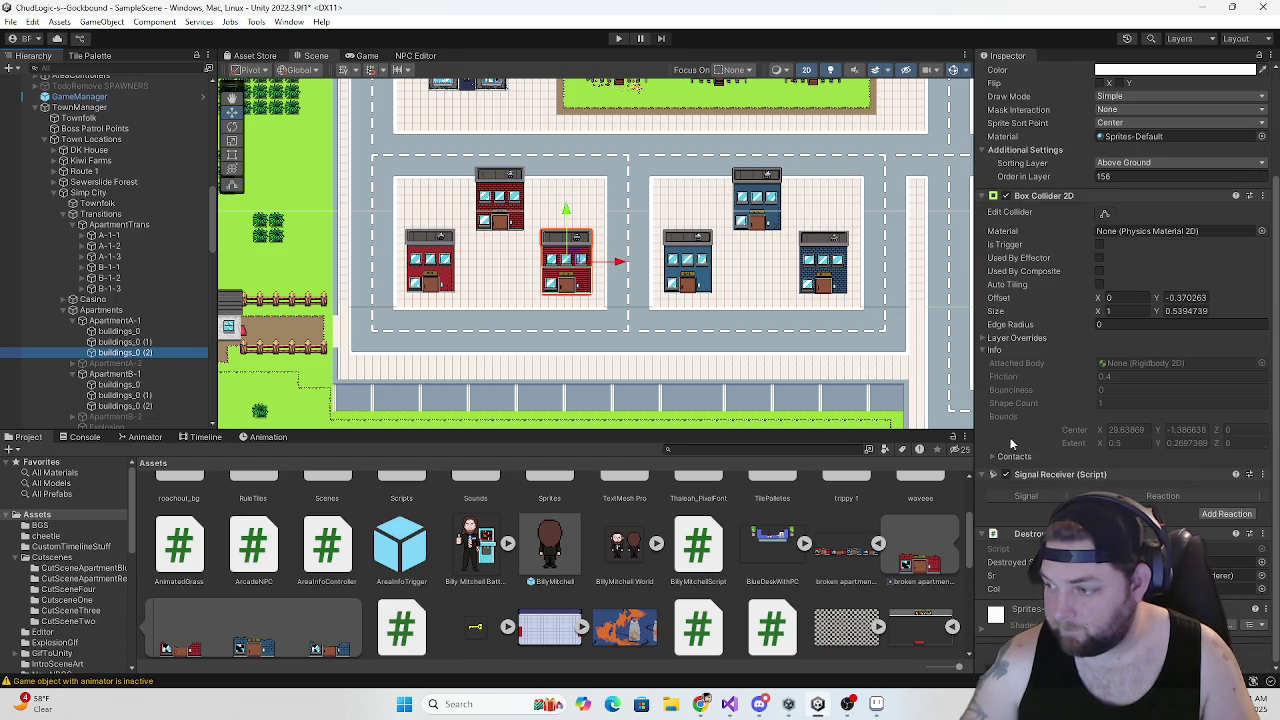
click(996, 590)
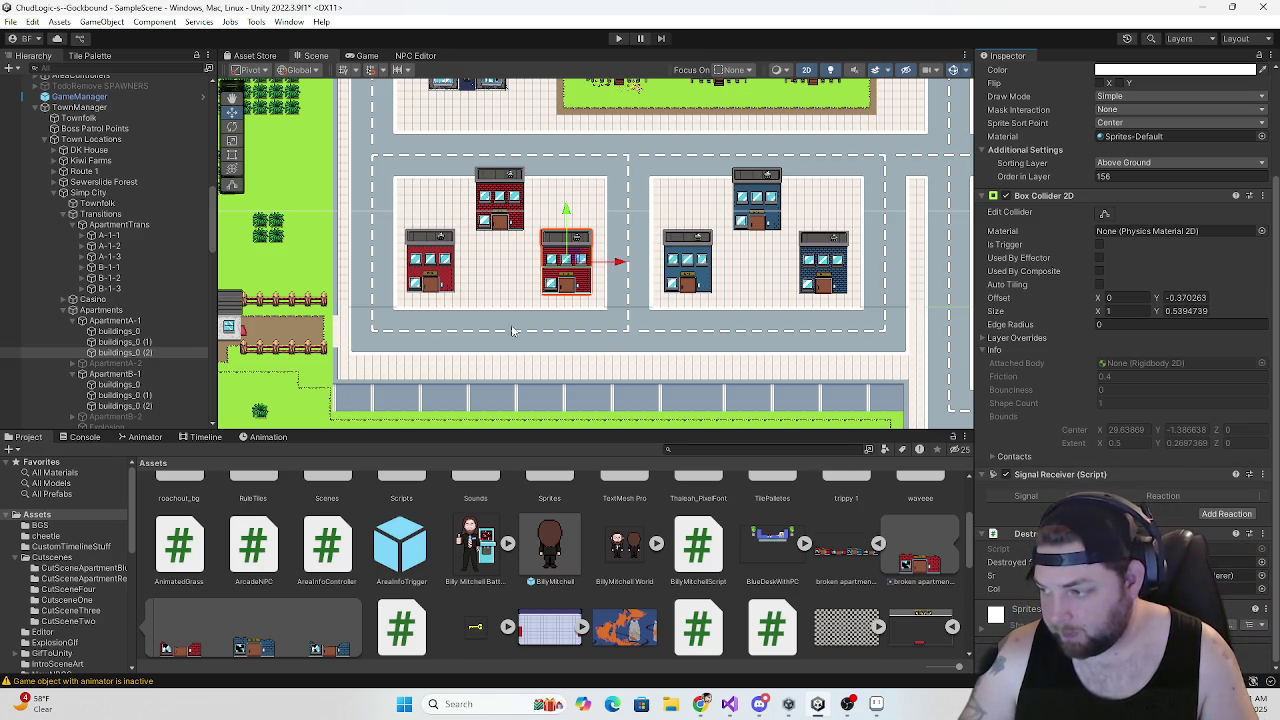
click(203, 440)
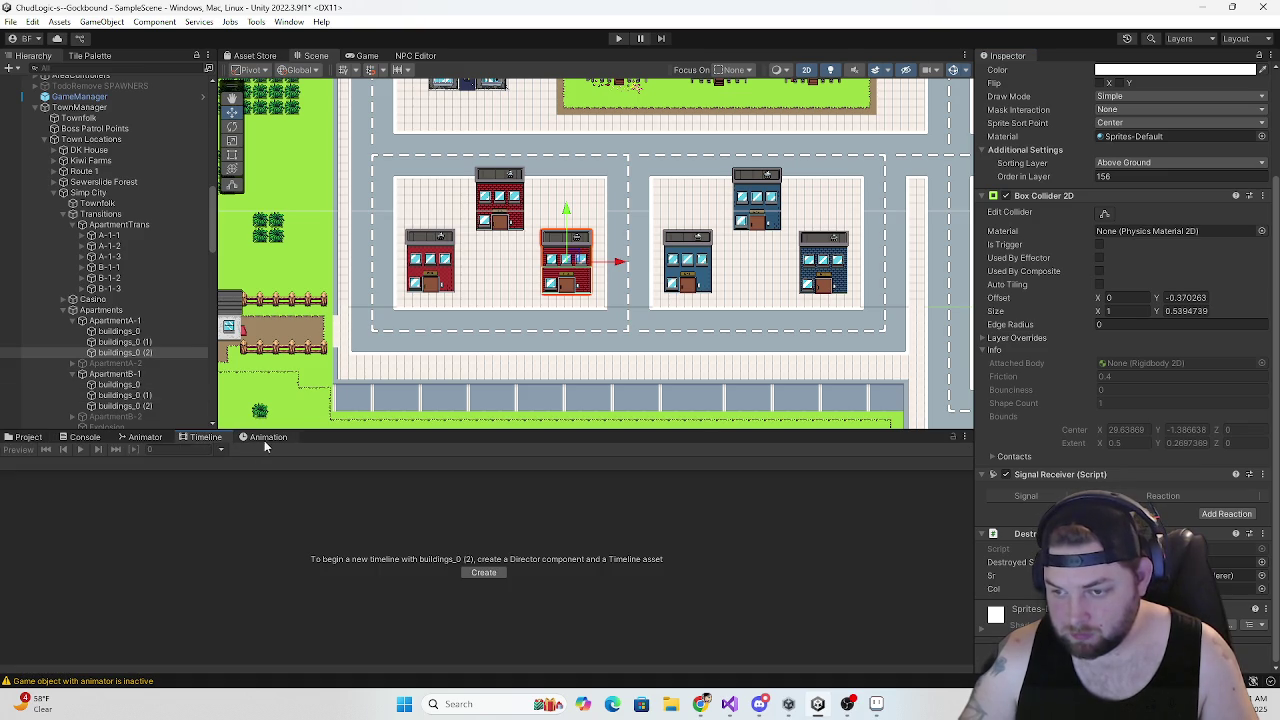
Check the building's Animator states, then select buildings_0 in the red apartment group
click(130, 440)
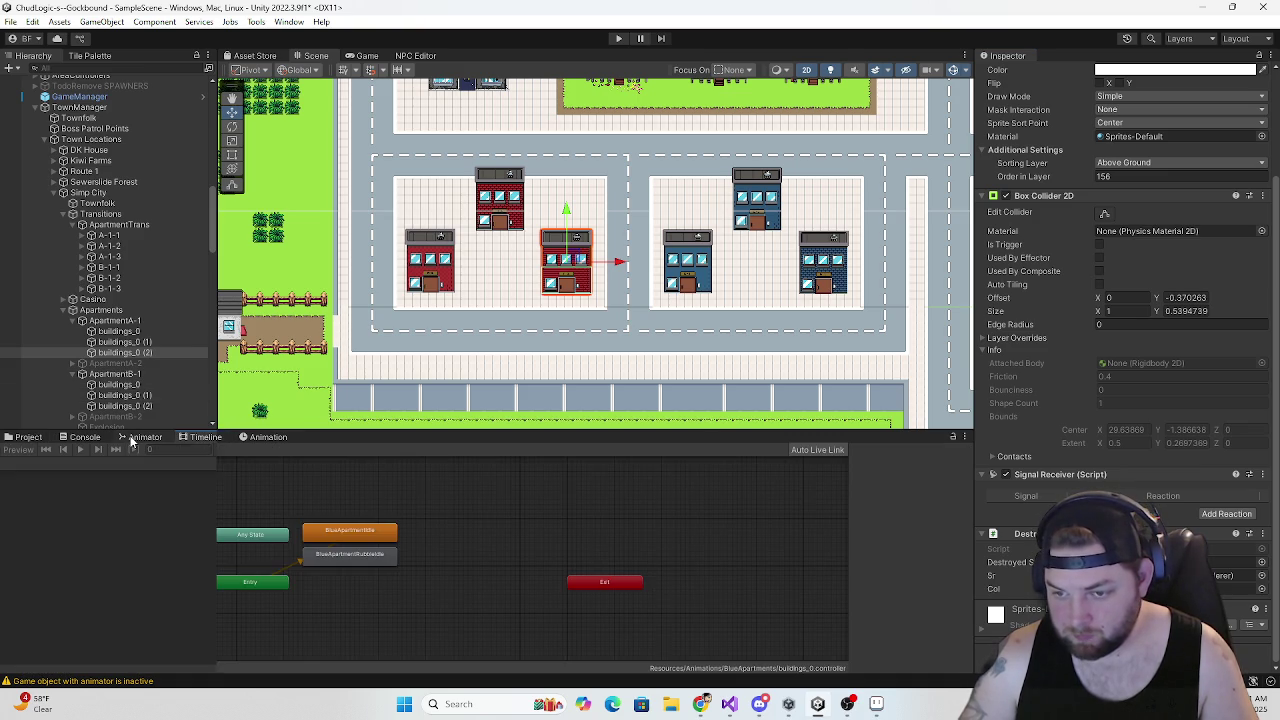
click(204, 440)
scroll(125, 360, down, 5)
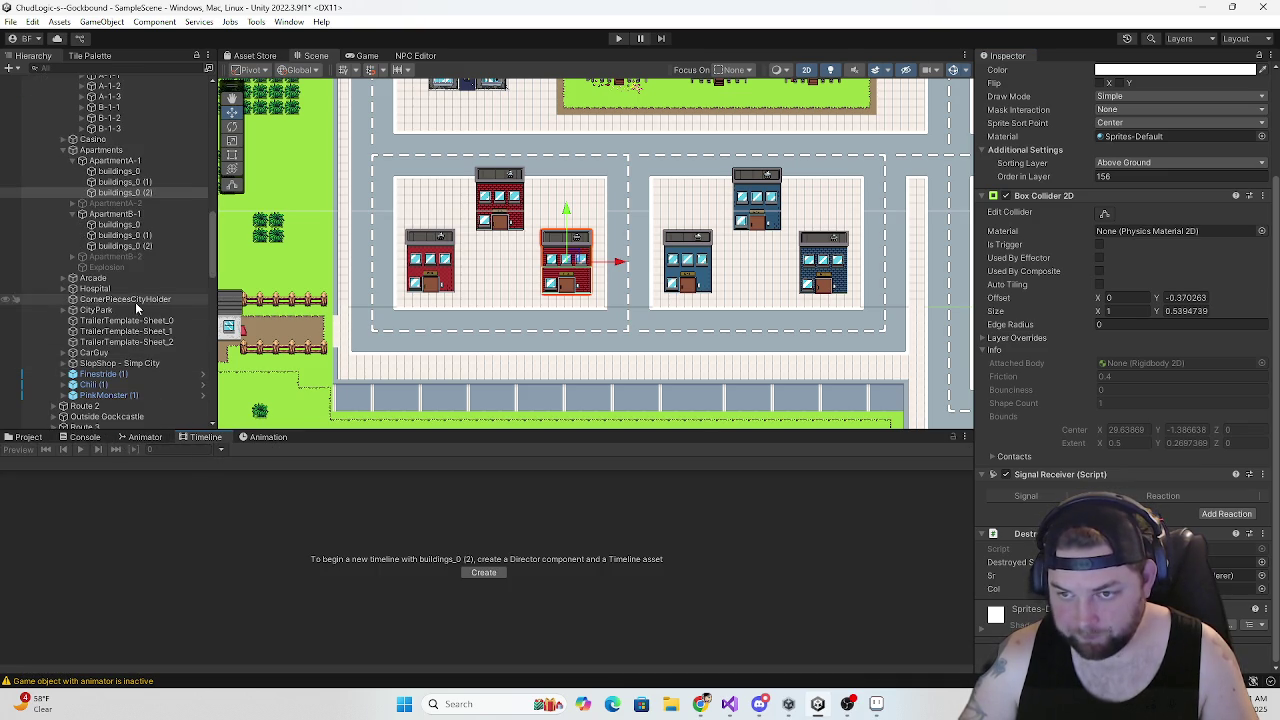
click(125, 247)
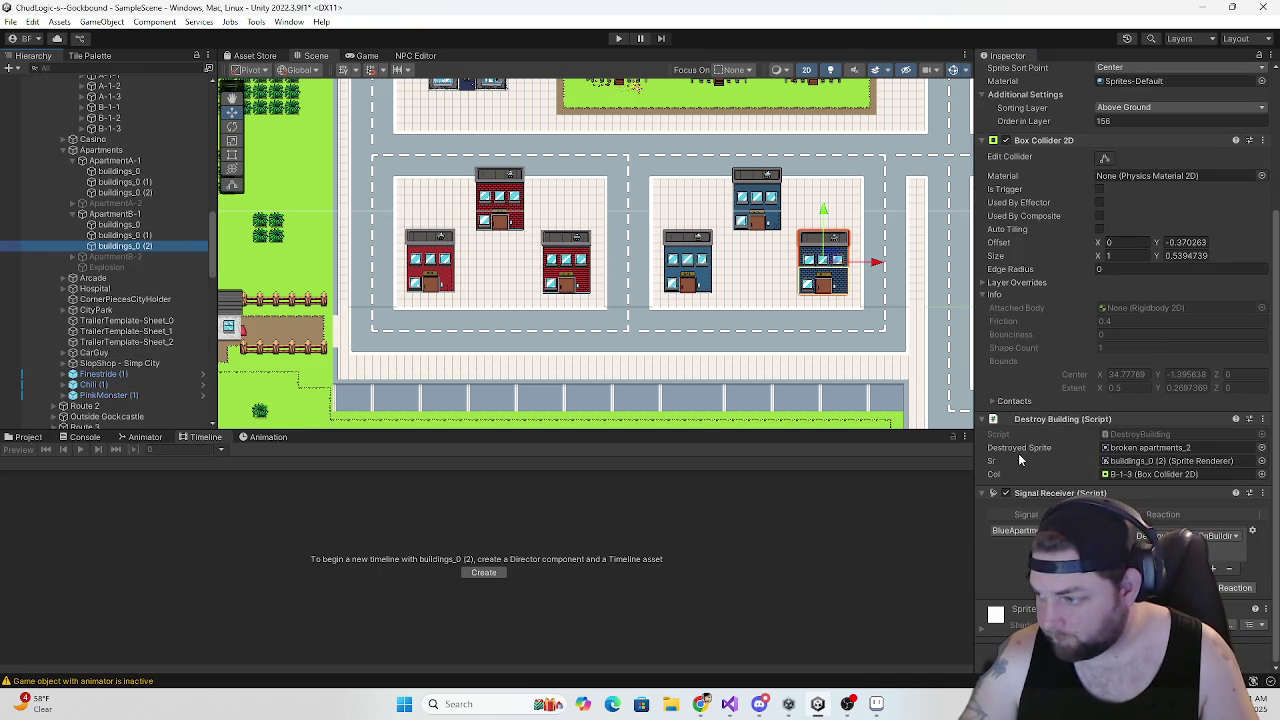
click(118, 171)
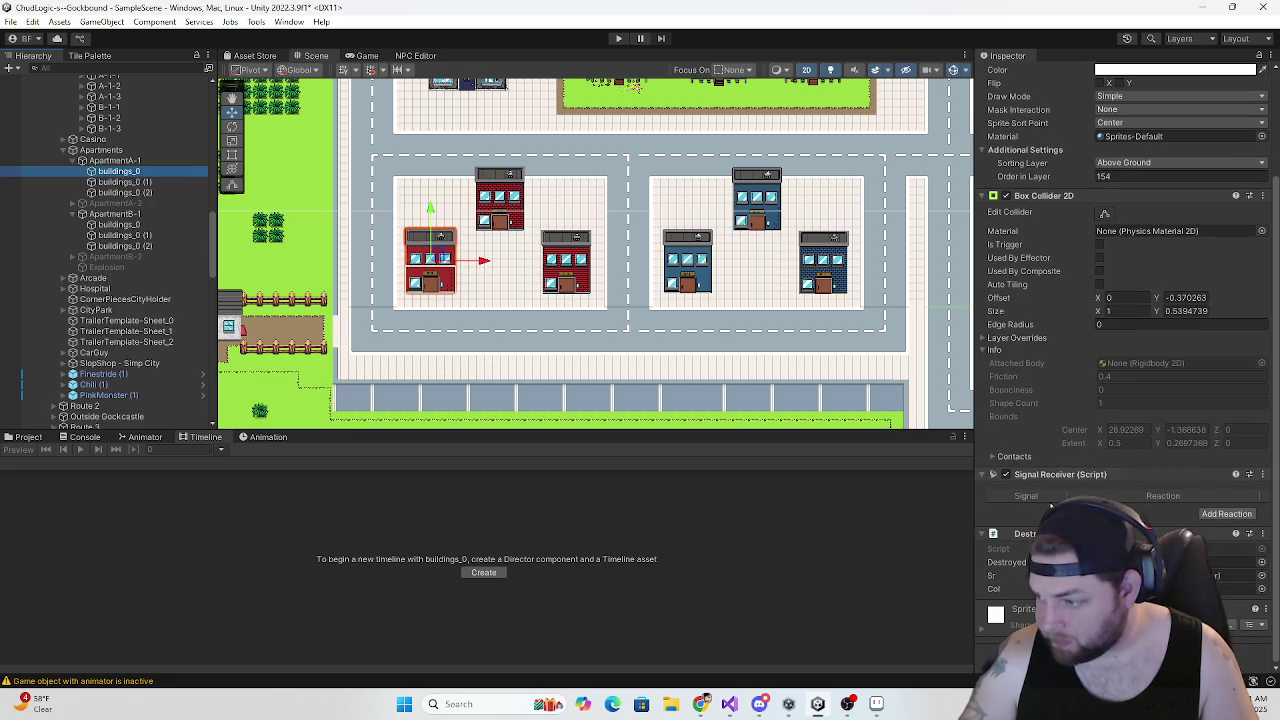
Add a Signal Receiver reaction for the blue apartment signal that calls DestroyBuilding's building function
click(1208, 519)
click(1030, 512)
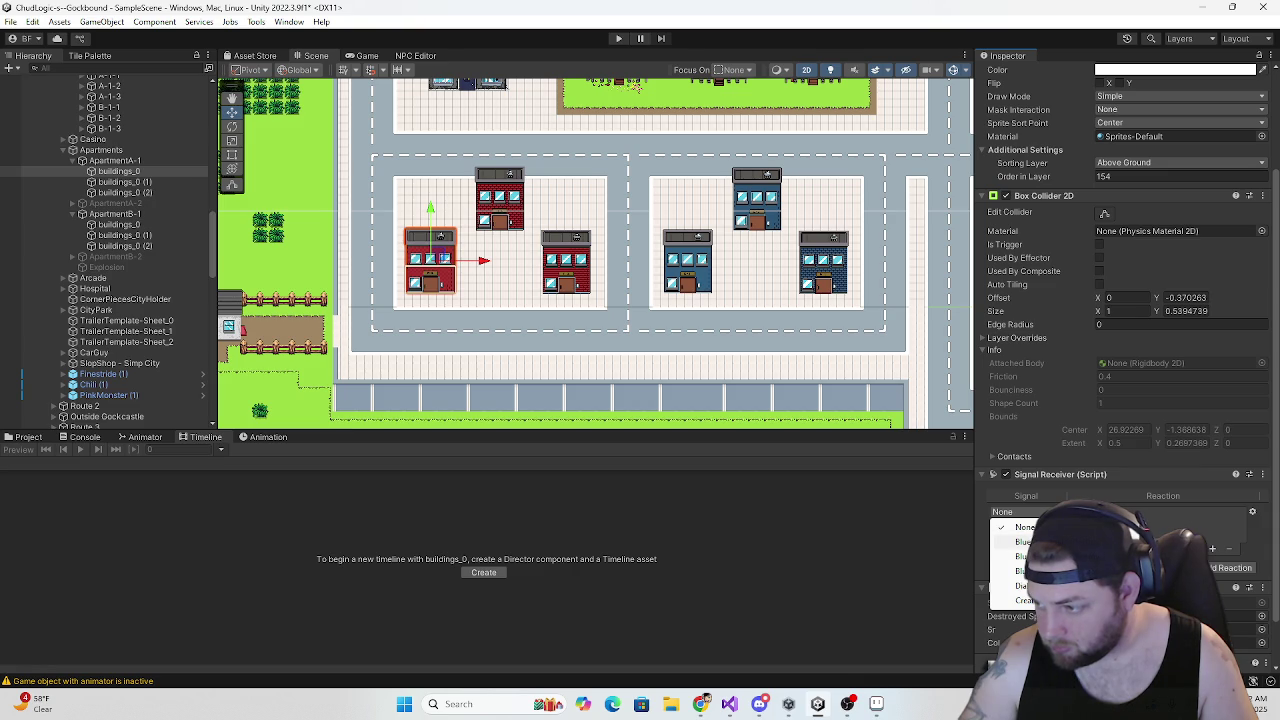
click(980, 546)
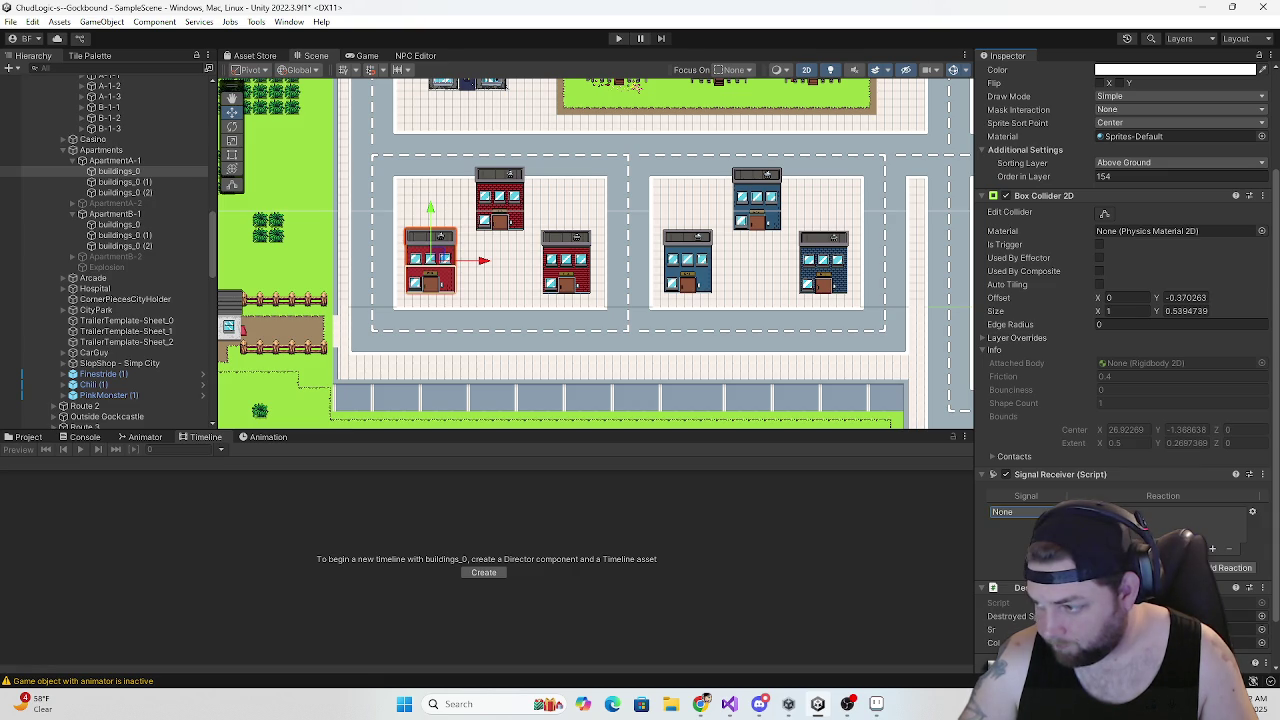
click(1012, 513)
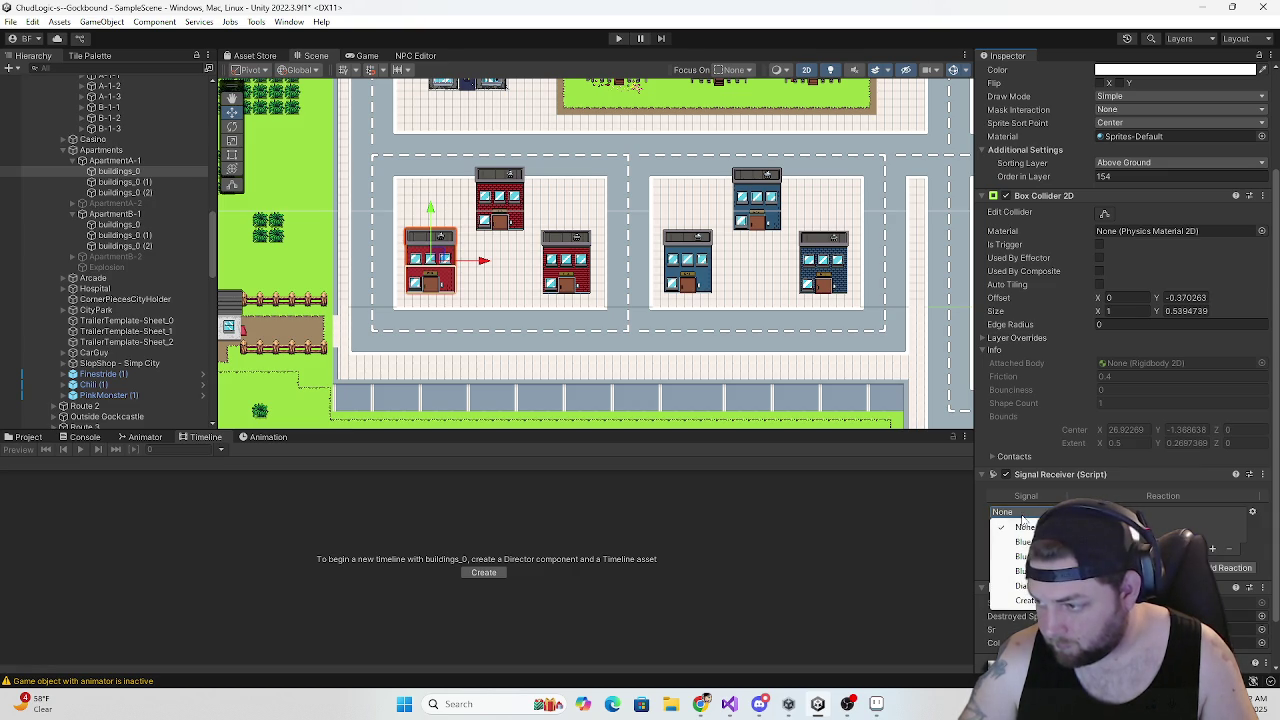
click(1018, 541)
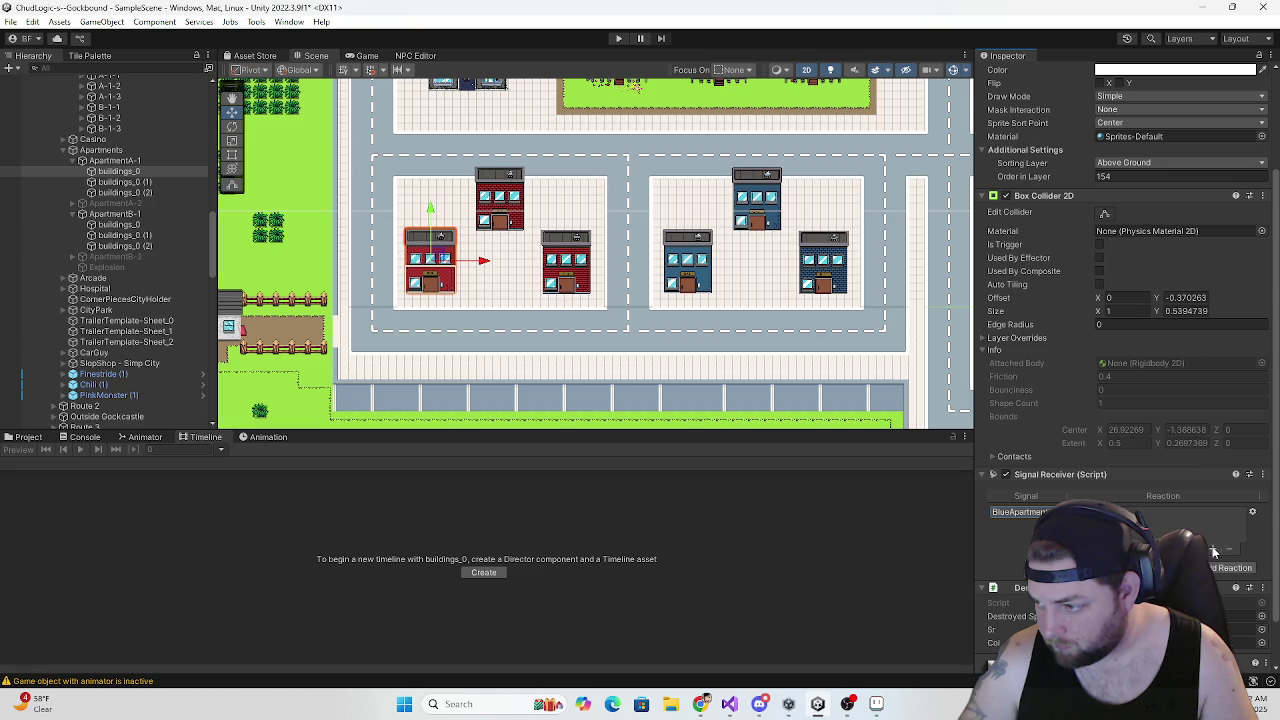
click(1210, 551)
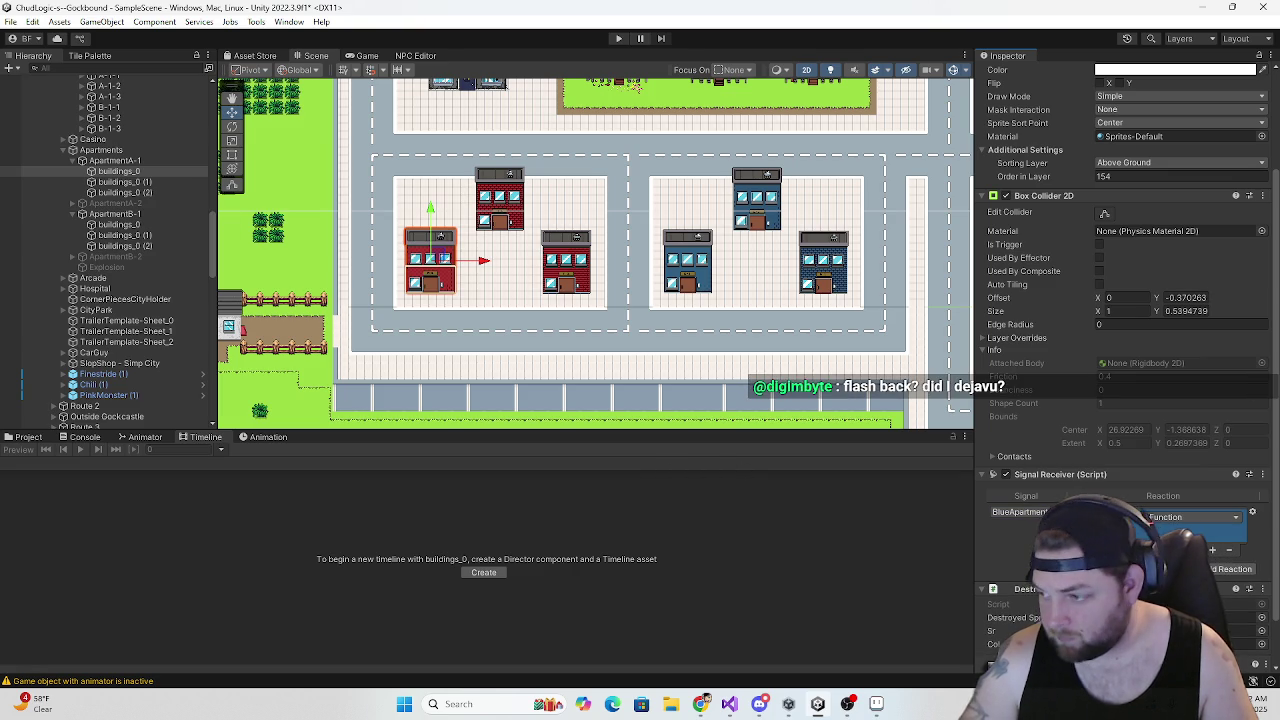
click(1200, 519)
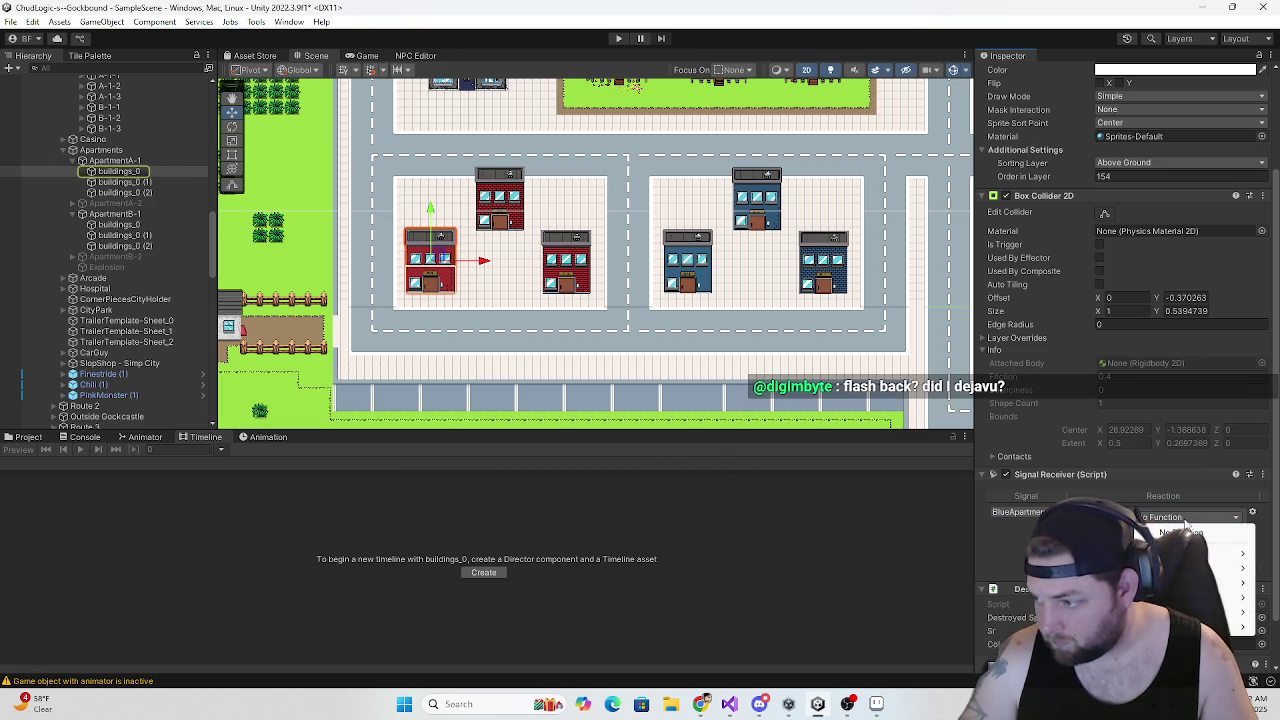
mouse_move(1190, 568)
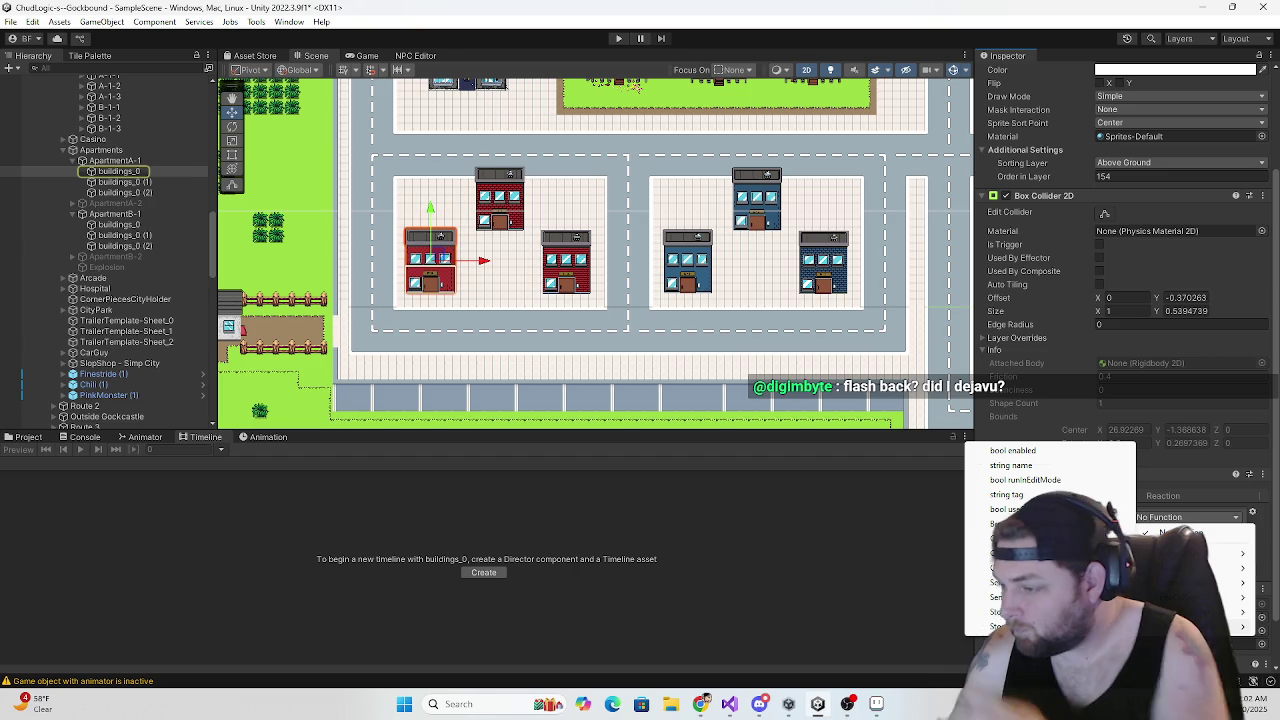
click(1005, 567)
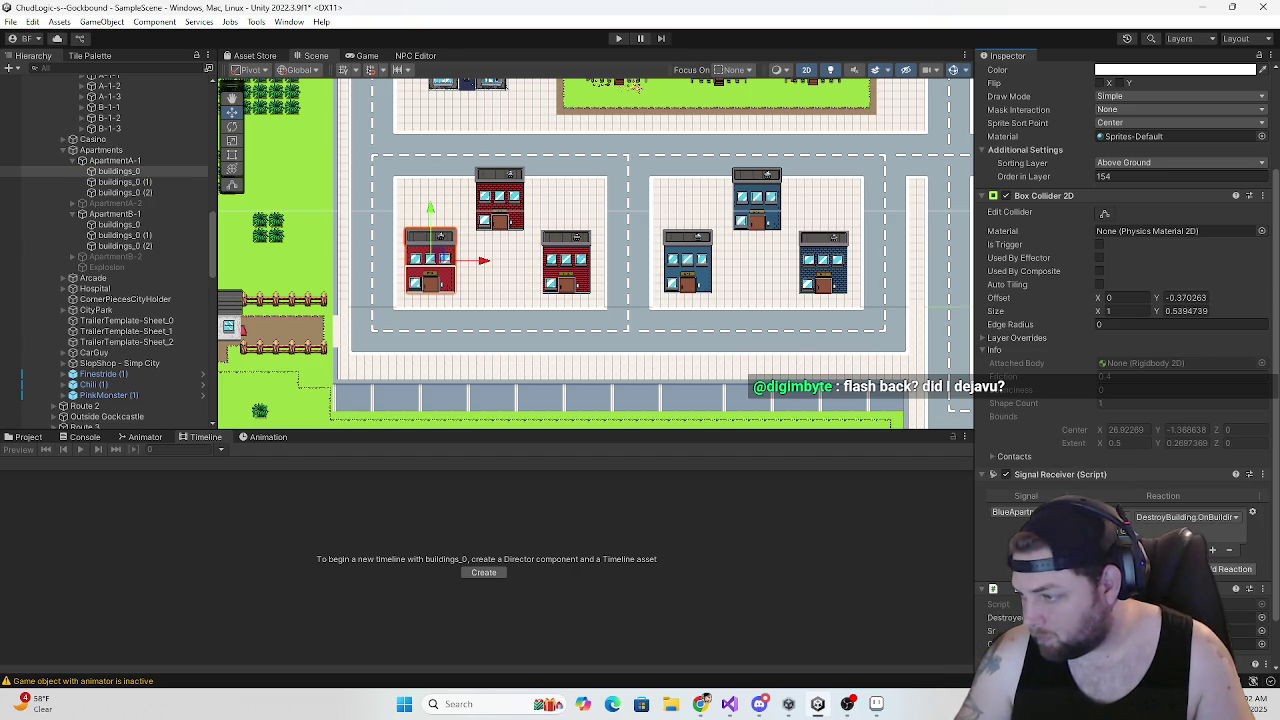
On the second apartment building, add a reaction calling the DestroyBuilding function
click(130, 182)
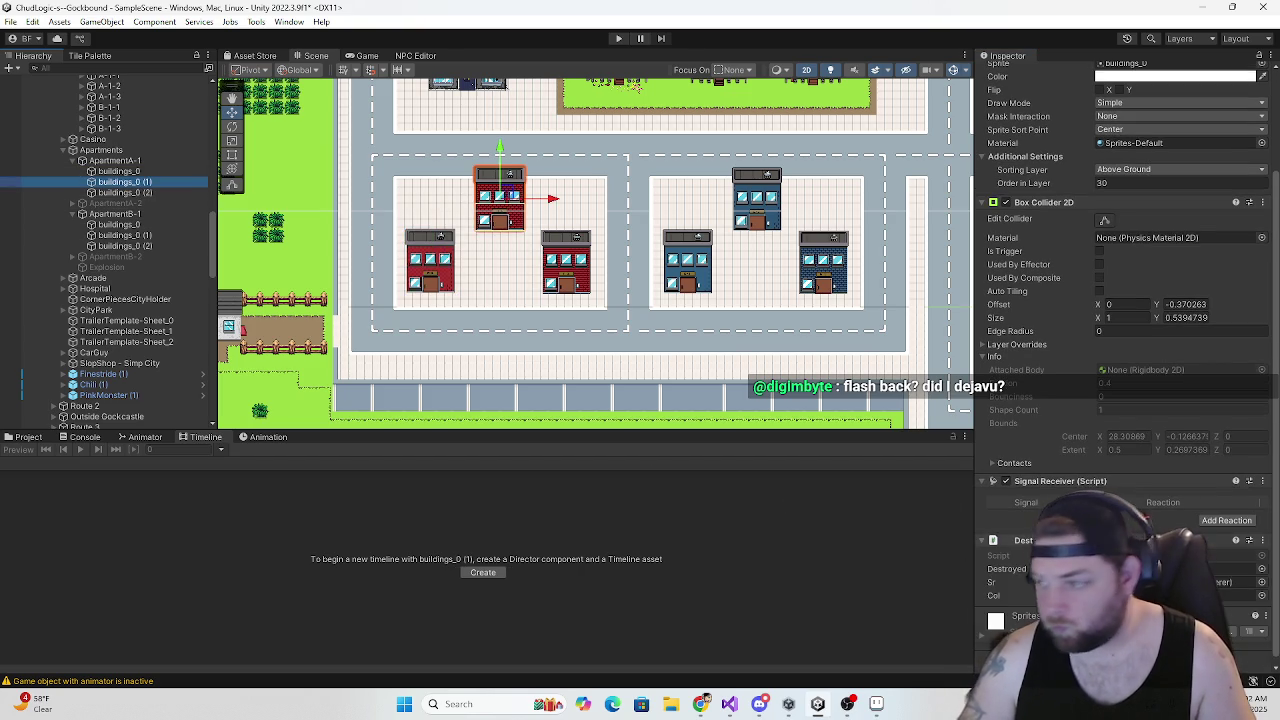
click(1230, 521)
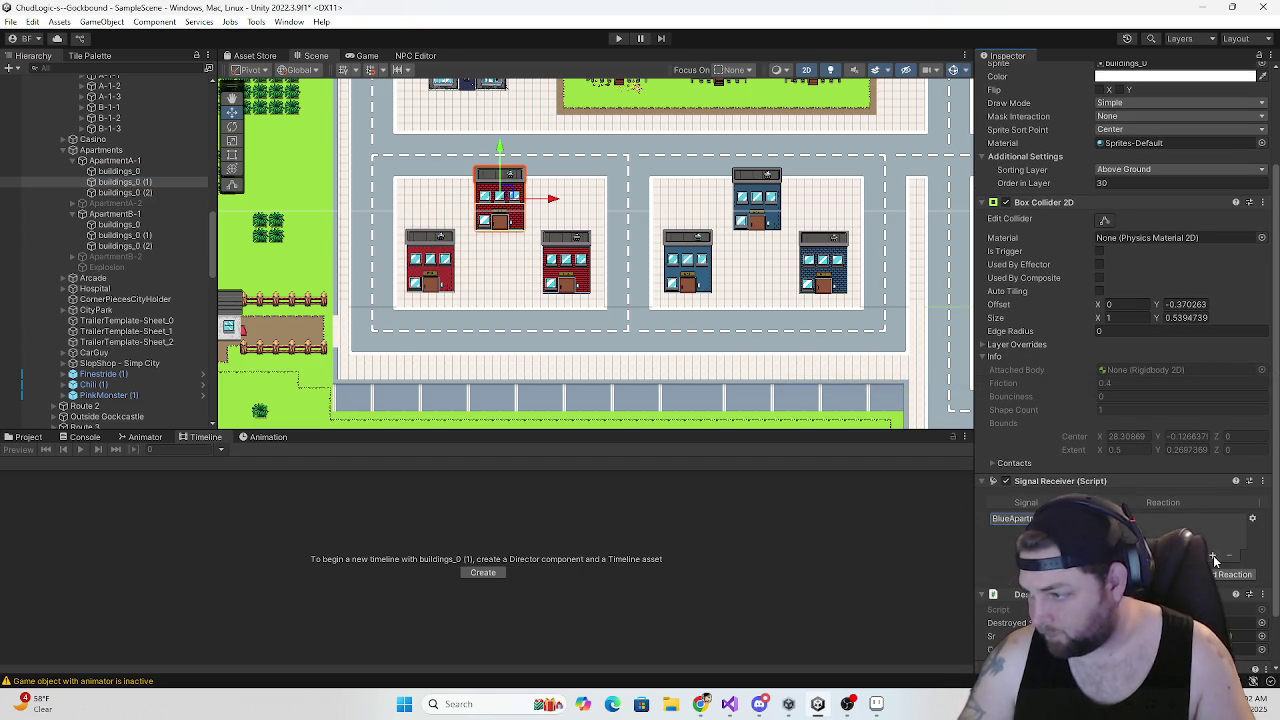
click(1185, 523)
mouse_move(1190, 604)
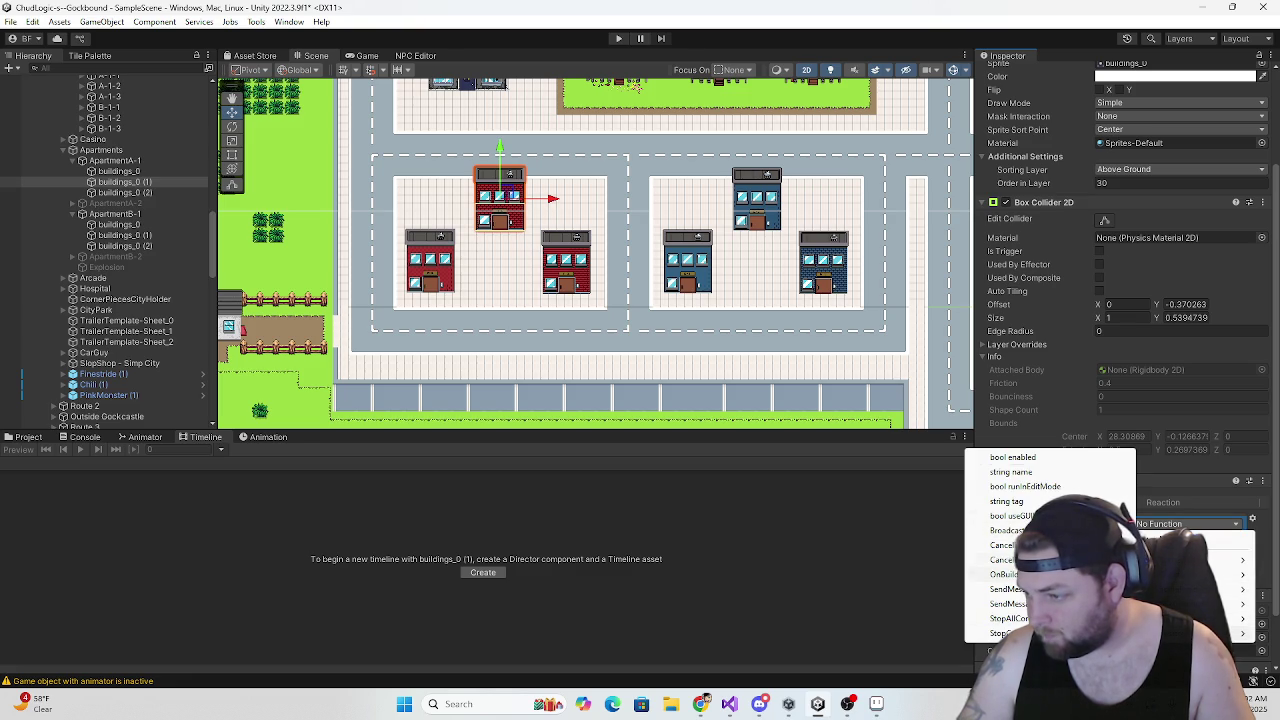
click(1004, 574)
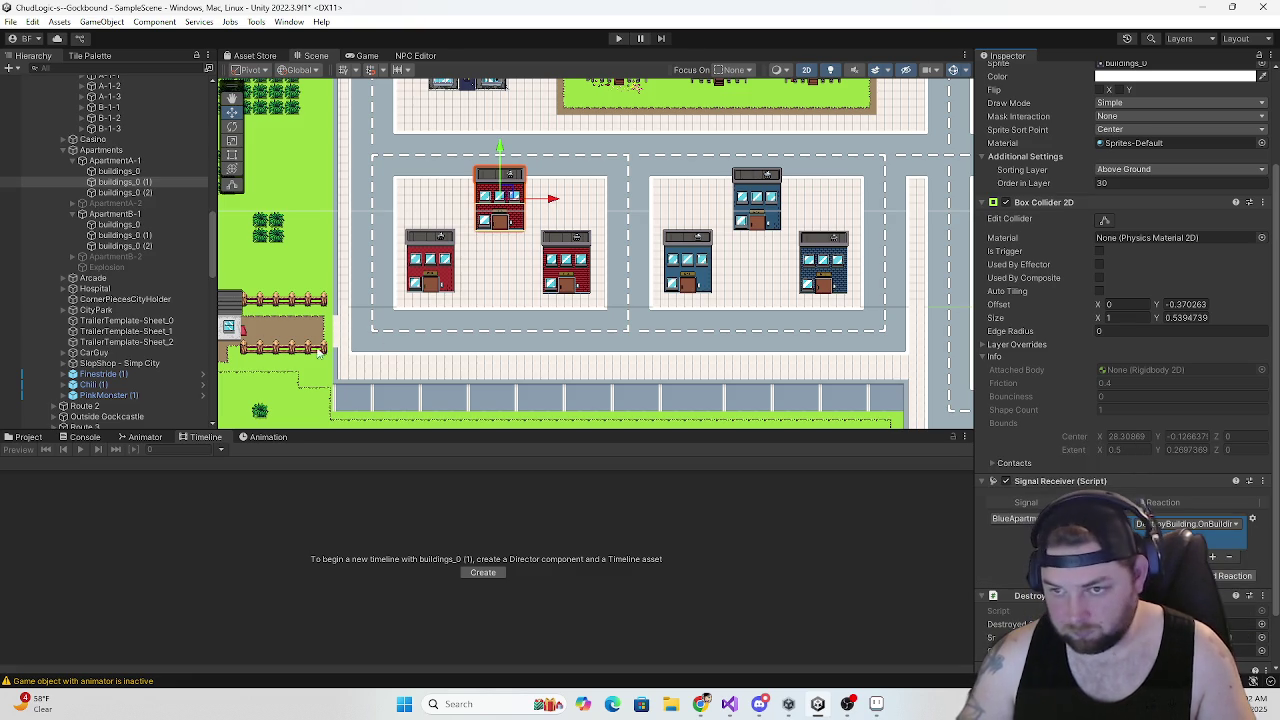
On the third building, assign the apartment destroy signal and add a reaction calling DestroyBuilding
click(125, 192)
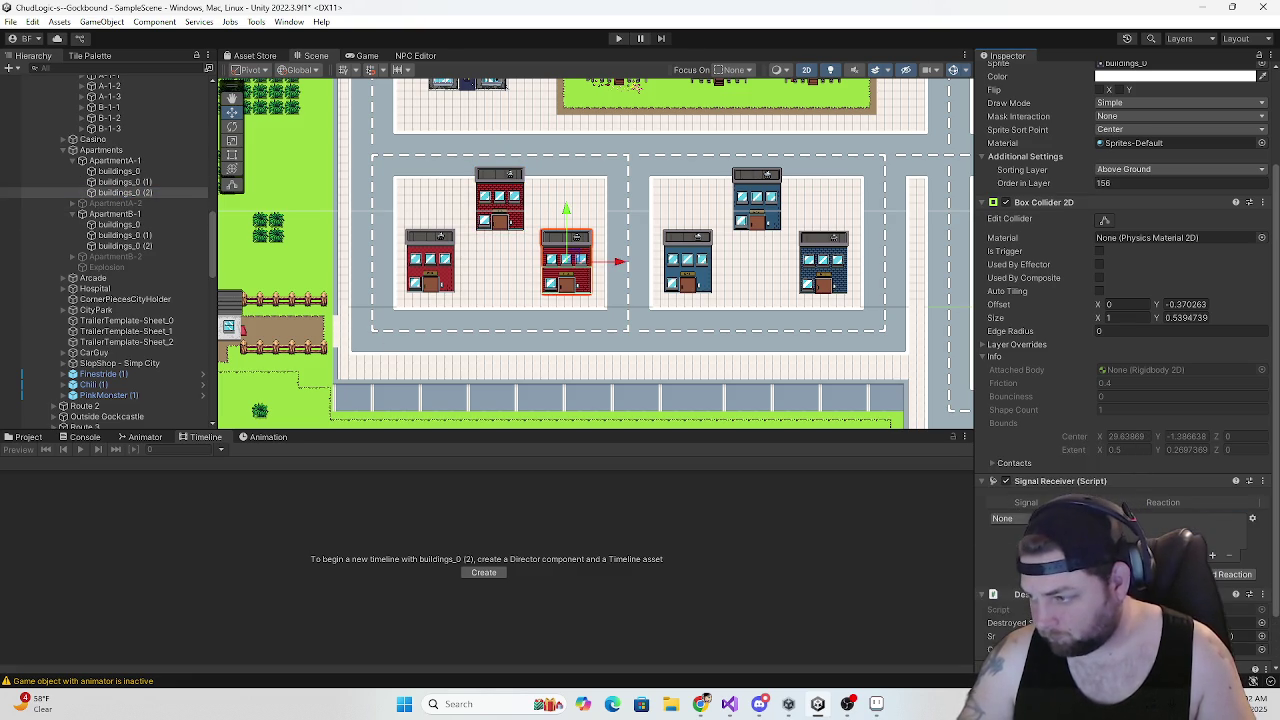
click(1008, 518)
click(1010, 540)
click(1230, 575)
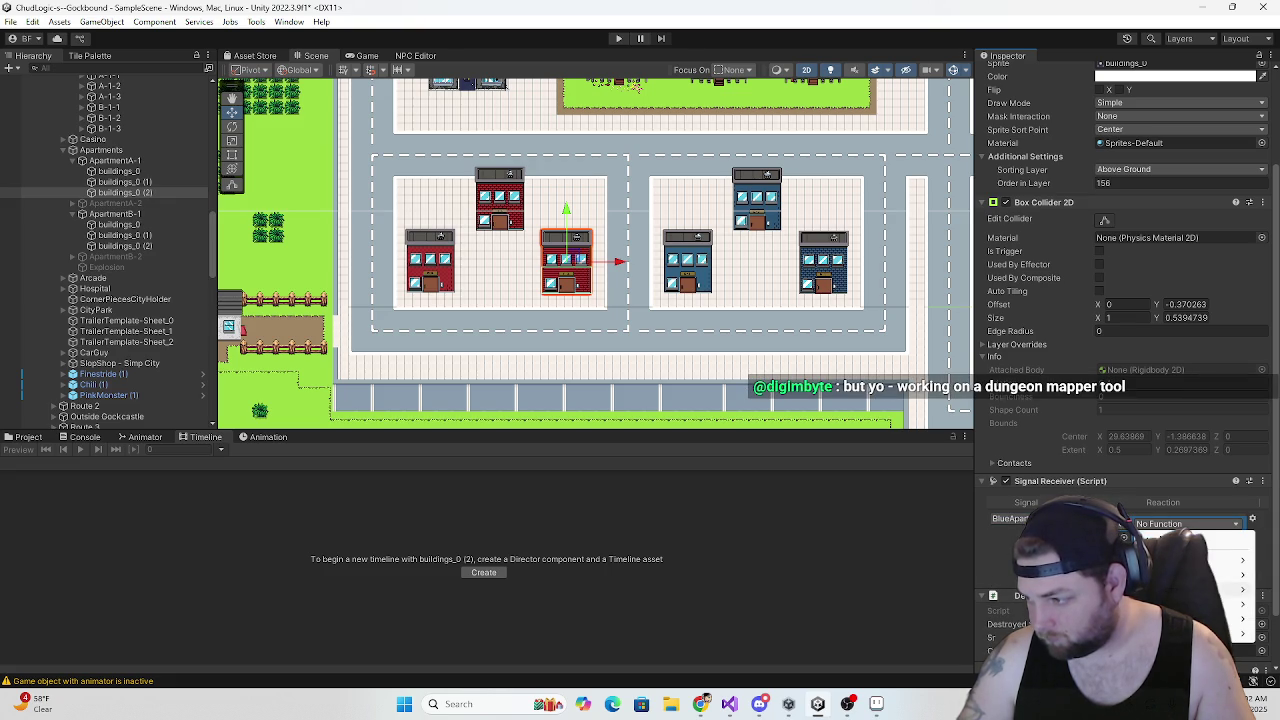
mouse_move(1180, 605)
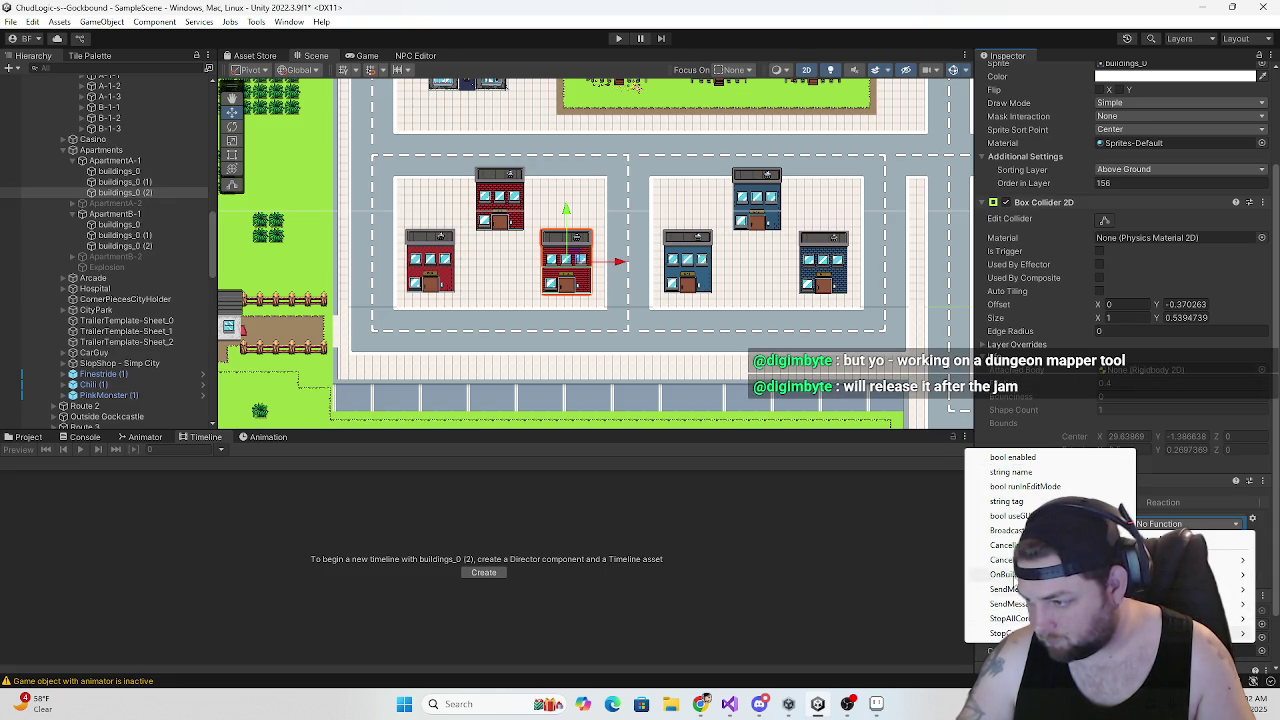
click(1010, 574)
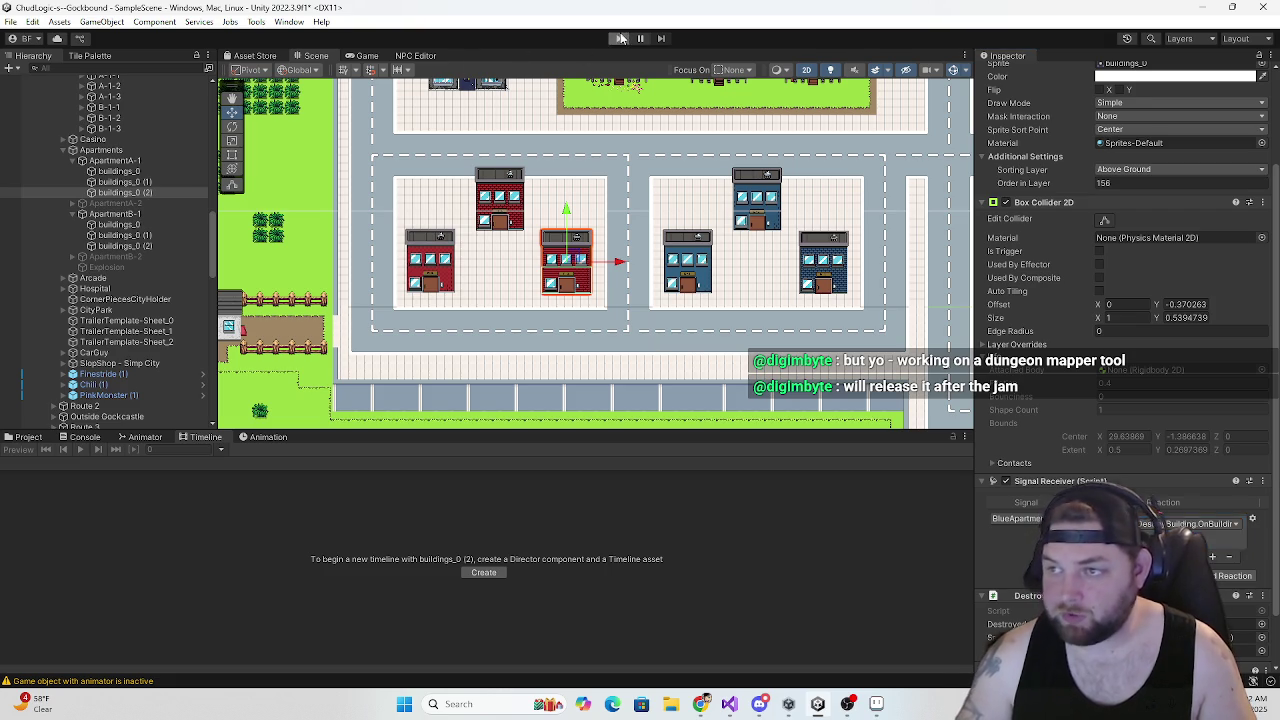
Enter Play mode to test the cutscene changes
click(620, 38)
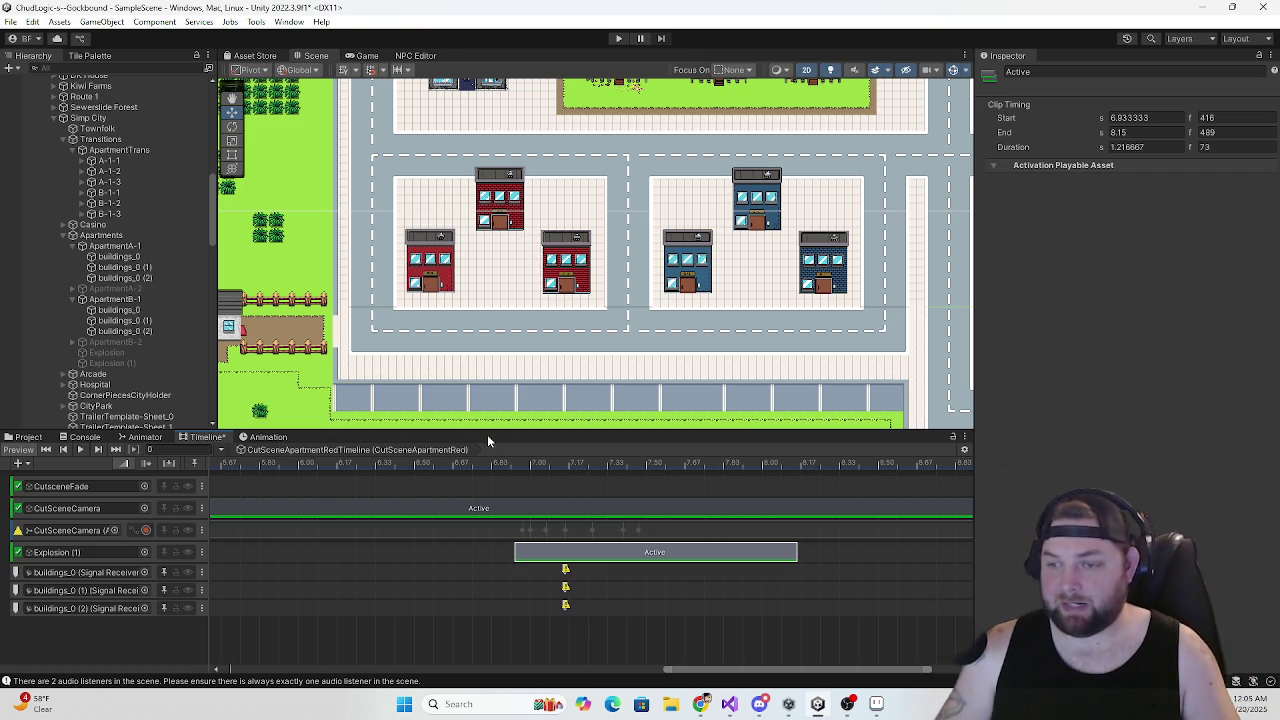
Set the first, second and third markers' Emit Signal to BlueApartment1Destroy, BlueApartment2Destroy and BlueApartment3Destroy
click(566, 570)
click(1185, 146)
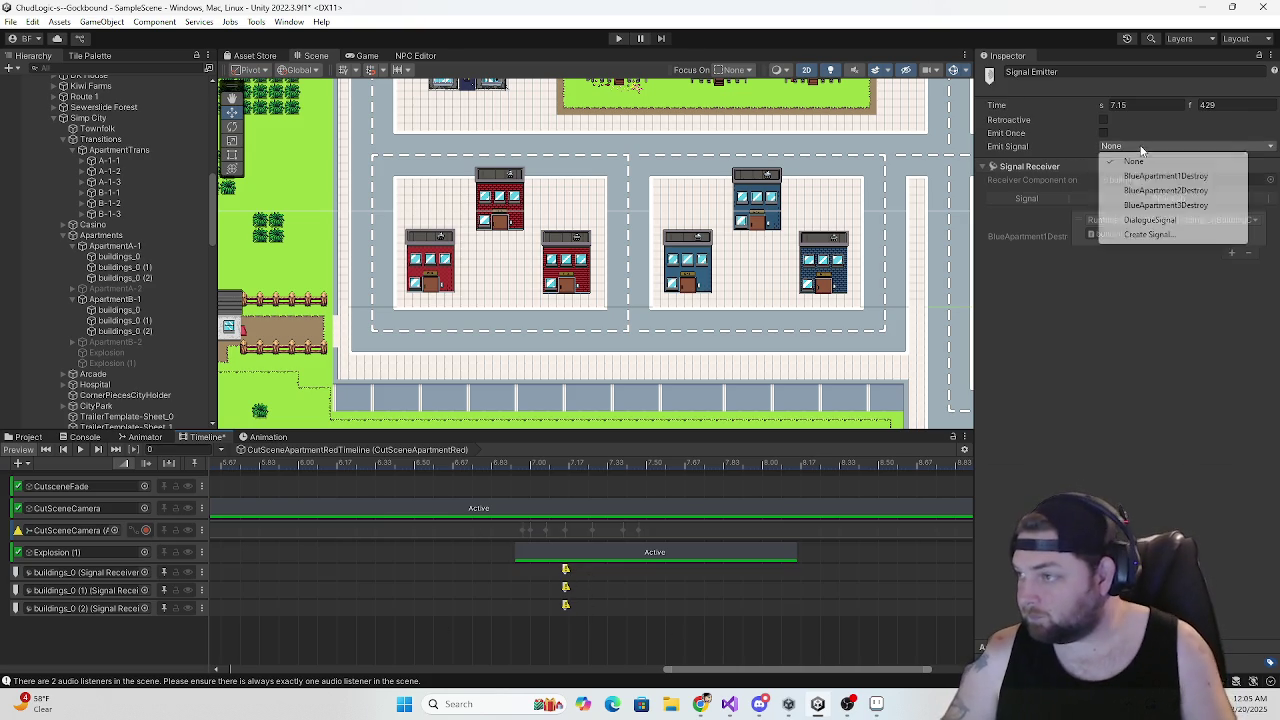
click(1165, 177)
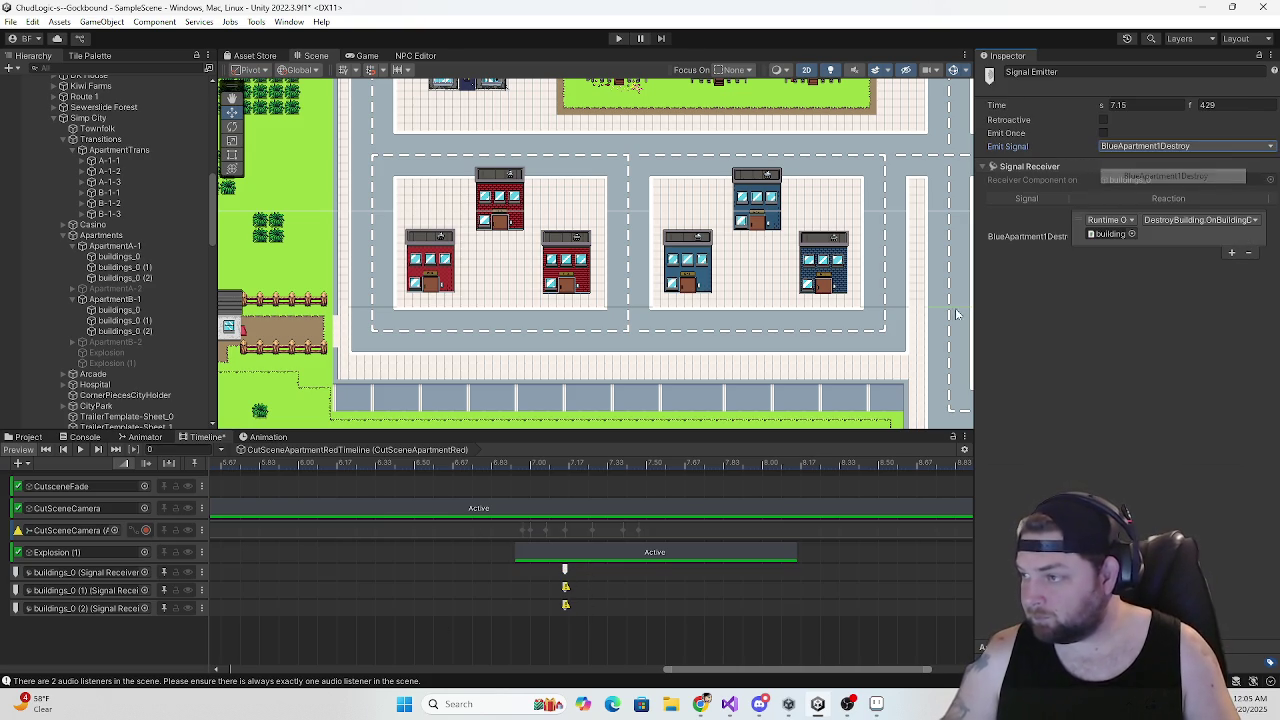
click(566, 588)
click(1112, 148)
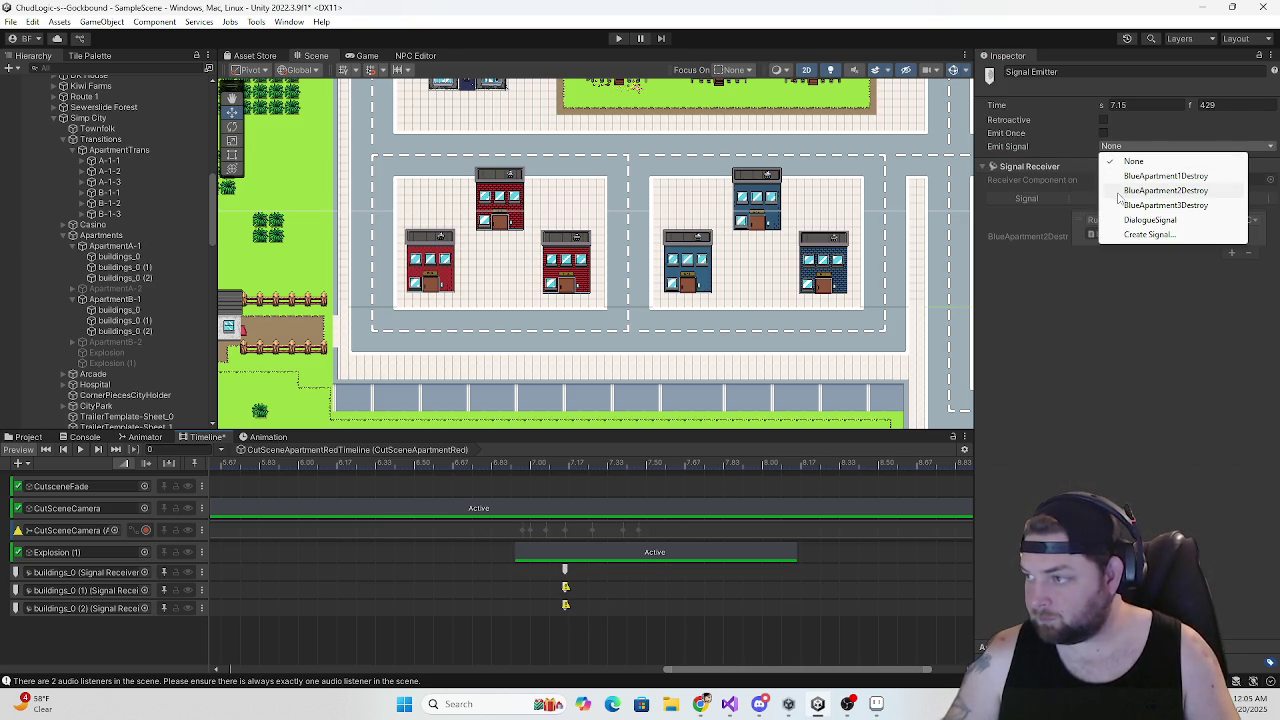
click(1120, 193)
click(566, 606)
click(1150, 147)
click(1150, 211)
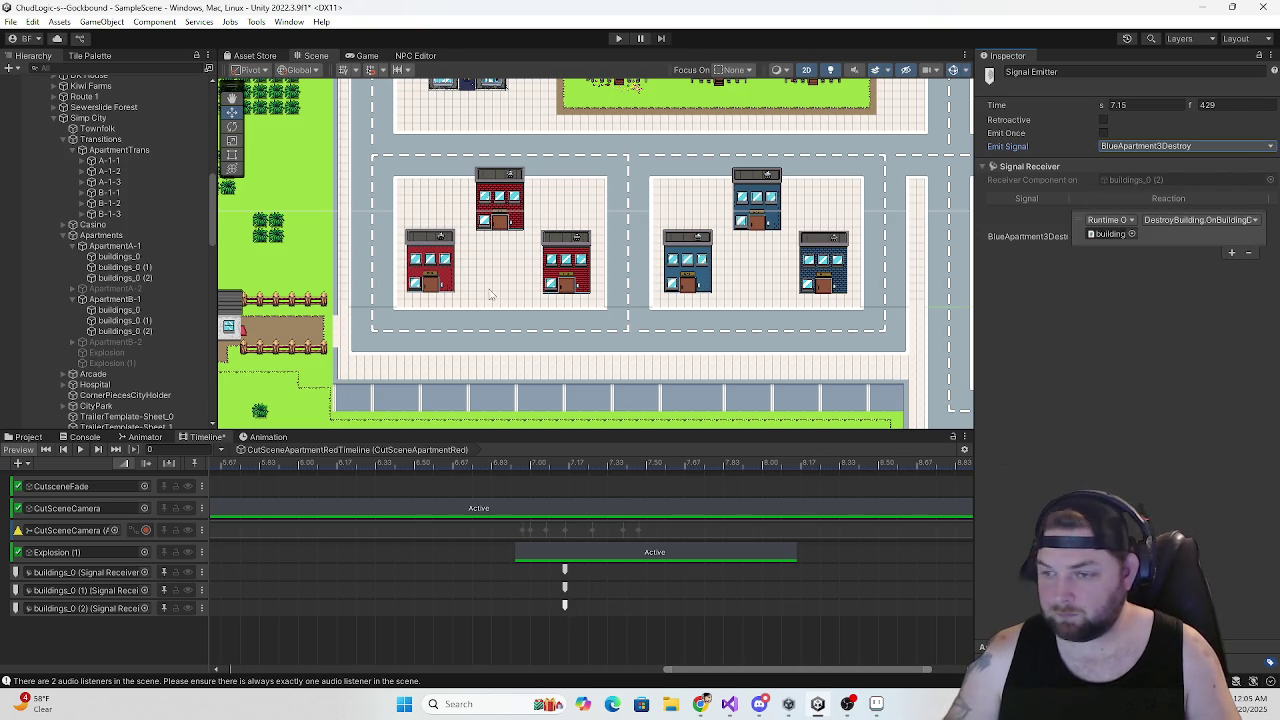
scroll(427, 287, down, 5)
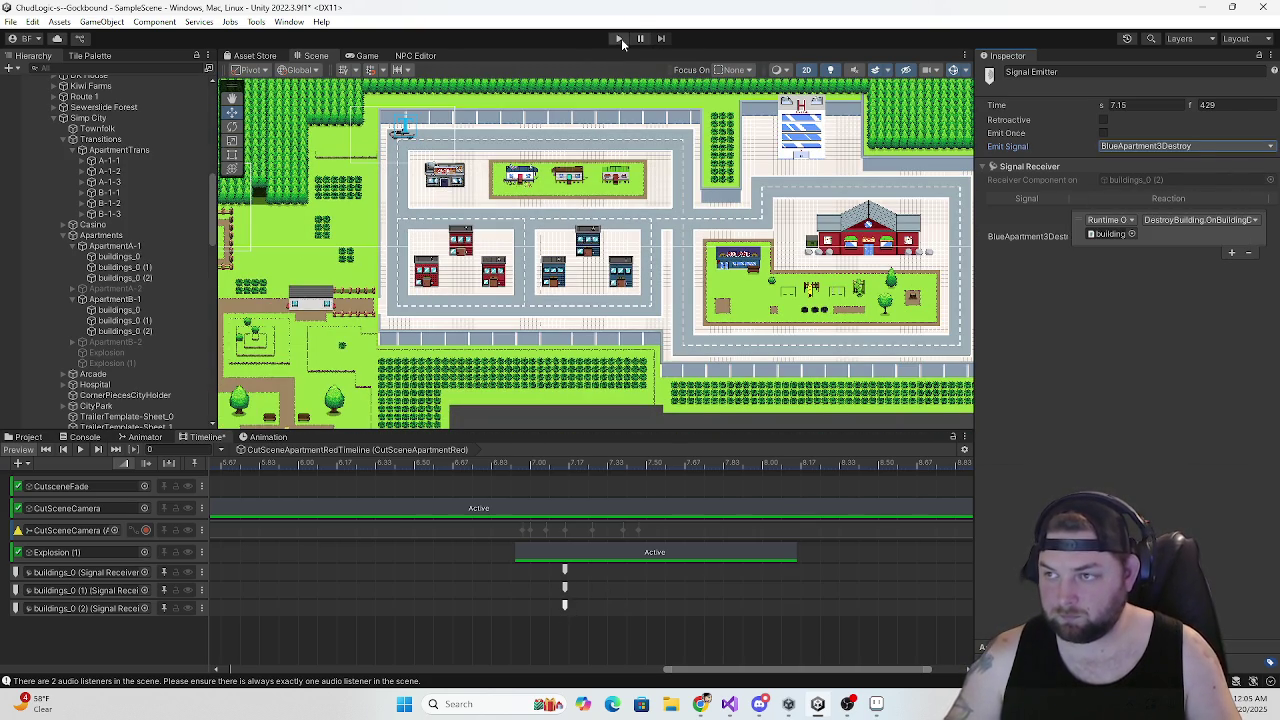
In Play mode, trim the Explosion (1) clip's right edge, then scrub and play the cutscene preview
click(621, 38)
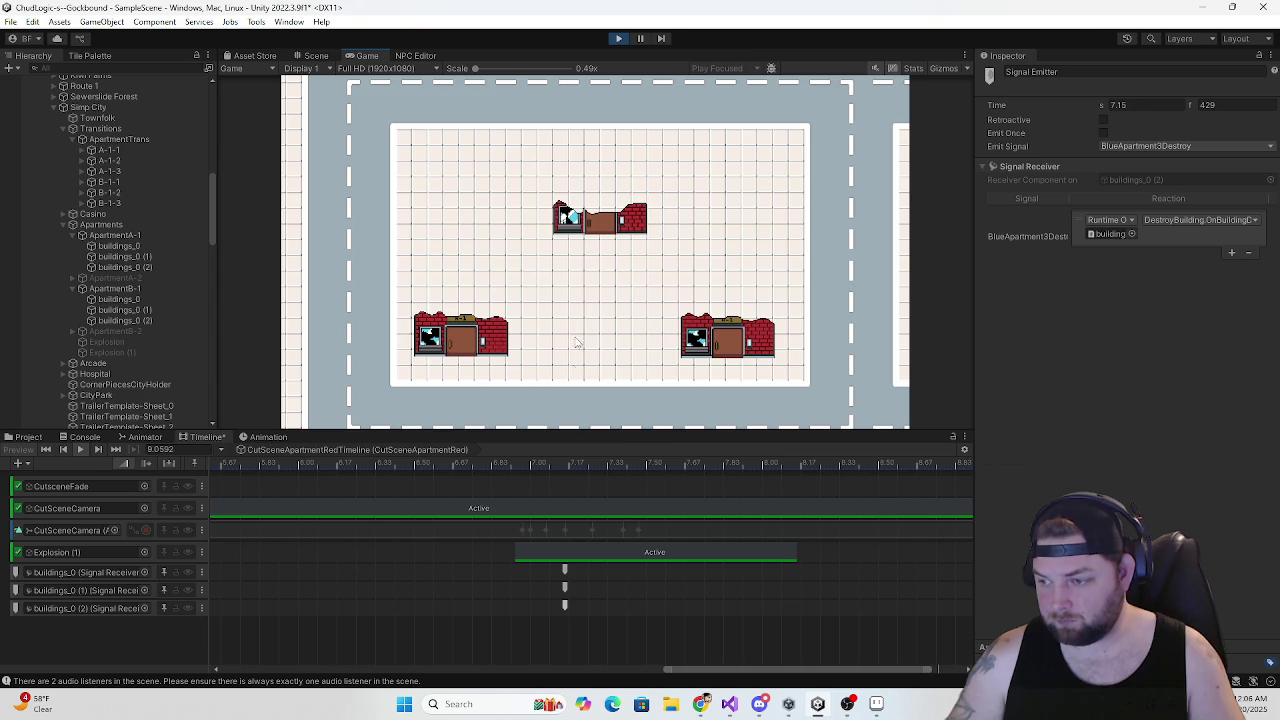
scroll(633, 534, down, 2)
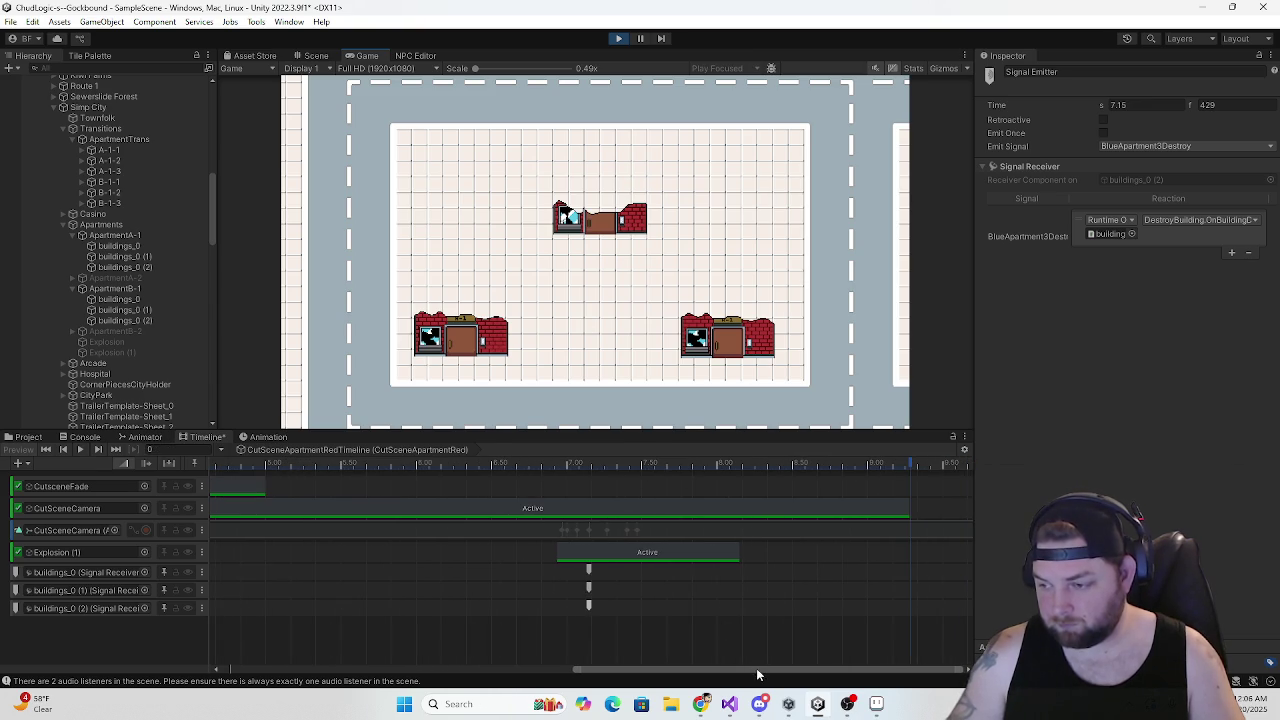
drag(757, 674, 743, 676)
drag(765, 552, 727, 555)
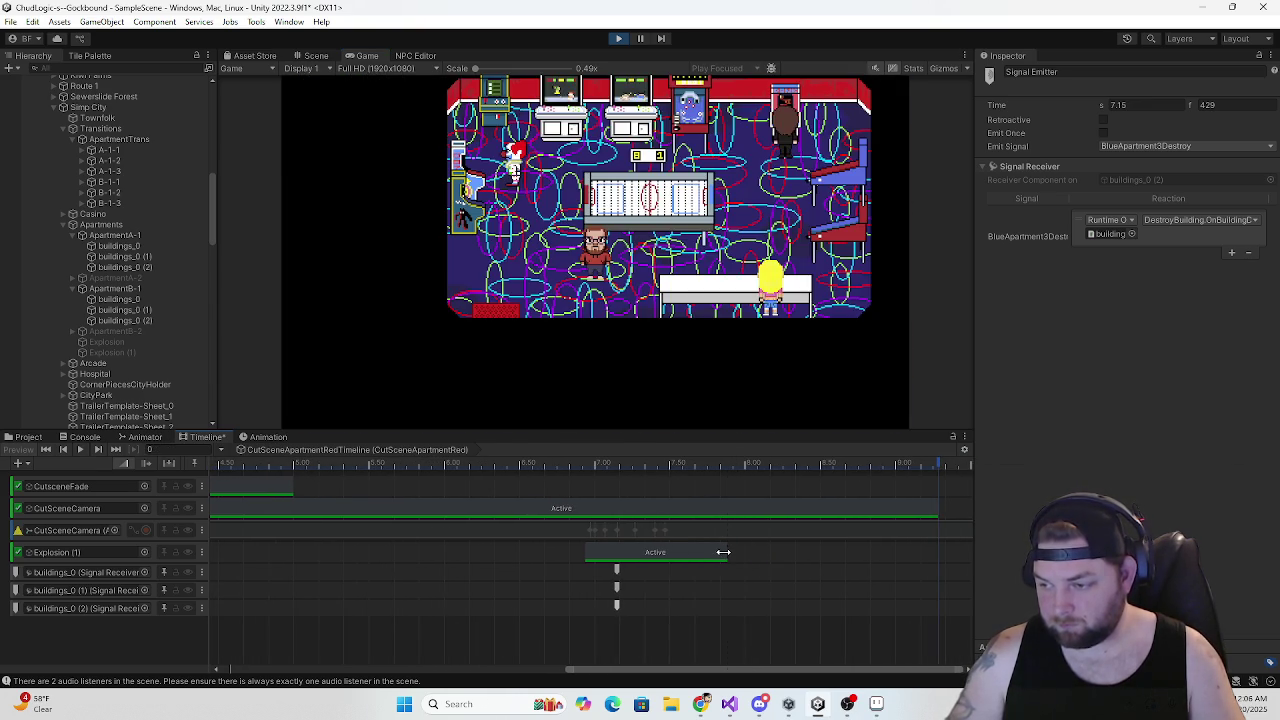
click(610, 464)
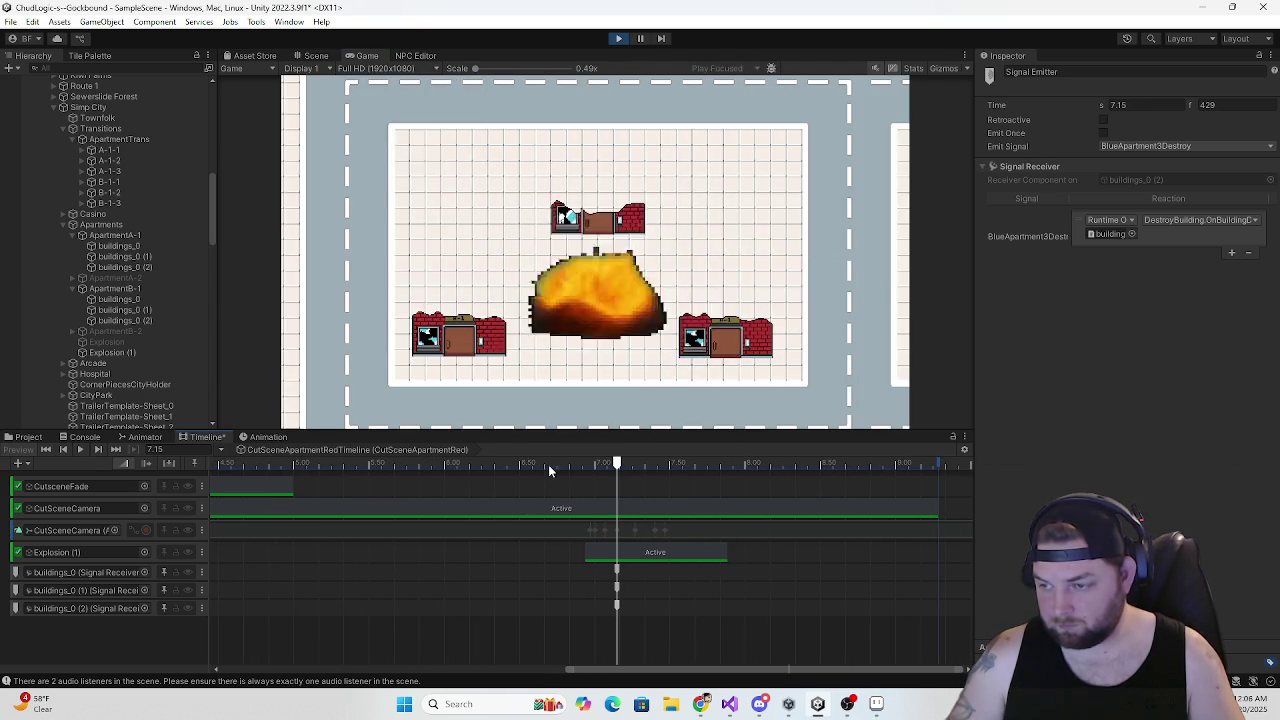
drag(617, 464, 362, 466)
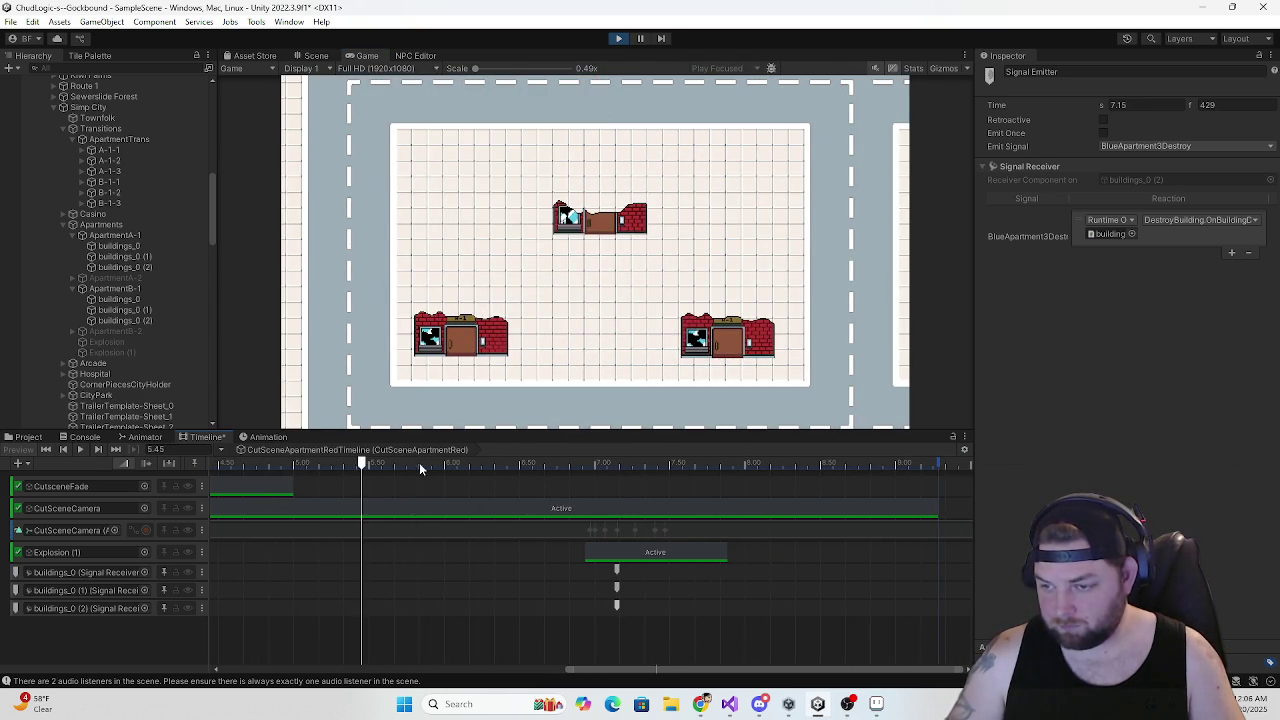
click(83, 451)
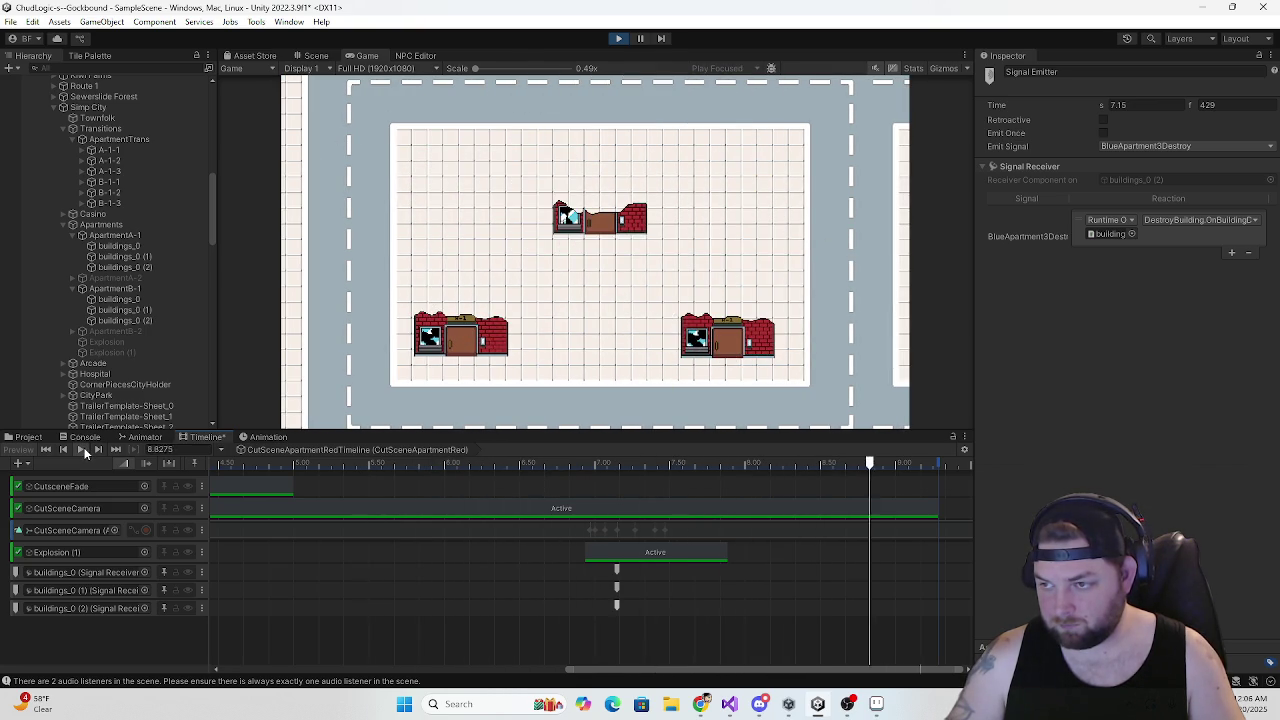
click(619, 40)
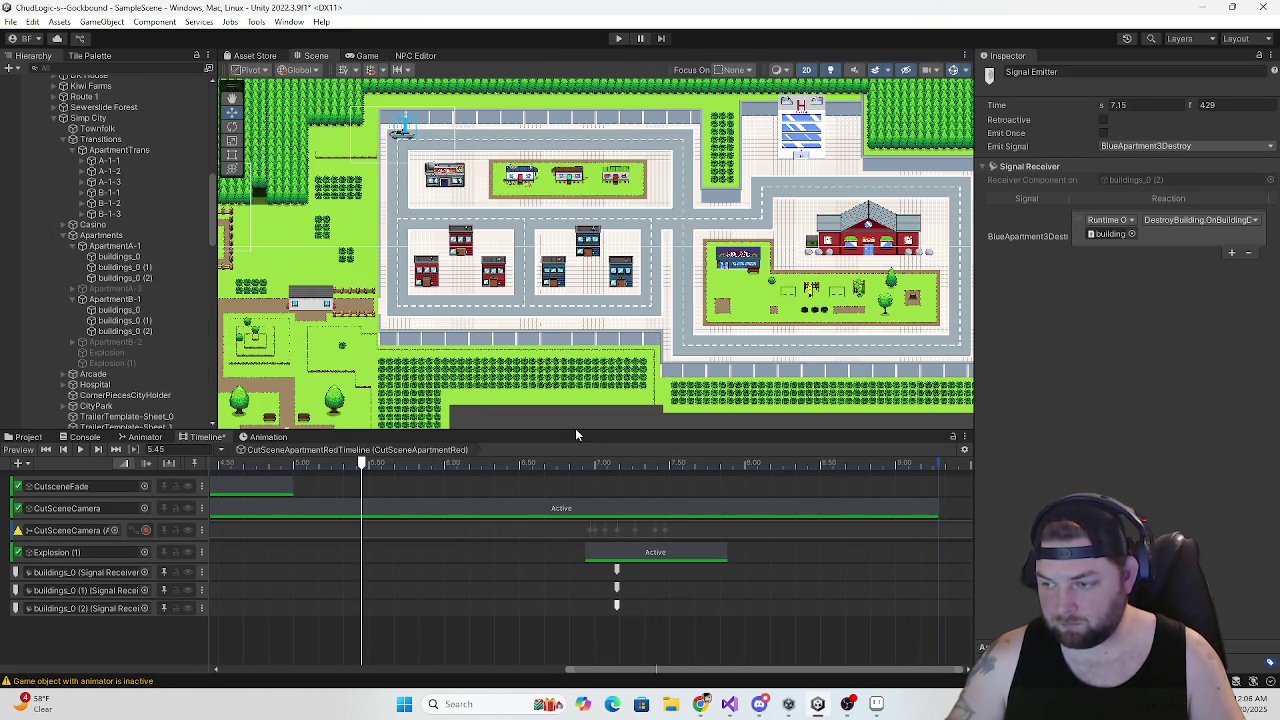
Rewind the cutscene preview playhead to 0
drag(362, 462, 266, 460)
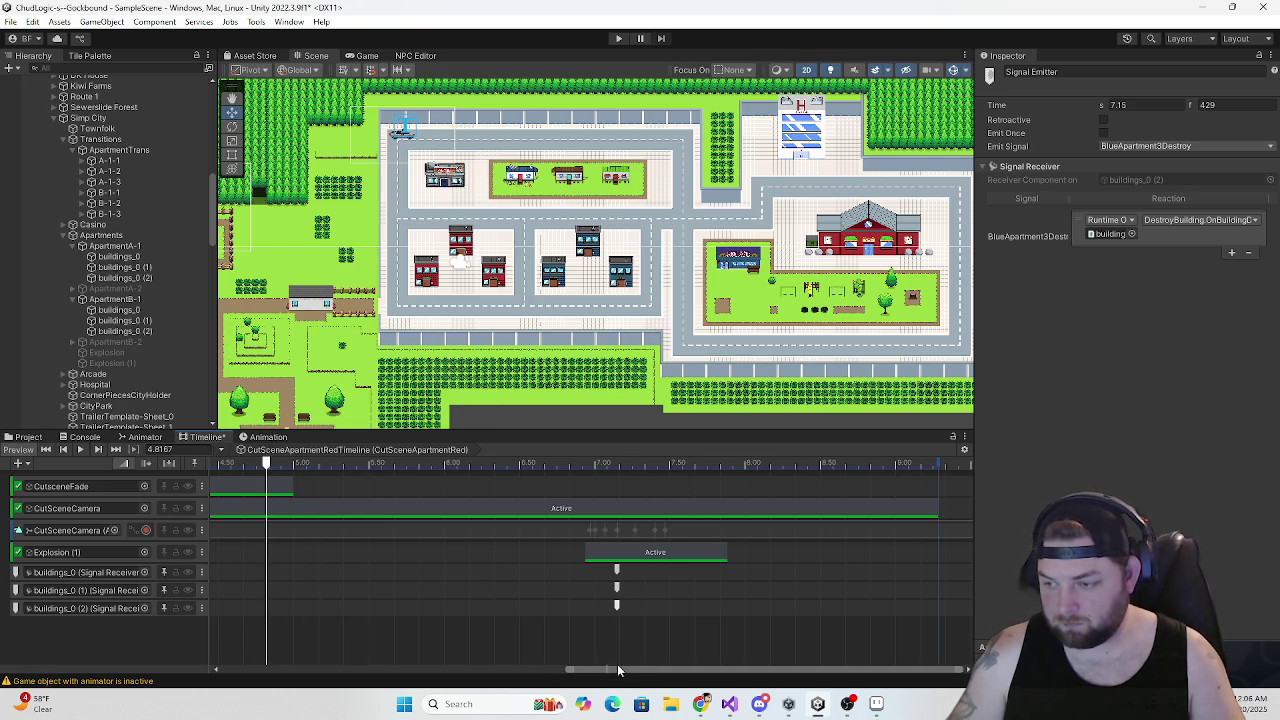
drag(618, 670, 451, 654)
drag(283, 462, 201, 455)
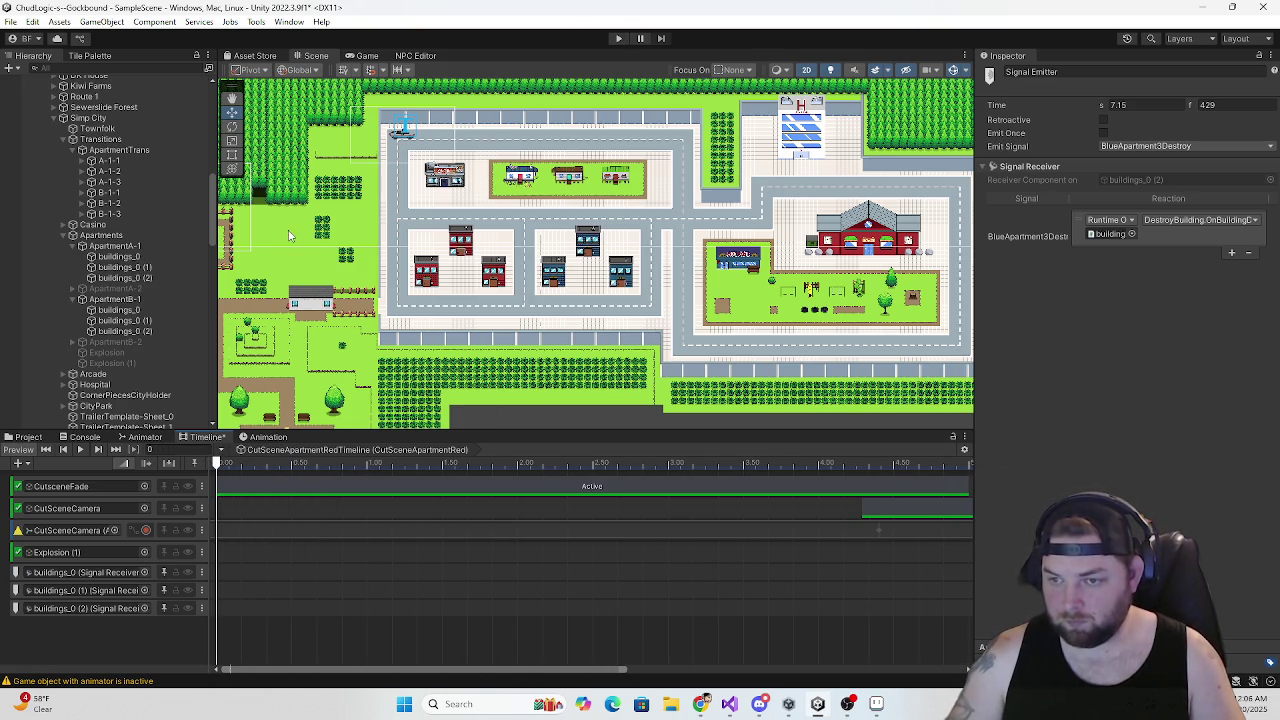
Select and frame Darla Doom to view its Cut Scene Trigger settings
scroll(124, 343, down, 5)
scroll(124, 336, down, 5)
double_click(124, 335)
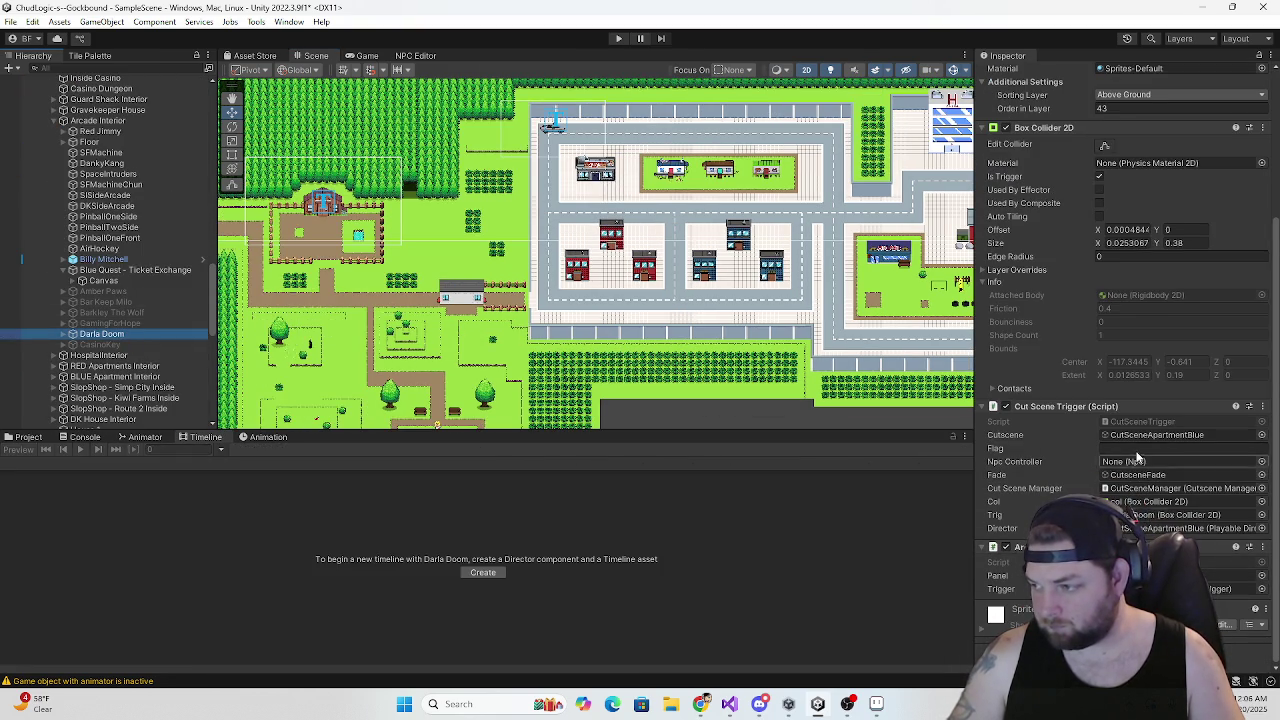
Replace CutSceneApartmentBlue with CutSceneApartmentRed in the Cut Scene Trigger's Cutscene field, then enter Play mode
click(1132, 436)
scroll(184, 392, down, 3)
mouse_move(115, 273)
mouse_down()
mouse_move(1130, 436)
mouse_move(1122, 443)
mouse_up()
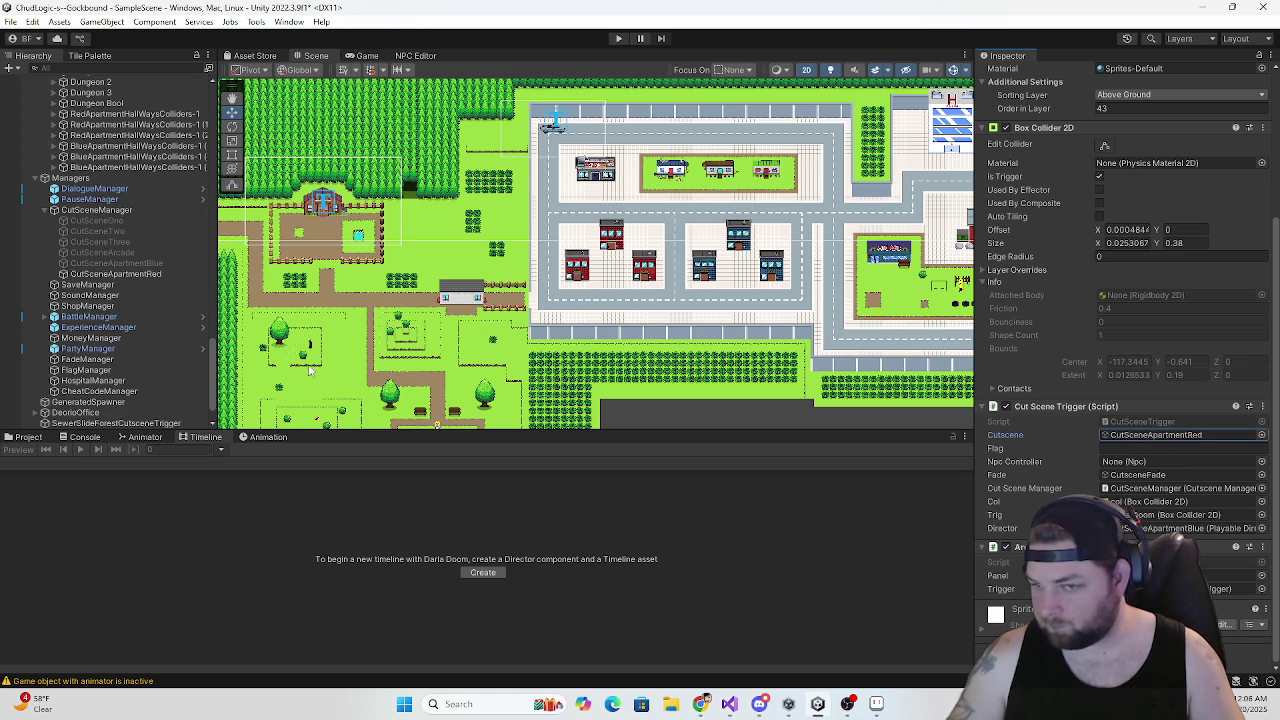
mouse_move(123, 274)
mouse_down()
mouse_move(837, 490)
mouse_move(1160, 435)
mouse_up()
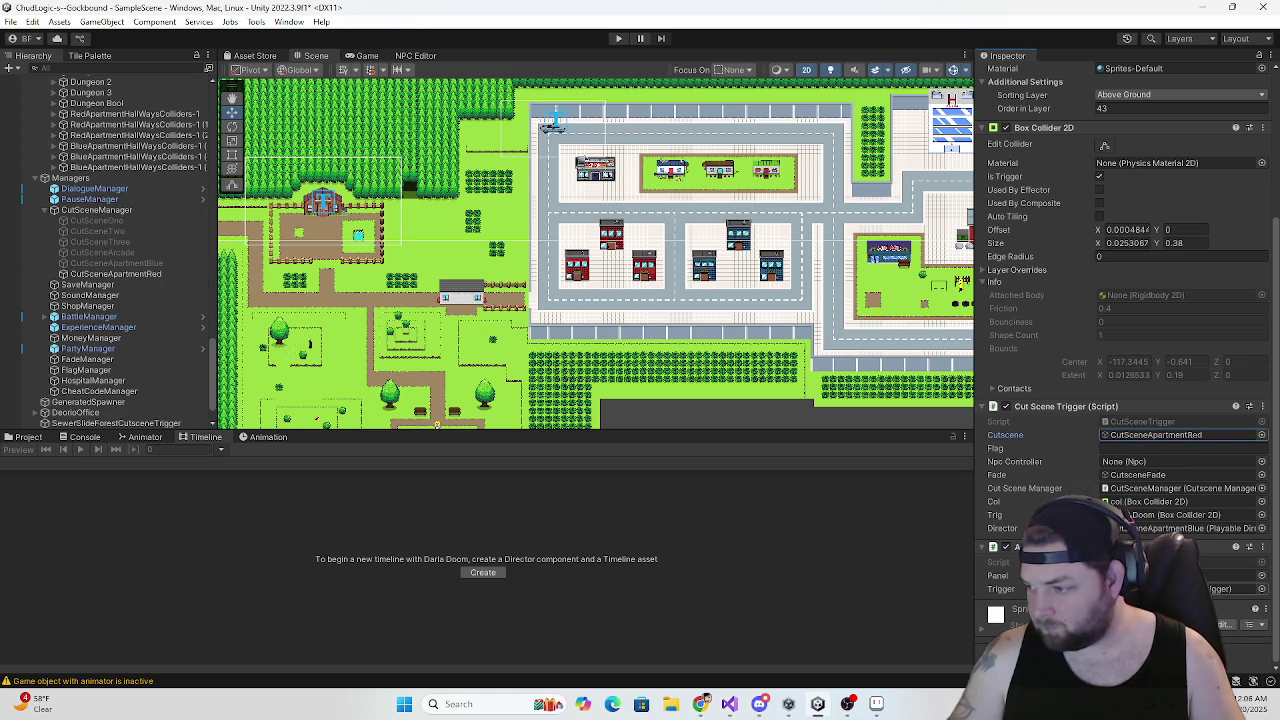
click(110, 274)
click(618, 38)
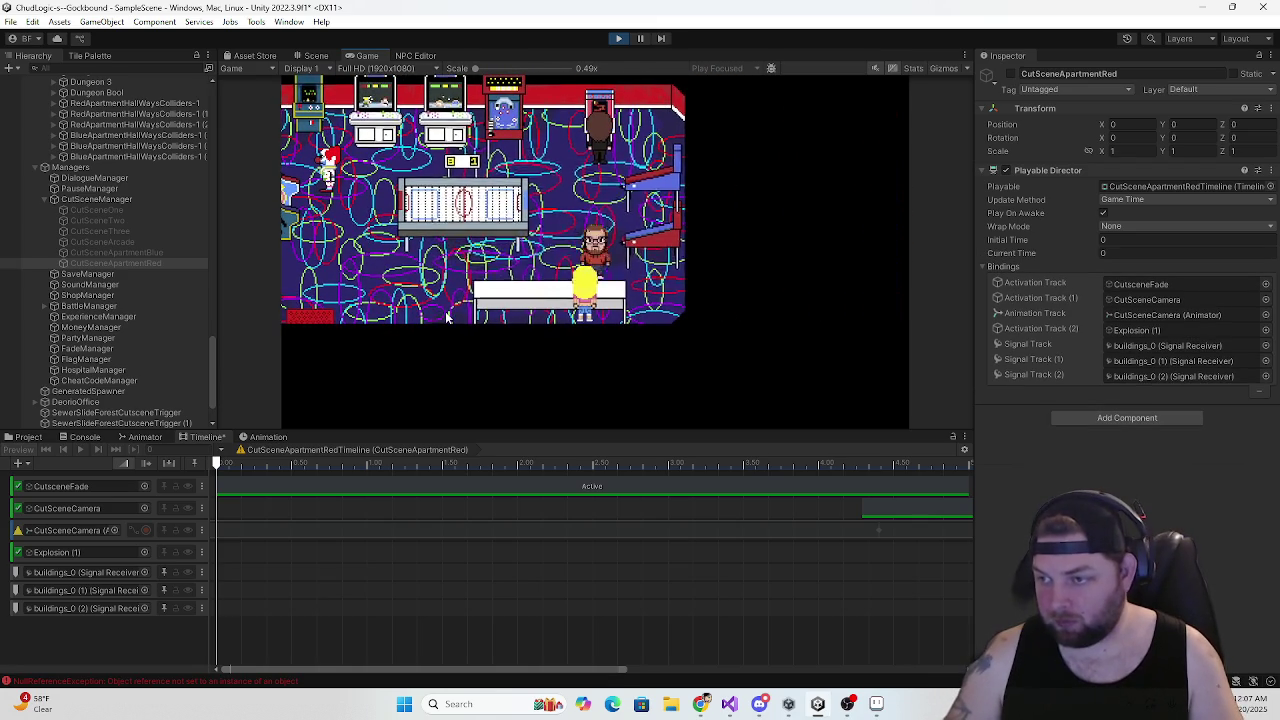
Answer the in-game prompt so the red apartment cutscene destroys the three red buildings, then stop playing
click(497, 266)
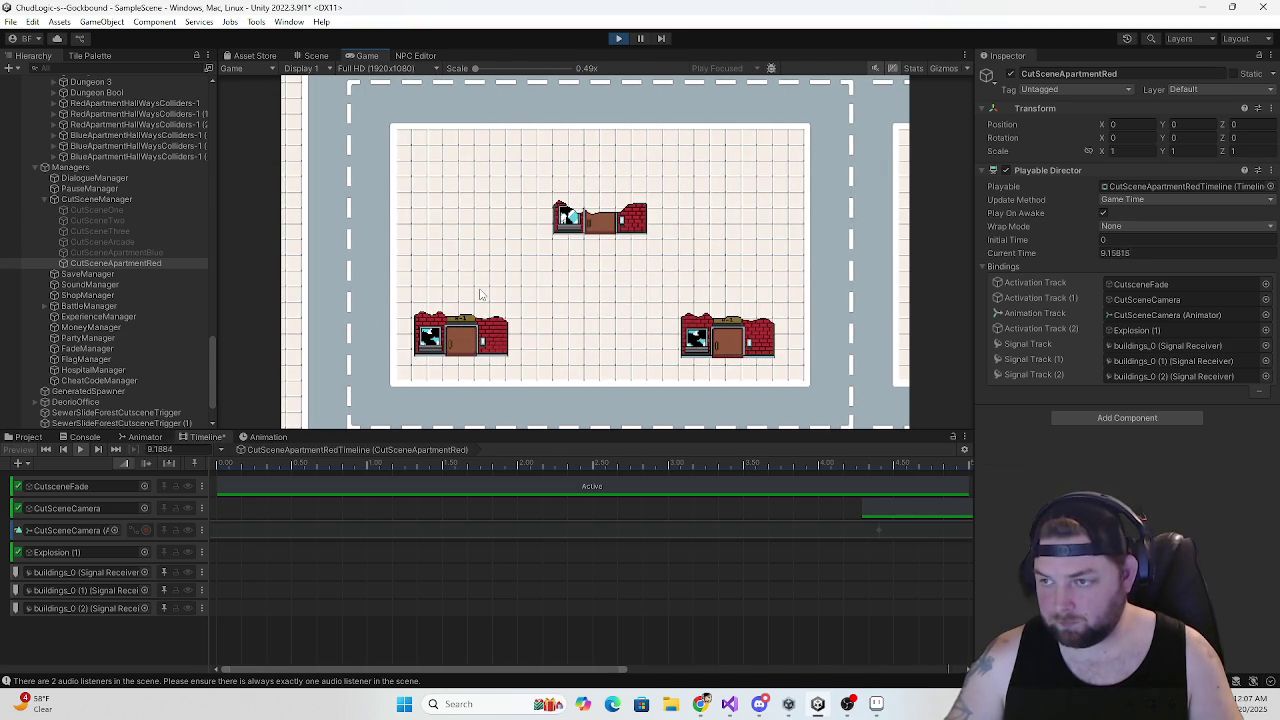
click(619, 39)
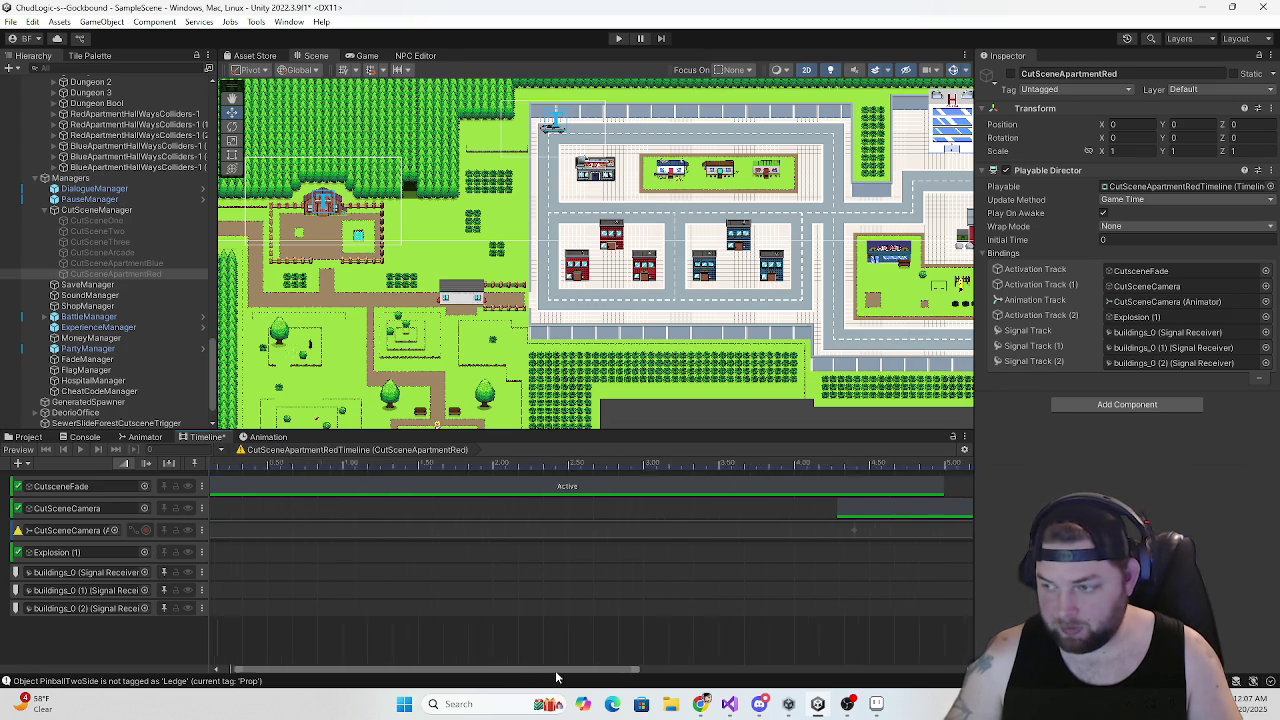
Open the CutSceneCamera track's animation and set the timeline playhead to the camera clip's end, near 9.30
drag(537, 669, 877, 688)
scroll(846, 501, down, 5)
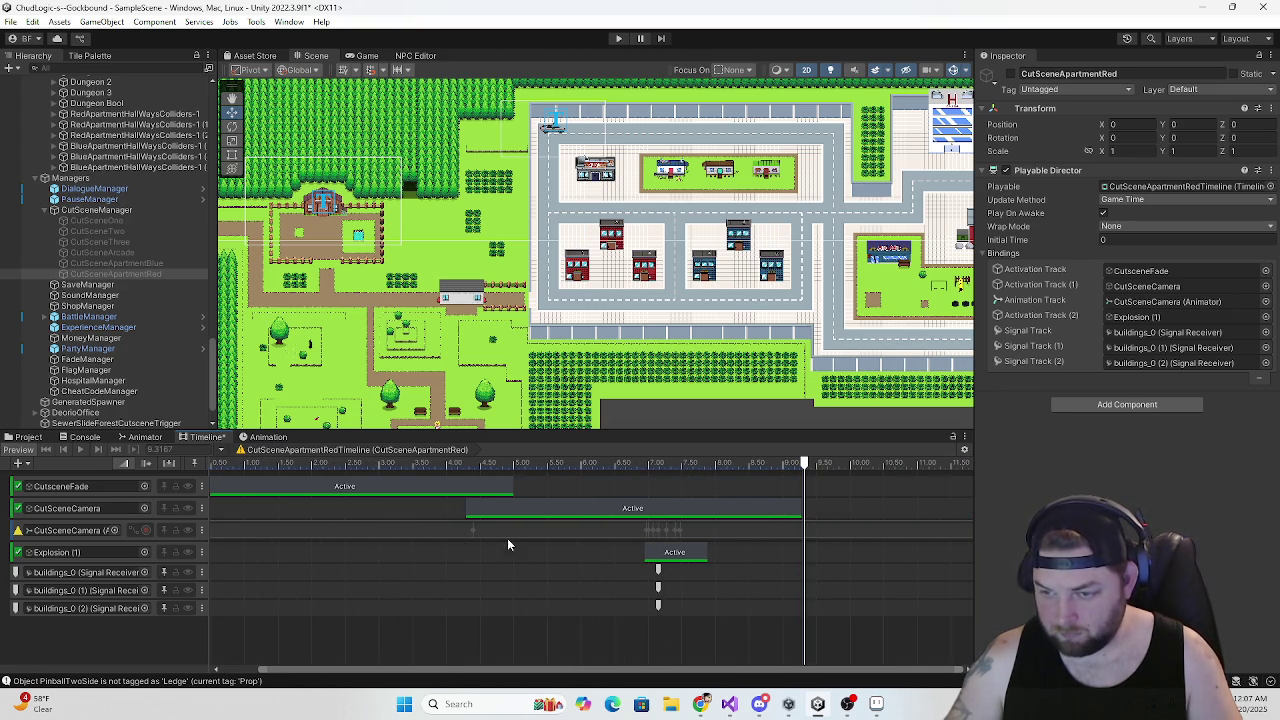
double_click(773, 535)
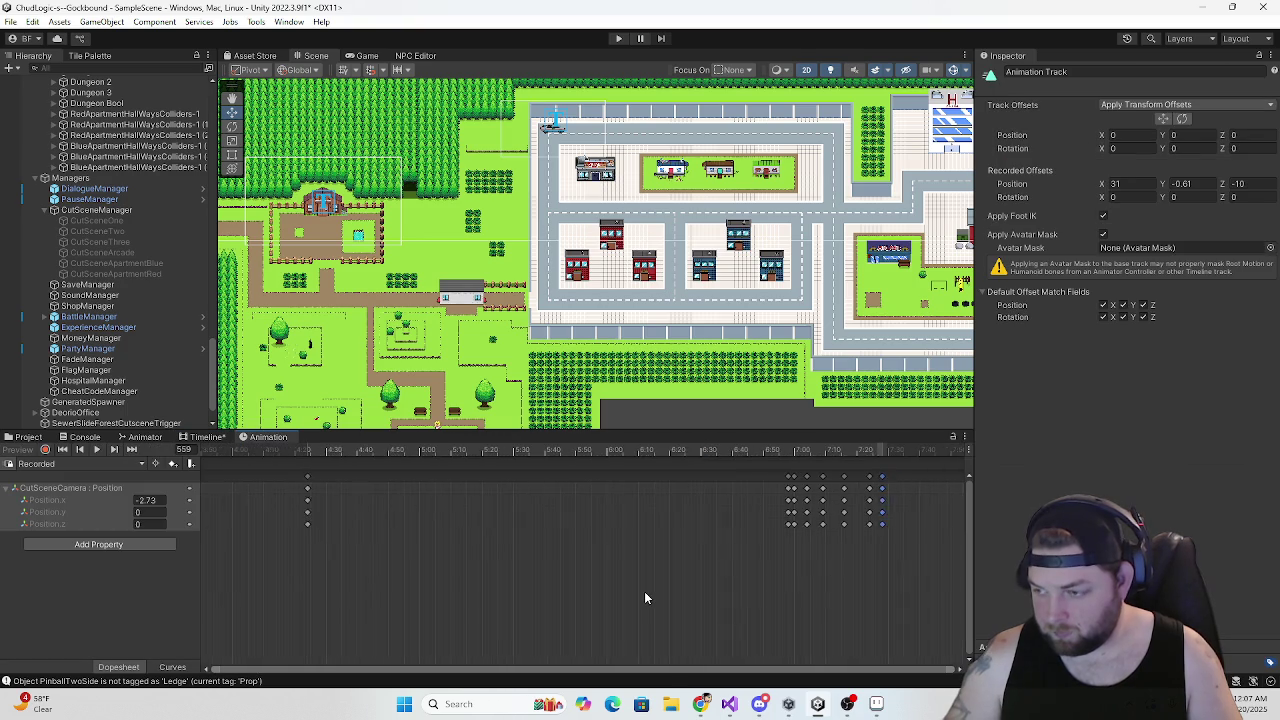
click(205, 437)
drag(827, 461, 806, 468)
scroll(808, 505, up, 5)
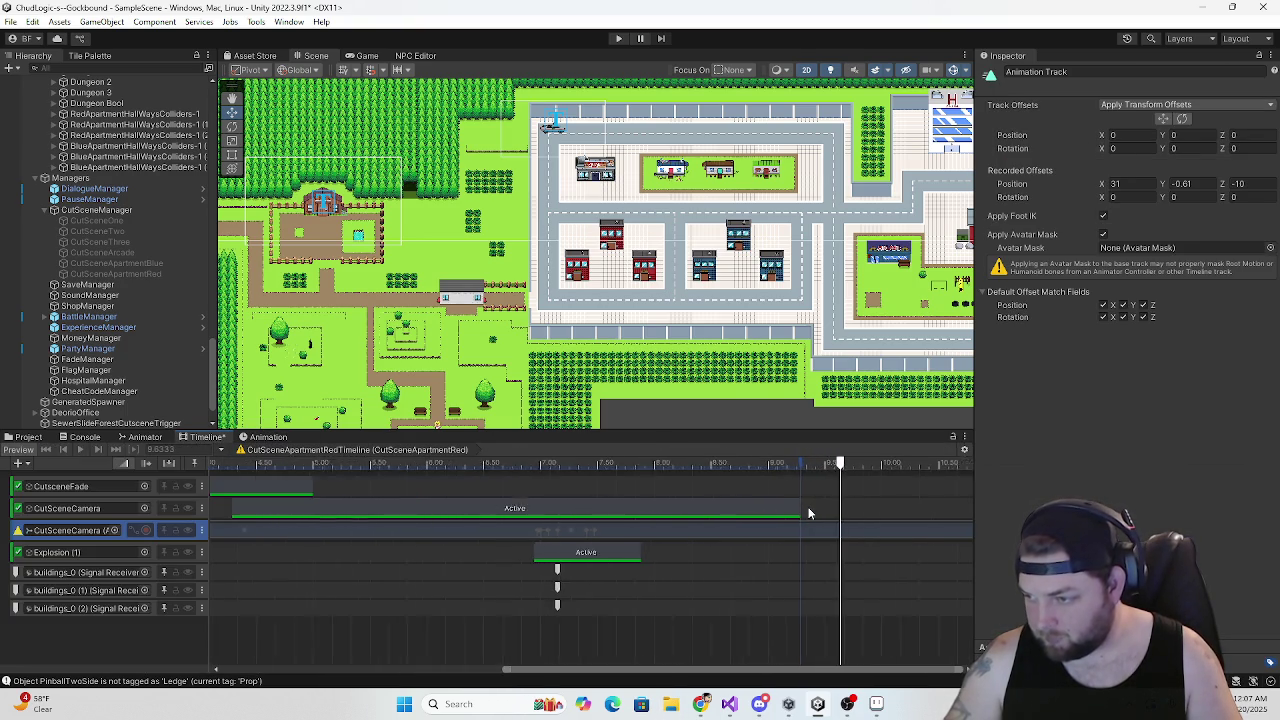
scroll(790, 504, up, 4)
click(787, 466)
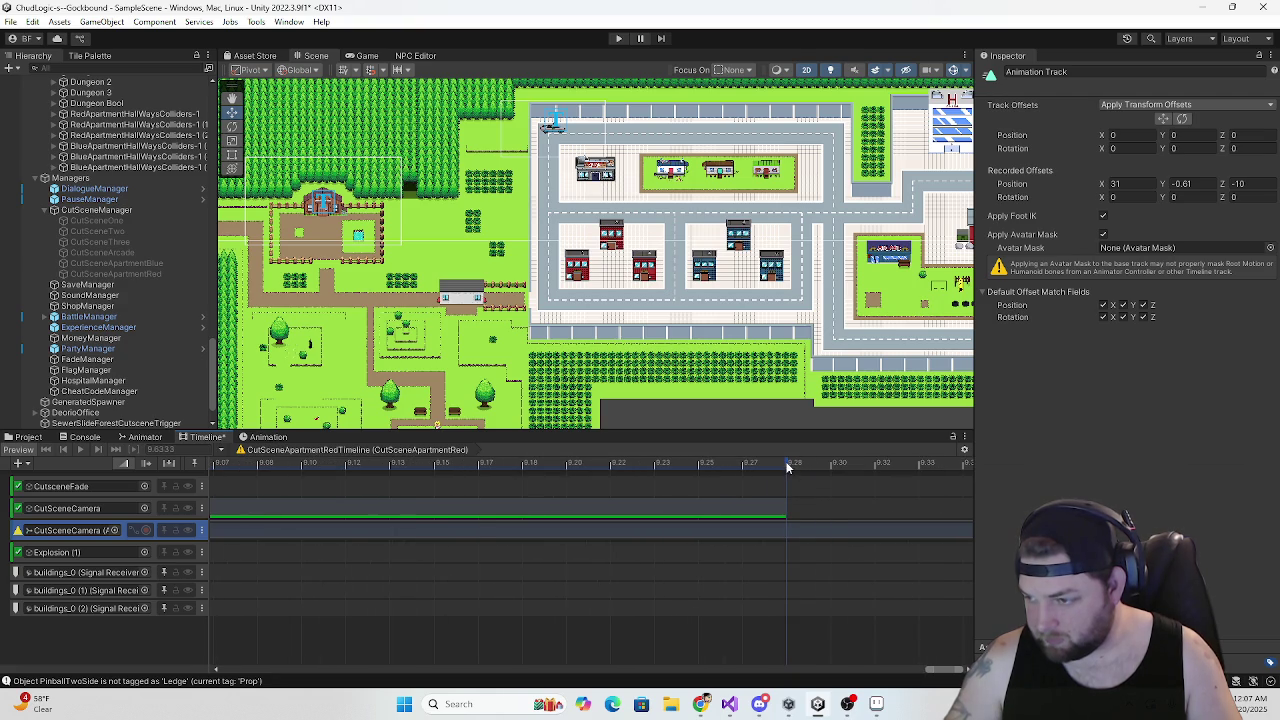
Reopen the camera track's keyframes and add an animation event just past the last Position keyframes
double_click(785, 536)
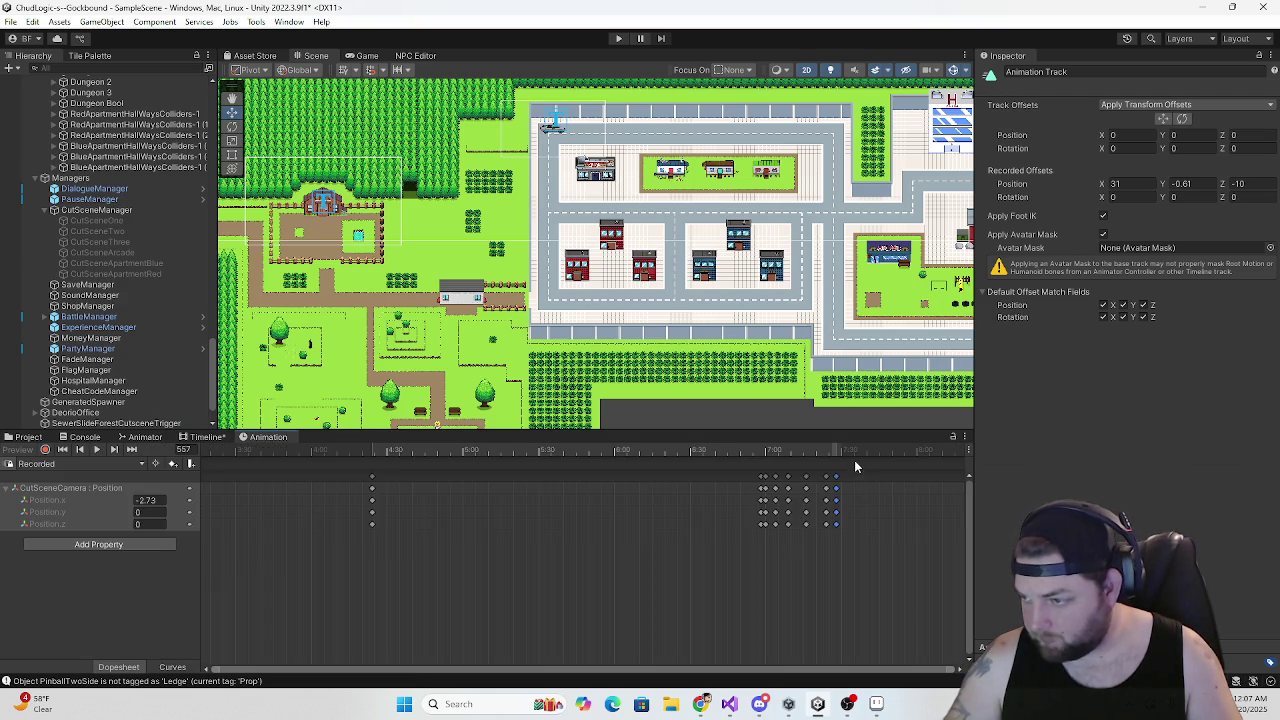
scroll(840, 533, down, 3)
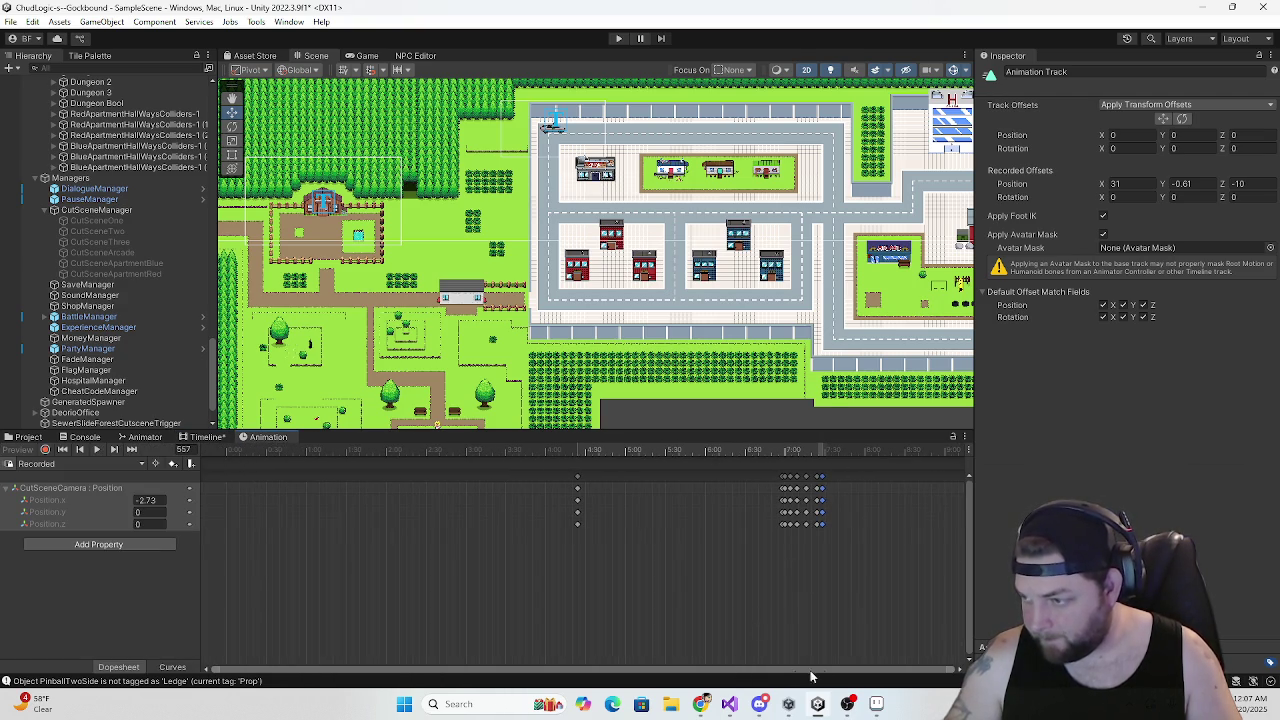
scroll(868, 533, down, 5)
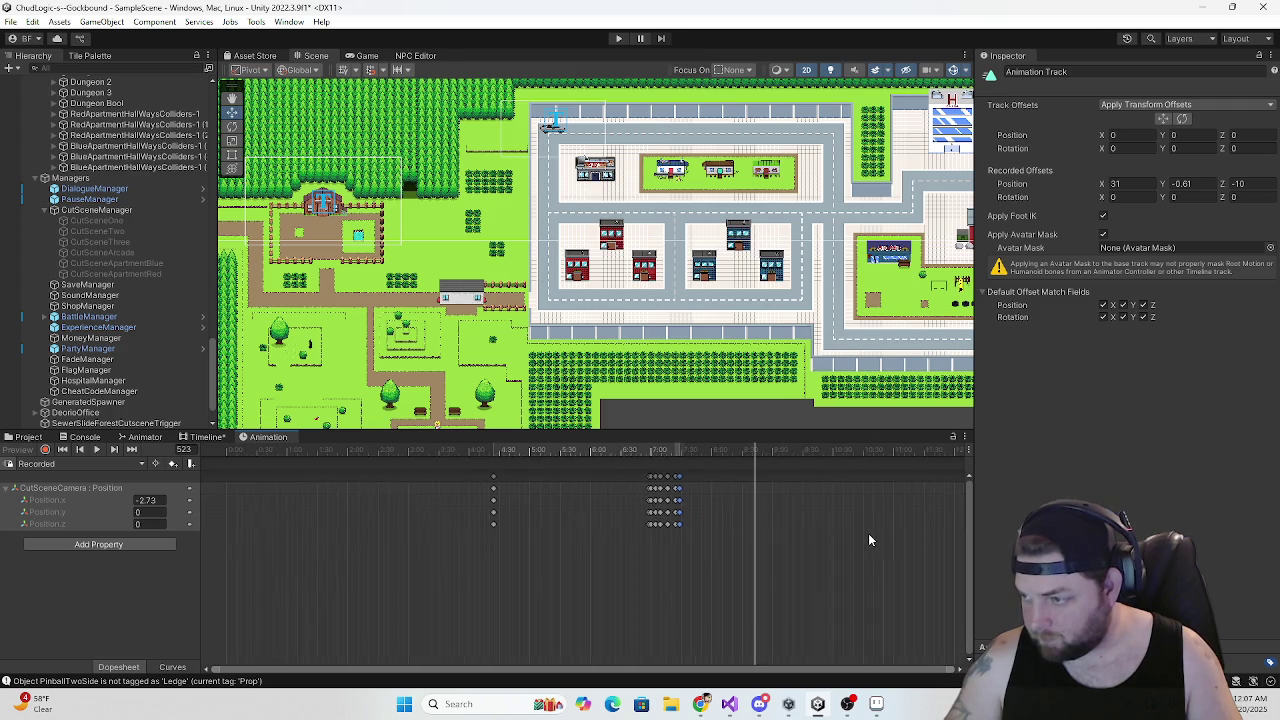
click(640, 452)
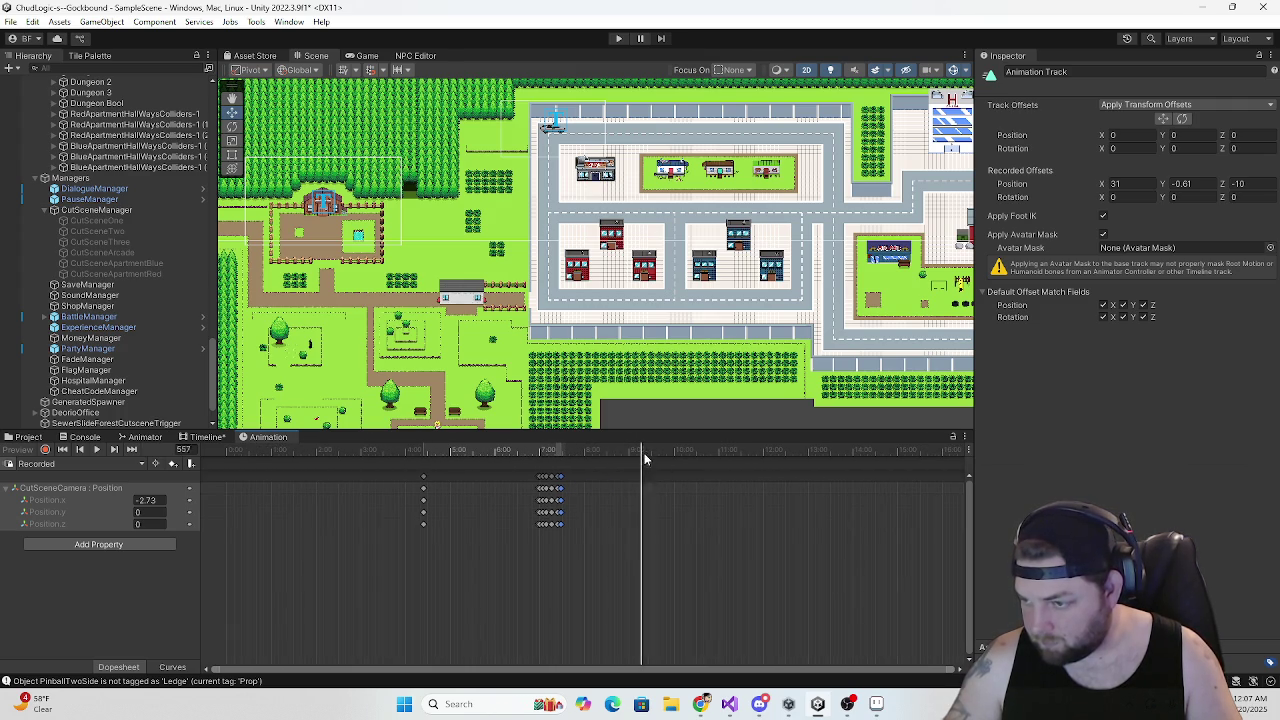
scroll(680, 495, up, 6)
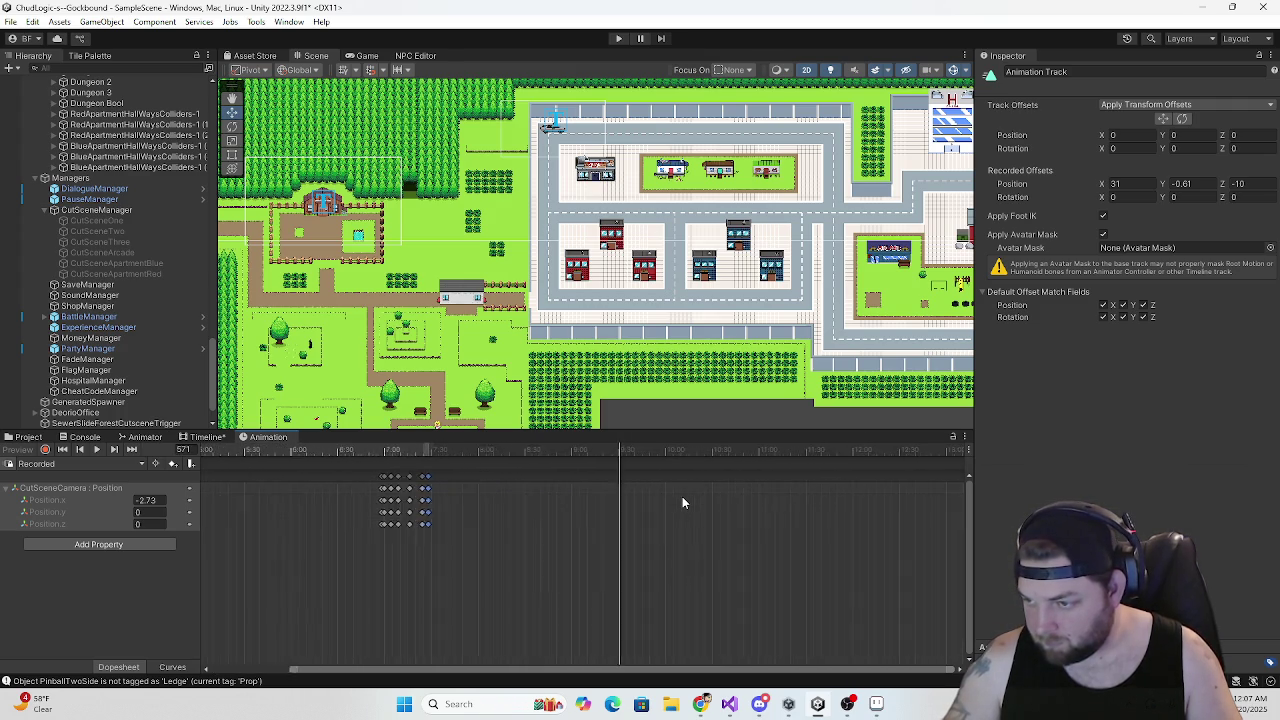
scroll(678, 495, up, 4)
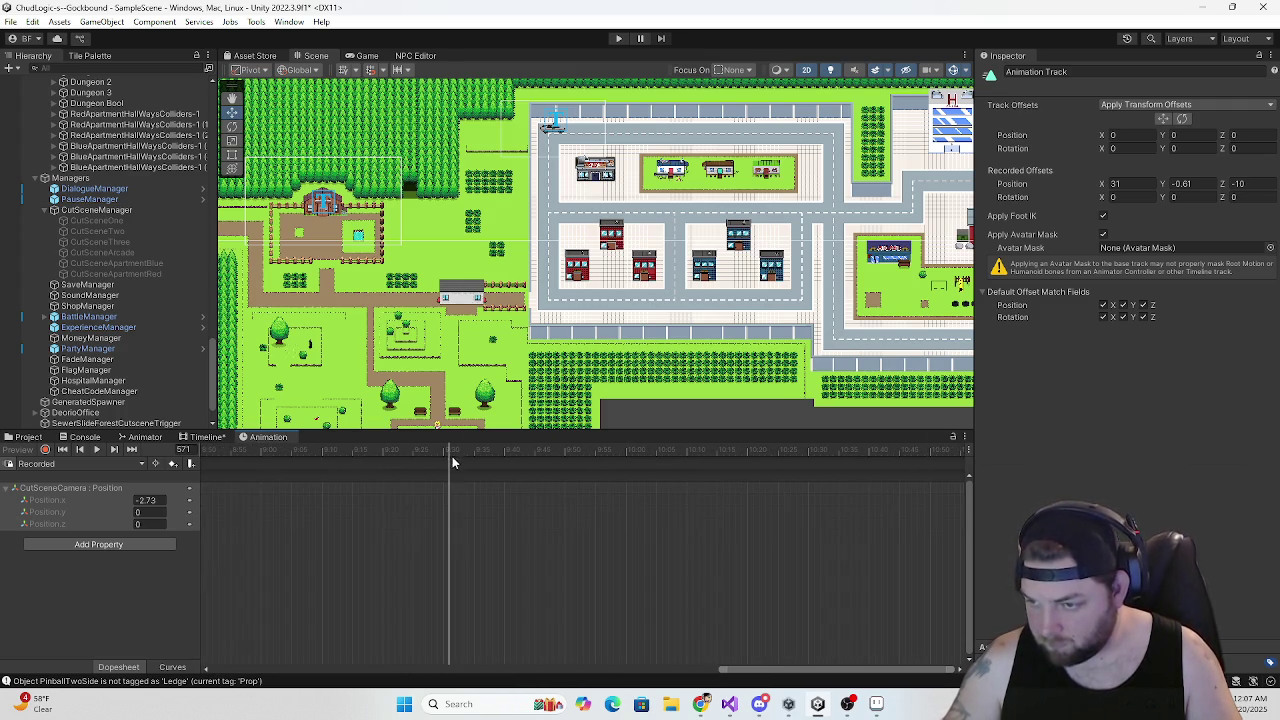
click(191, 464)
Set the animation event's function to DisableCutsceneCam > DisableCamera()
click(1105, 104)
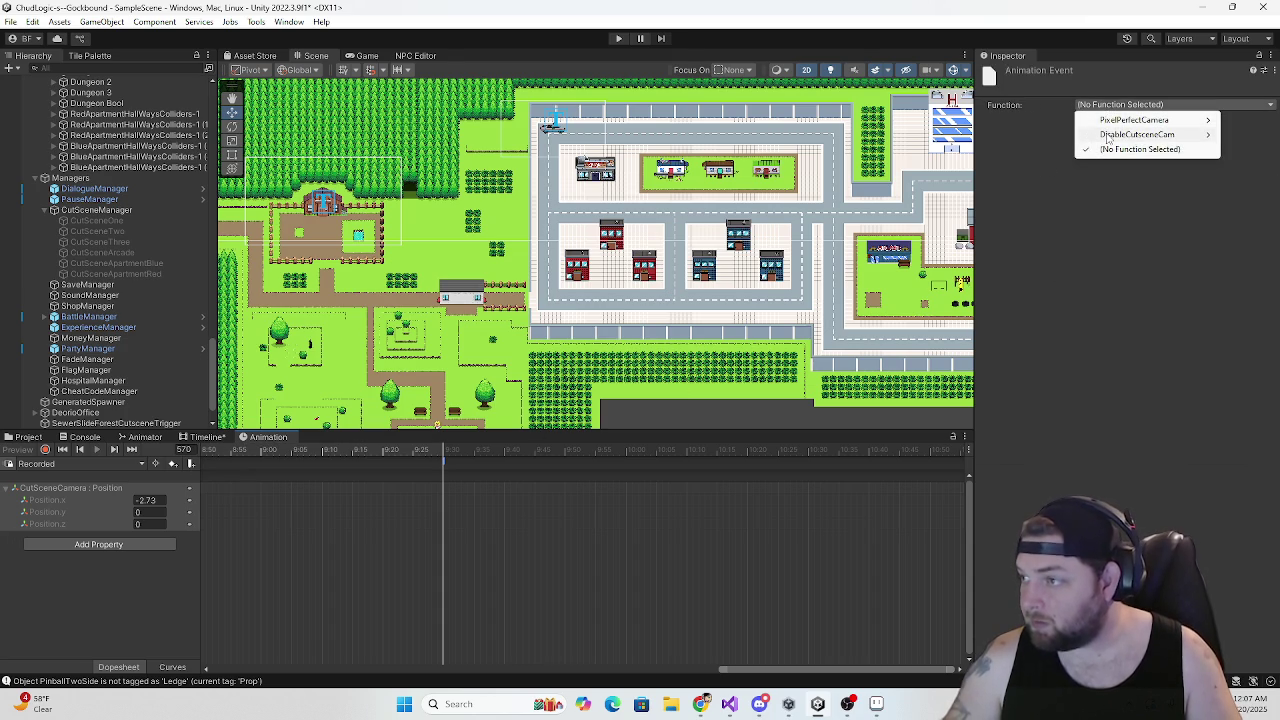
click(1117, 137)
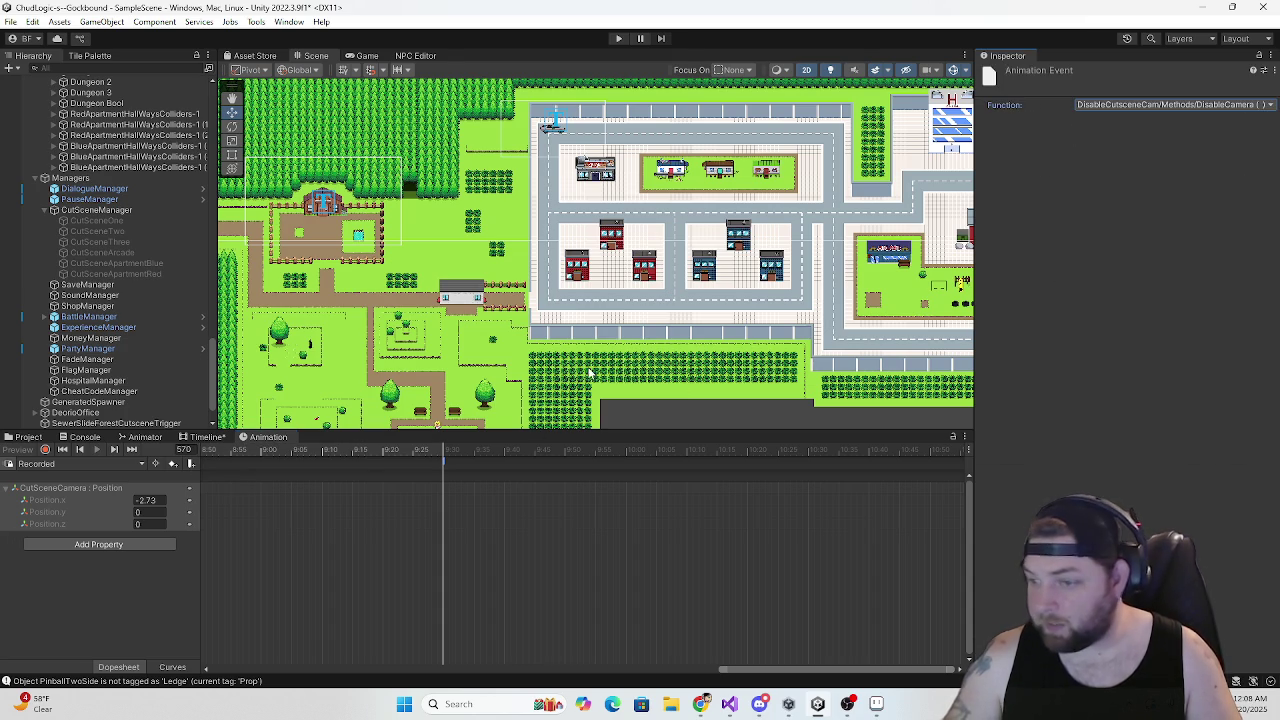
scroll(176, 368, up, 15)
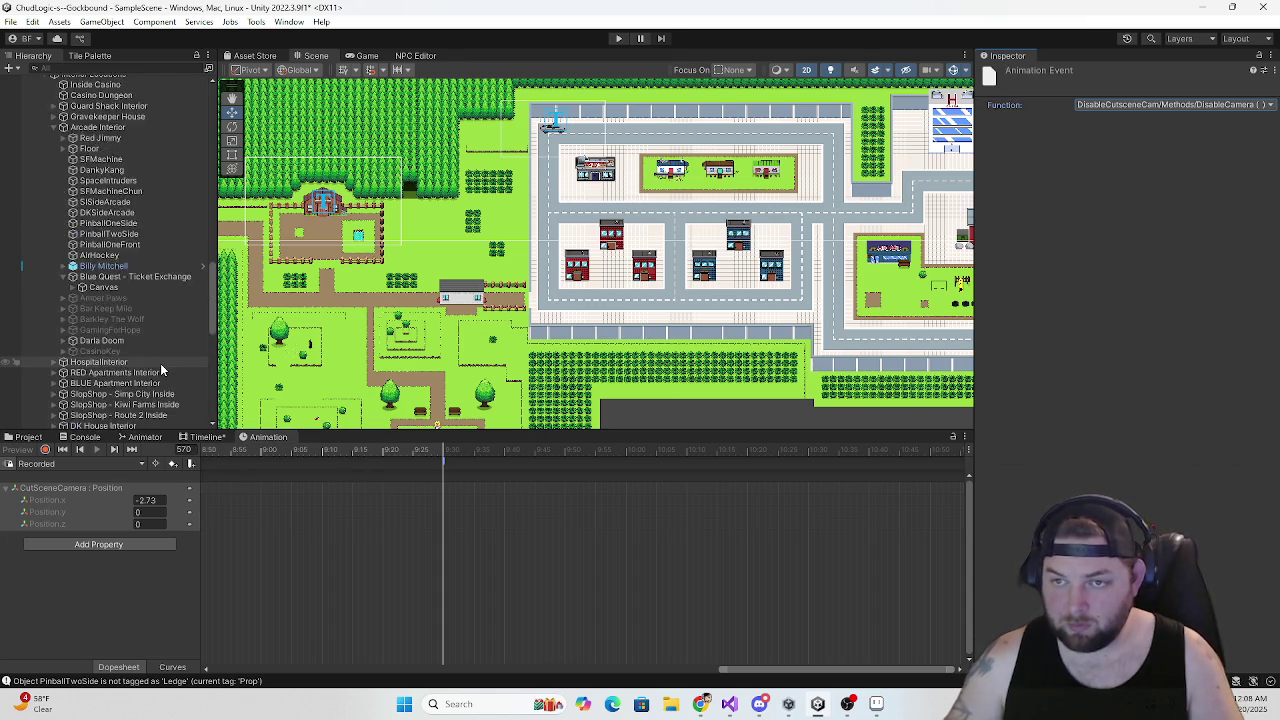
scroll(160, 369, down, 10)
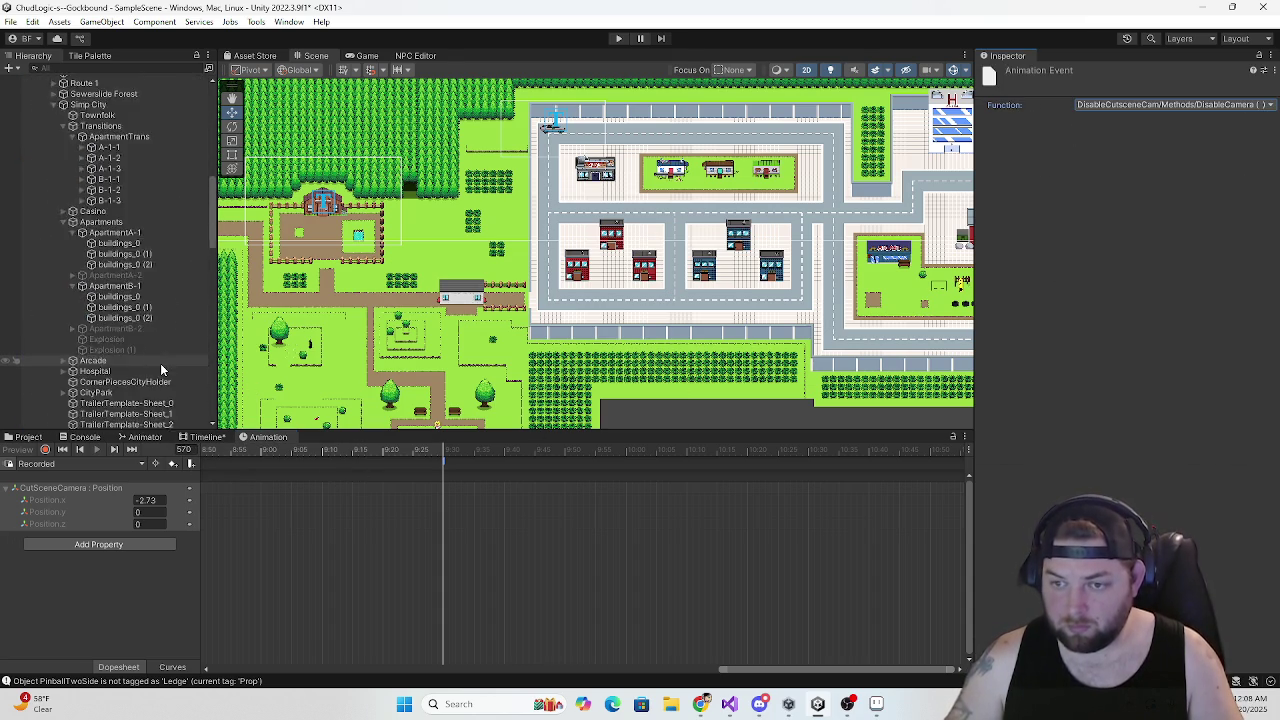
Return to the CutSceneApartmentRed timeline tracks and select CutSceneManager in the Hierarchy
click(206, 437)
scroll(417, 511, down, 5)
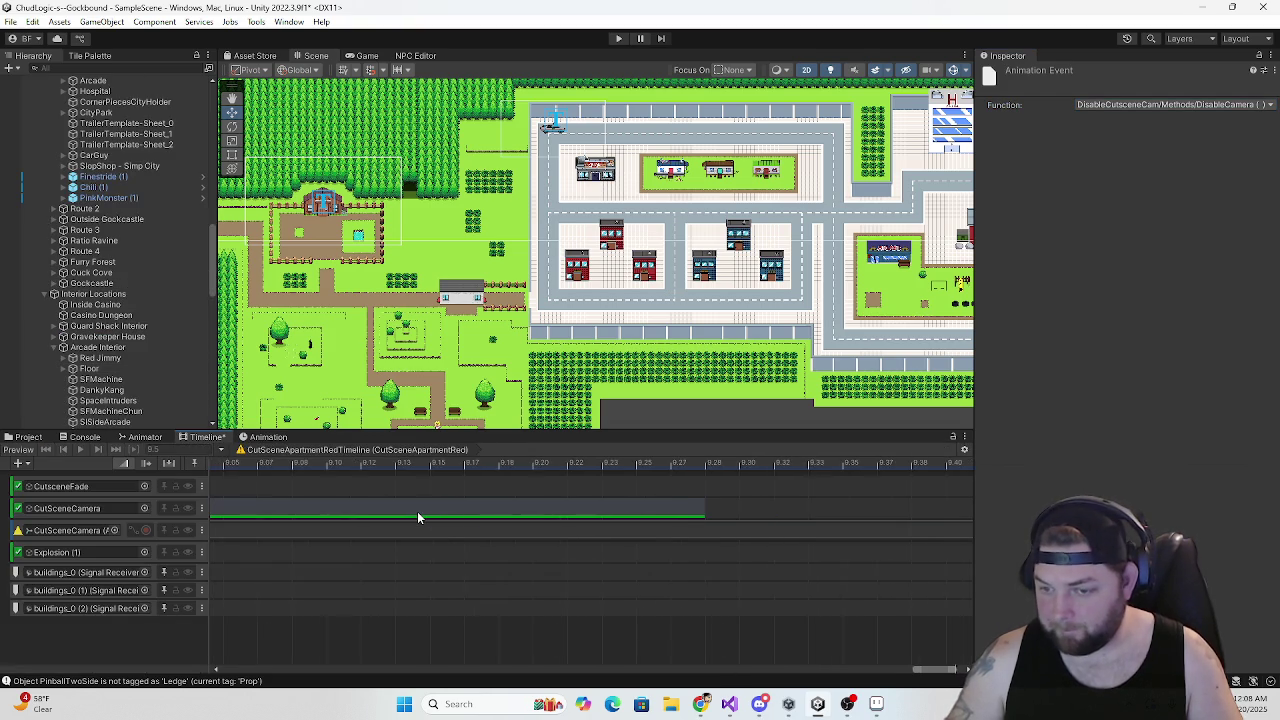
scroll(420, 527, down, 2)
drag(877, 673, 700, 673)
scroll(134, 333, down, 5)
scroll(135, 338, down, 10)
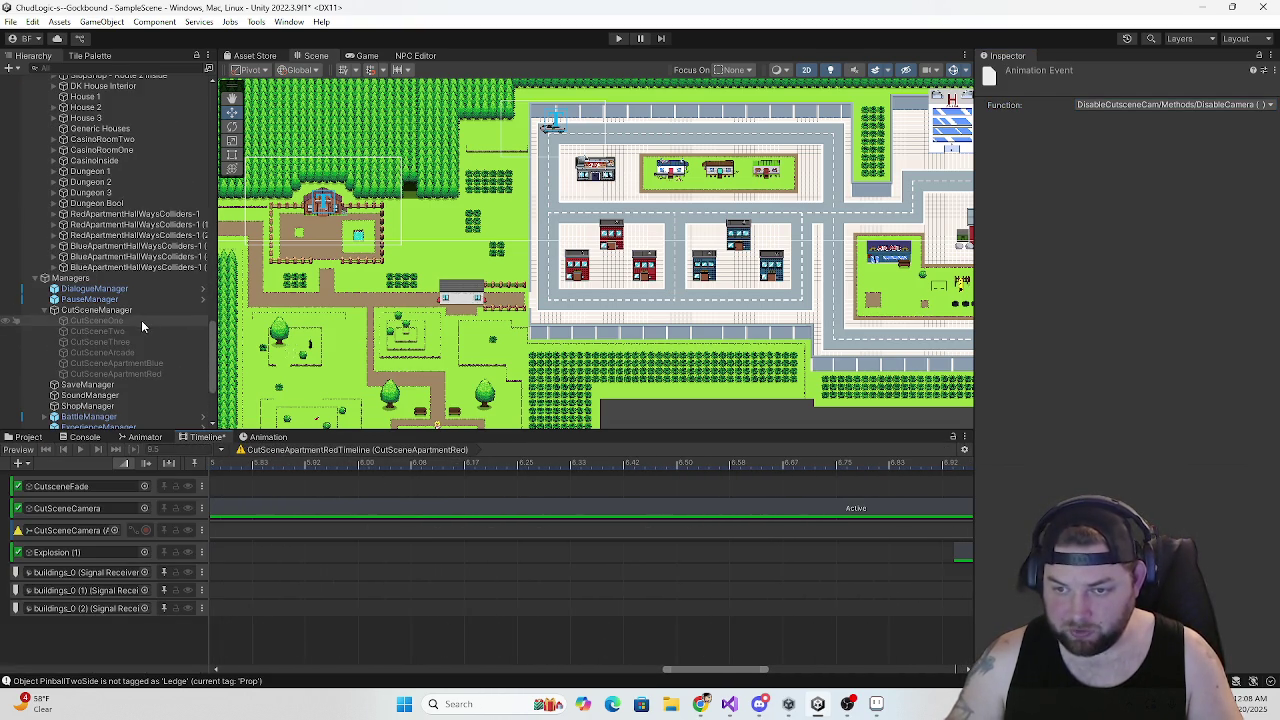
click(105, 310)
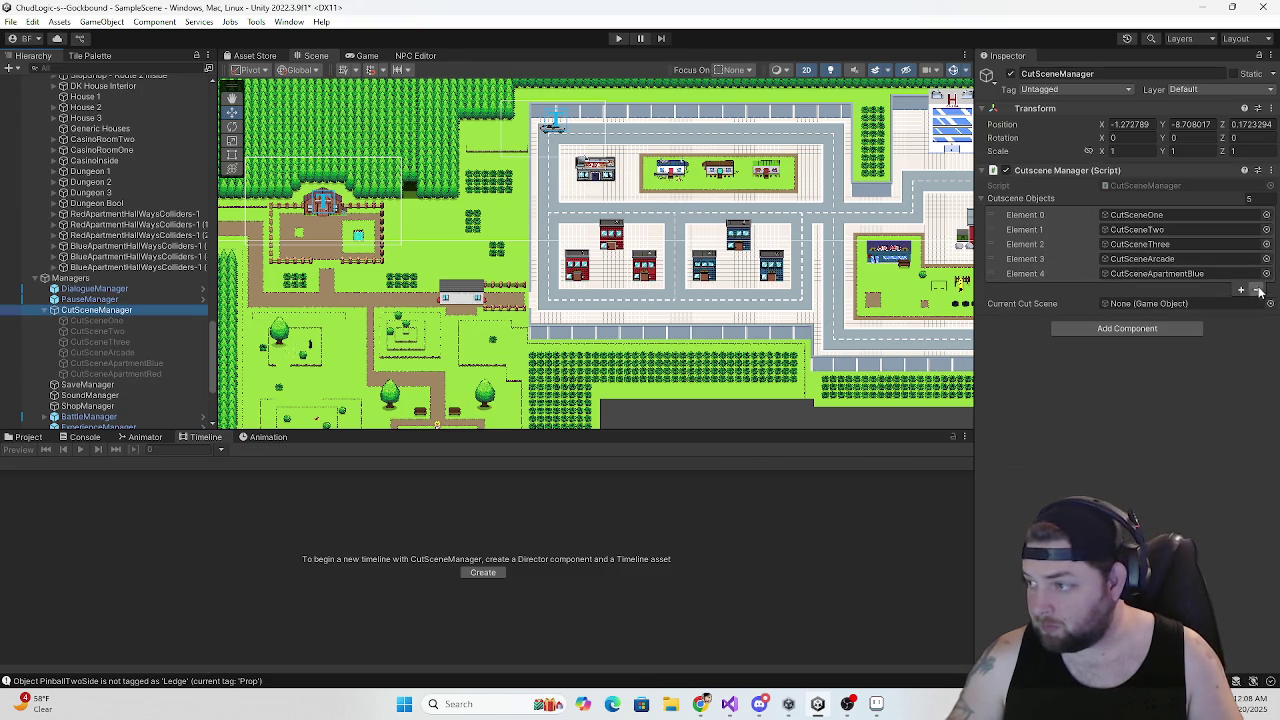
Add CutSceneApartmentRed as Element 5 of CutSceneManager's Cutscene Objects and enter Play mode
click(1241, 289)
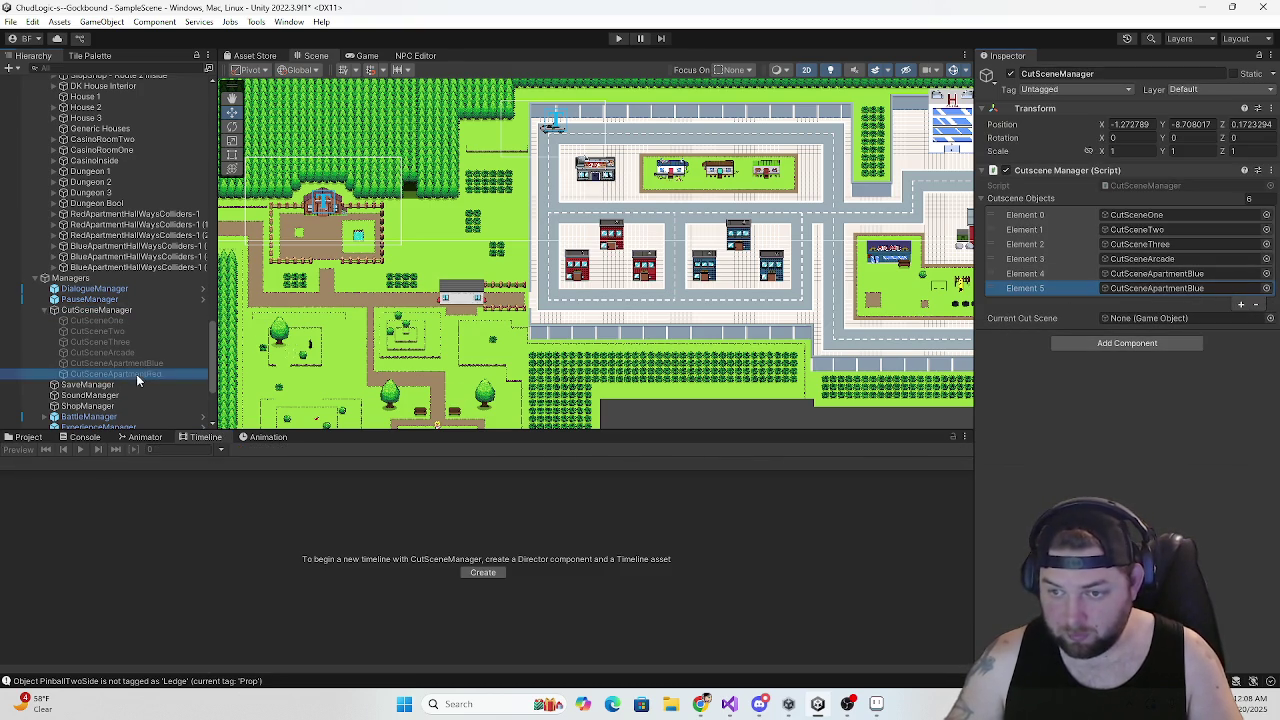
drag(136, 374, 1196, 338)
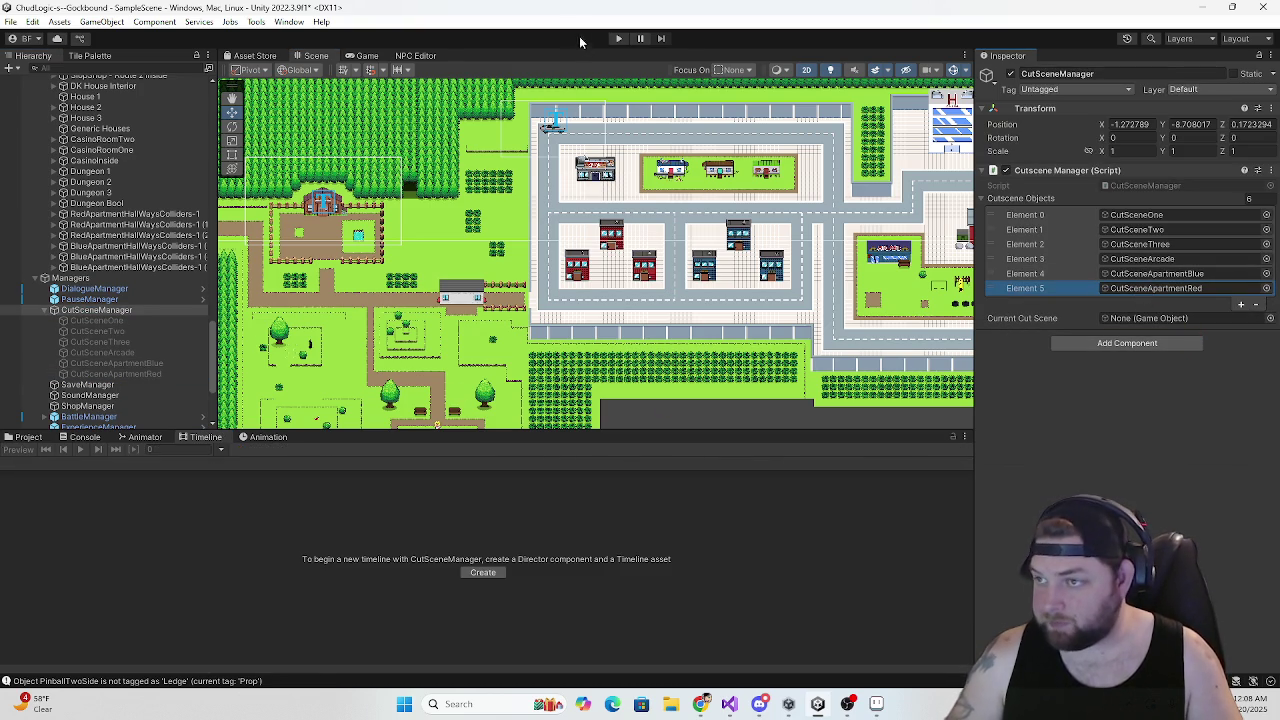
click(620, 39)
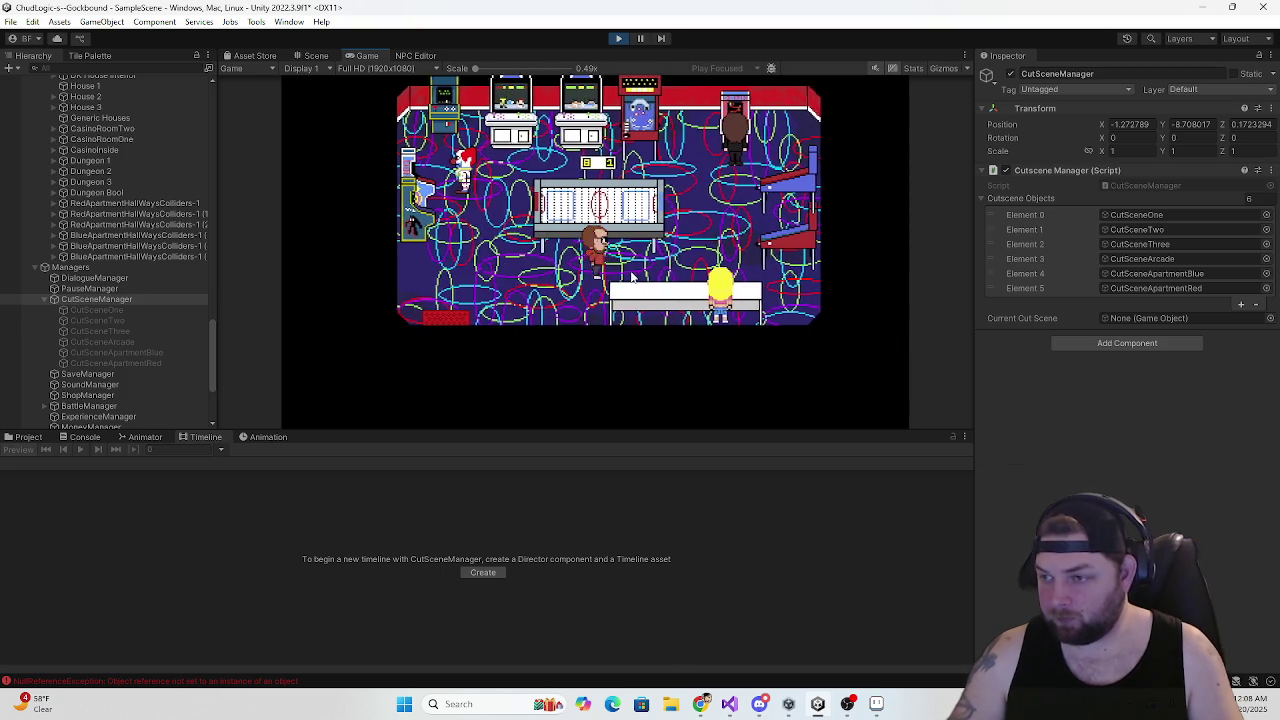
Answer the tournament prompt, then walk the player left along the street past the blue and red buildings
click(560, 266)
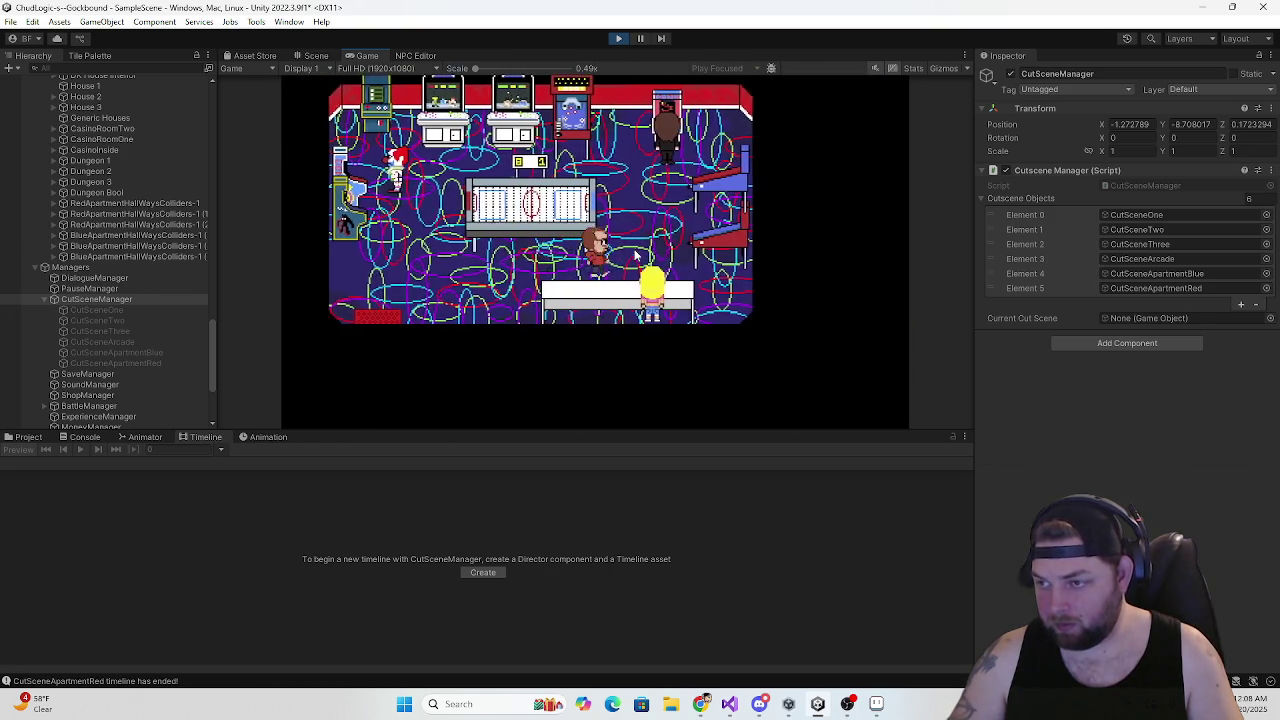
key(Left)
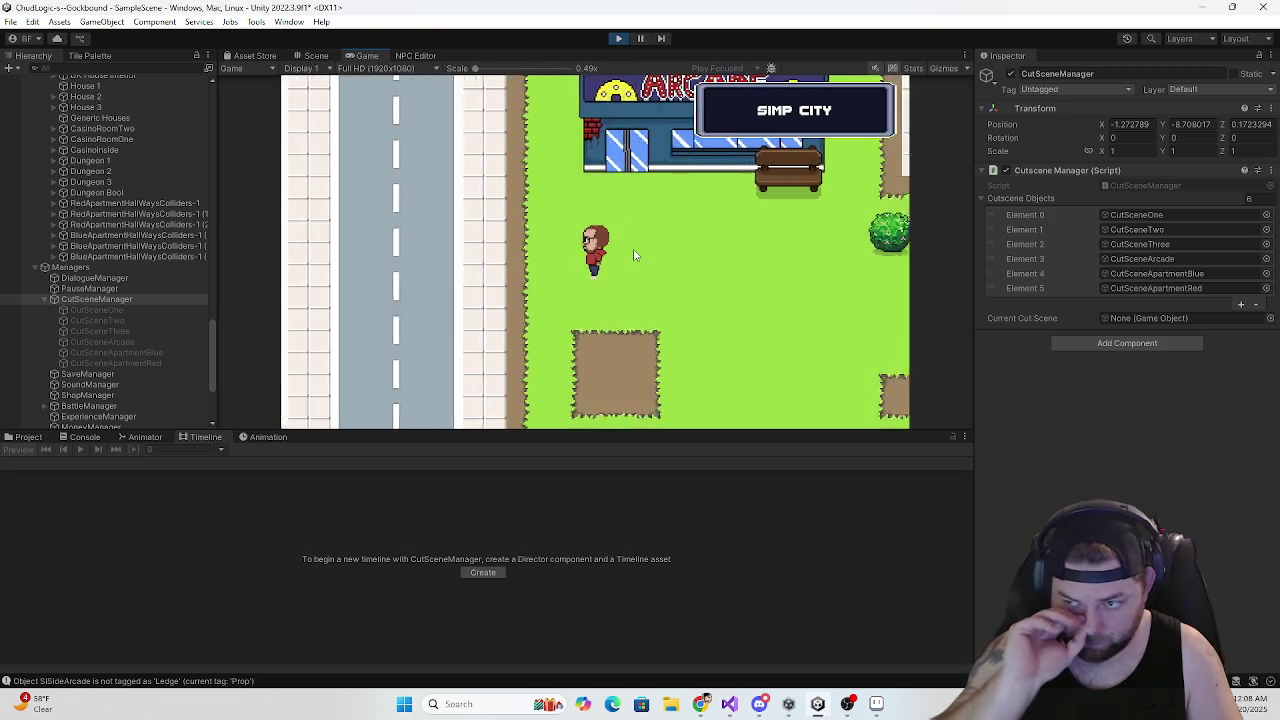
key(Left)
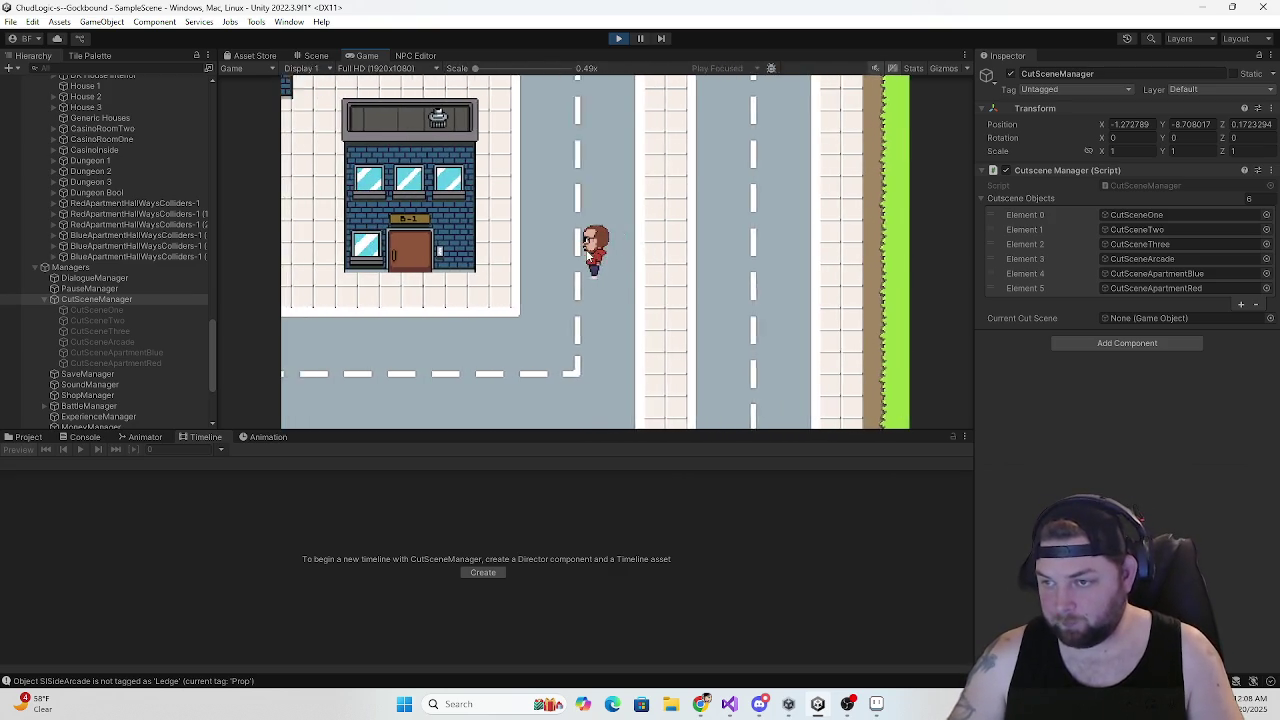
key(Left)
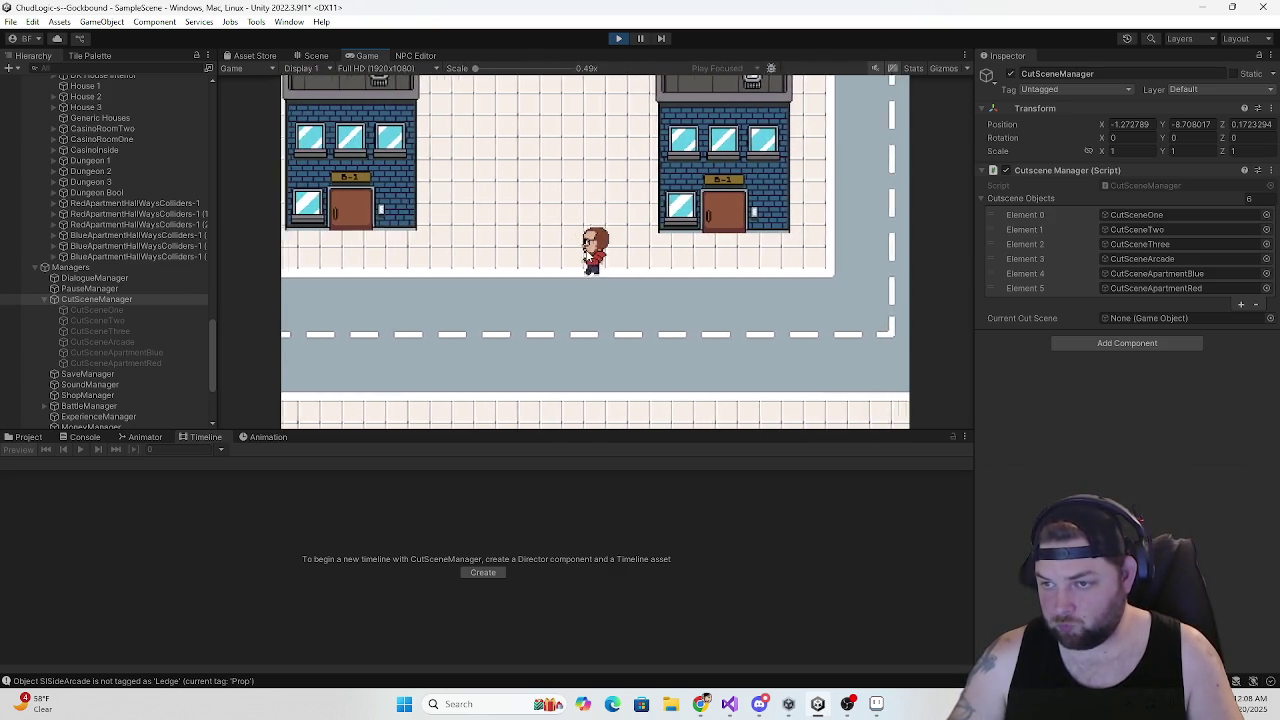
key(Up)
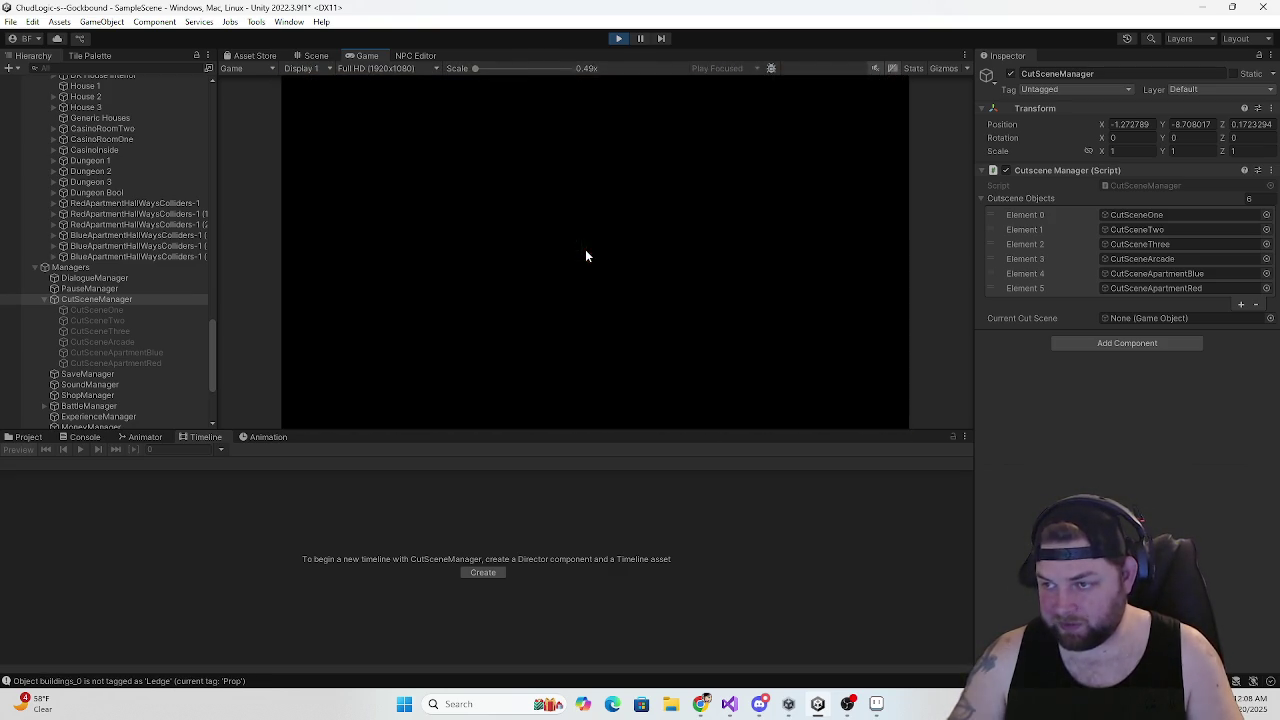
key(Down)
key(Left)
key(Up)
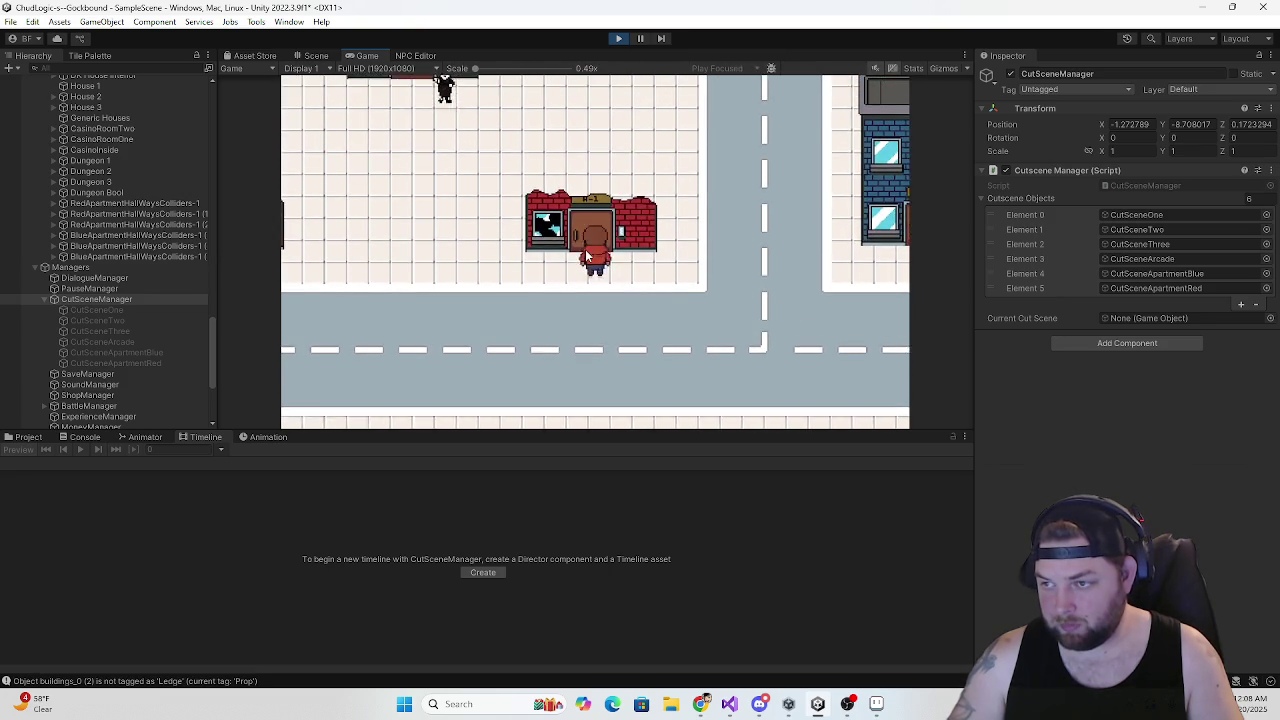
key(Right)
key(Up)
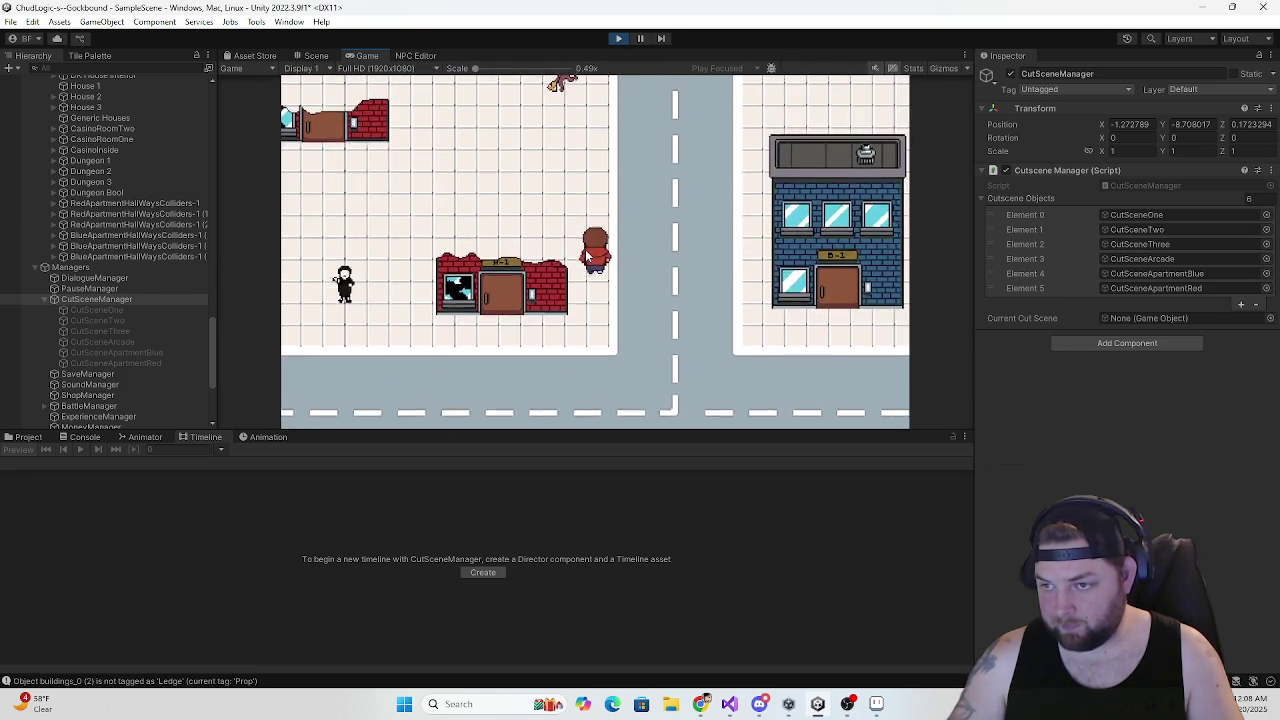
Stop the playtest and save the scene
click(617, 40)
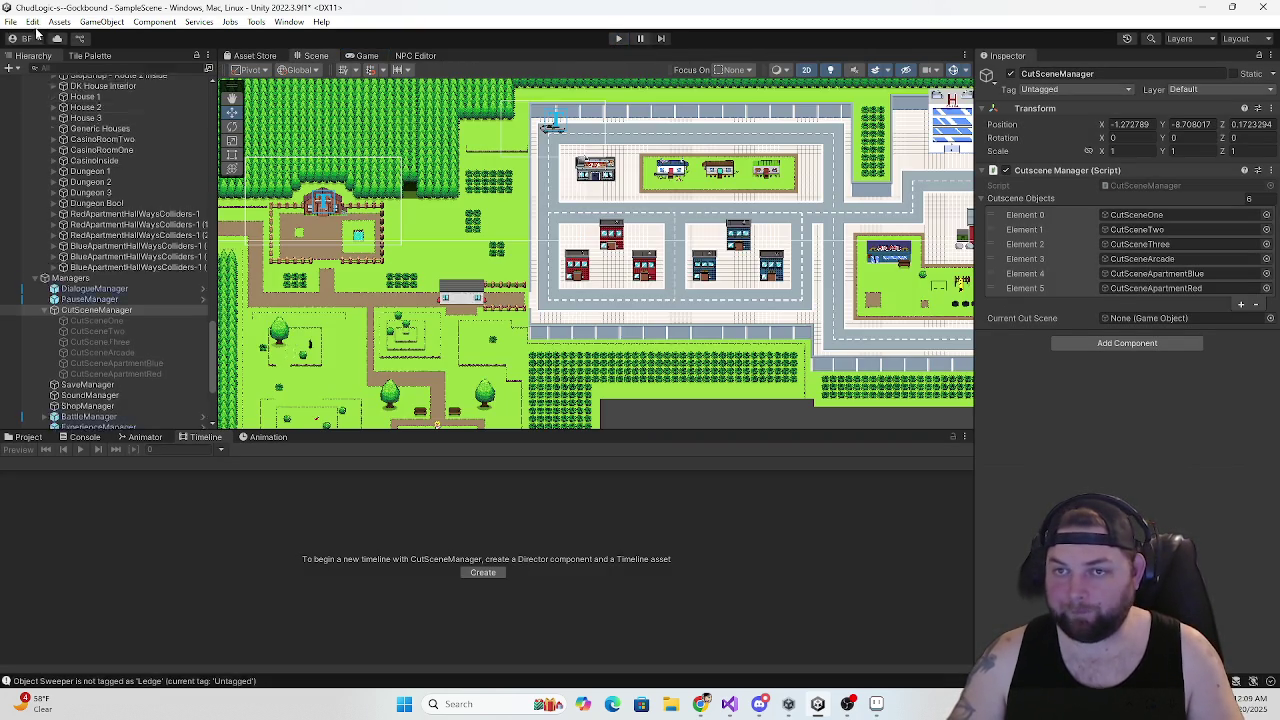
click(10, 21)
click(31, 84)
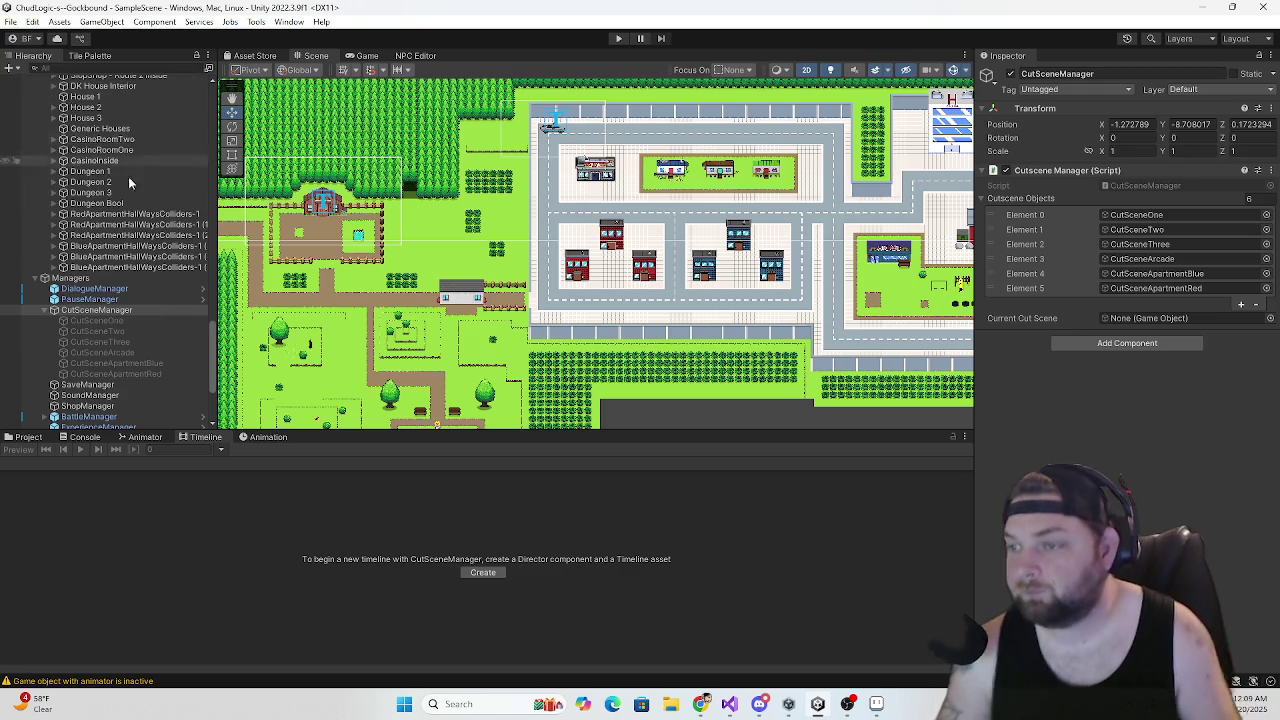
key(Right)
key(Right)
key(Right)
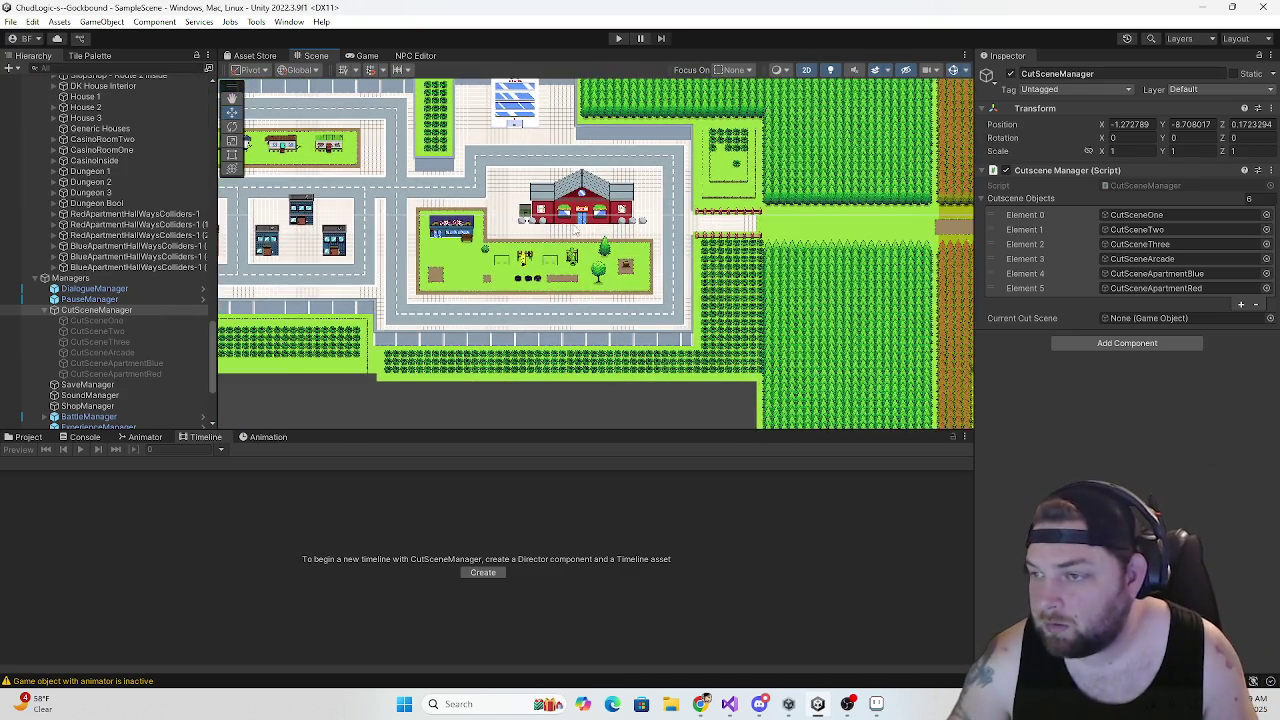
scroll(540, 228, up, 6)
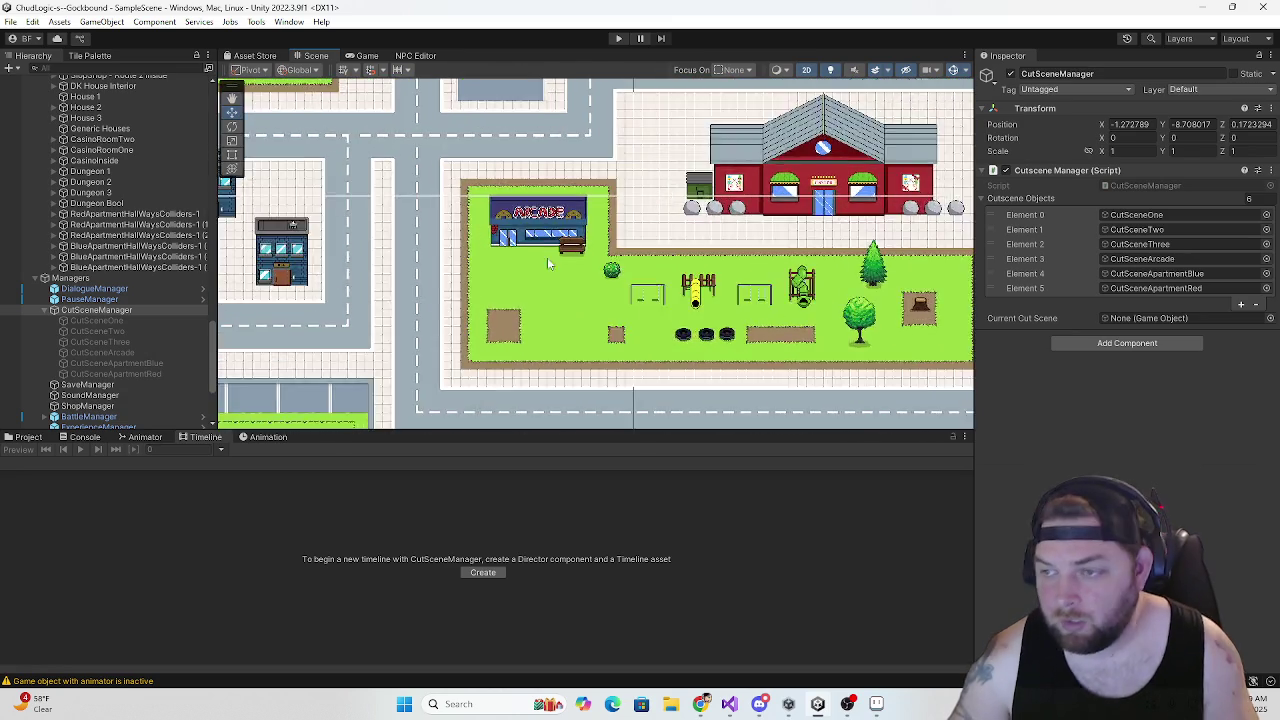
scroll(517, 259, up, 1)
scroll(130, 258, up, 10)
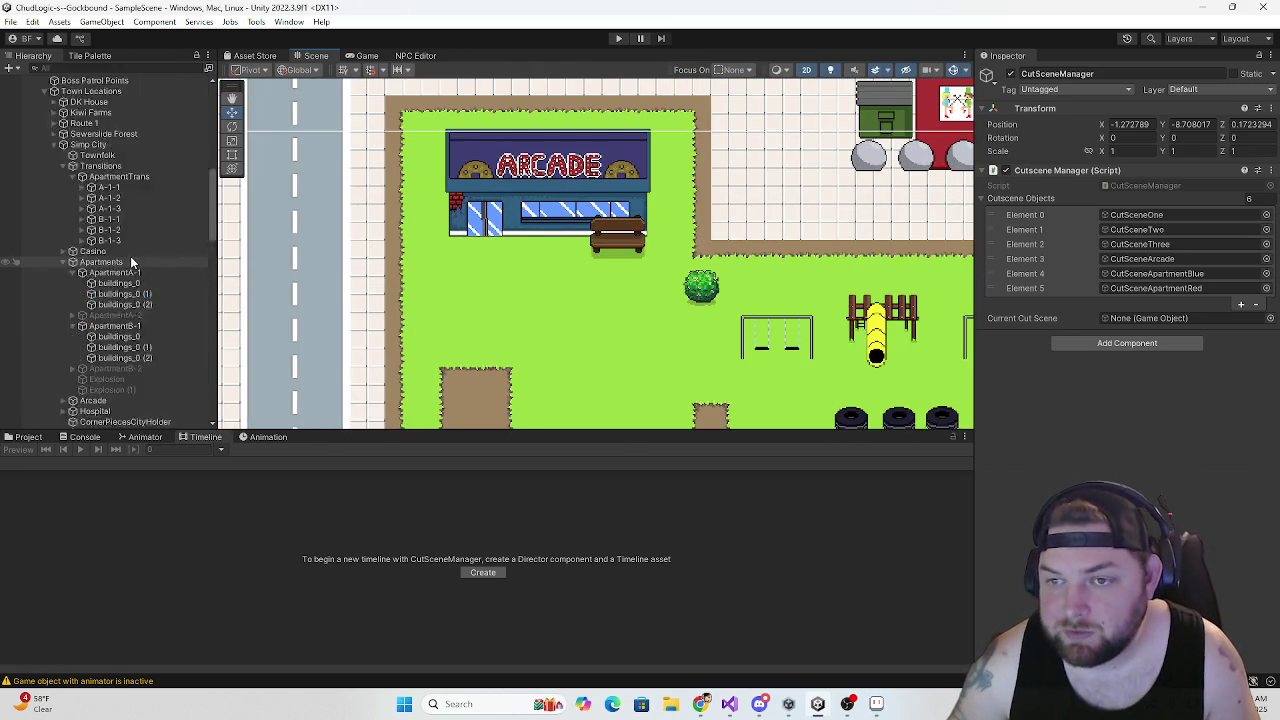
scroll(132, 258, down, 15)
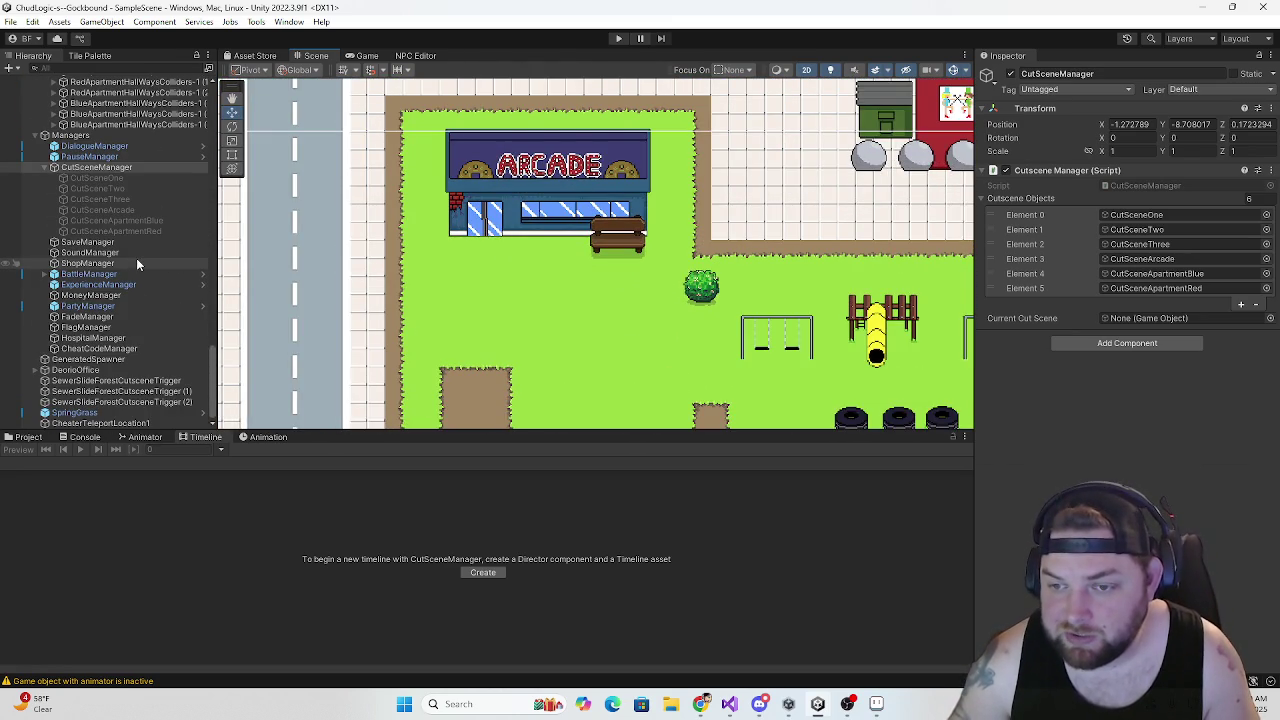
scroll(106, 304, down, 10)
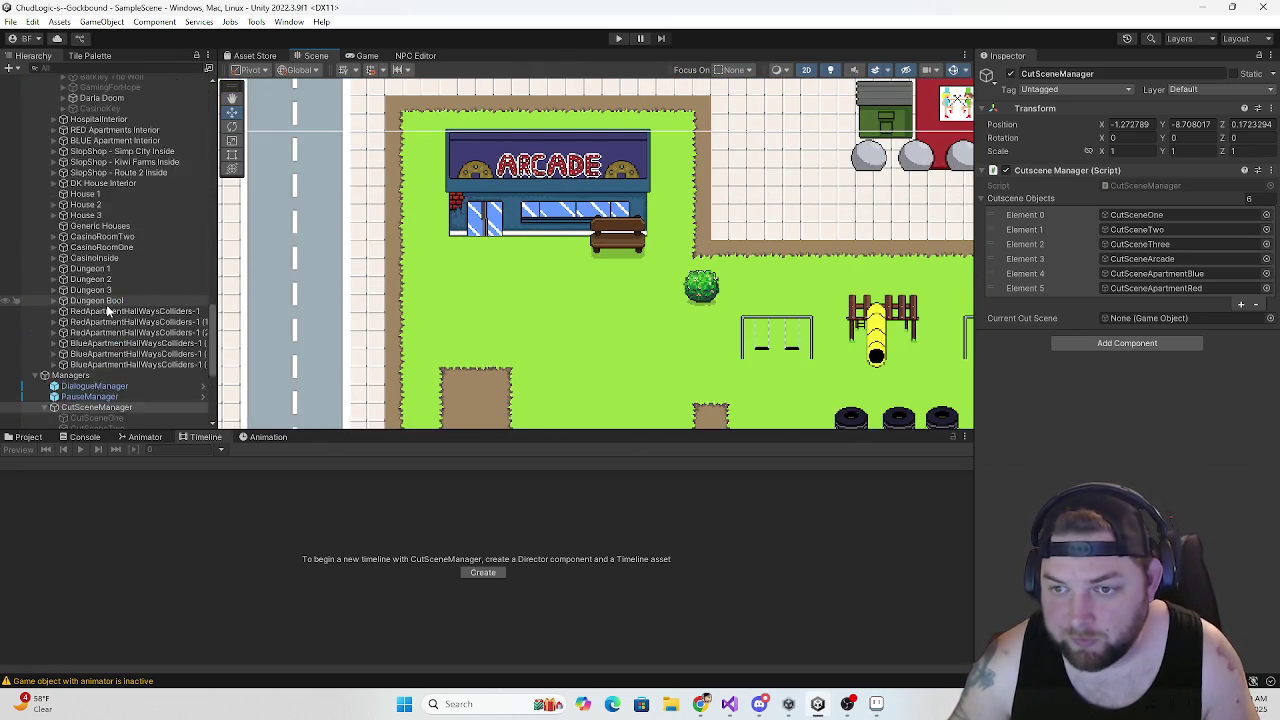
click(111, 298)
Assign CutSceneArcade to Darla Doom's Cut Scene Trigger Cutscene field
scroll(1059, 402, down, 5)
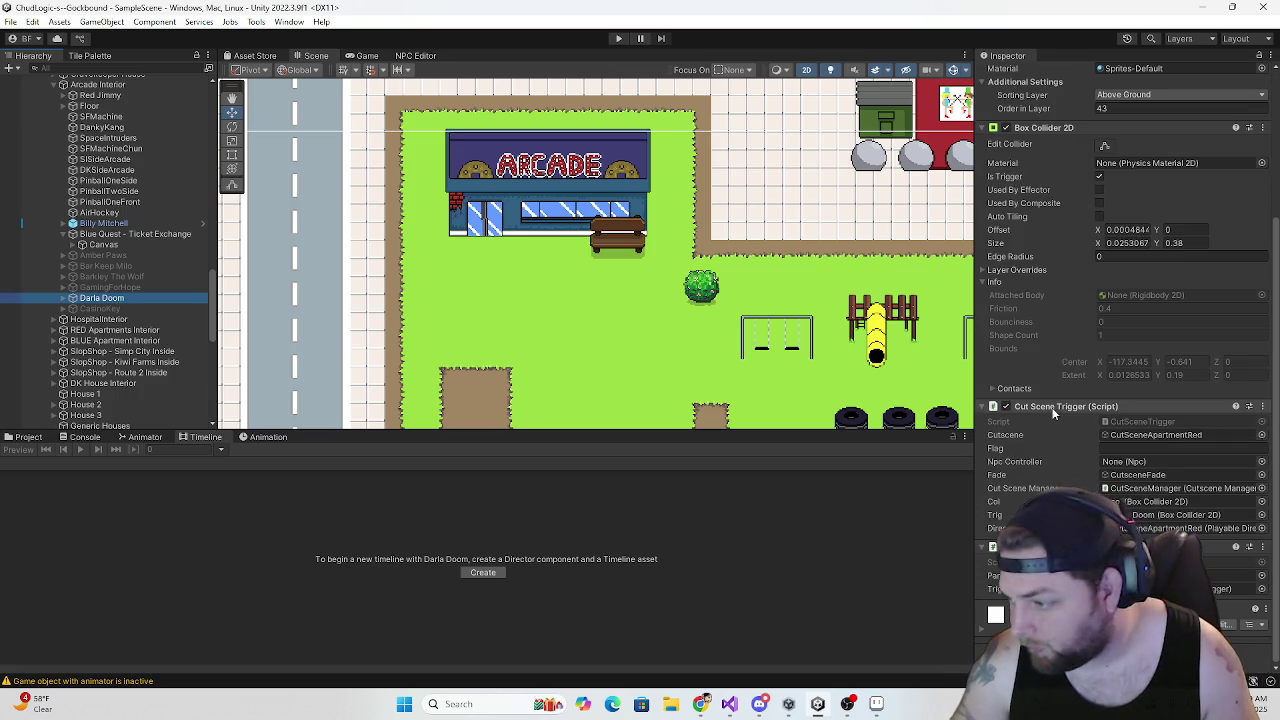
click(1159, 436)
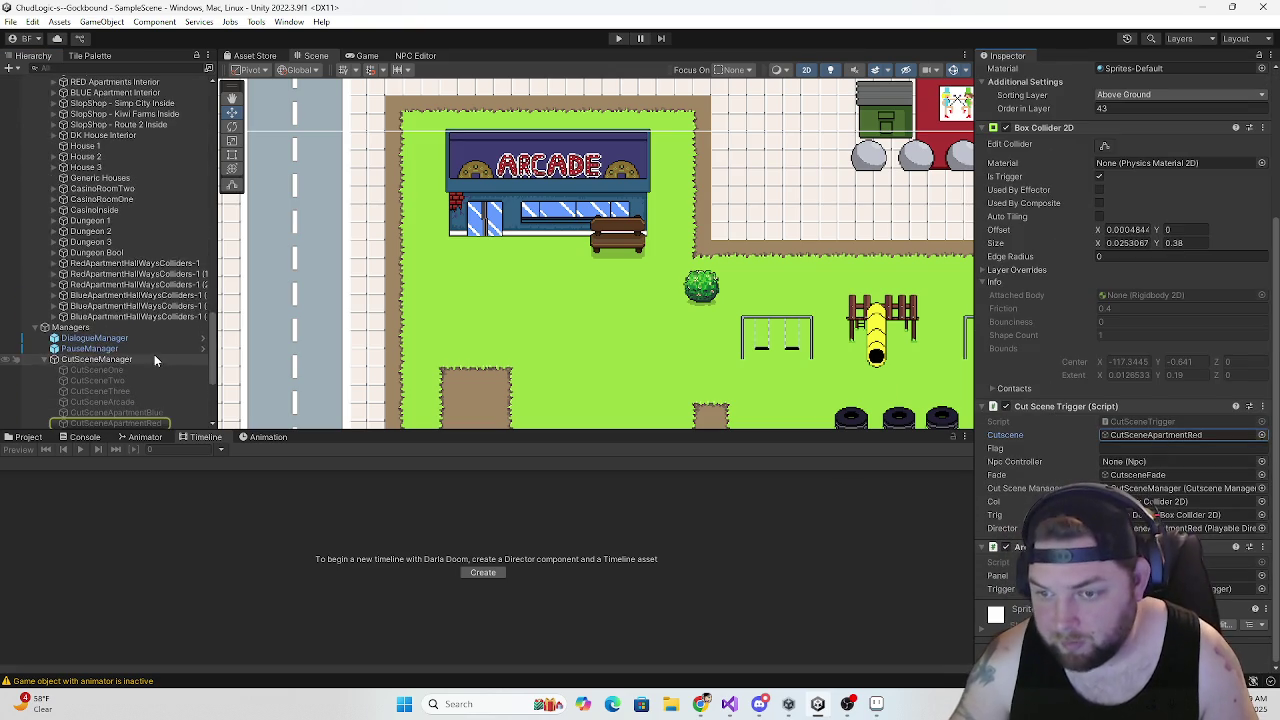
drag(124, 284, 1155, 437)
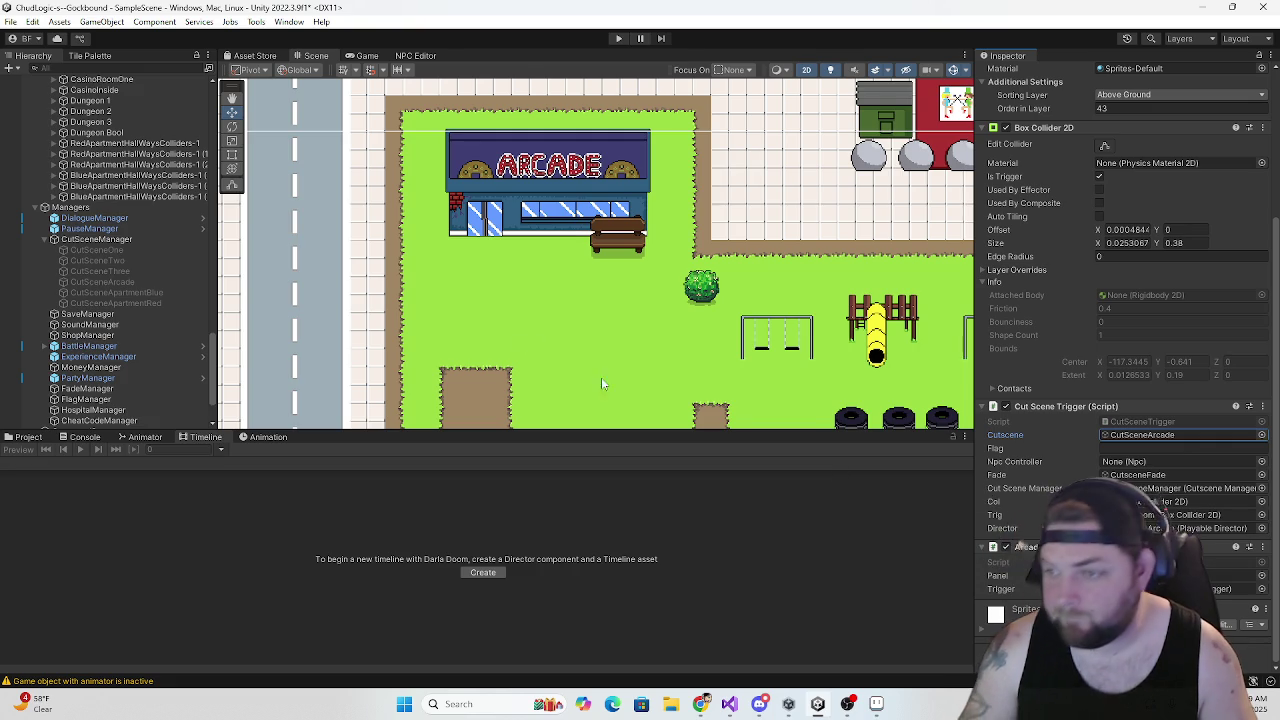
scroll(571, 273, down, 5)
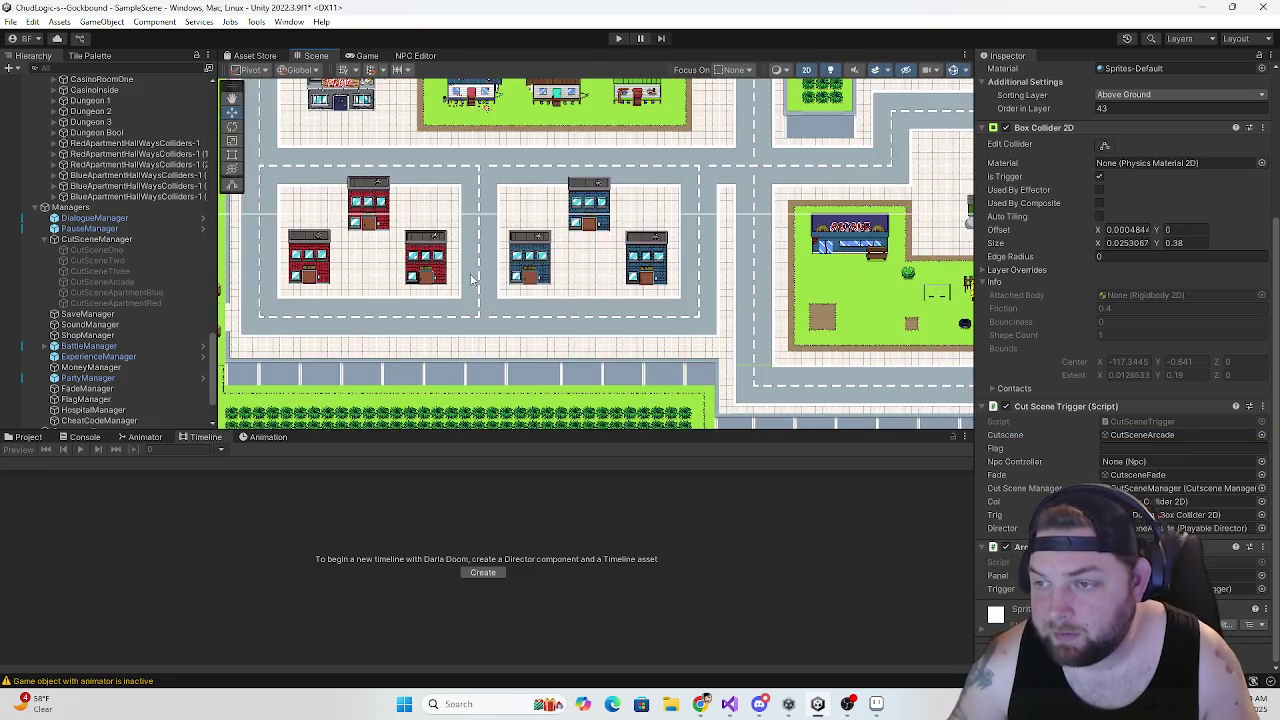
scroll(465, 280, up, 5)
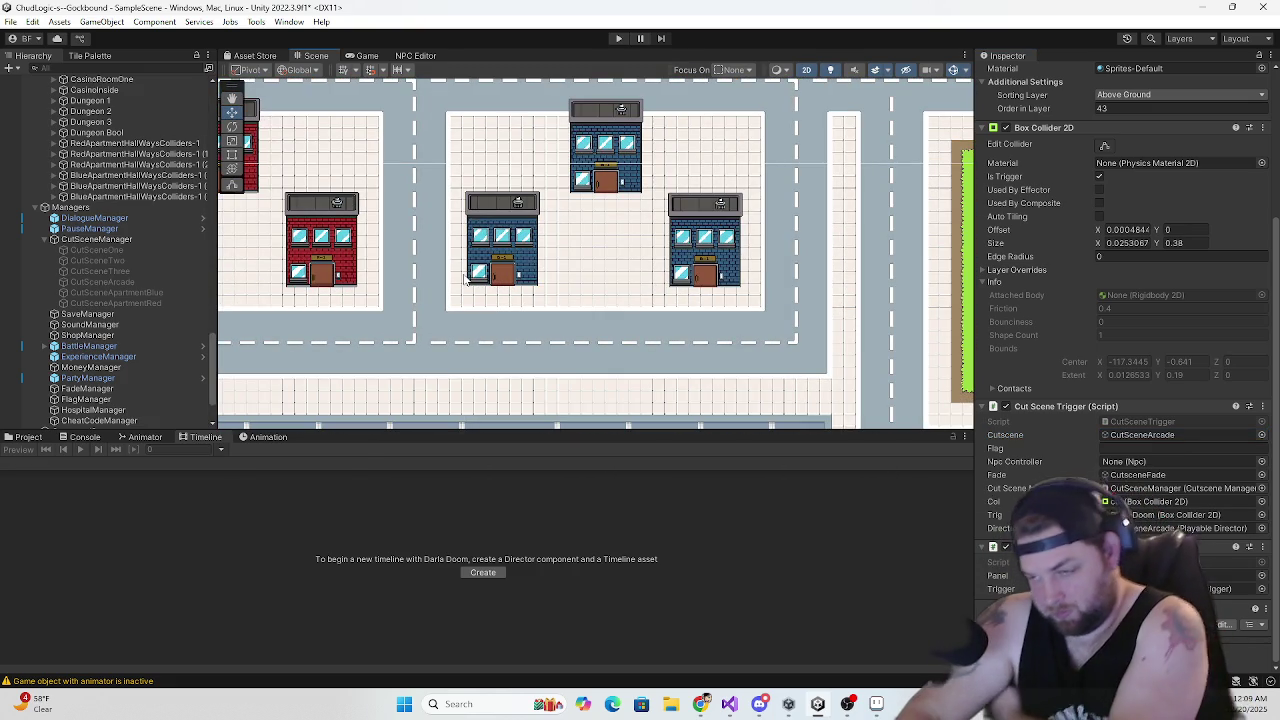
Pan the Scene view across the red and blue apartments down to the grass field
key(Left)
key(Up)
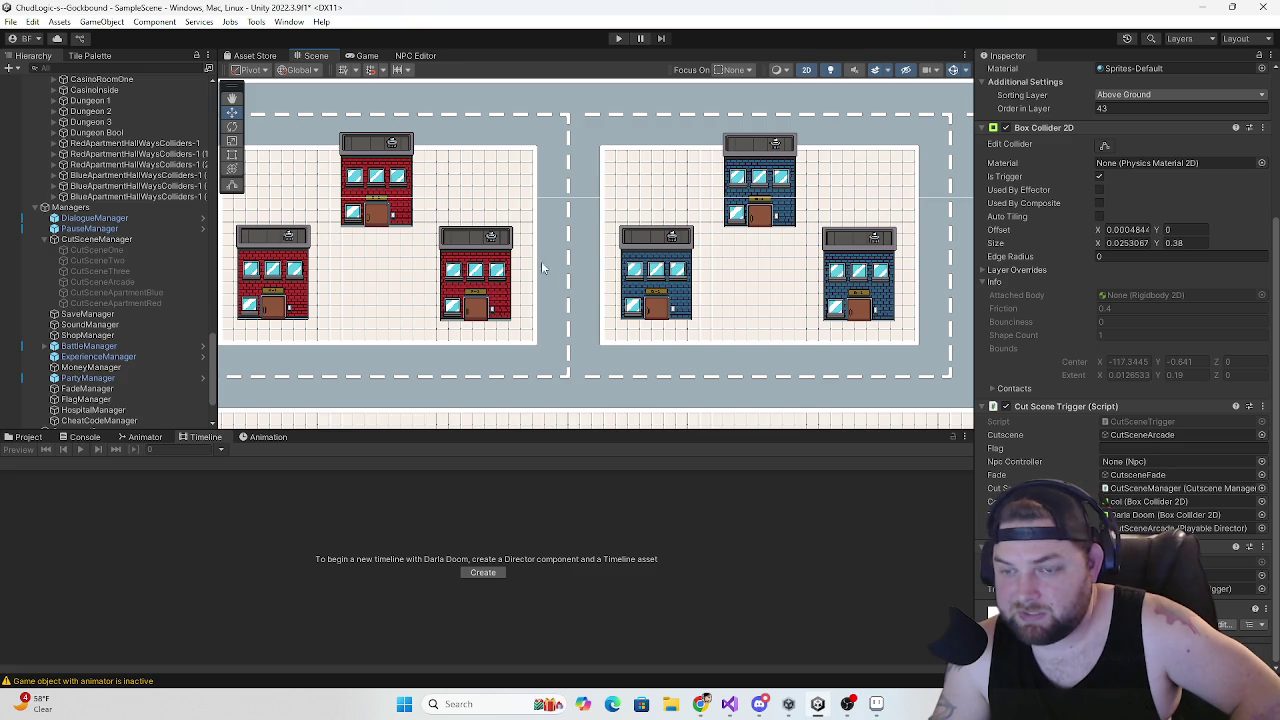
key(Left)
key(Up)
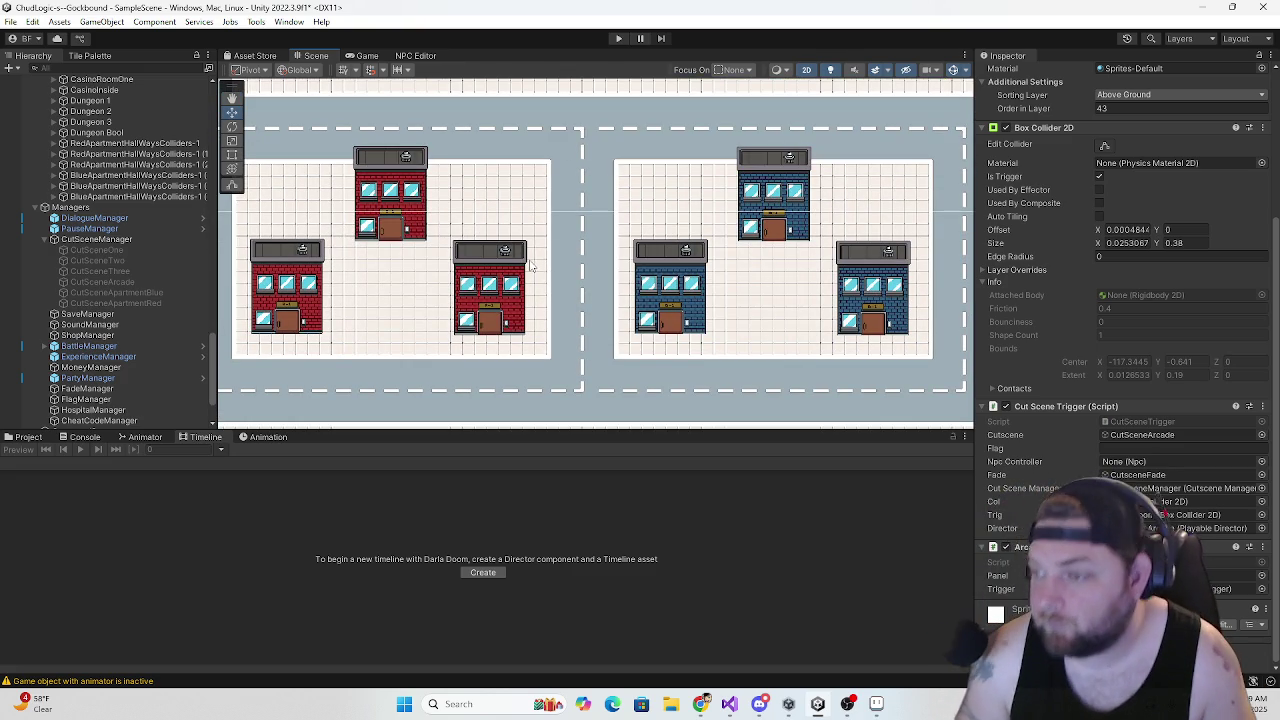
scroll(536, 267, down, 2)
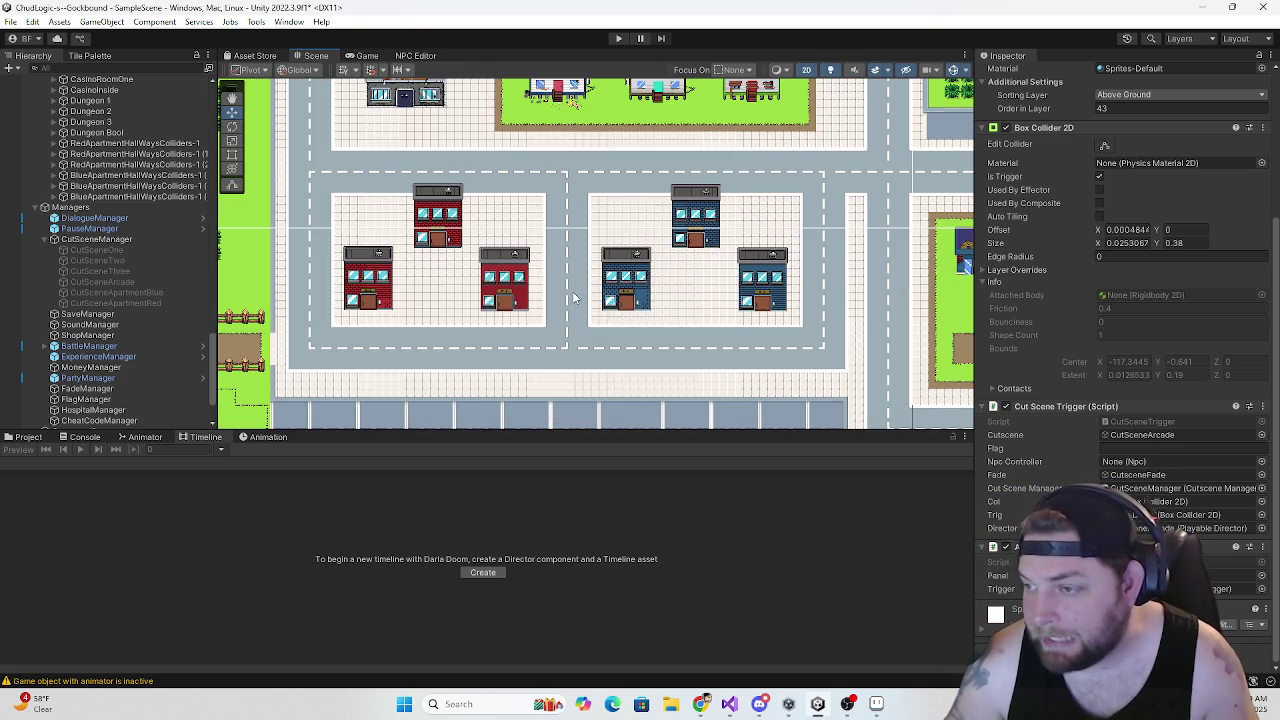
scroll(573, 297, down, 1)
mouse_move(576, 298)
mouse_down()
mouse_move(534, 252)
mouse_move(582, 283)
mouse_move(494, 274)
mouse_move(716, 277)
mouse_up()
scroll(534, 252, down, 3)
Use Move To View to place the Player at the Scene view's centre, then start Play mode
scroll(511, 225, up, 6)
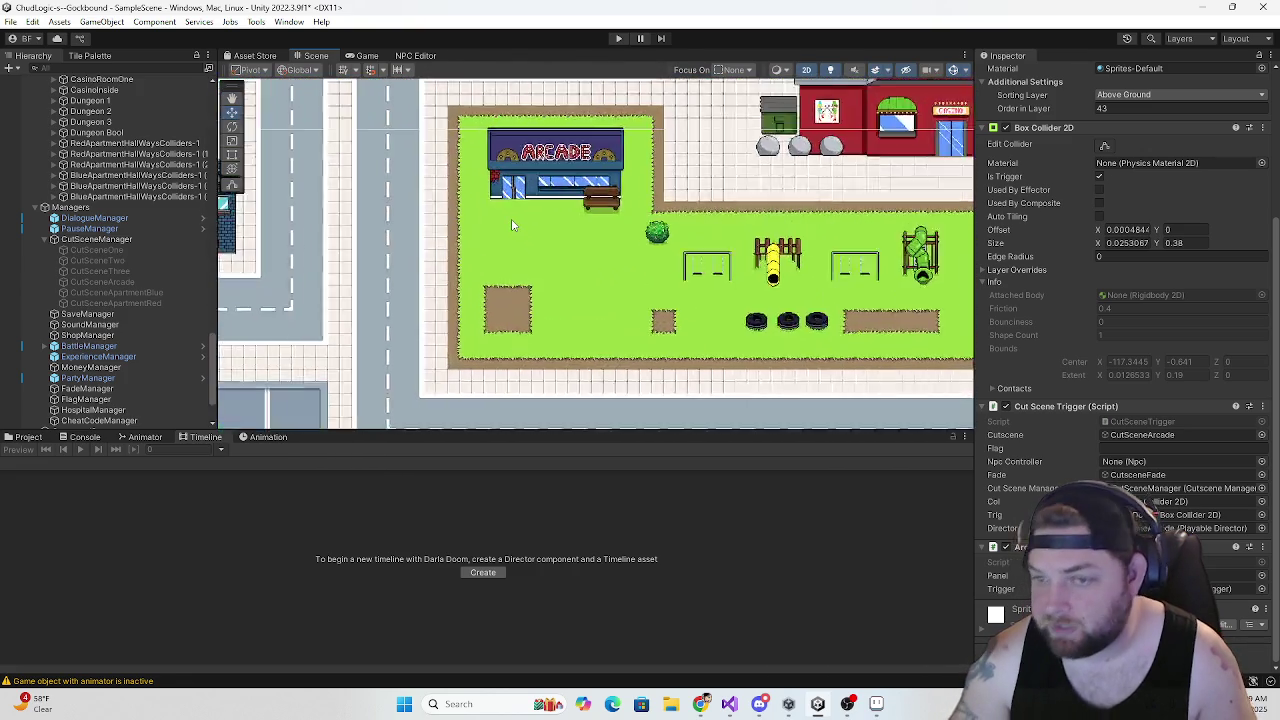
scroll(511, 225, up, 2)
scroll(104, 256, up, 10)
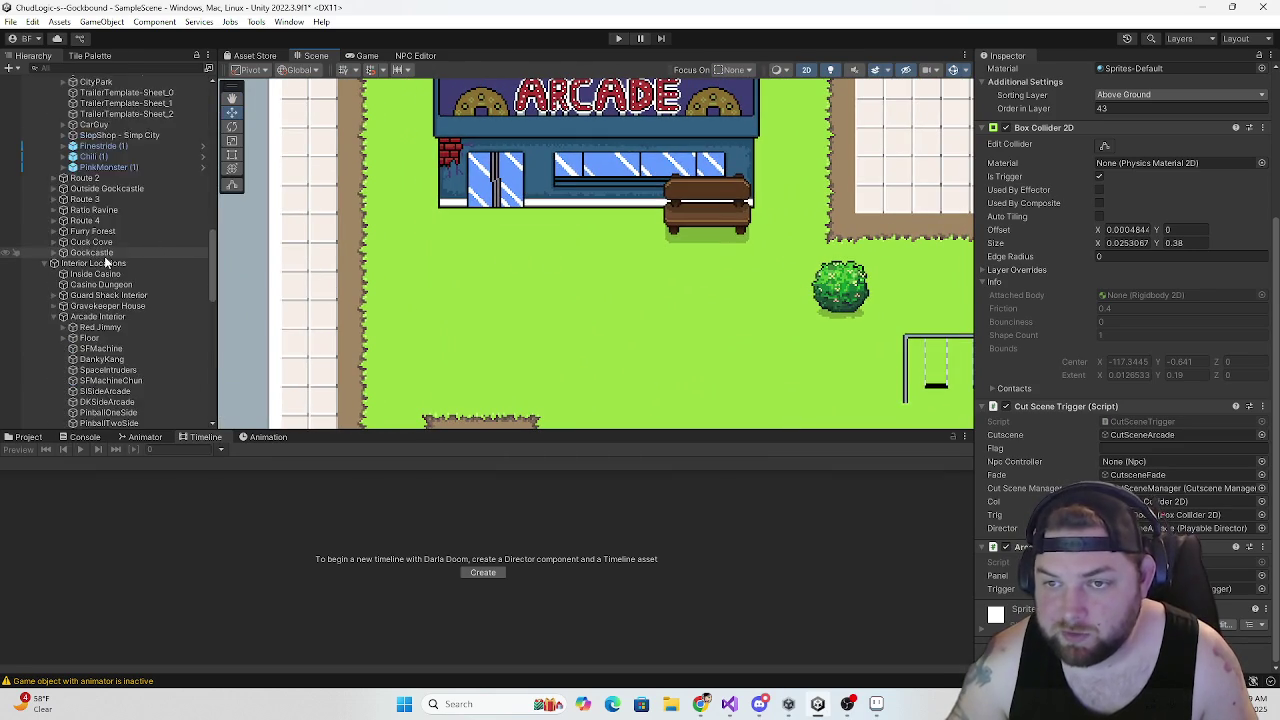
scroll(104, 256, up, 5)
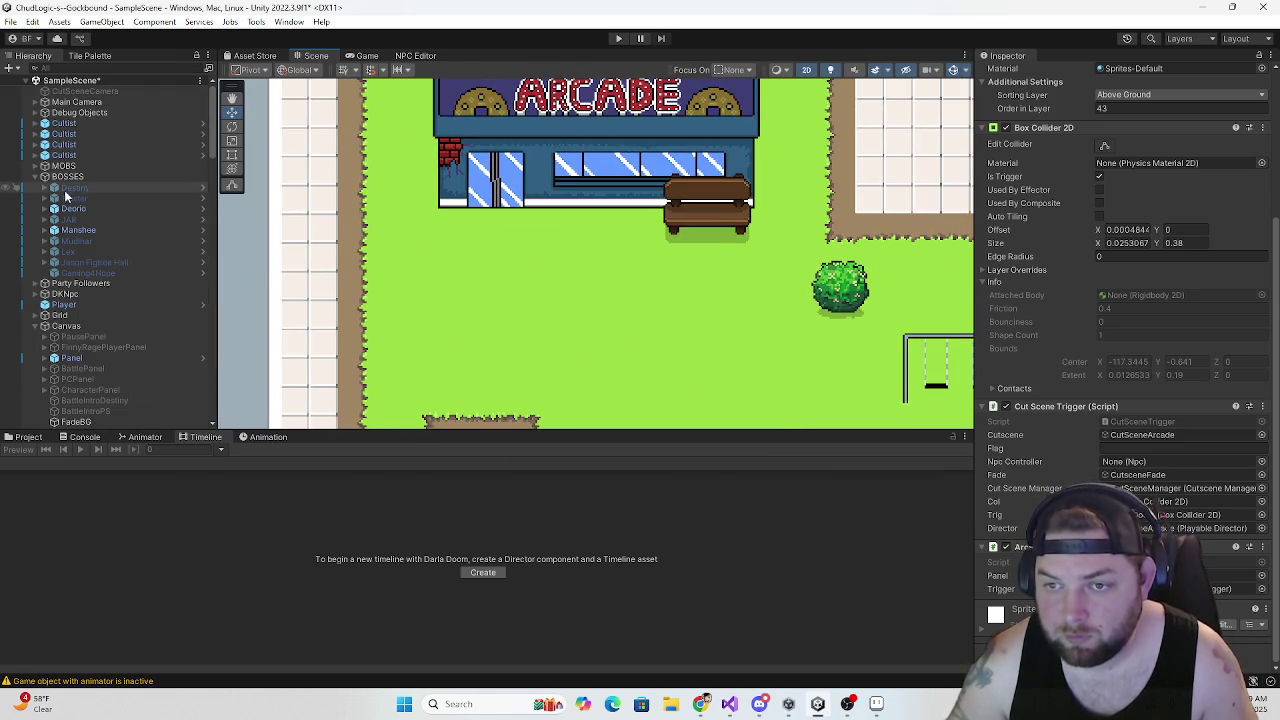
right_click(70, 308)
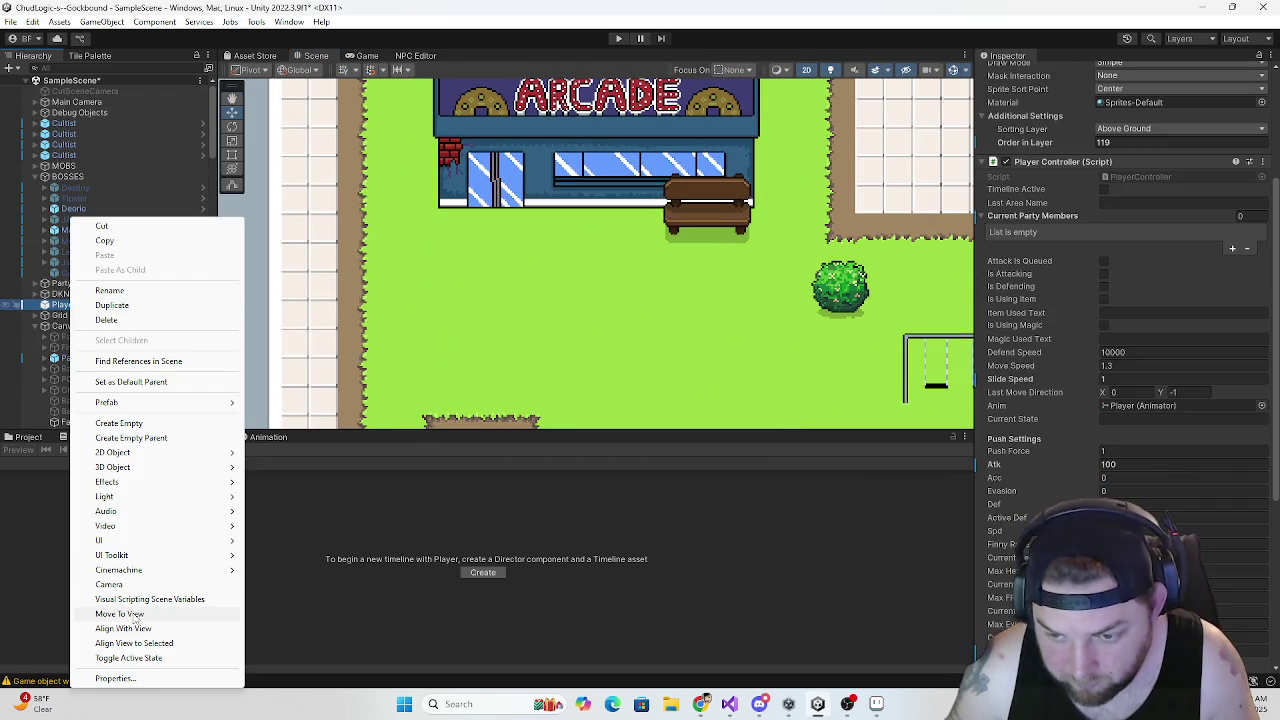
click(138, 614)
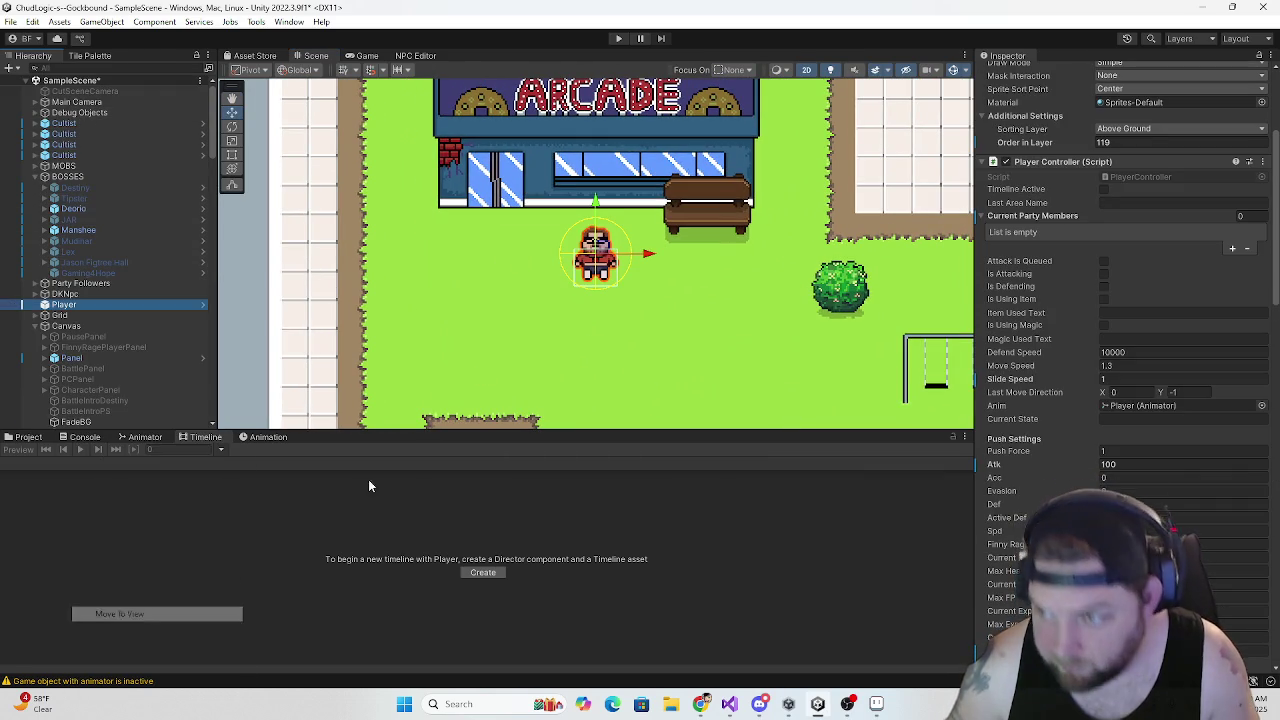
click(618, 39)
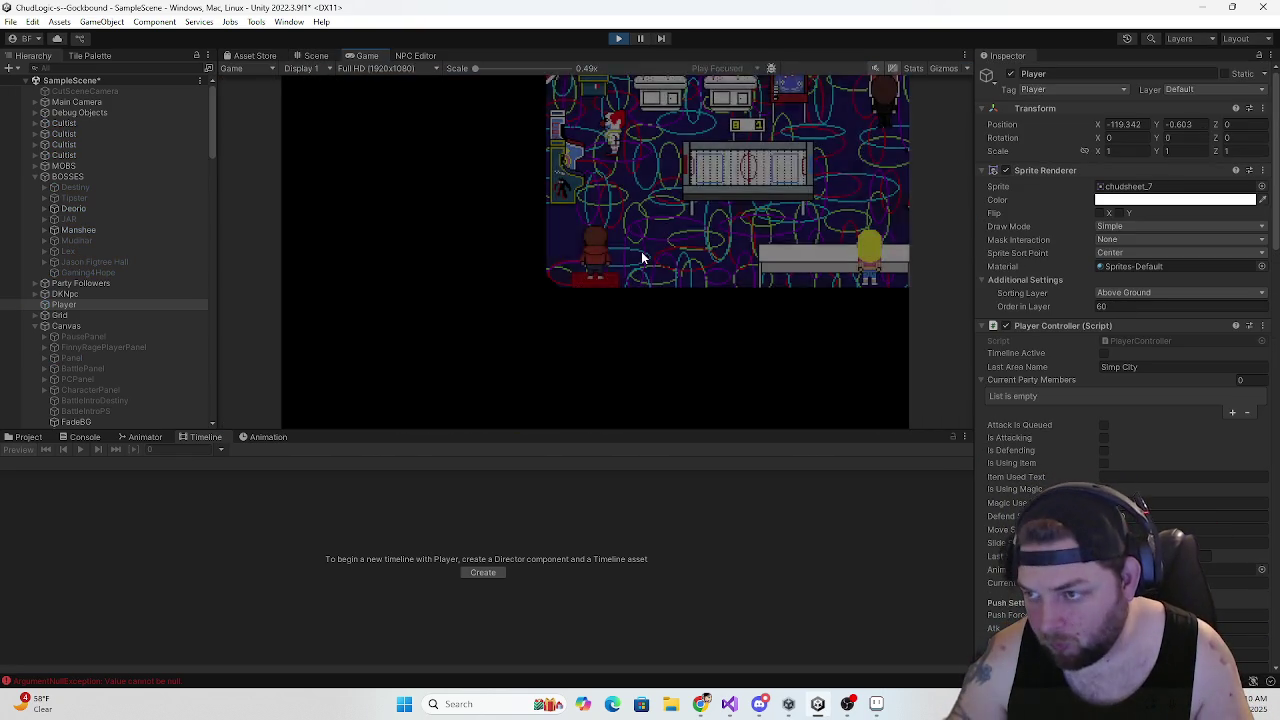
Set the Arcade sprite's Order in Layer to 51, re-entering it after leaving Play mode
key(Up)
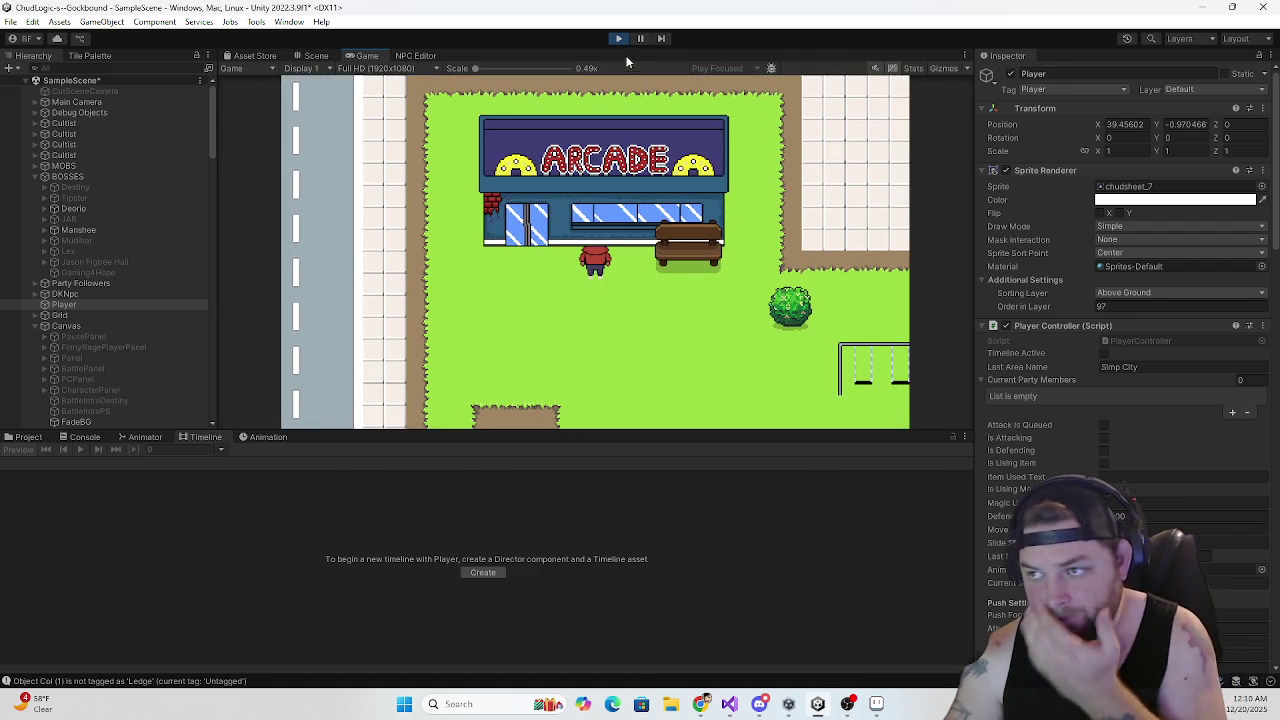
click(316, 56)
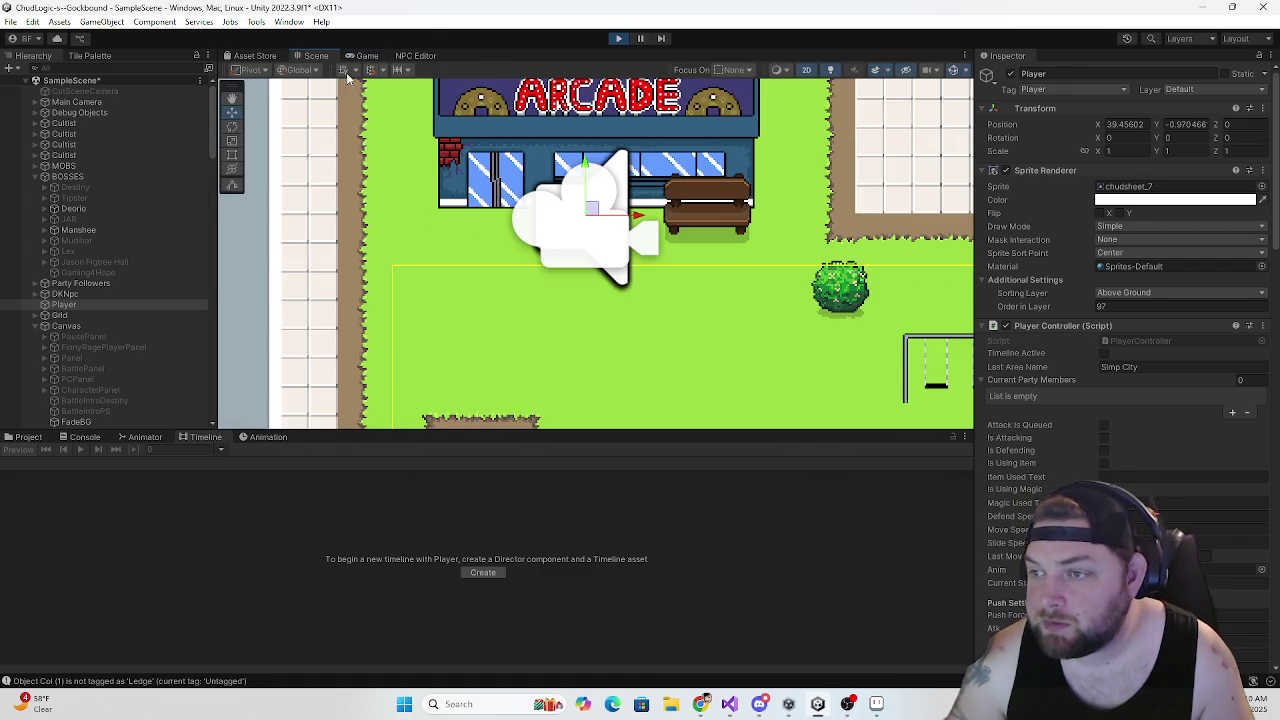
key(f)
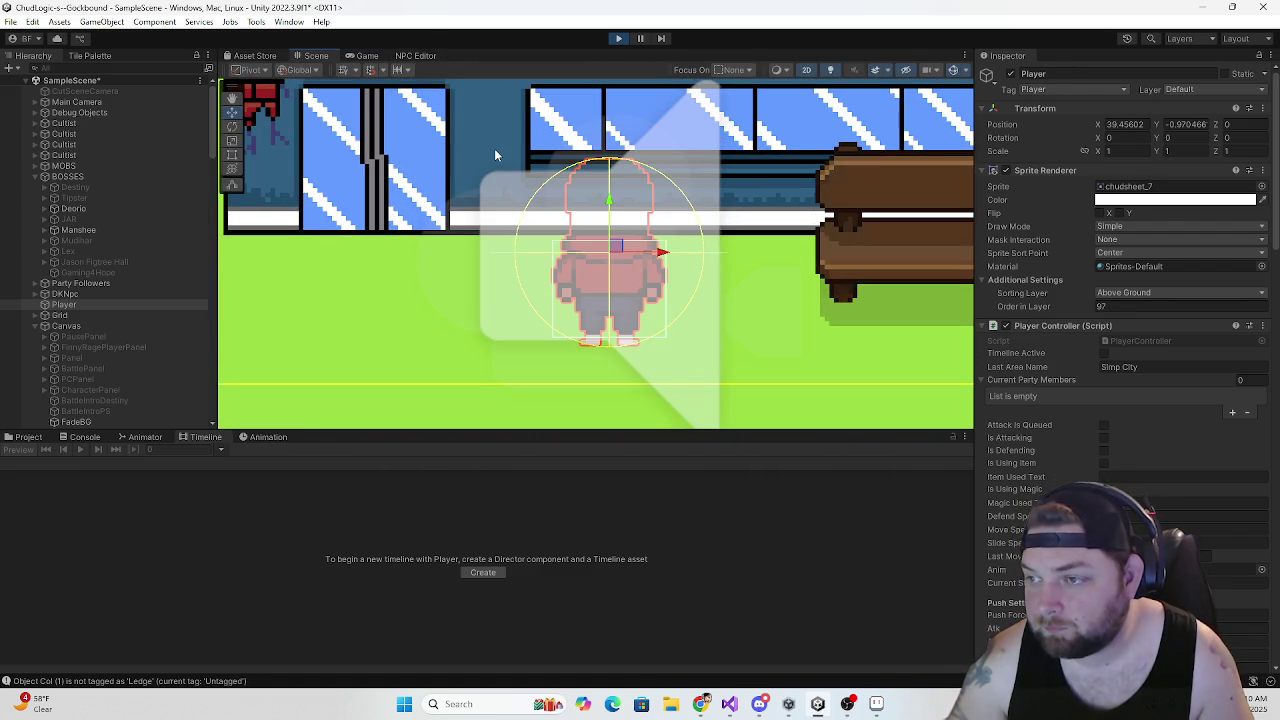
click(494, 150)
click(1131, 304)
text(51)
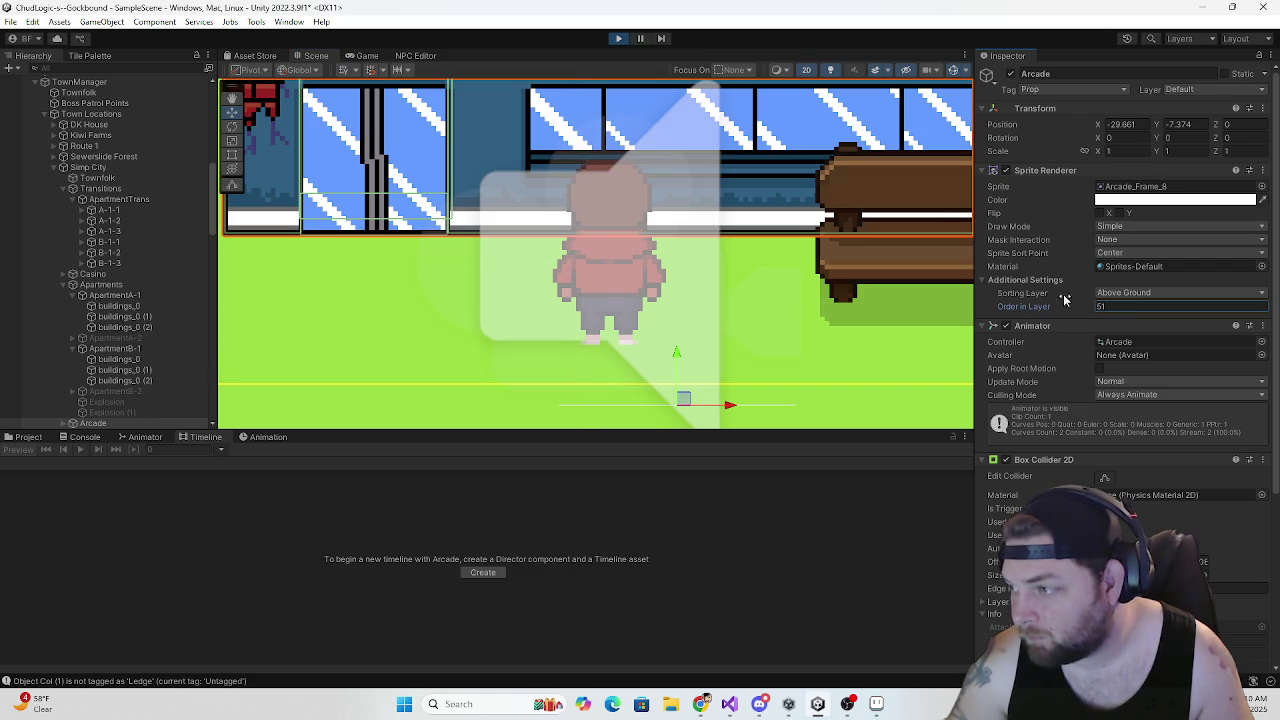
click(616, 40)
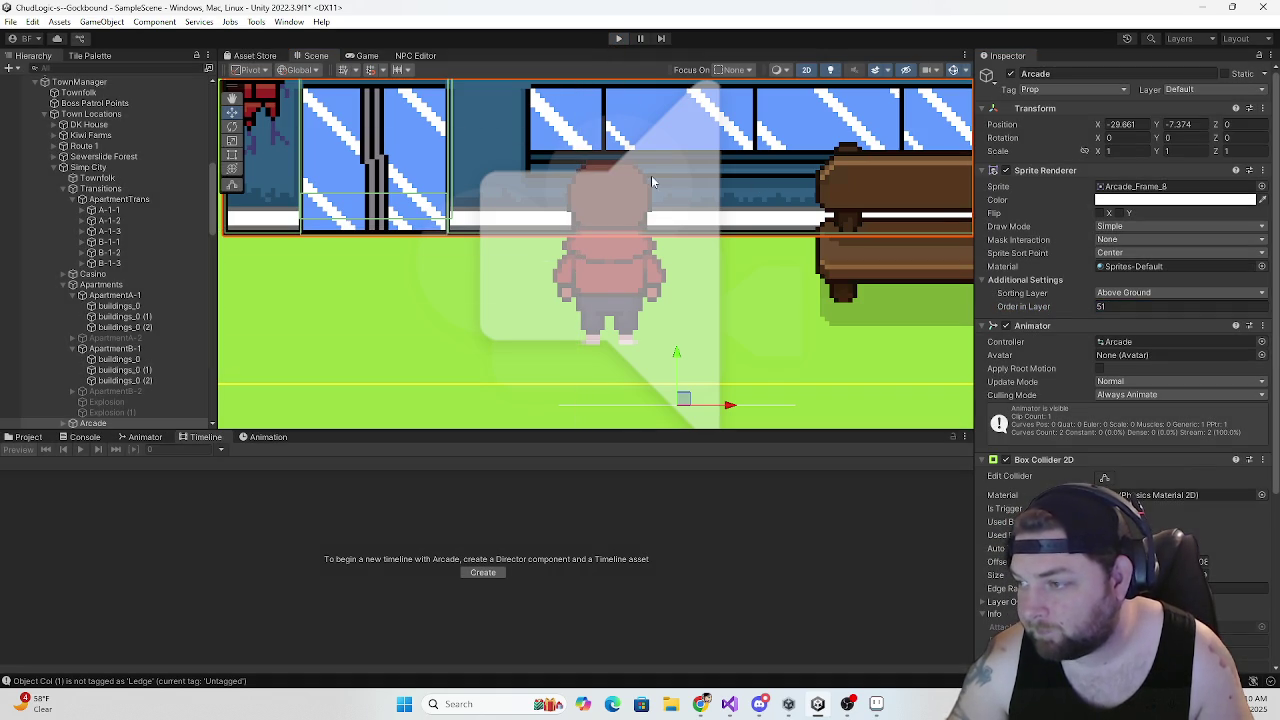
click(1112, 304)
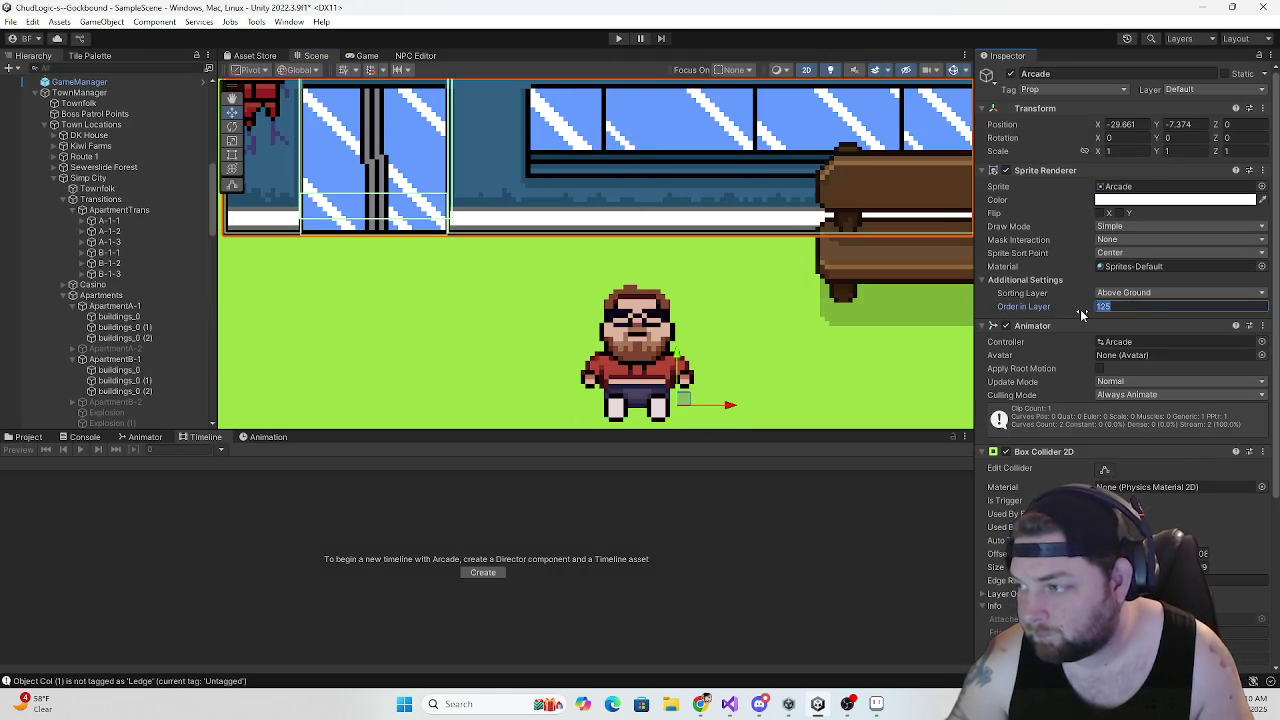
text(51)
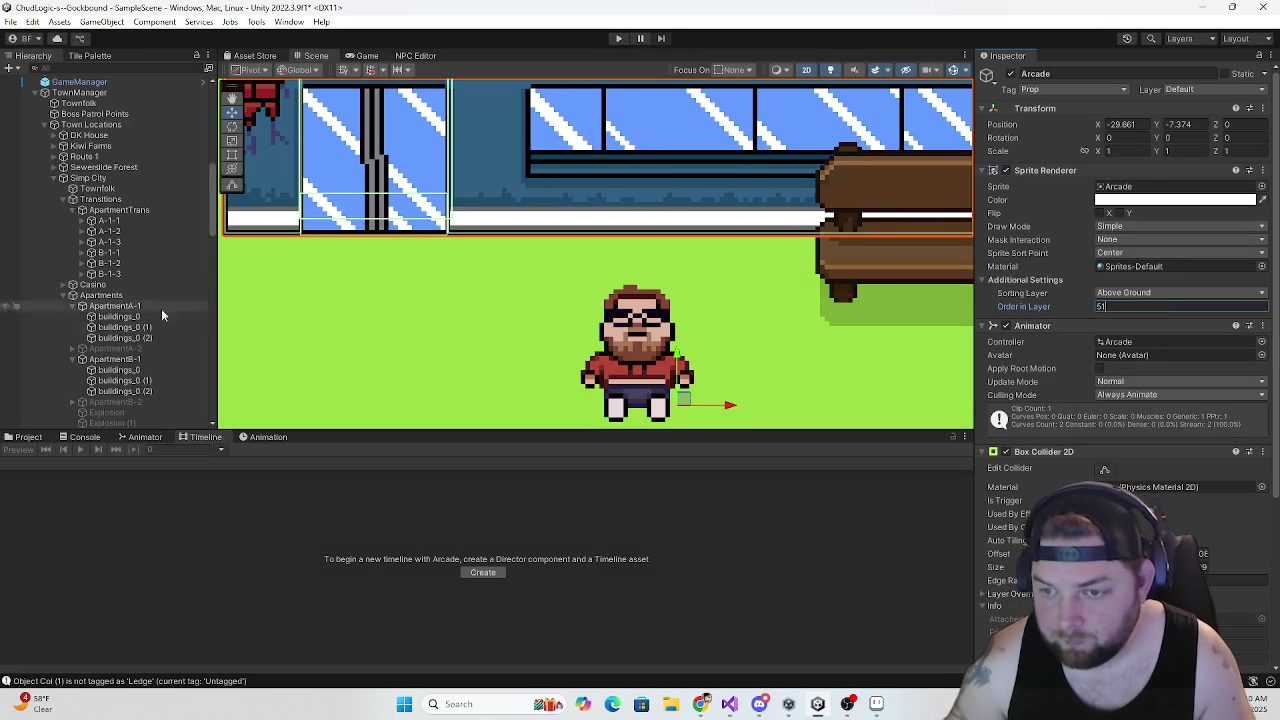
Set the couch's Order in Layer to 52 and start the game again
click(875, 270)
click(1064, 307)
text(51)
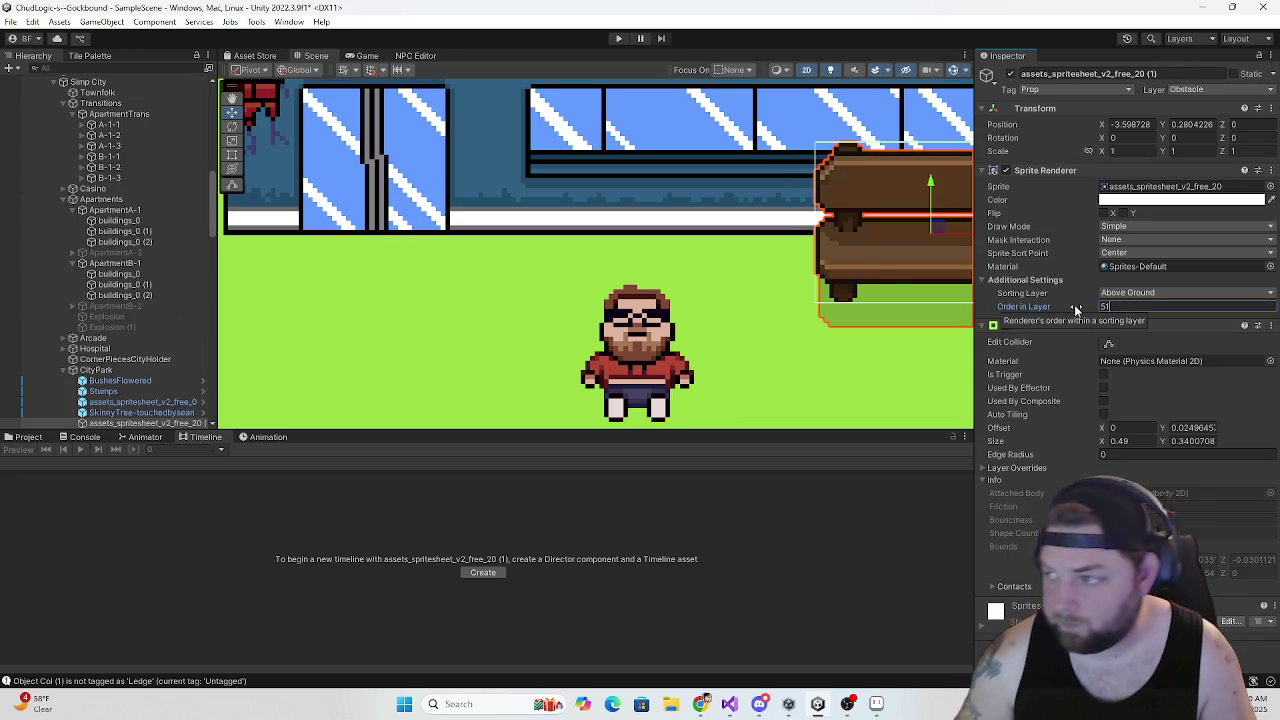
drag(1075, 311, 1085, 313)
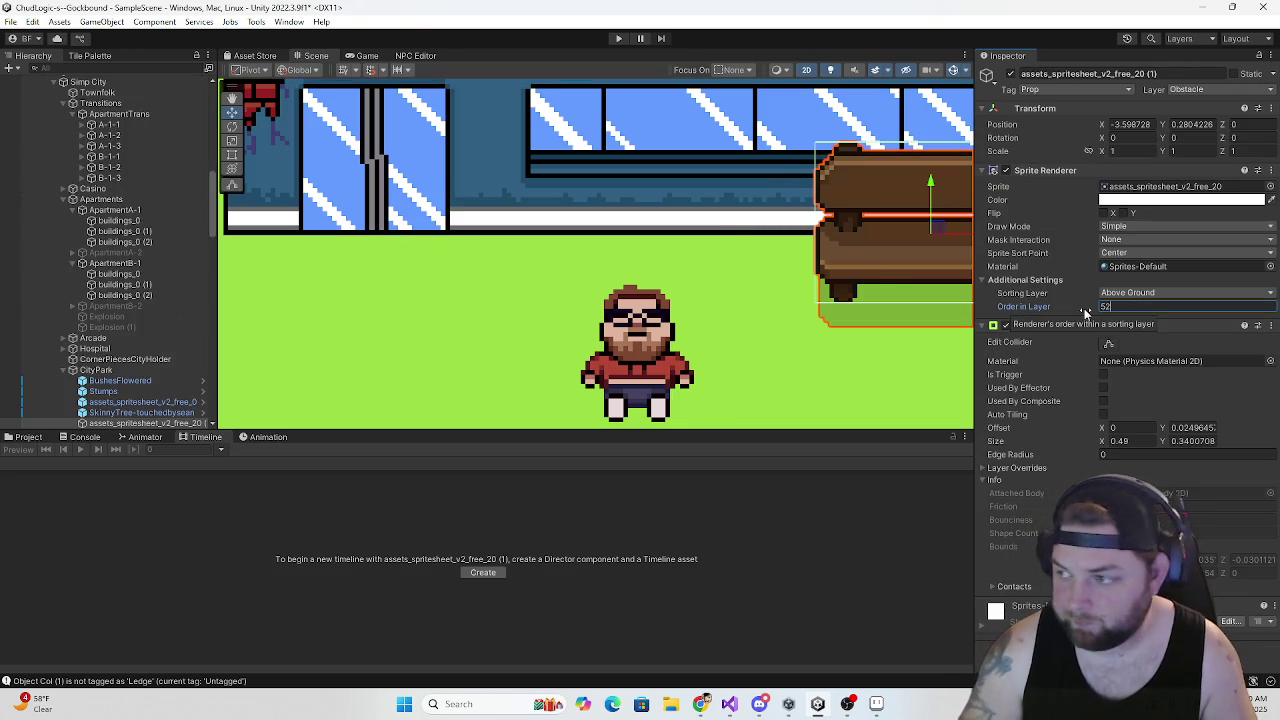
scroll(660, 250, down, 5)
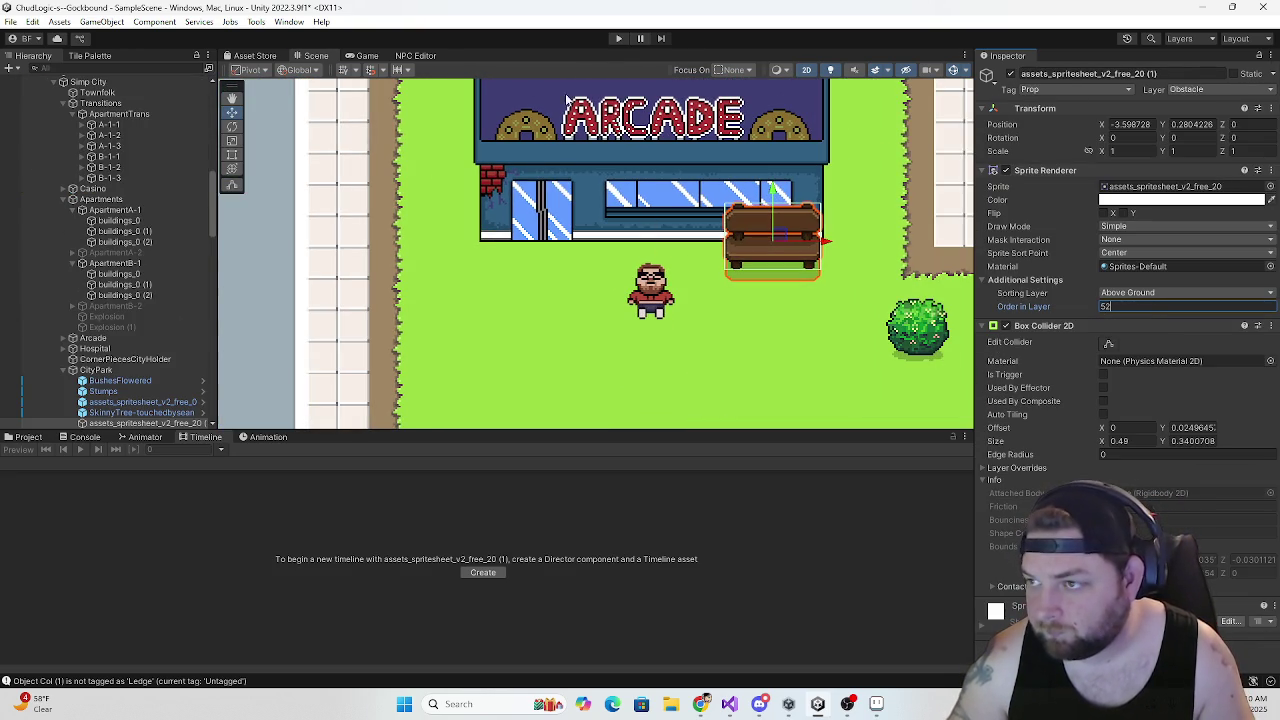
click(618, 38)
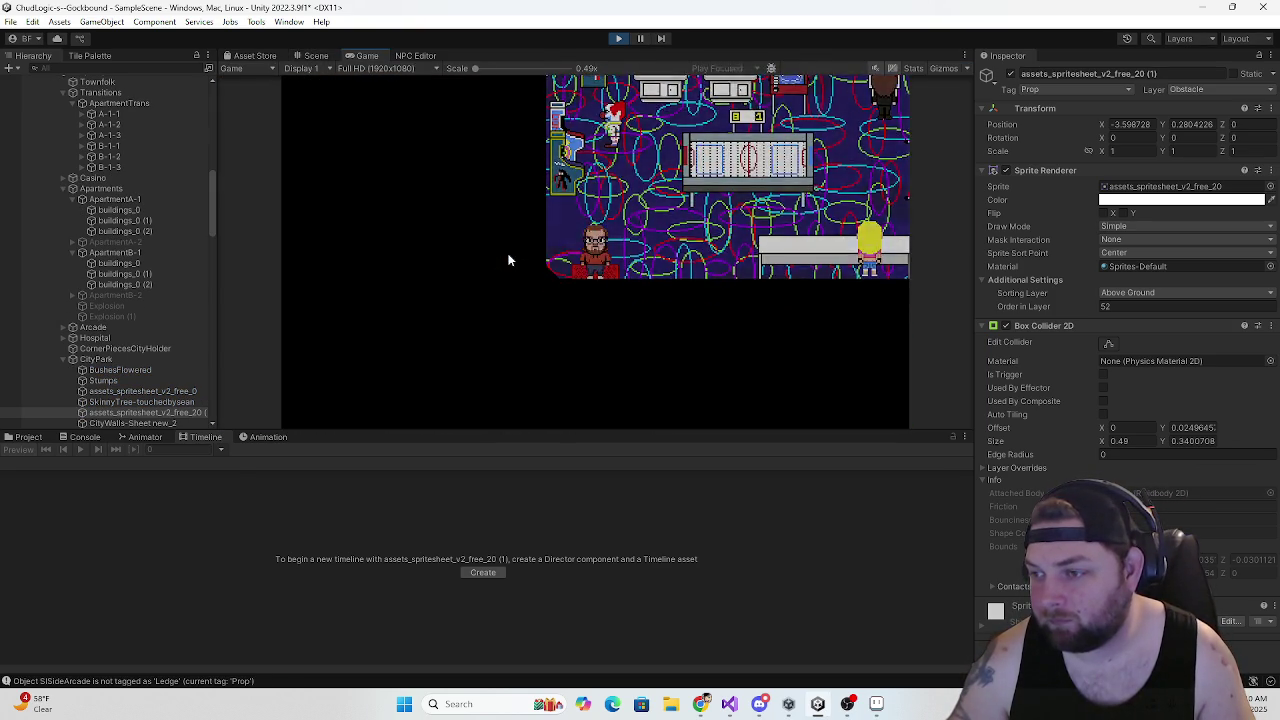
Walk the player from the arcade right through the park and along the plaza past the casino
key(d)
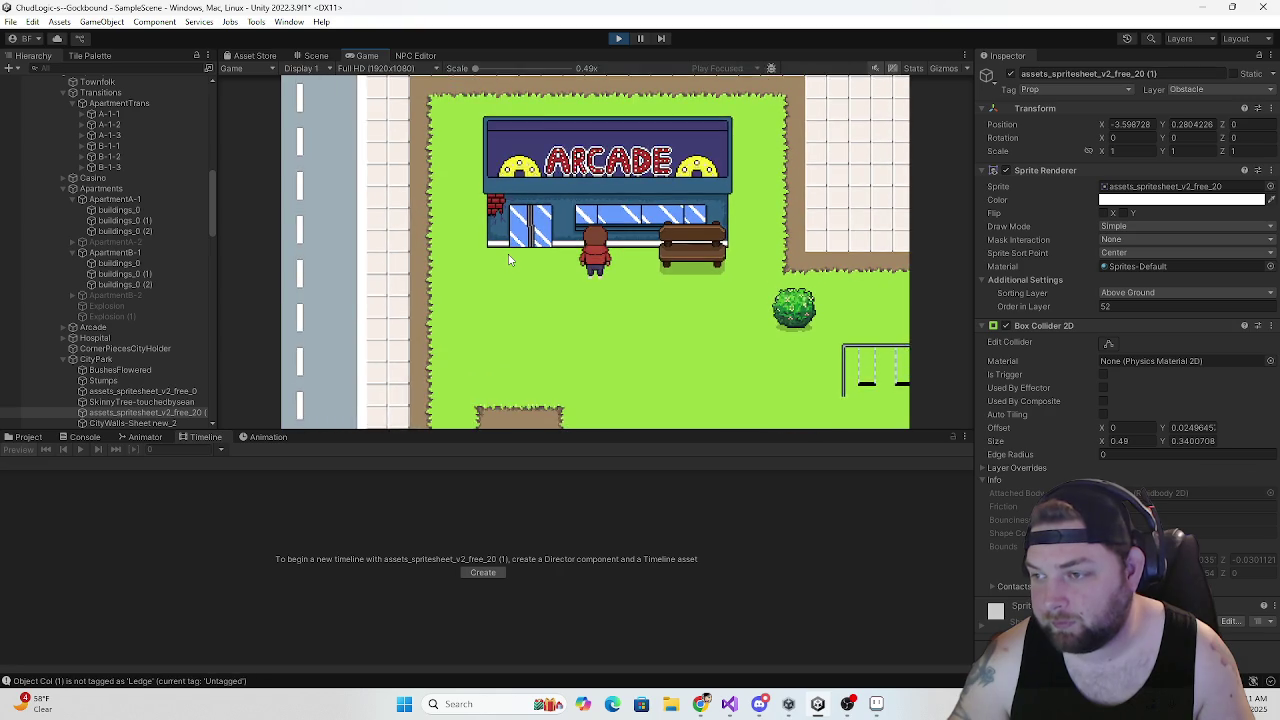
key(d)
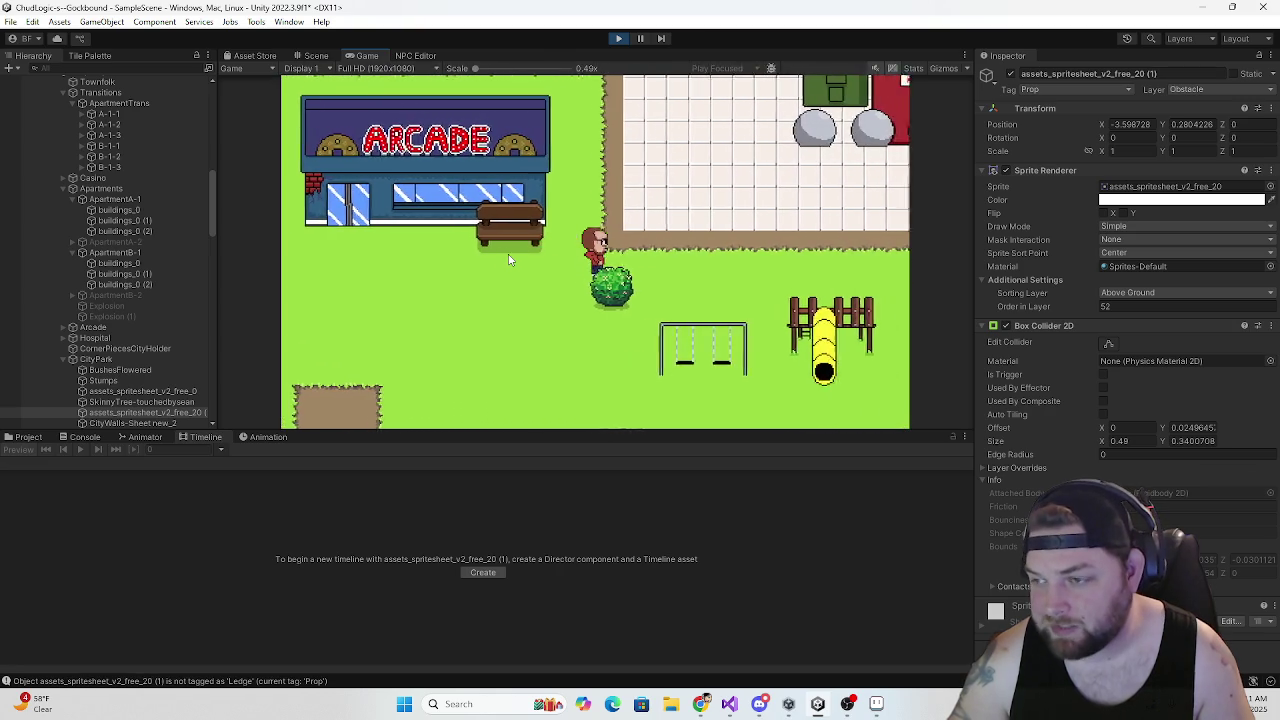
key(d)
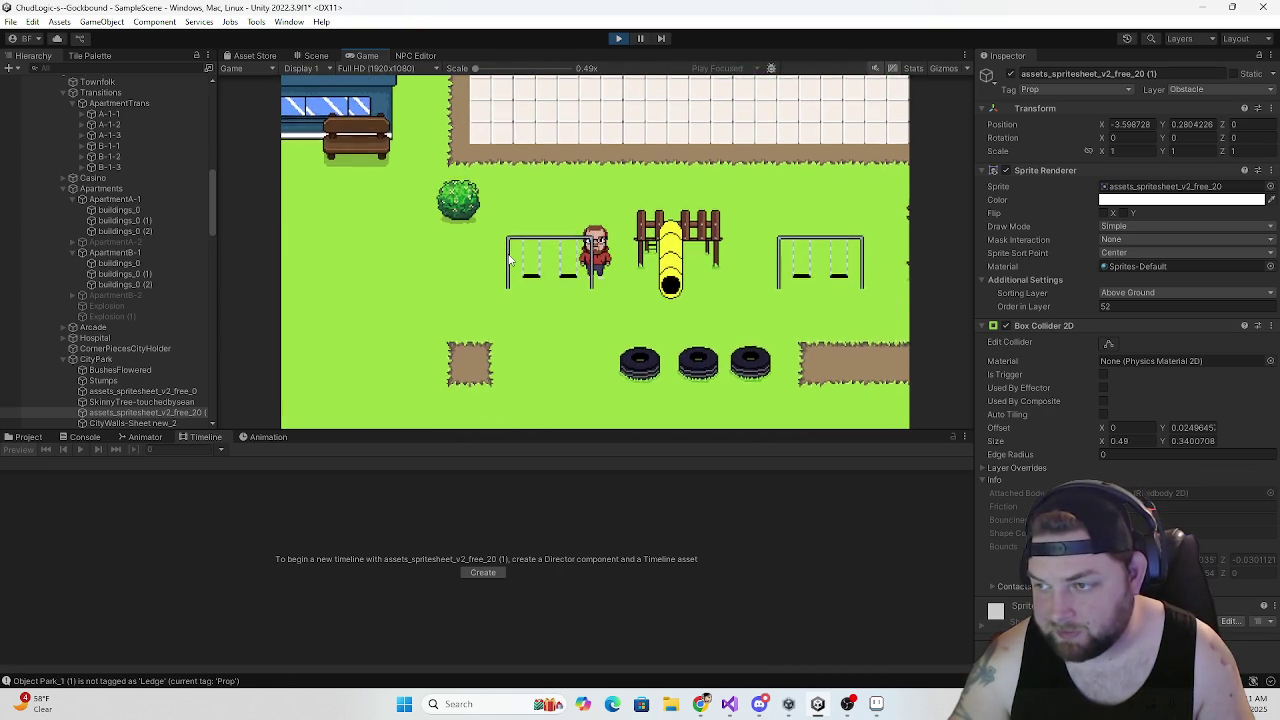
key(d)
key(w)
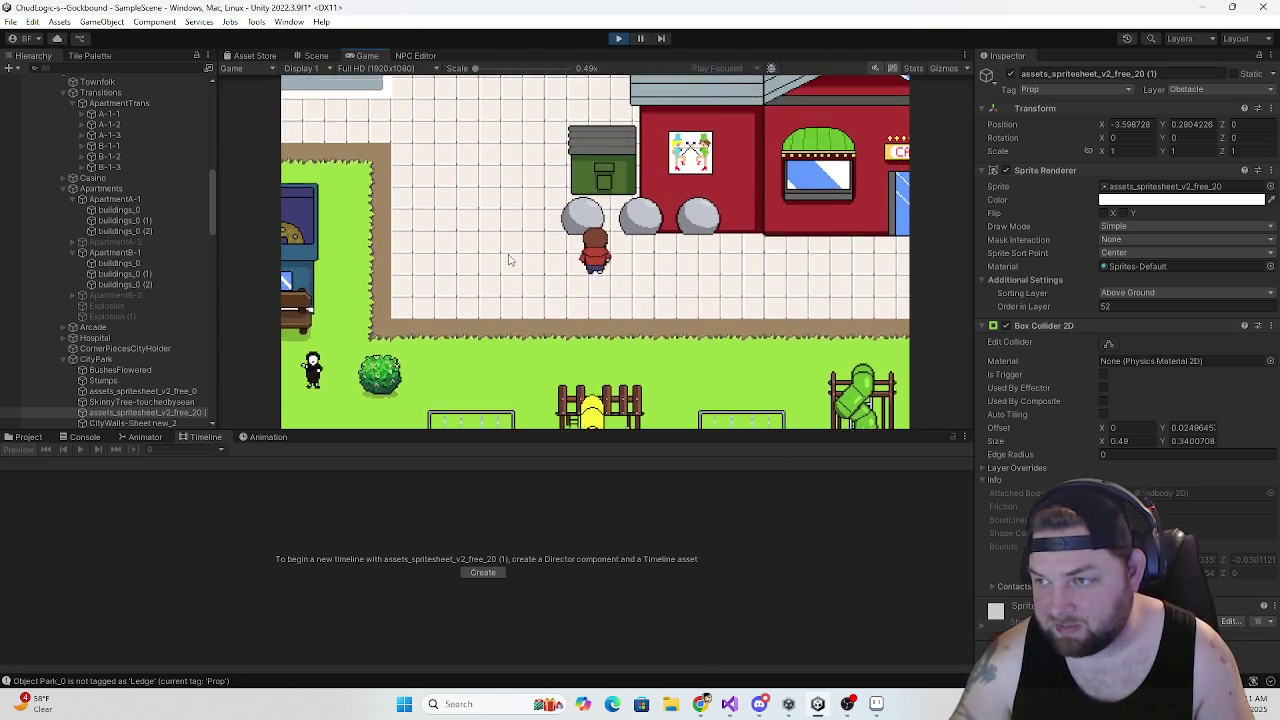
key(d)
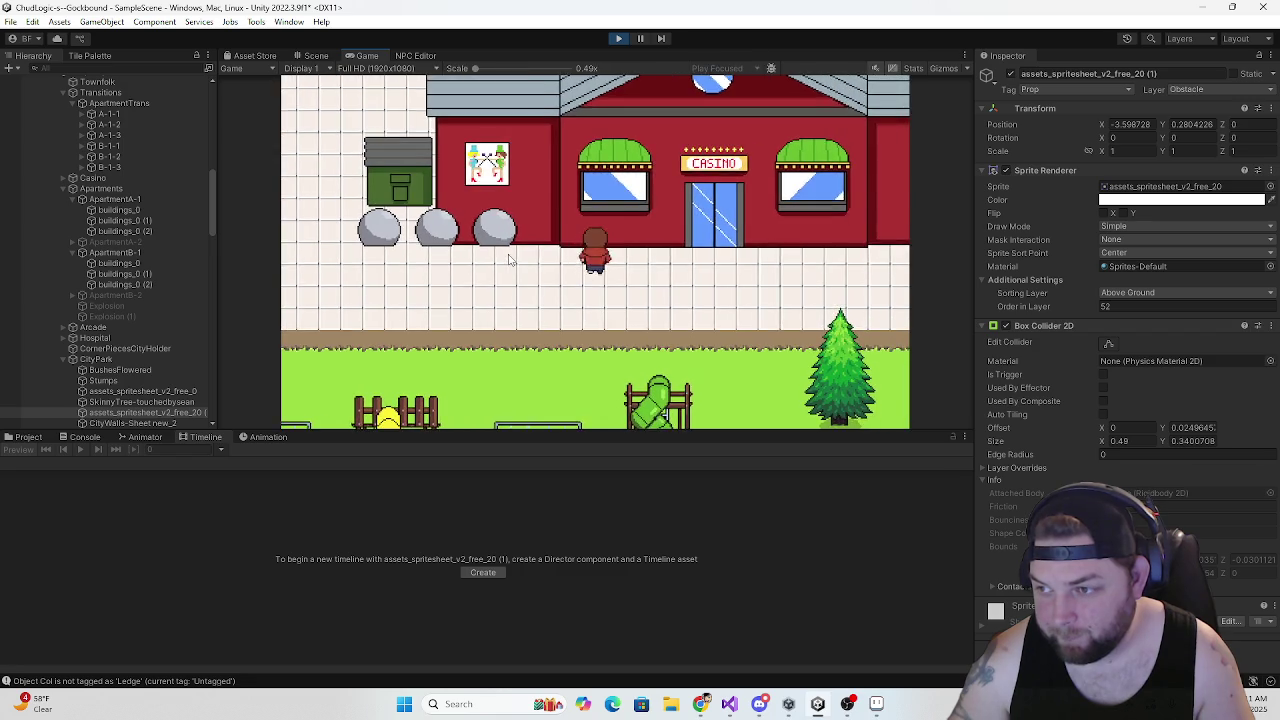
key(d)
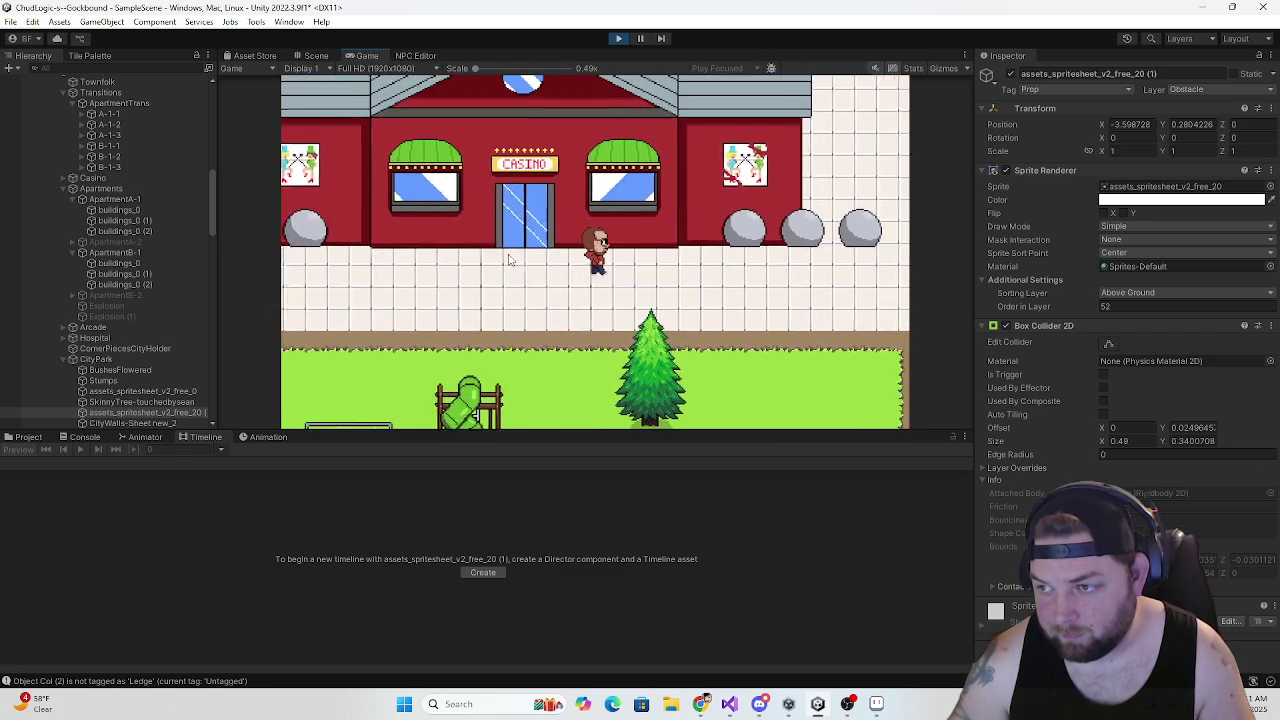
key(d)
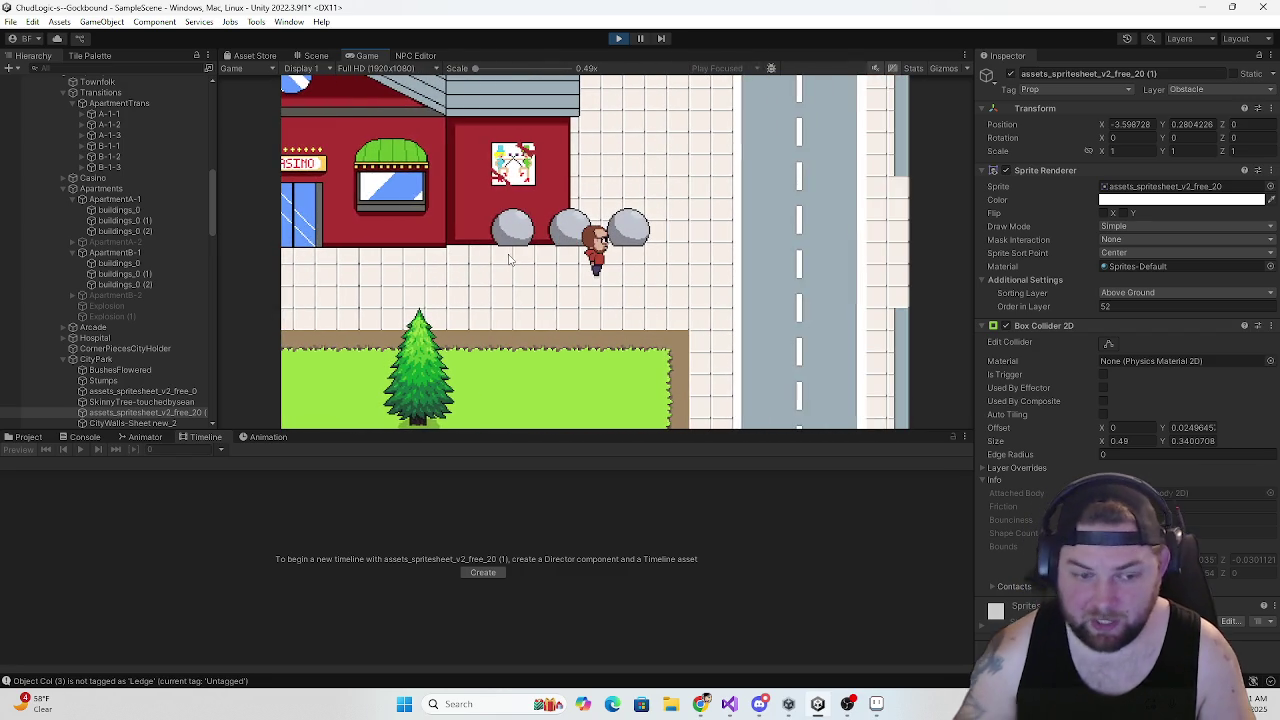
Walk the player back past the slide and arcade to the red building, then exit with Ctrl+P
key(s)
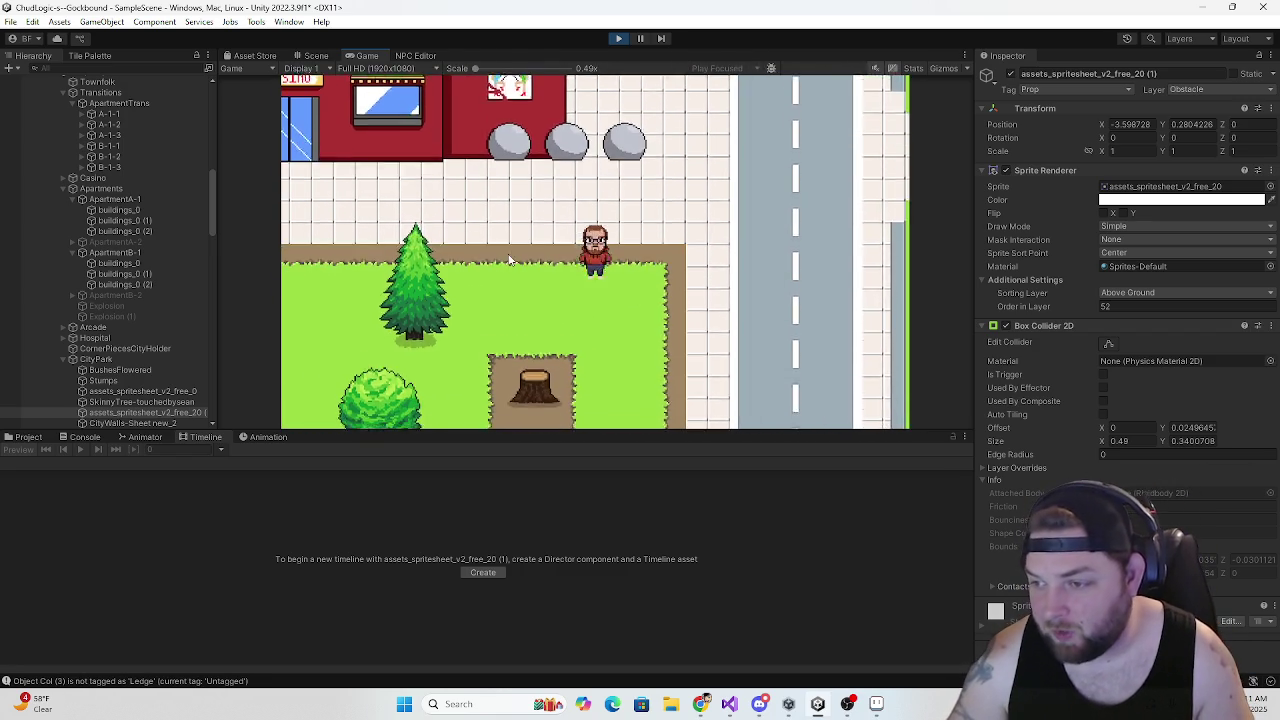
key(w)
key(a)
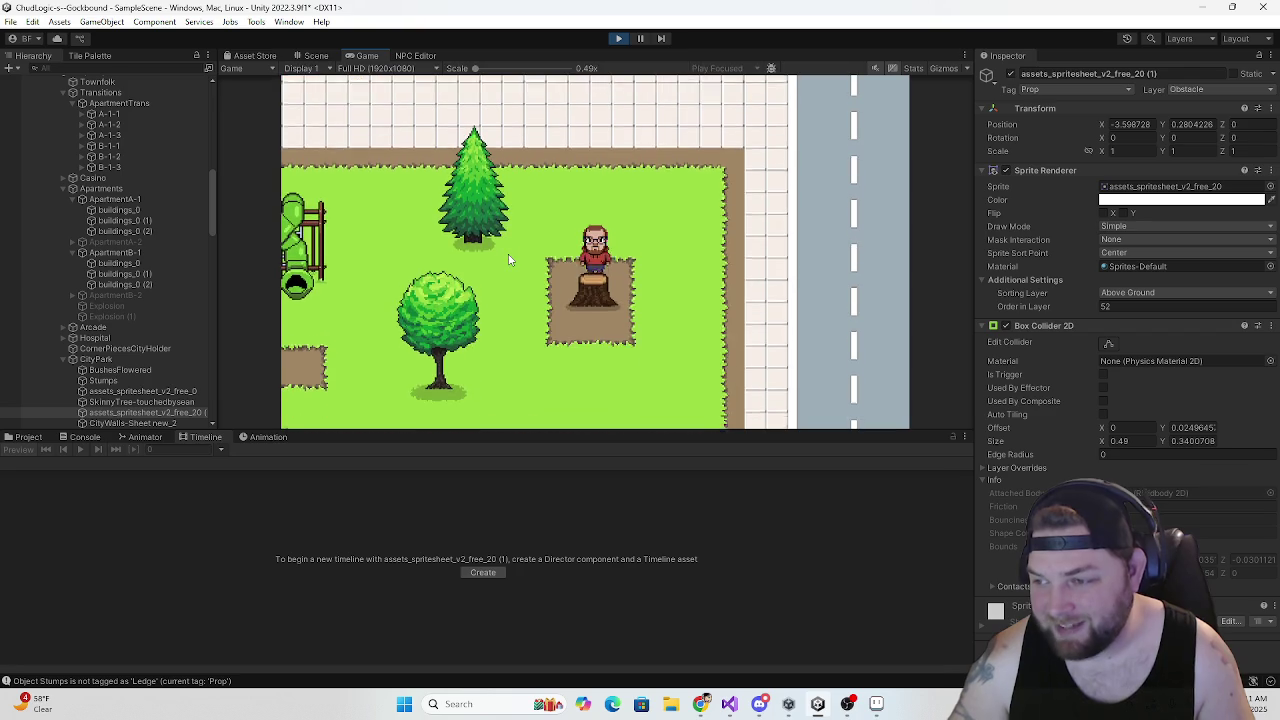
key(w)
key(a)
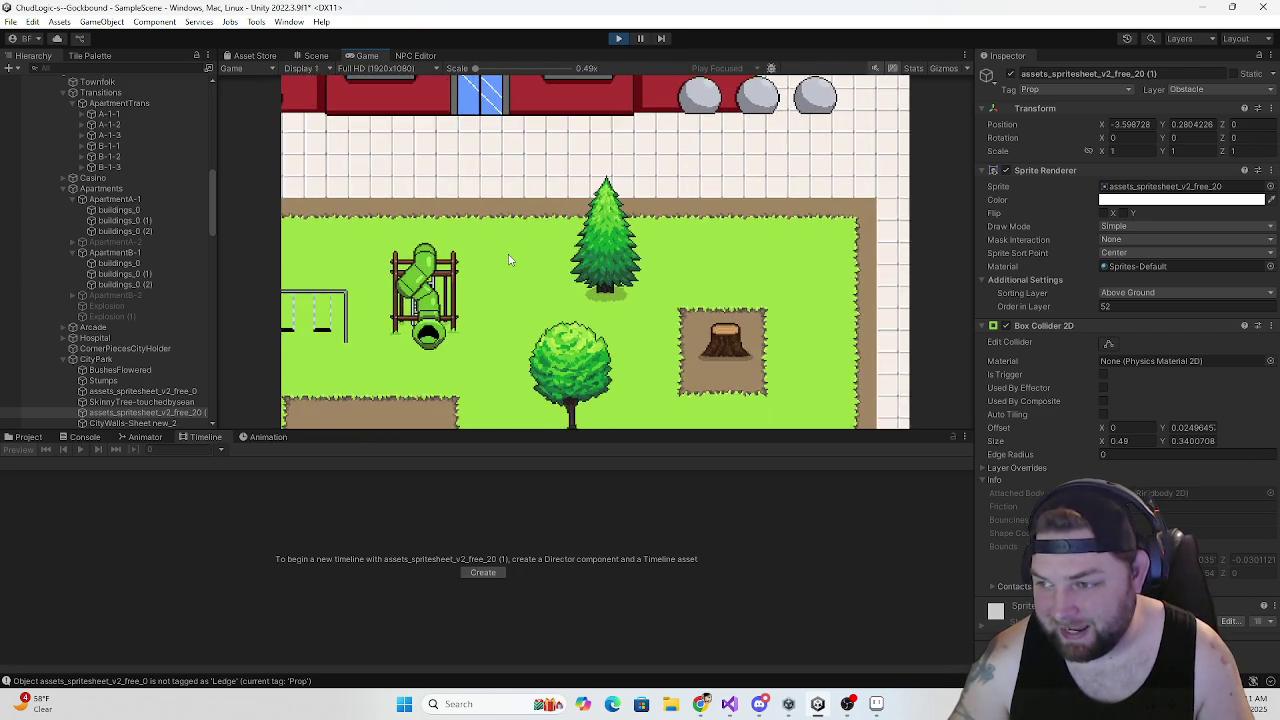
key(s)
key(a)
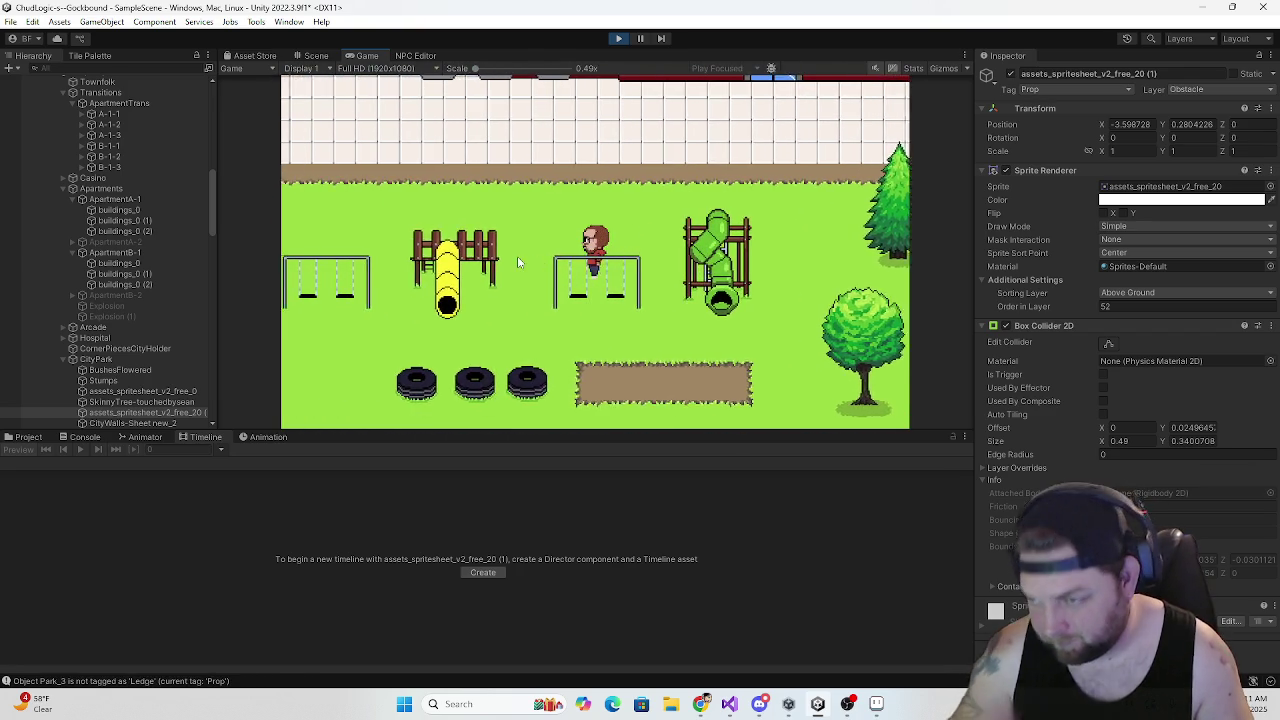
key(a)
key(w)
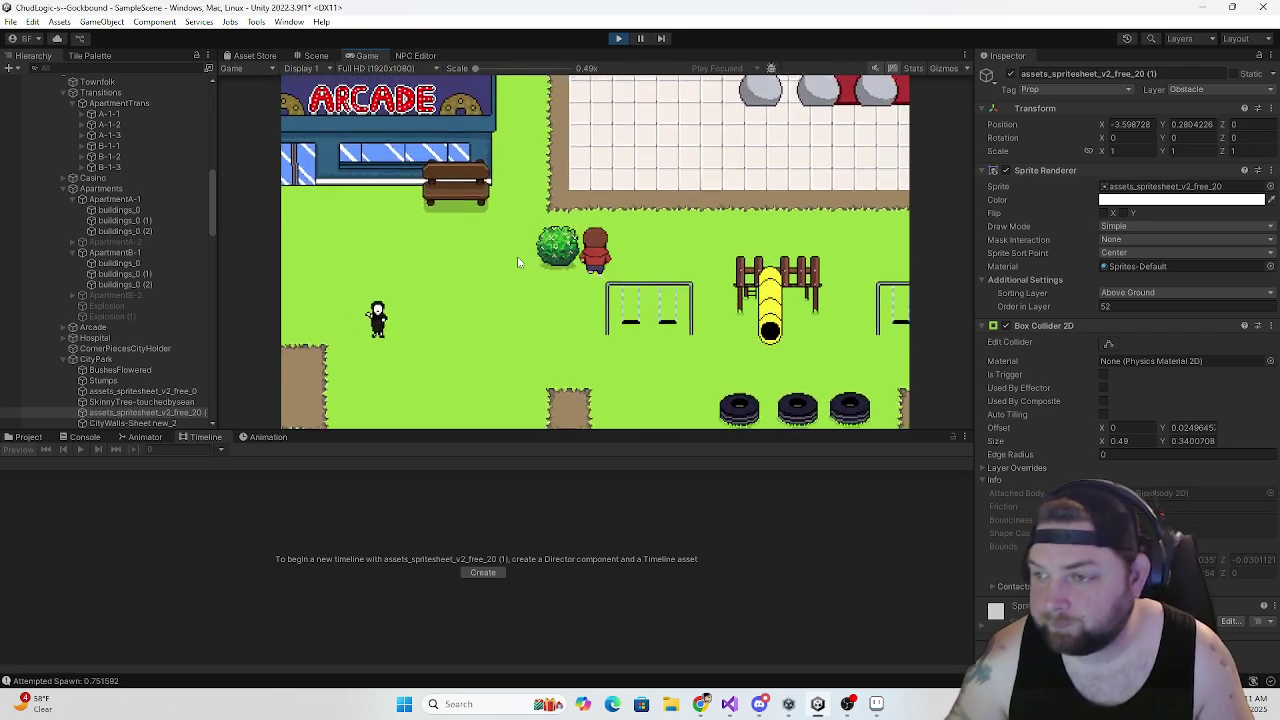
key(w)
key(a)
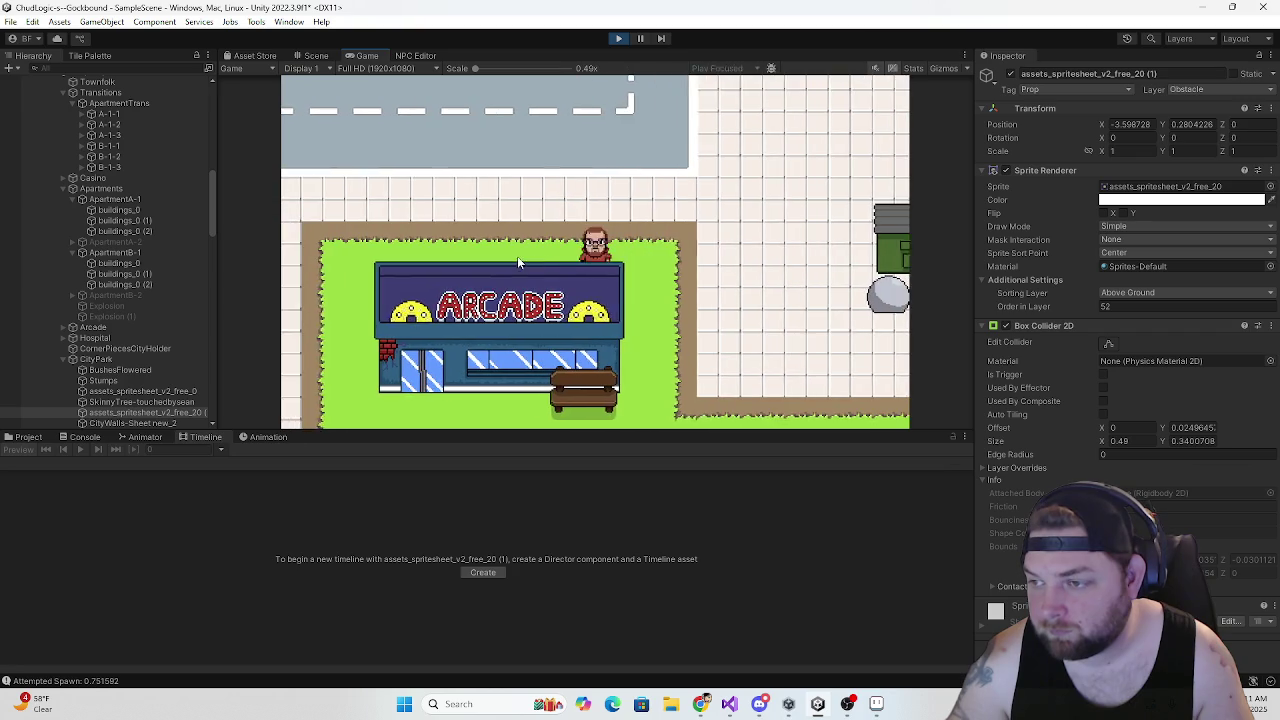
key(s)
key(d)
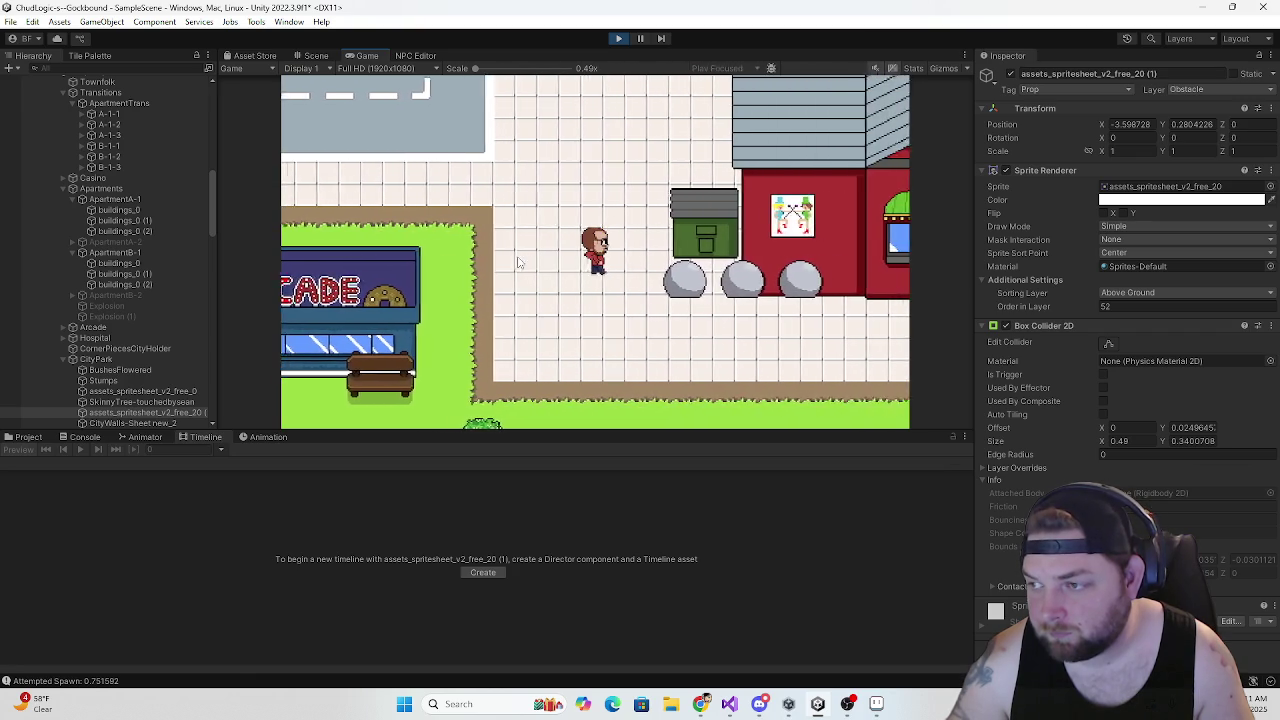
key(w)
key(d)
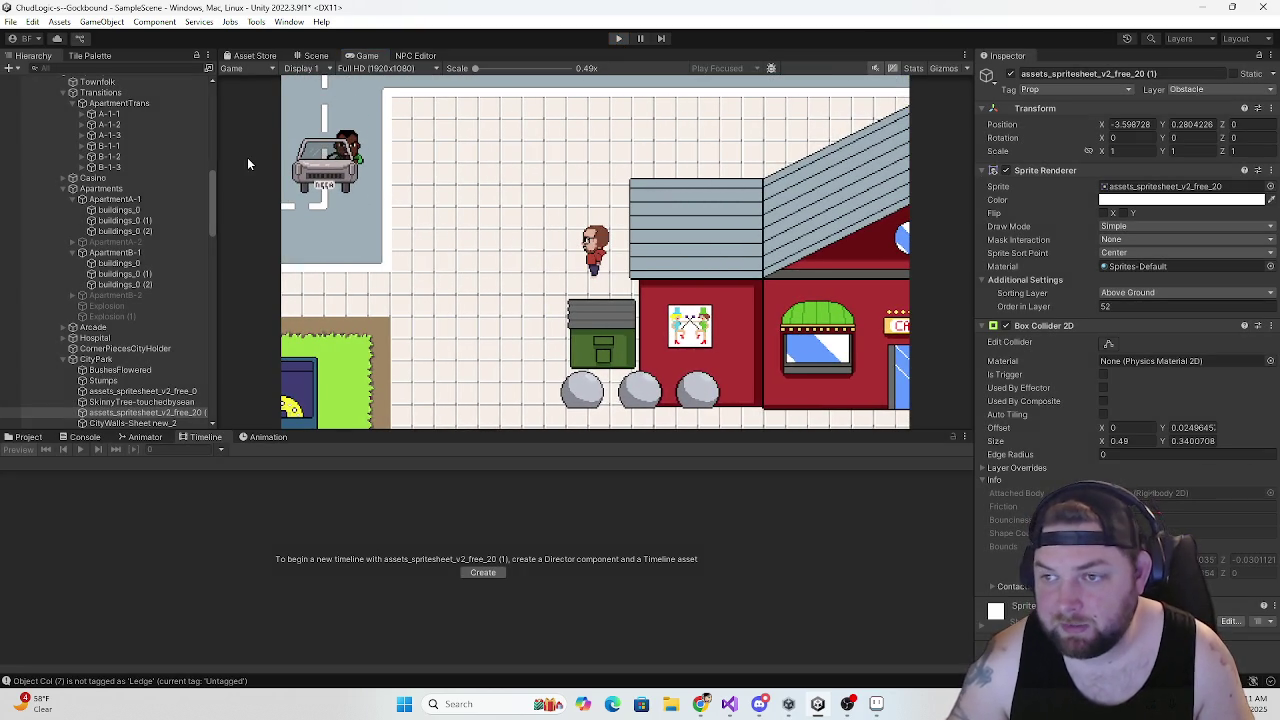
key(ctrl+p)
Save the scene, then zoom and pan the Scene view away from the town map toward the apartment interiors
click(10, 21)
click(33, 87)
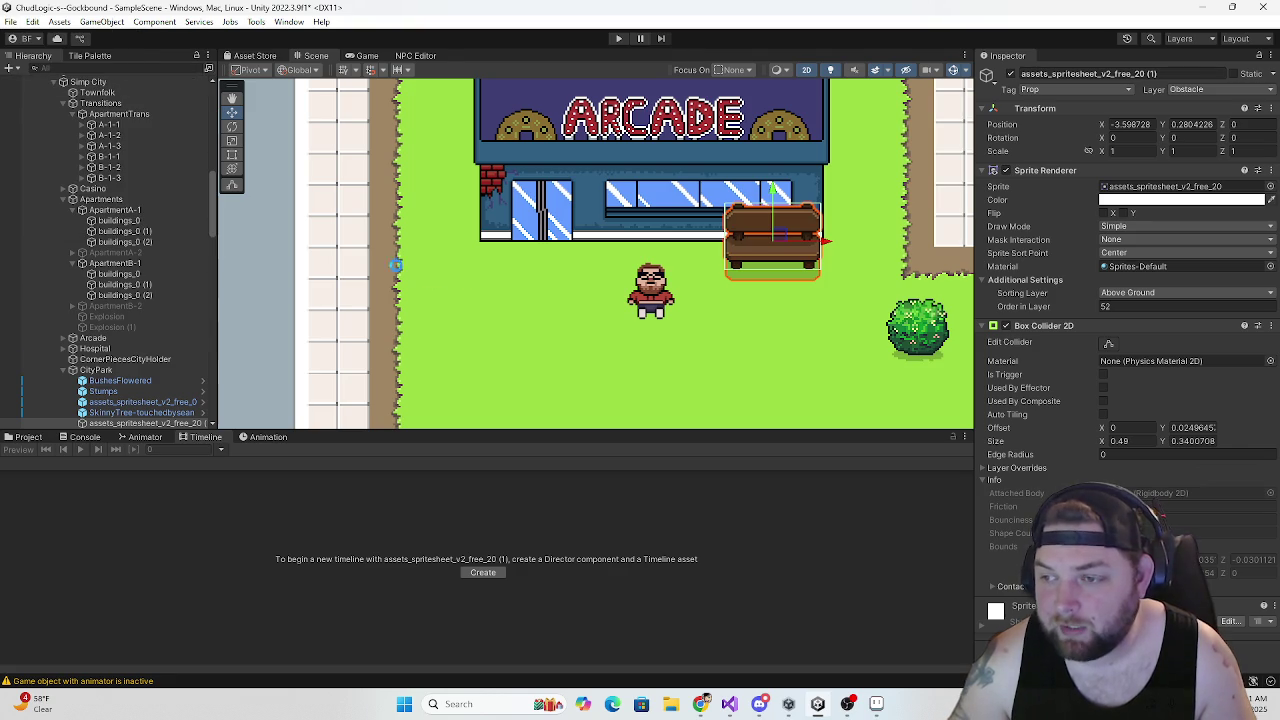
scroll(364, 268, down, 4)
scroll(364, 268, down, 5)
scroll(592, 200, up, 4)
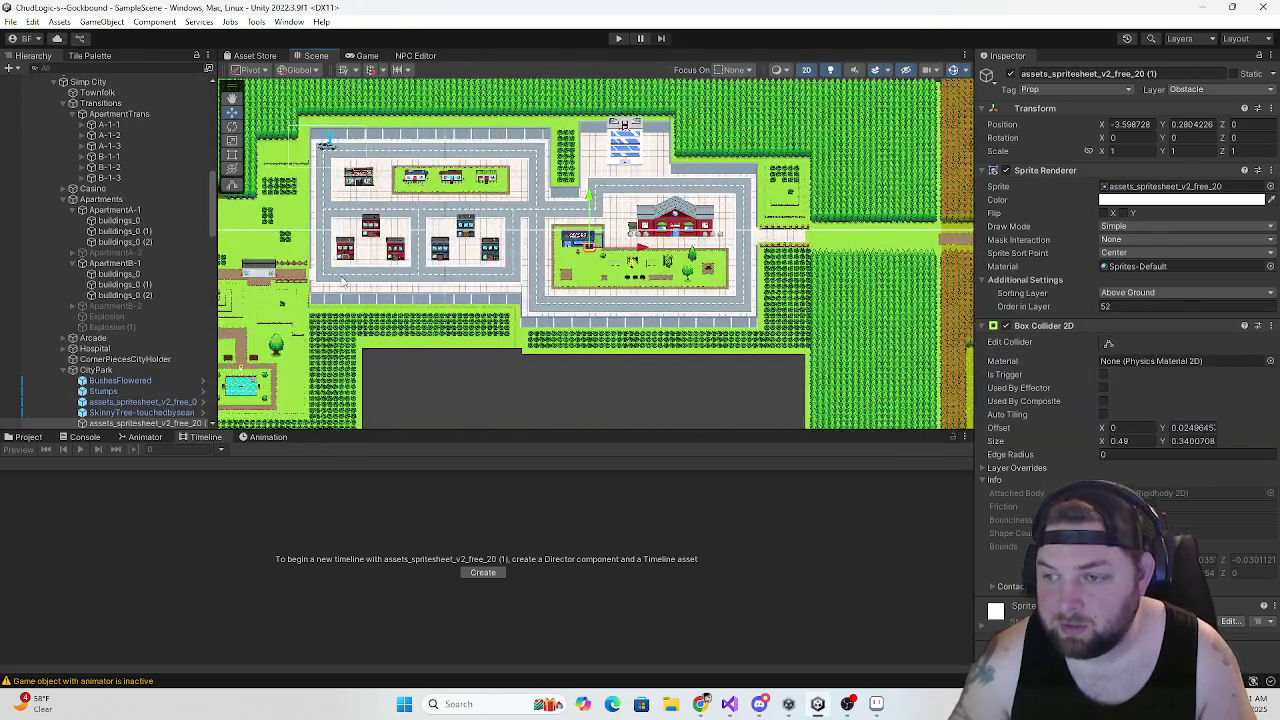
mouse_move(593, 200)
mouse_down()
mouse_move(420, 274)
mouse_move(517, 146)
mouse_up()
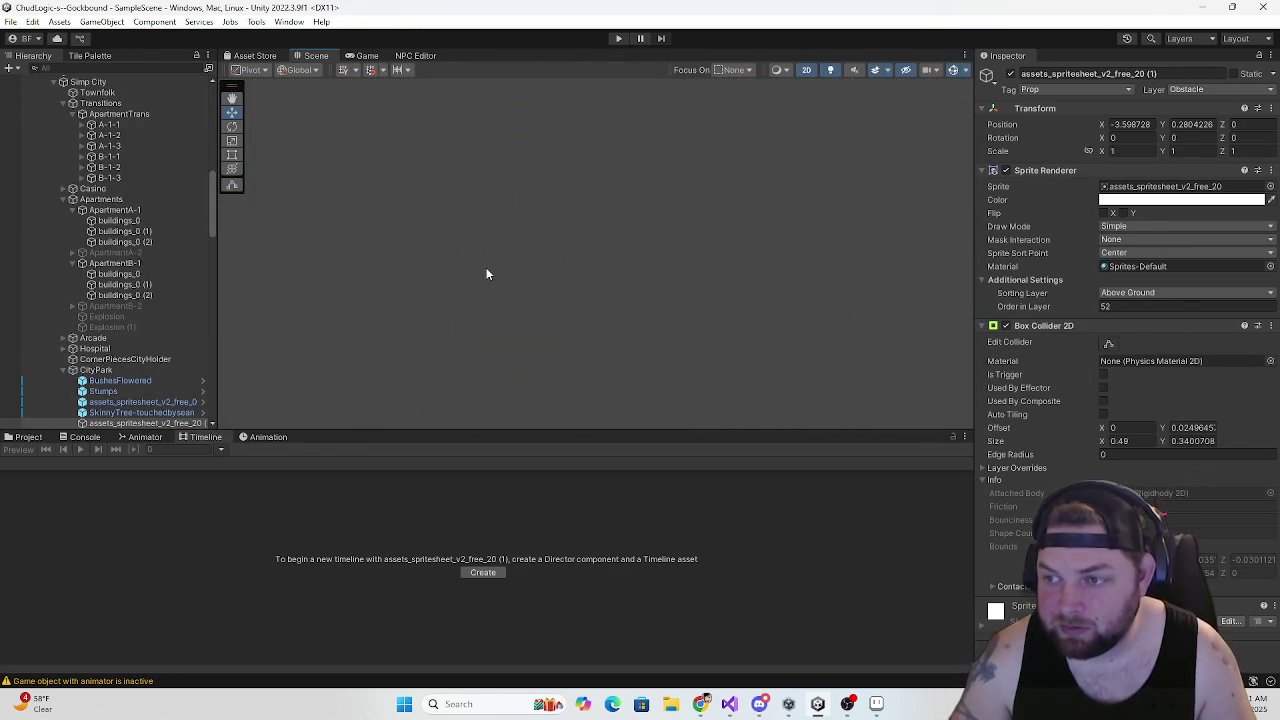
scroll(486, 274, down, 3)
scroll(486, 274, down, 3)
scroll(486, 292, up, 6)
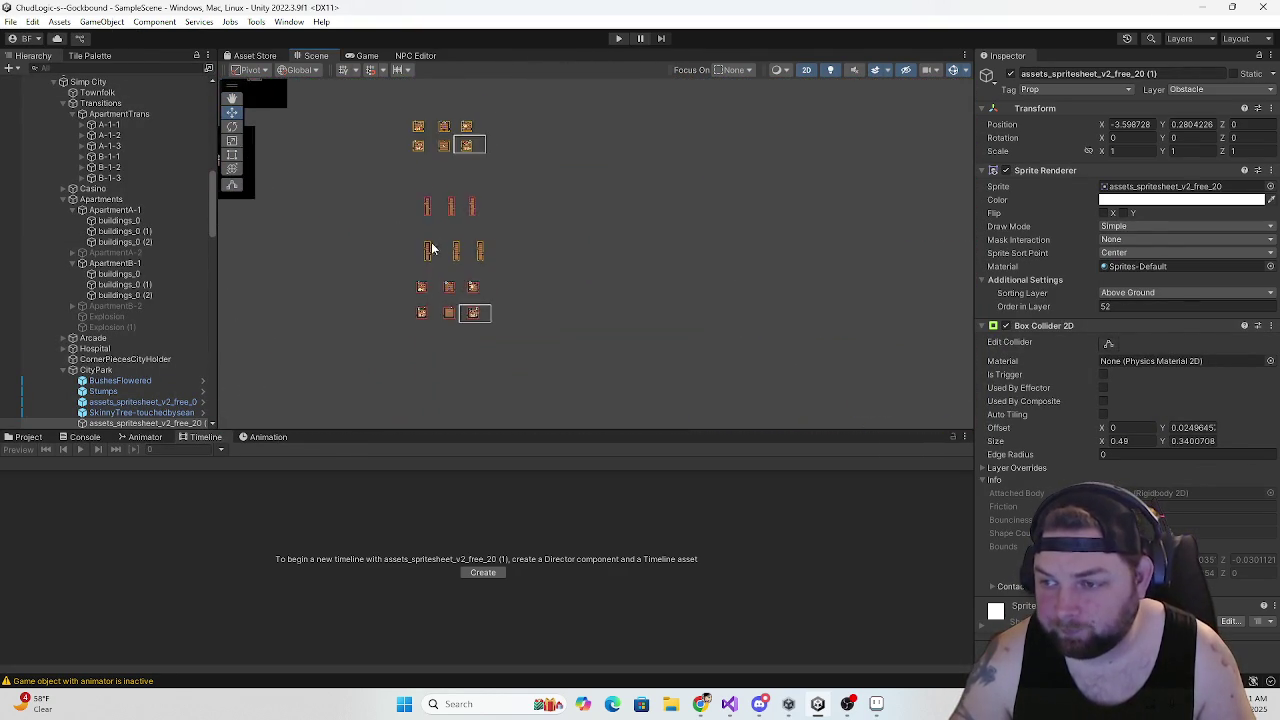
scroll(444, 272, up, 6)
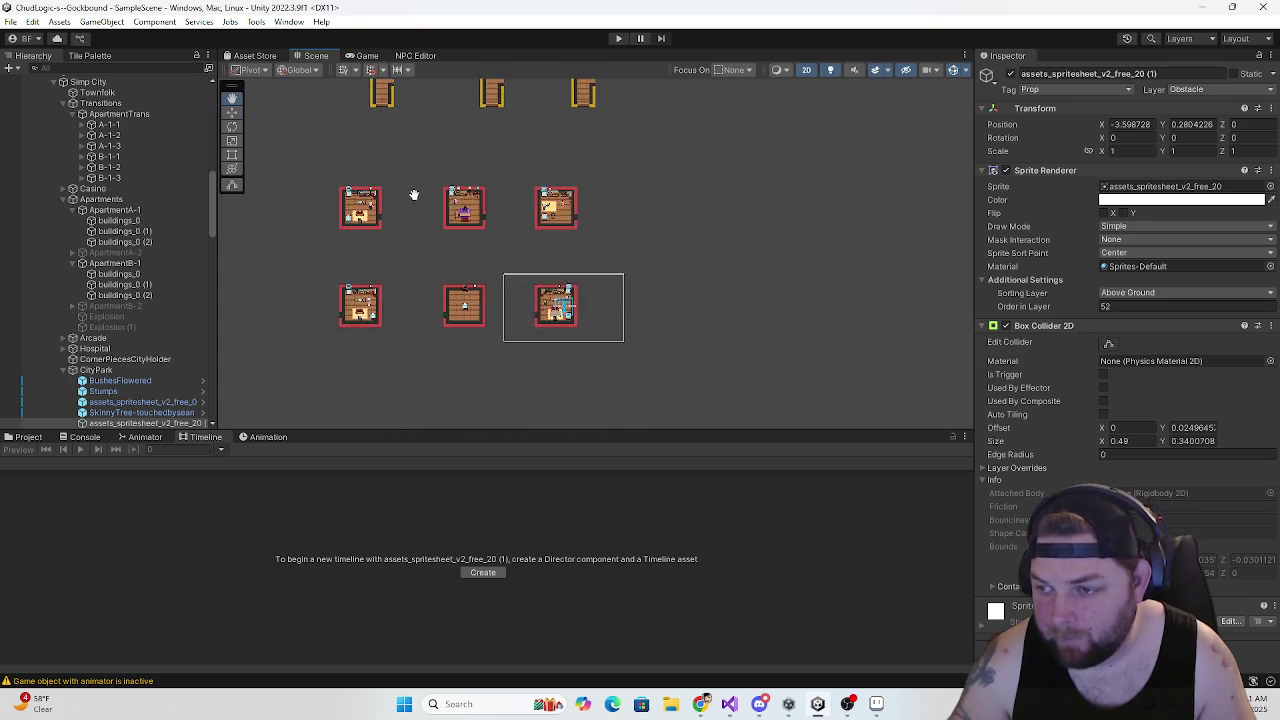
scroll(420, 272, up, 1)
scroll(420, 272, up, 1)
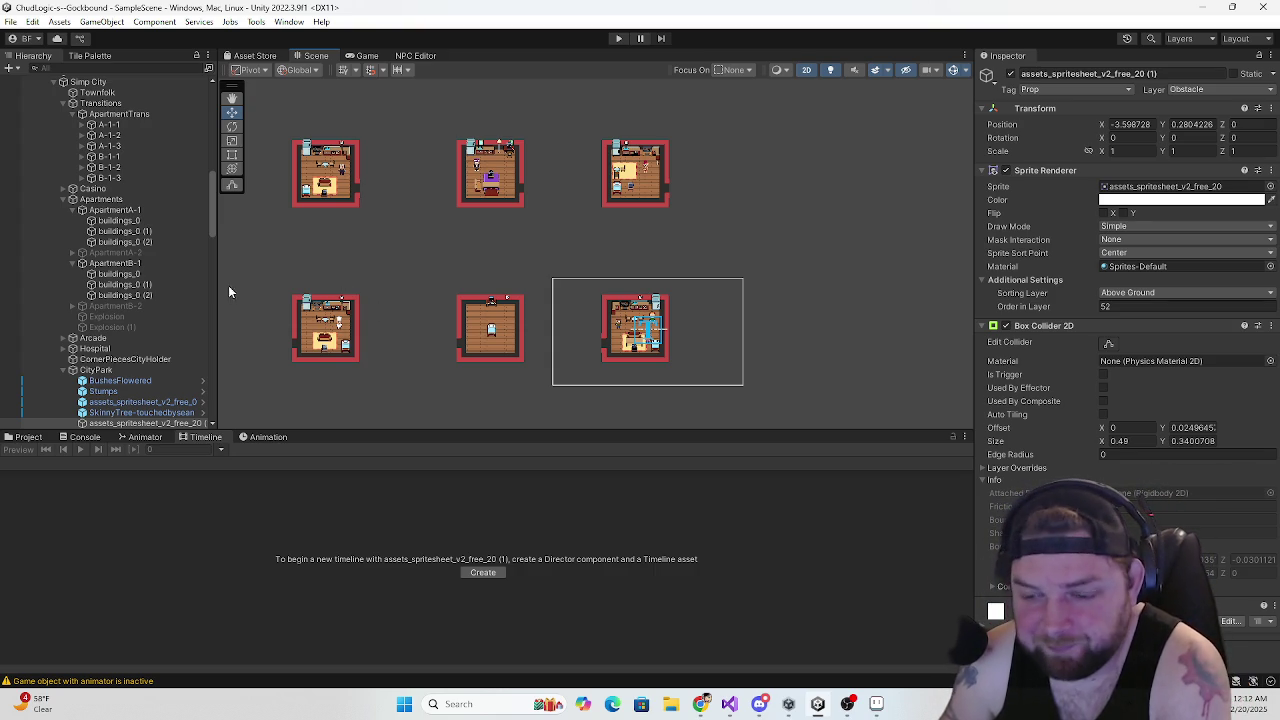
Widen the Hierarchy panel slightly, then switch to Chrome's Google results for 'ibuypower revolt'
drag(209, 210, 215, 217)
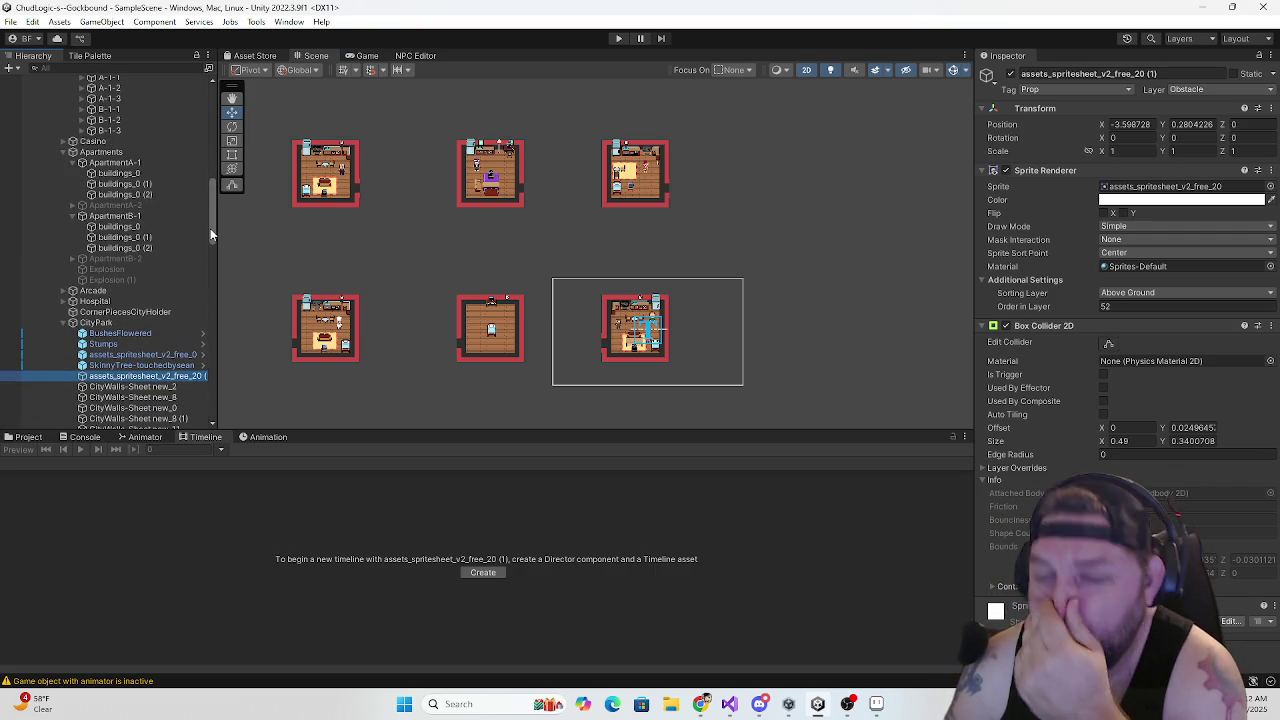
drag(215, 237, 225, 244)
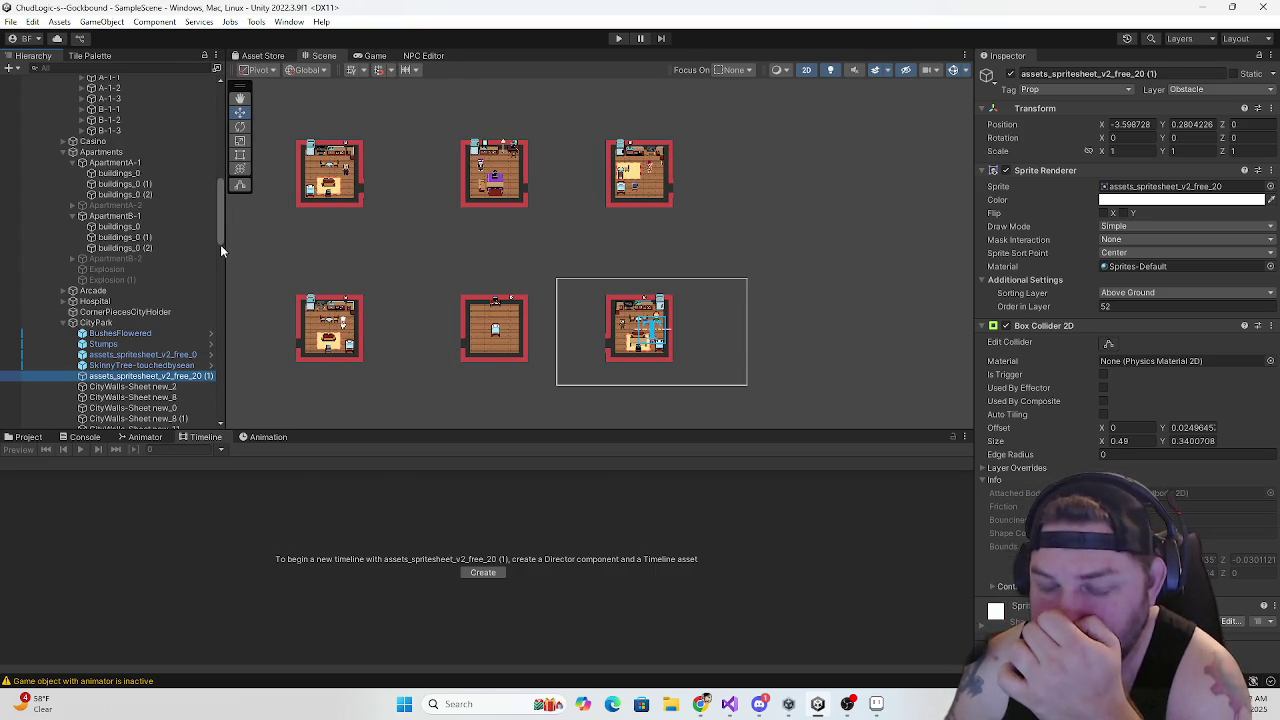
drag(221, 247, 224, 246)
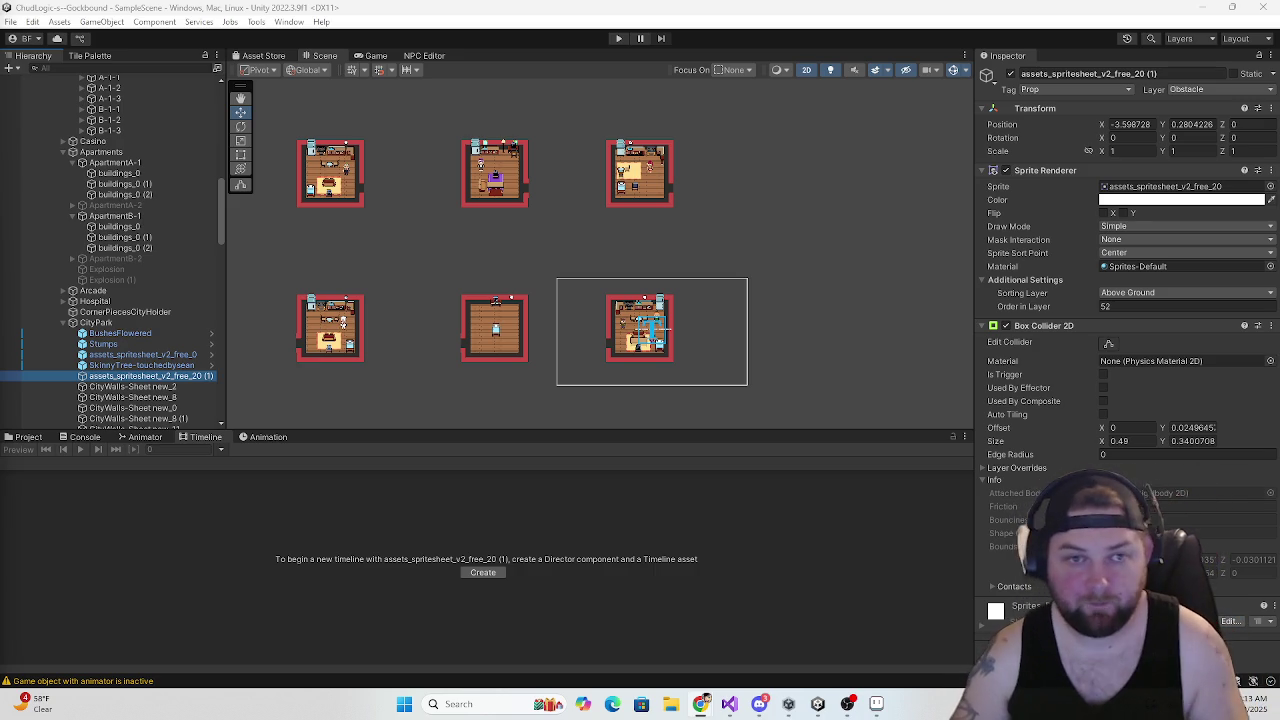
key(alt+Tab)
scroll(345, 283, down, 3)
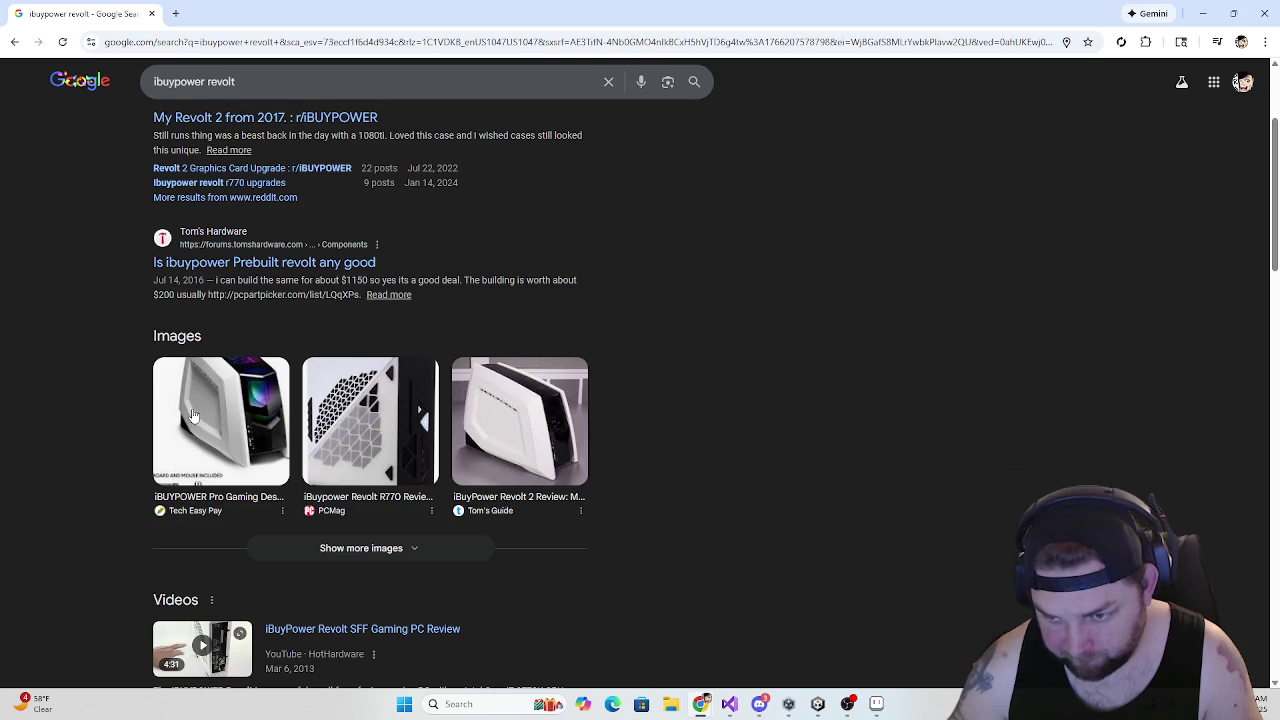
scroll(193, 416, up, 2)
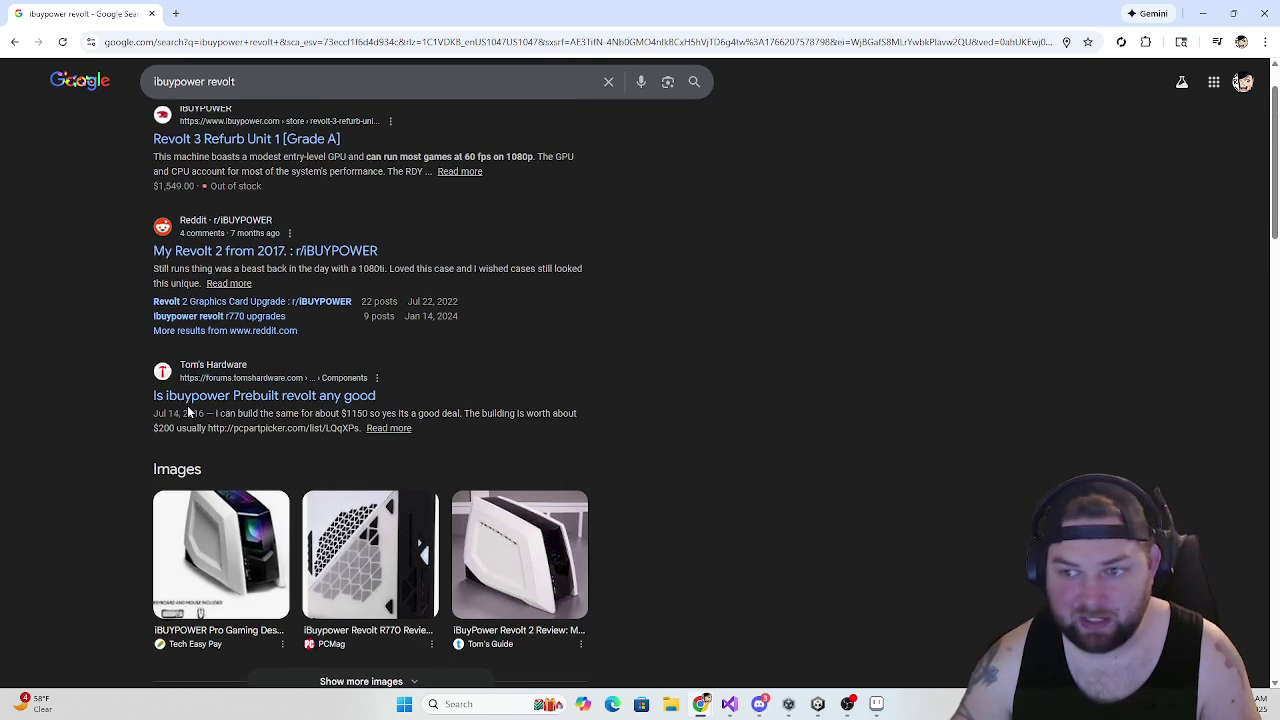
scroll(187, 410, up, 1)
scroll(187, 410, down, 3)
scroll(187, 410, up, 2)
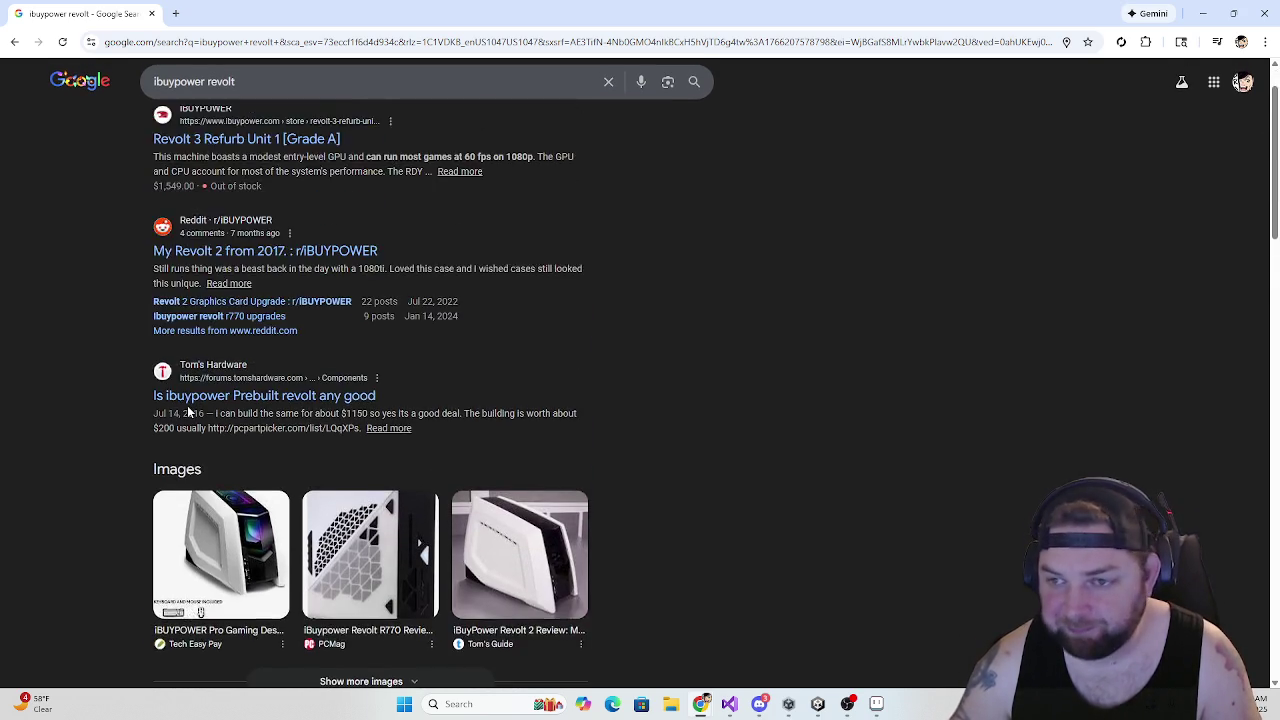
scroll(187, 410, up, 1)
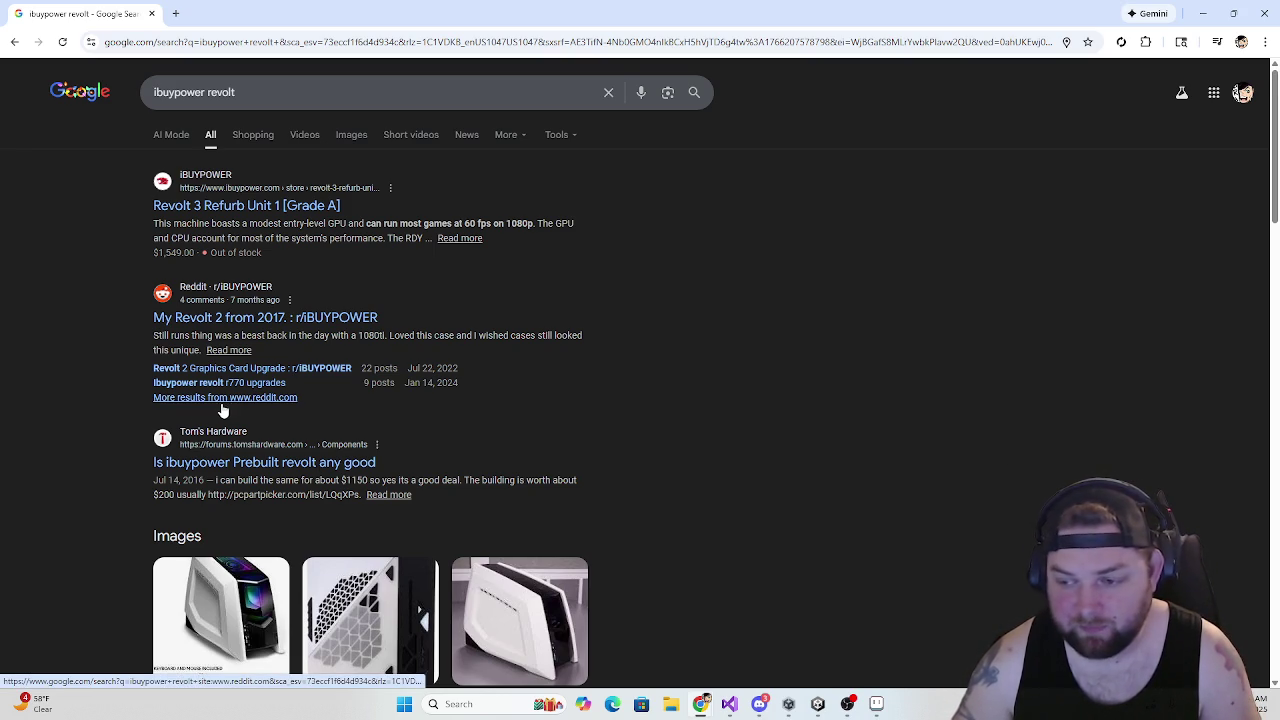
scroll(140, 397, down, 8)
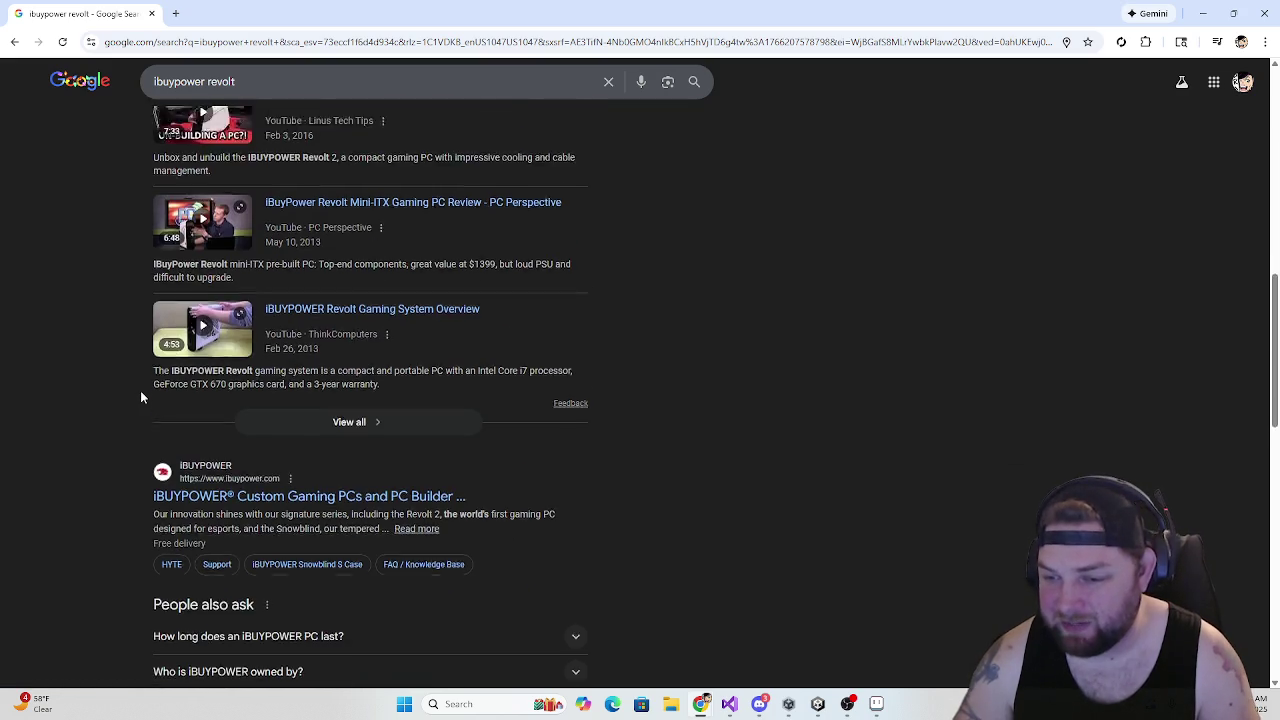
scroll(140, 397, up, 7)
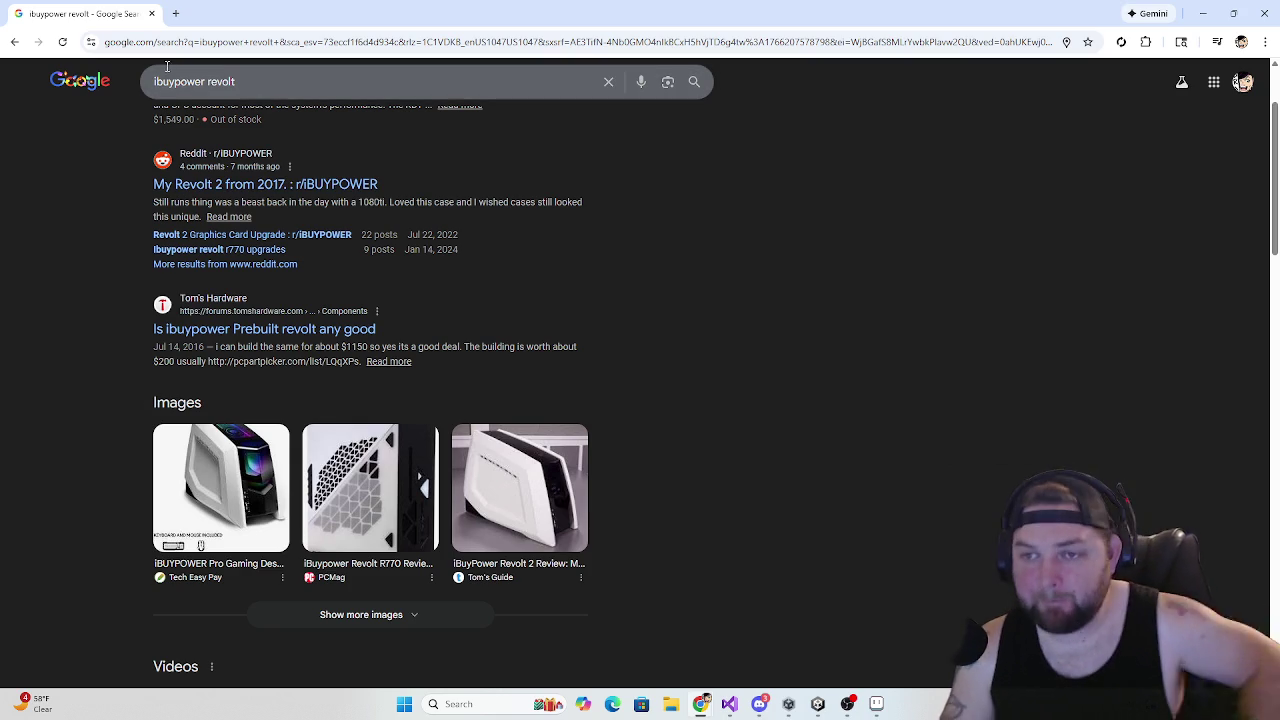
click(151, 13)
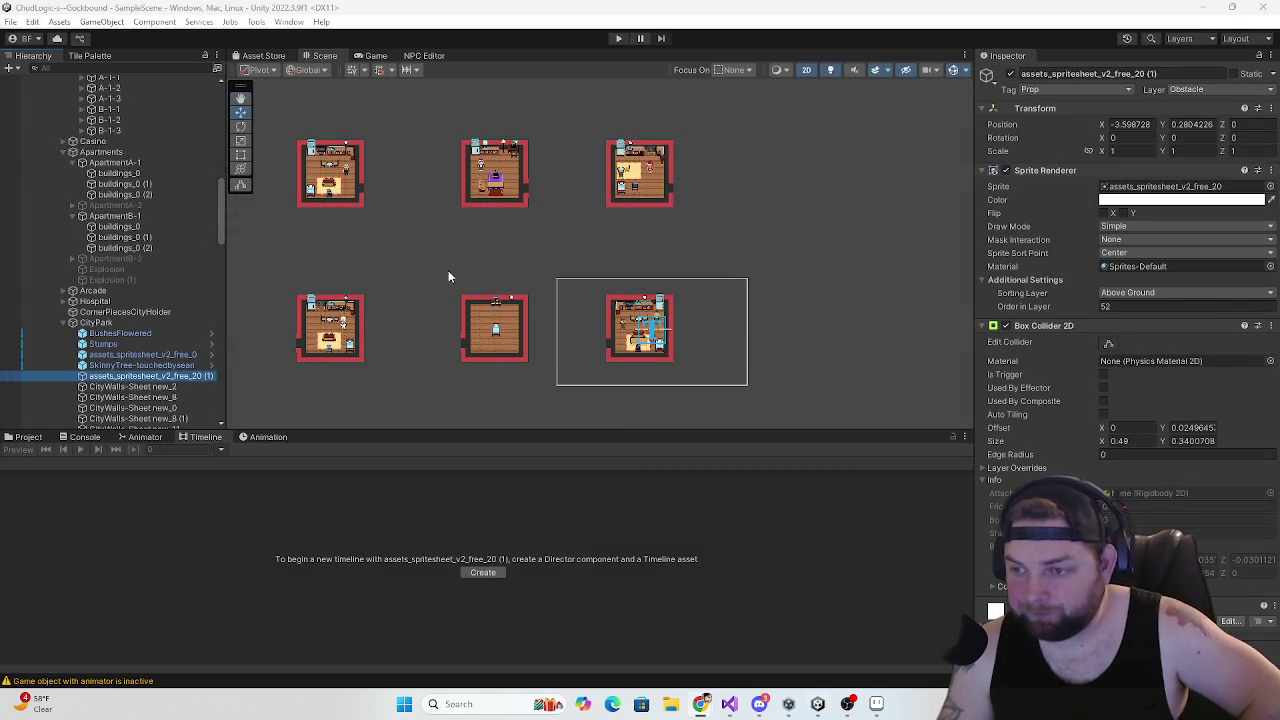
Zoom the Scene view onto the three hallways and select the FadeBG object there
scroll(434, 277, down, 6)
scroll(443, 279, up, 5)
scroll(443, 279, down, 2)
scroll(443, 279, up, 6)
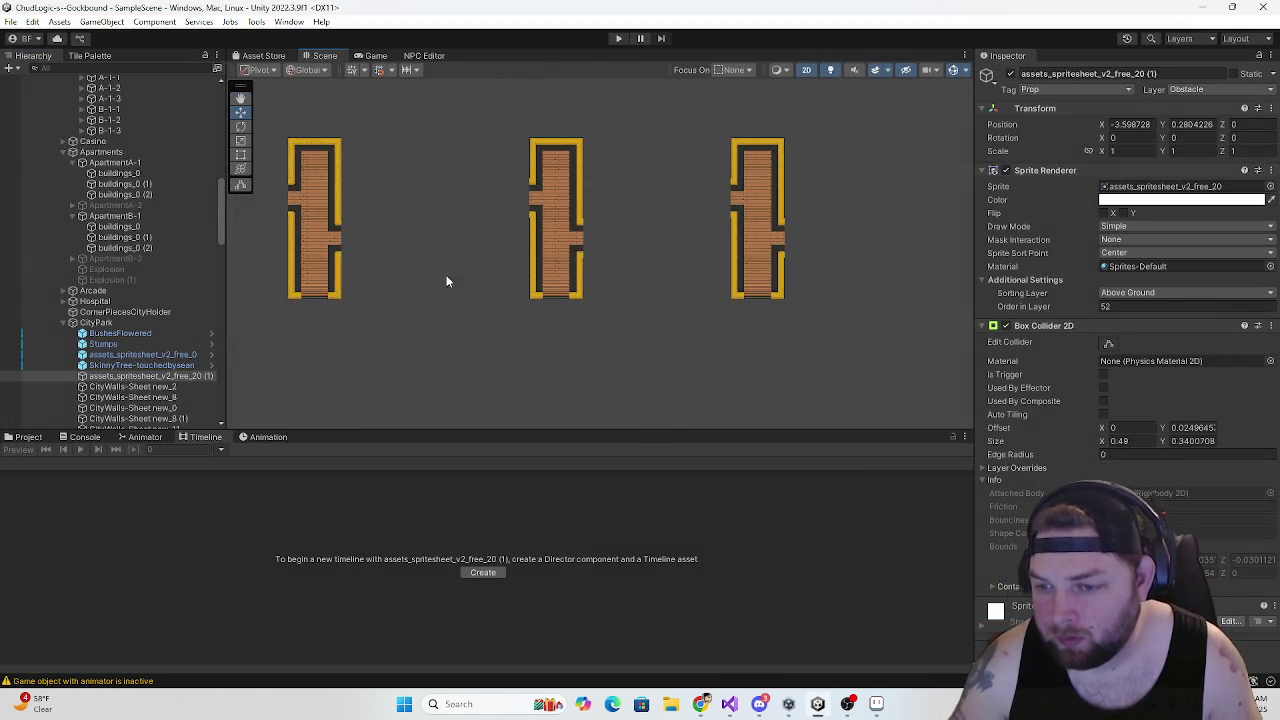
click(406, 276)
click(391, 280)
click(393, 280)
click(394, 280)
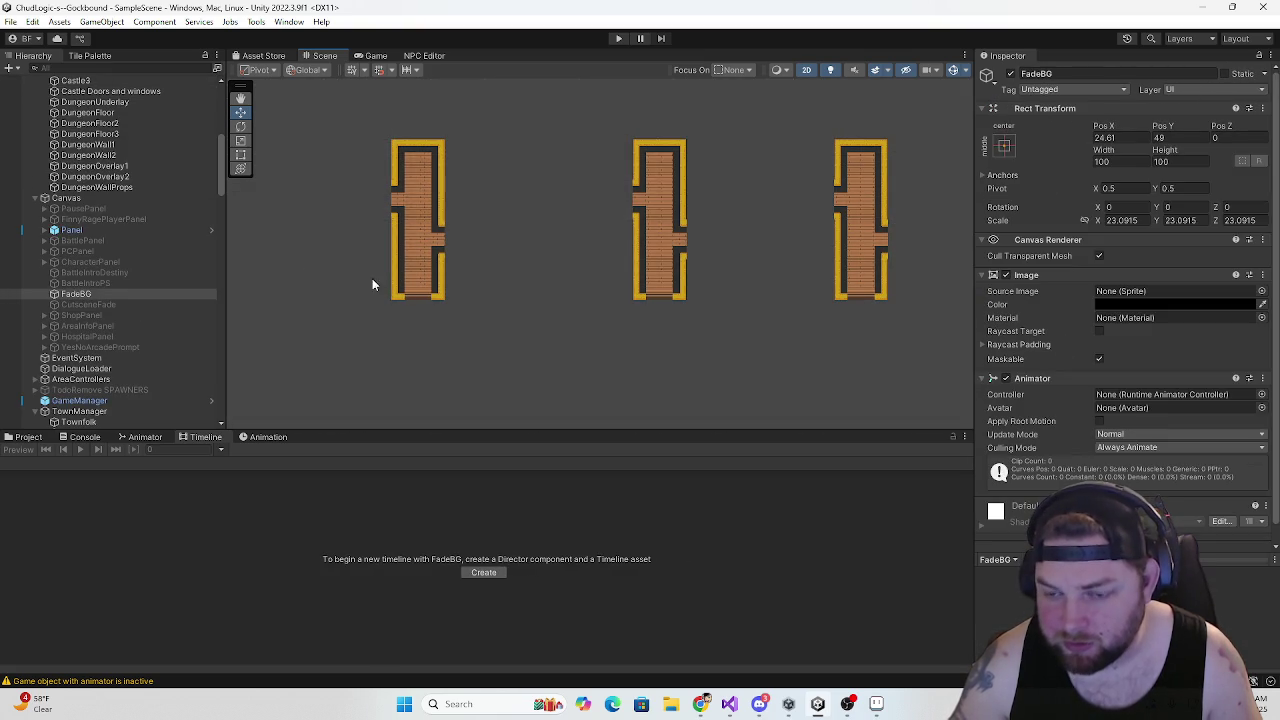
Inspect the Grid's tilemaps down to DungeonFloor, then select the TownManager object
scroll(129, 280, up, 5)
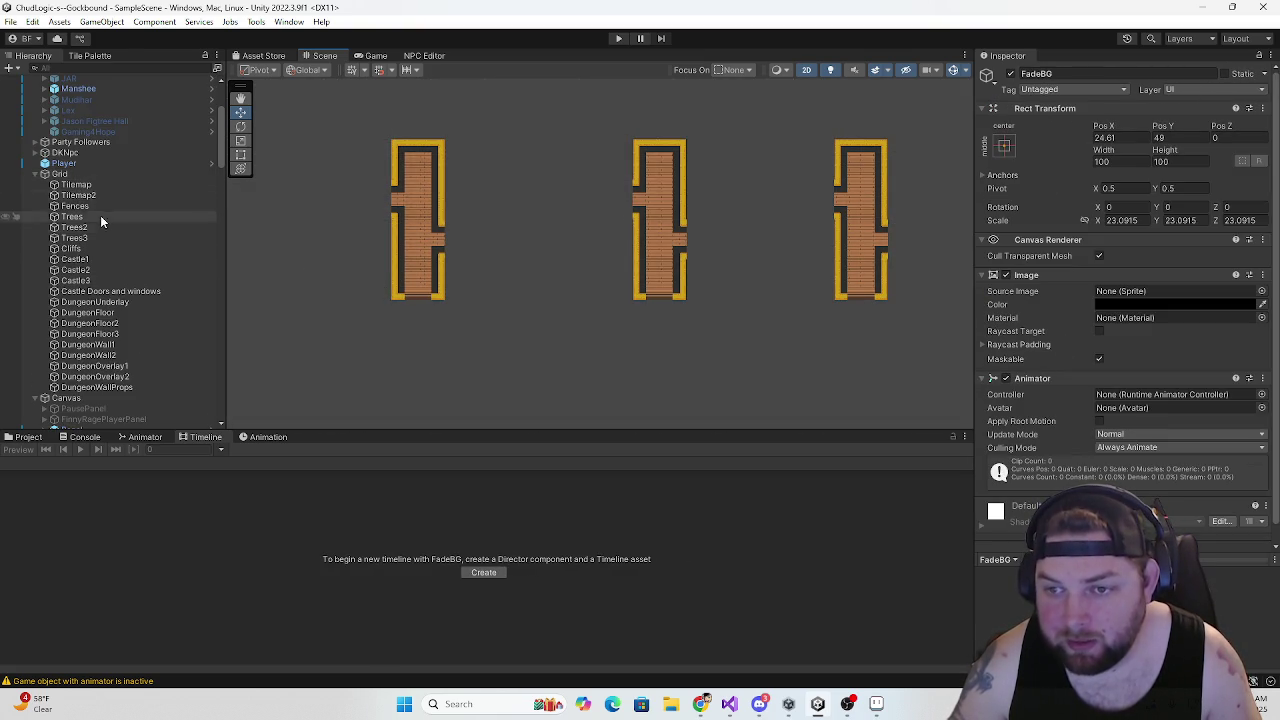
scroll(349, 290, down, 3)
scroll(349, 296, up, 3)
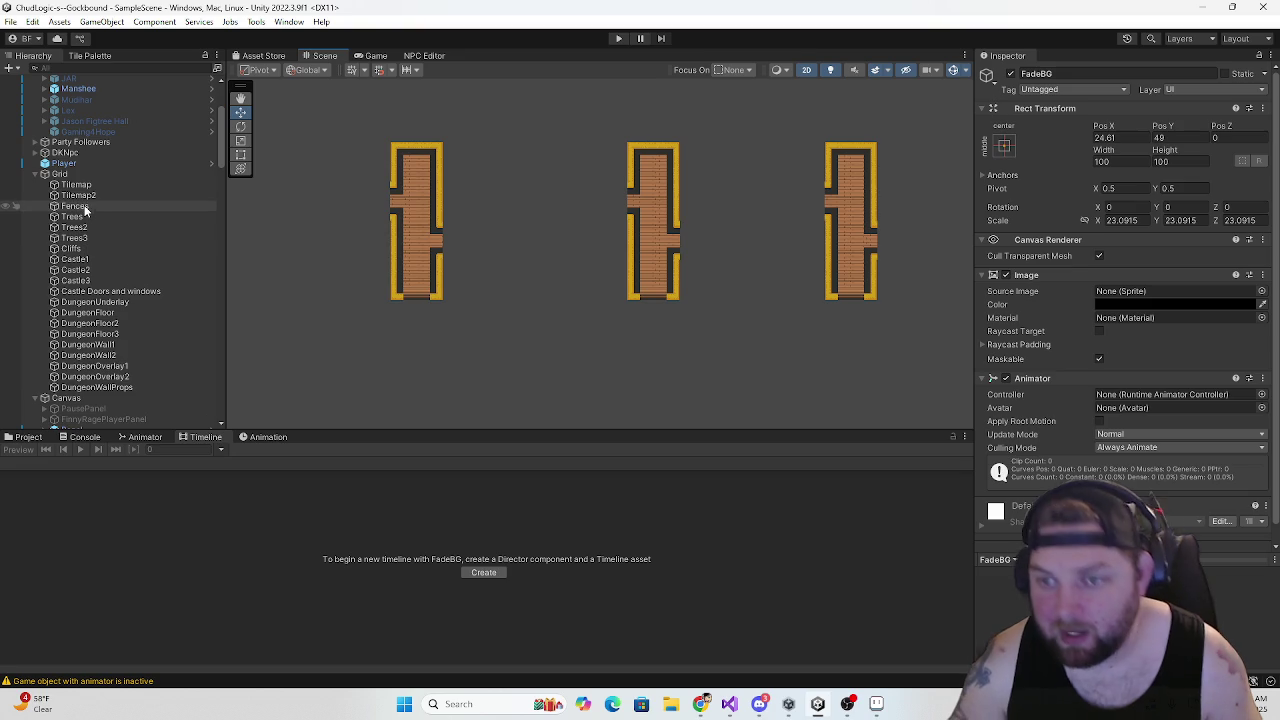
click(80, 175)
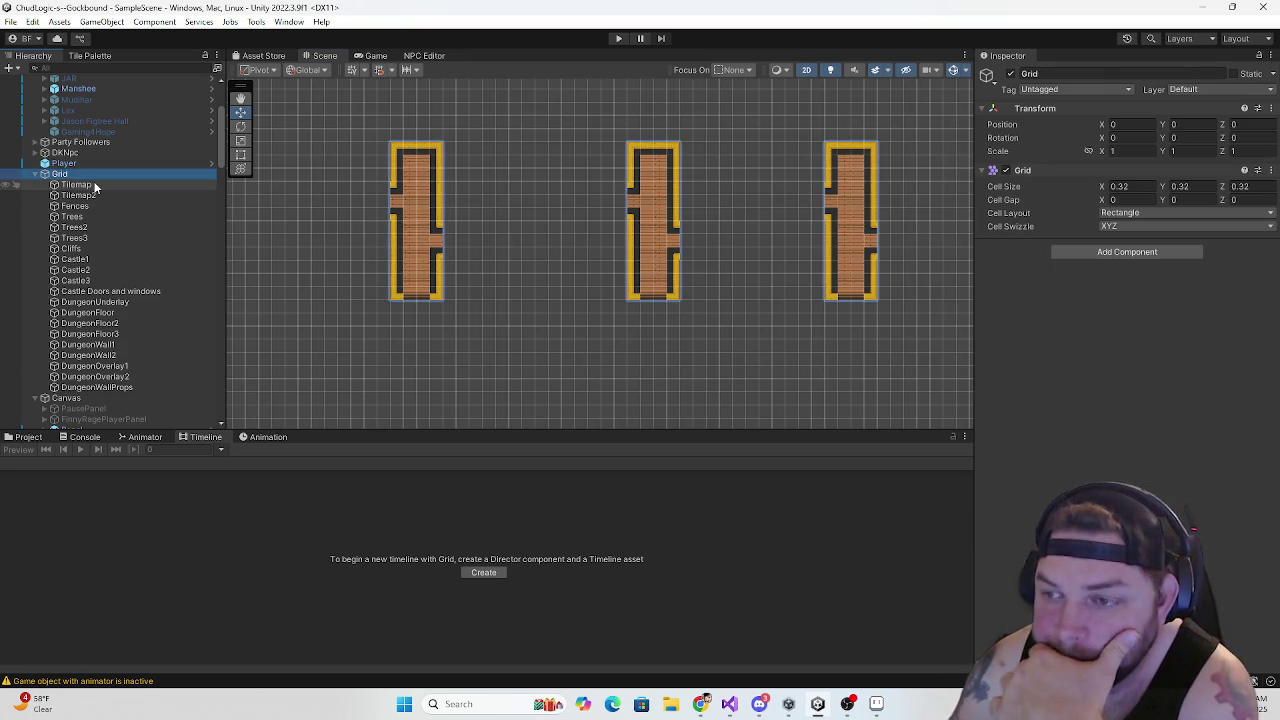
key(Down)
key(Down)
key(Down)
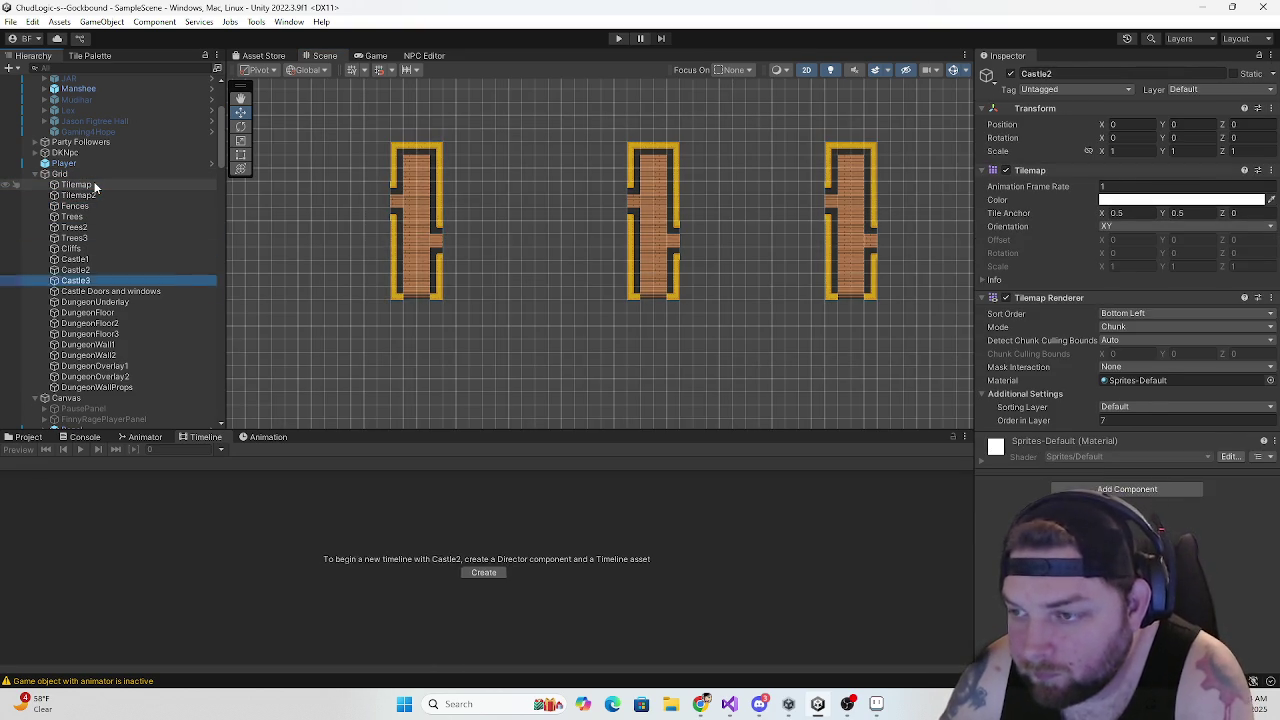
scroll(98, 268, down, 9)
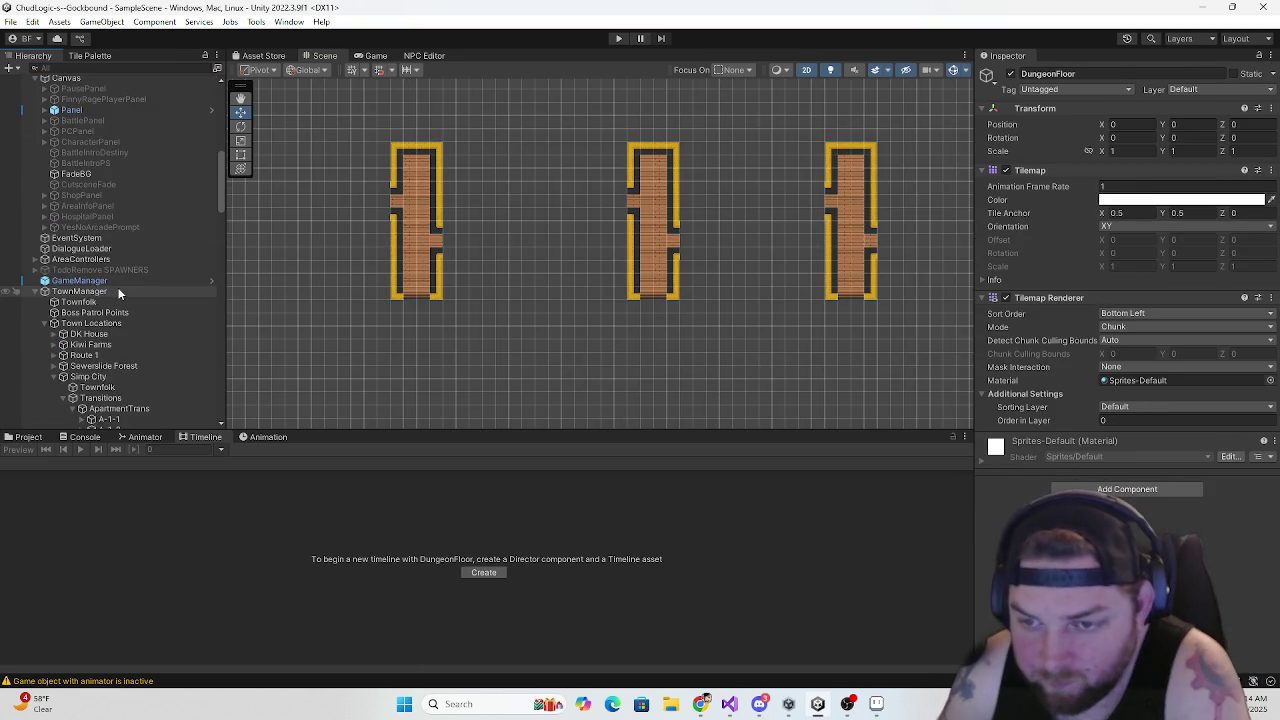
click(75, 173)
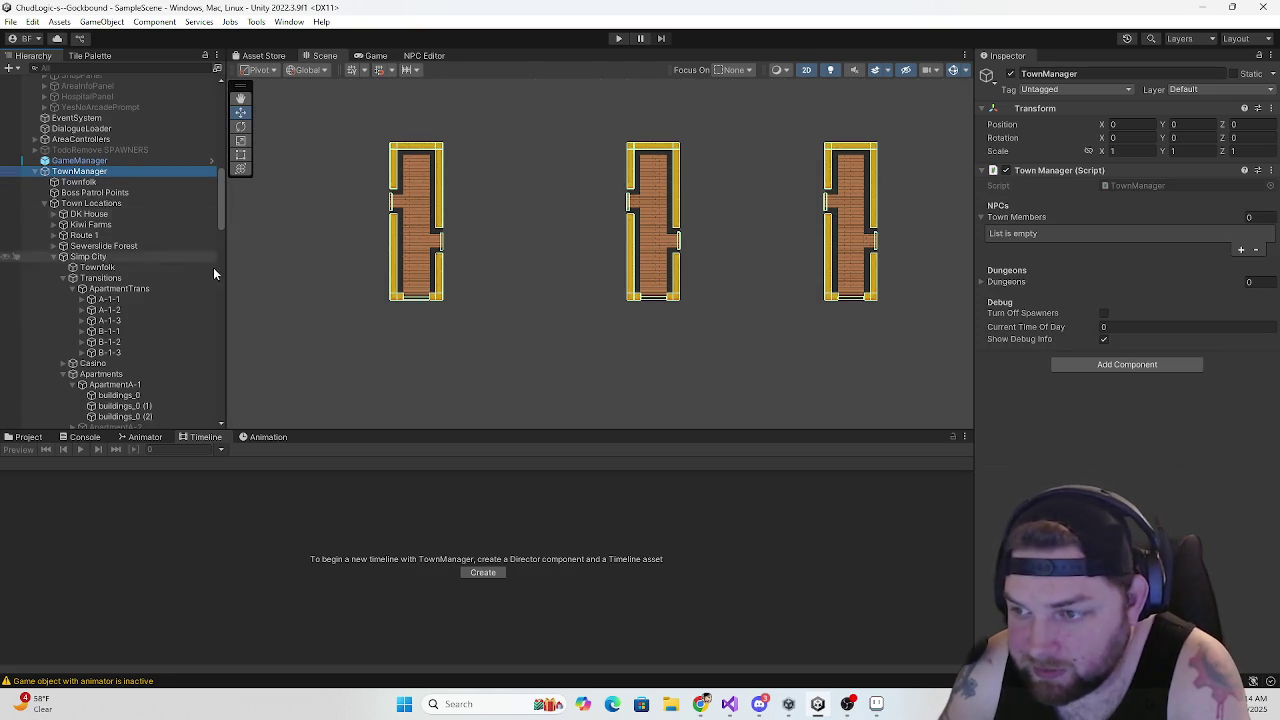
scroll(405, 316, up, 6)
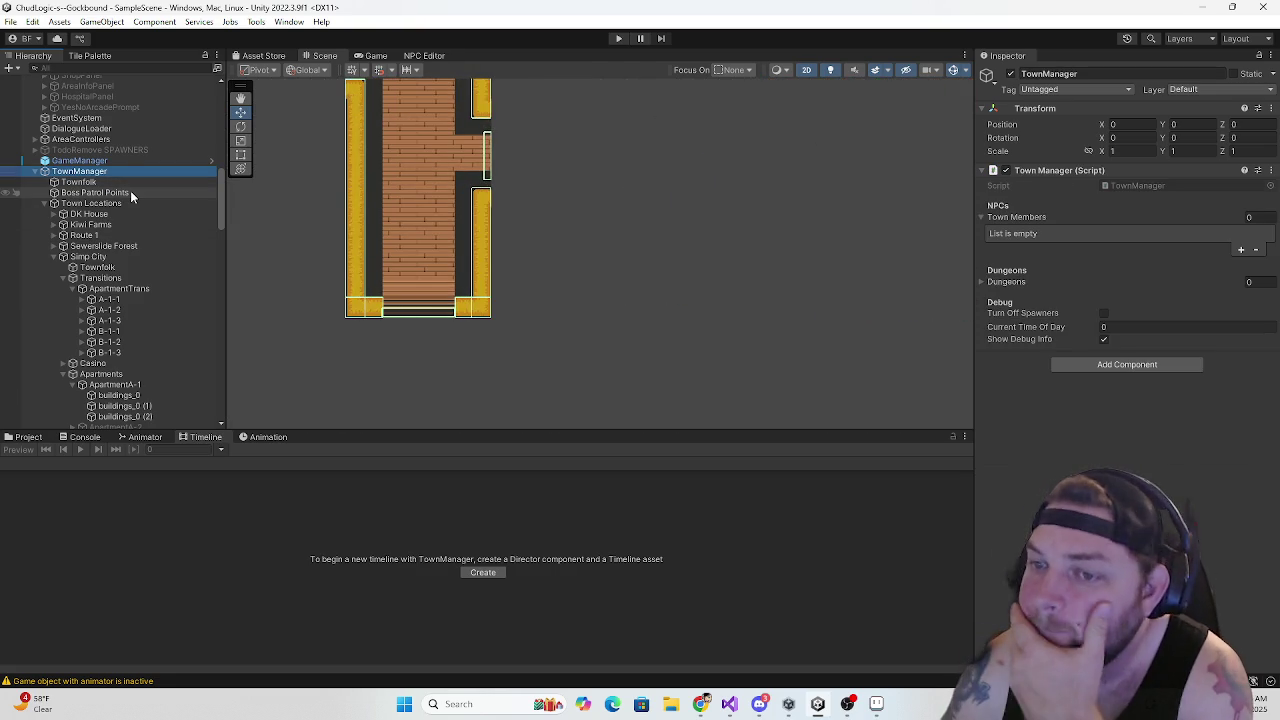
key(Down)
key(Down)
key(Down)
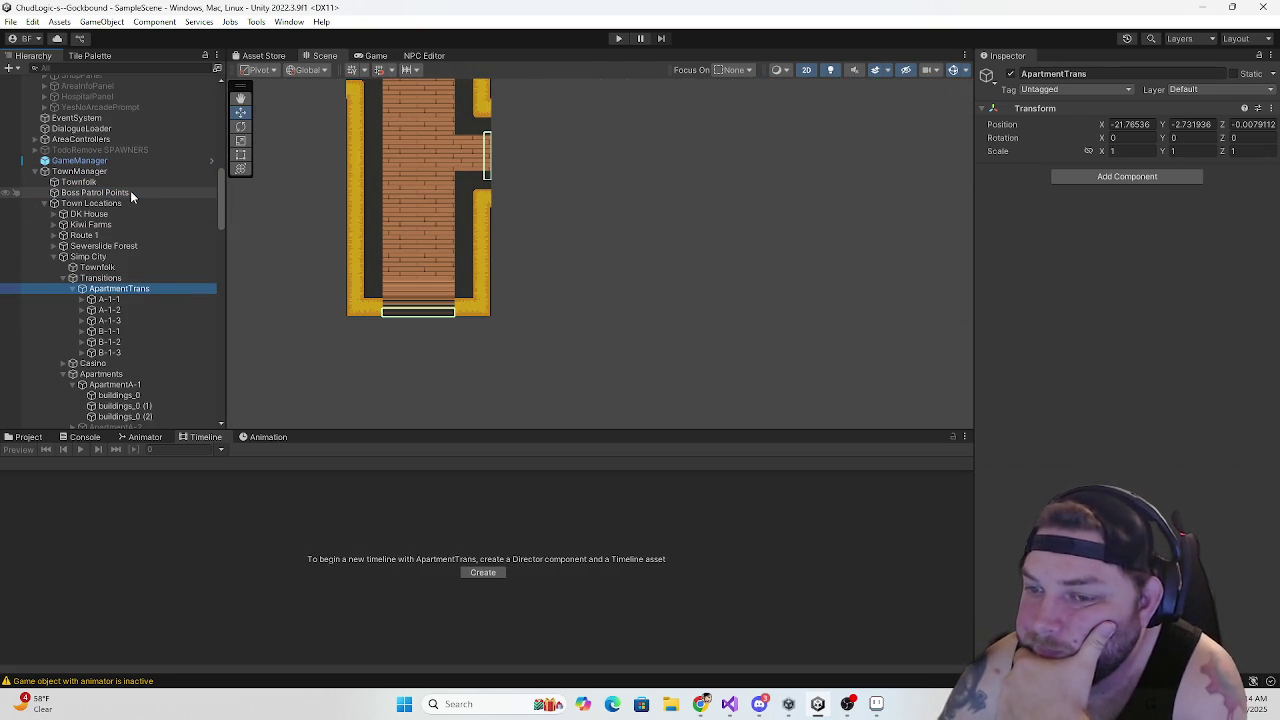
key(Up)
key(Up)
key(Down)
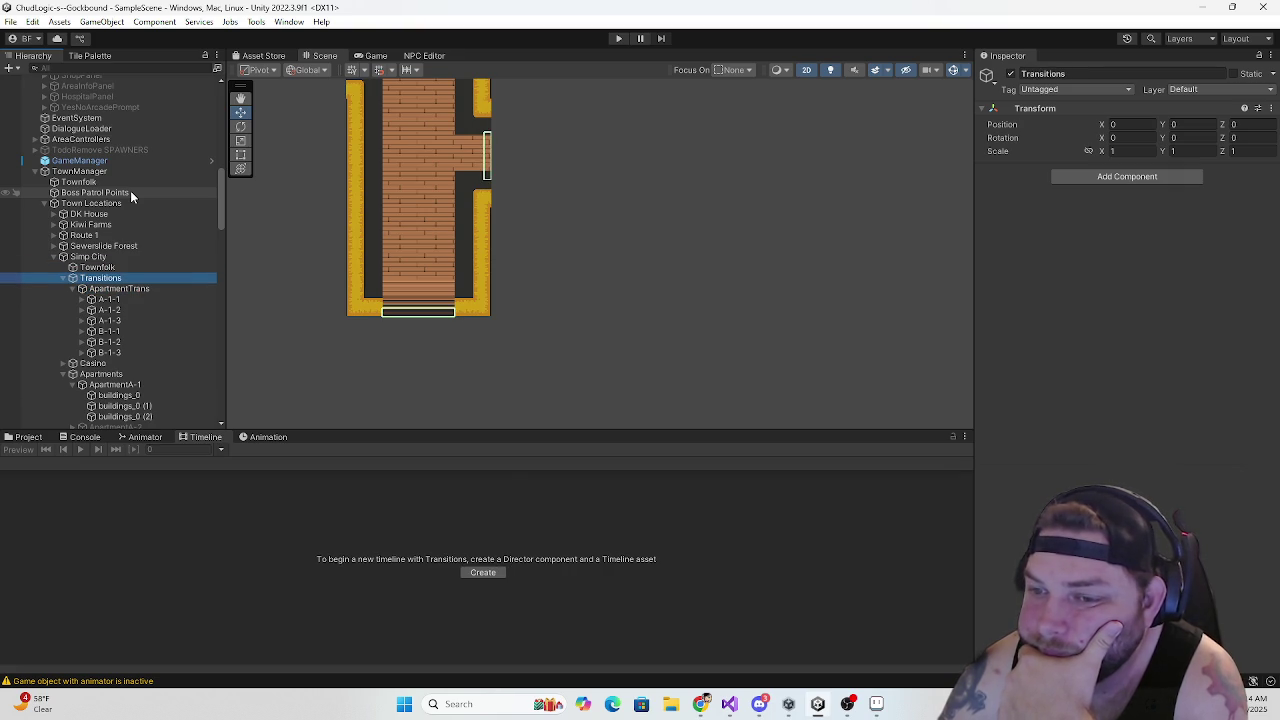
key(Down)
key(Down)
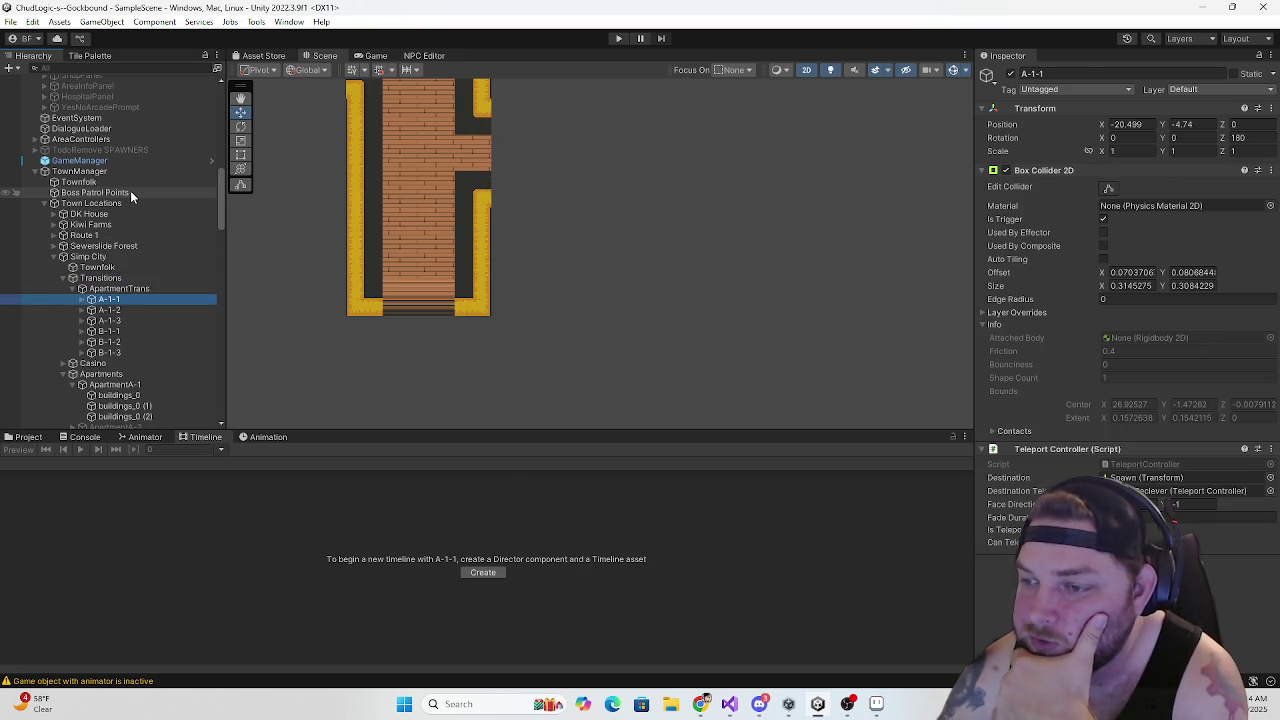
key(Down)
key(Down)
key(Down)
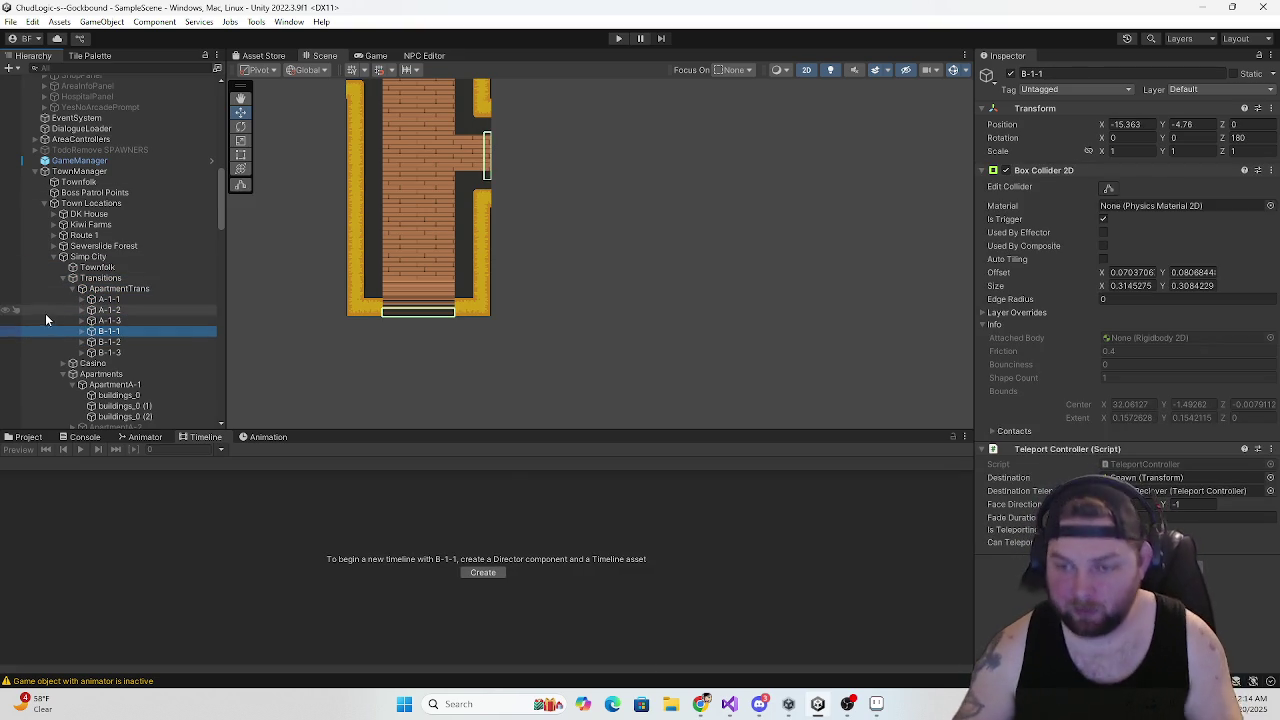
click(82, 331)
click(140, 343)
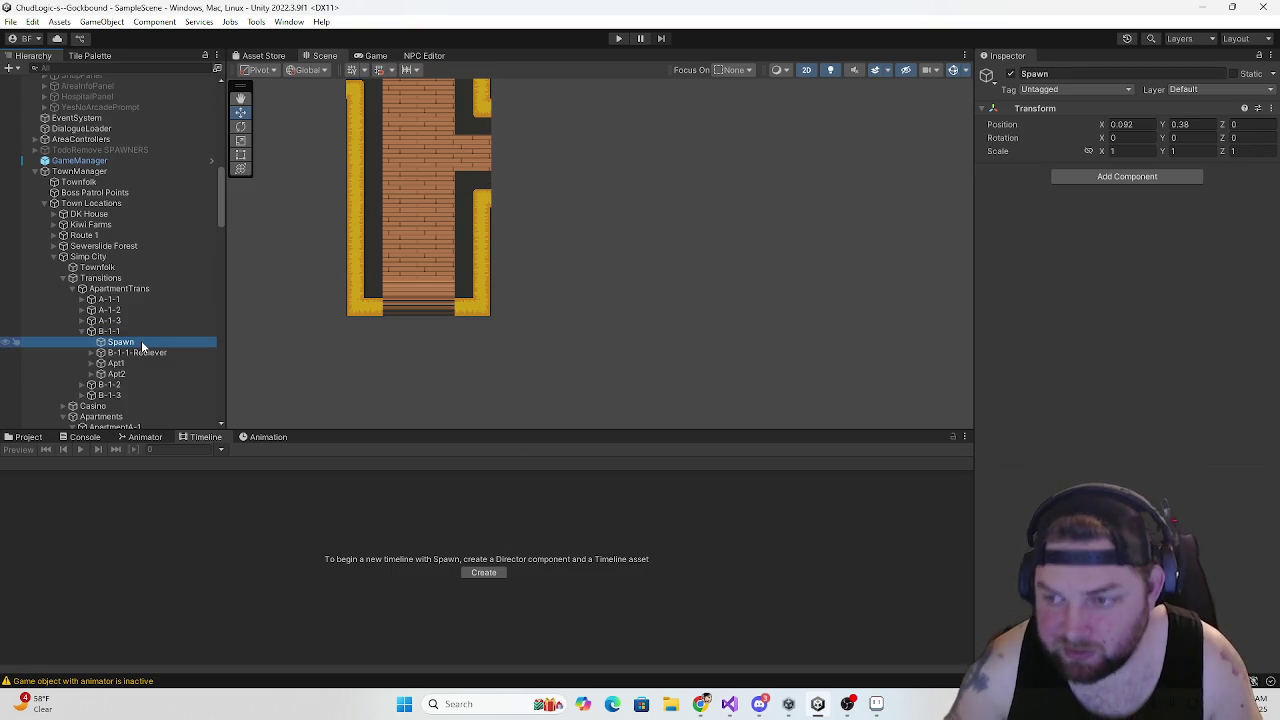
key(Down)
key(Down)
key(Down)
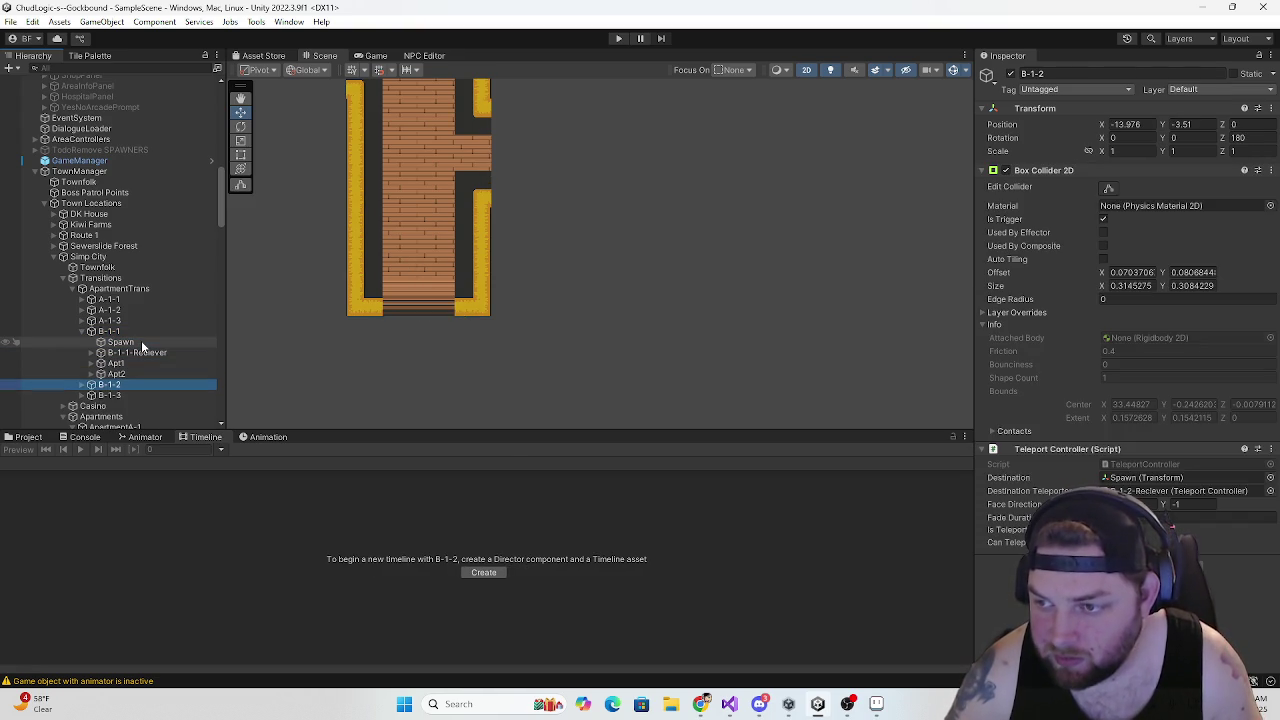
key(Up)
key(Up)
key(Up)
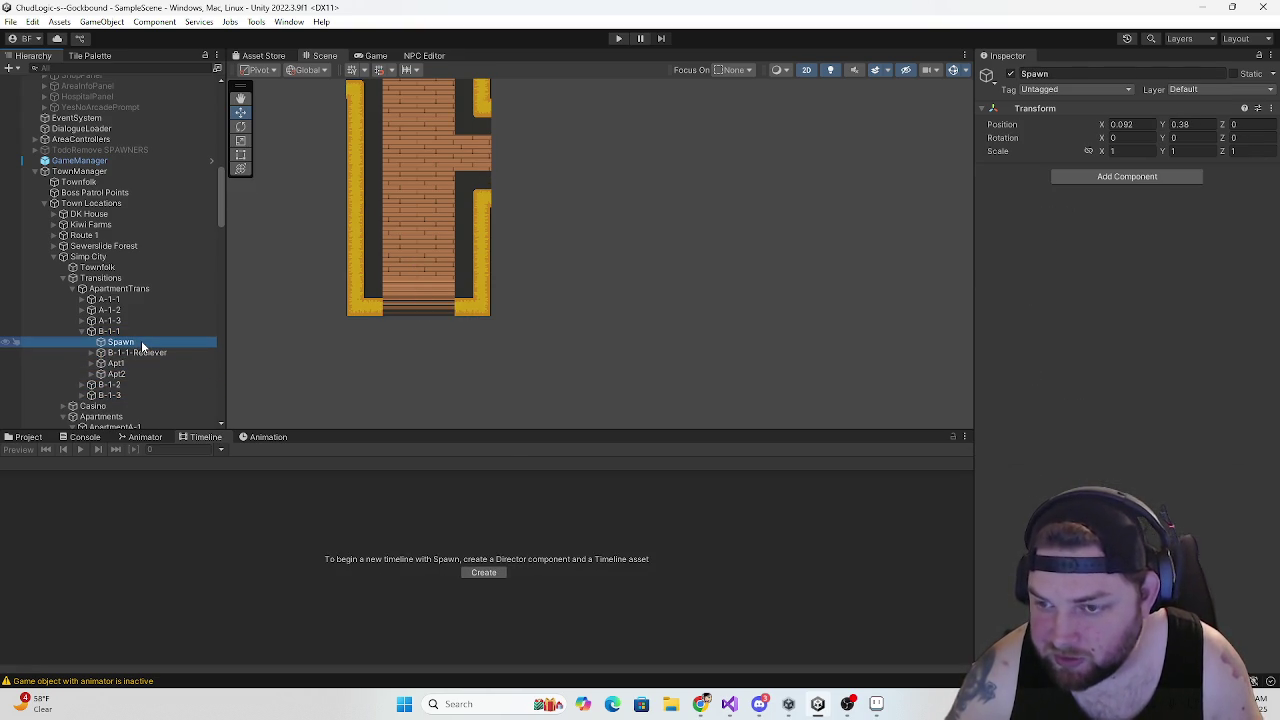
key(Up)
scroll(422, 215, down, 4)
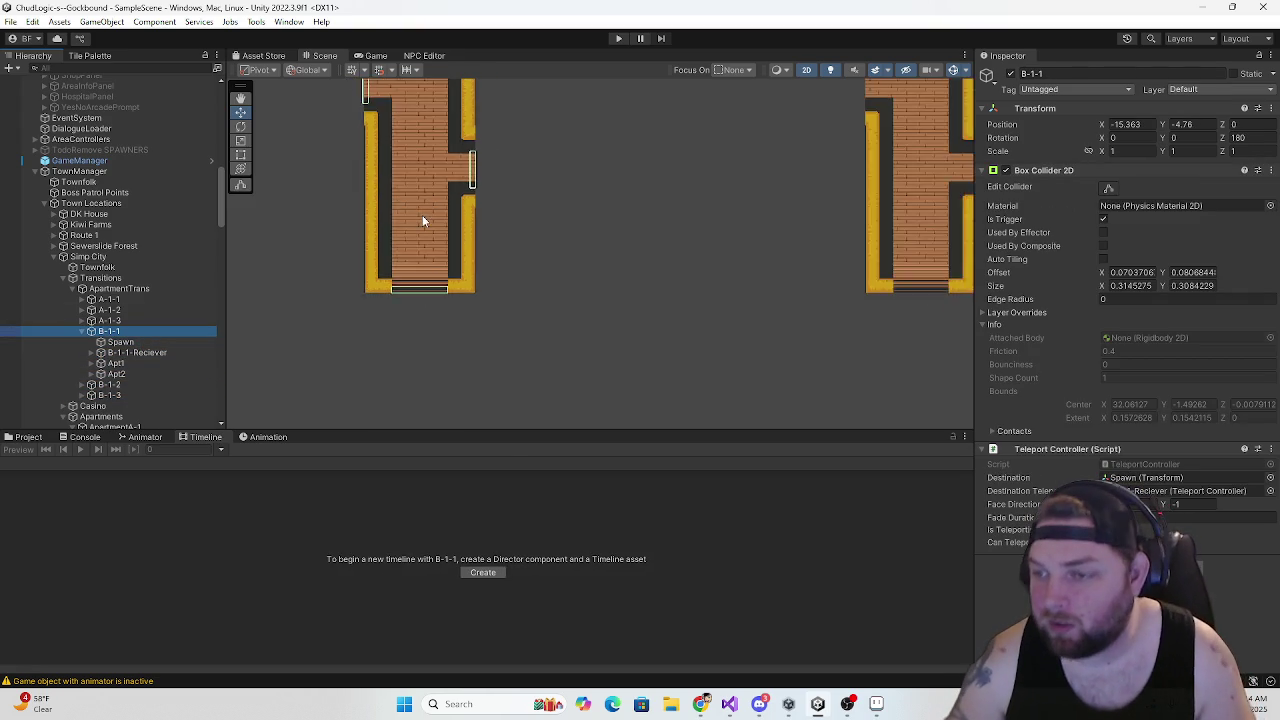
scroll(444, 200, up, 5)
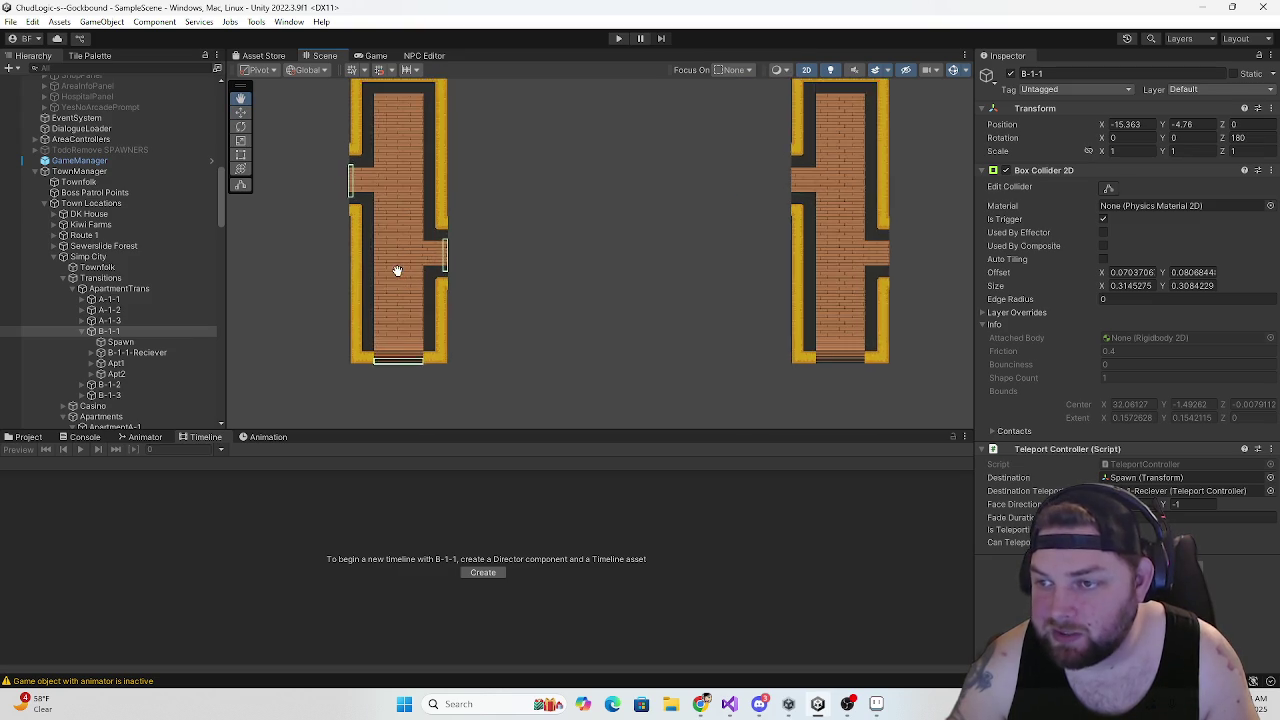
click(117, 342)
click(121, 353)
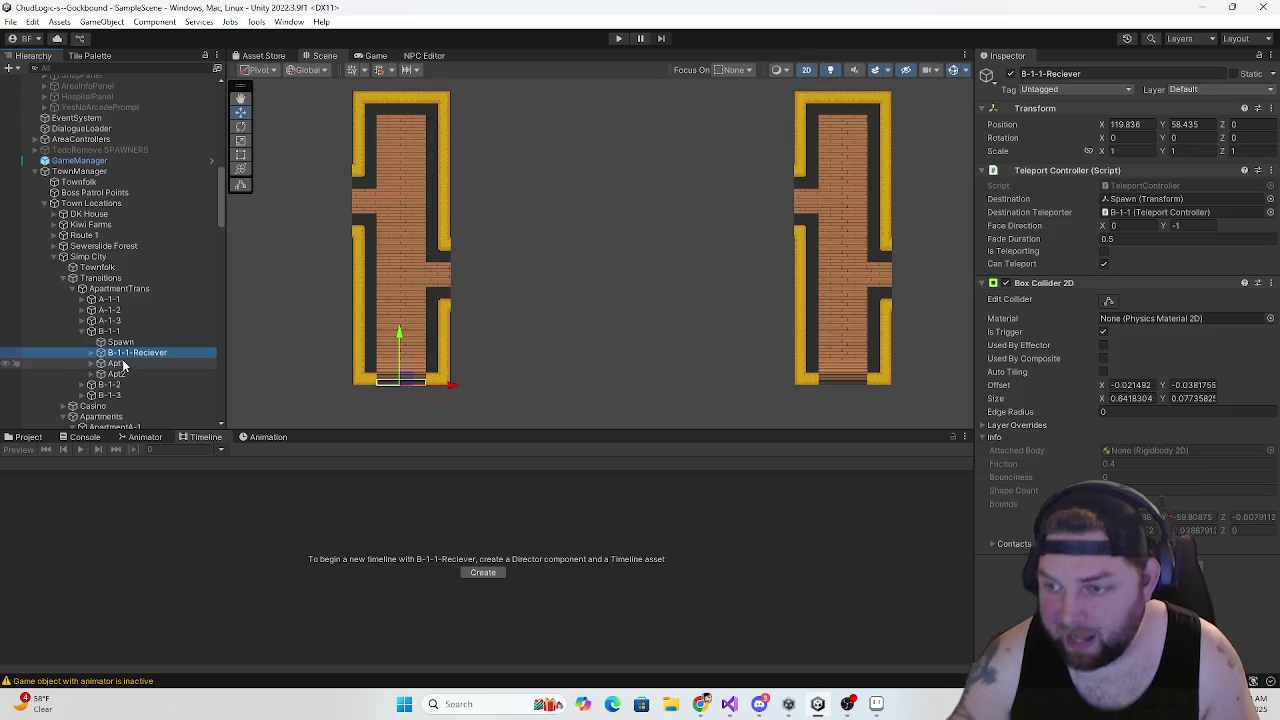
key(Down)
key(Down)
key(Down)
key(Up)
key(Up)
key(Up)
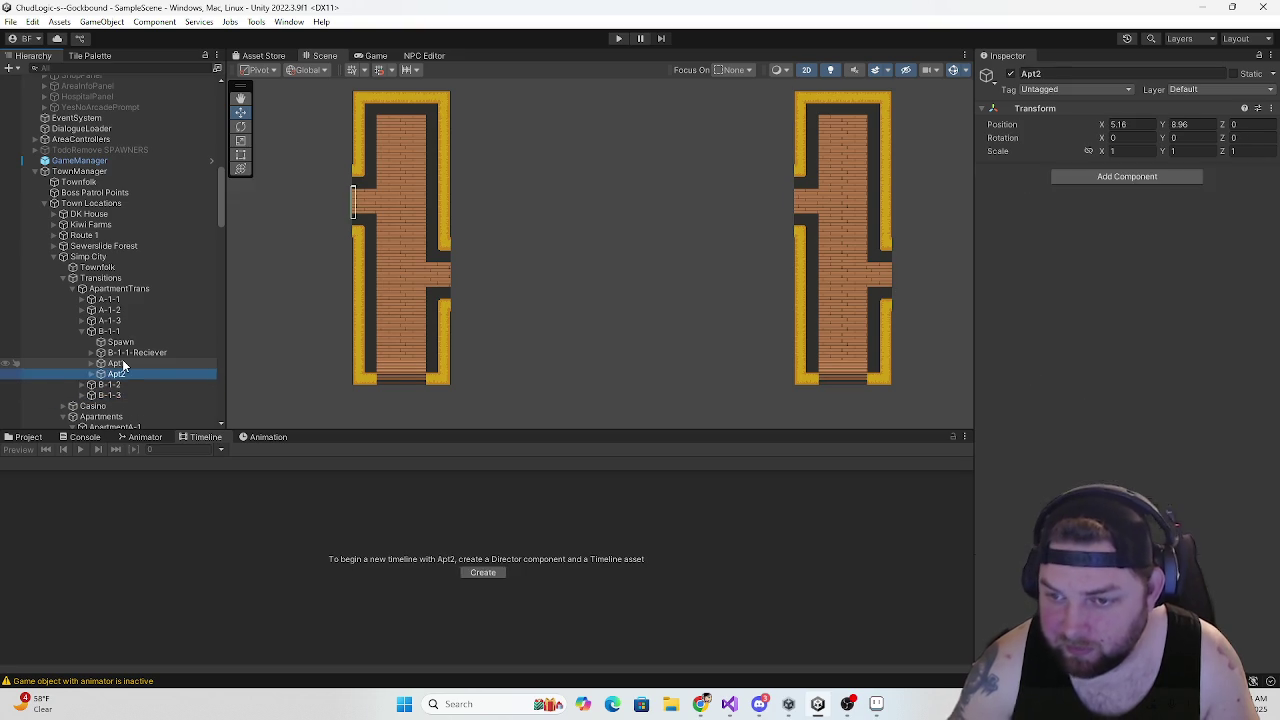
key(Up)
key(Up)
key(Up)
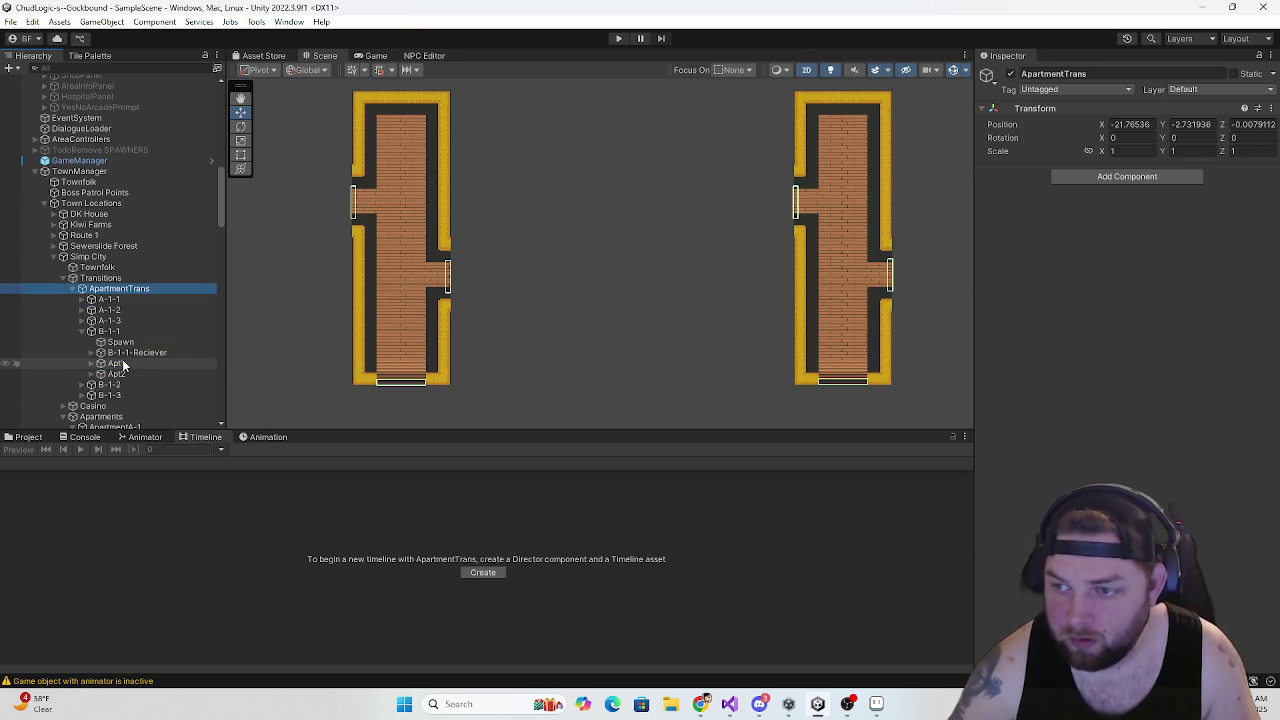
key(Up)
key(Up)
key(Up)
key(Down)
key(Down)
key(Down)
key(Down)
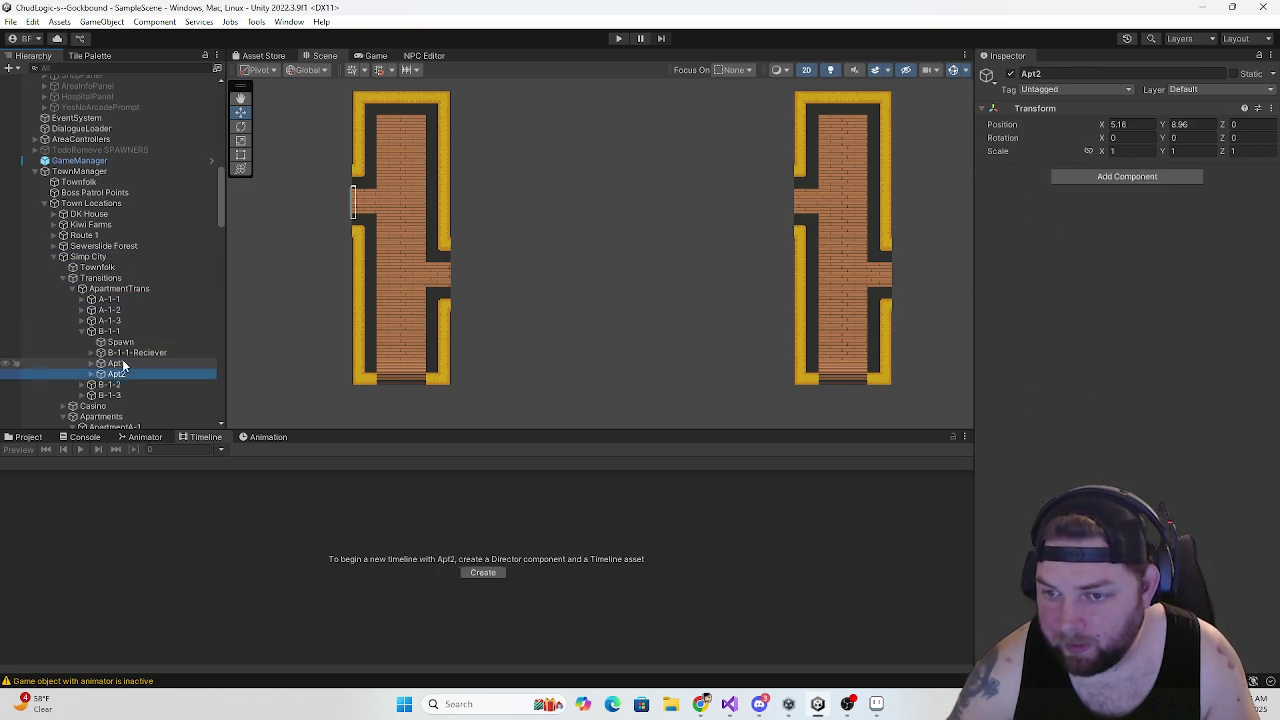
key(Down)
key(Down)
key(Down)
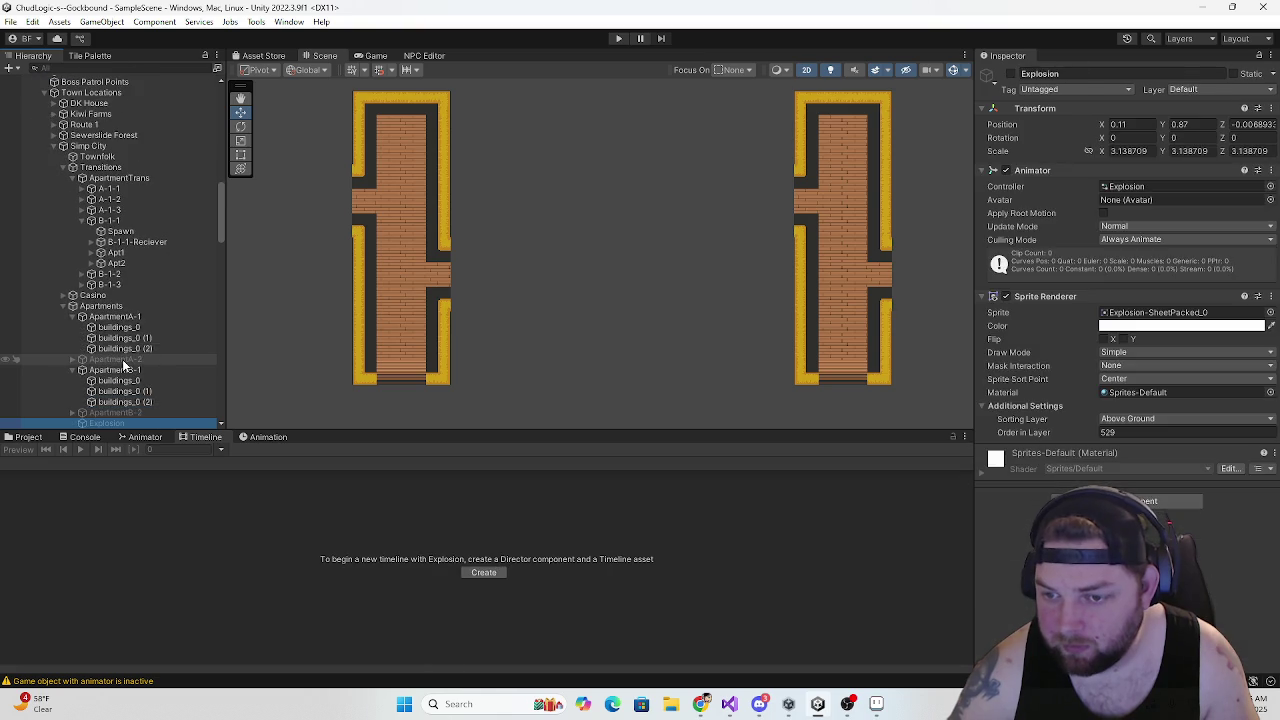
Step through the Hierarchy from CityPark toward Interior Locations, collapsing the Arcade Interior group
key(Down)
key(Down)
key(Down)
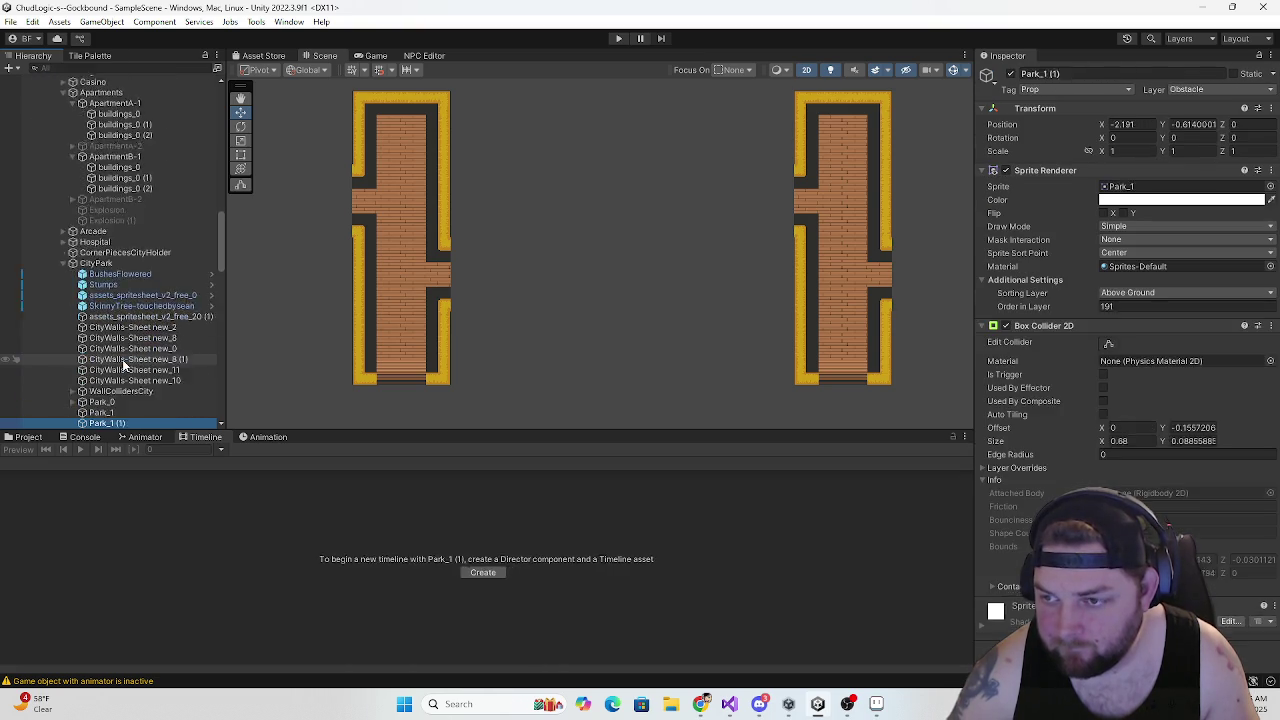
key(Down)
key(Down)
key(Down)
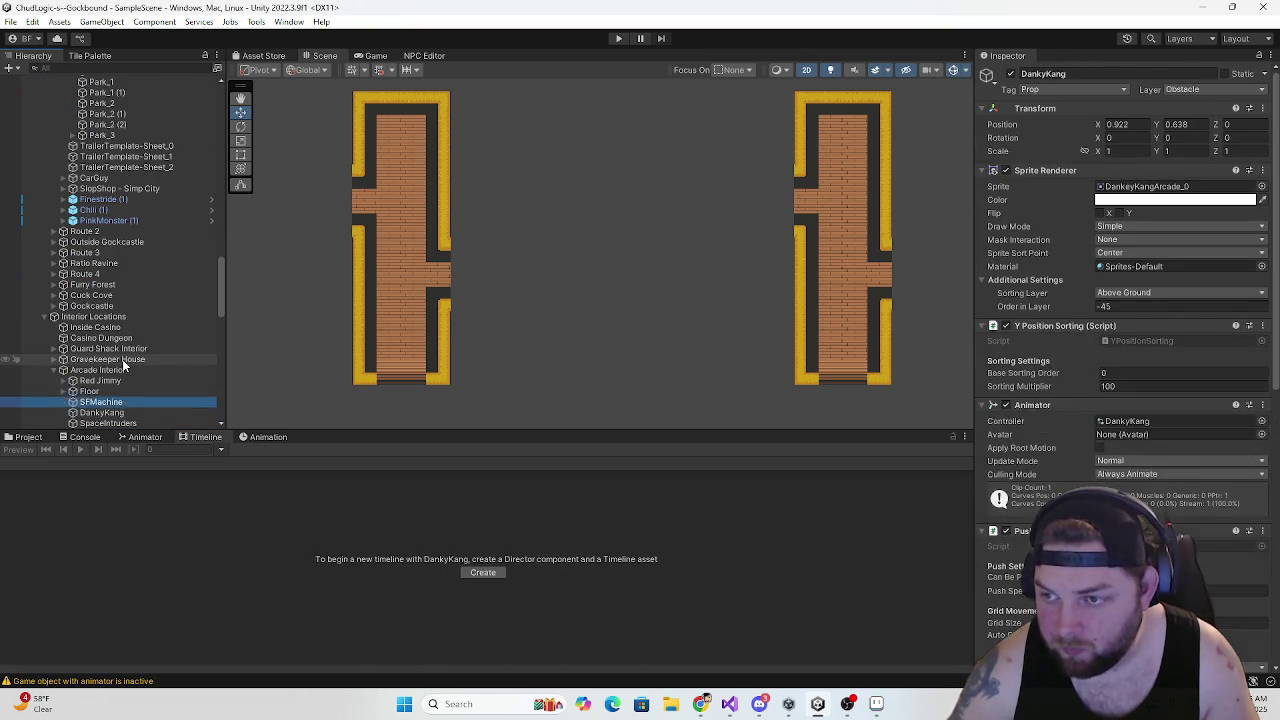
key(Up)
key(Up)
key(Up)
key(Down)
key(Down)
key(Down)
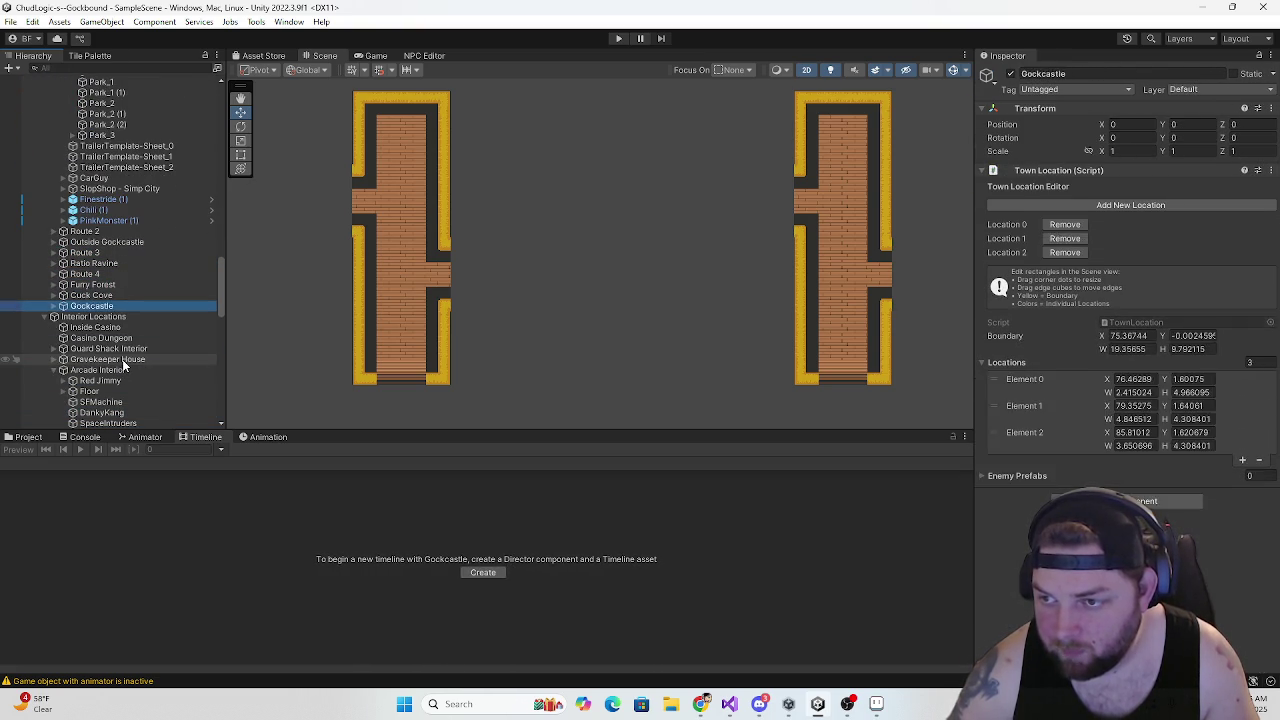
scroll(158, 335, down, 3)
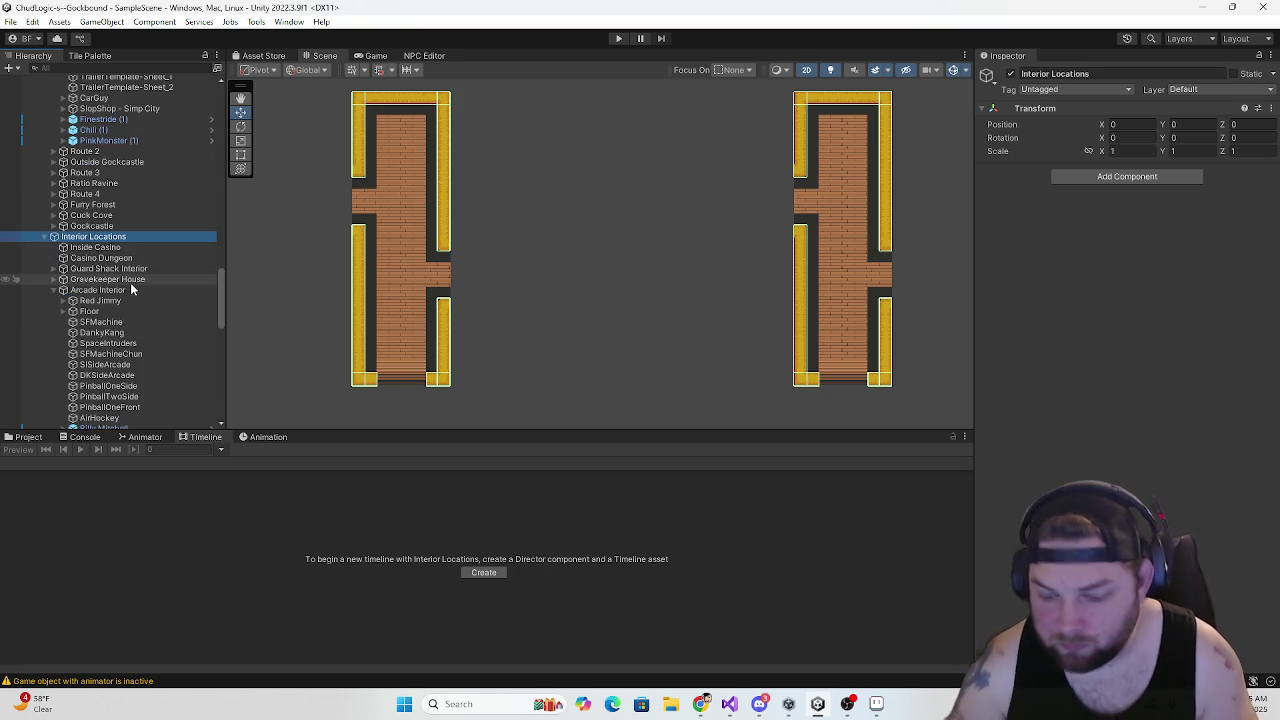
key(Down)
key(Down)
key(Down)
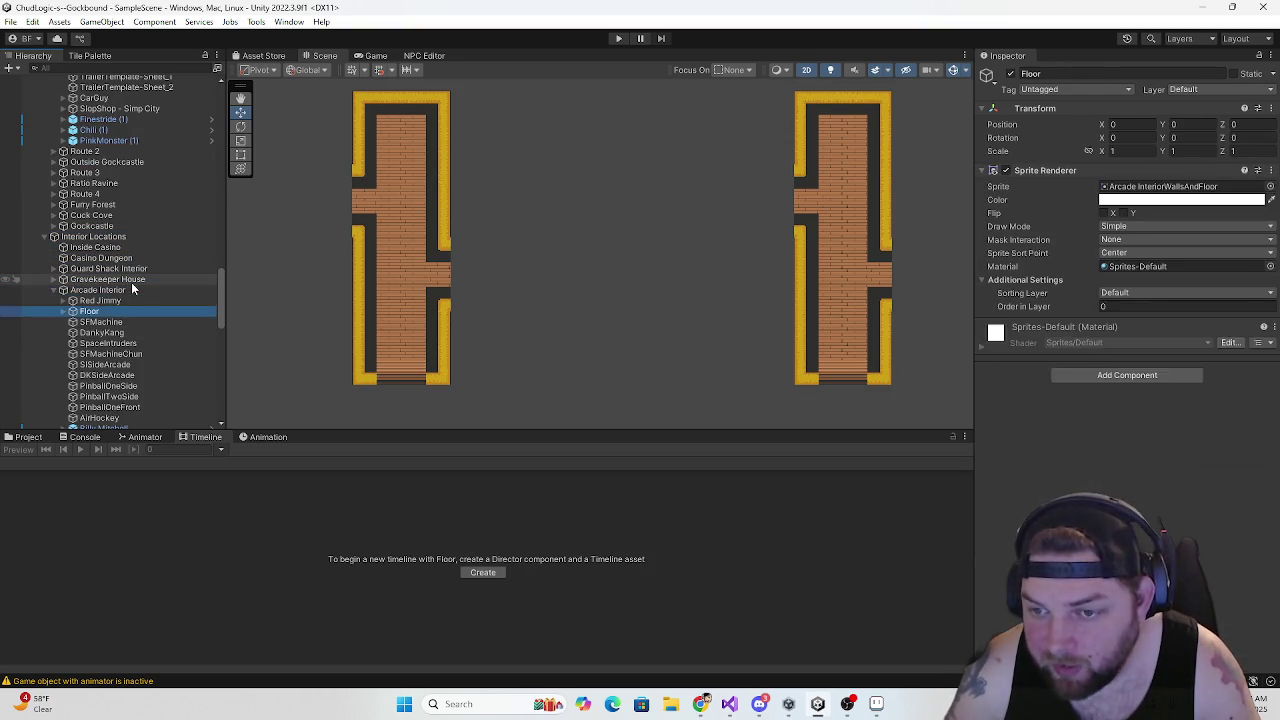
click(56, 290)
scroll(108, 291, up, 5)
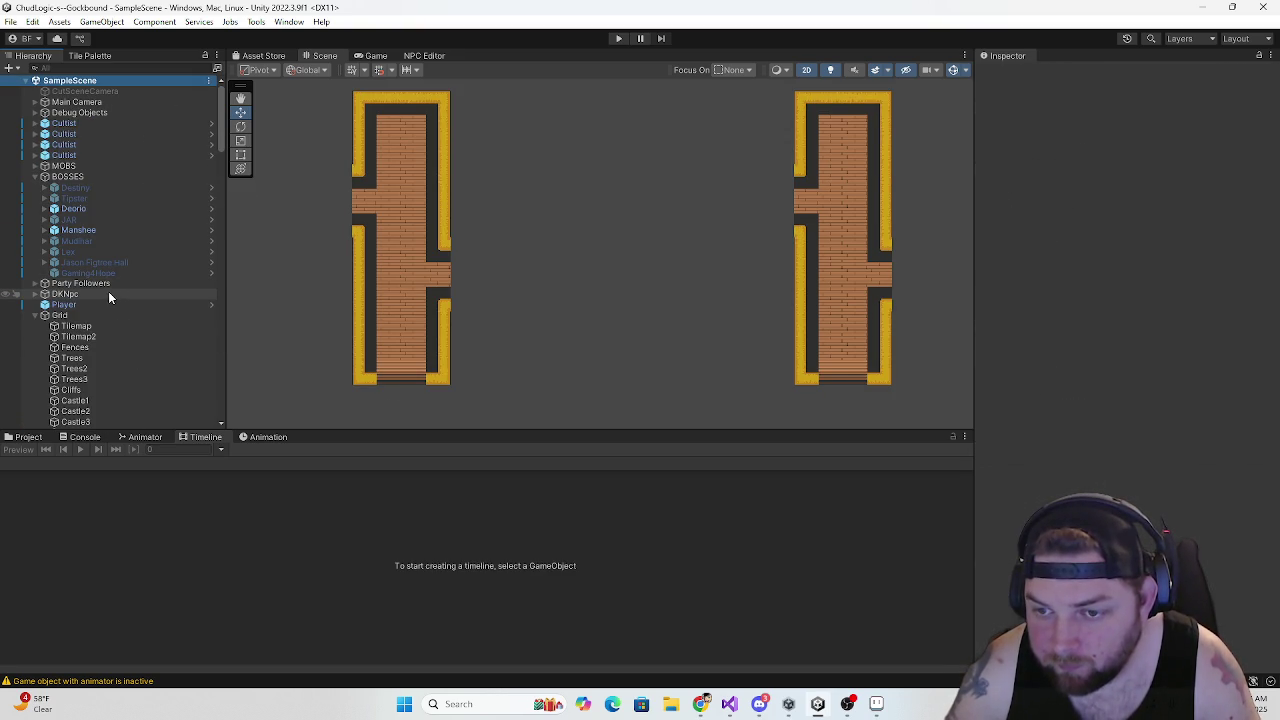
scroll(108, 280, up, 10)
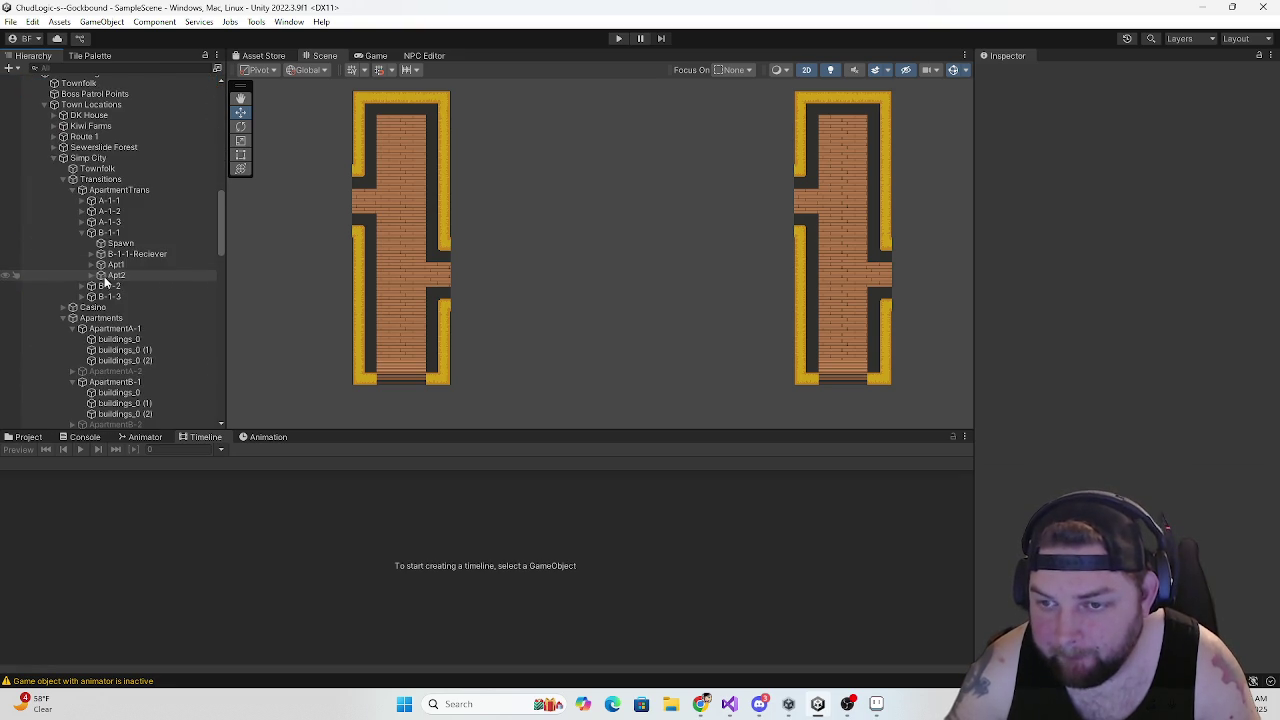
scroll(116, 273, down, 12)
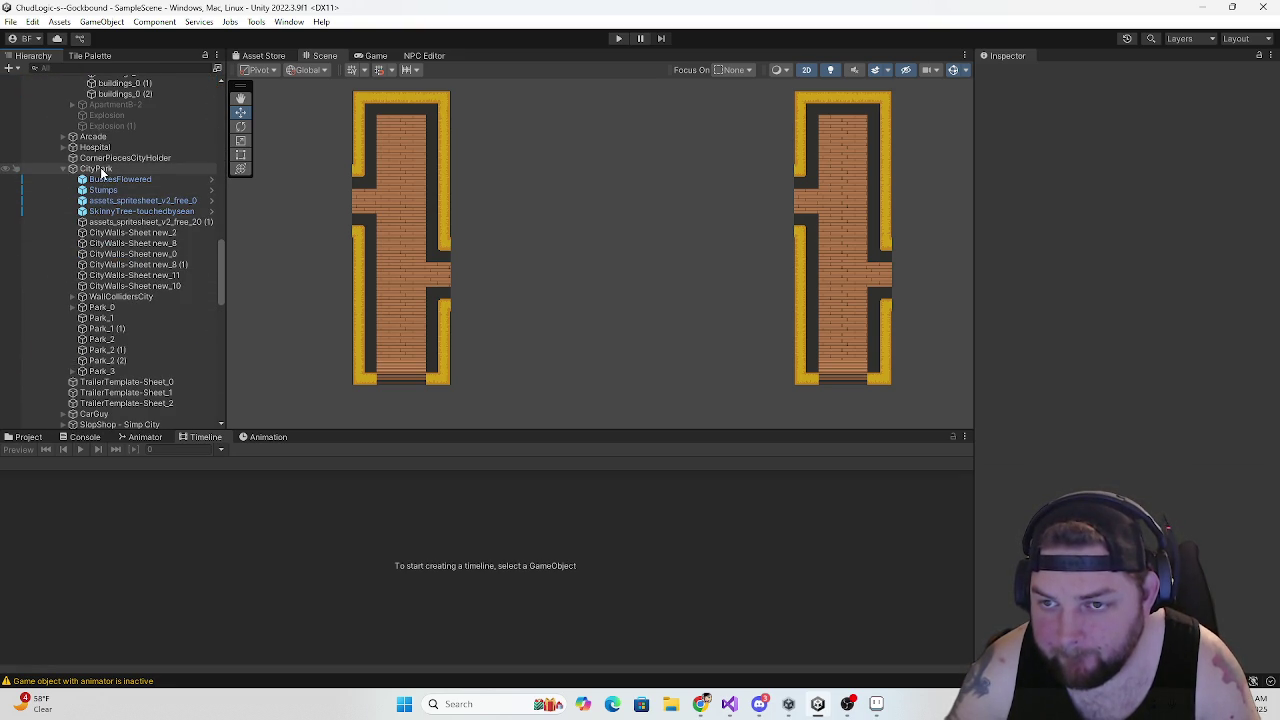
scroll(134, 268, down, 4)
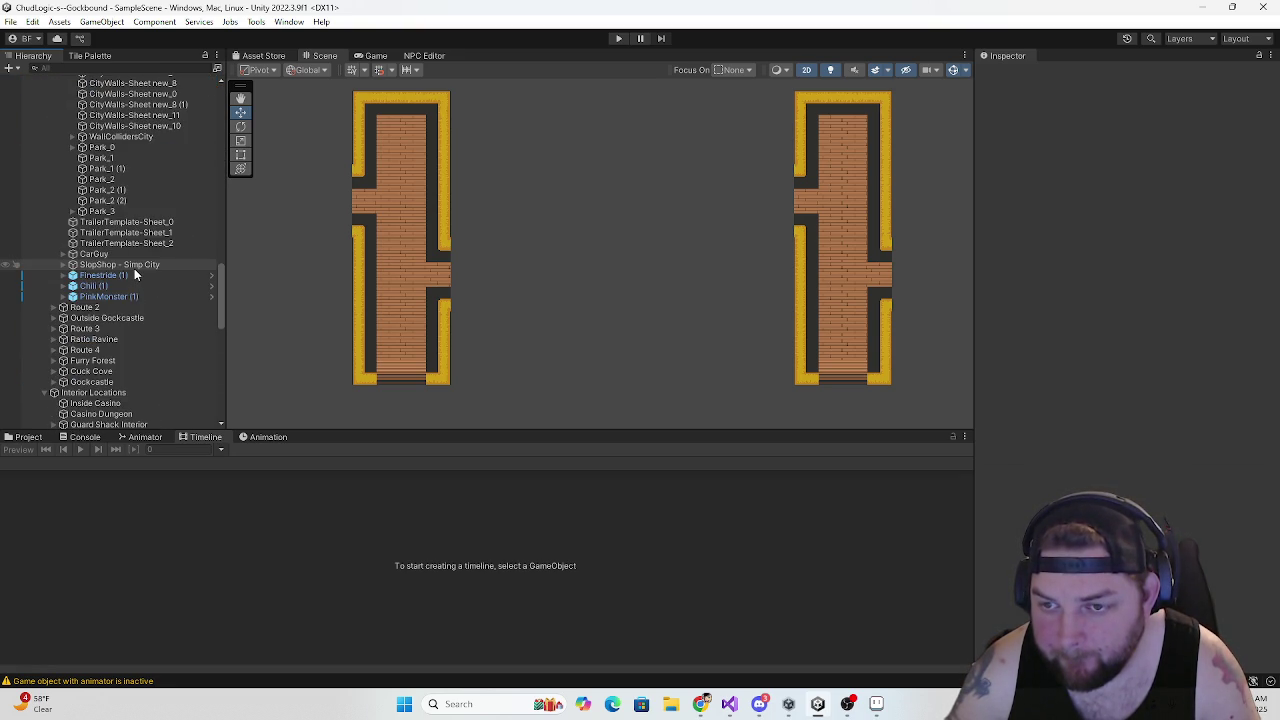
scroll(134, 268, up, 4)
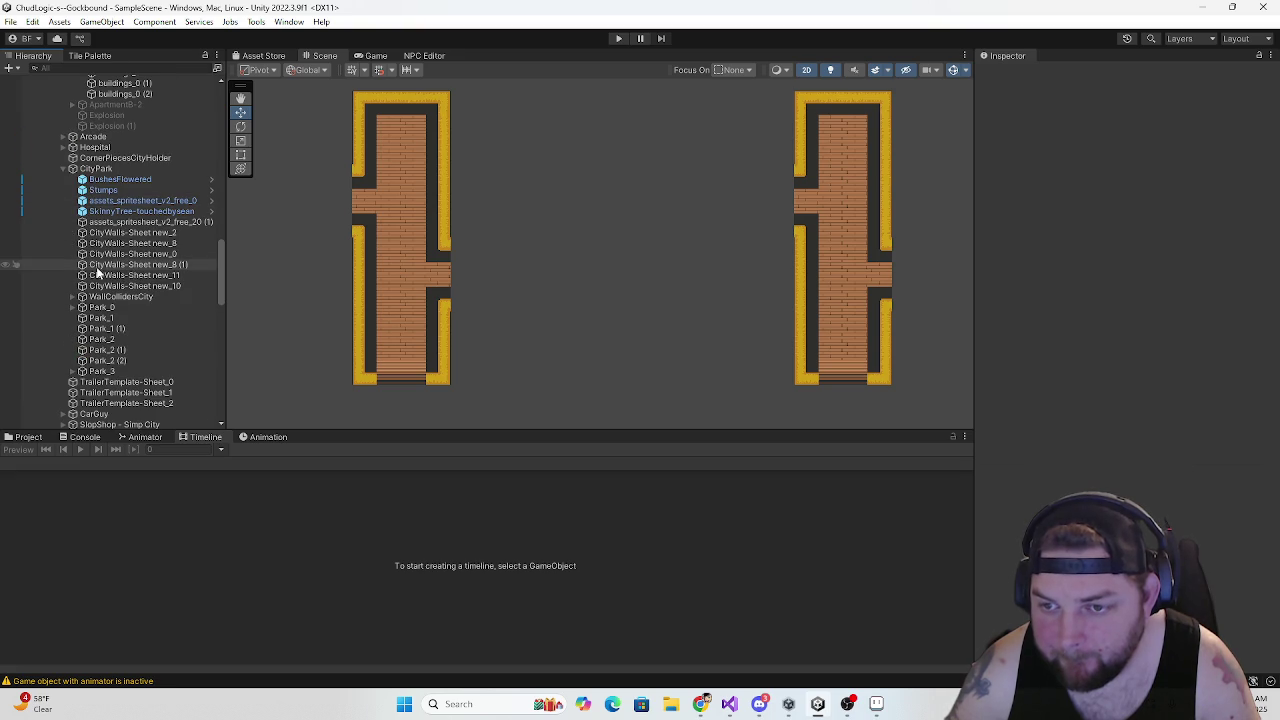
Step down from CityPark to select BlueApartmentHallWaysColliders-1 (3) under Interior Locations
click(98, 170)
key(Down)
key(Down)
key(Down)
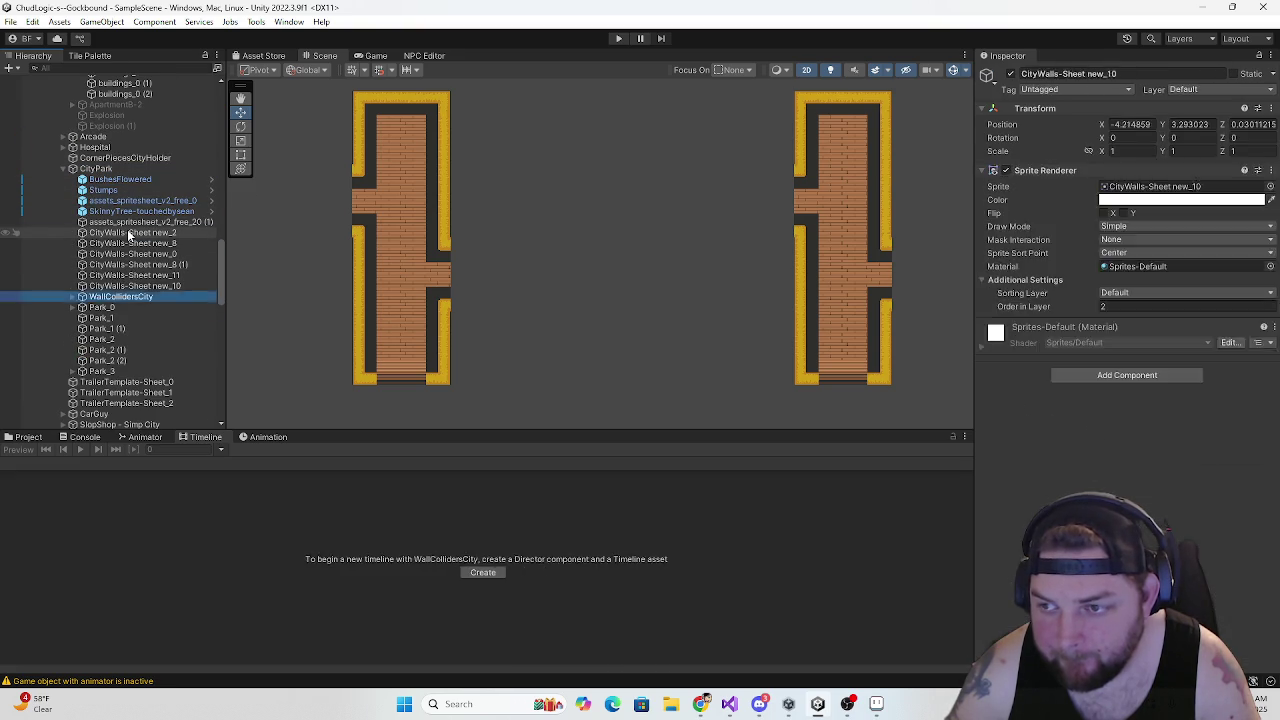
key(Down)
key(Down)
key(Down)
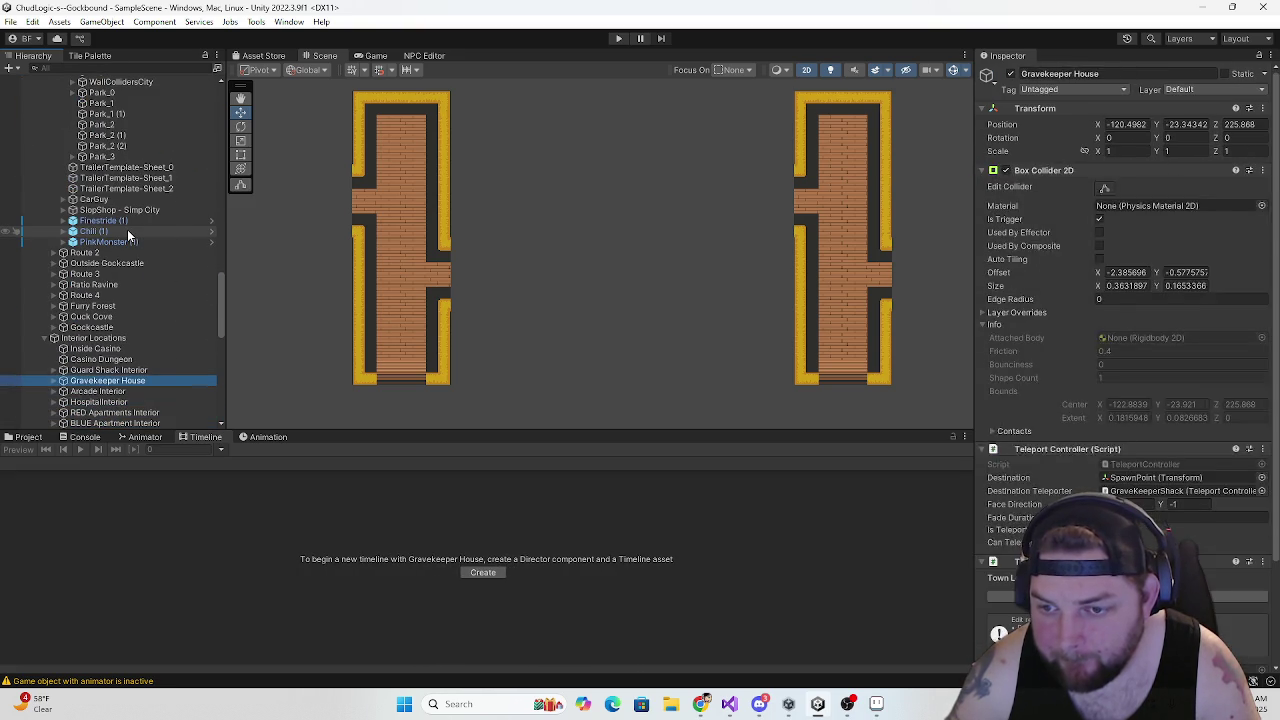
key(Up)
key(Up)
key(Up)
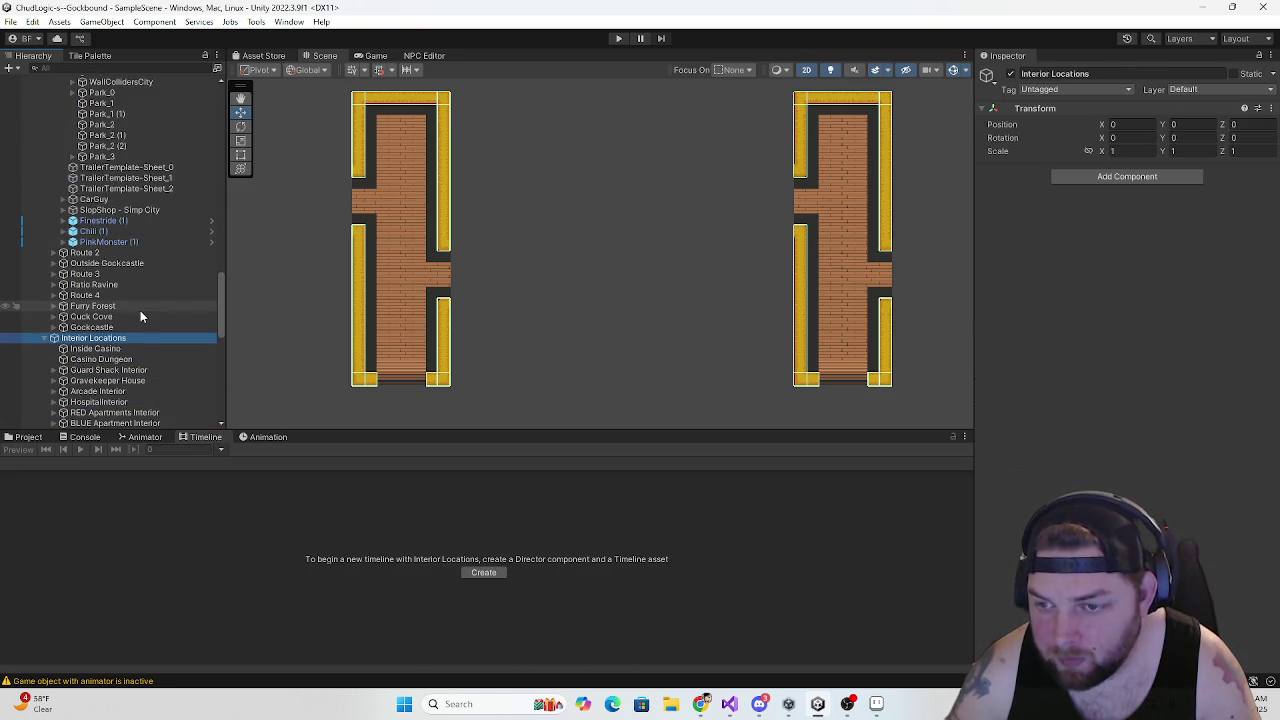
scroll(140, 305, down, 5)
key(Down)
key(Down)
key(Down)
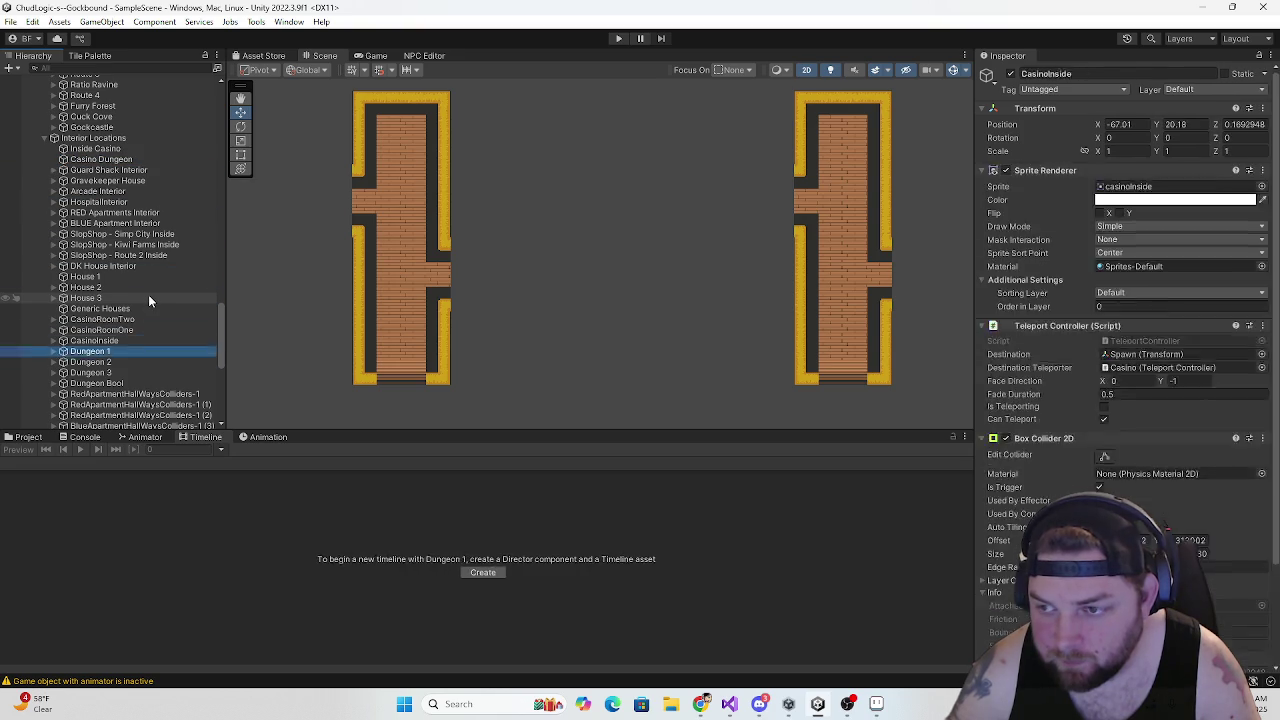
key(Up)
key(Down)
key(Up)
scroll(148, 294, down, 5)
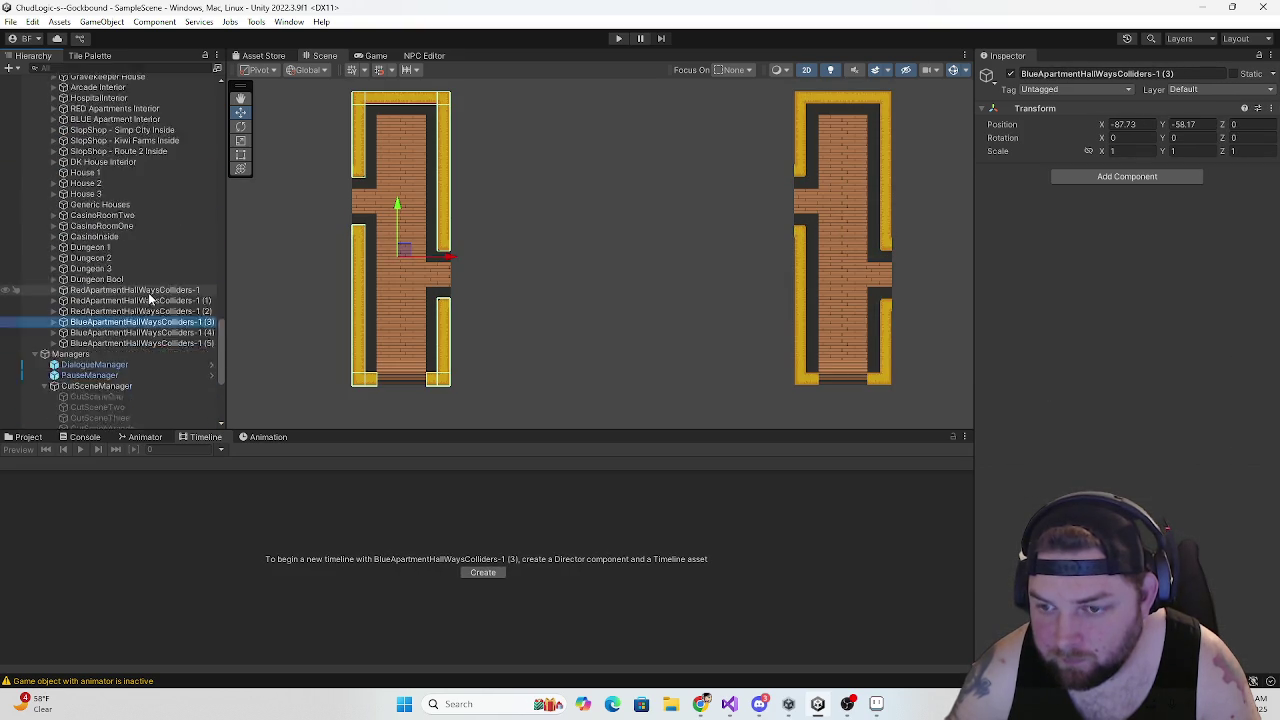
key(Down)
key(Up)
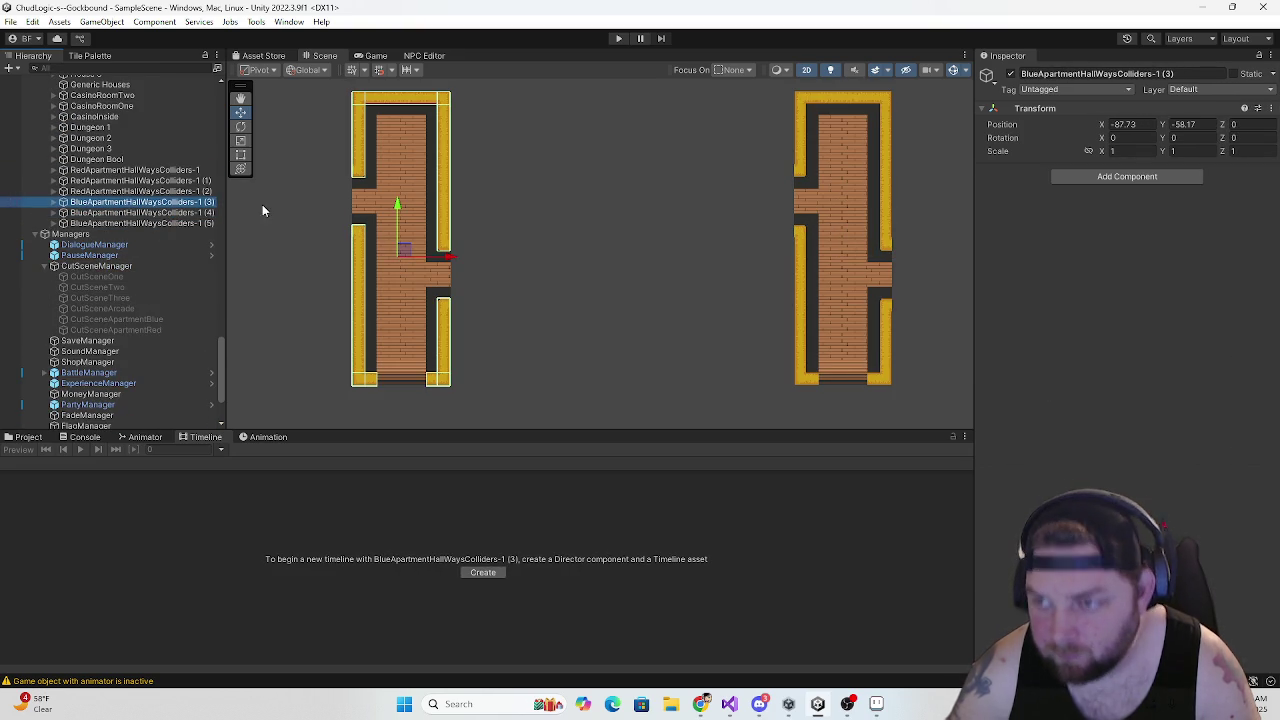
Duplicate GameObject (6) in the (3) group and move the copy down to the hallway's bottom edge
scroll(405, 345, up, 3)
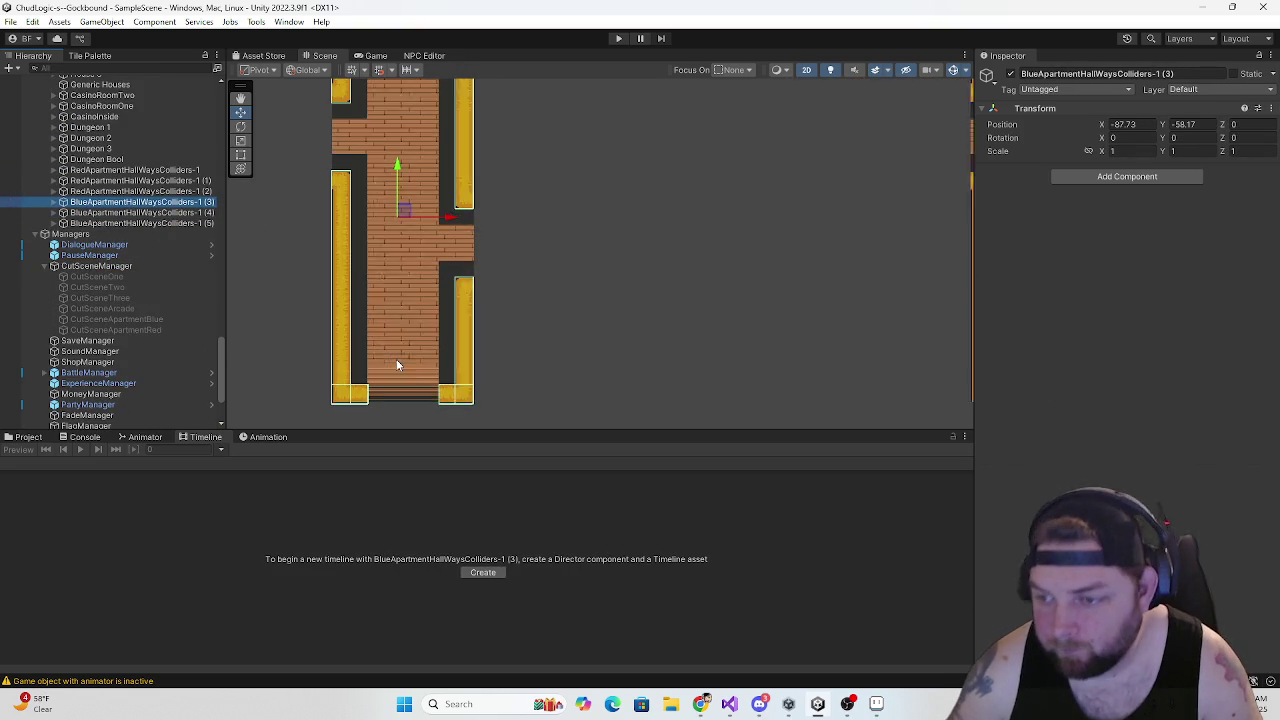
click(55, 202)
click(108, 196)
scroll(376, 208, down, 2)
scroll(387, 296, up, 3)
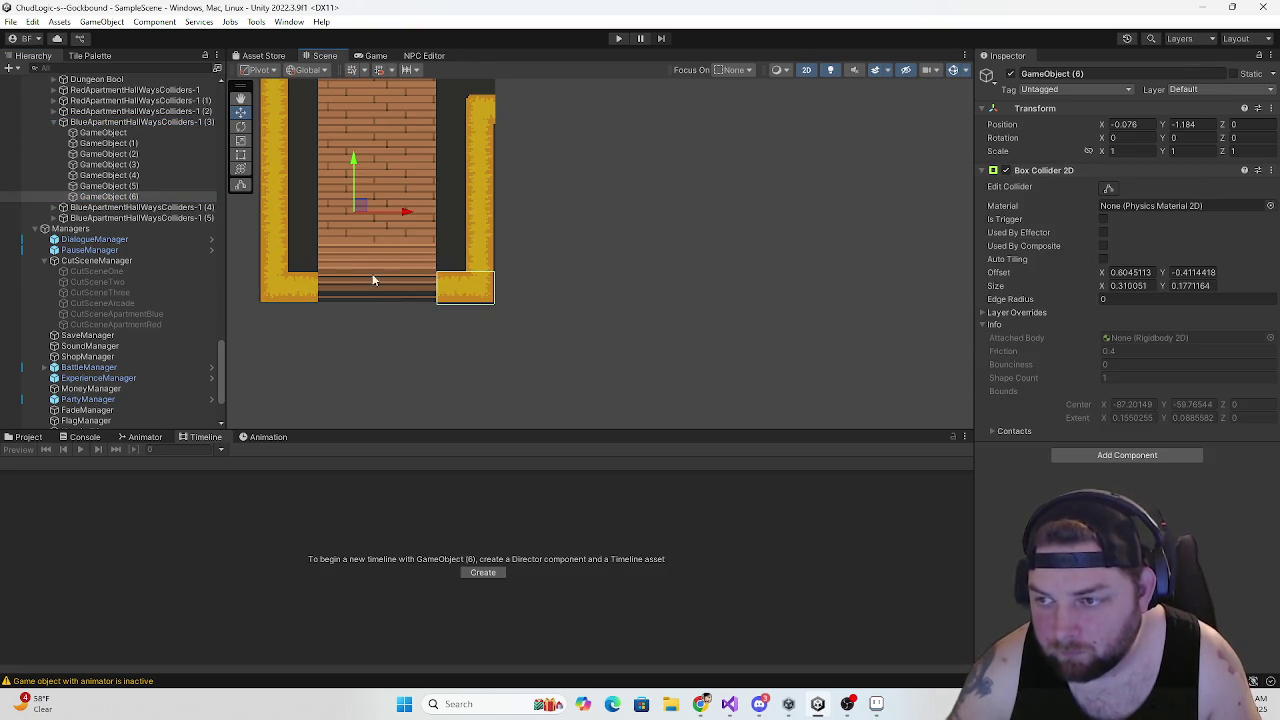
key(ctrl+d)
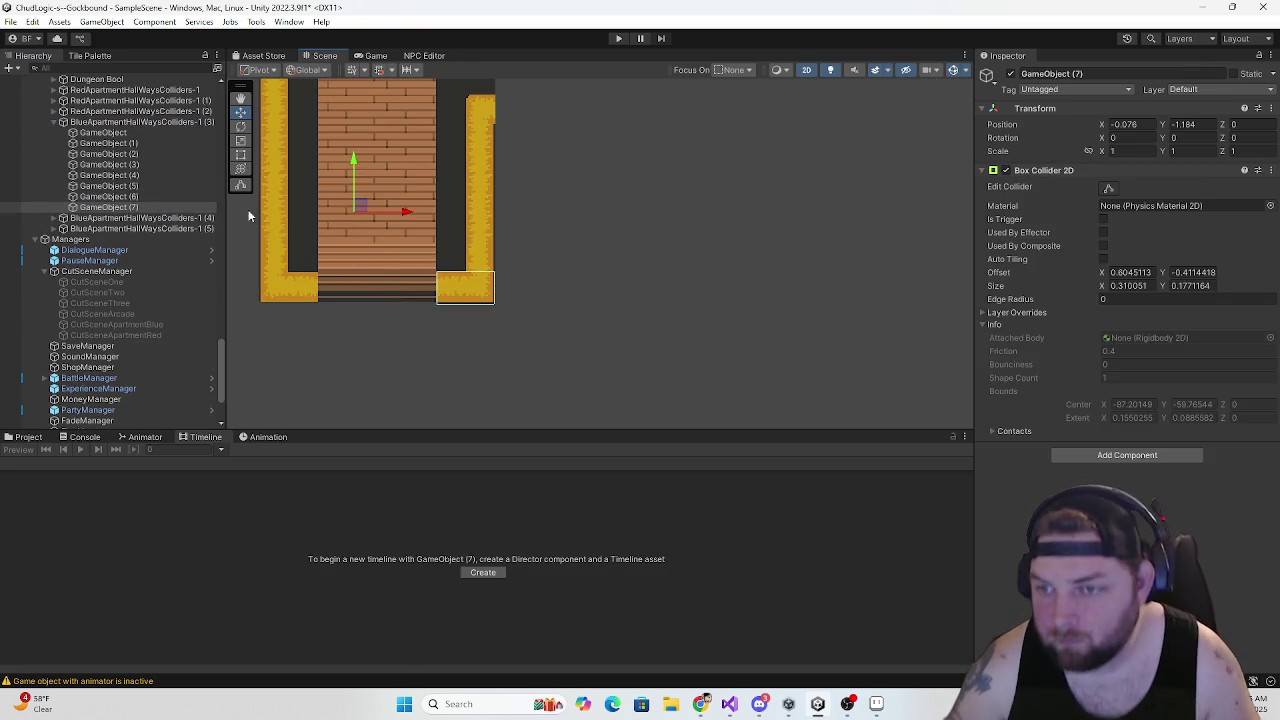
drag(404, 216, 317, 222)
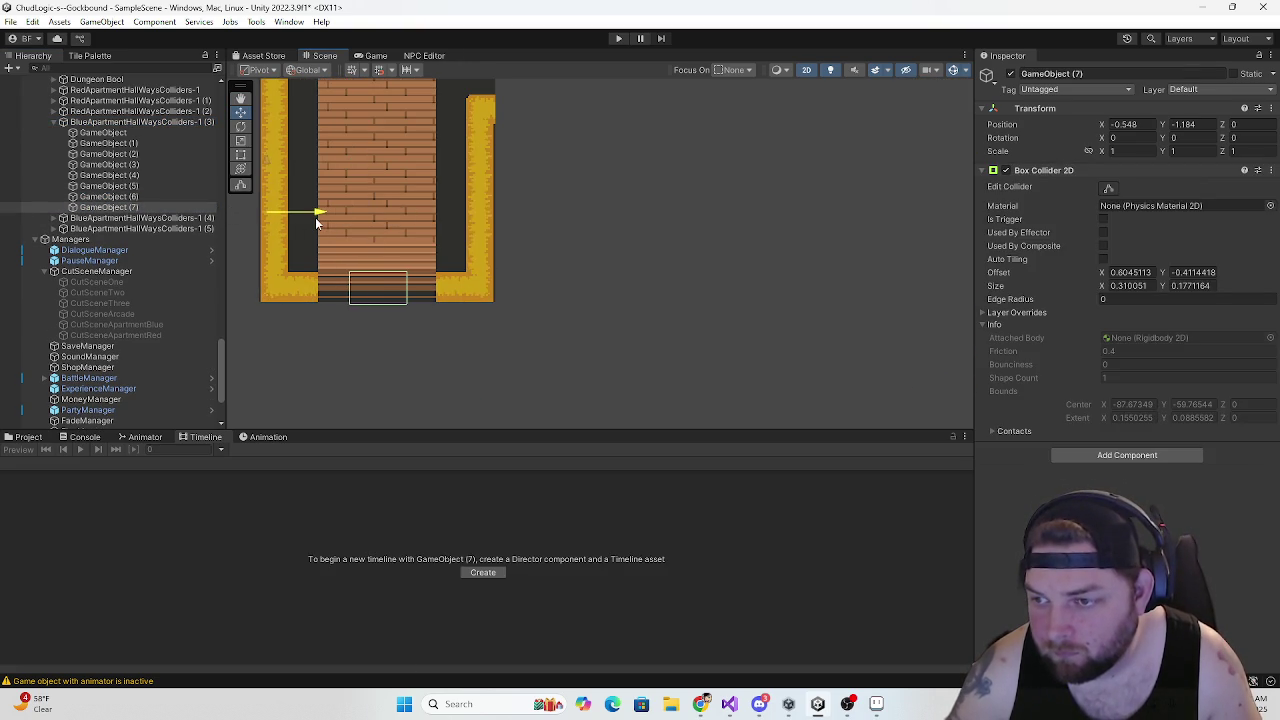
drag(267, 163, 268, 185)
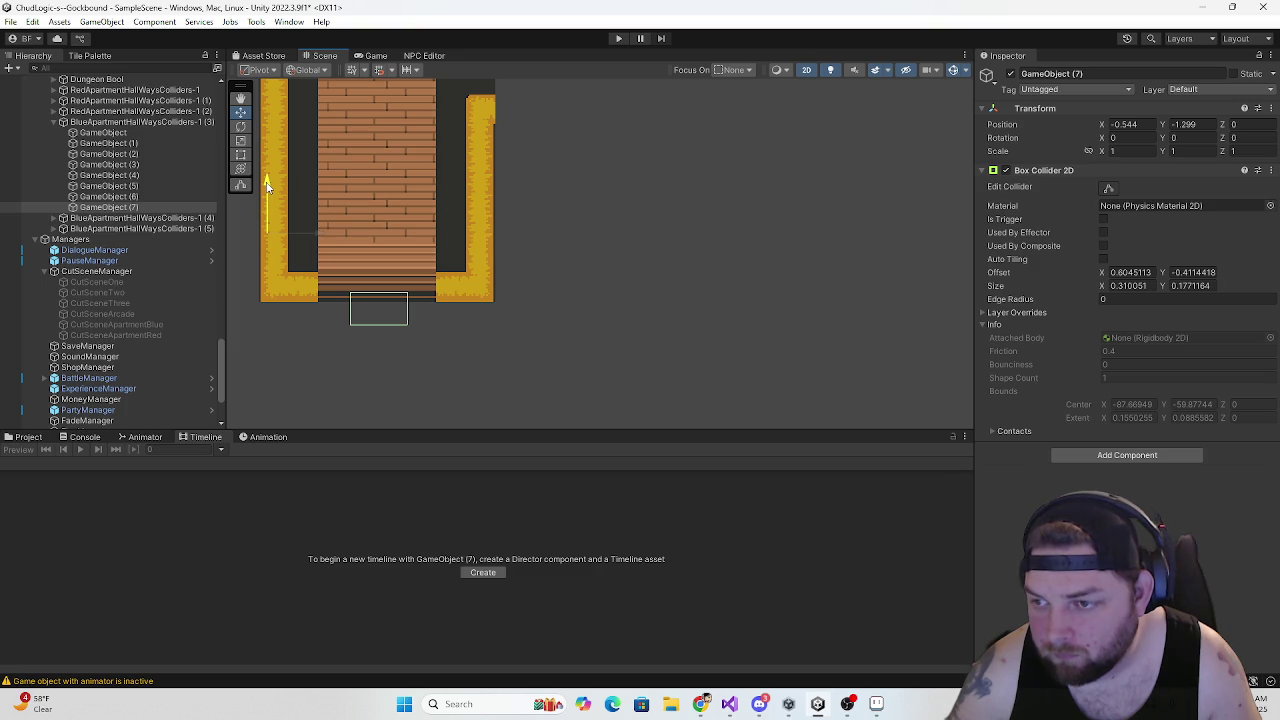
Stretch the new collider's box across the full bottom wall, about 1.281 × 0.177
click(1108, 188)
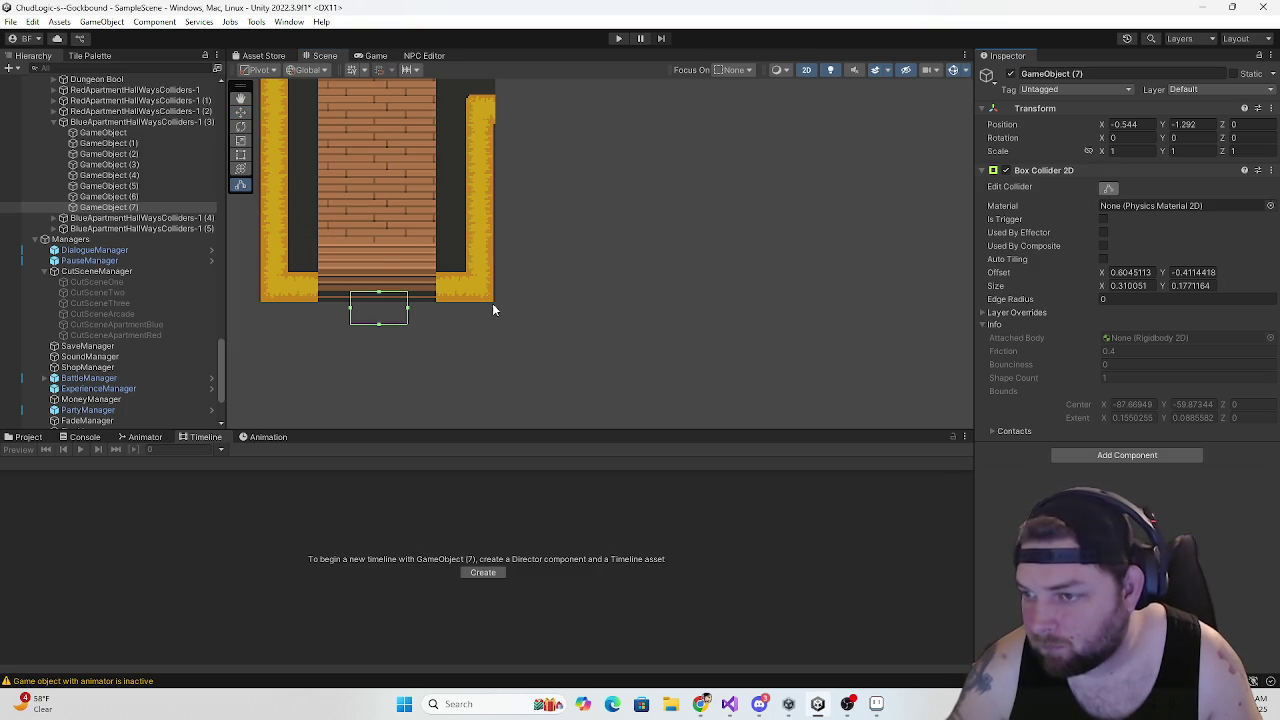
drag(345, 311, 270, 308)
drag(407, 312, 495, 314)
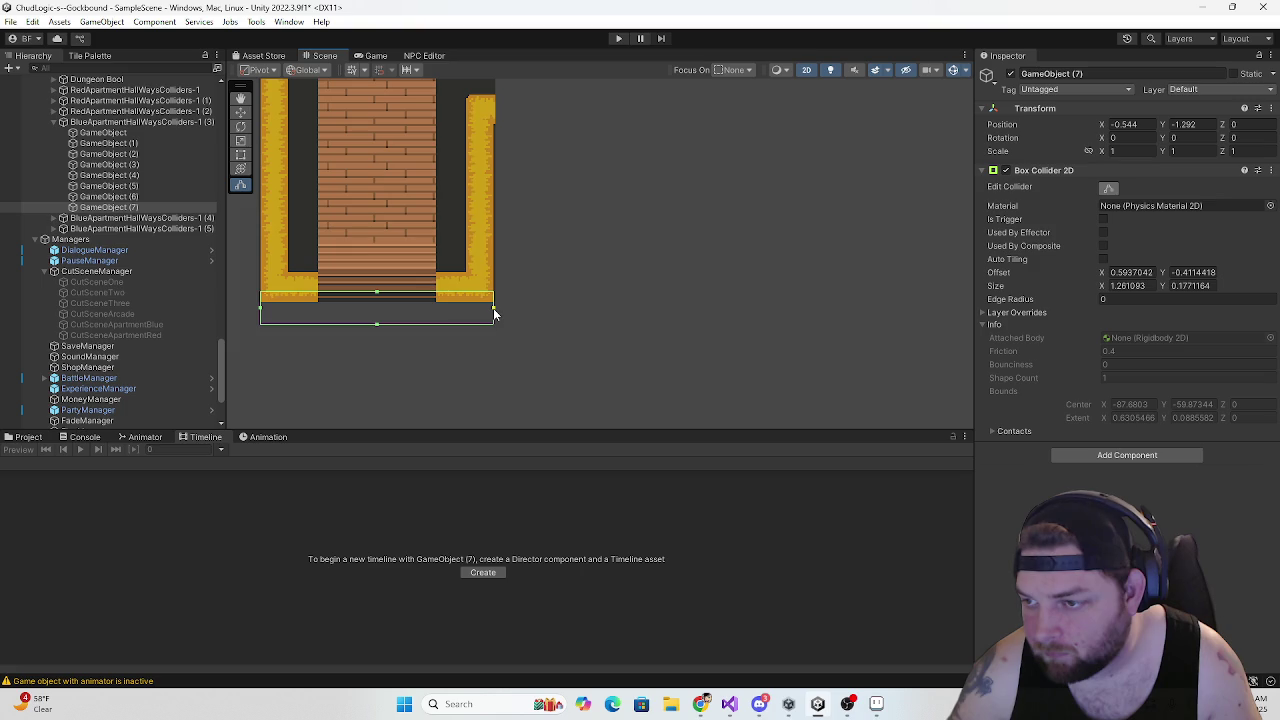
scroll(493, 316, down, 5)
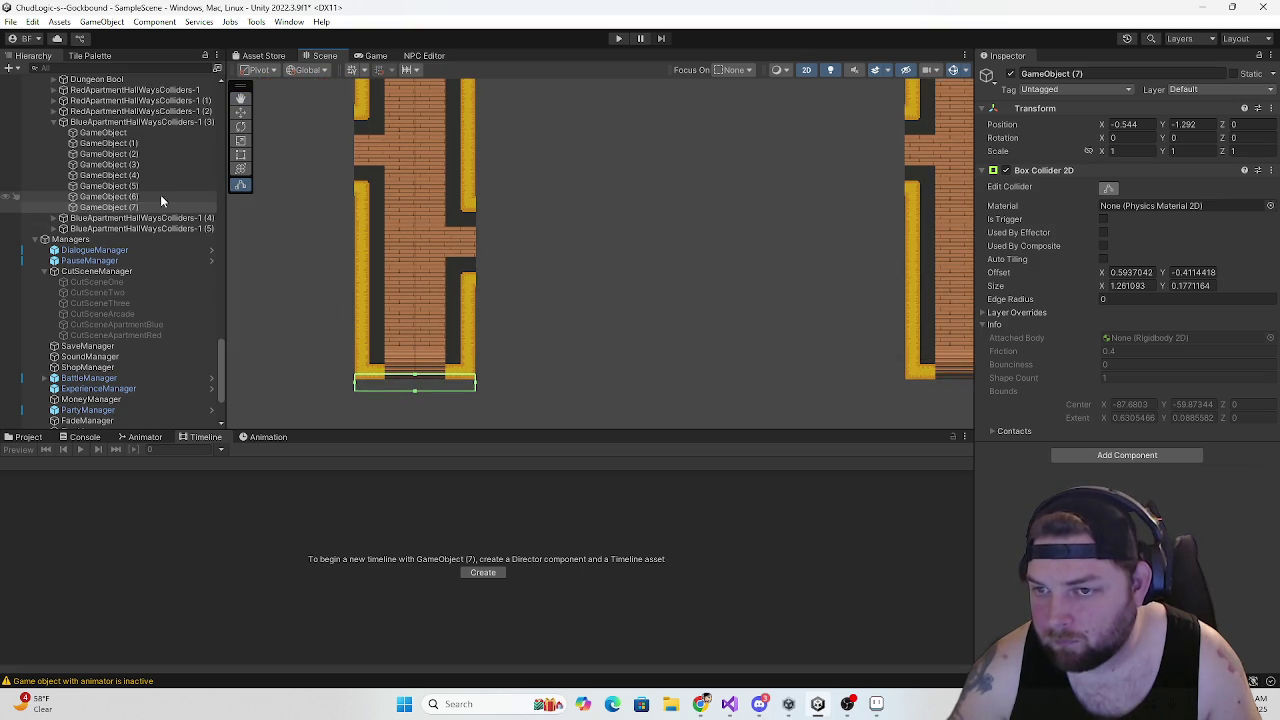
click(100, 122)
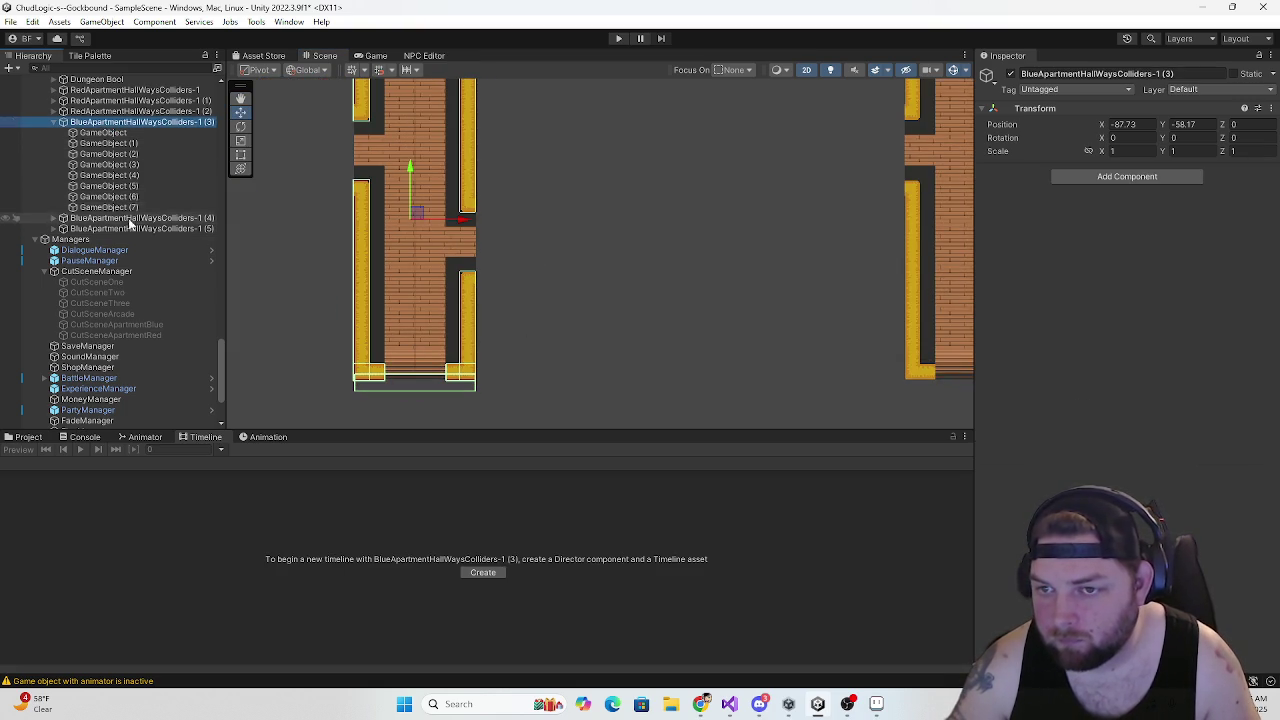
Duplicate GameObject (7) and reshape the copy into a narrow collider over the right side opening
click(103, 132)
click(108, 207)
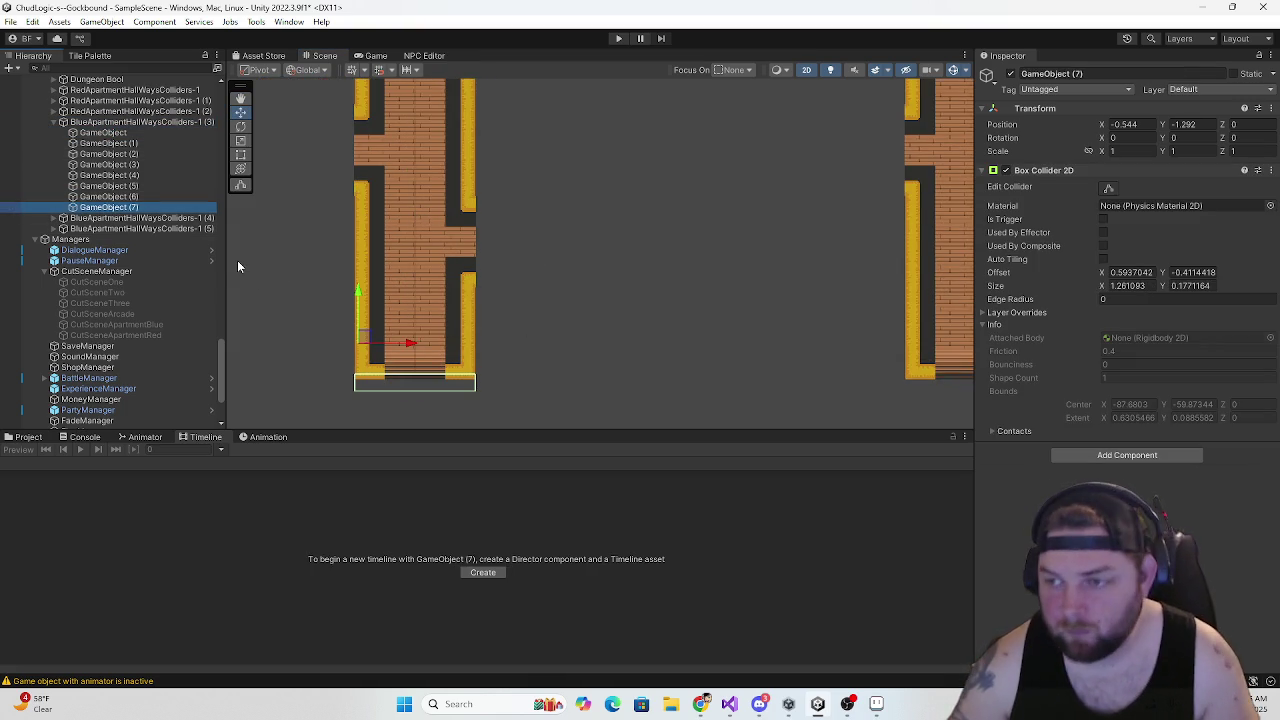
key(ctrl+d)
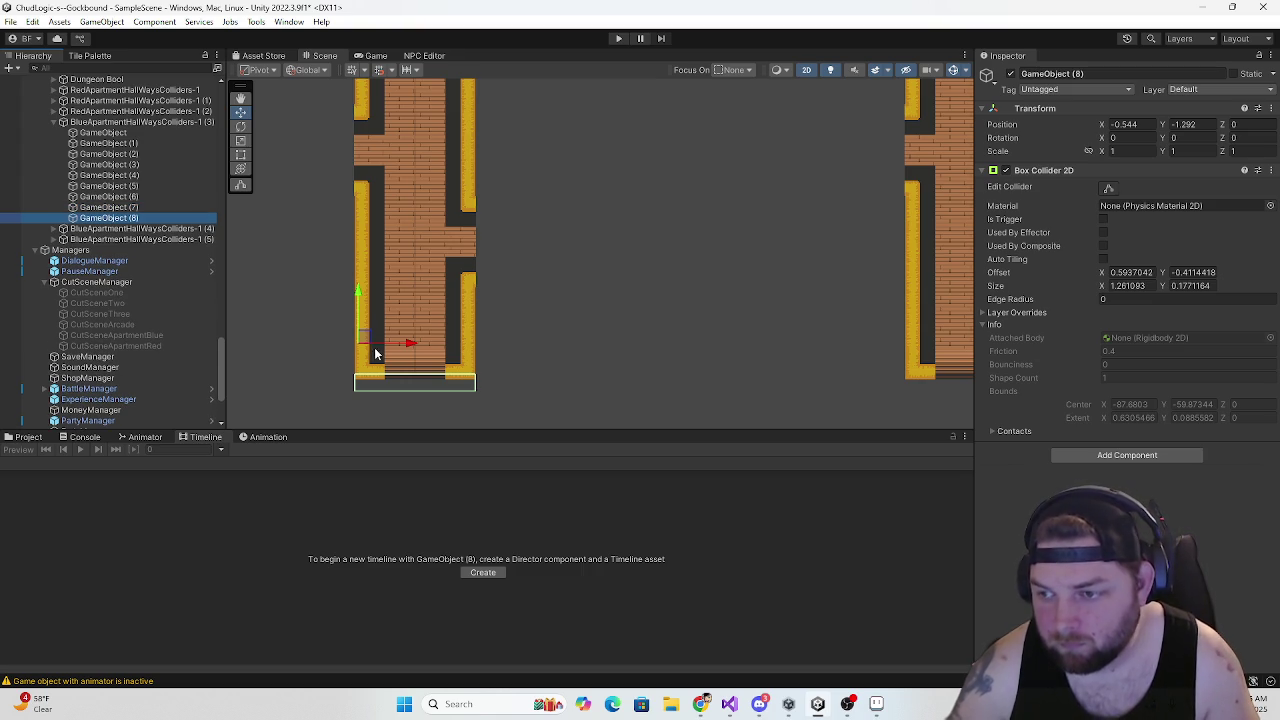
mouse_move(366, 340)
mouse_down()
mouse_move(490, 228)
mouse_move(490, 200)
mouse_up()
scroll(488, 238, up, 4)
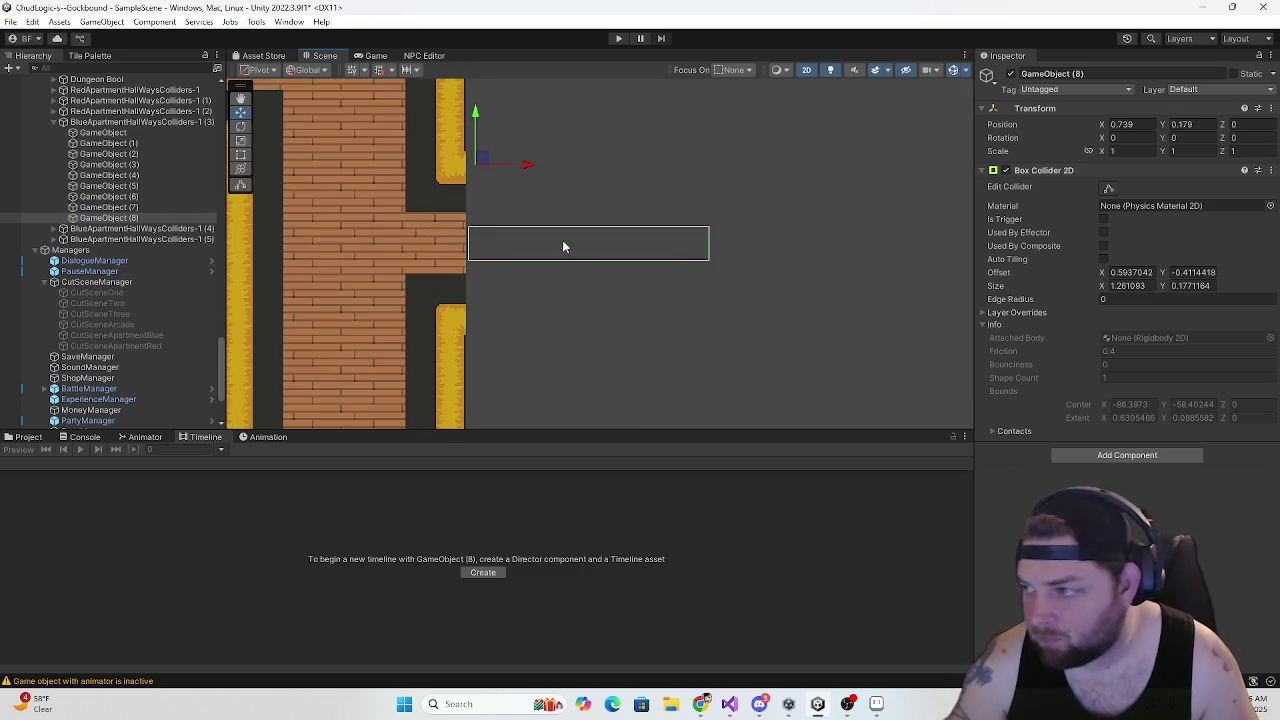
click(1108, 188)
drag(467, 240, 465, 241)
drag(589, 228, 586, 184)
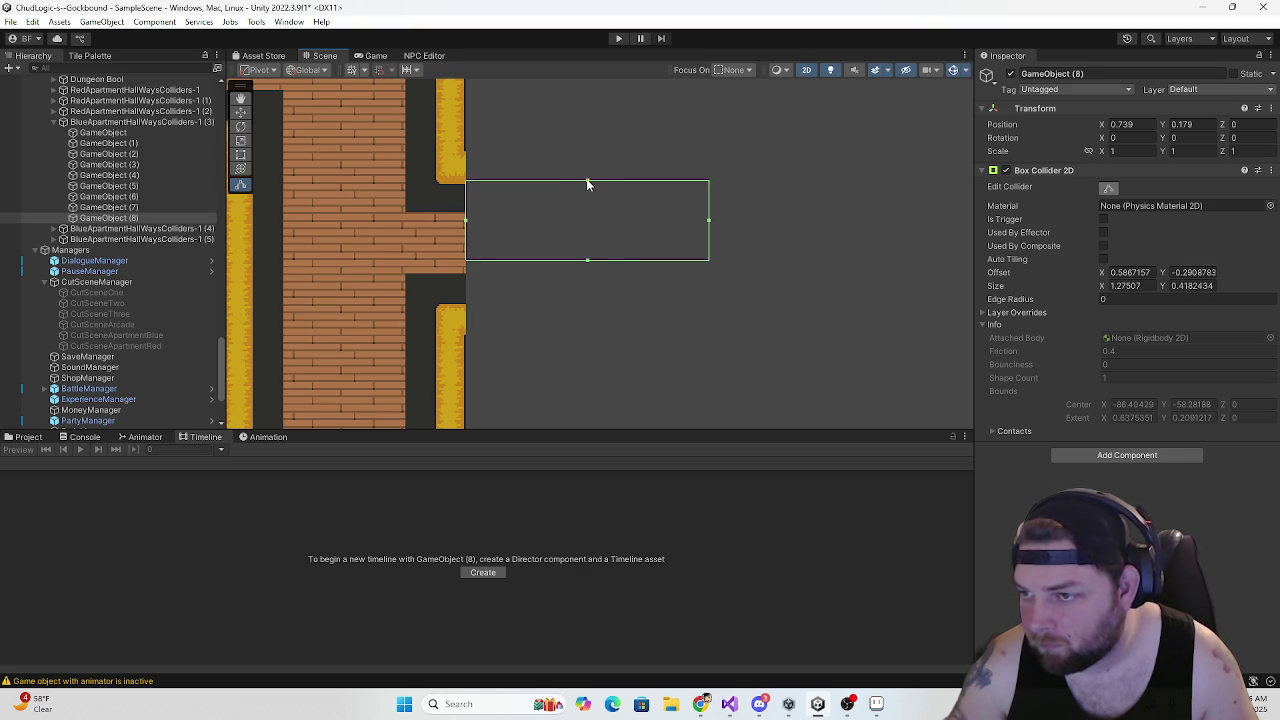
drag(590, 261, 586, 307)
drag(709, 247, 488, 260)
scroll(434, 290, down, 3)
click(123, 222)
Duplicate that side collider and move the copy to the hallway's upper-left opening
key(ctrl+d)
scroll(388, 246, down, 3)
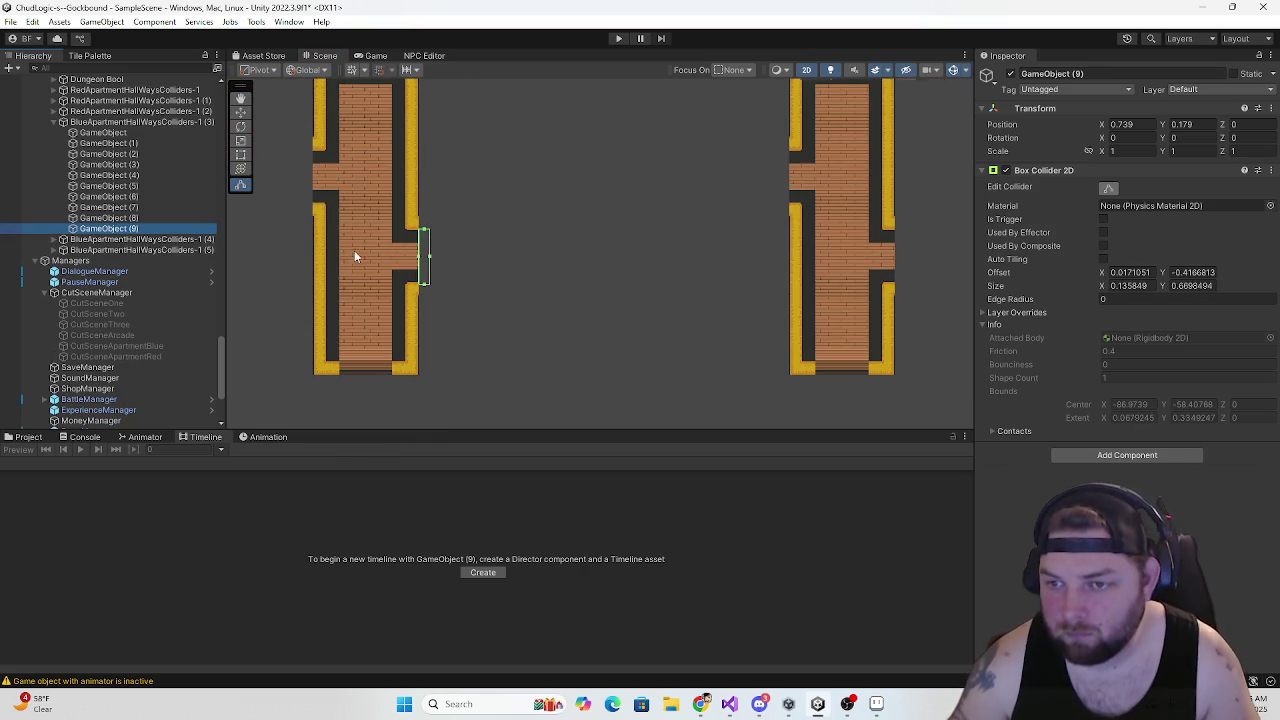
key(w)
mouse_move(424, 218)
mouse_down()
mouse_move(300, 125)
mouse_move(307, 140)
mouse_move(336, 122)
mouse_up()
scroll(302, 174, up, 5)
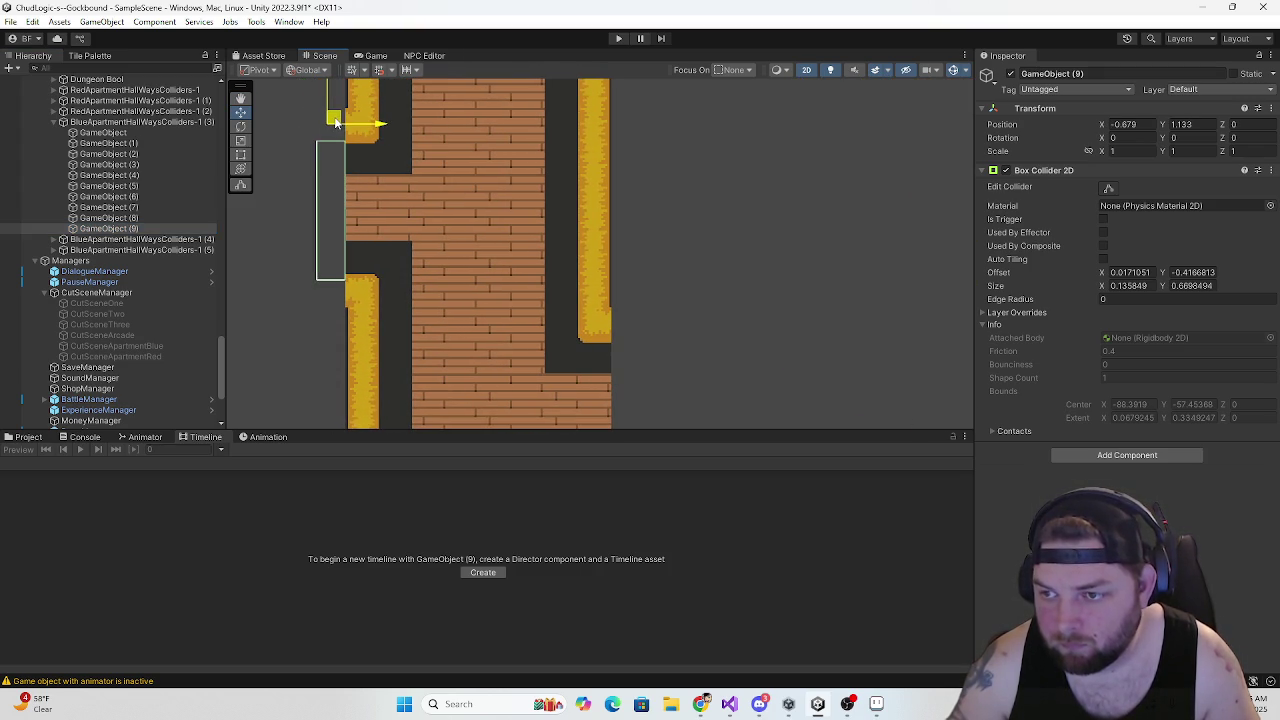
scroll(433, 227, down, 5)
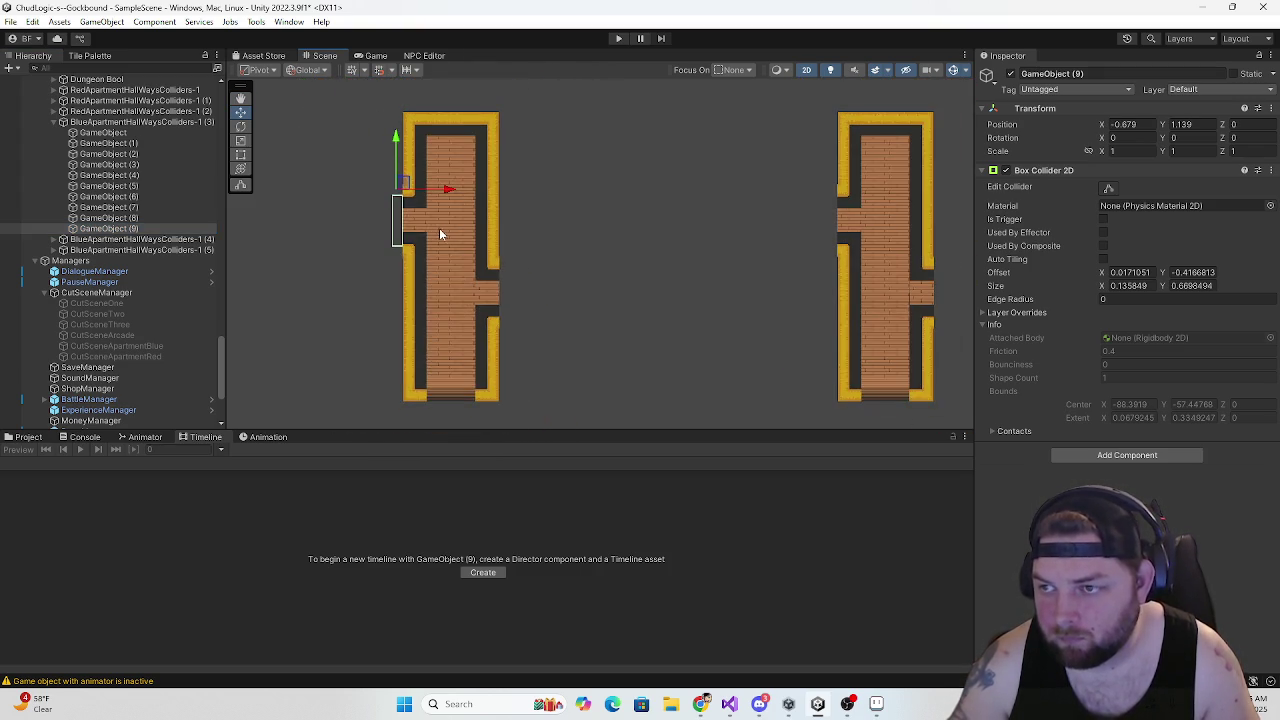
click(110, 207)
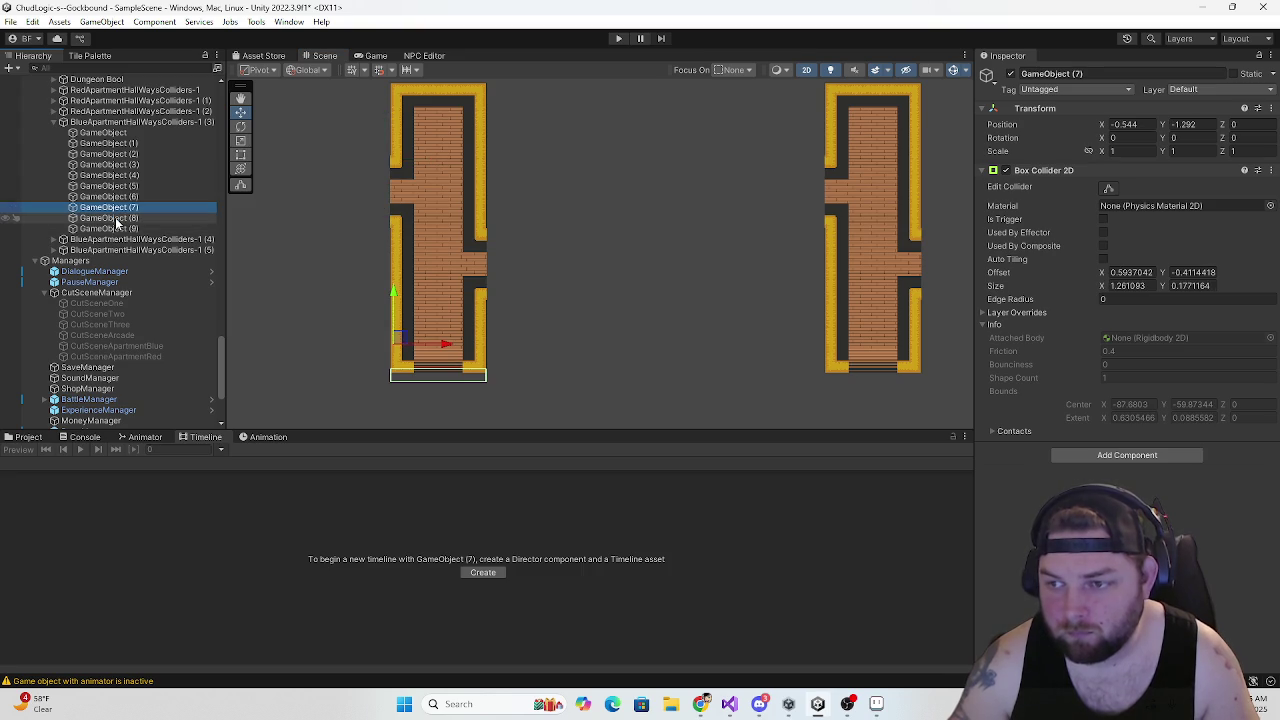
Paste GameObject (7)–(9) into BlueApartmentHallWaysColliders-1 (4) and slide them onto its hallway
shift+click(117, 229)
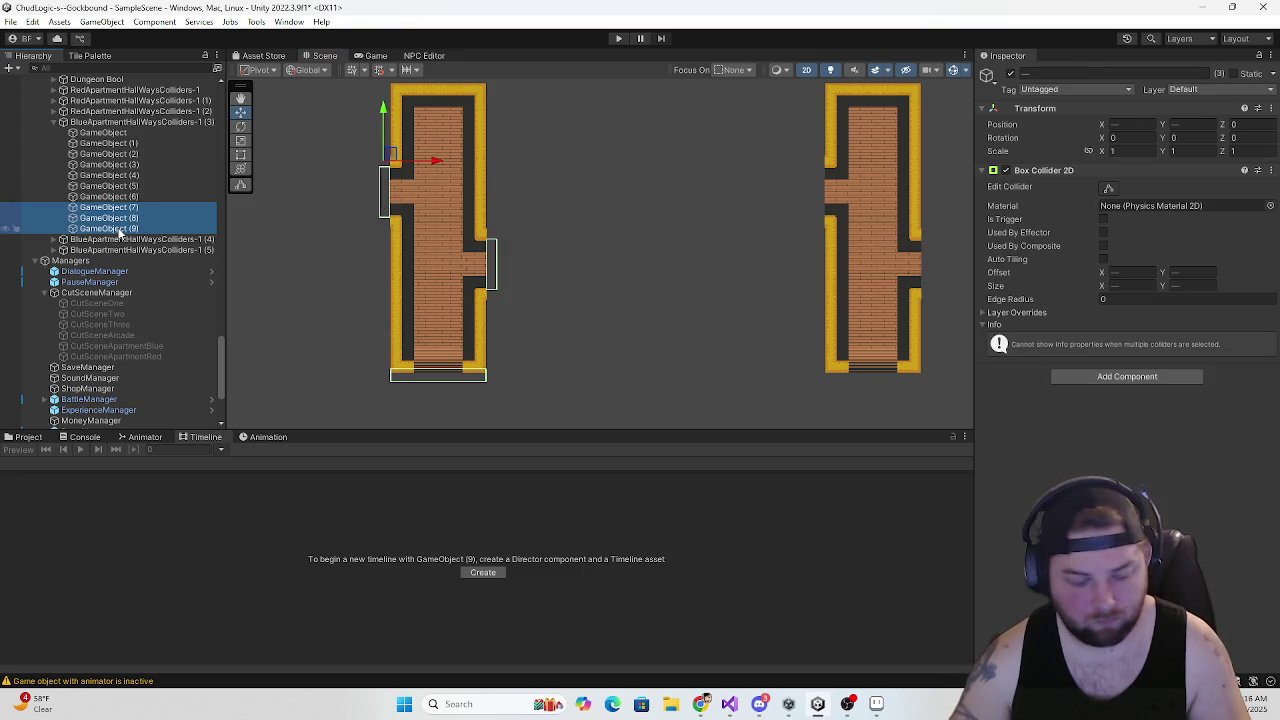
click(105, 240)
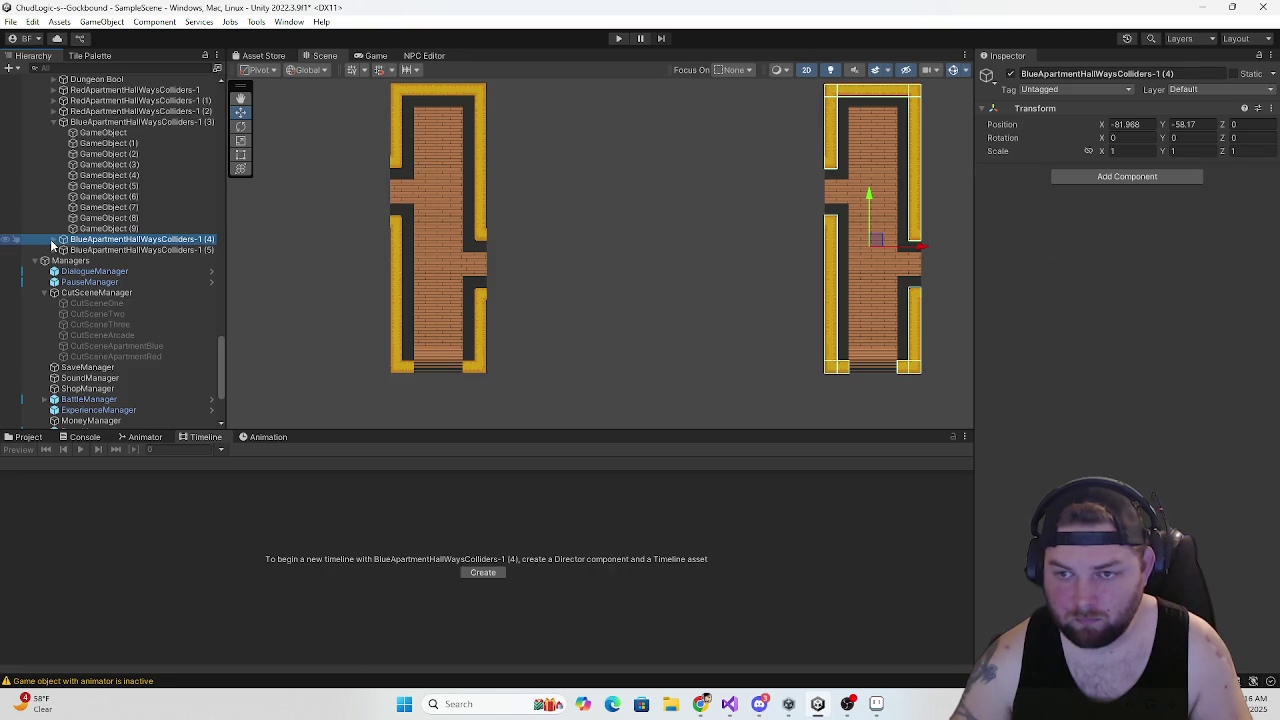
click(62, 240)
key(ctrl+v)
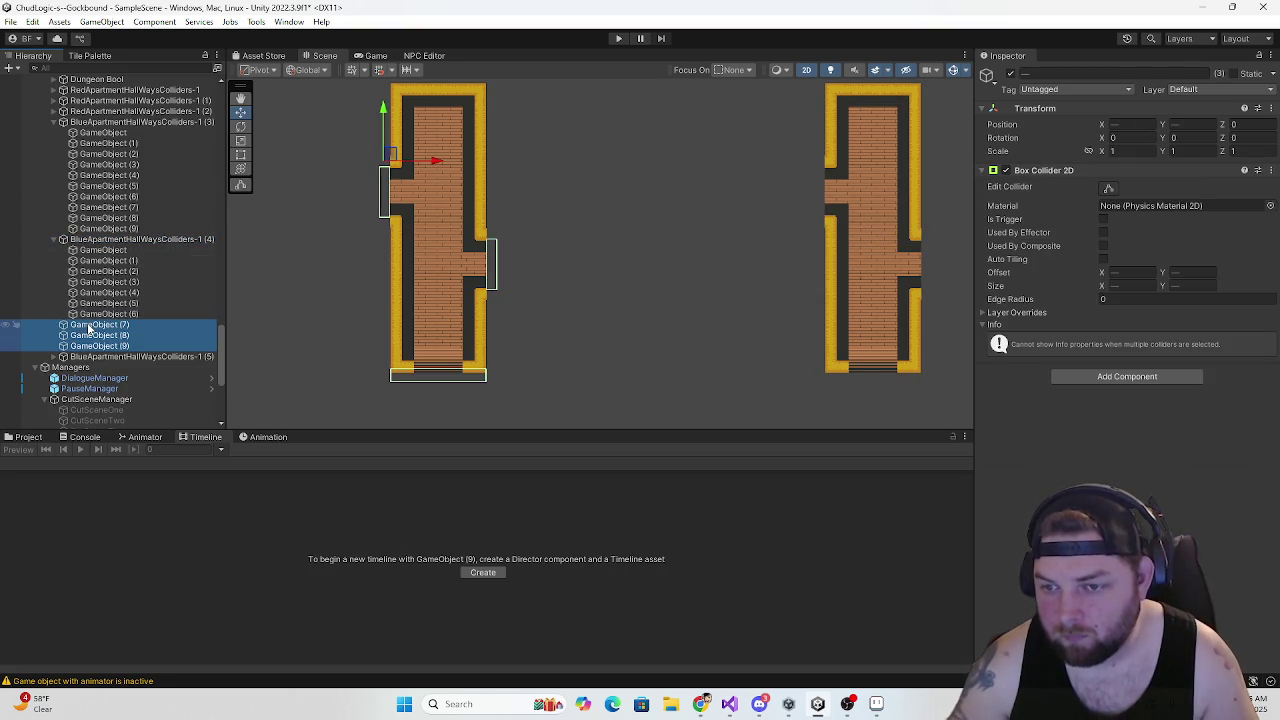
drag(90, 328, 94, 250)
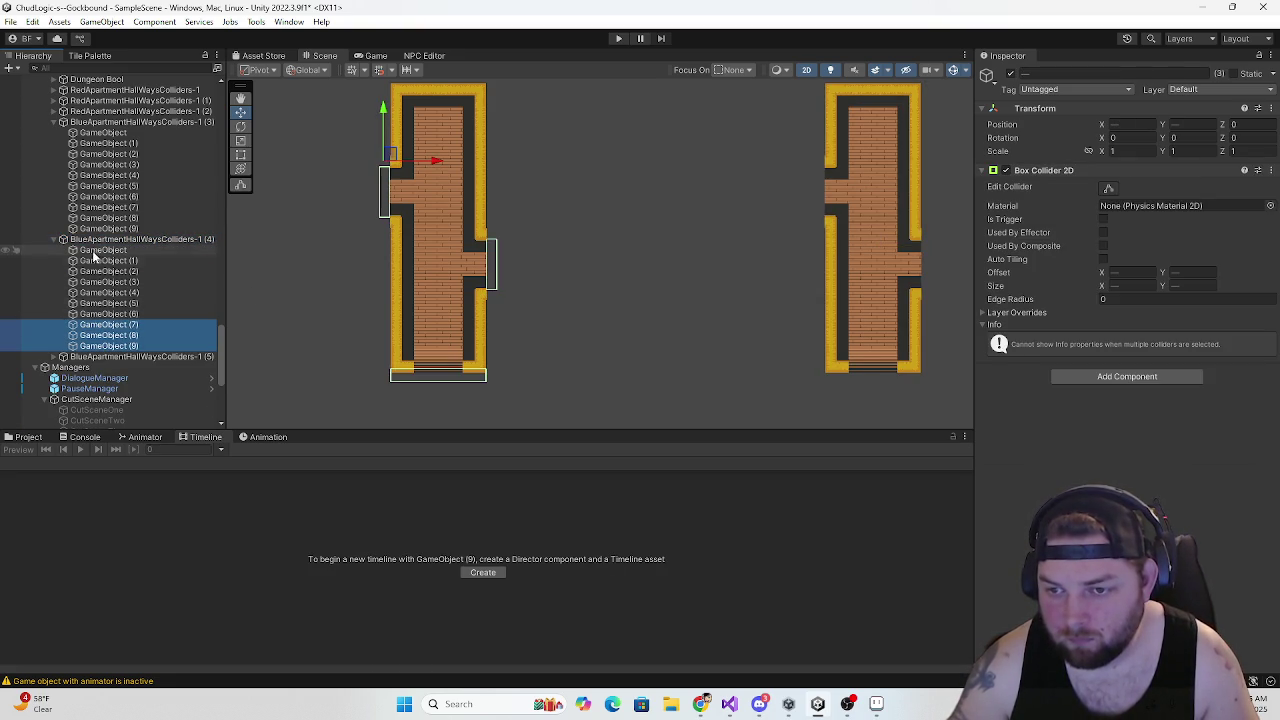
mouse_move(436, 168)
mouse_down()
mouse_move(881, 162)
mouse_move(869, 166)
mouse_up()
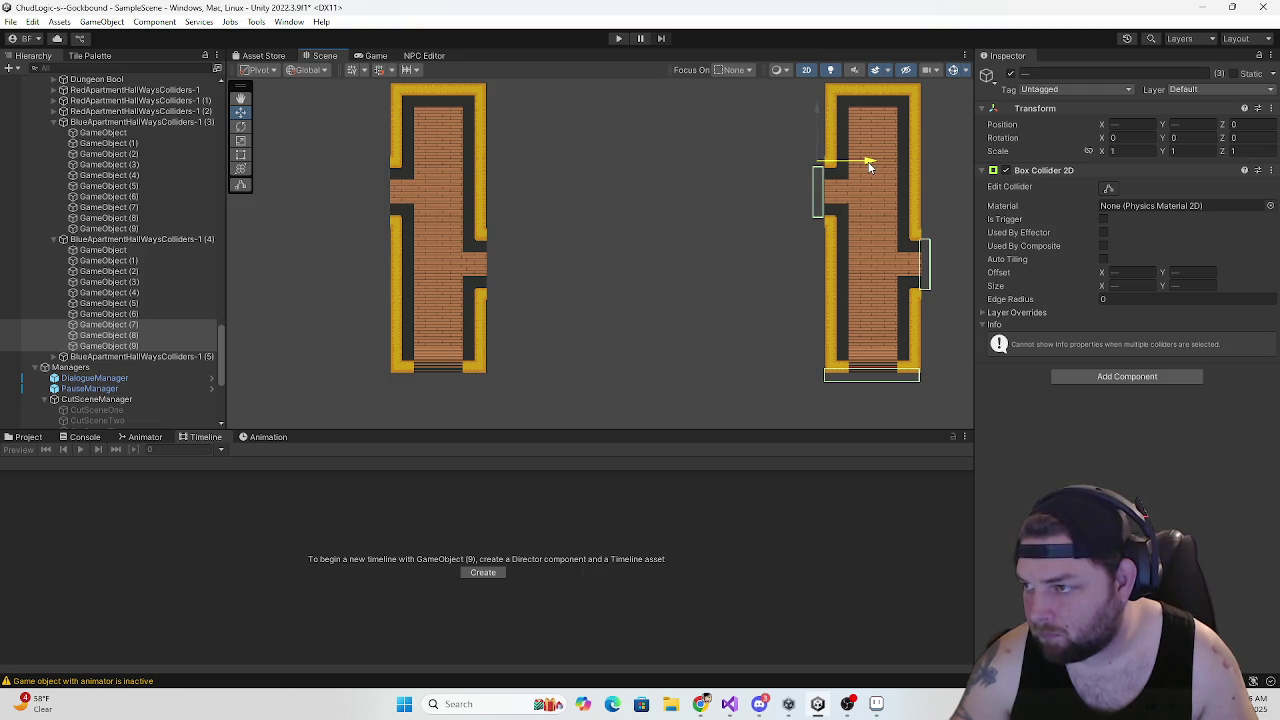
mouse_move(842, 176)
mouse_down()
mouse_move(650, 205)
mouse_move(592, 237)
mouse_move(474, 248)
mouse_up()
scroll(484, 276, down, 1)
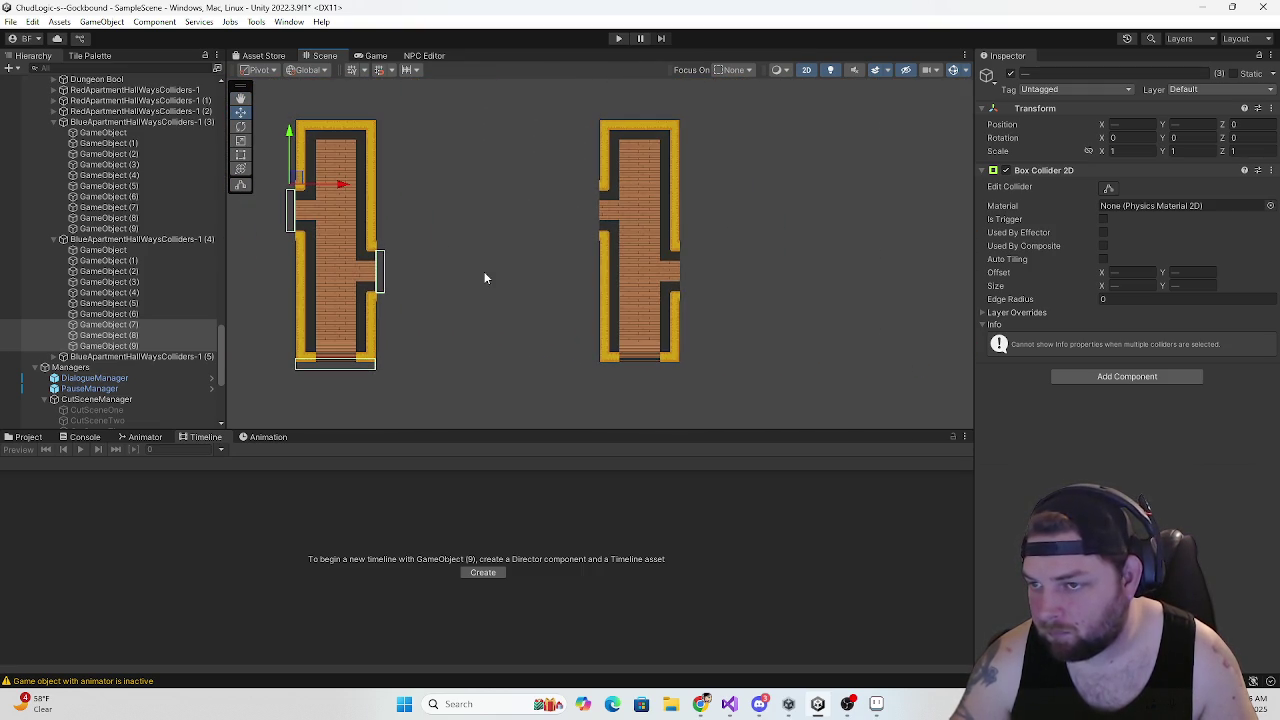
Add the same three colliders to the (5) group, align them, and collapse the hallway groups
click(110, 328)
shift+click(115, 348)
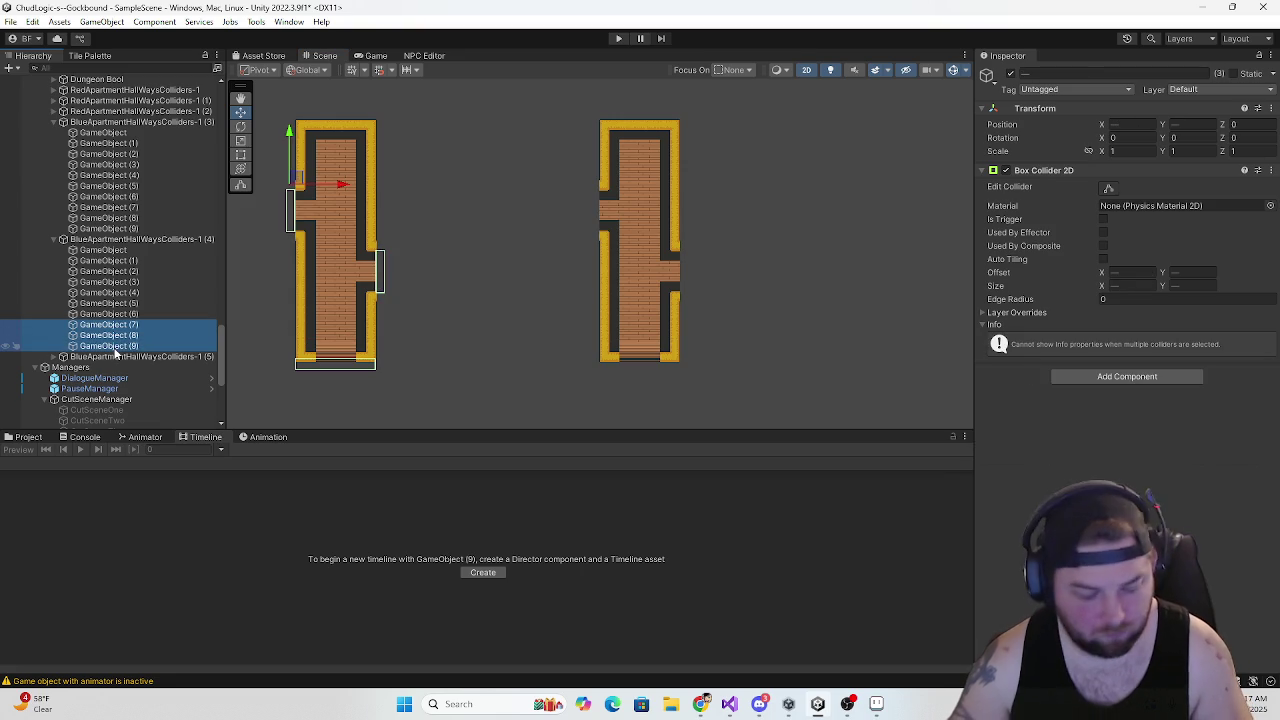
click(108, 357)
key(ctrl+z)
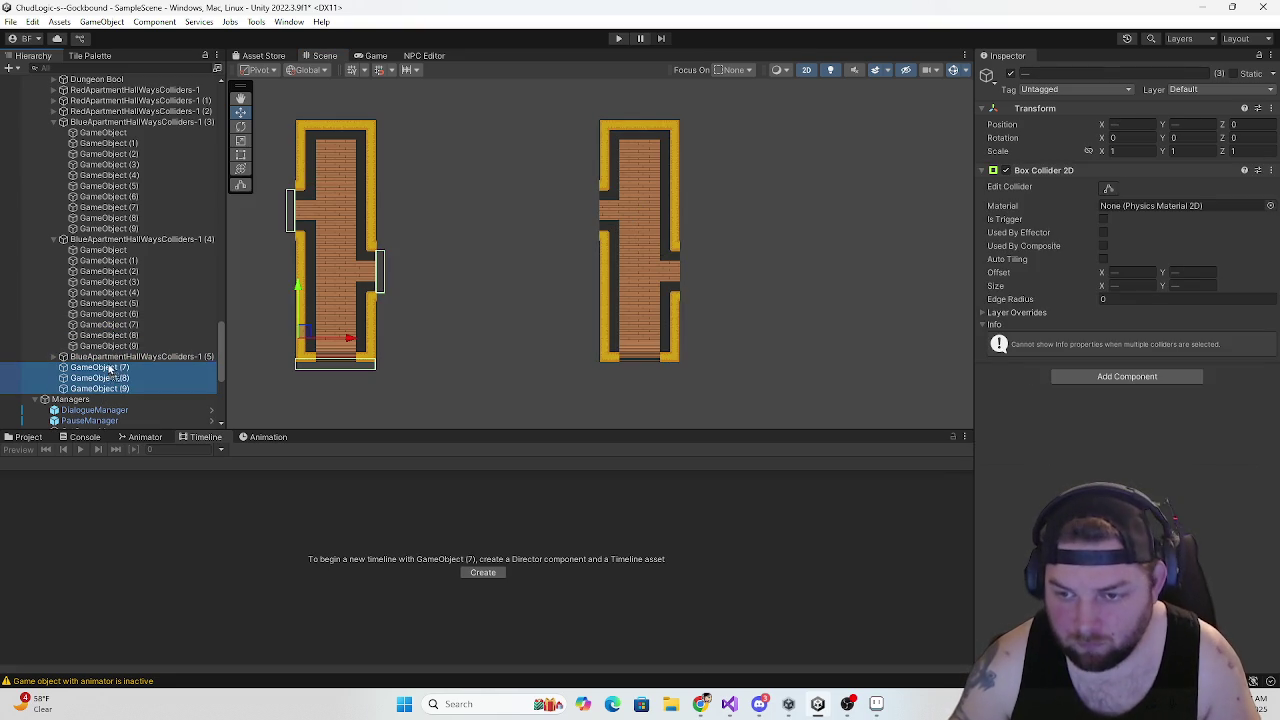
scroll(63, 338, down, 4)
drag(340, 184, 650, 183)
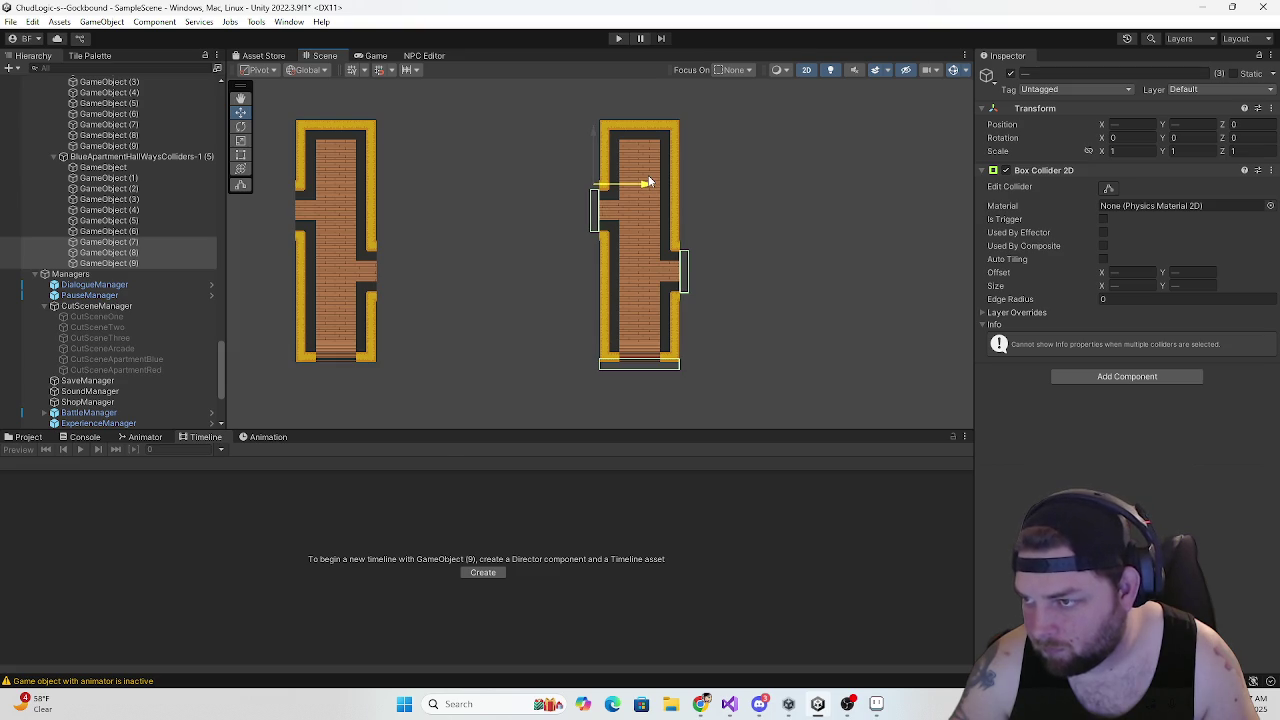
scroll(493, 248, down, 5)
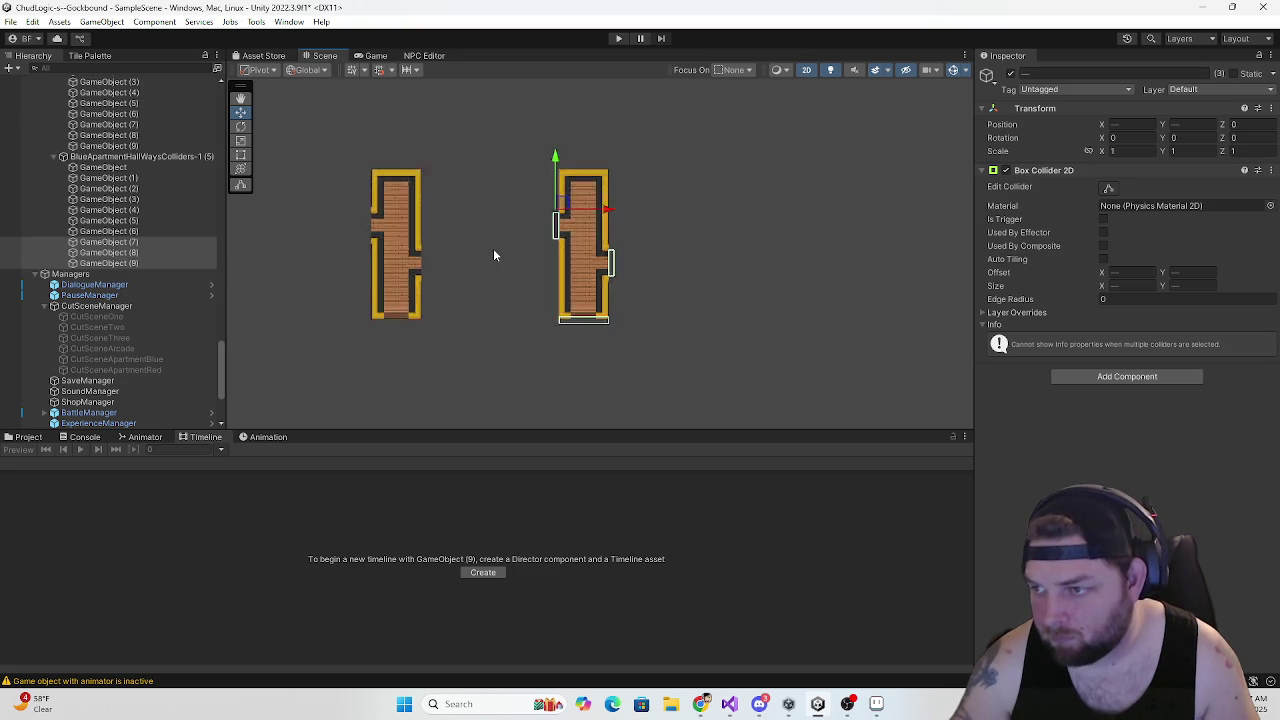
scroll(447, 295, up, 3)
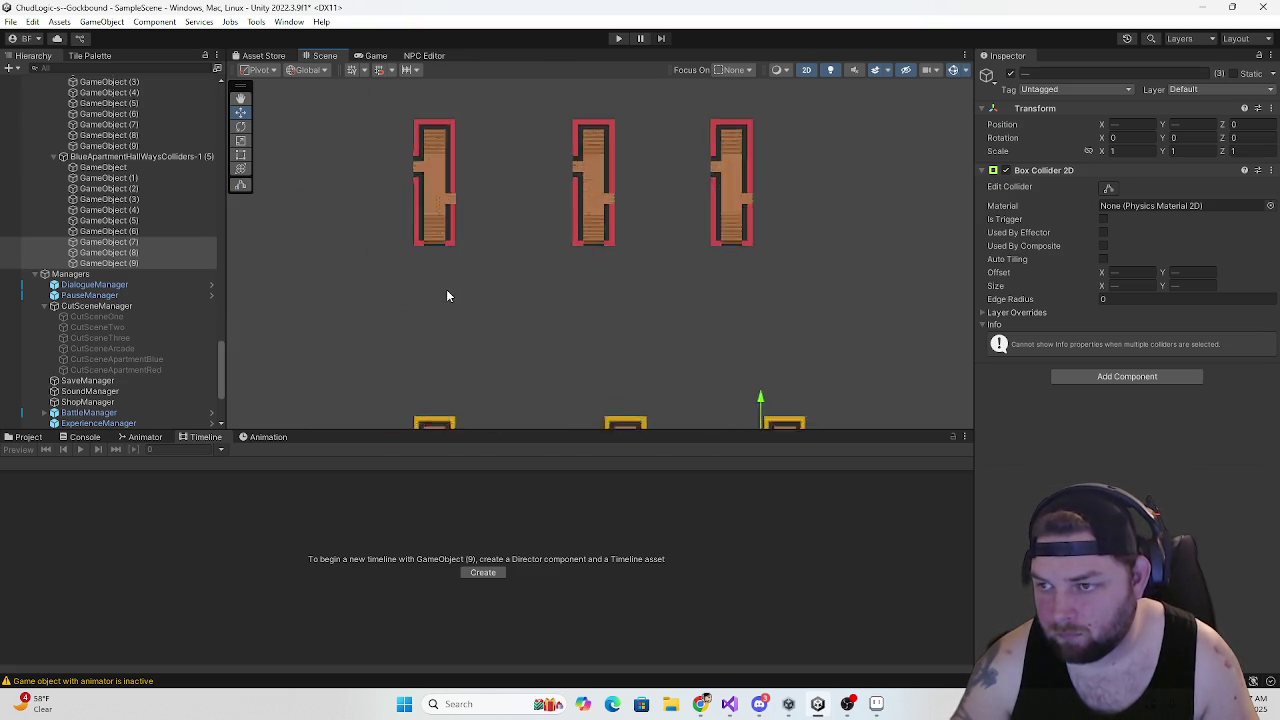
click(120, 242)
shift+click(120, 263)
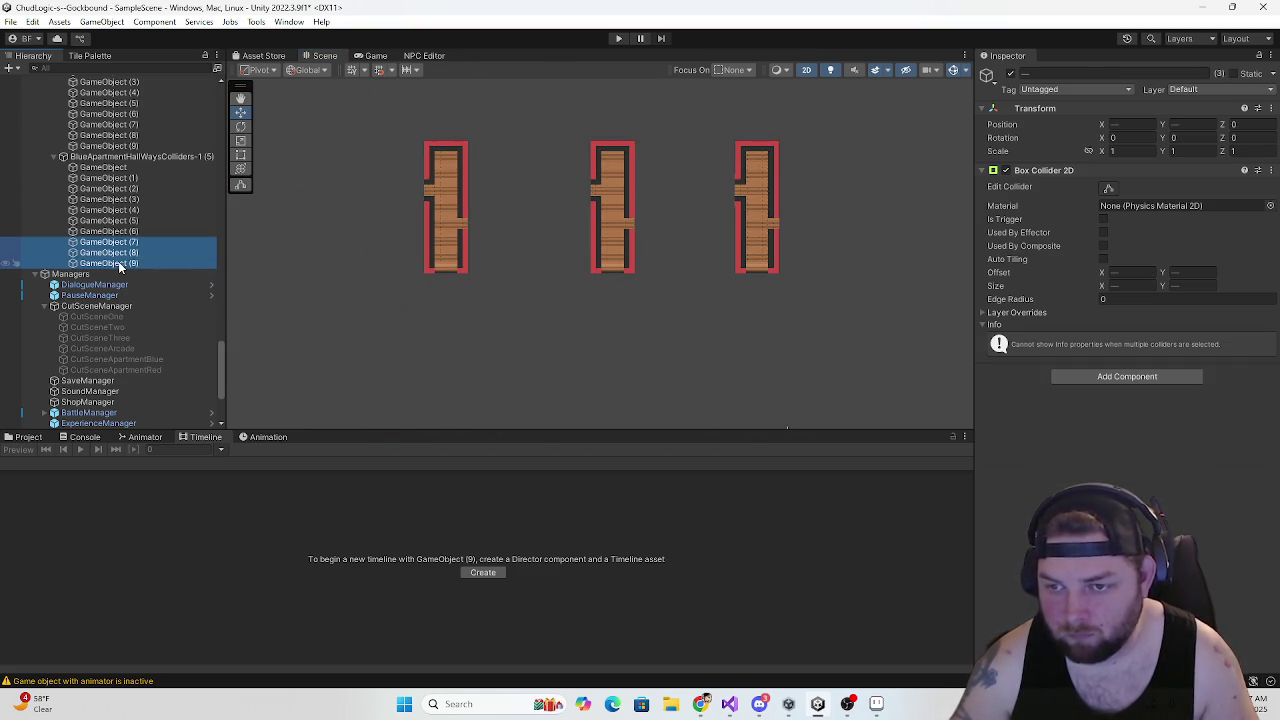
scroll(112, 244, up, 4)
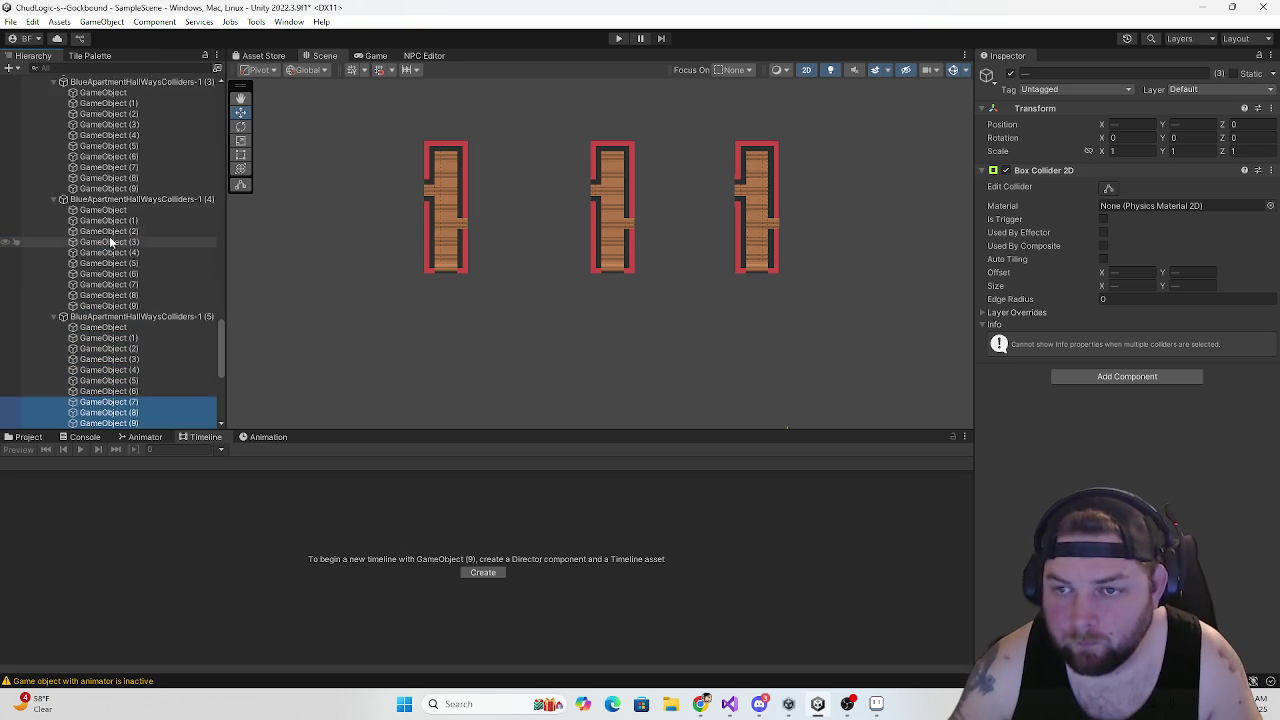
click(56, 316)
click(56, 199)
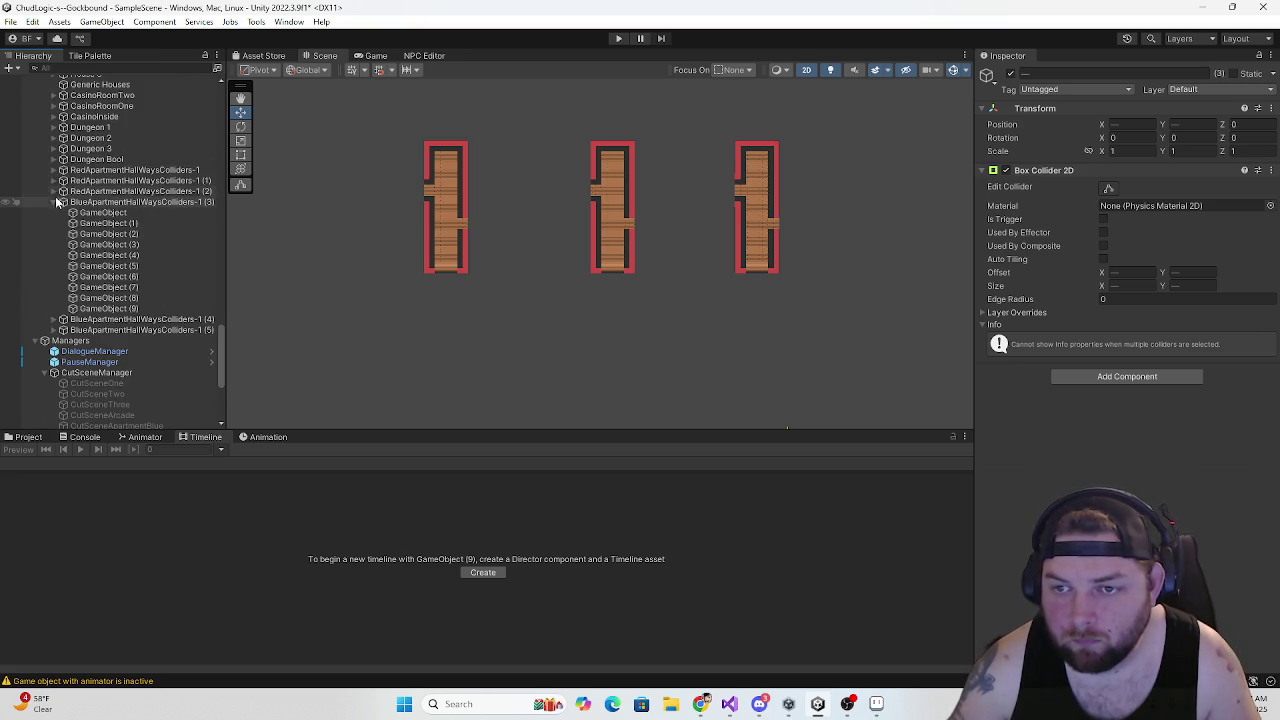
click(55, 188)
Paste GameObject (7)–(9) into RedApartmentHallWaysColliders-1 and move them onto the red hallway
click(70, 171)
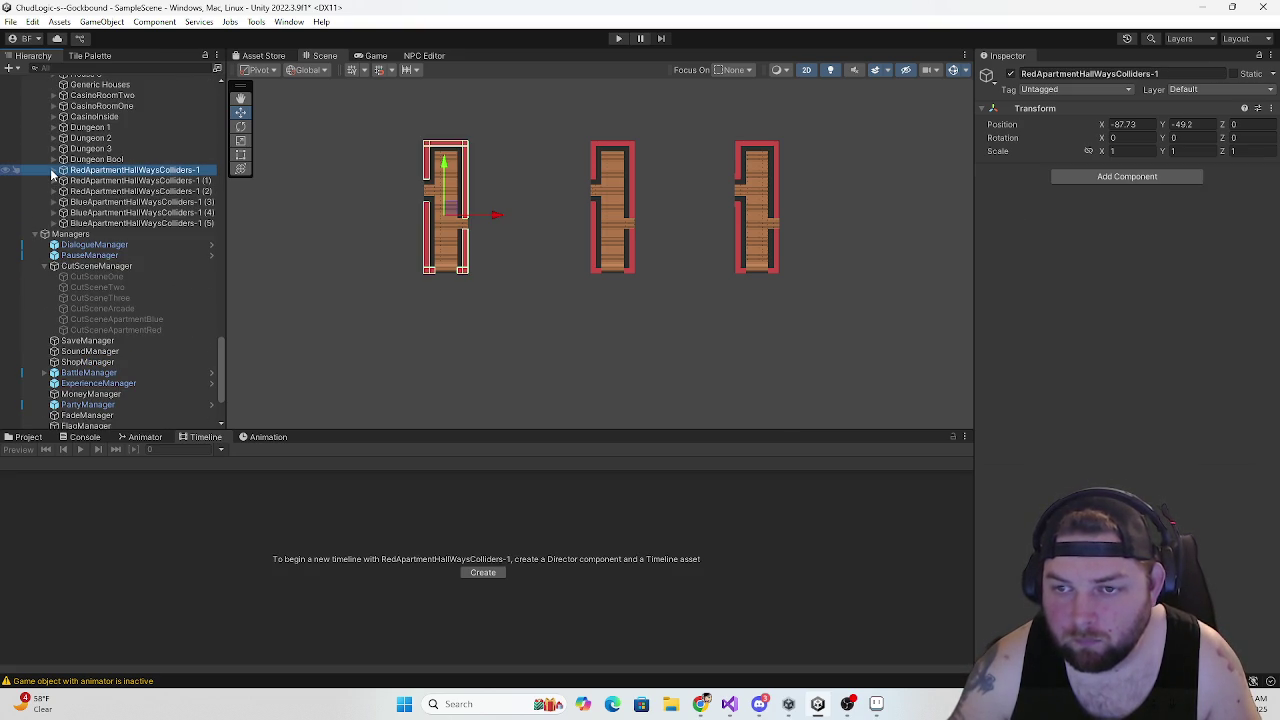
click(53, 171)
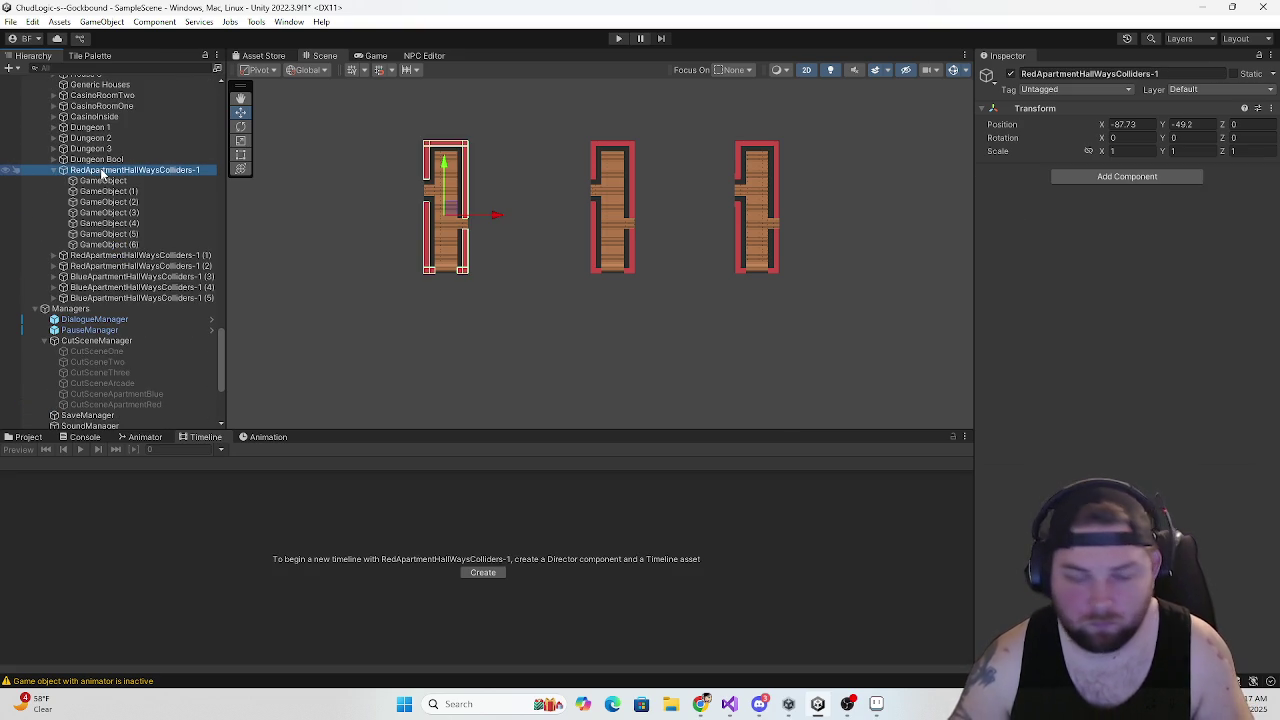
key(ctrl+v)
drag(108, 200, 110, 171)
key(f)
scroll(268, 256, down, 5)
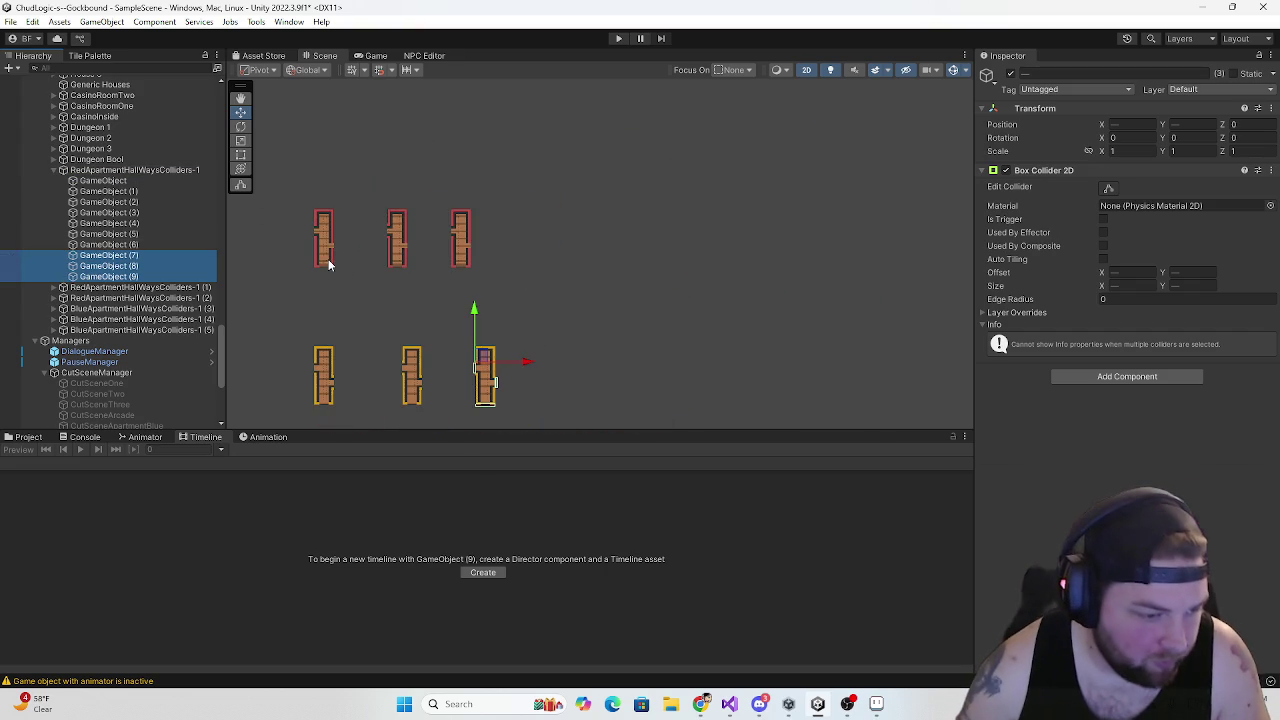
scroll(474, 316, down, 2)
mouse_move(483, 346)
mouse_down()
mouse_move(328, 228)
mouse_move(336, 236)
mouse_up()
scroll(338, 238, up, 1)
scroll(338, 238, up, 8)
mouse_move(331, 157)
mouse_down()
mouse_move(320, 165)
mouse_move(338, 150)
mouse_up()
scroll(322, 164, up, 1)
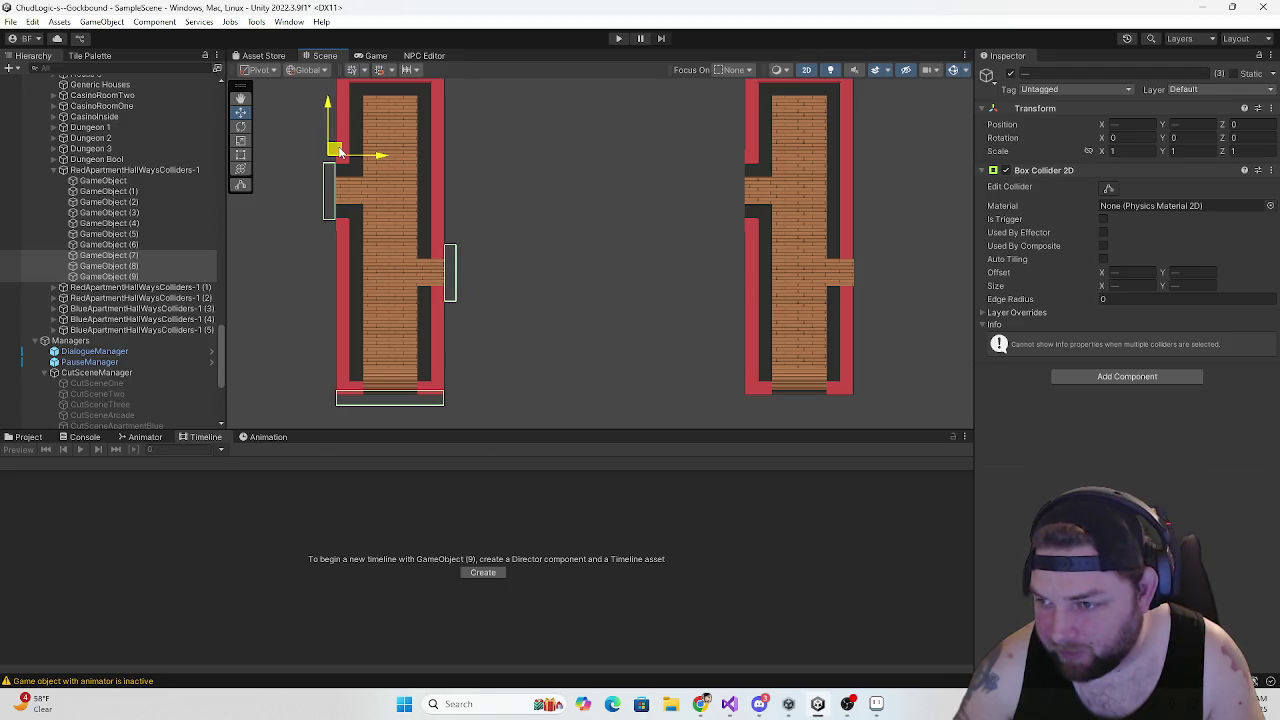
scroll(348, 176, up, 5)
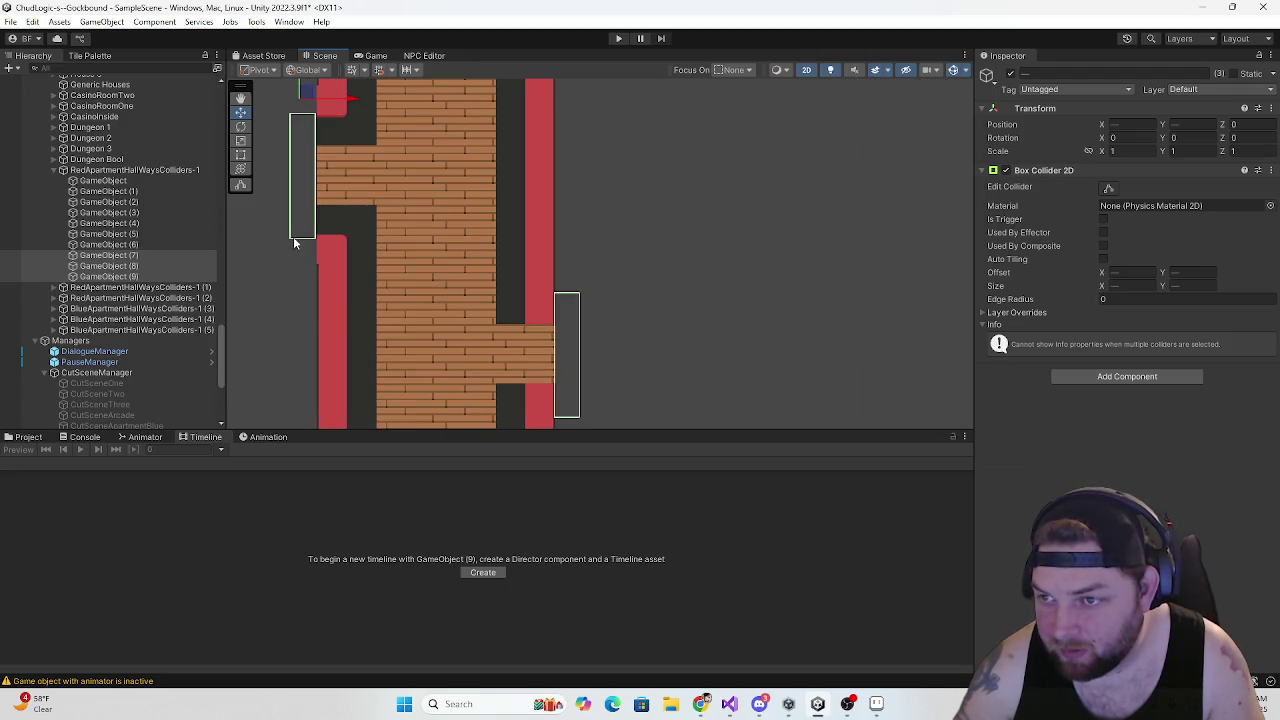
Nudge the left and right side colliders into the red hallway's openings and check the bottom collider
click(124, 279)
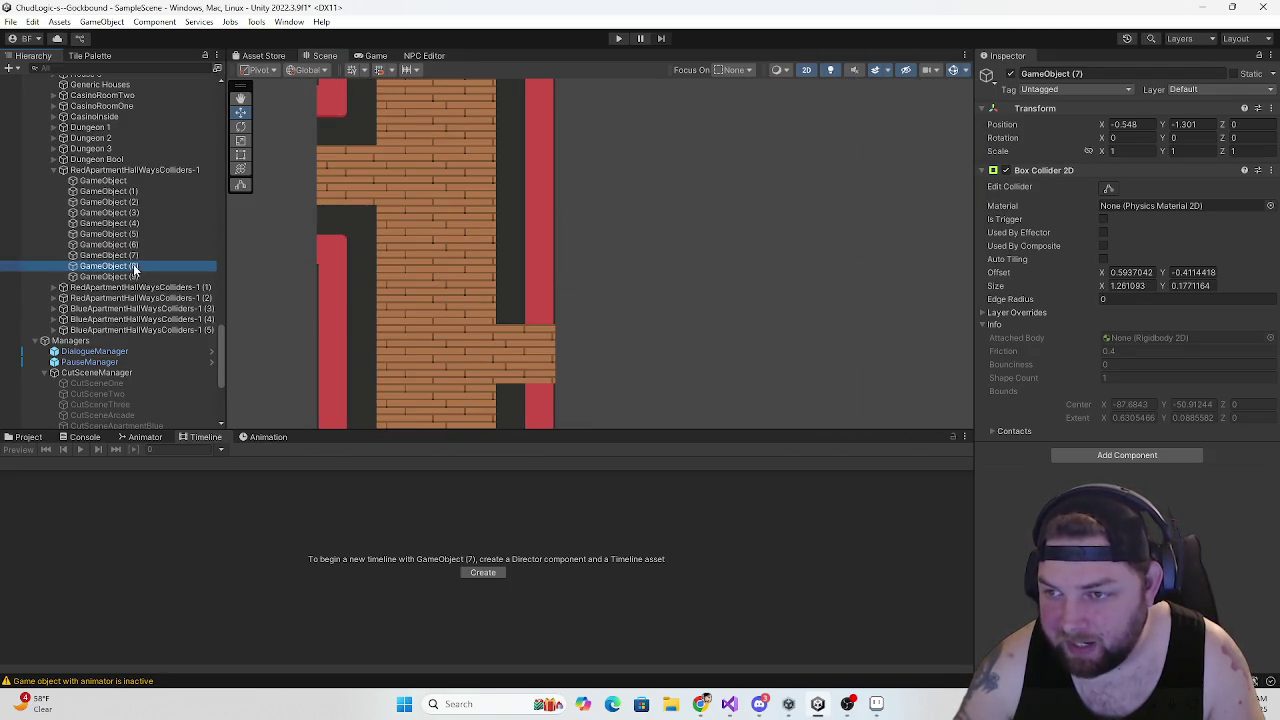
drag(358, 104, 361, 104)
click(130, 266)
drag(363, 320, 355, 219)
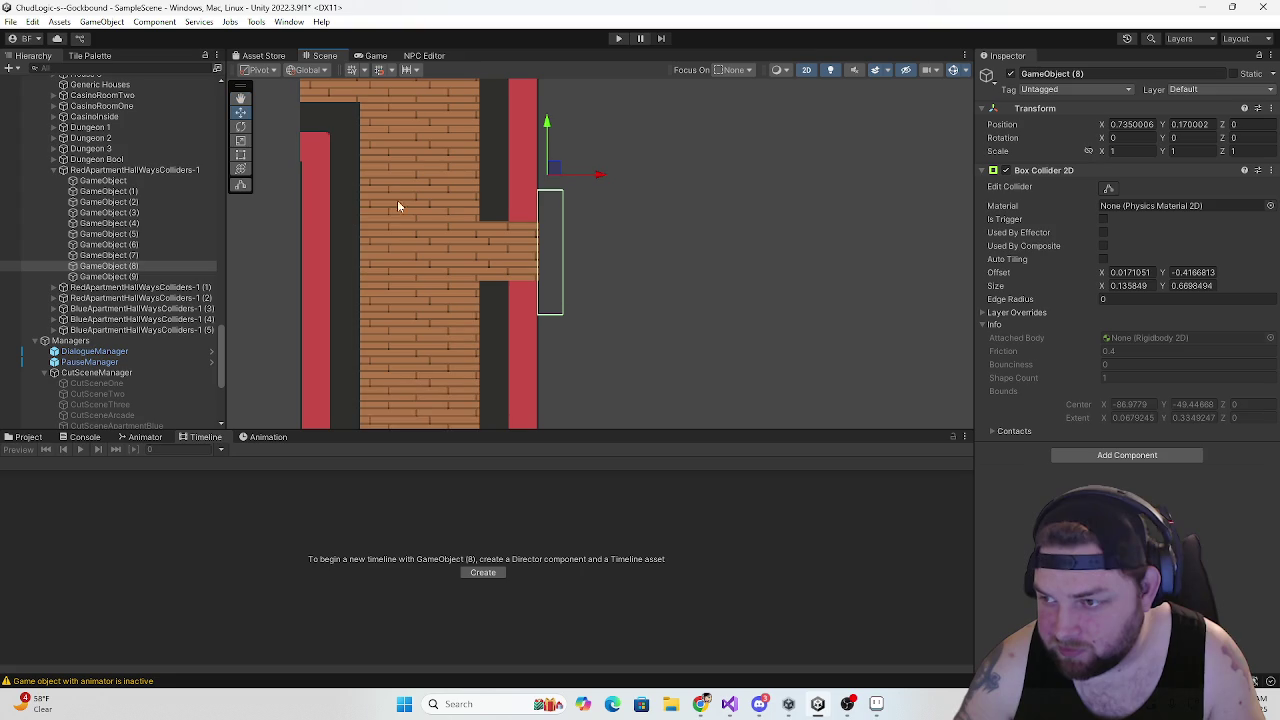
drag(597, 177, 595, 178)
scroll(402, 283, down, 2)
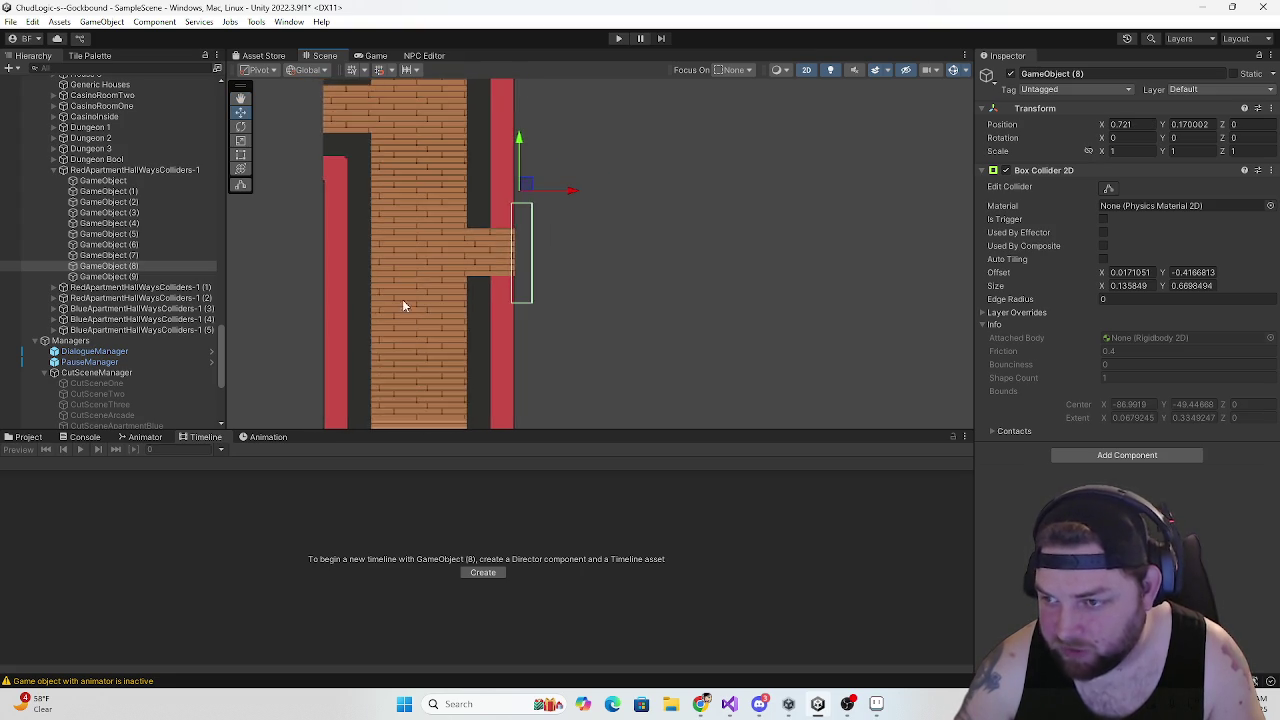
key(Down)
click(120, 256)
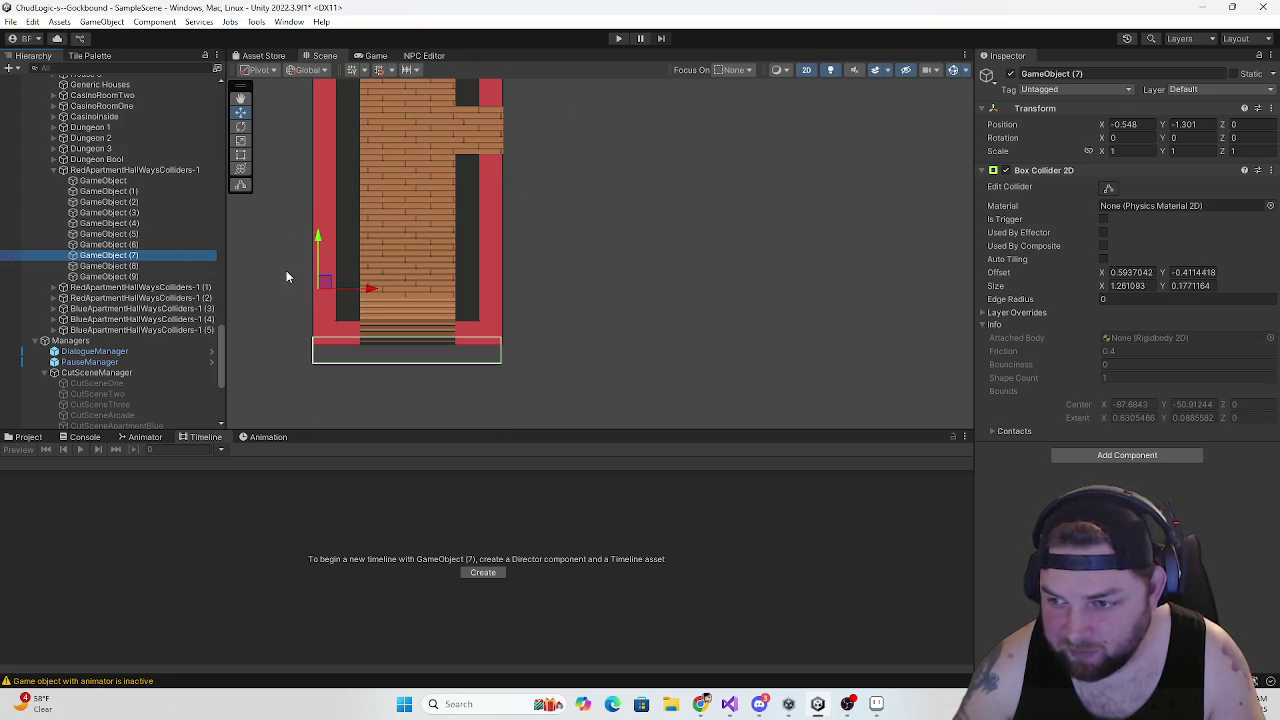
scroll(302, 296, down, 4)
scroll(434, 263, down, 1)
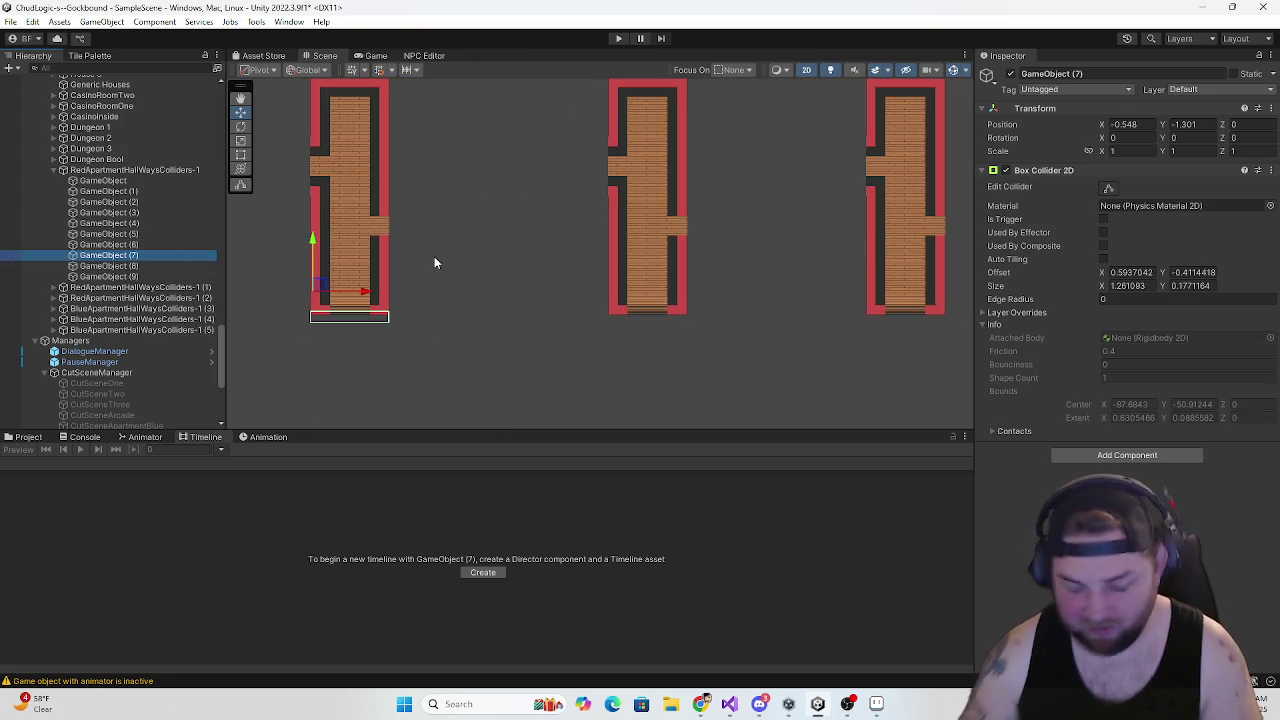
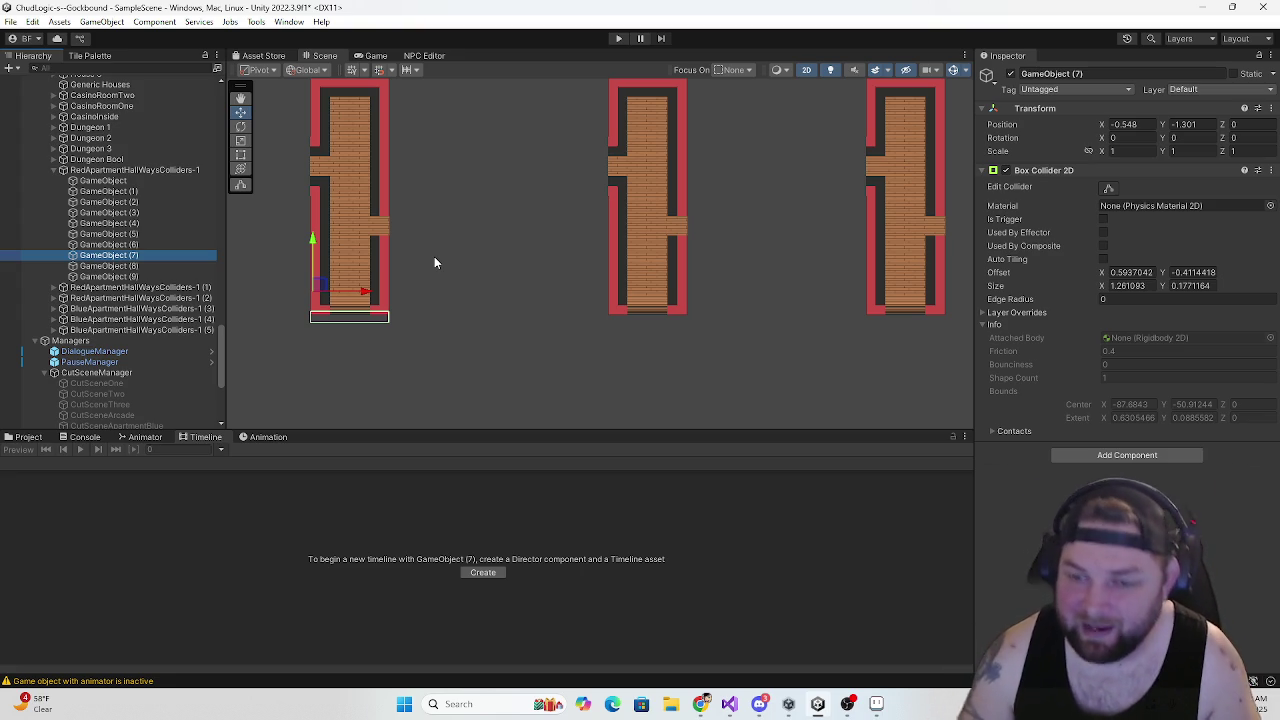
Paste copies of door colliders GameObject (7)–(9) into RedApartmentHallWaysColliders-1 (1)
click(112, 266)
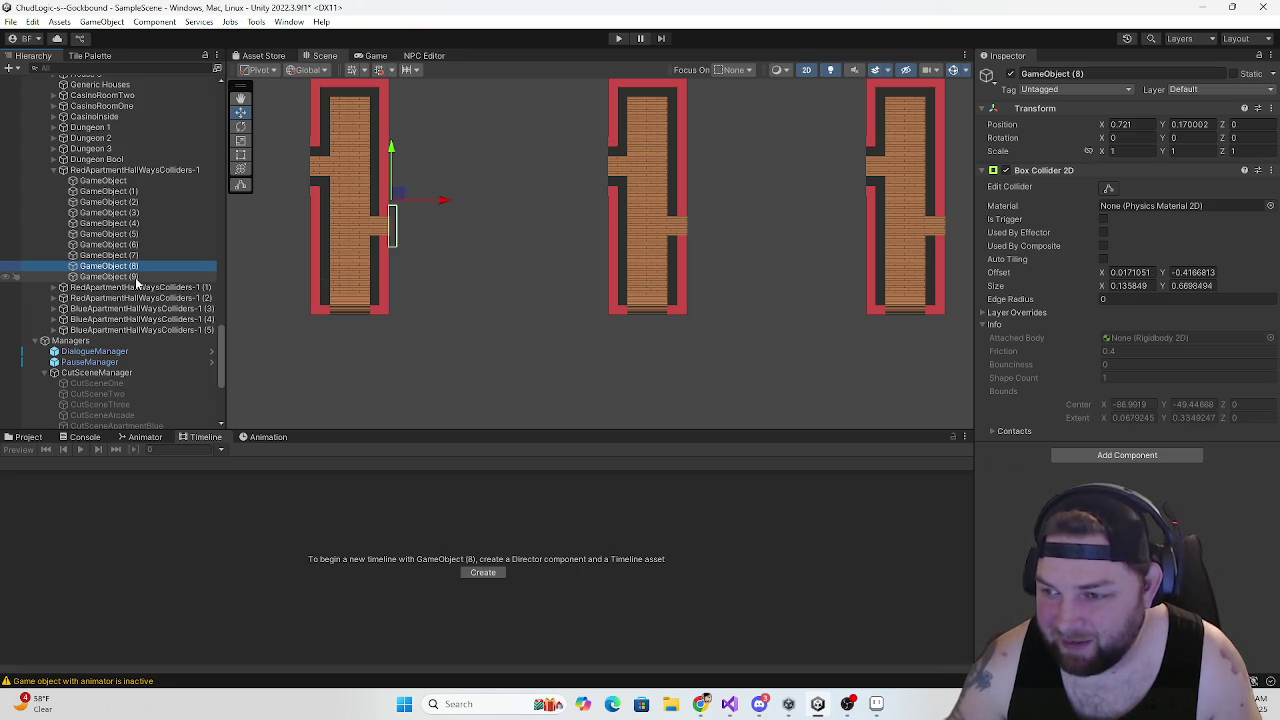
scroll(326, 227, up, 5)
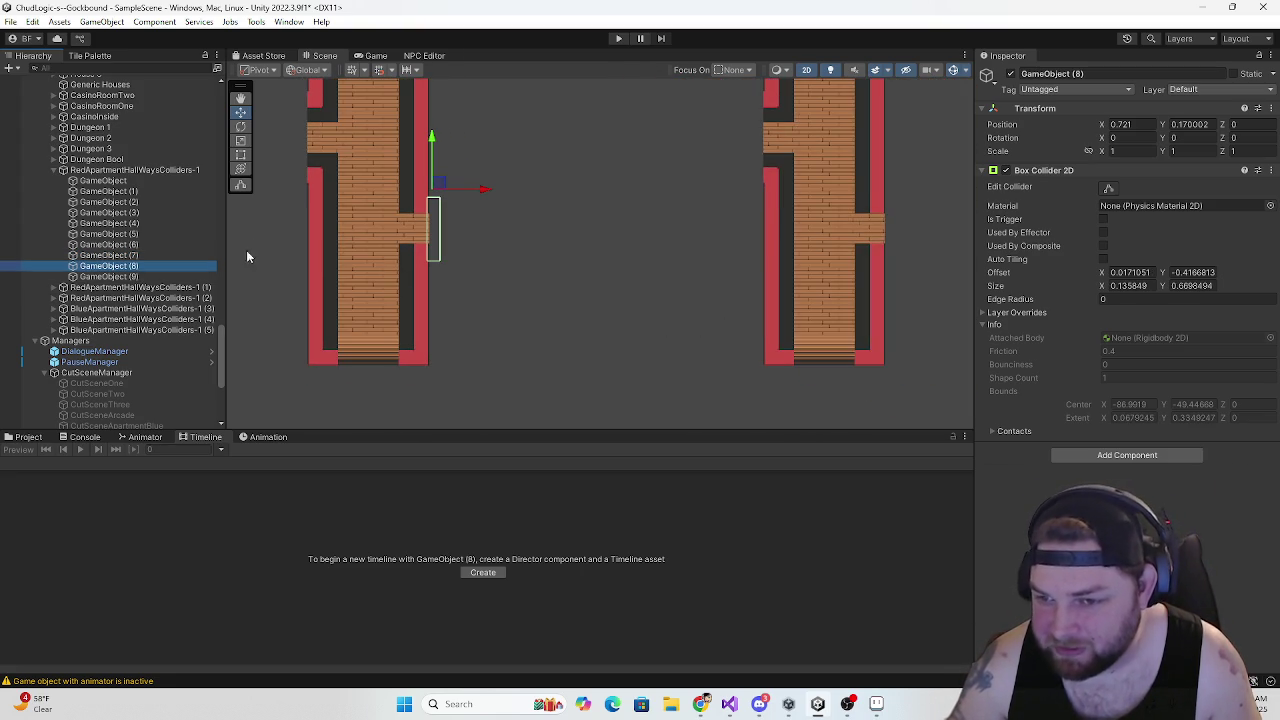
click(112, 277)
click(118, 256)
shift+click(128, 277)
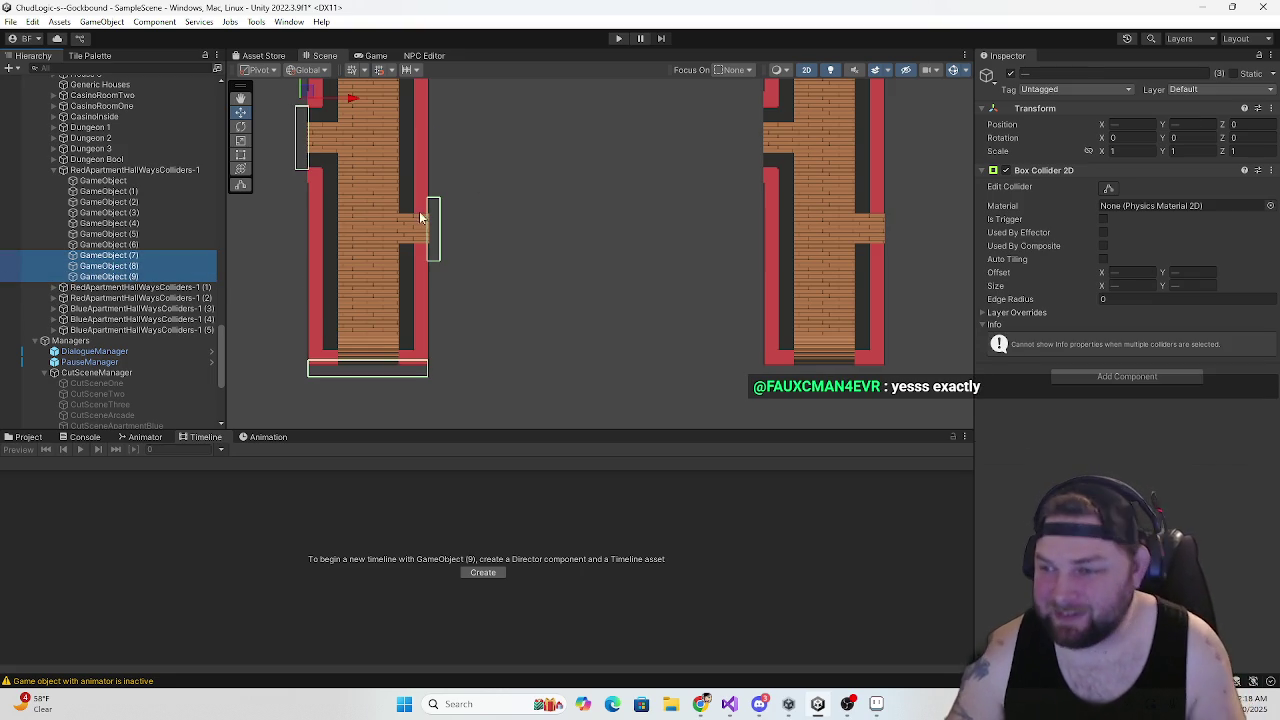
click(128, 288)
key(ctrl+v)
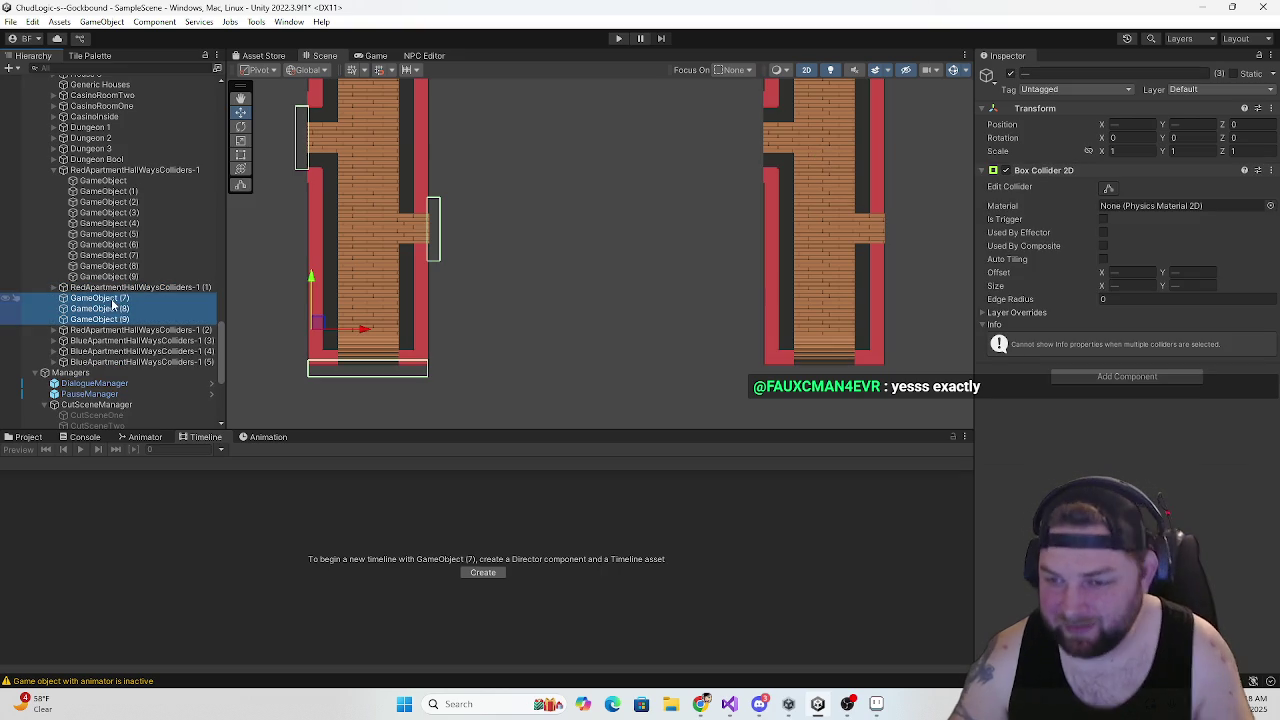
drag(115, 298, 128, 288)
Move the pasted colliders over the middle red hallway's side doorways and bottom entrance
scroll(440, 213, down, 4)
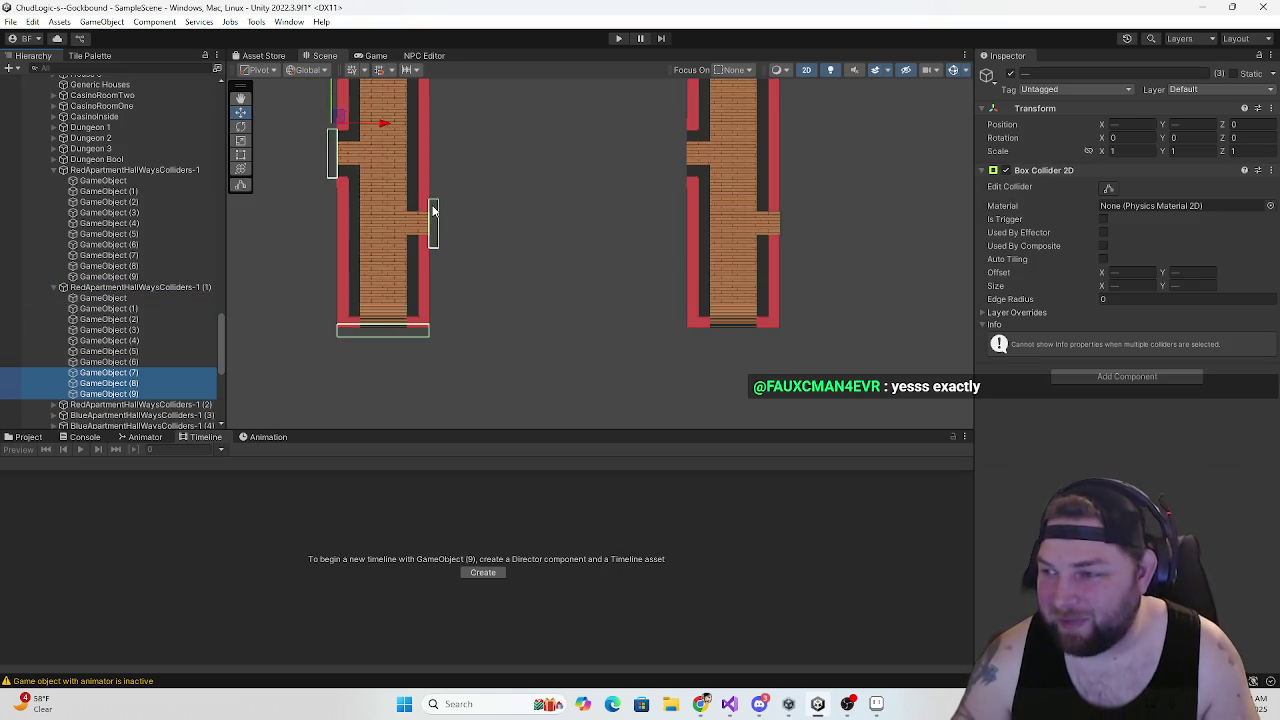
drag(451, 219, 419, 219)
key(w)
drag(317, 180, 597, 186)
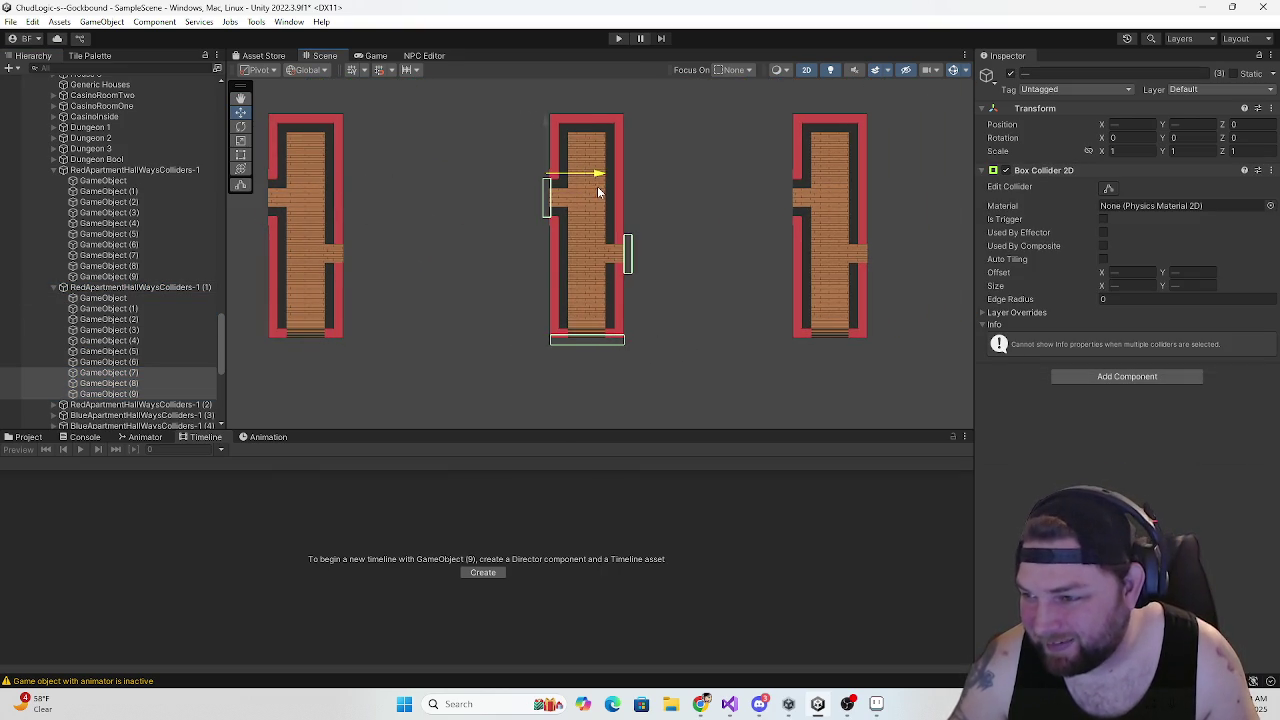
scroll(585, 219, up, 3)
scroll(585, 219, up, 2)
drag(503, 105, 505, 105)
scroll(514, 224, down, 5)
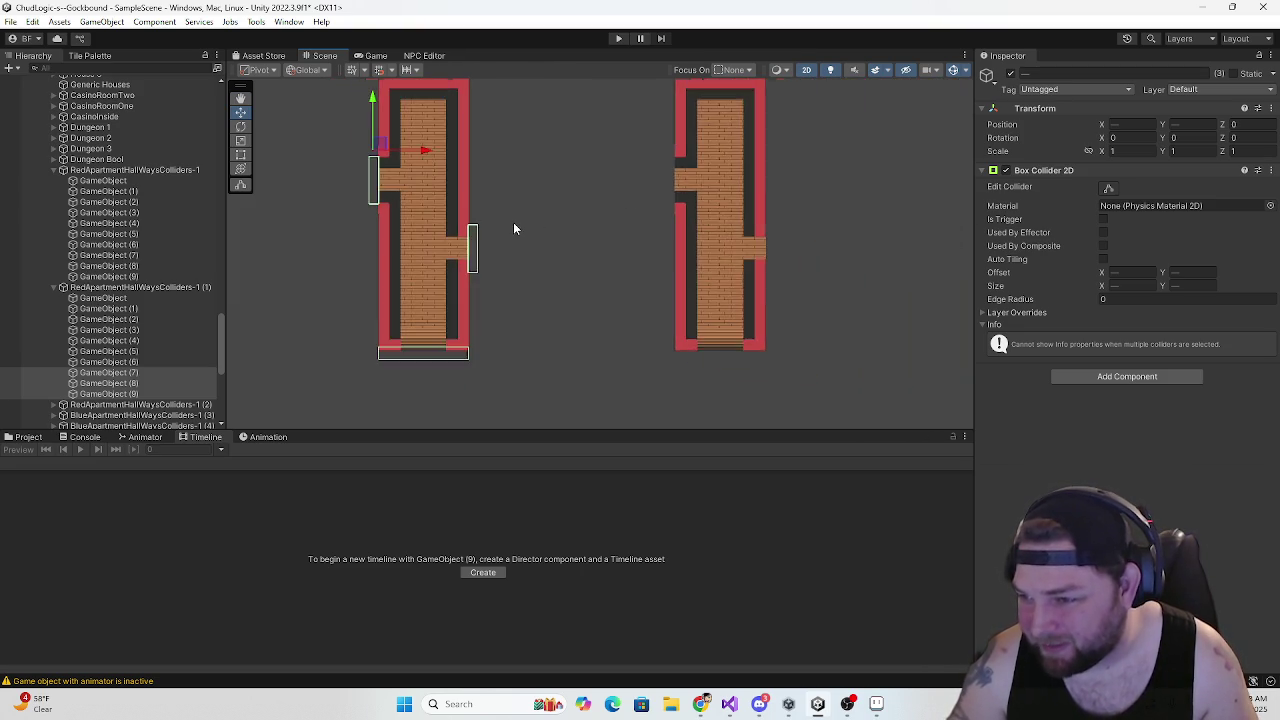
scroll(140, 361, down, 3)
click(55, 209)
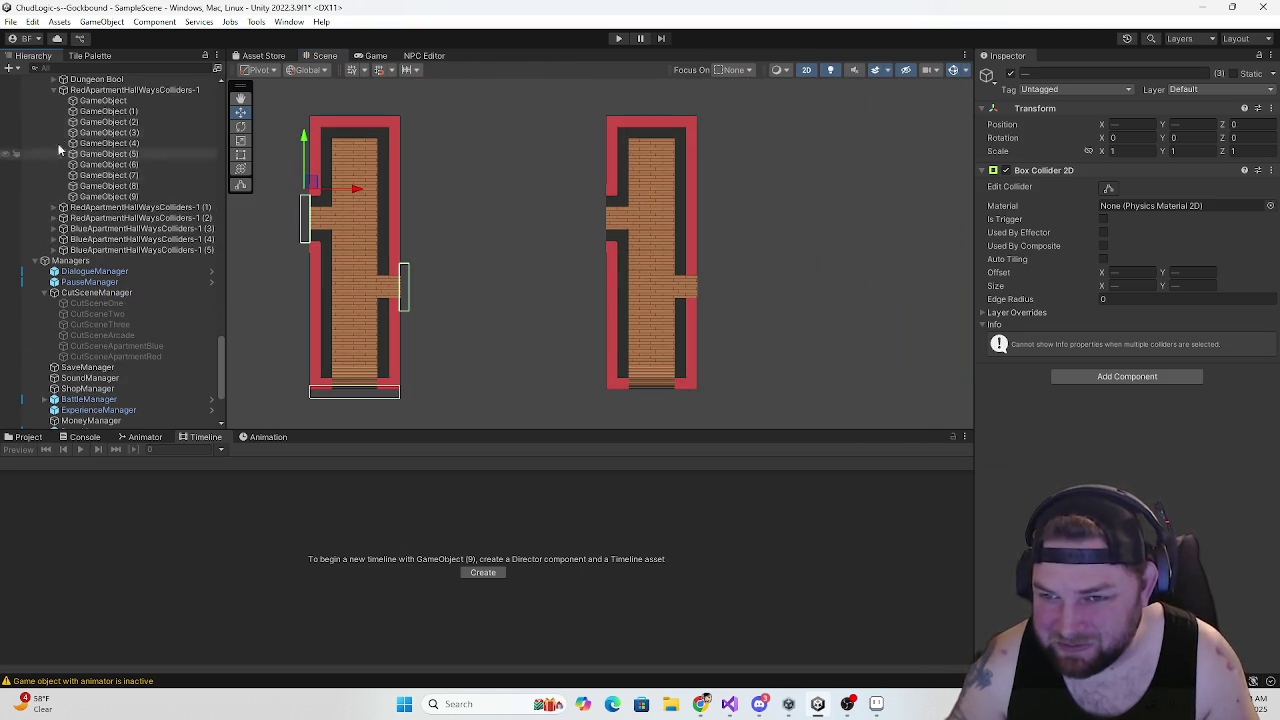
click(53, 90)
Paste GameObject (7)–(9) into RedApartmentHallWaysColliders-1 (2) and slide them over the third hallway's doorways
click(101, 113)
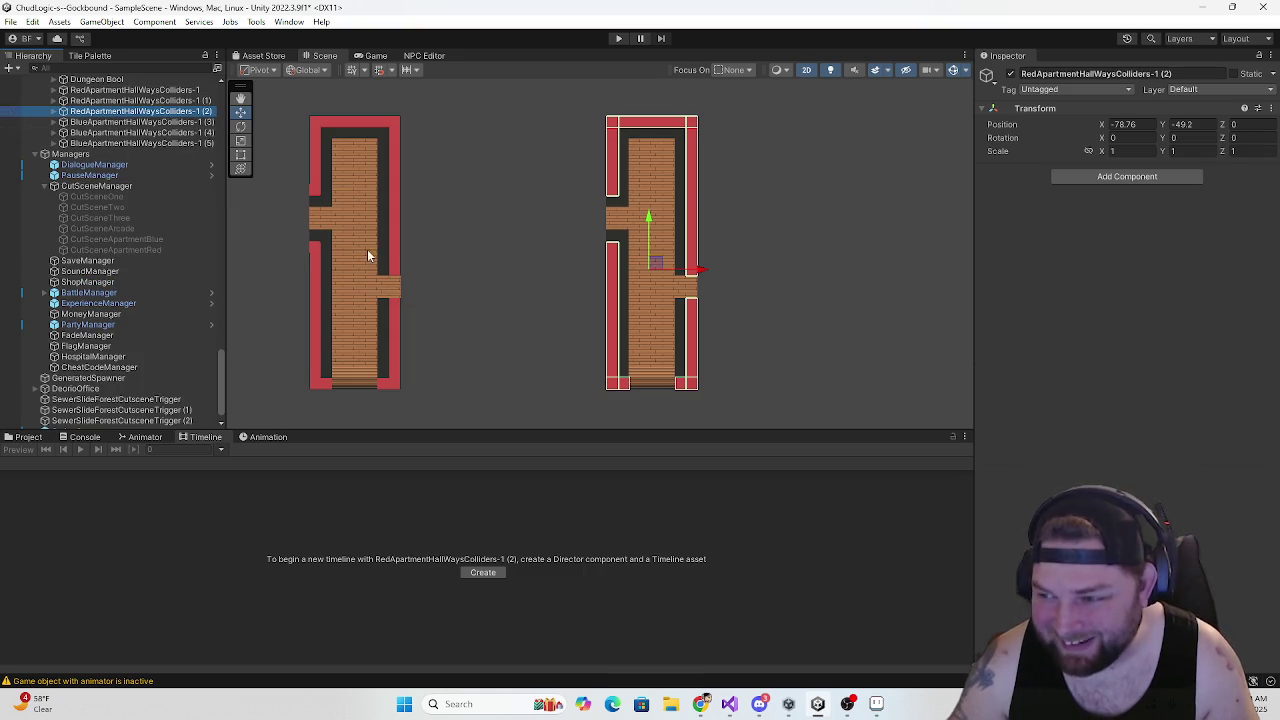
key(shift+c)
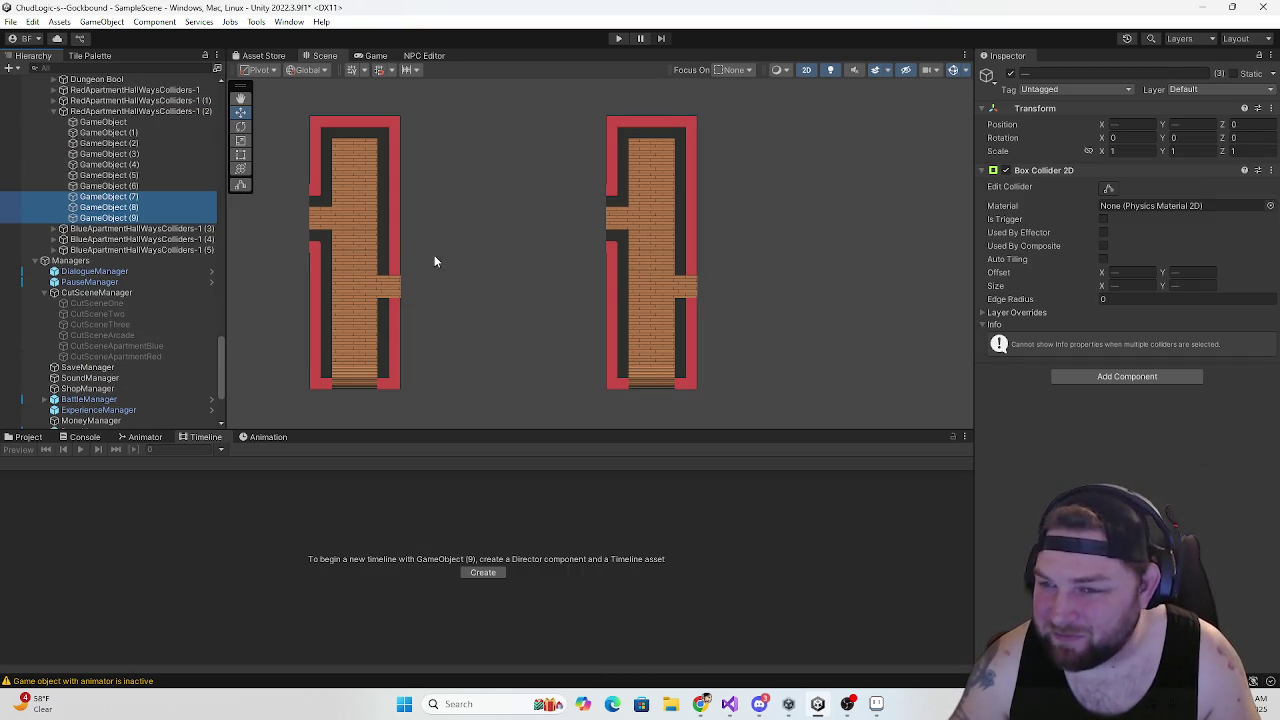
scroll(468, 270, down, 4)
drag(283, 226, 643, 224)
scroll(638, 285, up, 3)
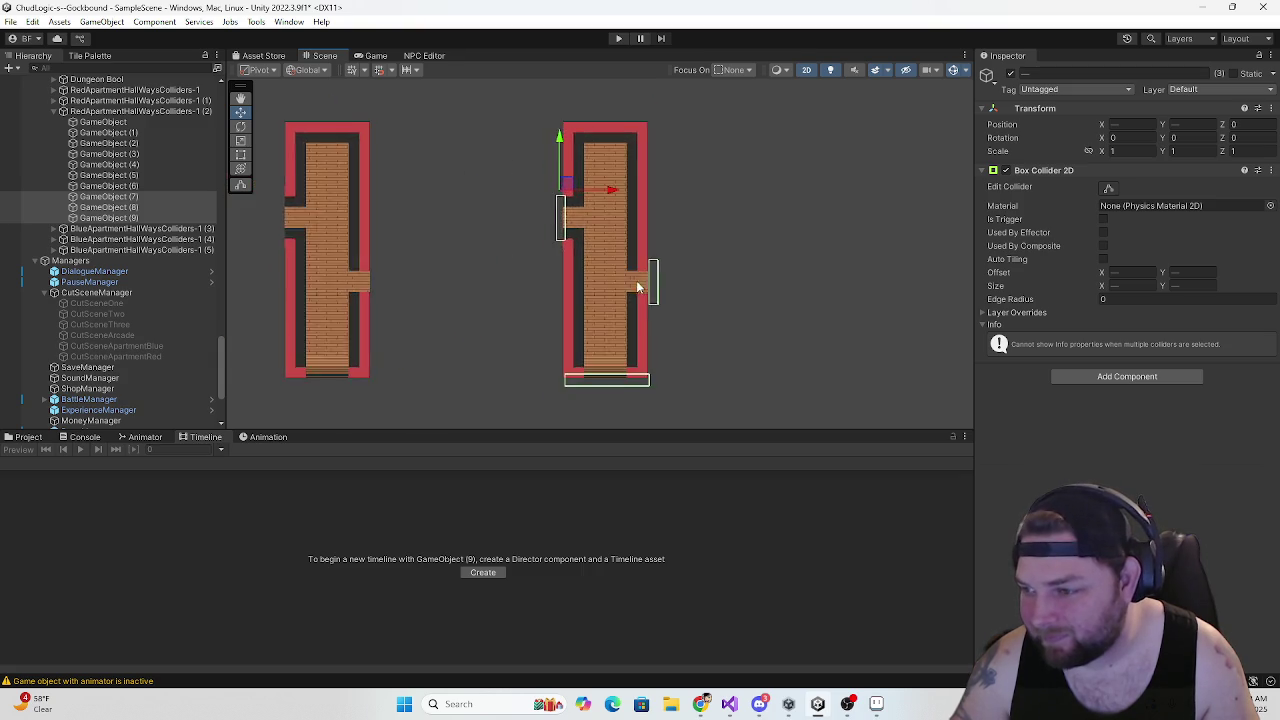
scroll(638, 285, up, 2)
drag(557, 124, 551, 116)
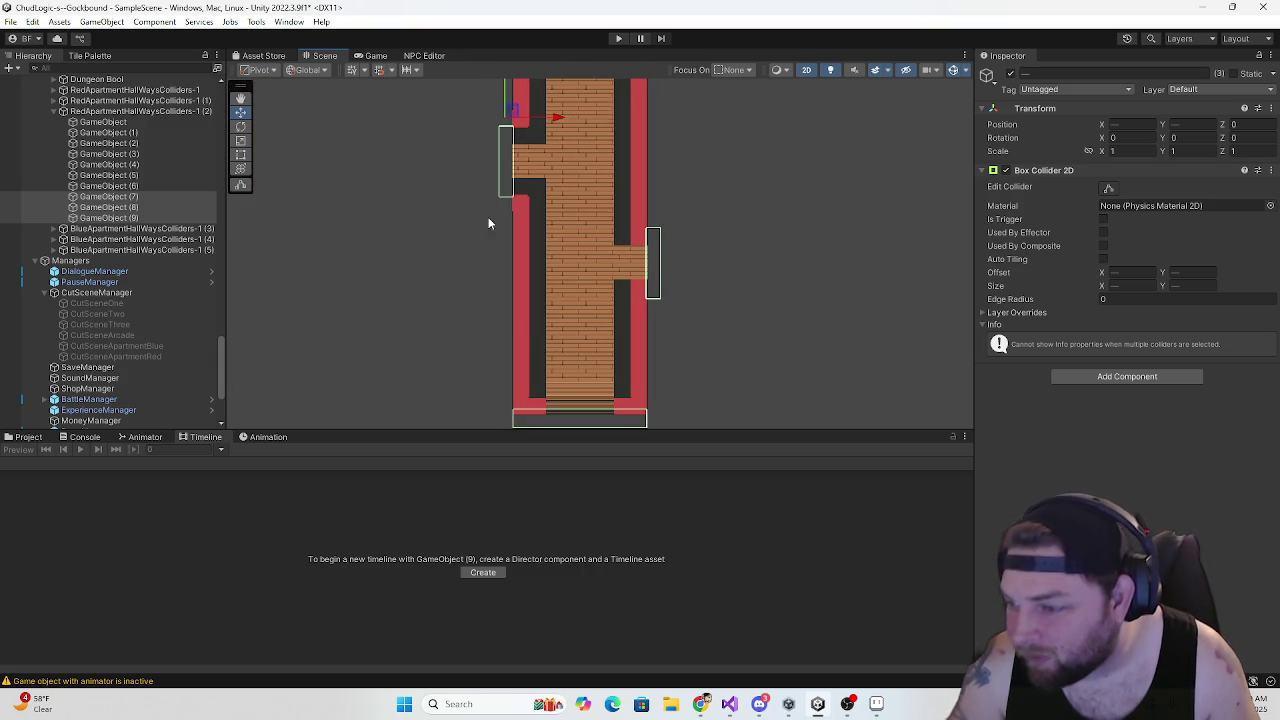
scroll(468, 240, down, 10)
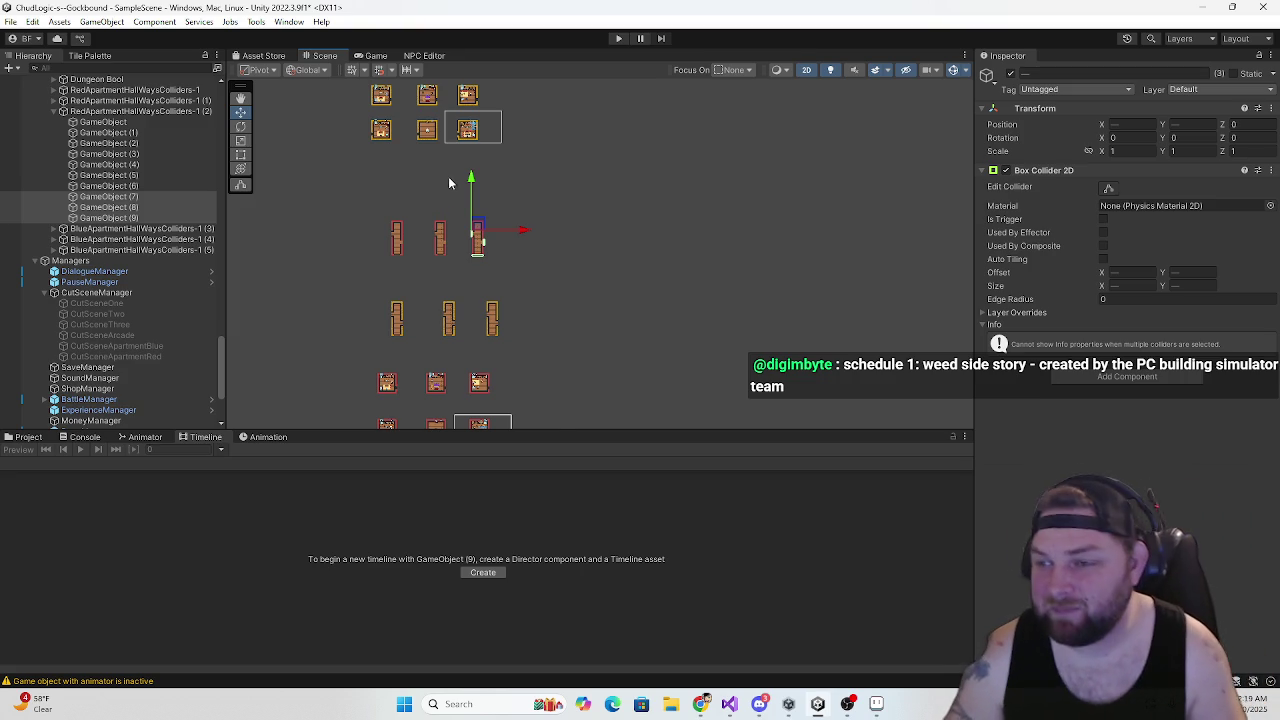
drag(446, 176, 451, 286)
scroll(478, 281, up, 2)
Collapse the red hallway group and arrow through Interior Locations to BLUE Apartment Interior
scroll(478, 281, up, 5)
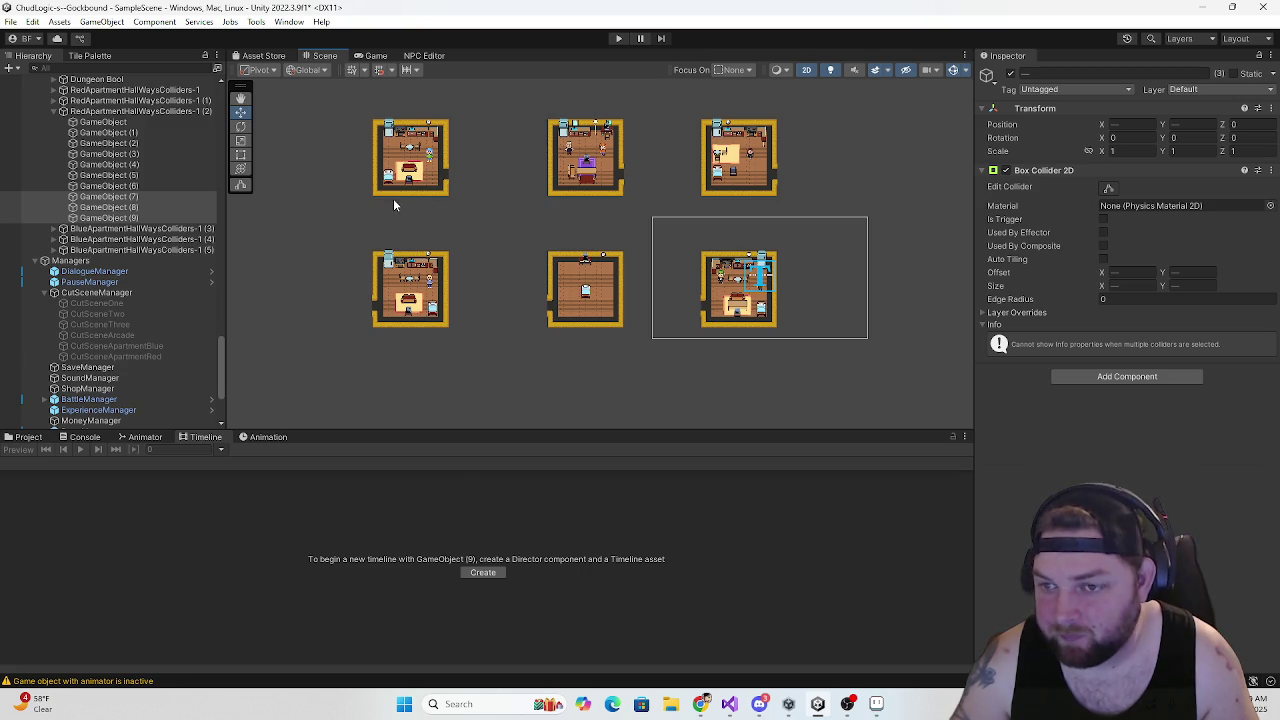
click(110, 239)
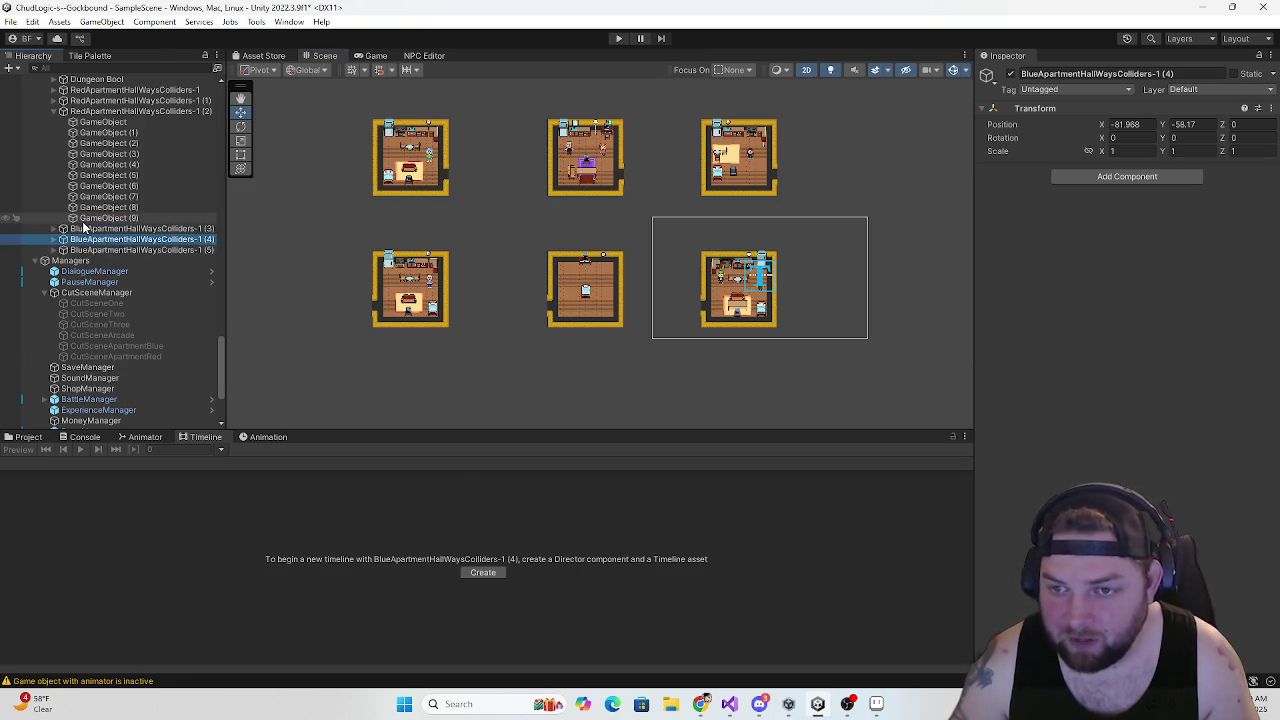
scroll(80, 225, up, 2)
click(53, 155)
scroll(95, 204, up, 3)
click(100, 247)
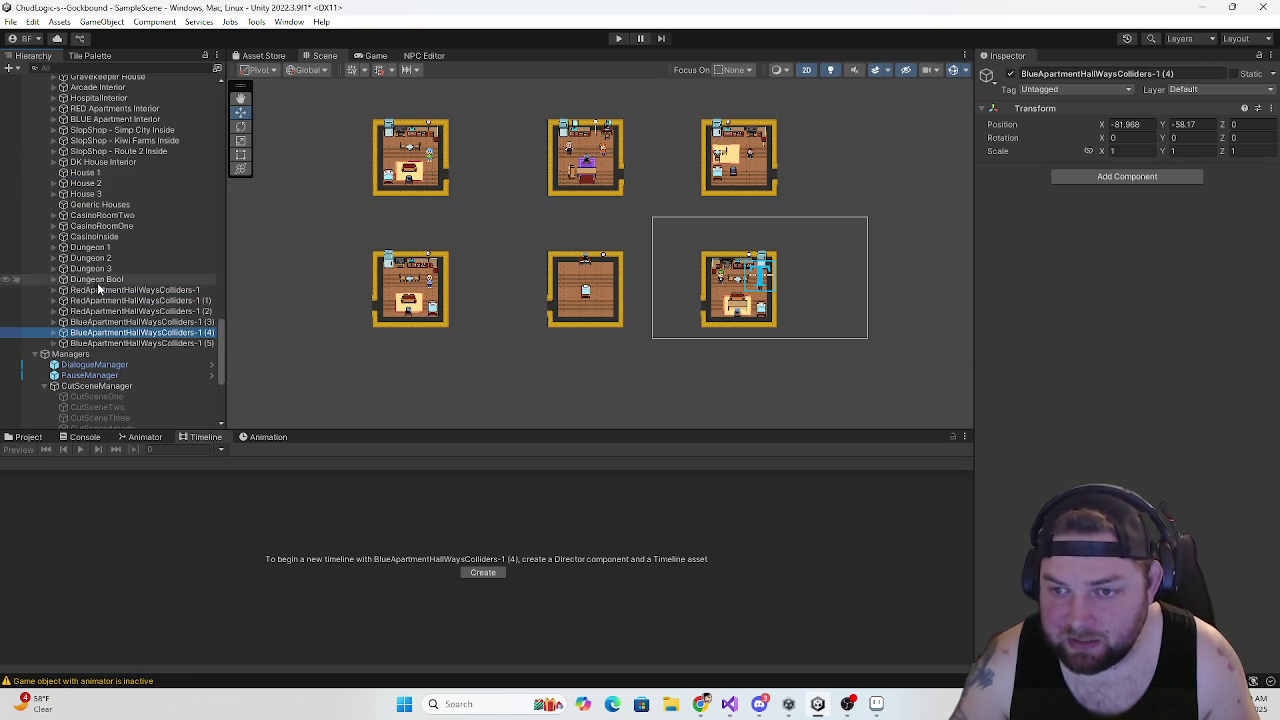
key(Up)
key(Up)
key(Up)
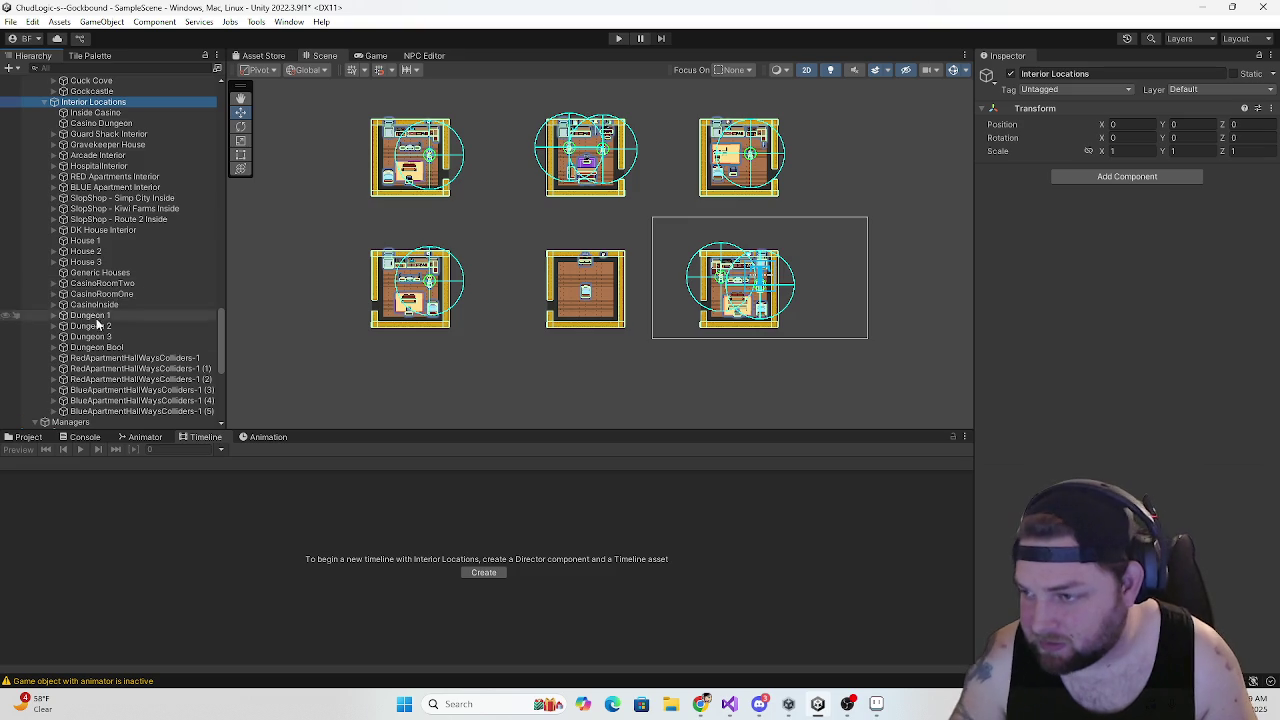
scroll(392, 310, up, 5)
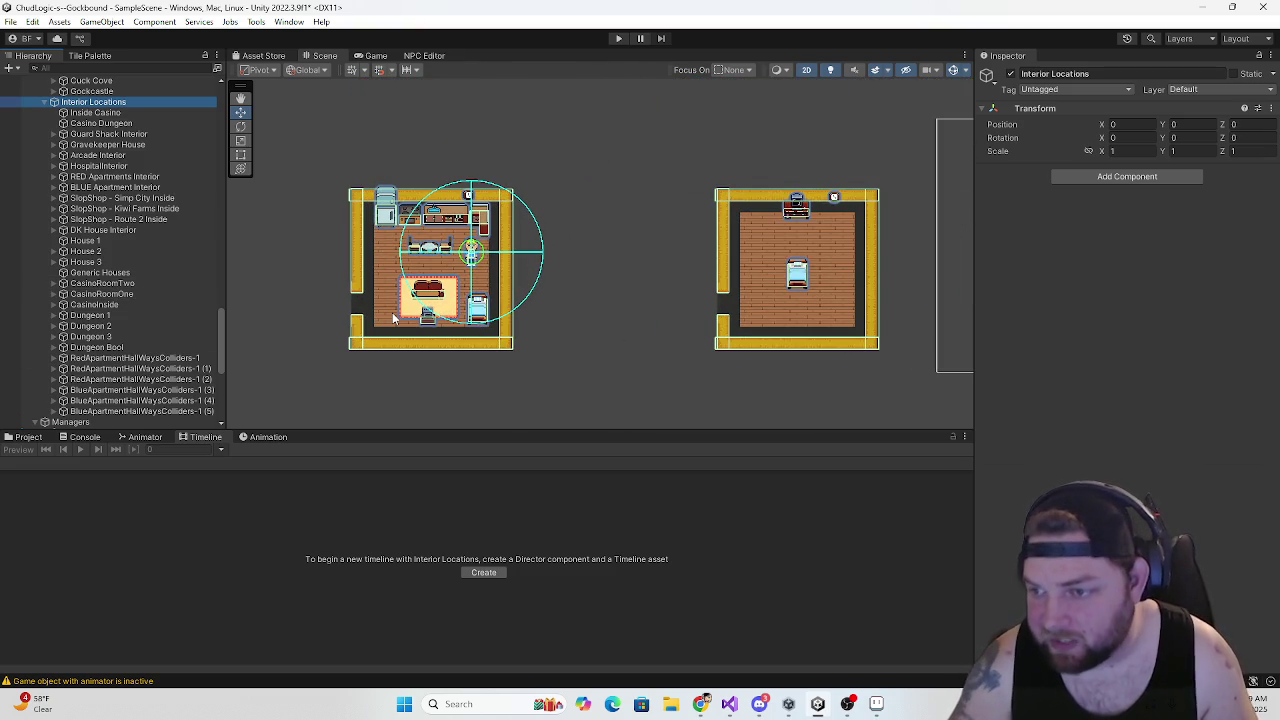
key(Down)
key(Down)
key(Down)
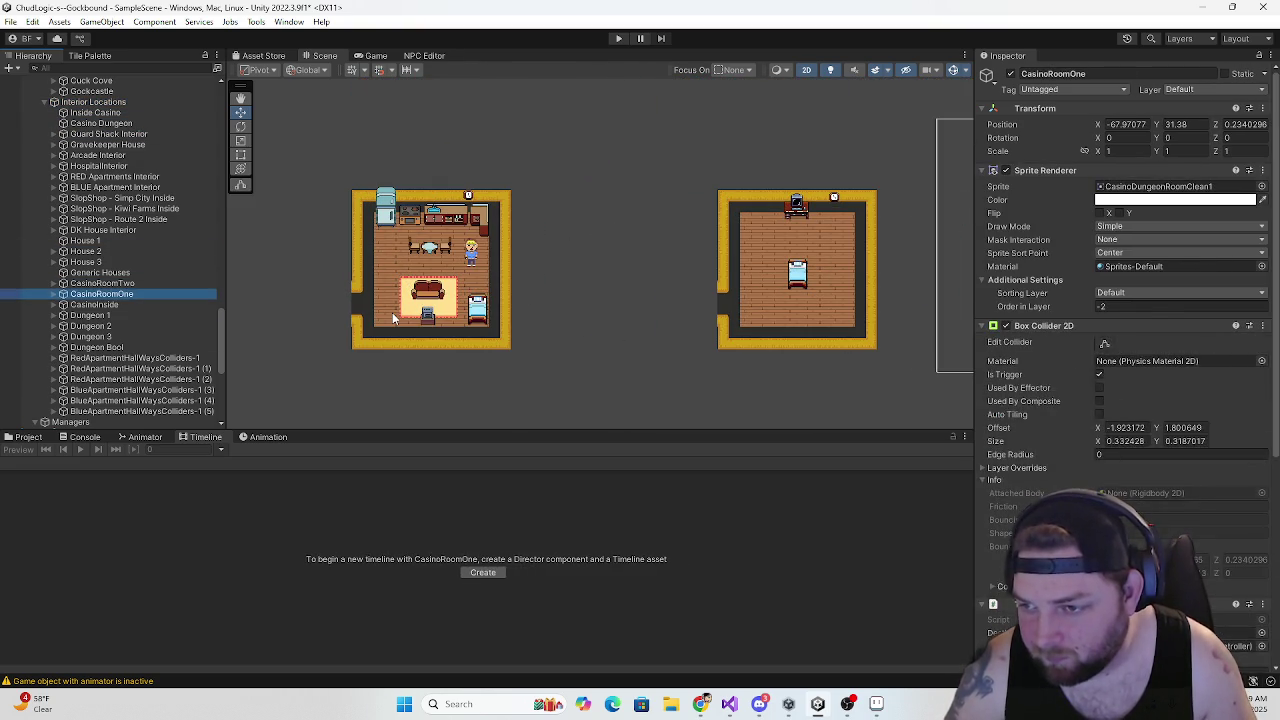
key(Up)
key(Up)
key(Up)
key(Up)
key(Down)
key(Down)
key(Down)
key(Up)
key(Up)
key(Up)
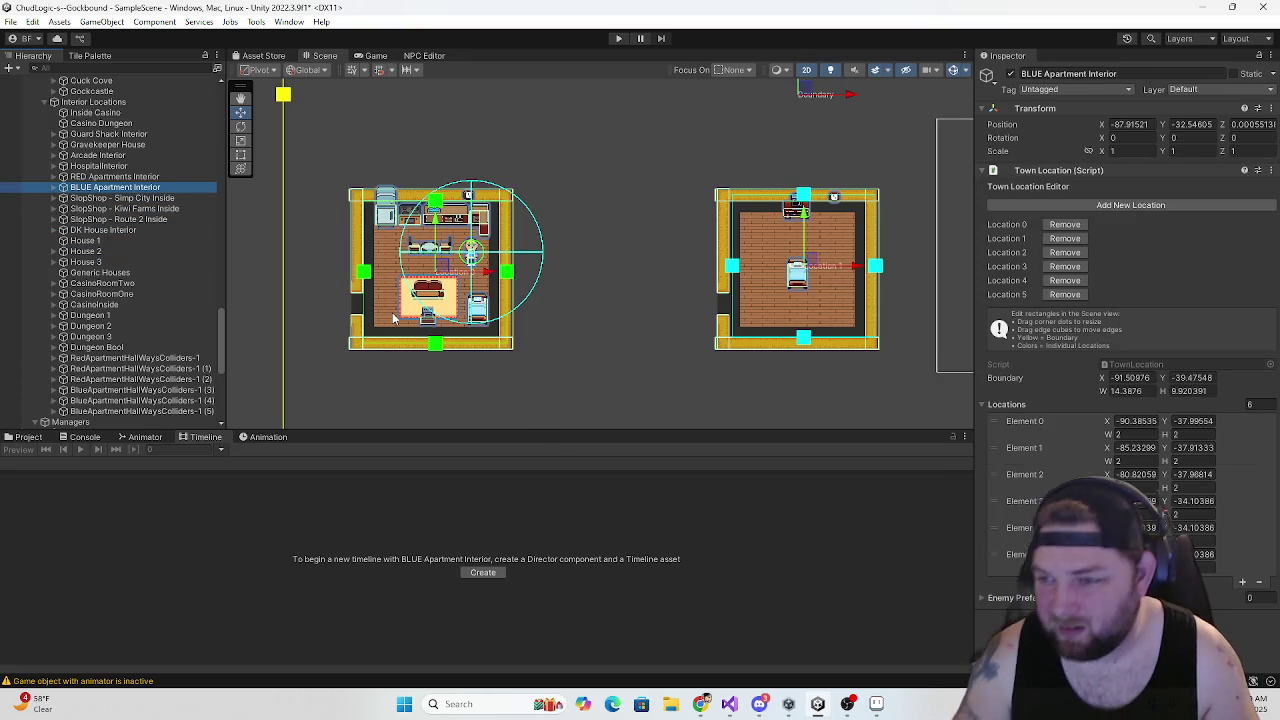
scroll(435, 276, up, 2)
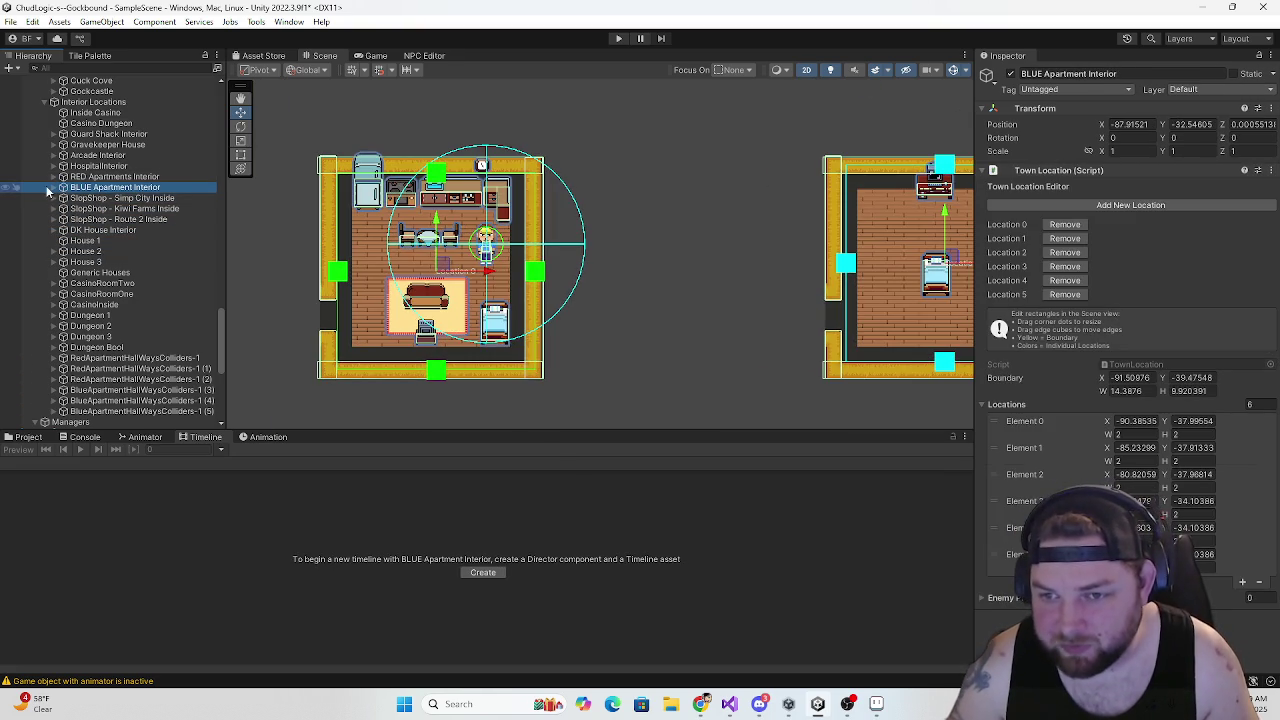
Expand BLUE Apartment Interior and select its Apt-Room-1 Cols collider group
click(52, 187)
scroll(112, 211, down, 5)
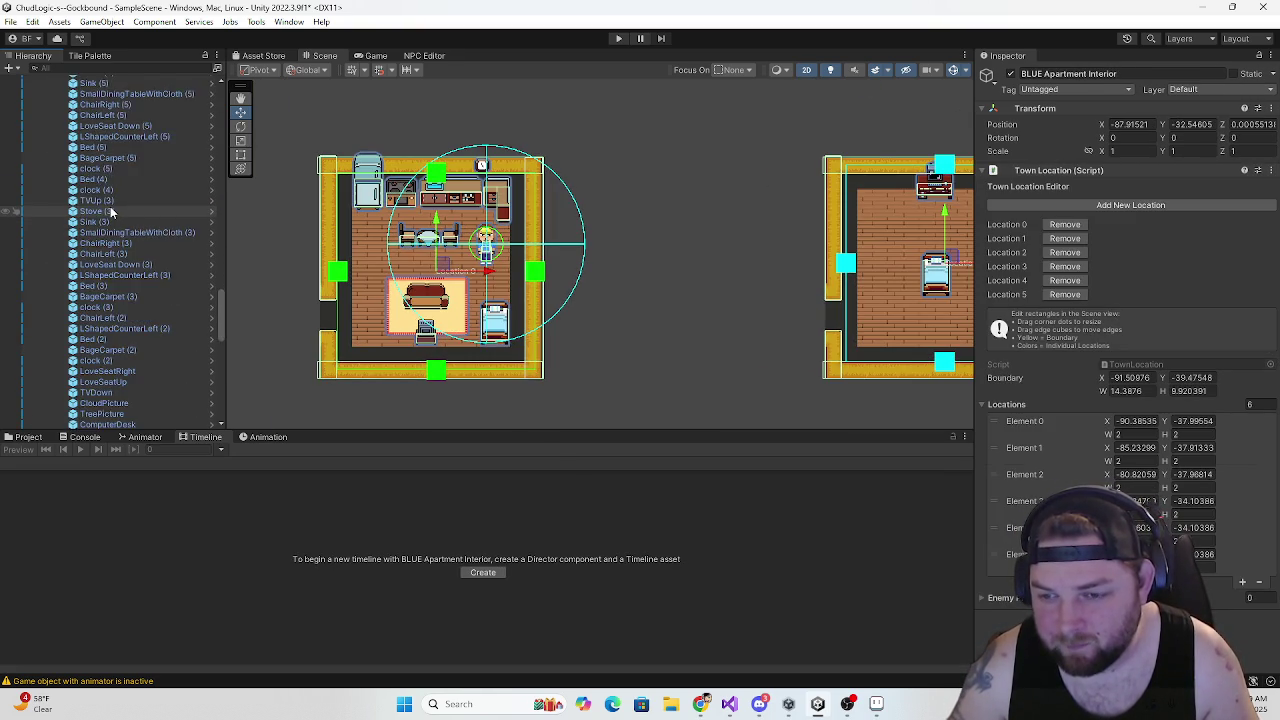
scroll(111, 207, up, 5)
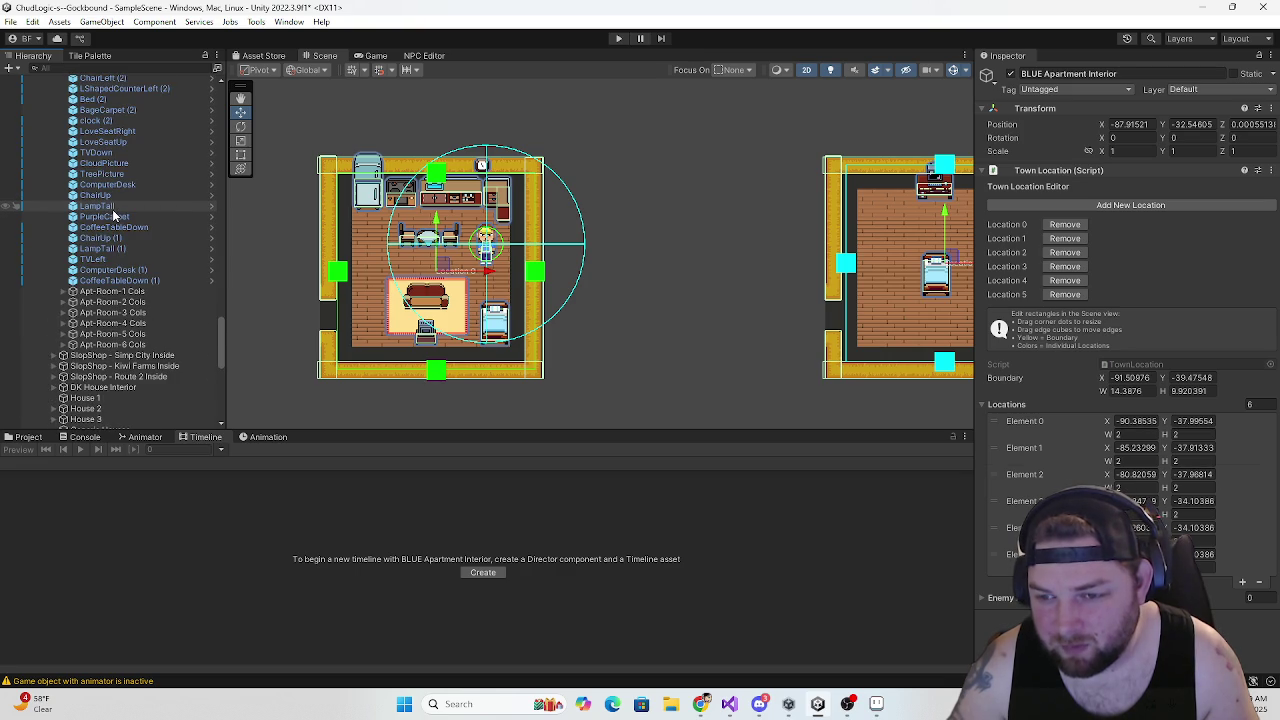
scroll(112, 210, down, 6)
click(90, 293)
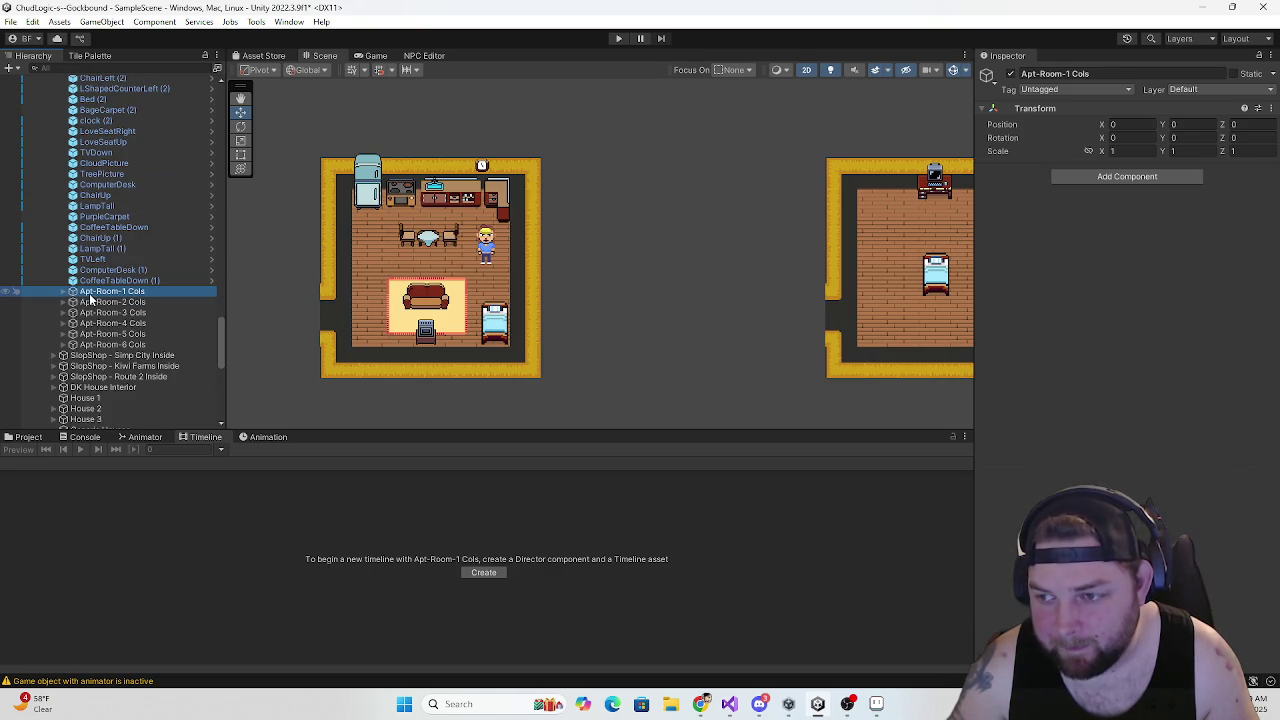
Expand Apt-Room-4 Cols and select its GameObject (4) wall collider
click(97, 302)
click(95, 312)
click(92, 323)
click(90, 334)
click(88, 323)
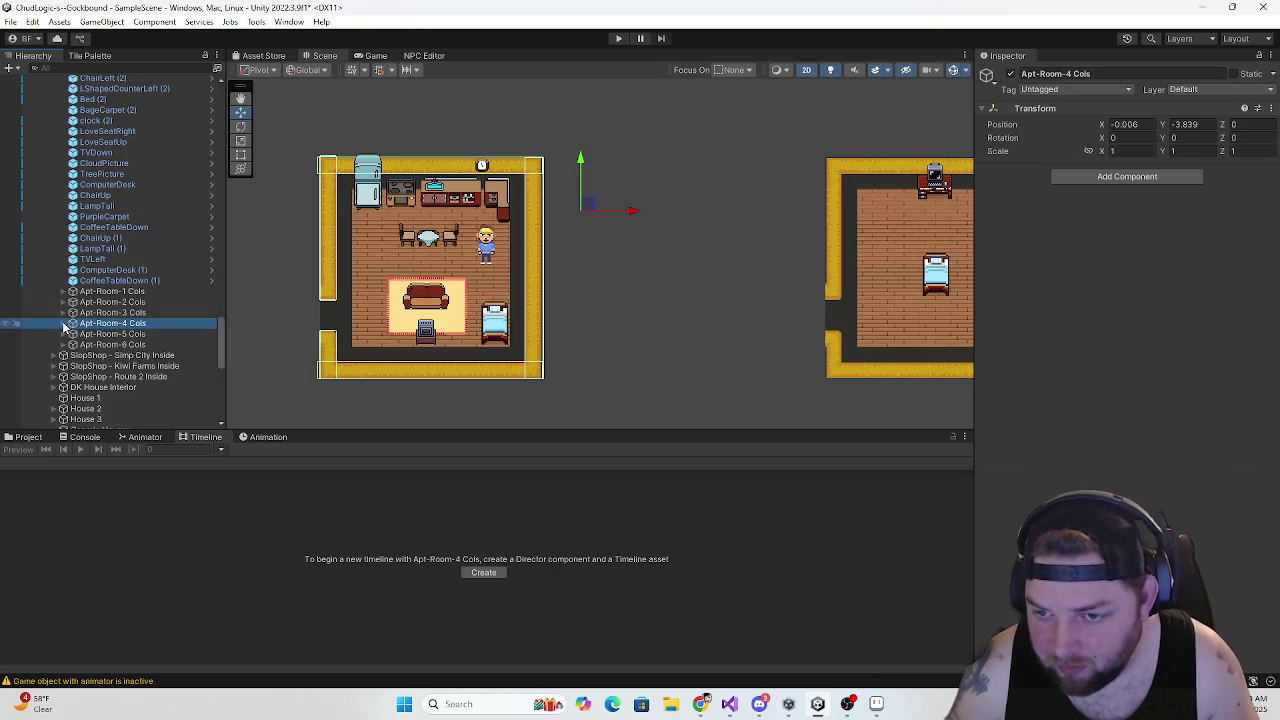
click(63, 324)
click(120, 377)
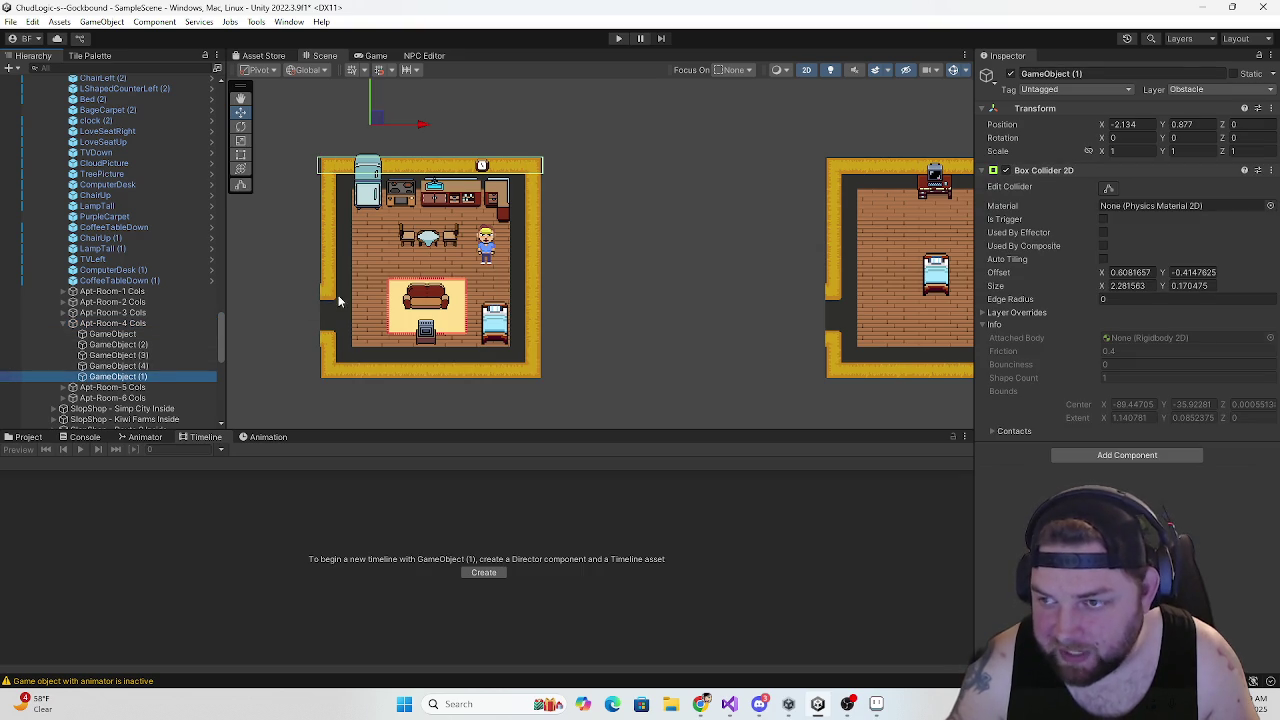
click(118, 366)
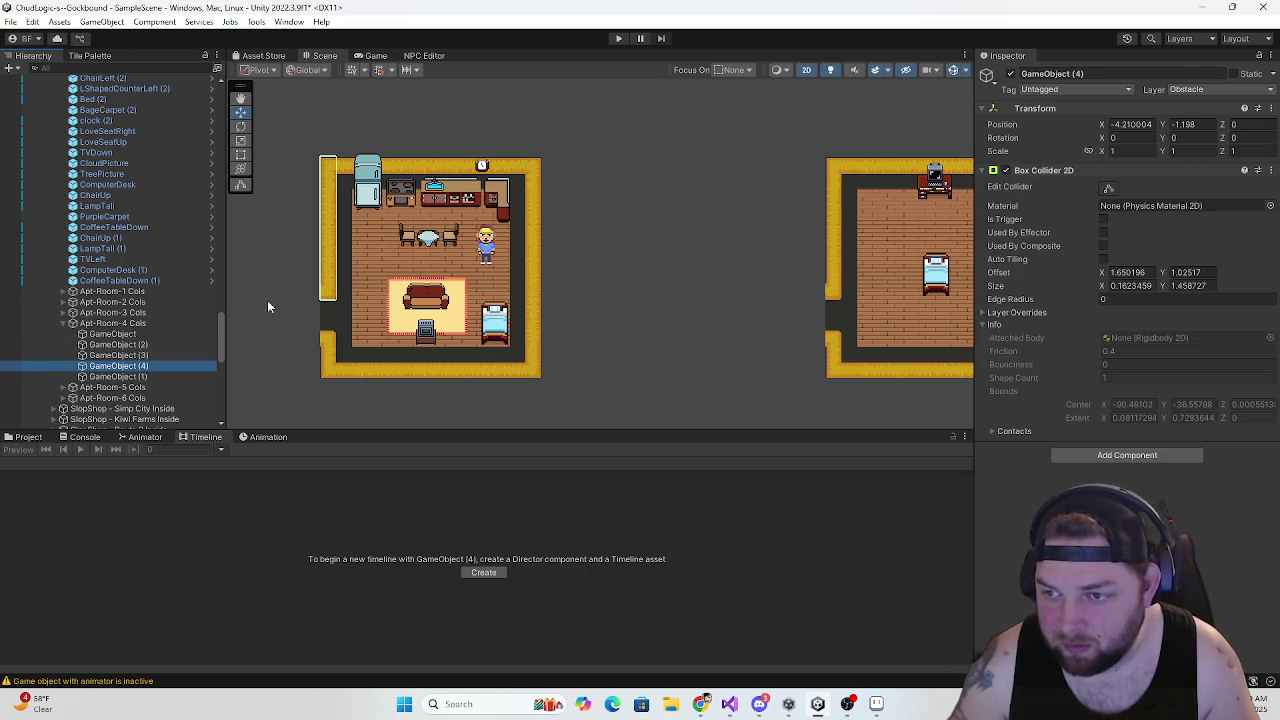
Duplicate it as GameObject (5), move it to -4.385, -1.979 on the left wall, then collapse Apt-Room-4 Cols
key(ctrl+d)
click(145, 366)
scroll(281, 292, down, 3)
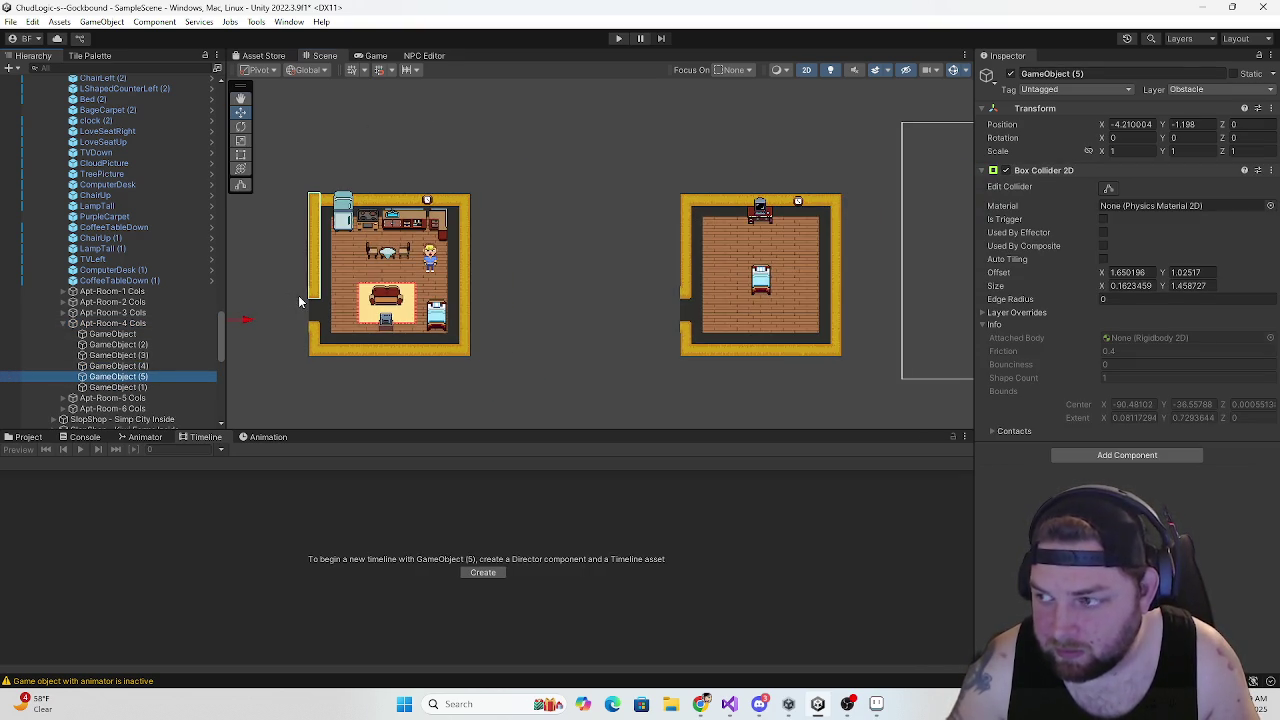
drag(331, 318, 317, 318)
drag(267, 265, 269, 322)
scroll(368, 327, up, 3)
drag(264, 397, 270, 397)
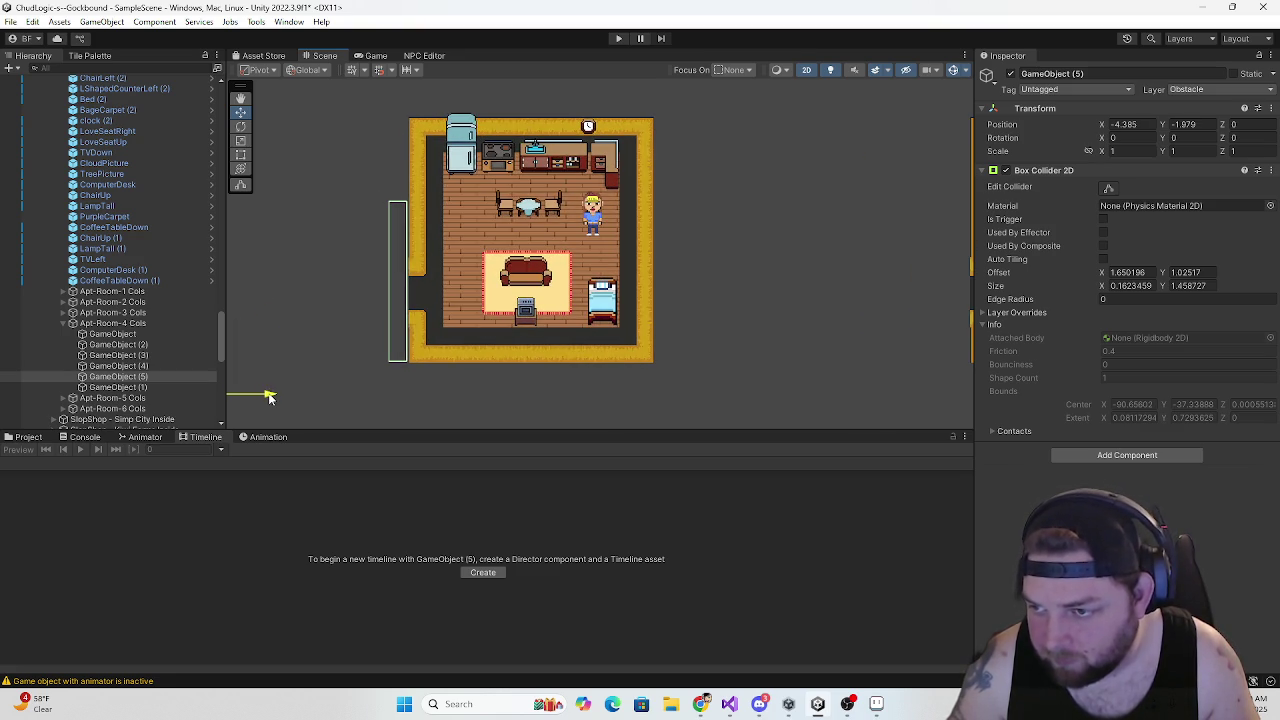
scroll(357, 349, down, 5)
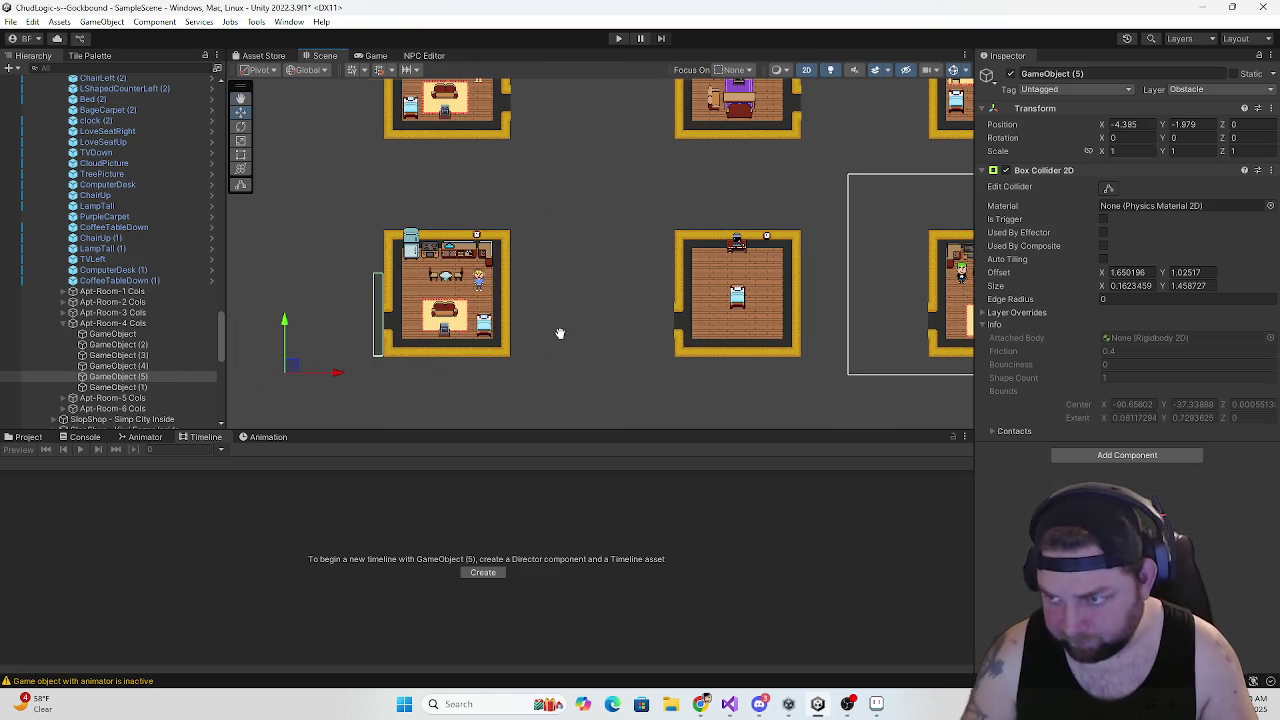
scroll(476, 338, down, 2)
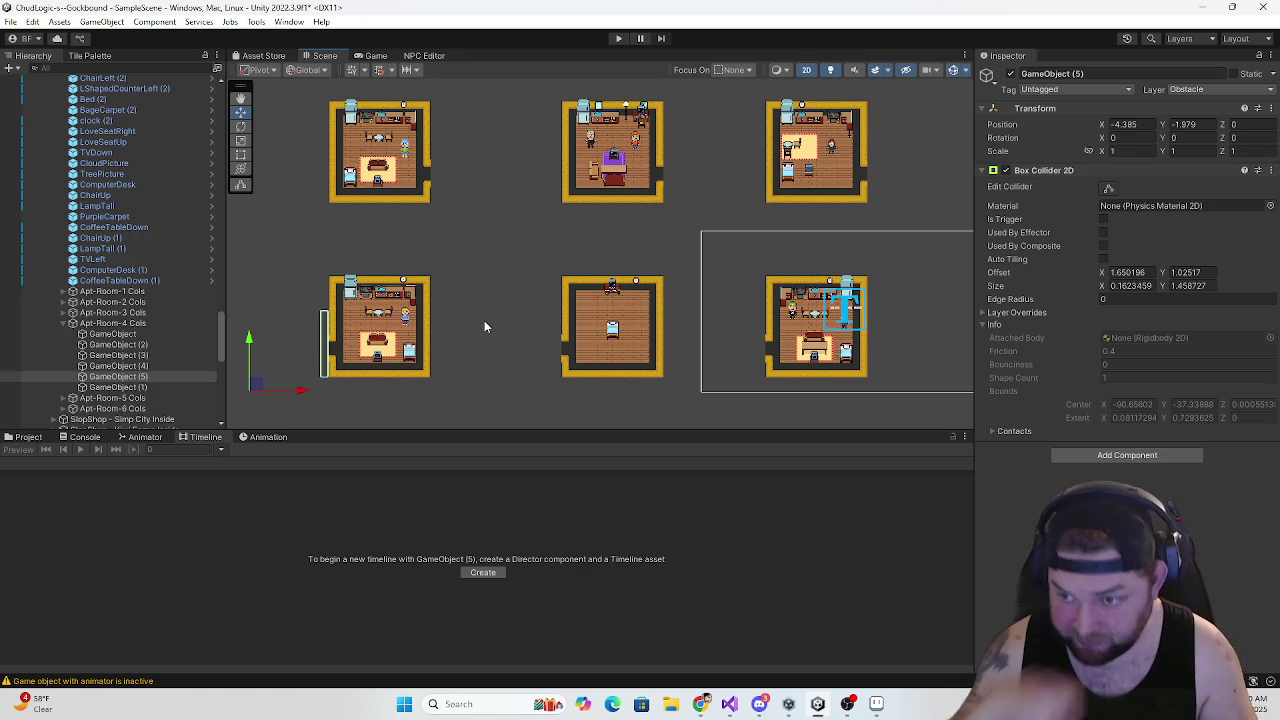
click(118, 376)
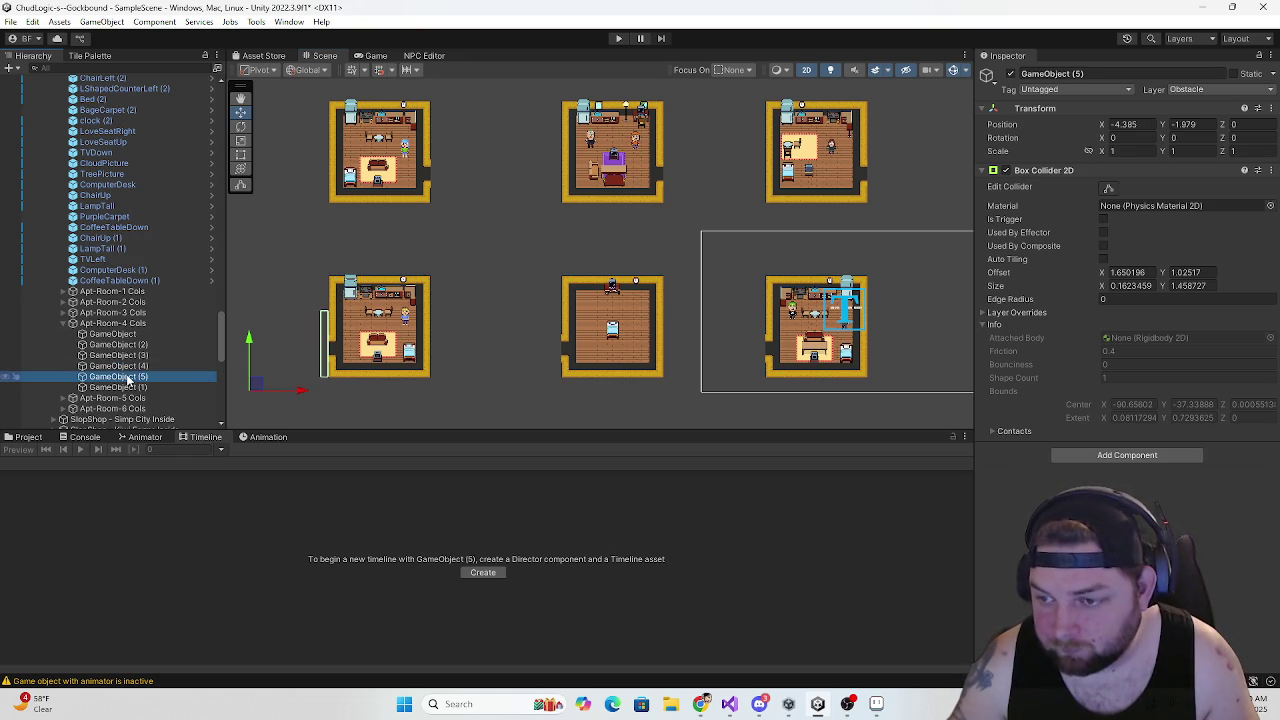
click(100, 323)
click(66, 323)
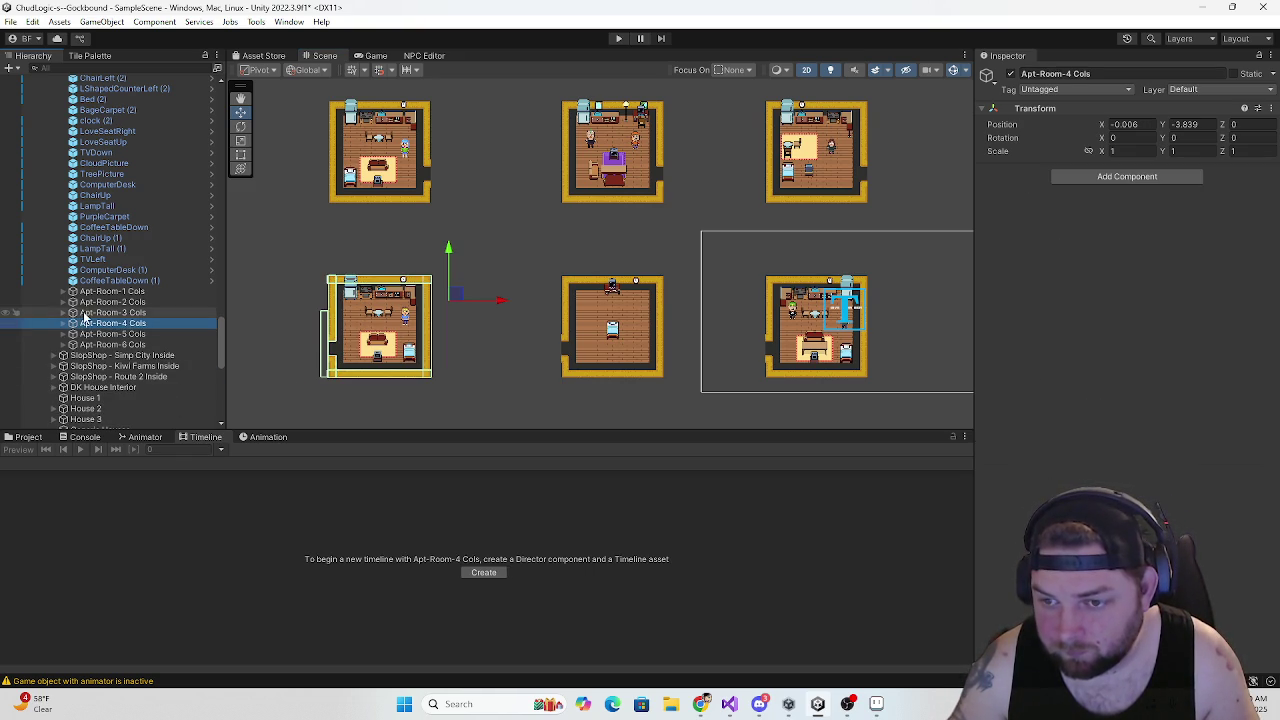
Duplicate Apt-Room-3's GameObject (2) collider and move the copy onto the room's right wall
click(70, 313)
double_click(88, 316)
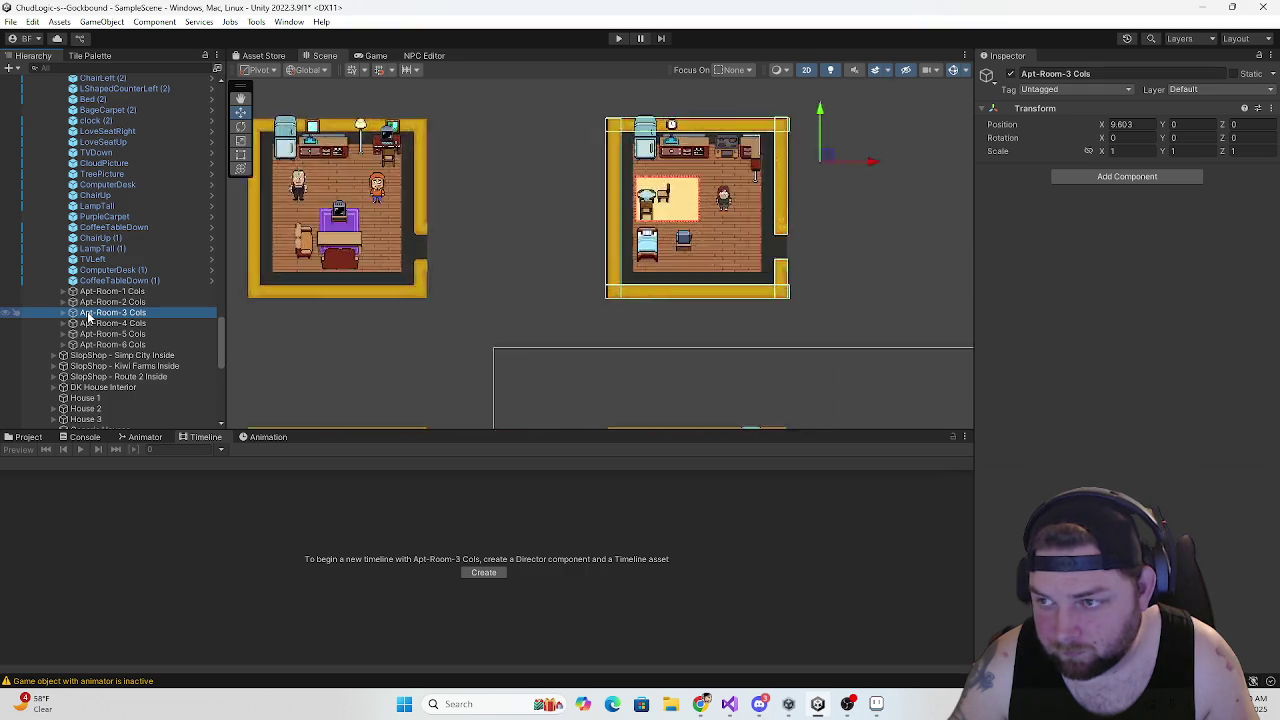
click(513, 288)
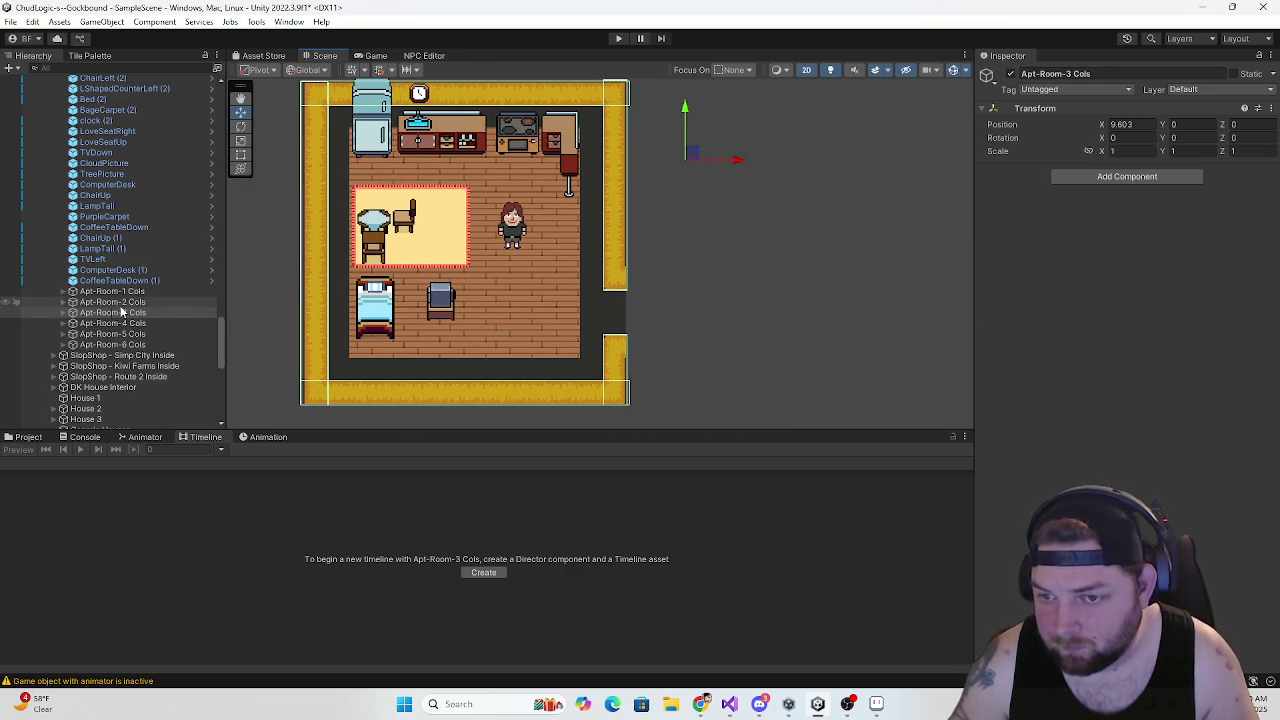
click(63, 313)
click(119, 334)
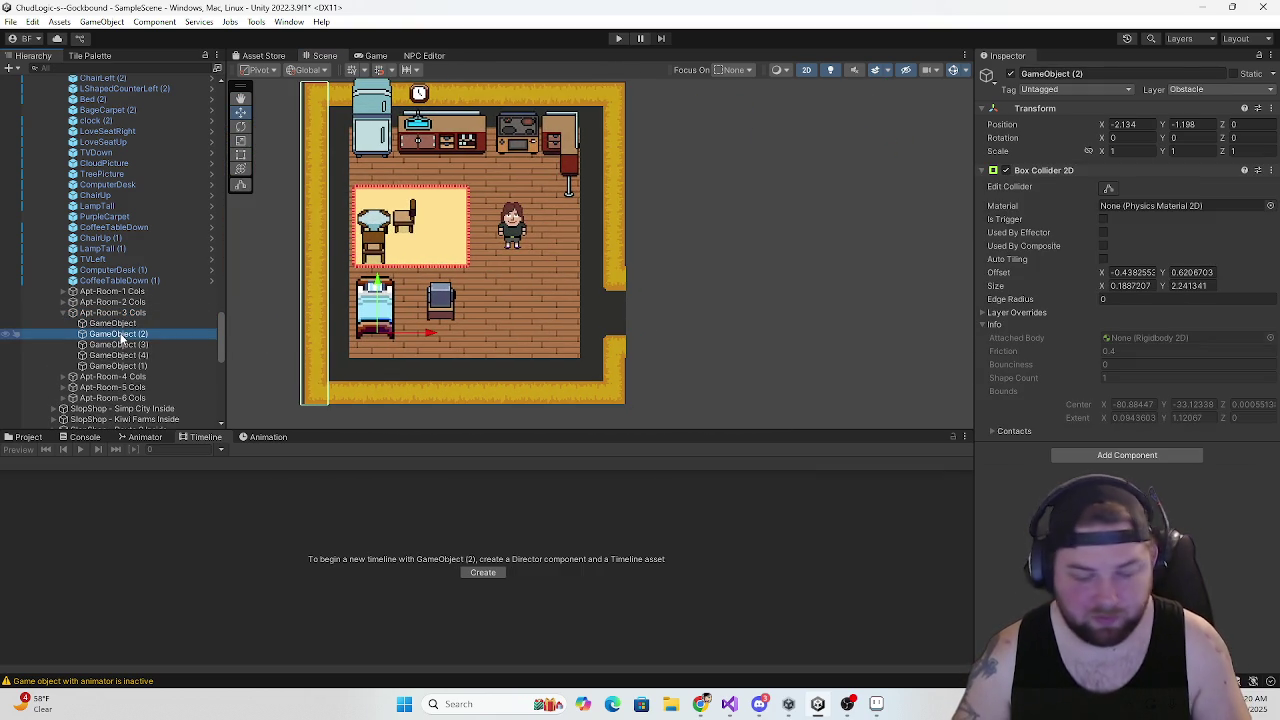
key(ctrl+d)
drag(435, 341, 760, 343)
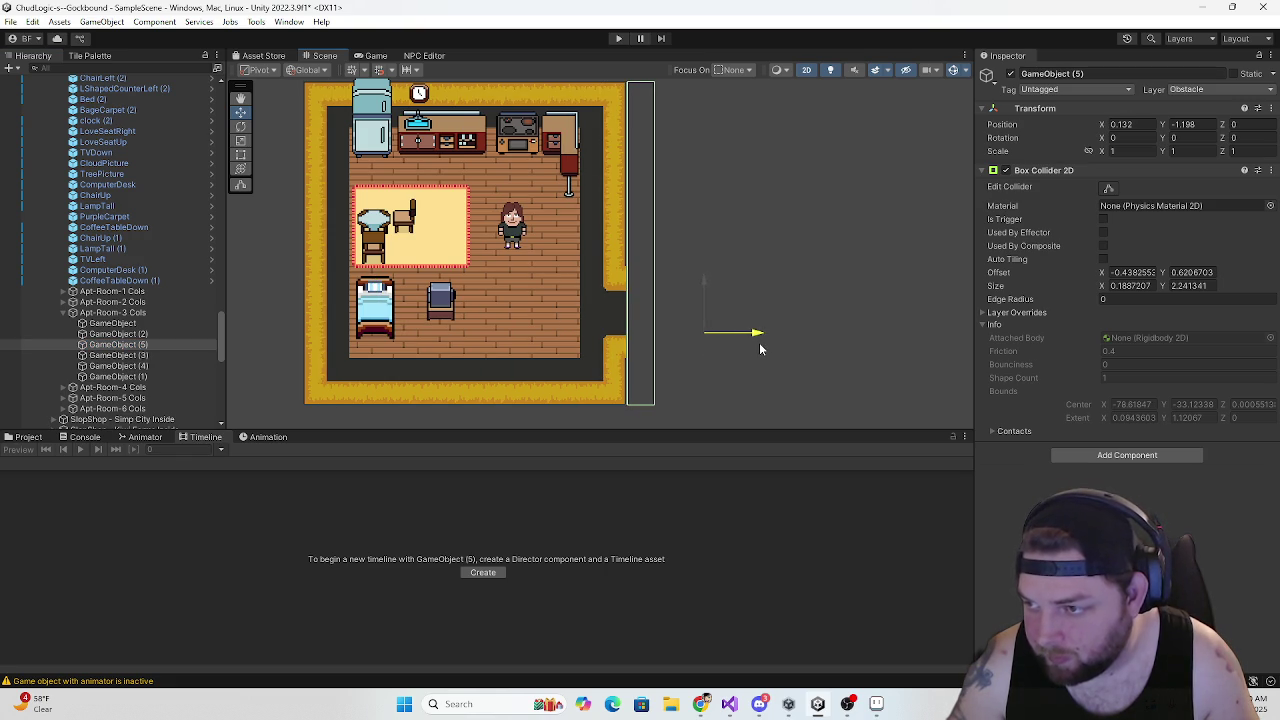
scroll(498, 312, down, 3)
scroll(579, 305, left, 5)
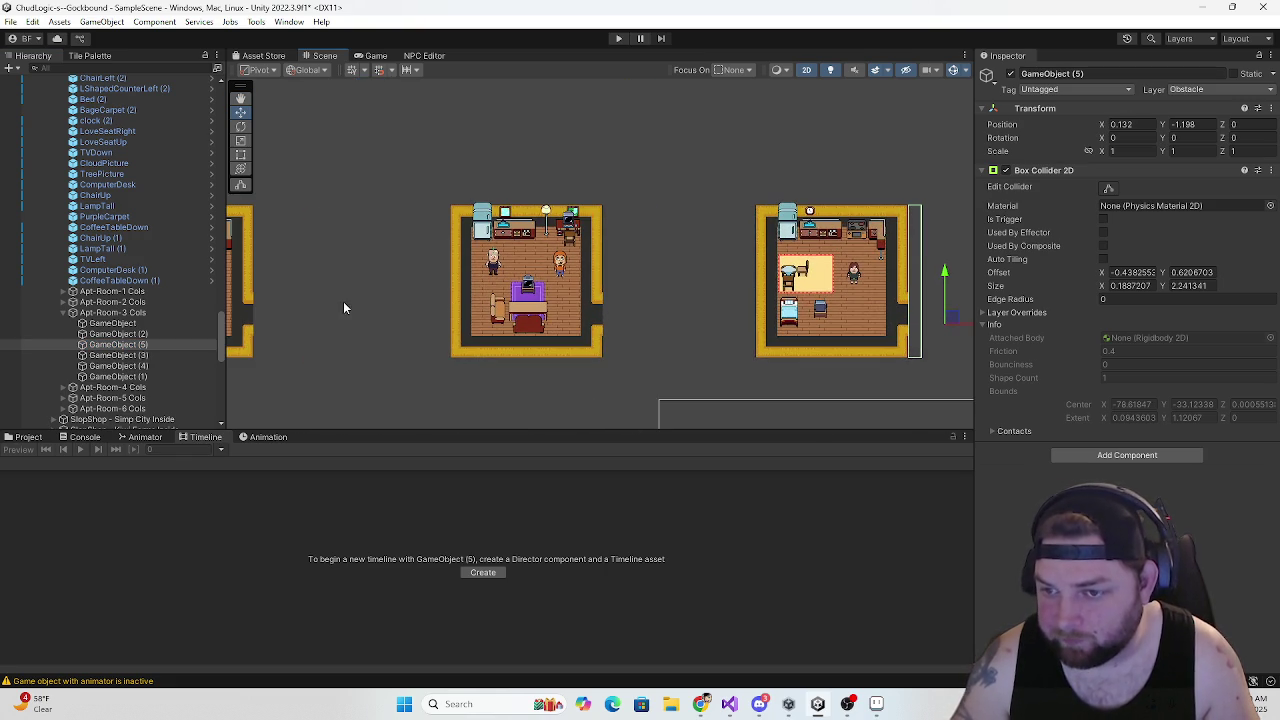
click(61, 312)
Duplicate Apt-Room-2's GameObject (2) collider and move the copy onto its right wall
click(63, 302)
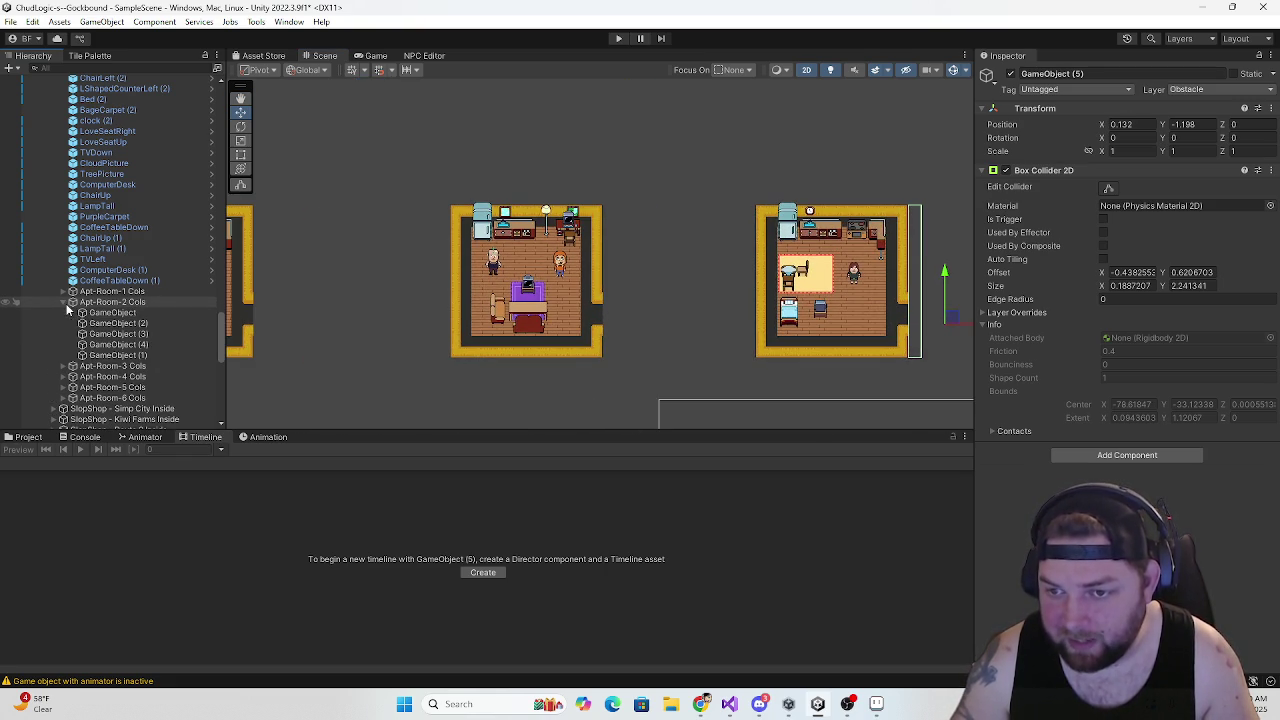
click(93, 303)
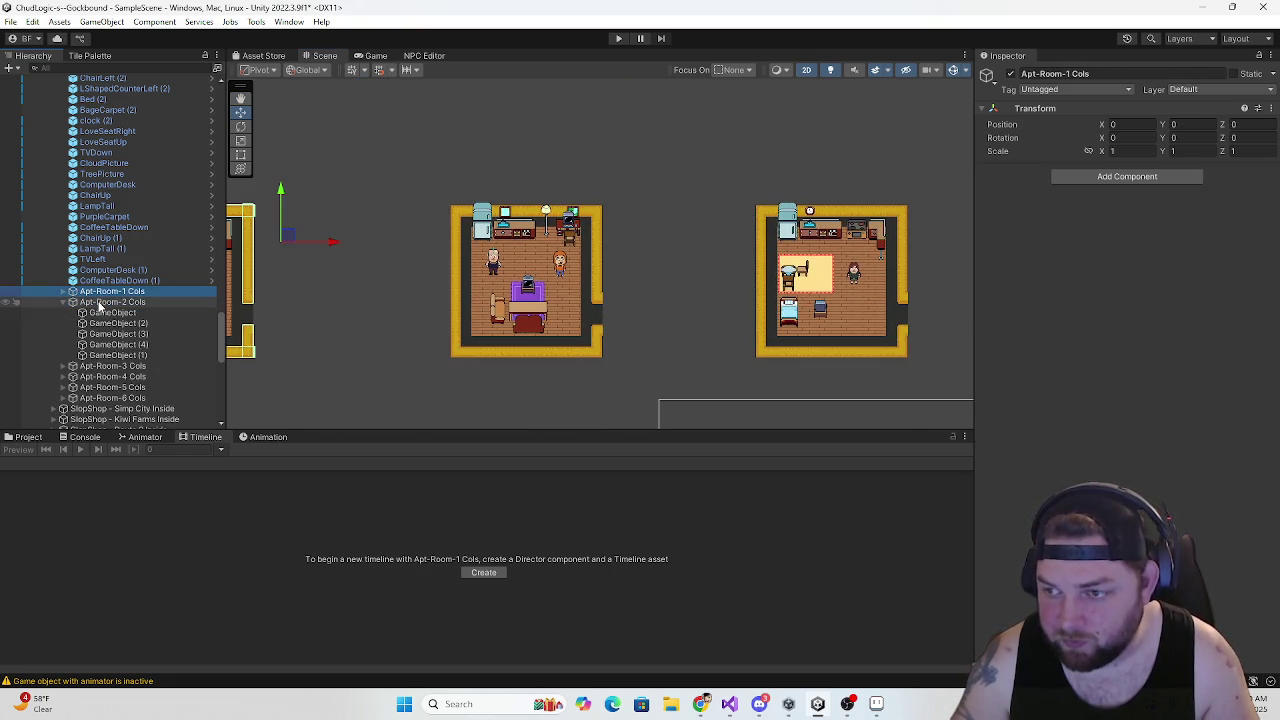
click(100, 313)
click(110, 324)
key(ctrl+d)
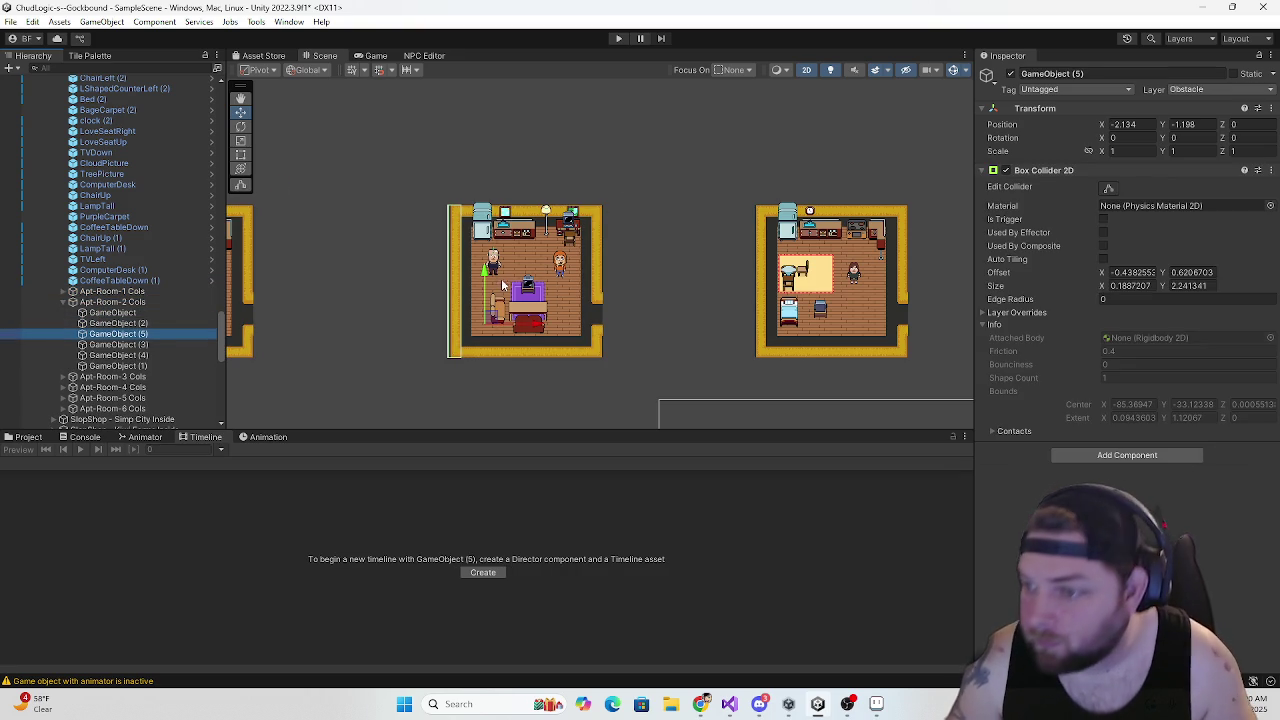
drag(539, 322, 697, 331)
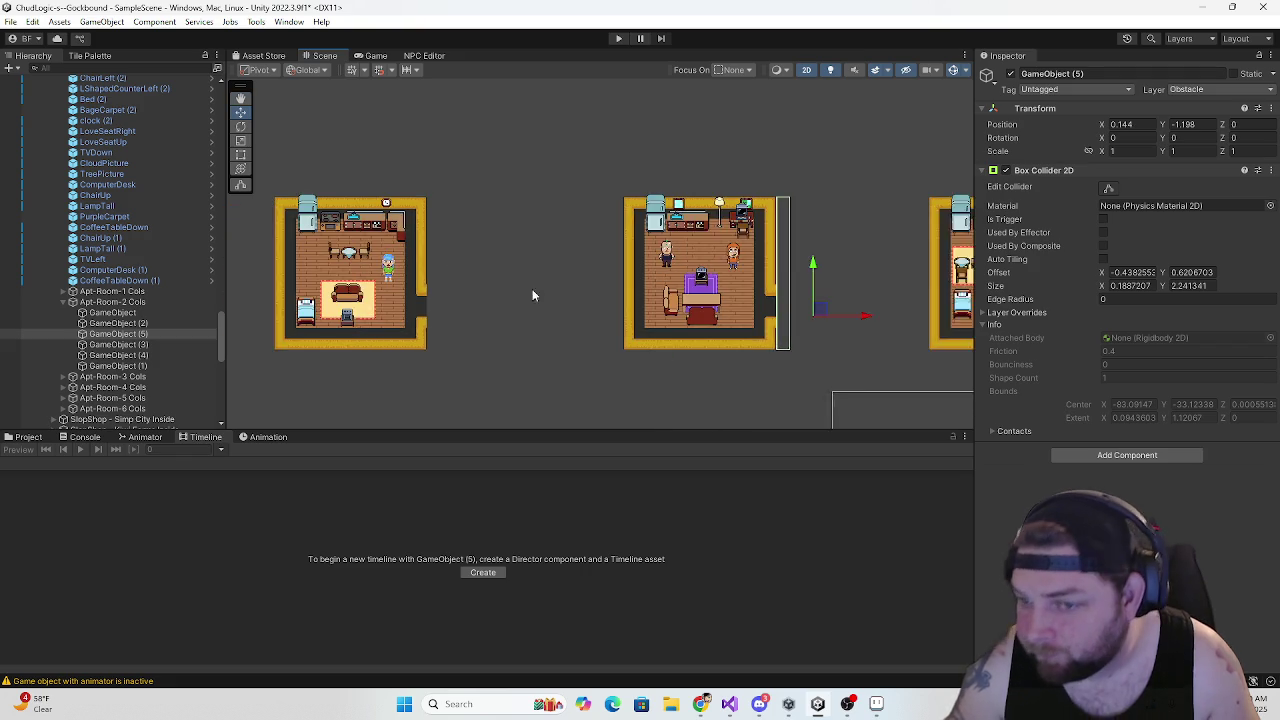
Duplicate Apt-Room-1's GameObject (2) and place the copy at 0.12, -1.198 on its right doorway
click(82, 291)
click(63, 291)
click(117, 313)
key(ctrl+d)
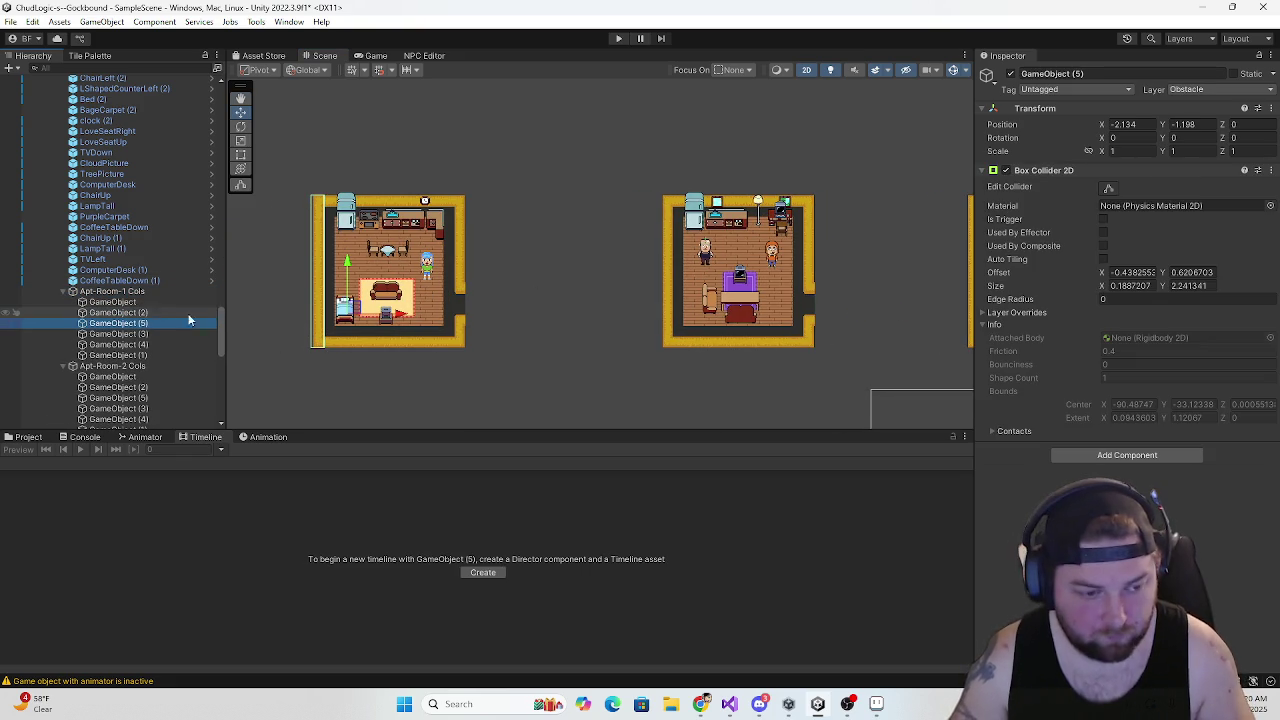
drag(399, 316, 585, 320)
scroll(550, 322, up, 5)
scroll(530, 323, down, 8)
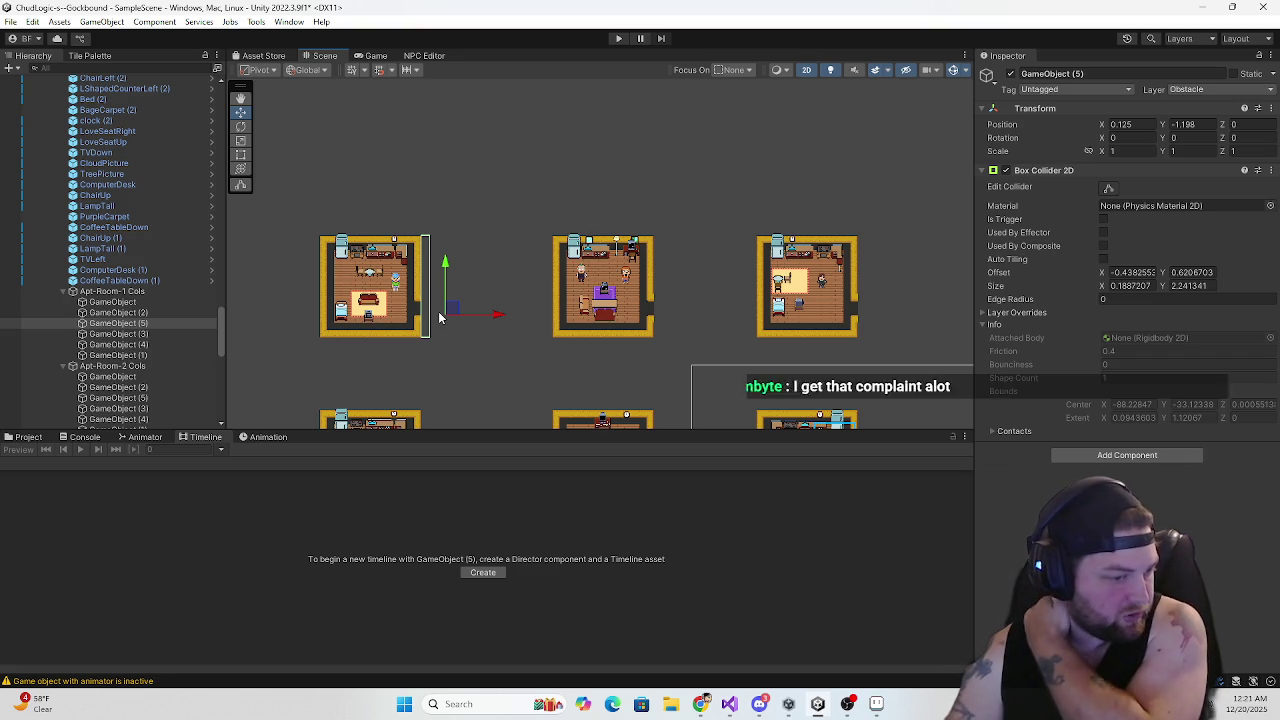
scroll(430, 312, up, 3)
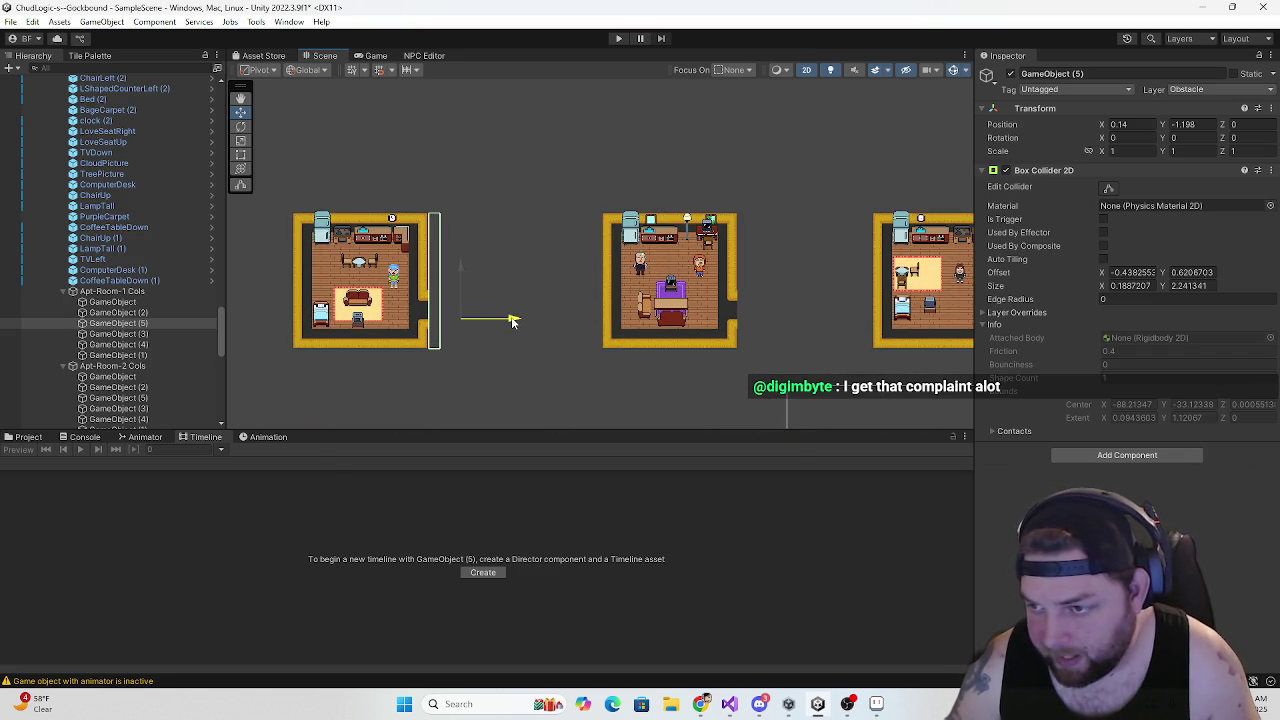
scroll(562, 336, down, 5)
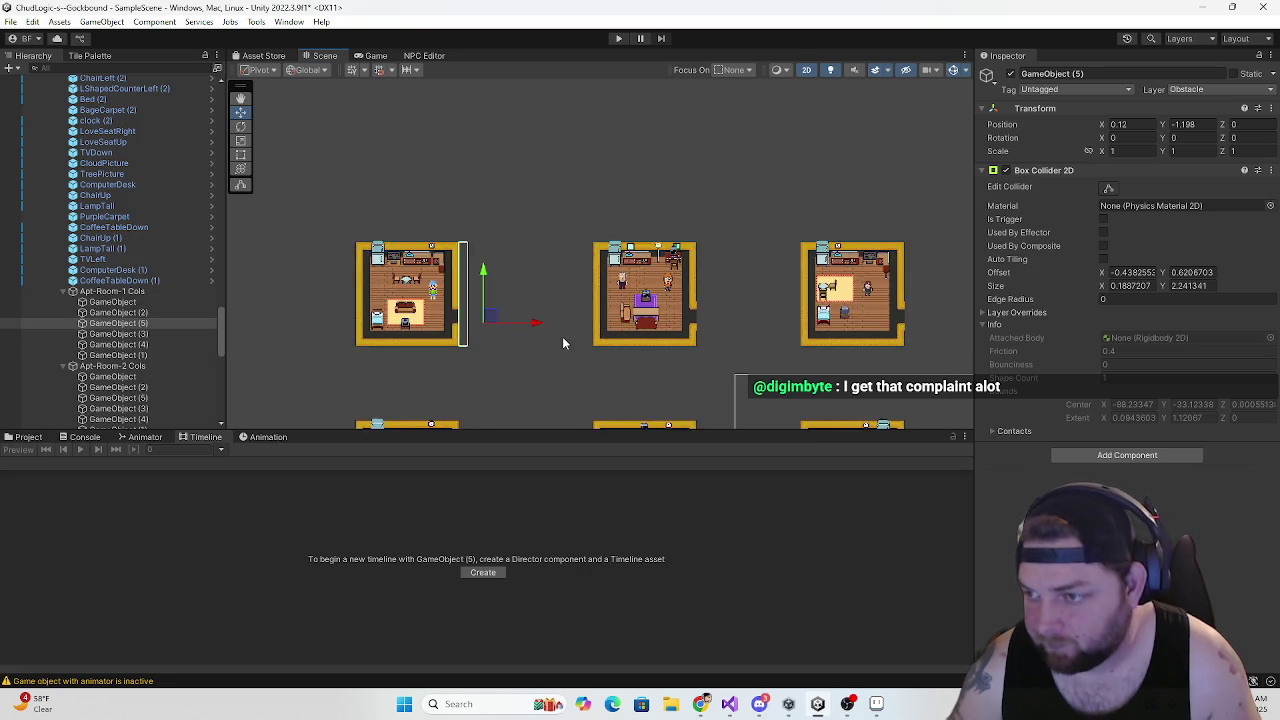
scroll(477, 279, down, 1)
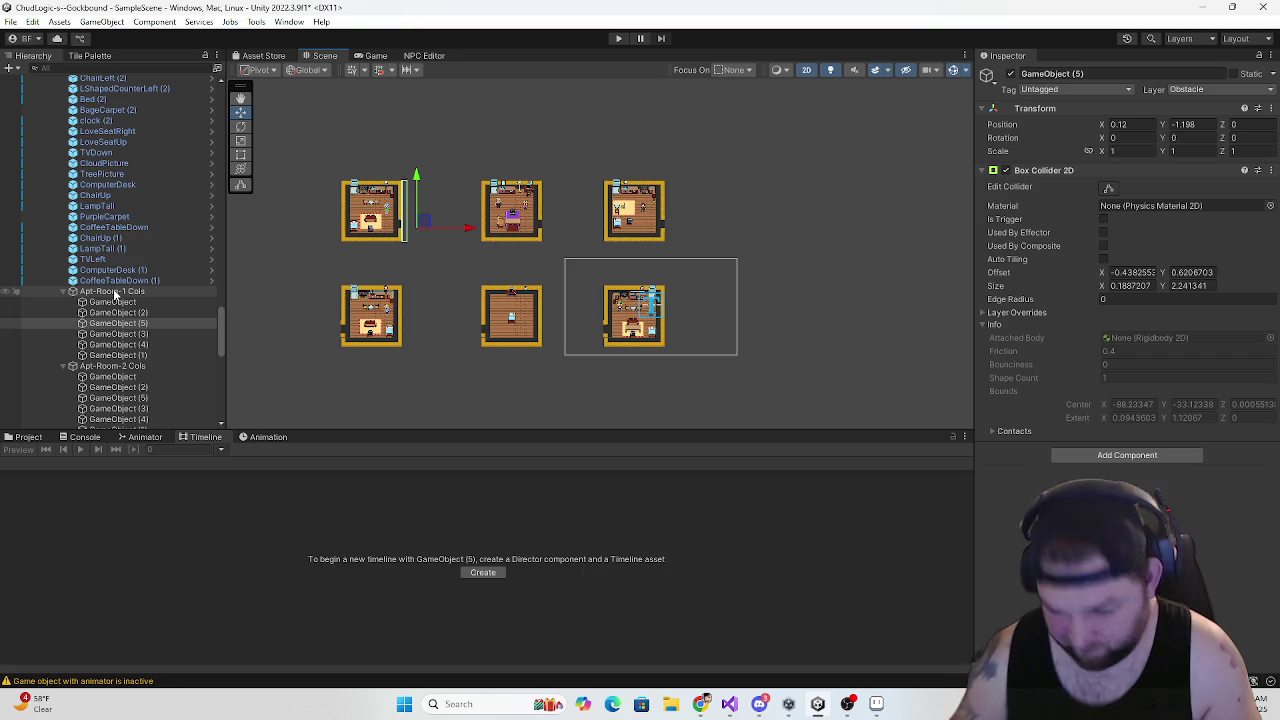
Step through the Apt-Room-1 and Apt-Room-2 colliders to check them, ending at Apt-Room-5 Cols
click(113, 289)
scroll(396, 264, up, 1)
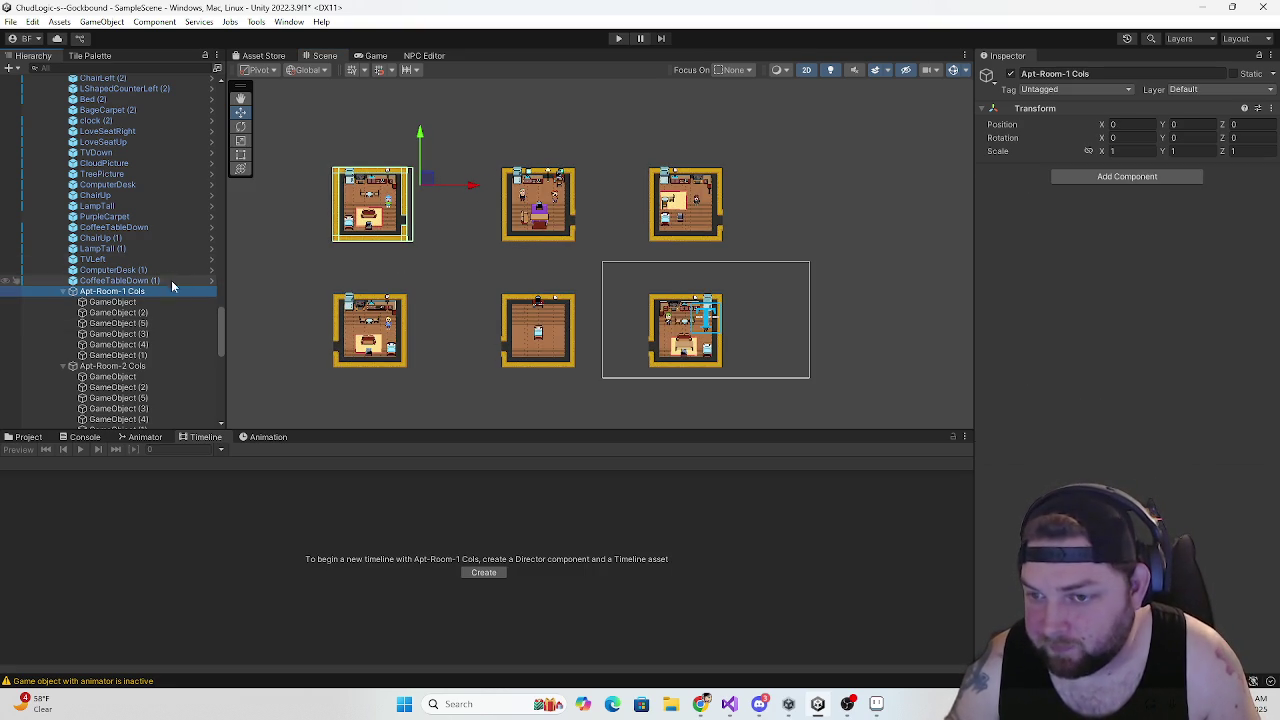
key(Down)
key(Down)
key(Down)
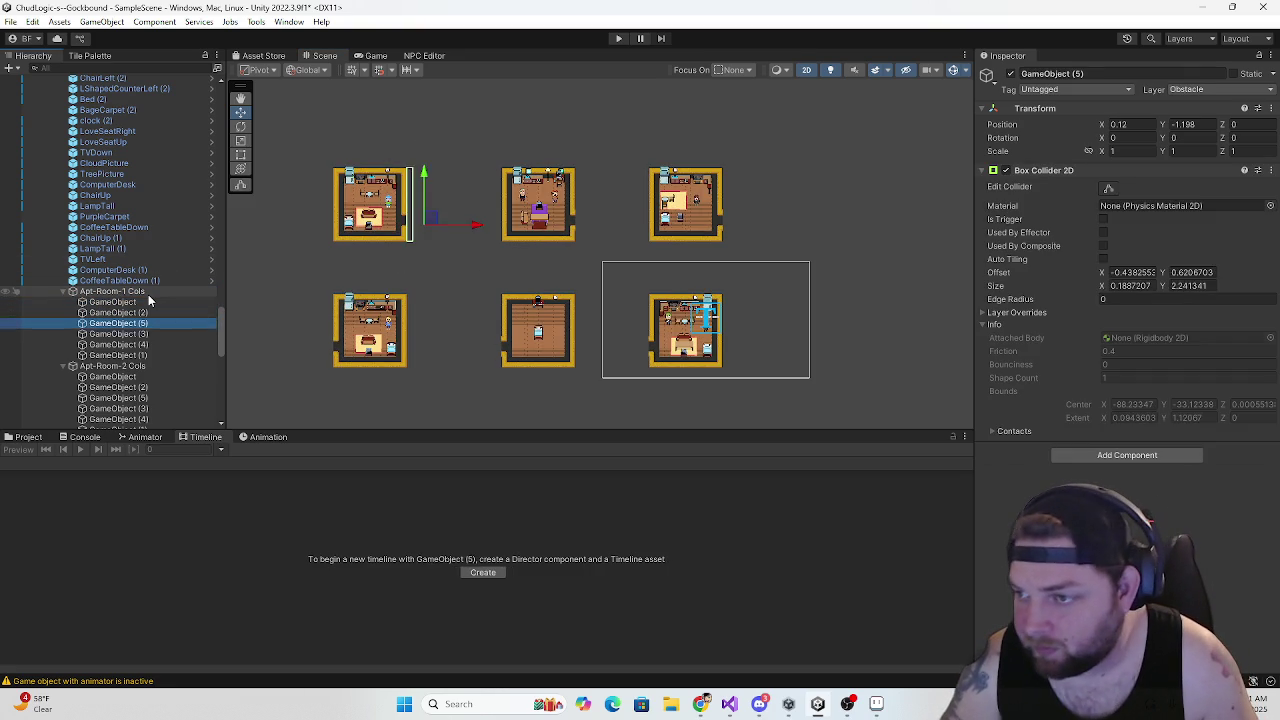
key(Down)
key(Down)
key(Down)
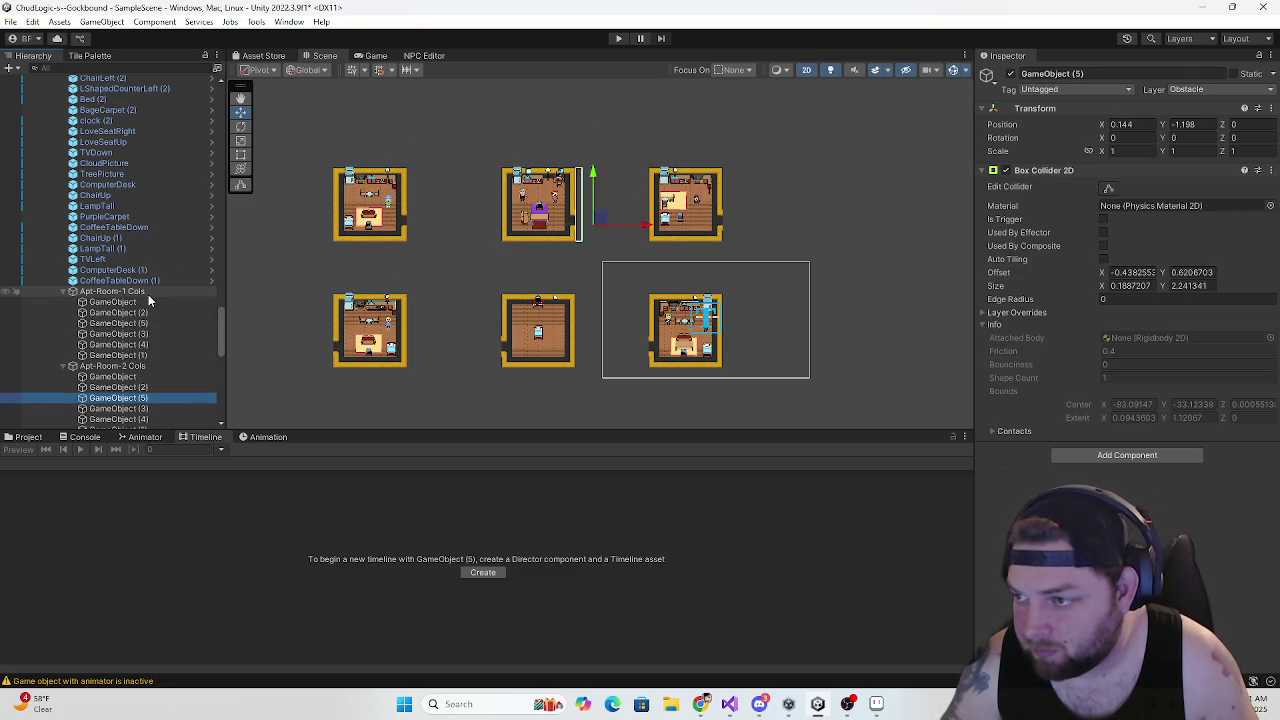
key(Up)
key(Up)
key(Up)
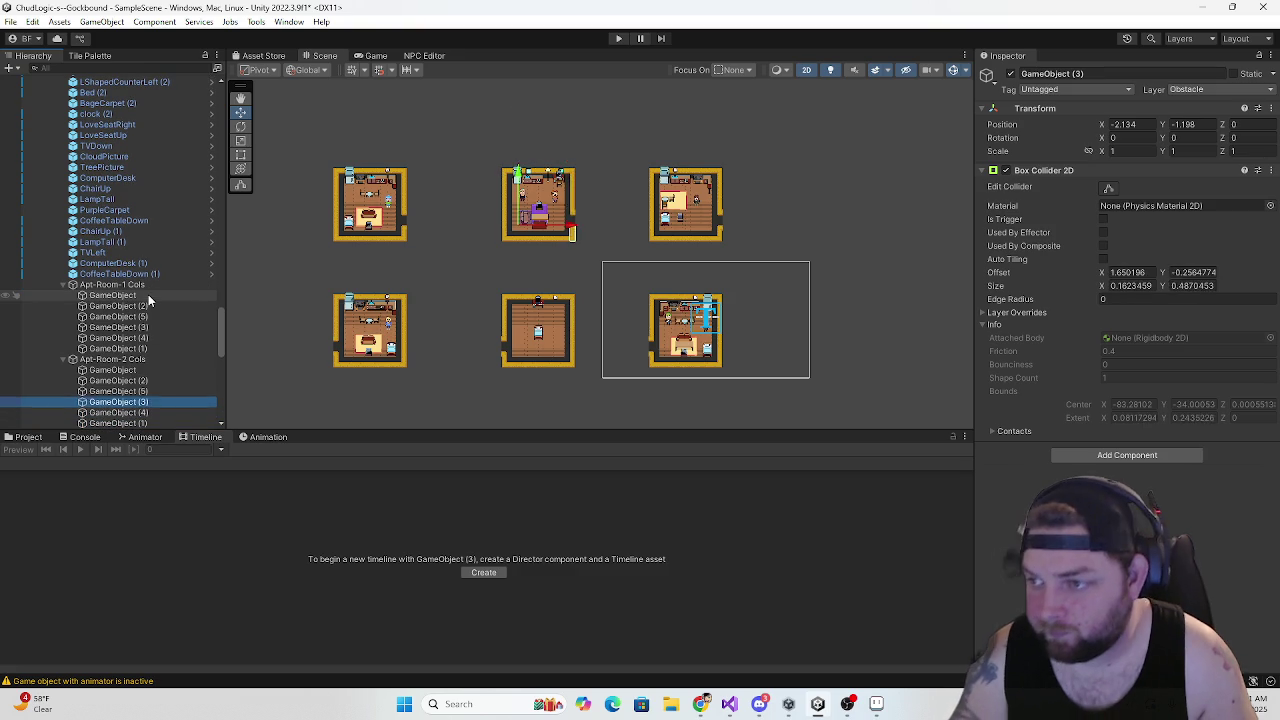
key(Down)
key(Down)
key(Down)
key(Down)
key(Down)
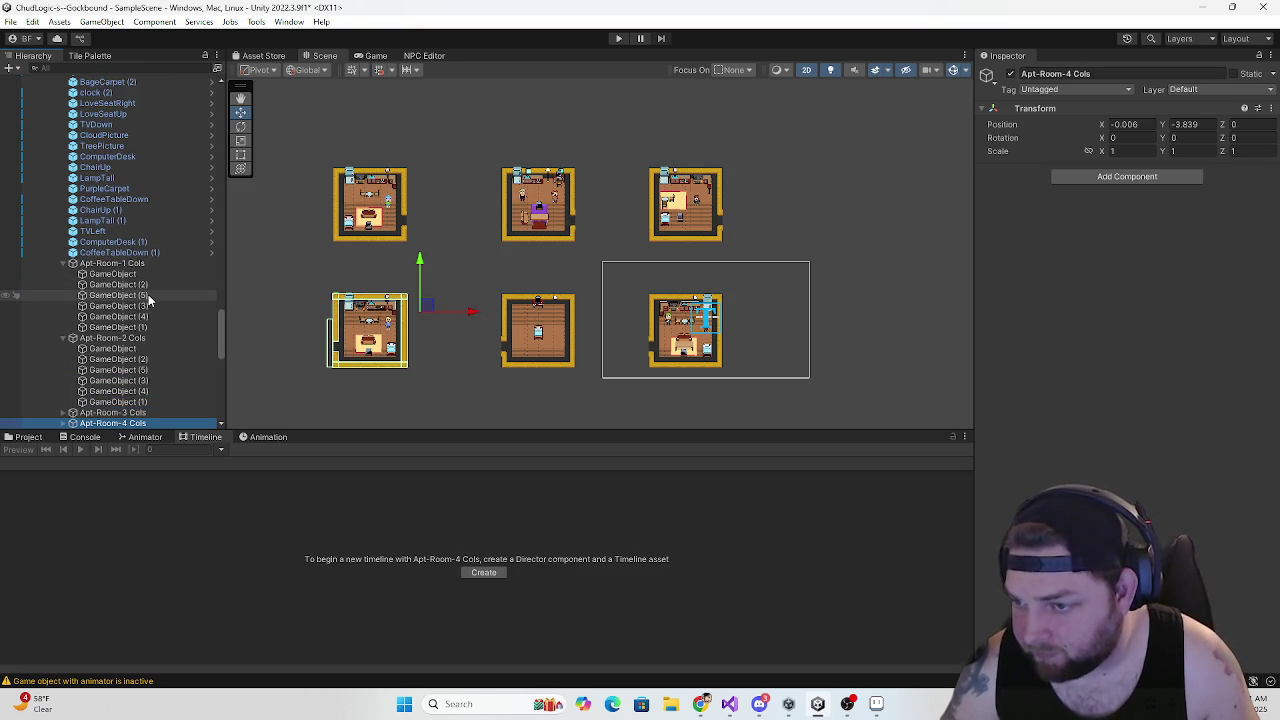
key(Down)
scroll(555, 355, up, 4)
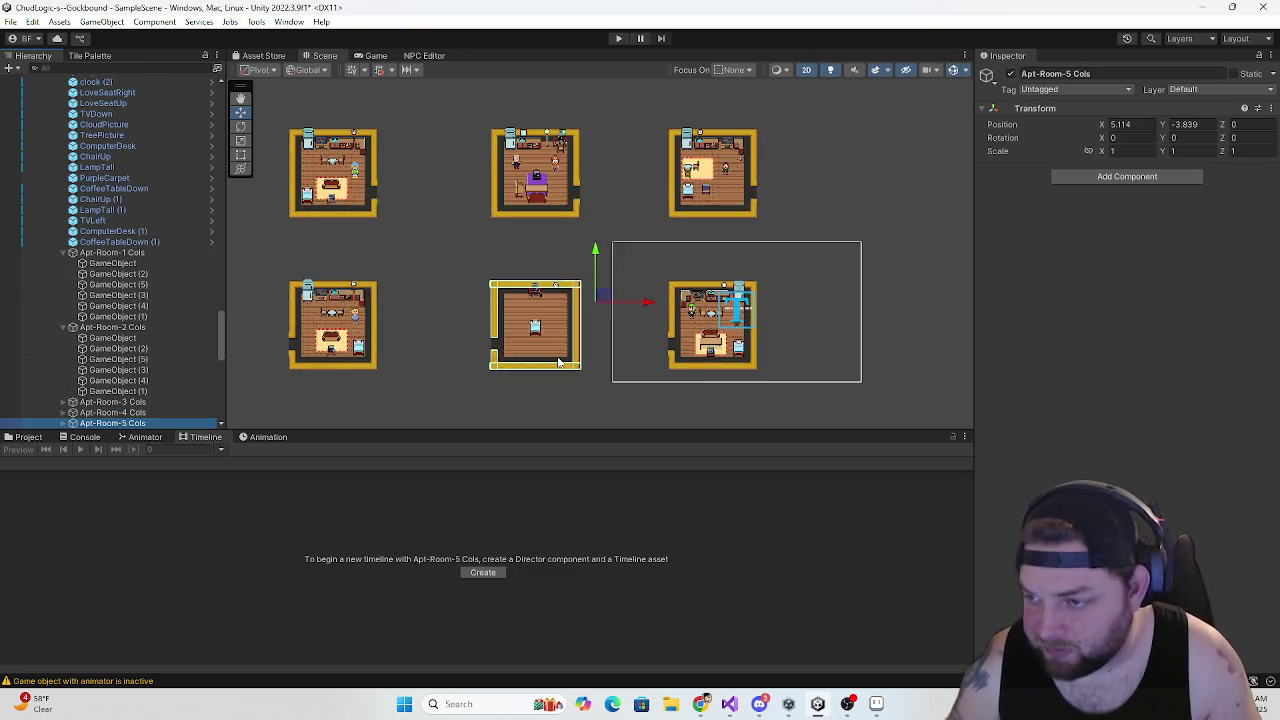
scroll(155, 370, down, 3)
Duplicate Apt-Room-5's GameObject (2) collider and move the copy onto the room's left wall
click(63, 343)
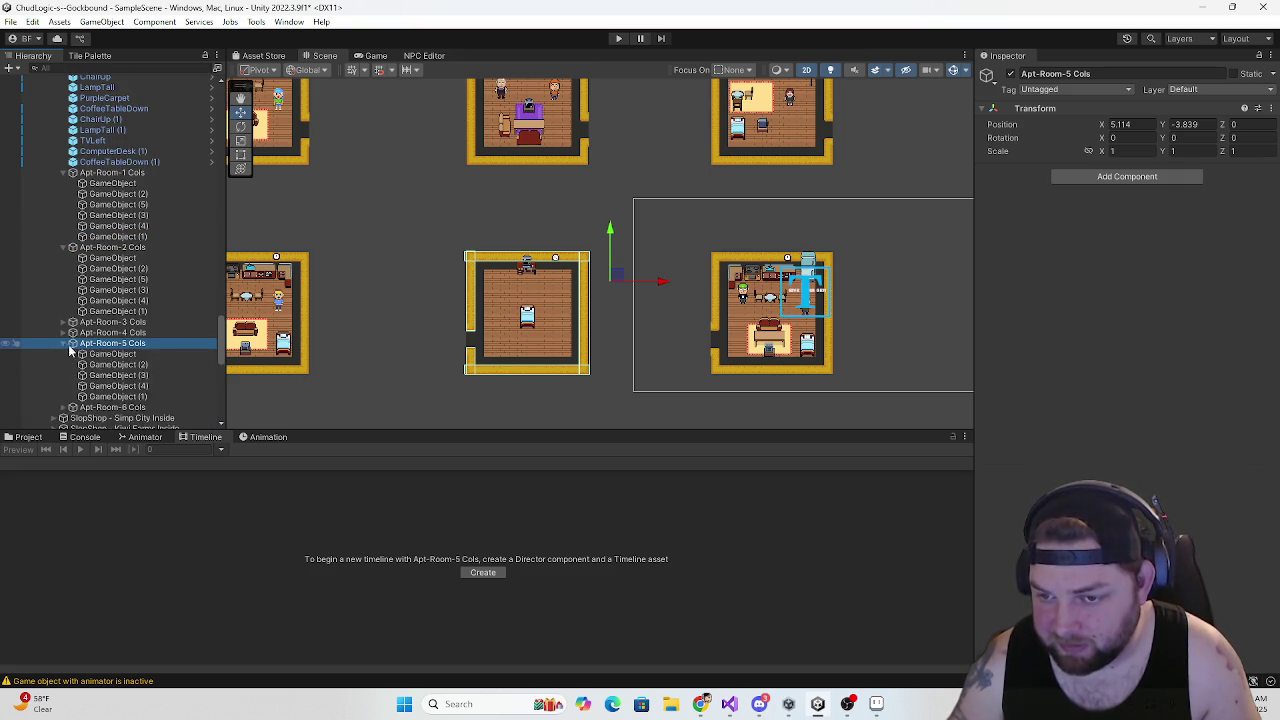
scroll(110, 330, down, 3)
click(120, 285)
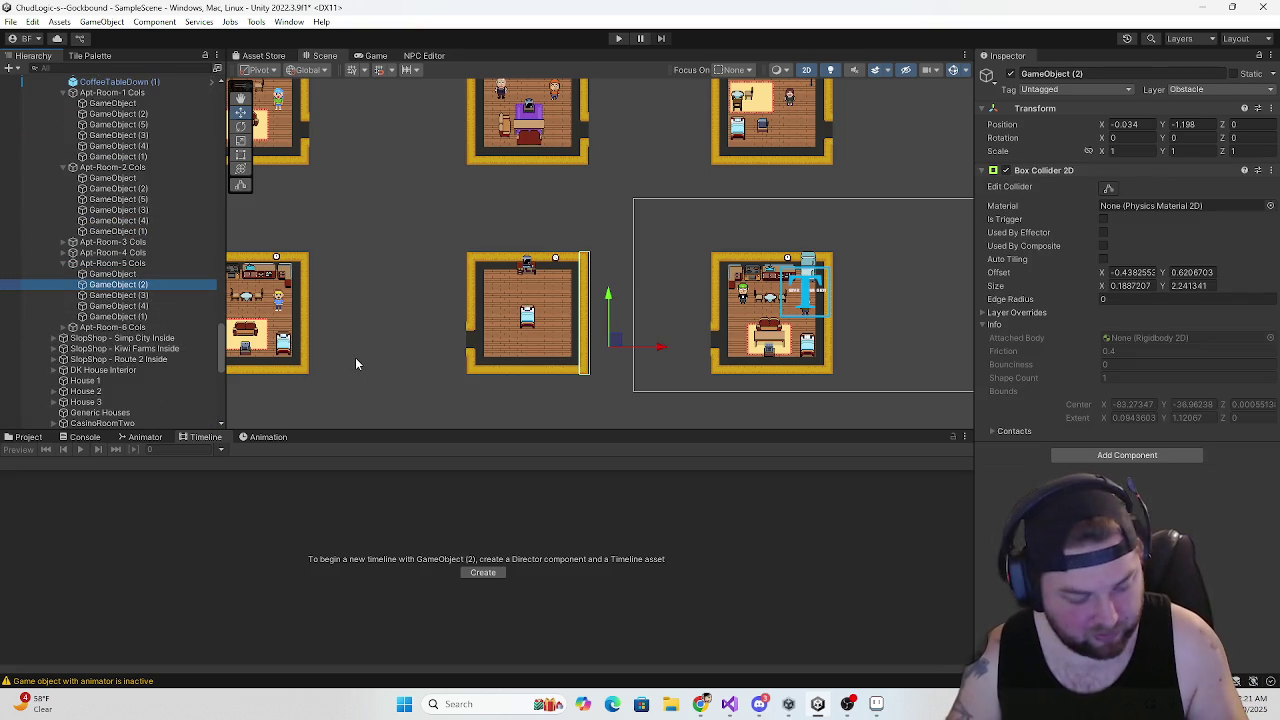
key(ctrl+d)
mouse_move(663, 351)
mouse_down()
mouse_move(519, 344)
mouse_move(531, 346)
mouse_up()
scroll(489, 346, up, 2)
scroll(489, 346, up, 2)
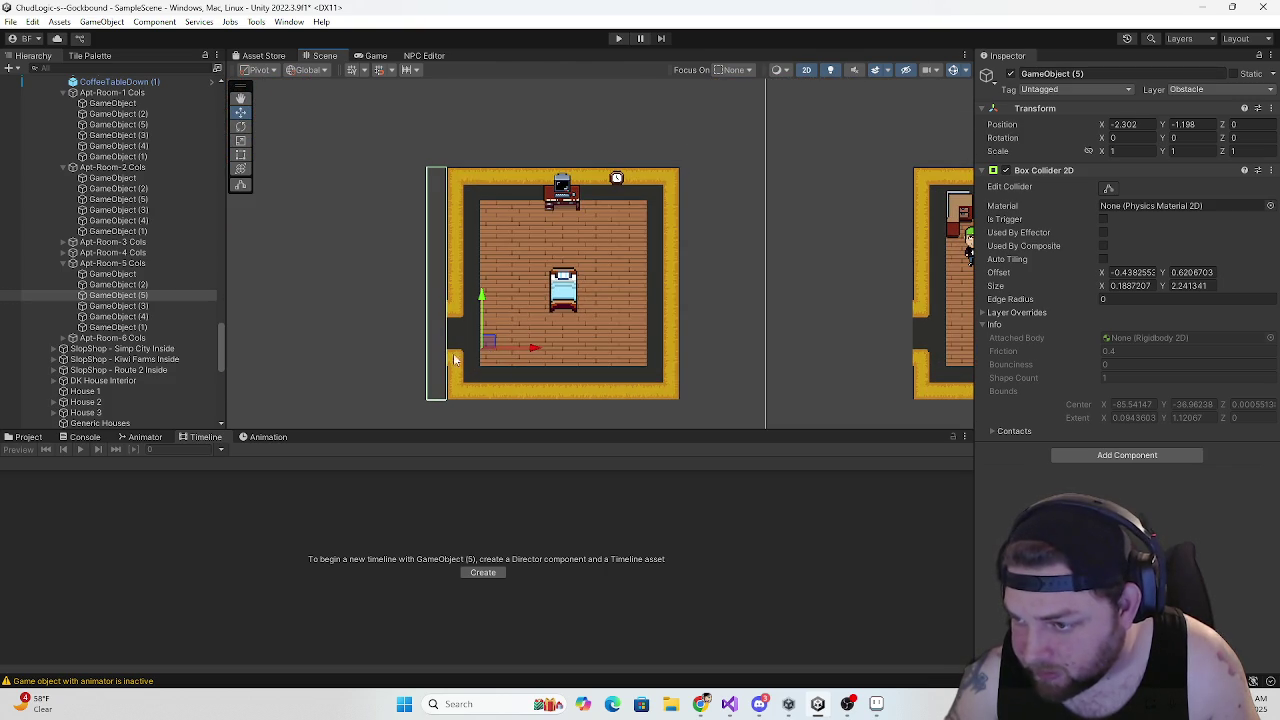
scroll(362, 348, down, 5)
scroll(491, 357, up, 3)
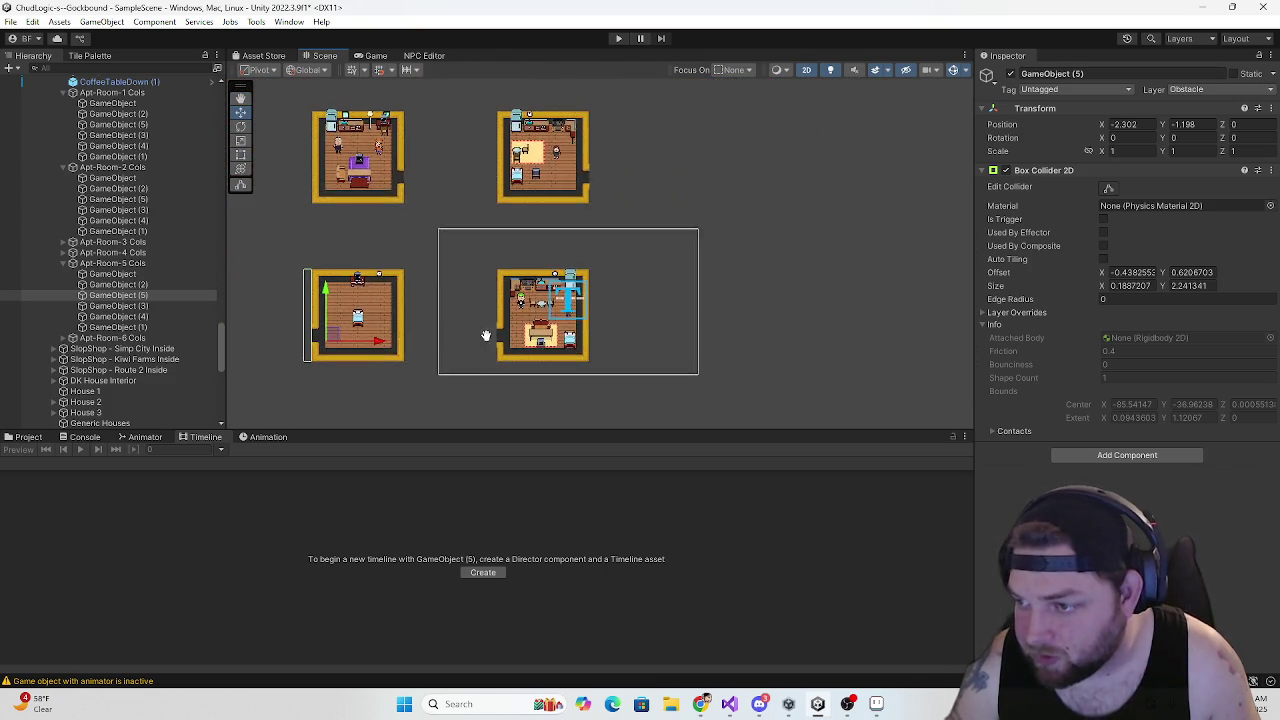
Duplicate Apt-Room-6's GameObject (2) and place the copy at -2.307, -1.198 on its left doorway
click(110, 263)
click(63, 263)
click(104, 274)
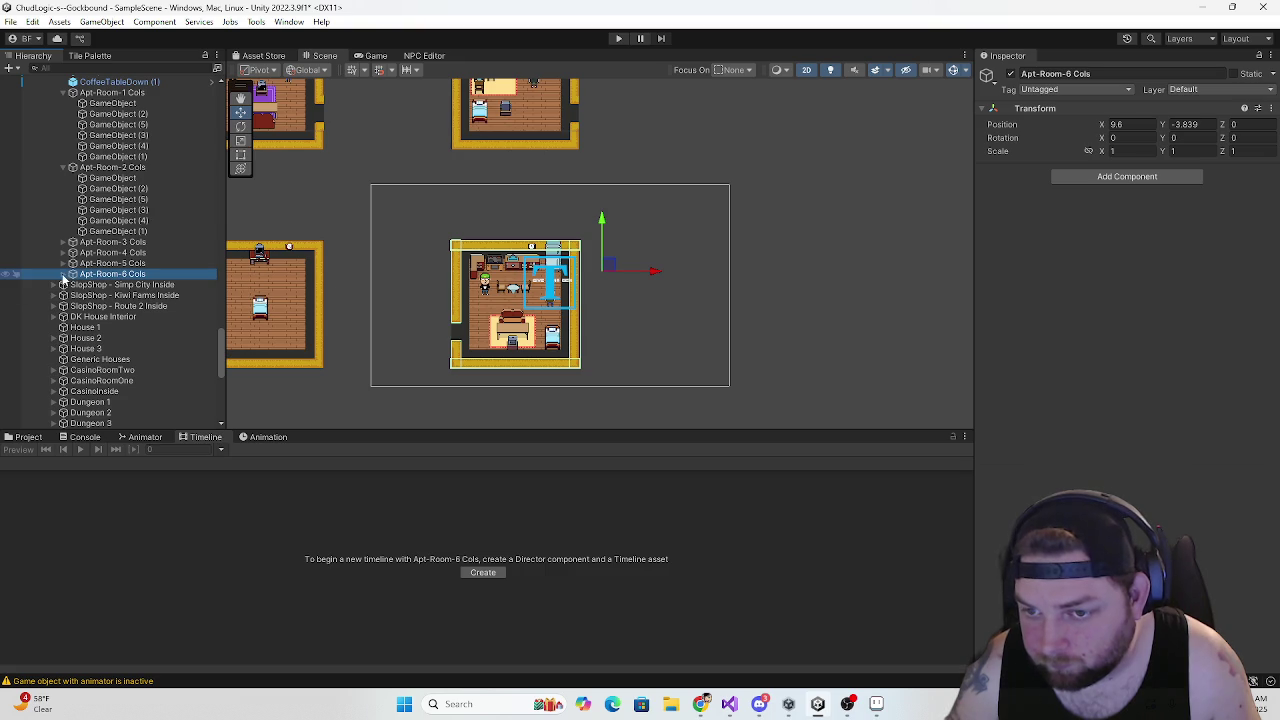
click(62, 274)
click(115, 295)
scroll(428, 308, up, 2)
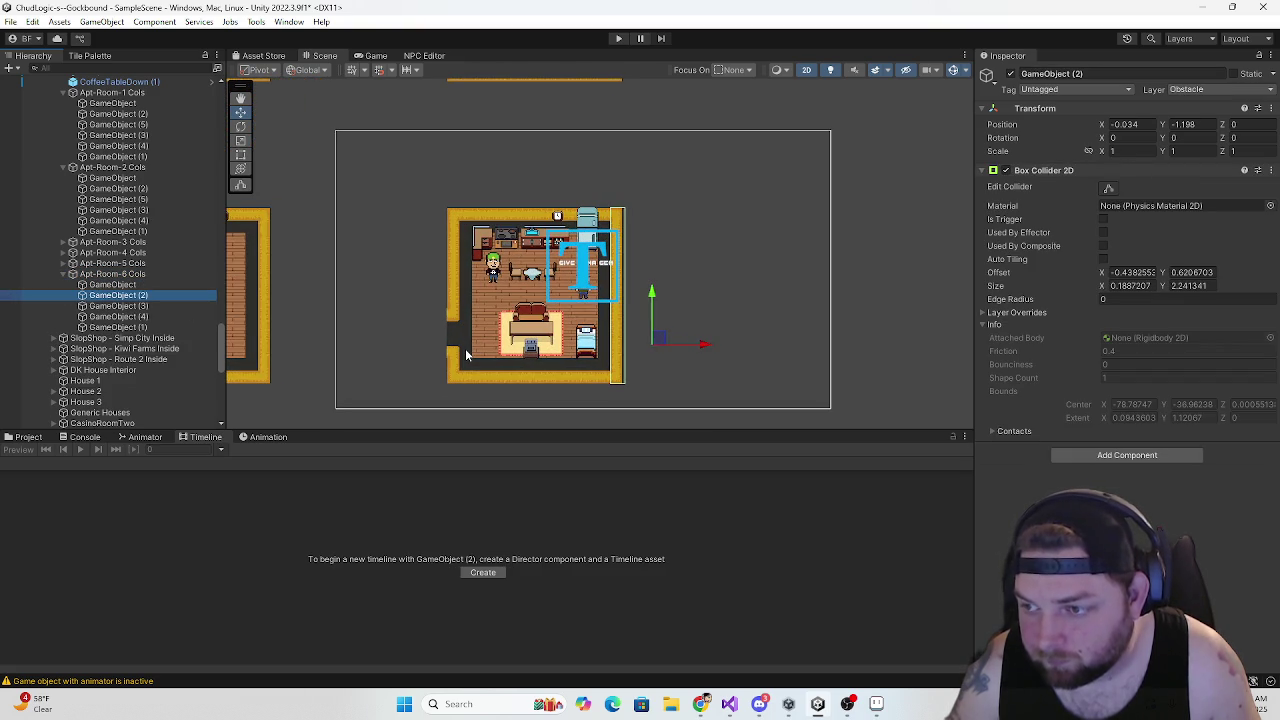
key(ctrl+d)
mouse_move(704, 348)
mouse_down()
mouse_move(490, 349)
mouse_move(526, 351)
mouse_up()
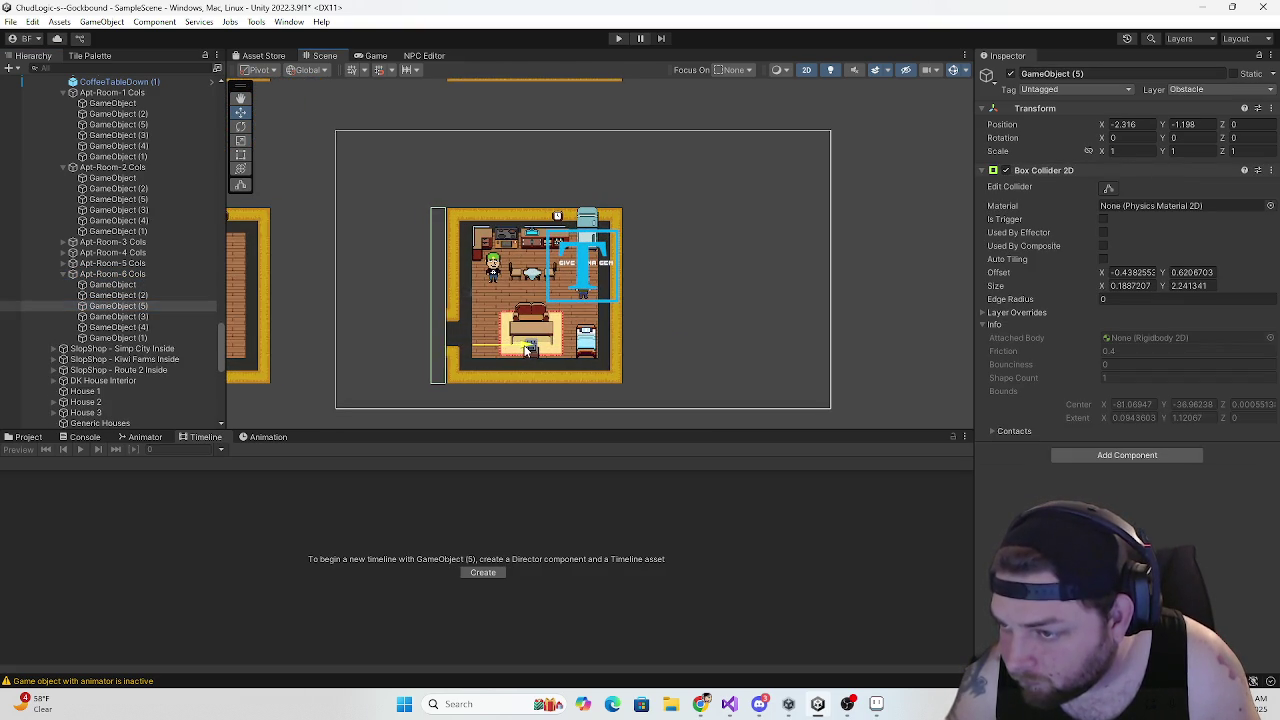
scroll(356, 347, down, 5)
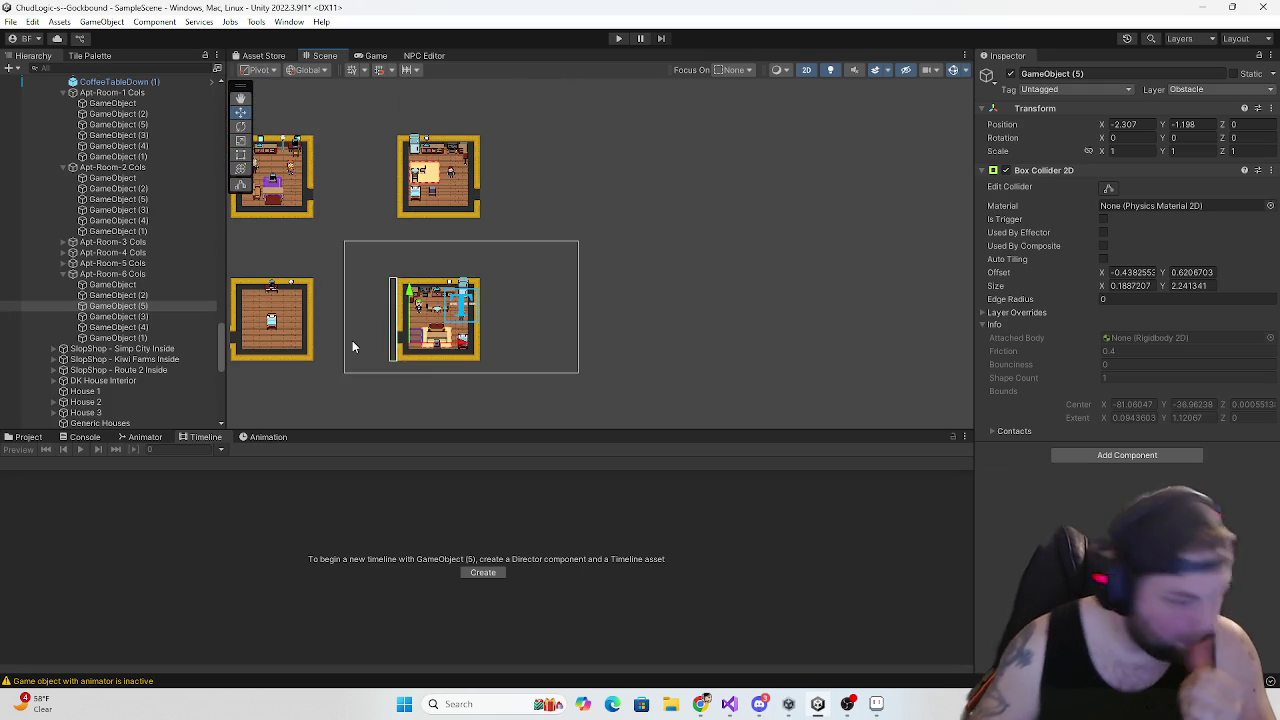
scroll(370, 335, down, 3)
scroll(370, 335, down, 5)
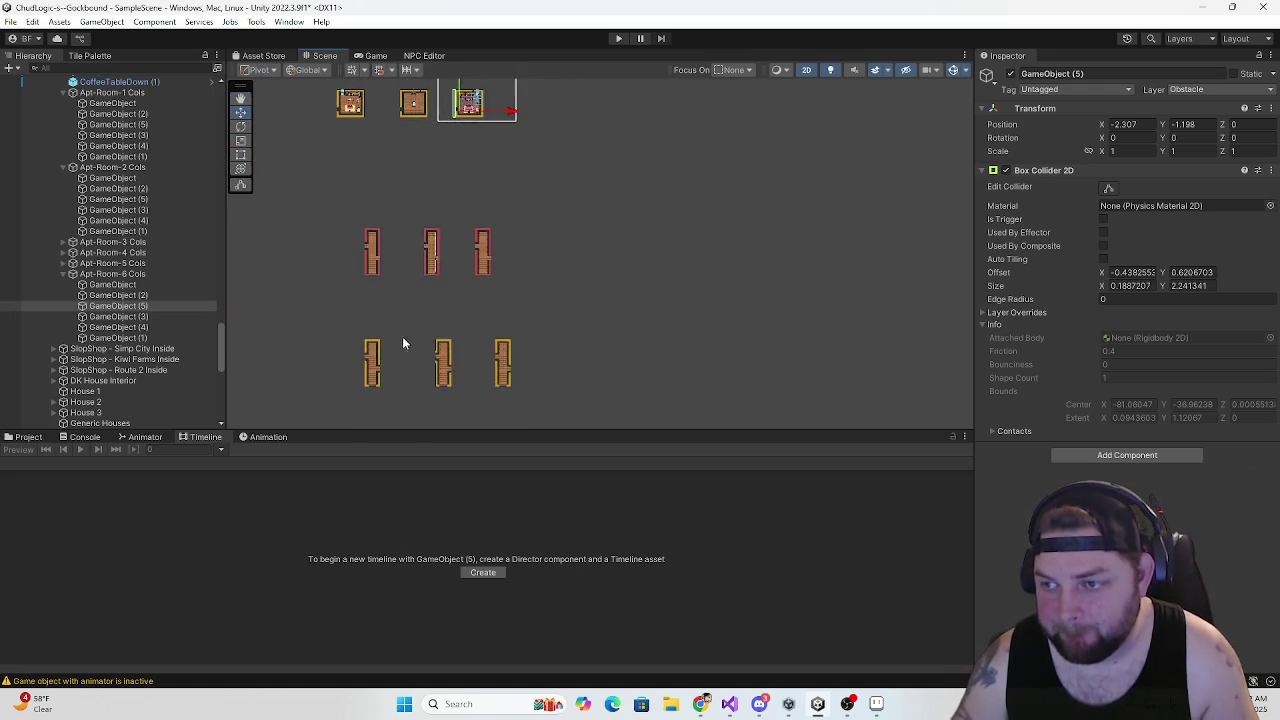
scroll(385, 292, up, 4)
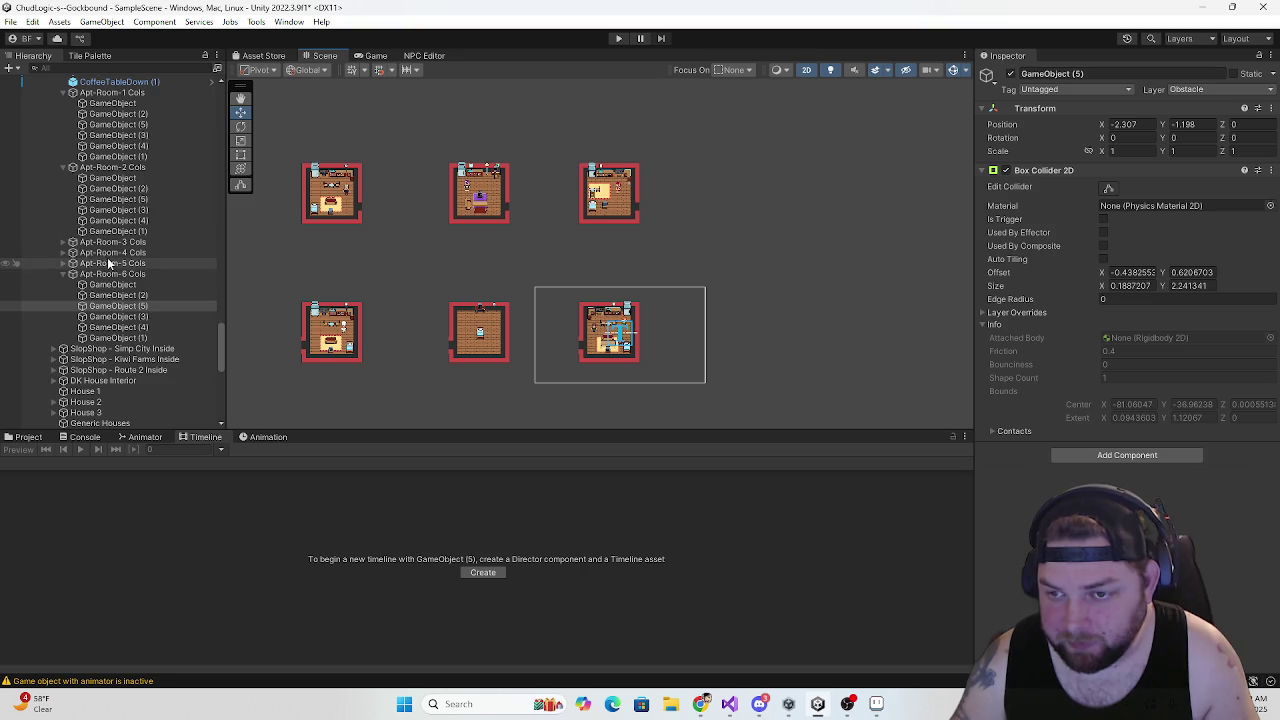
click(62, 273)
click(105, 275)
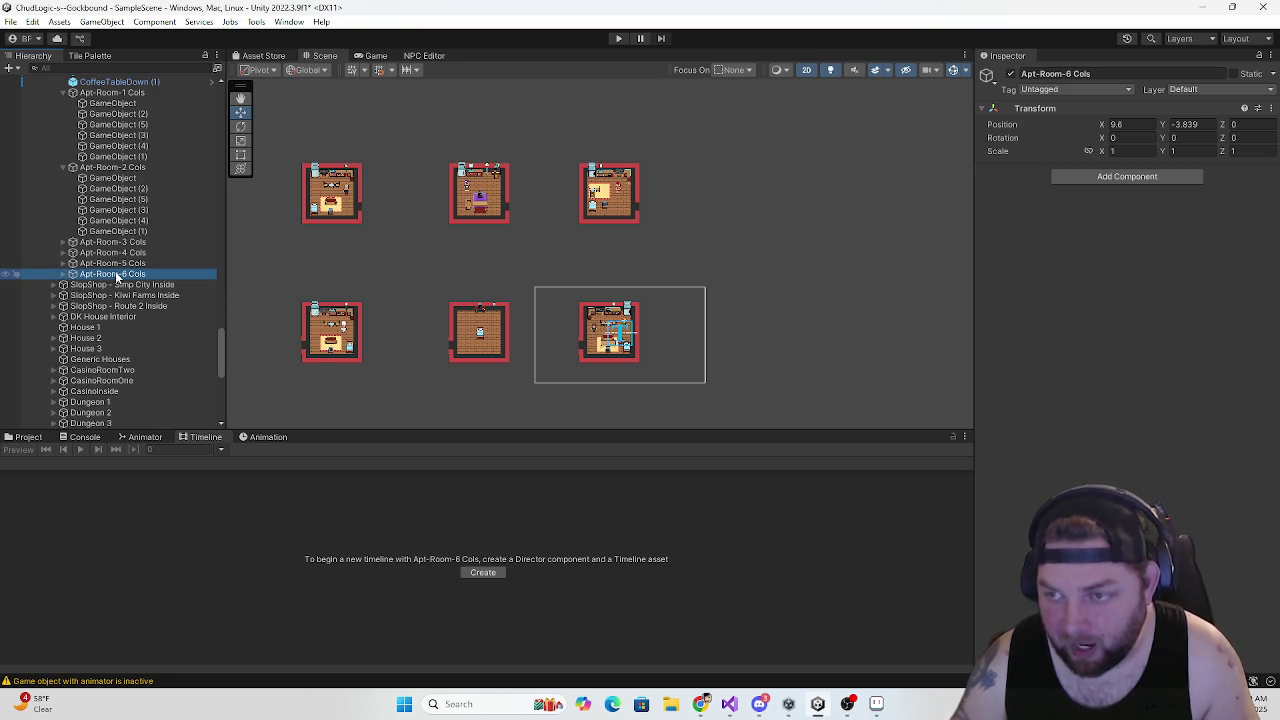
key(Up)
key(Up)
key(Up)
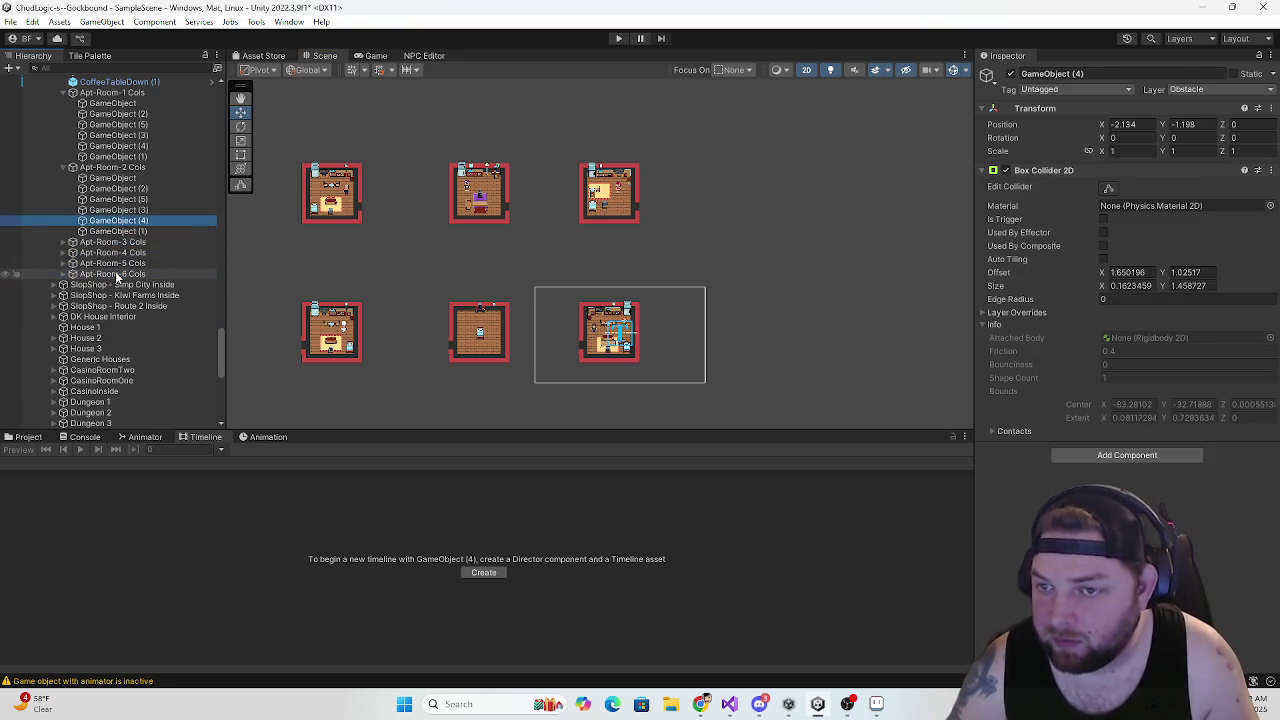
click(63, 167)
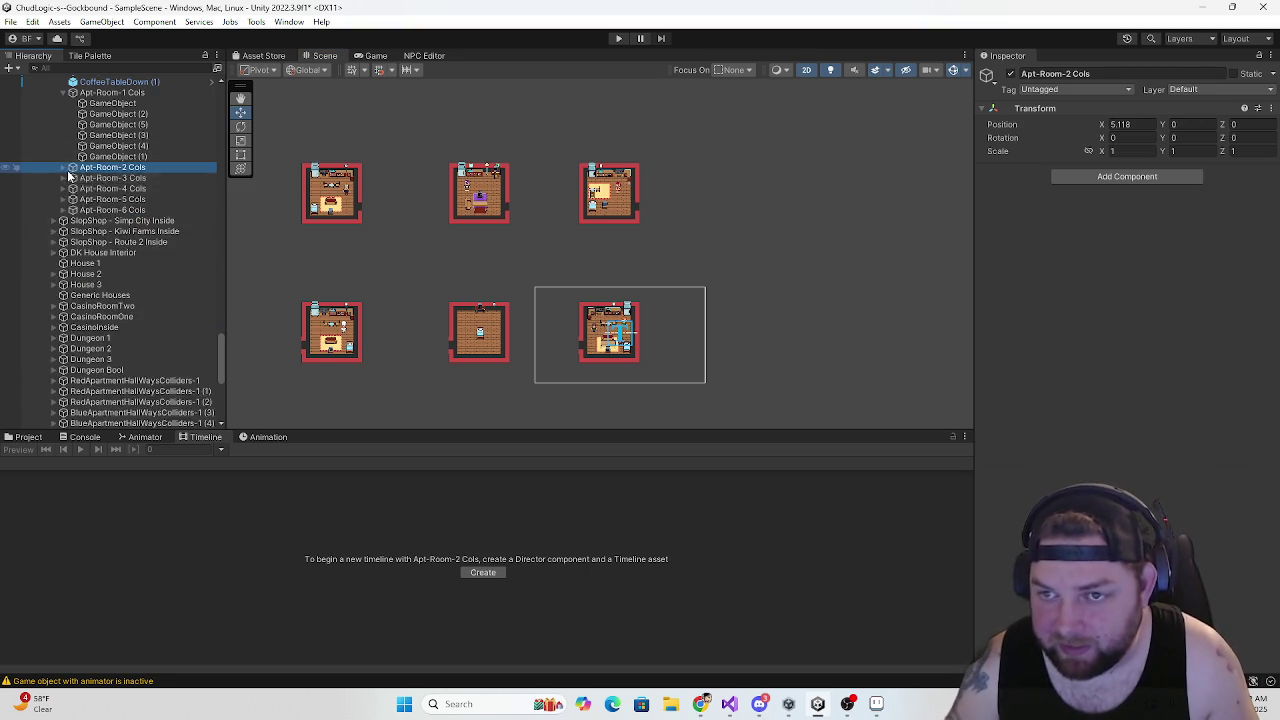
scroll(62, 190, up, 3)
click(62, 213)
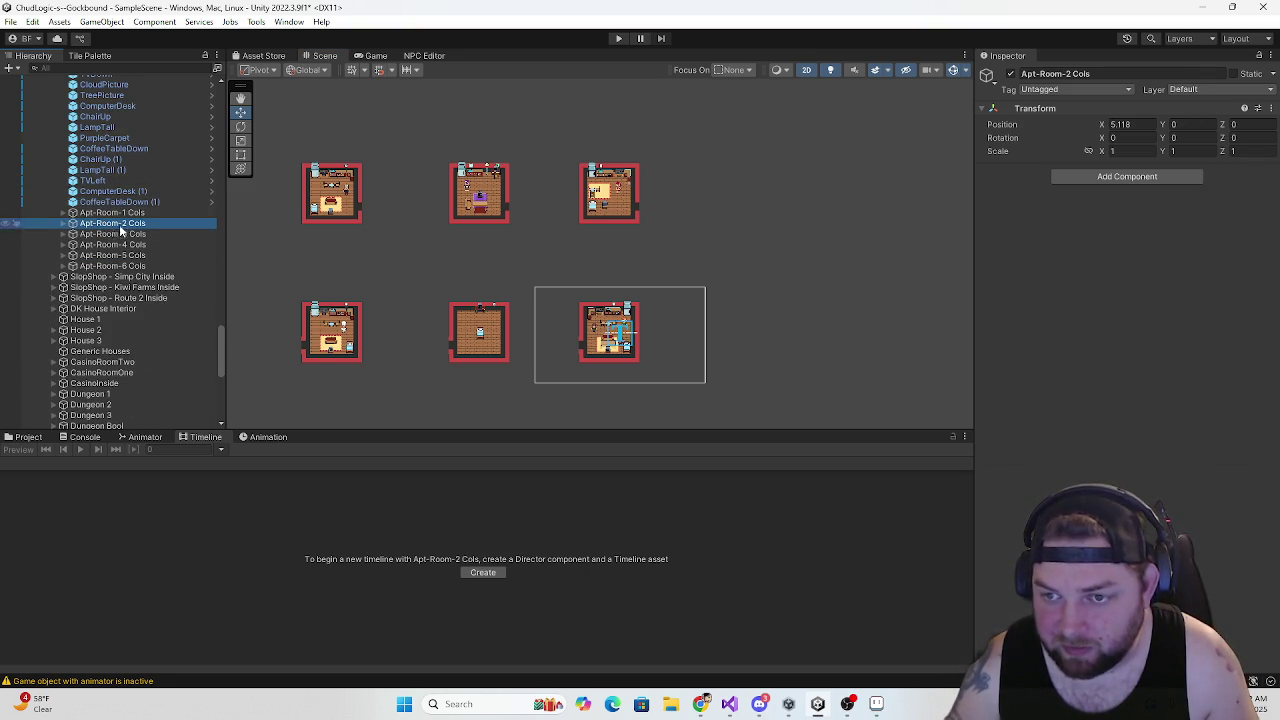
click(118, 214)
key(Down)
key(Down)
key(Down)
key(Down)
key(Down)
key(Up)
key(Up)
key(Up)
key(Up)
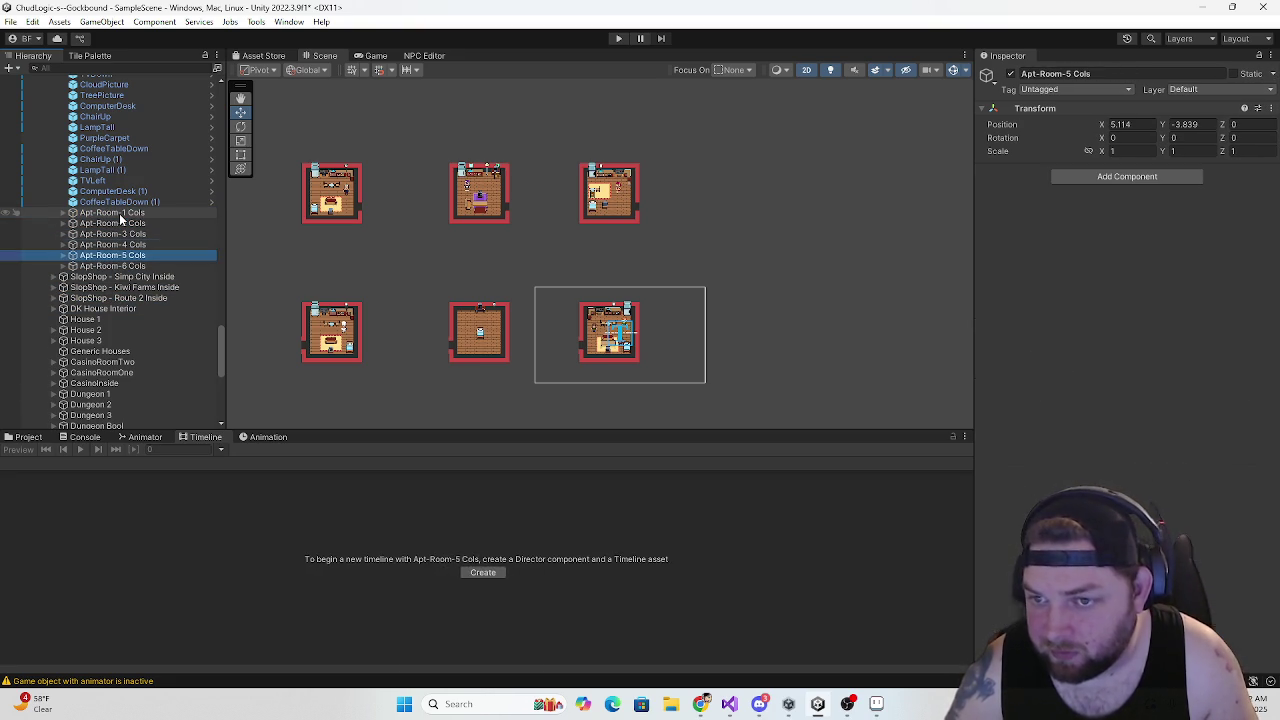
key(Up)
scroll(315, 252, down, 4)
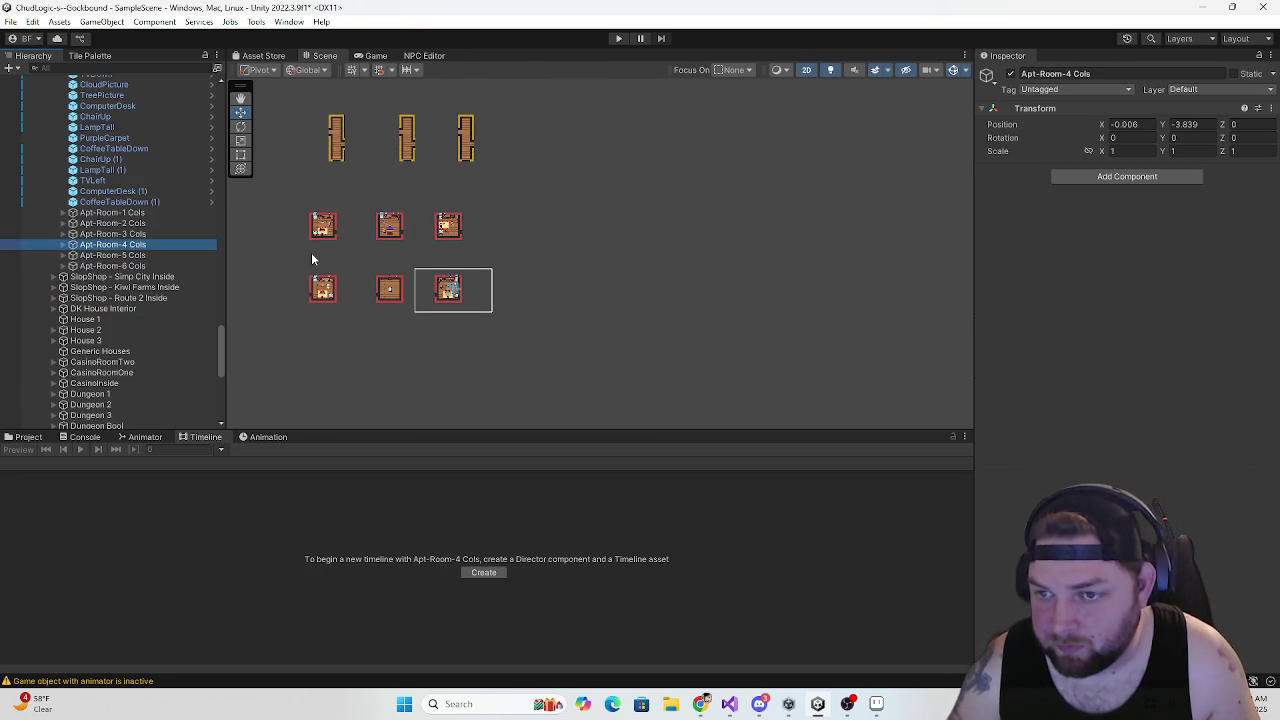
scroll(137, 254, down, 3)
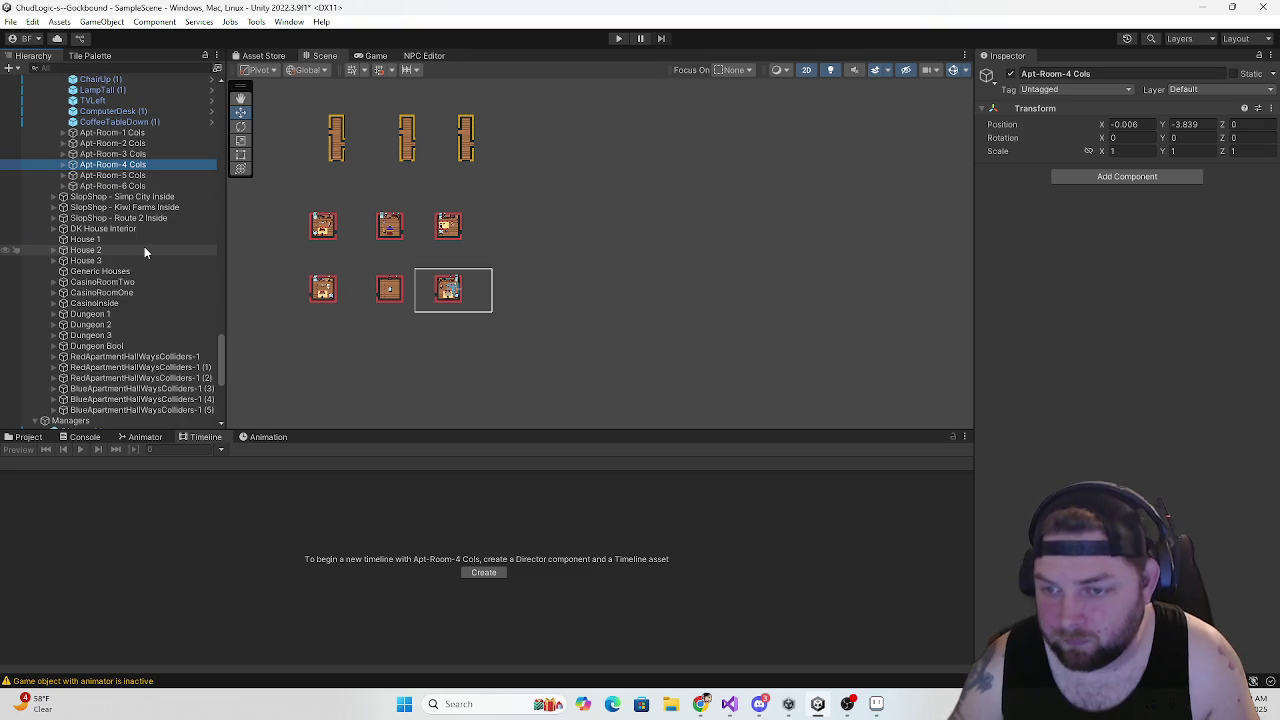
key(Down)
key(Down)
key(Down)
key(Down)
key(Down)
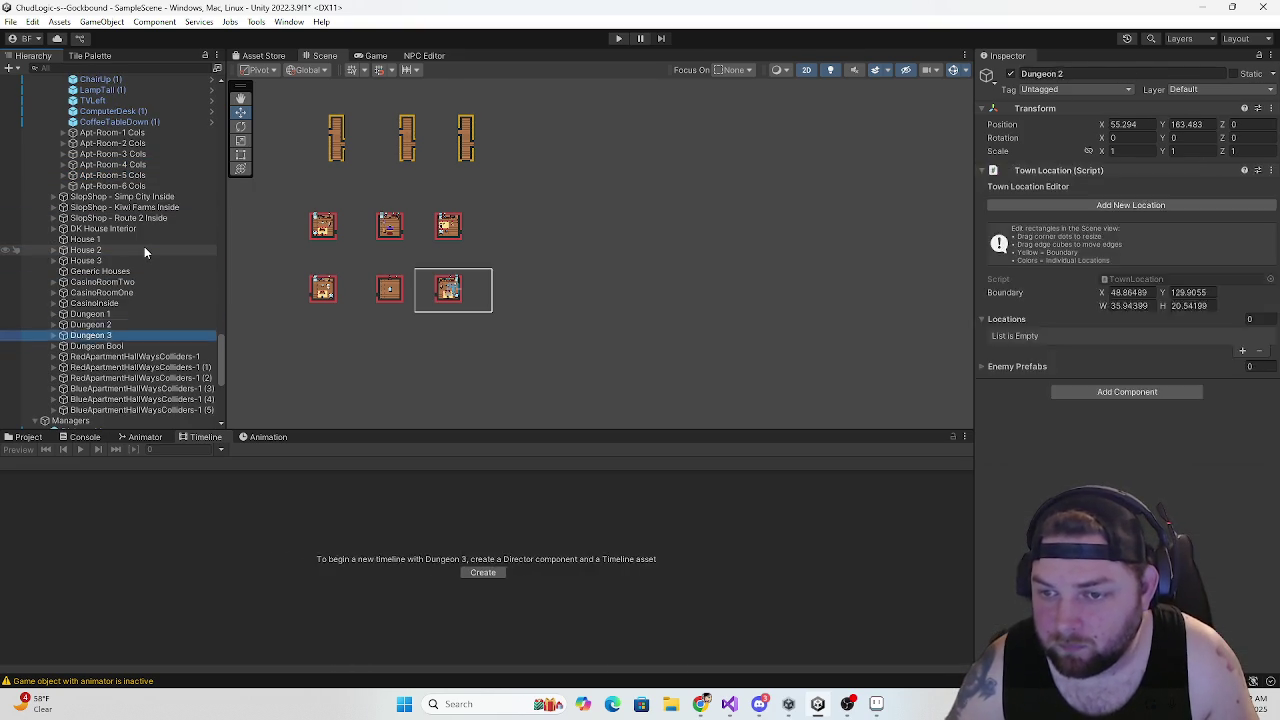
key(Up)
key(Up)
key(Up)
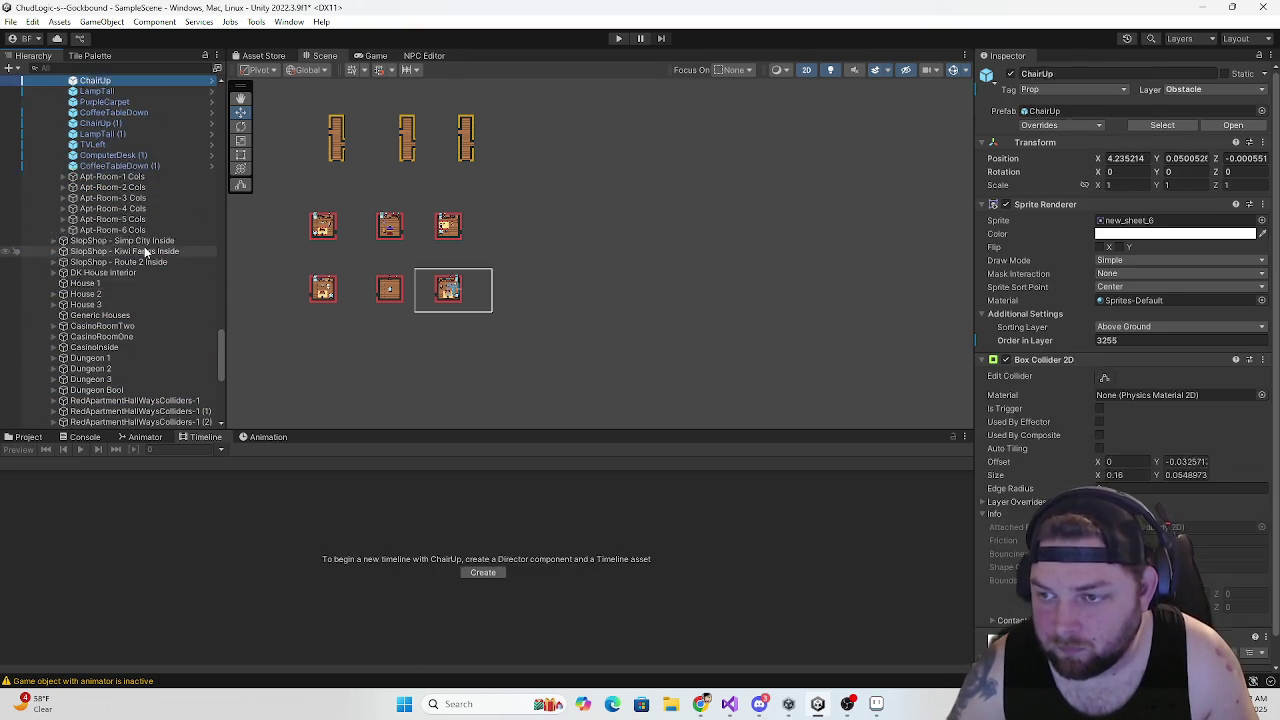
key(Up)
key(Up)
key(Up)
key(Down)
key(Down)
key(Down)
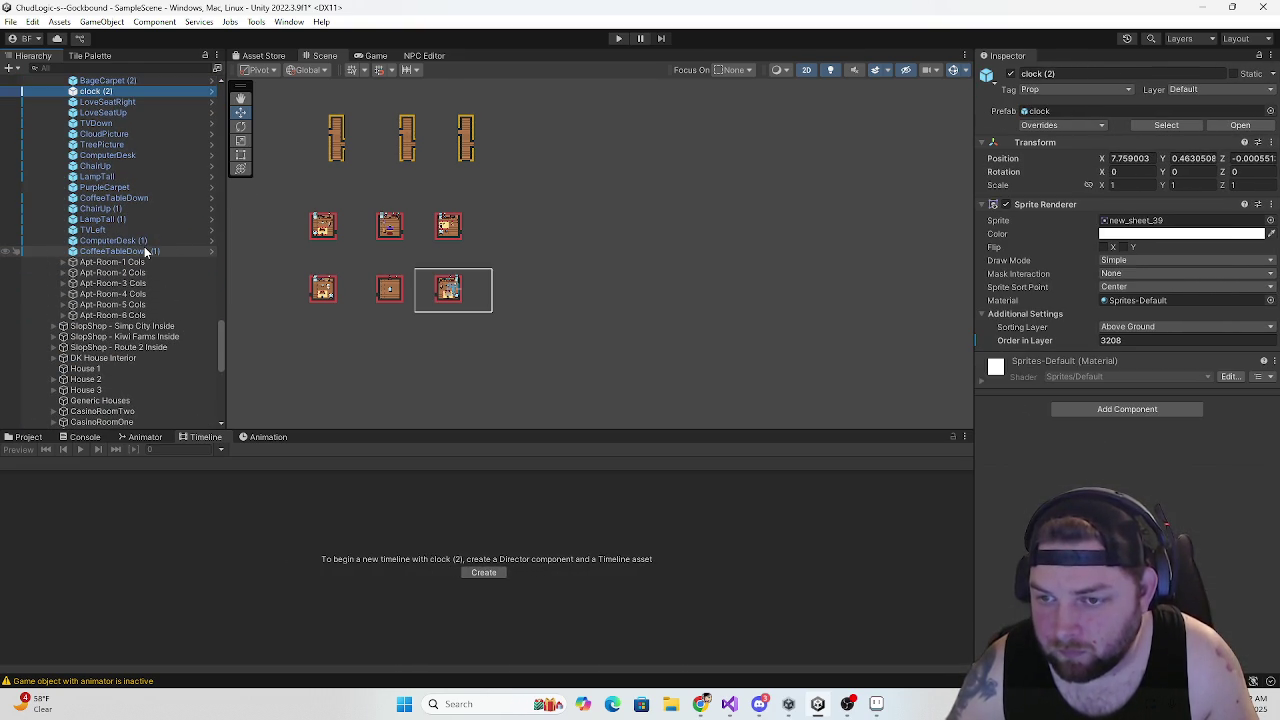
key(Down)
key(Down)
key(Down)
key(Up)
key(Up)
key(Up)
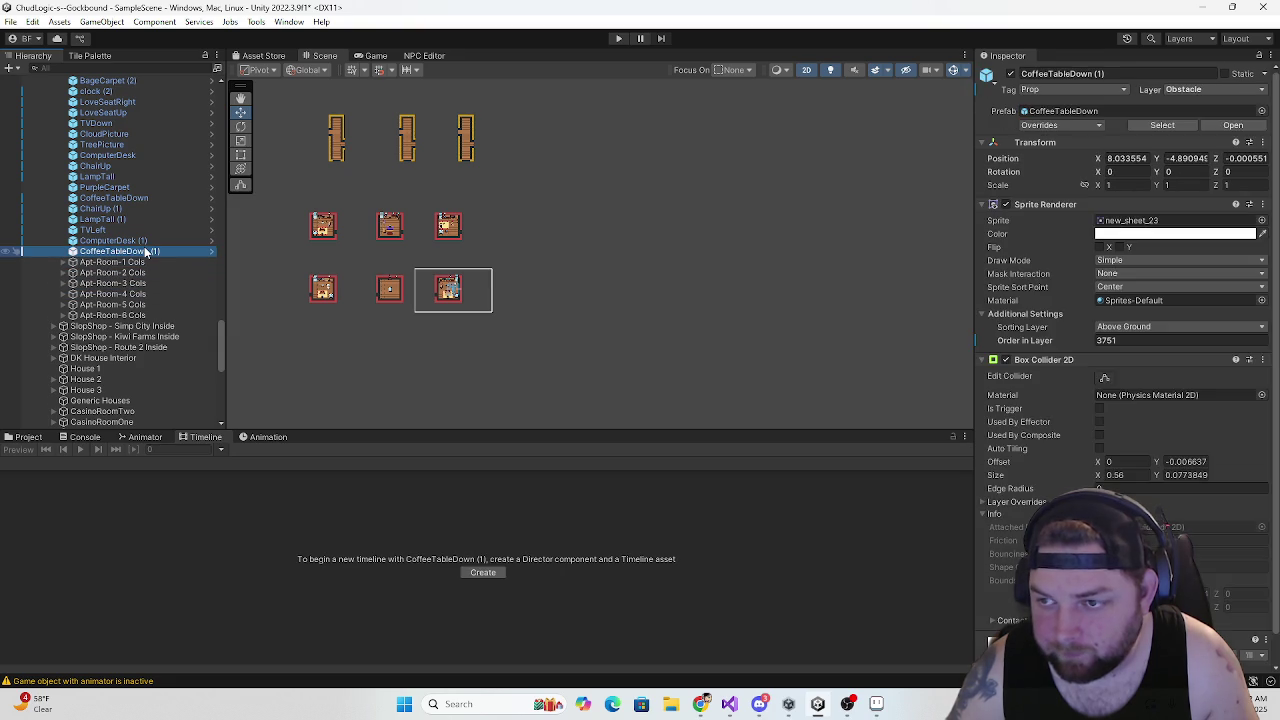
key(Down)
key(f)
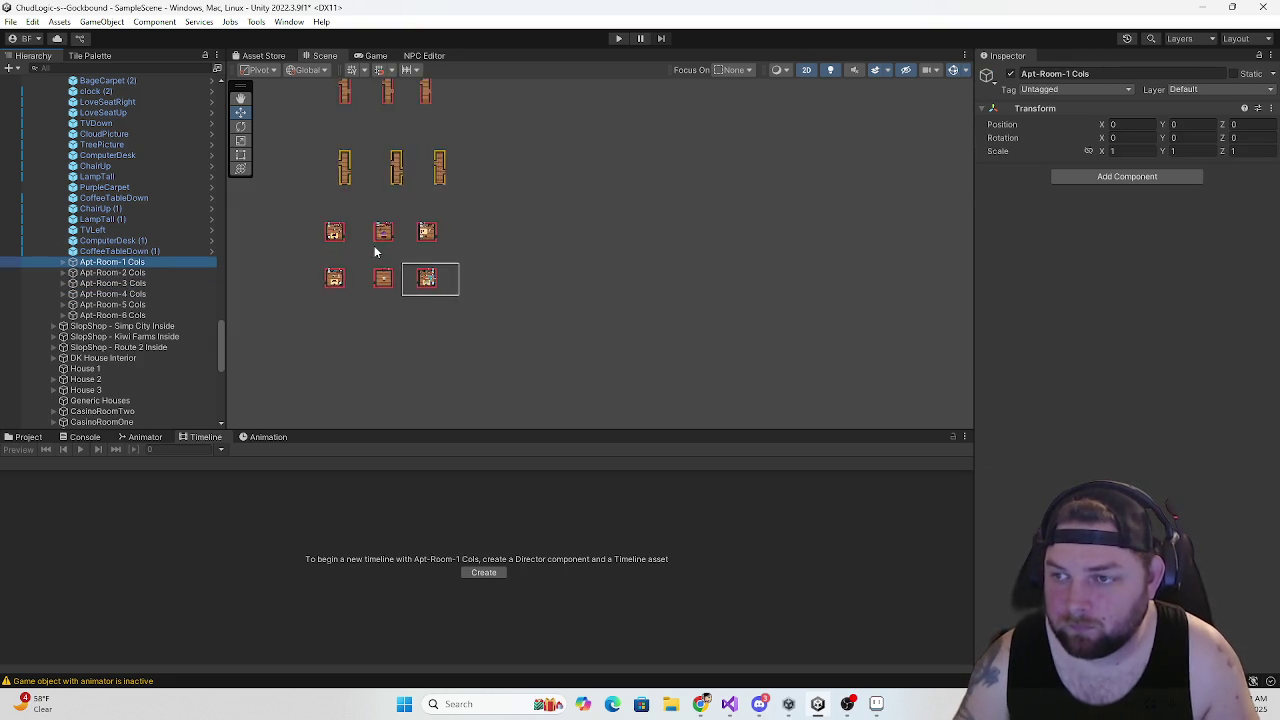
drag(505, 167, 482, 302)
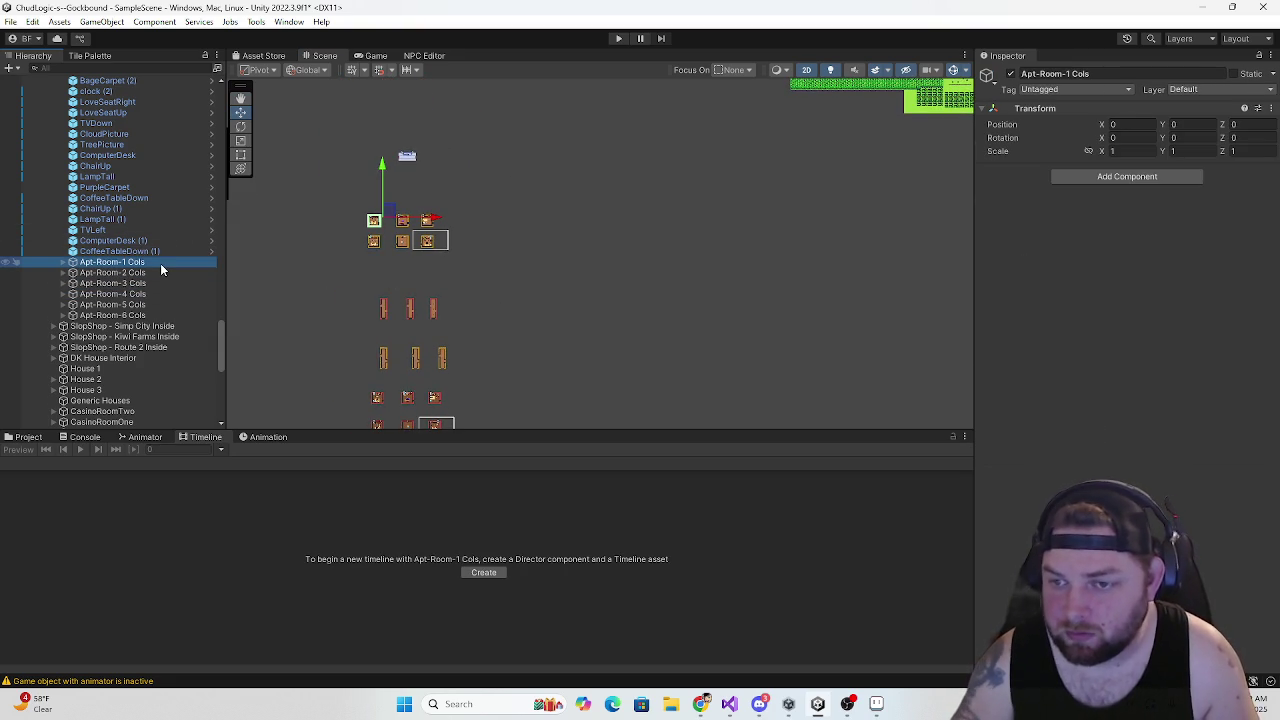
key(Down)
key(Down)
key(Down)
key(Up)
key(Up)
key(Up)
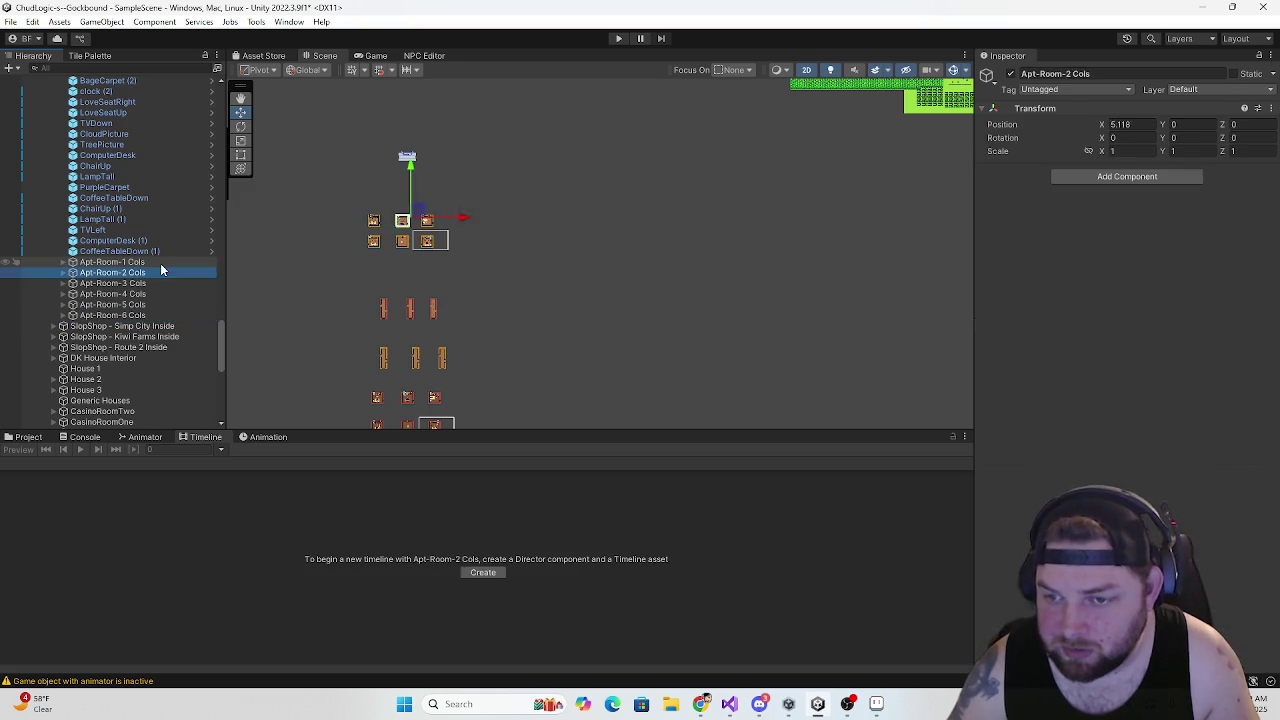
key(Up)
key(Up)
key(Up)
key(Up)
key(Up)
key(Up)
key(Down)
key(Down)
key(Down)
key(Up)
Expand RED Apartments Interior and frame Apt-Room-1 Cols (1) in the Scene view
click(62, 155)
click(53, 145)
scroll(134, 190, down, 10)
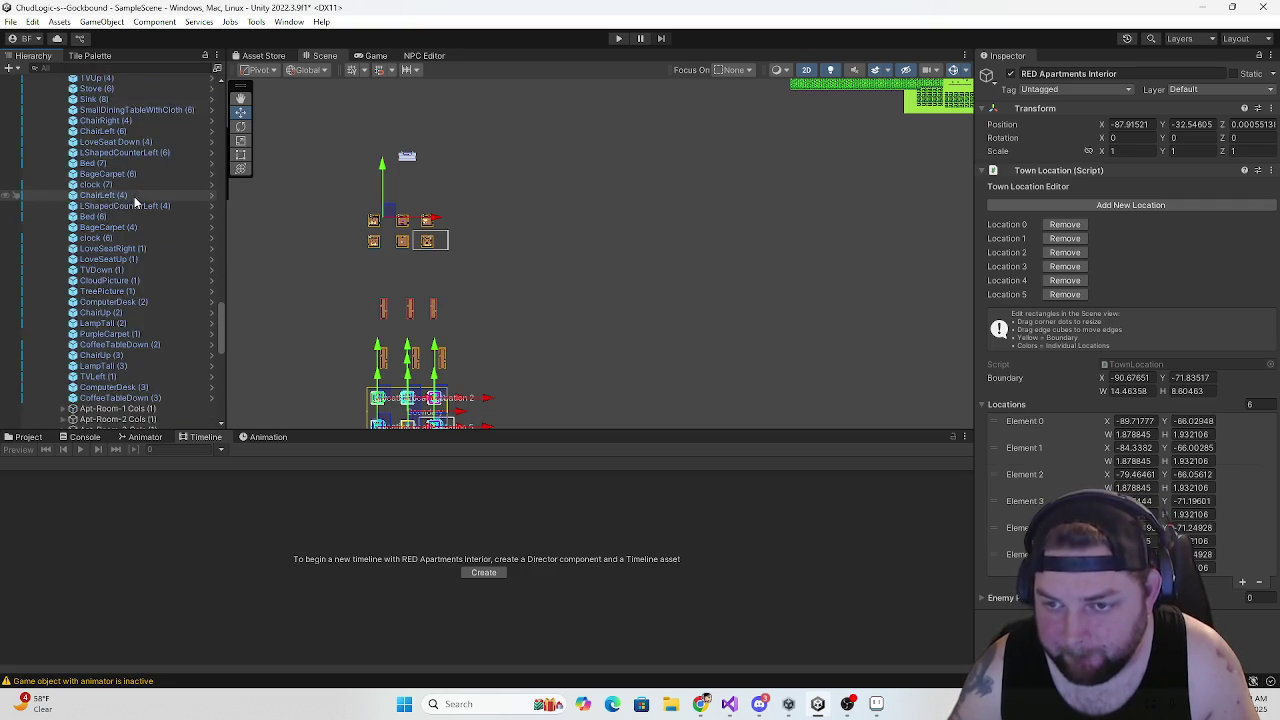
click(118, 288)
key(f)
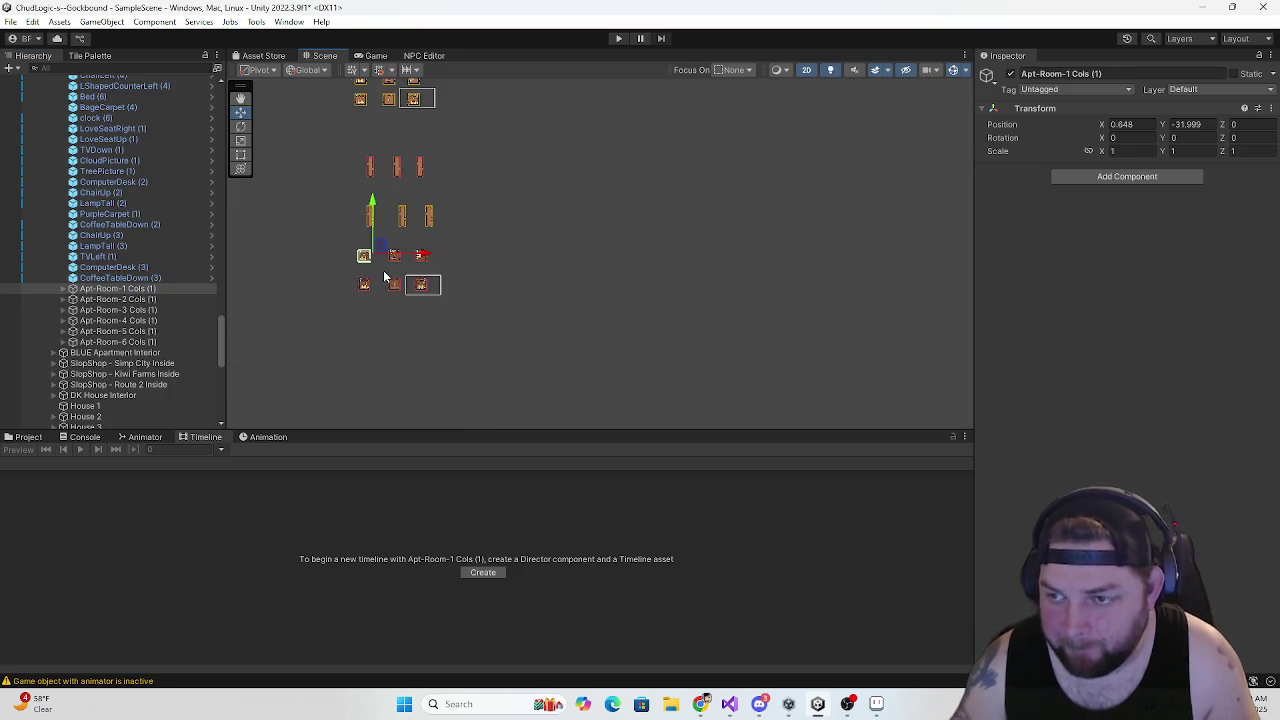
Duplicate Apt-Room-1's left wall collider and move the copy over the room's right doorway
scroll(358, 260, up, 5)
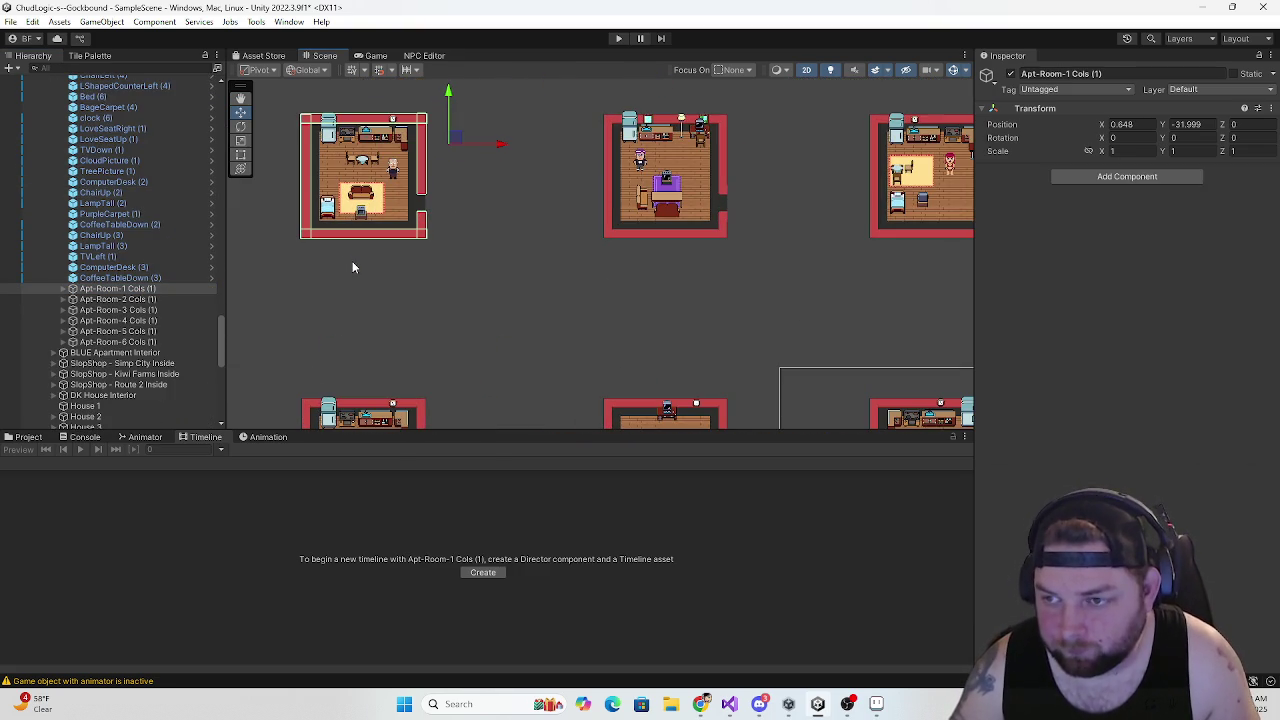
click(62, 290)
click(62, 288)
click(112, 299)
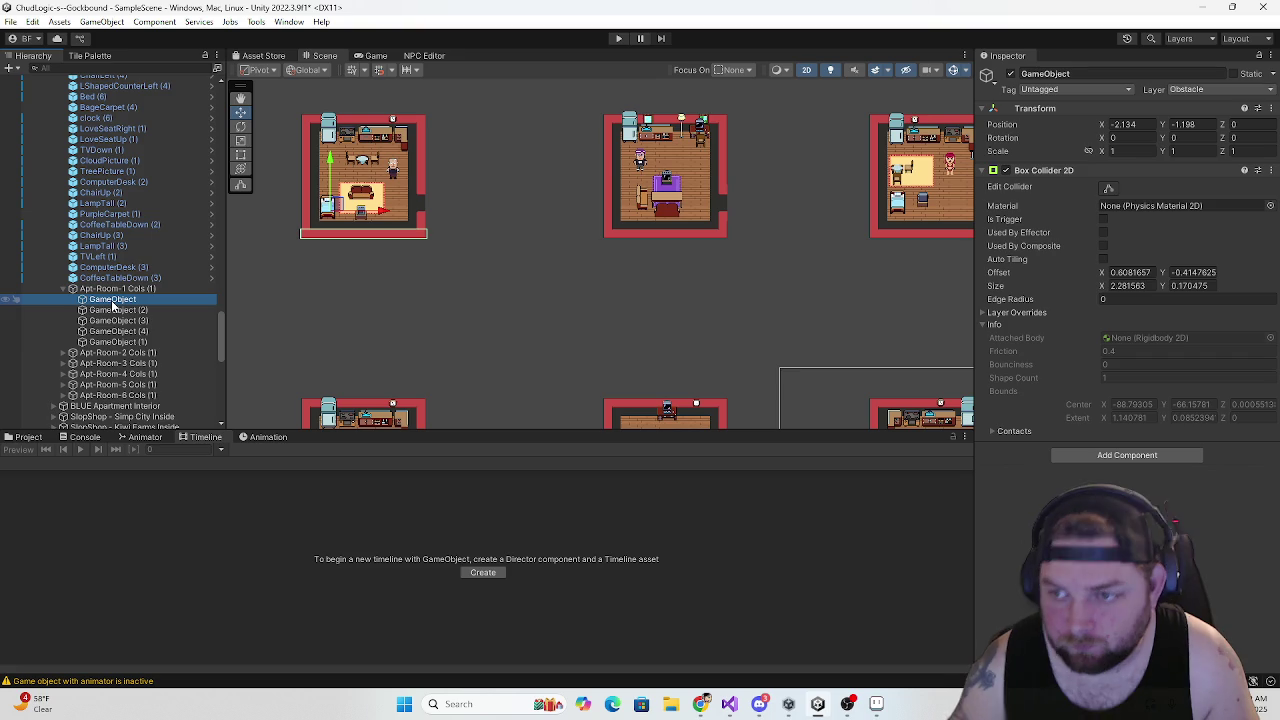
click(114, 310)
key(ctrl+d)
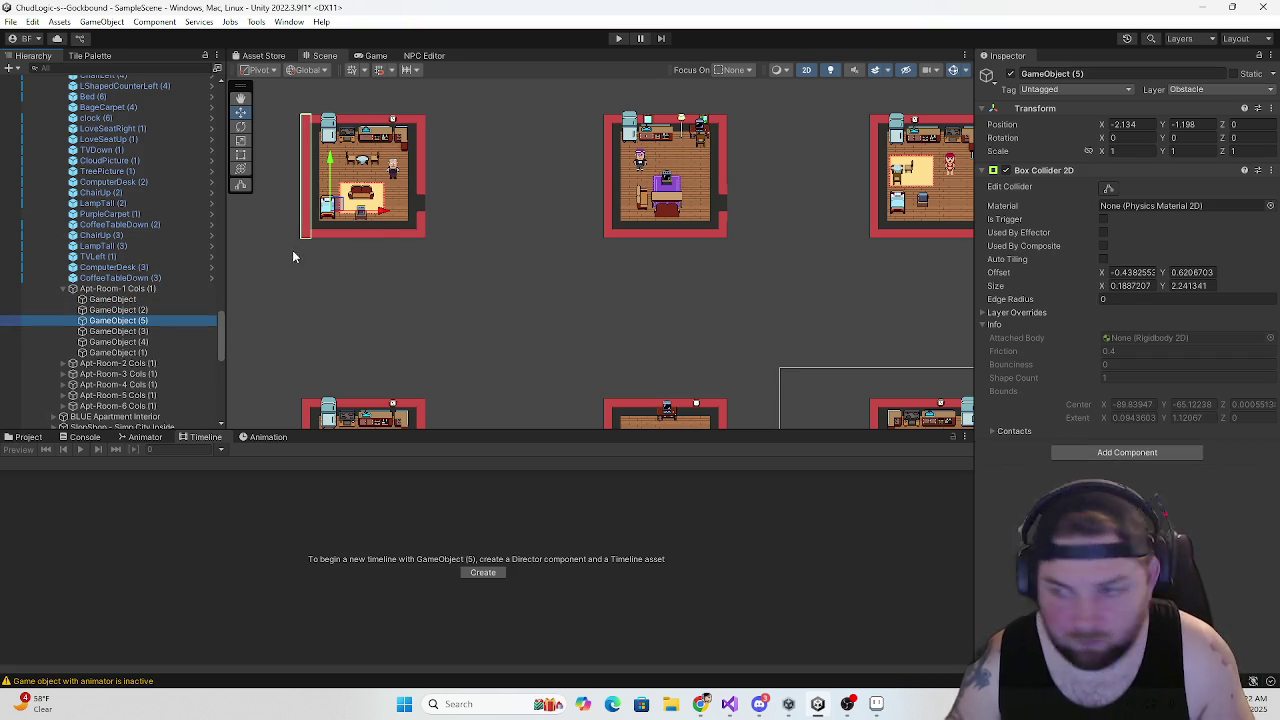
mouse_move(385, 211)
mouse_down()
mouse_move(510, 218)
mouse_move(331, 257)
mouse_up()
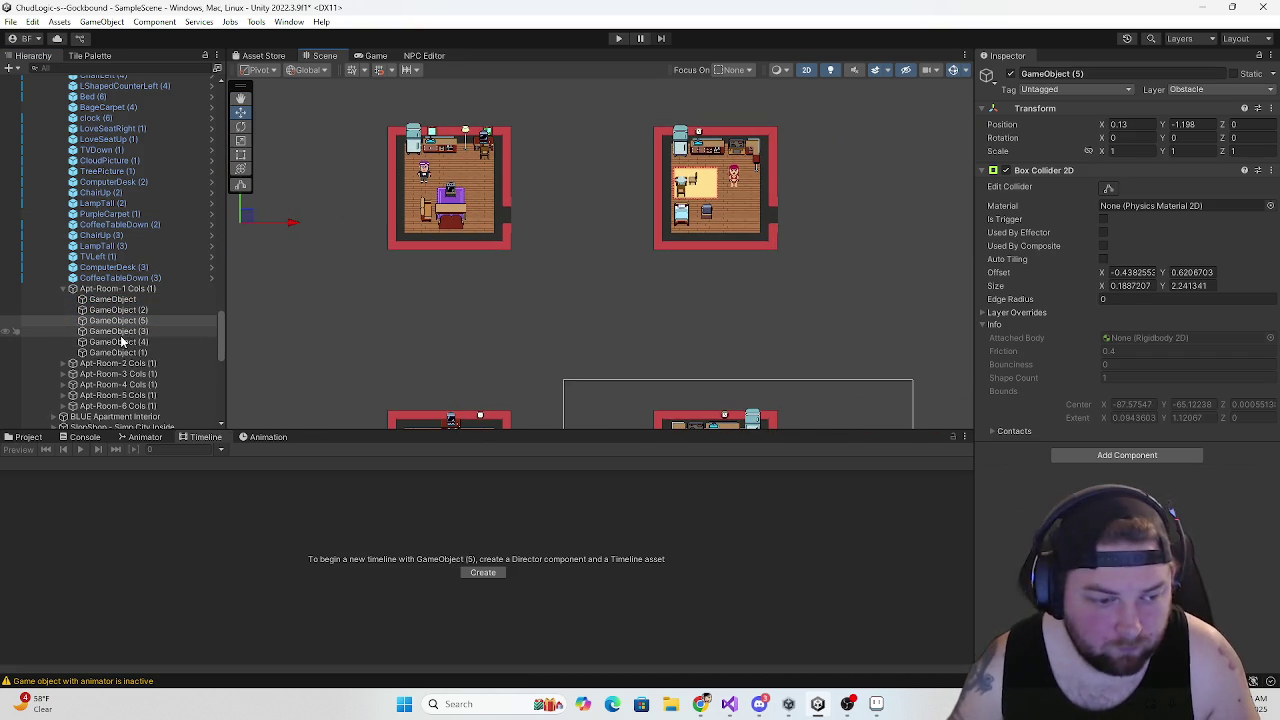
Duplicate Apt-Room-2's left wall collider and place the copy over its right doorway
scroll(164, 325, down, 2)
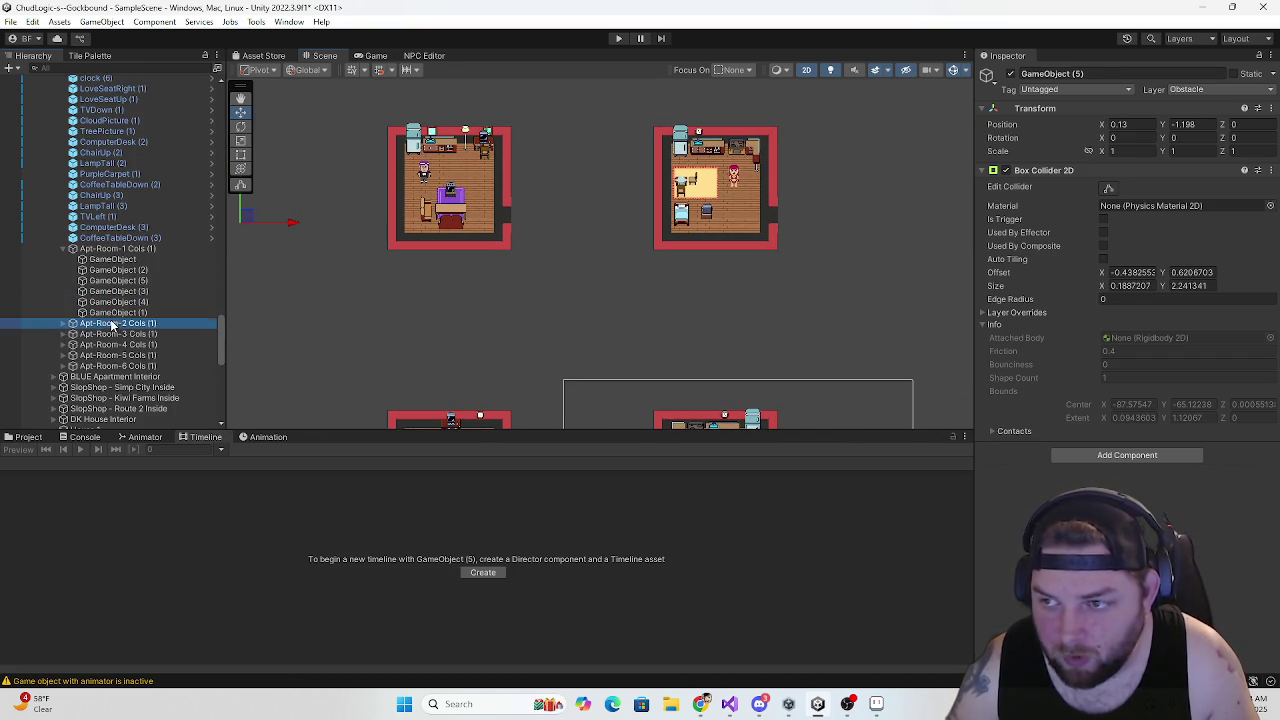
click(93, 324)
click(64, 324)
click(118, 345)
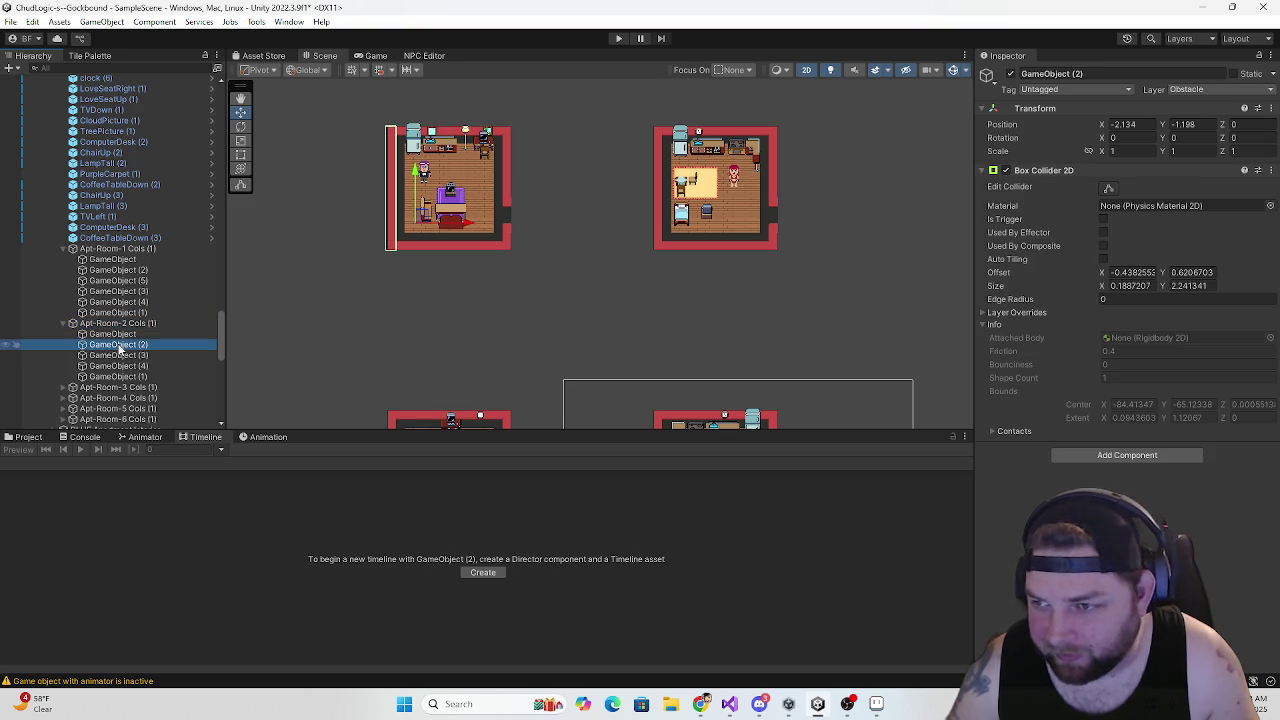
key(ctrl+d)
mouse_move(465, 228)
mouse_down()
mouse_move(597, 229)
mouse_move(469, 262)
mouse_up()
Duplicate Apt-Room-3's left wall collider and place the copy over its right doorway
click(143, 366)
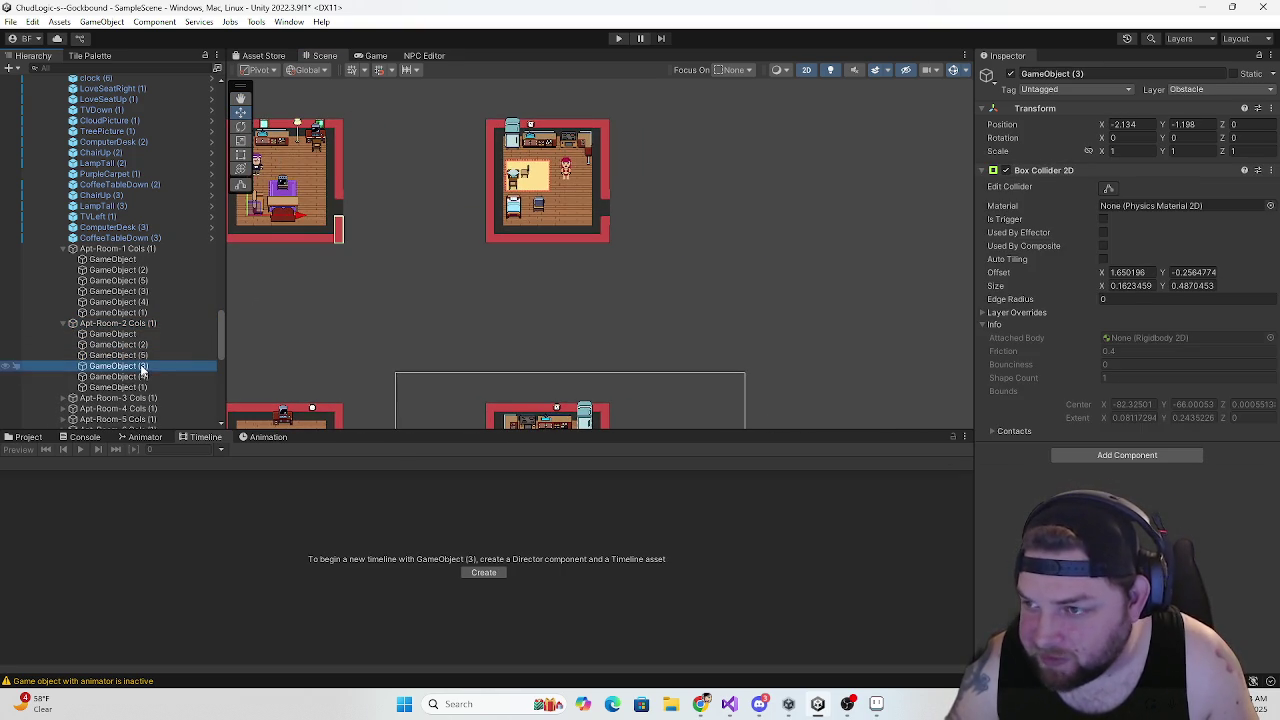
scroll(114, 371, down, 3)
click(118, 318)
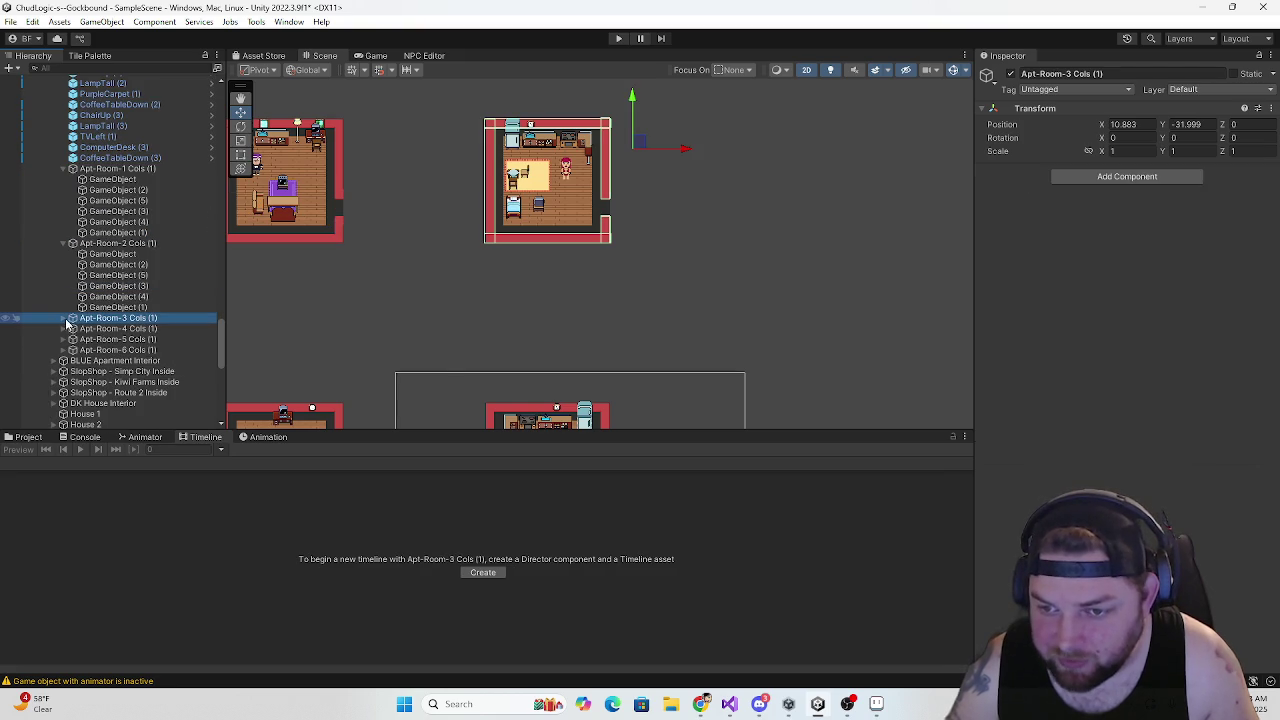
click(63, 318)
click(132, 339)
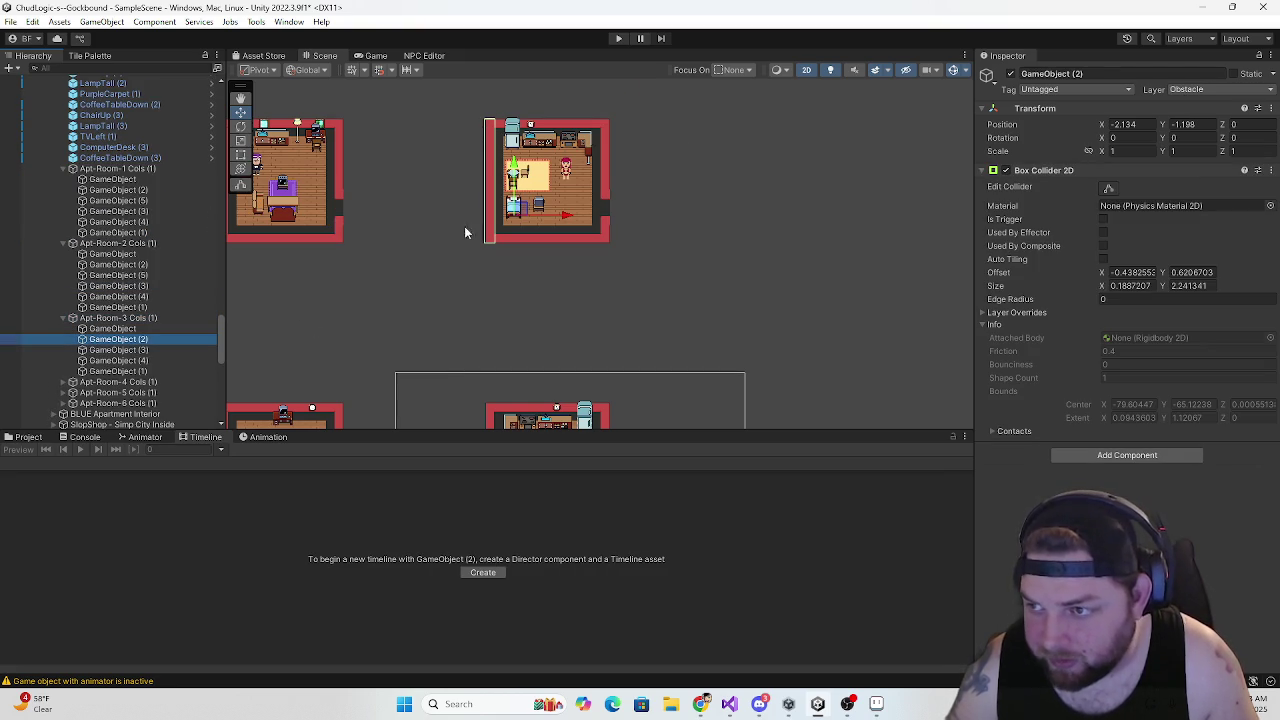
key(ctrl+d)
drag(566, 214, 697, 226)
Duplicate Apt-Room-4's right wall collider and move the copy over its left doorway
scroll(493, 233, down, 3)
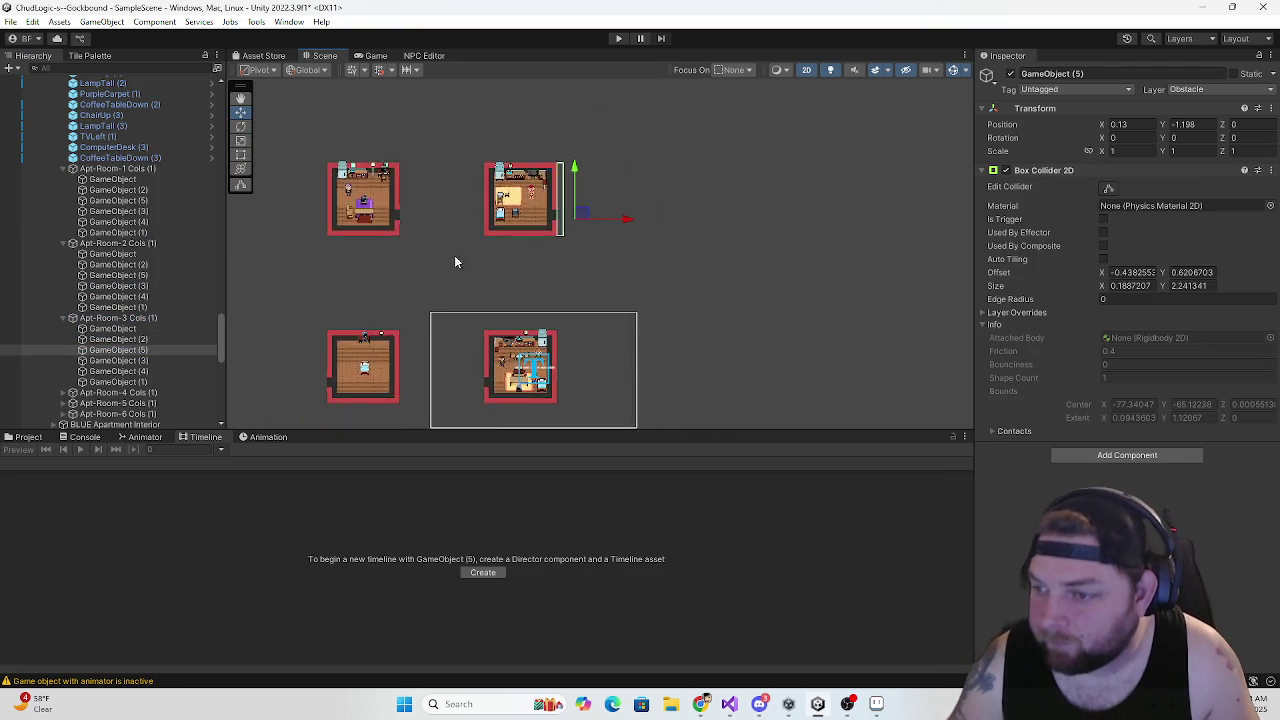
scroll(411, 229, up, 3)
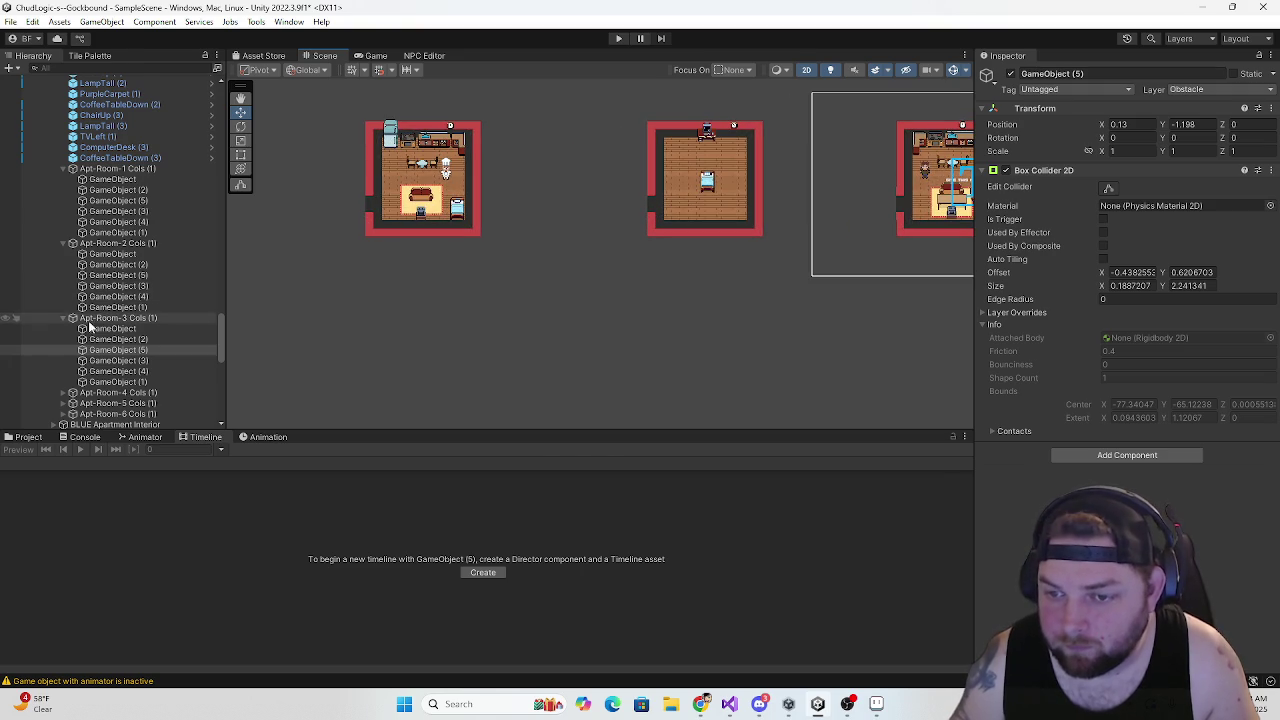
scroll(85, 328, down, 3)
click(62, 304)
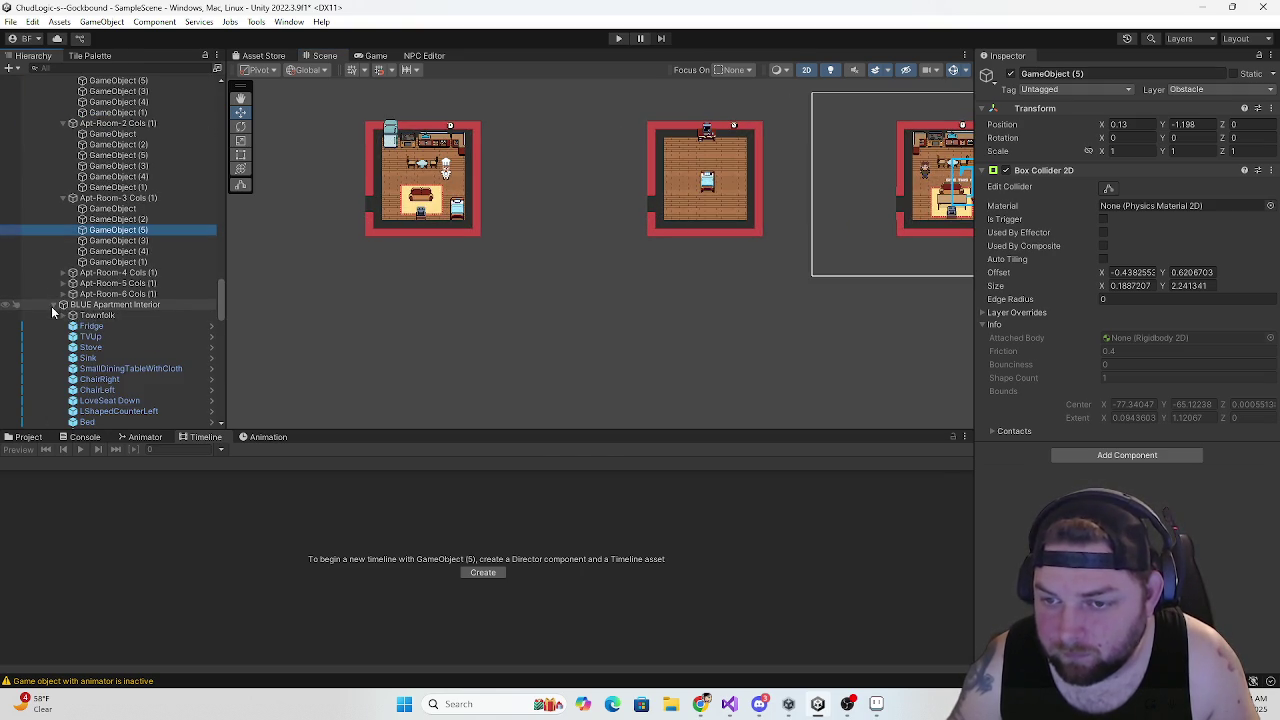
click(62, 304)
click(62, 272)
click(118, 293)
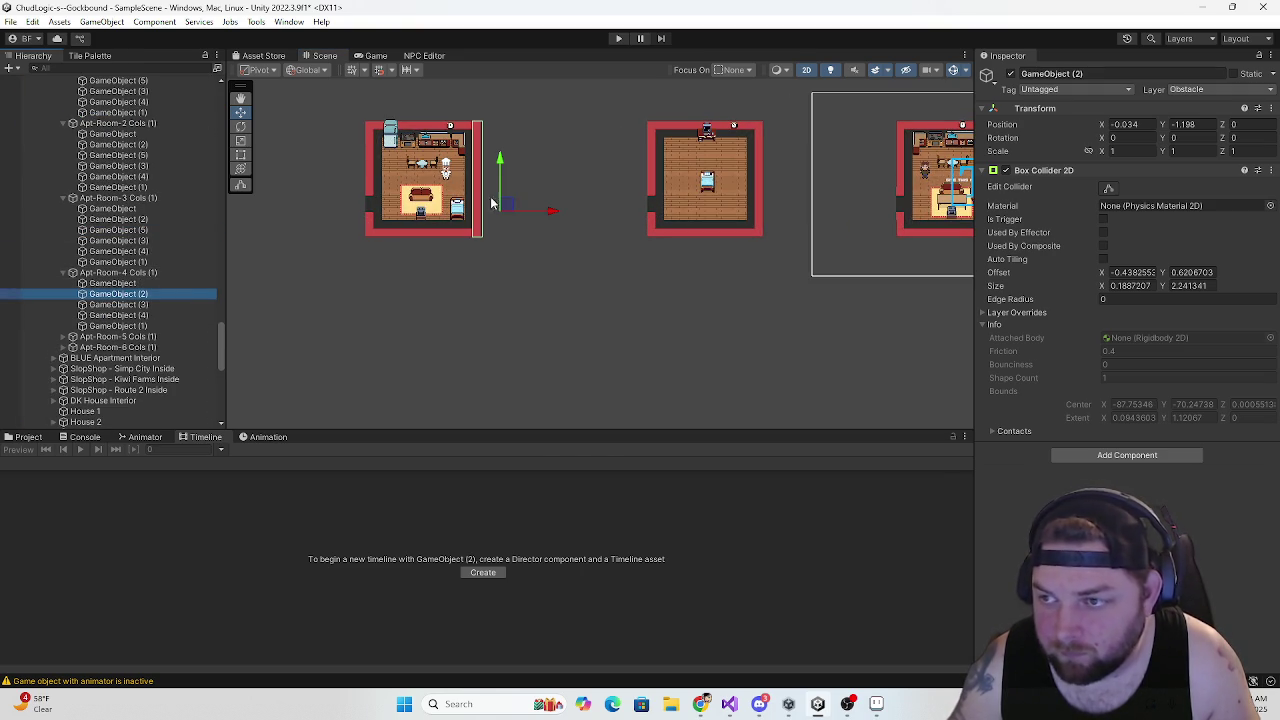
key(ctrl+d)
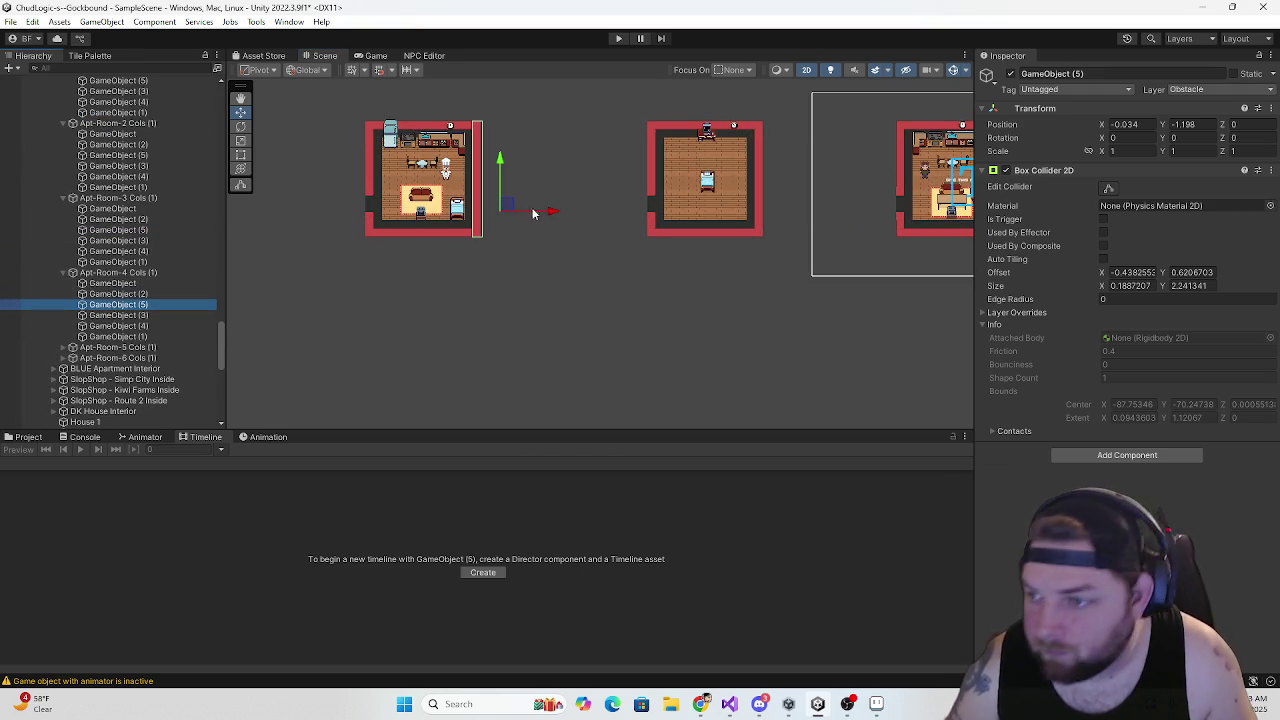
mouse_move(548, 214)
mouse_down()
mouse_move(405, 220)
mouse_move(431, 222)
mouse_up()
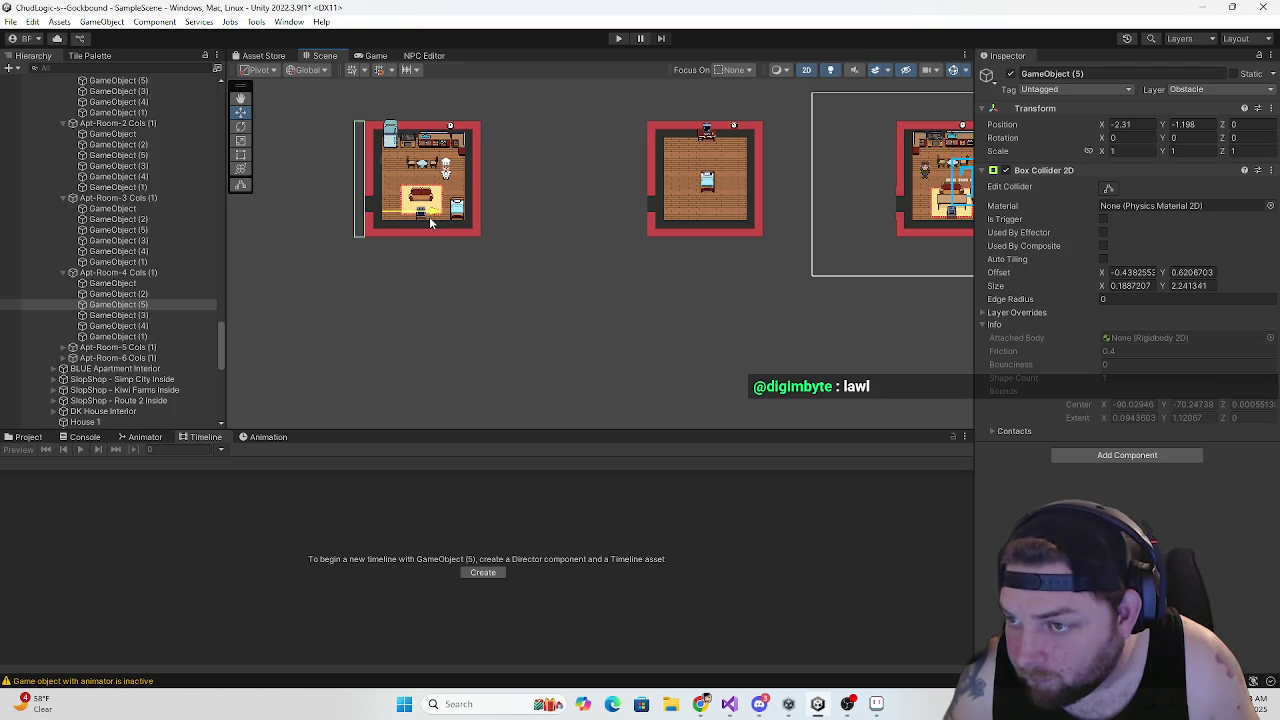
Duplicate GameObject (2) in Apt-Room-5 Cols and move the copy to the left doorway
drag(580, 251, 457, 251)
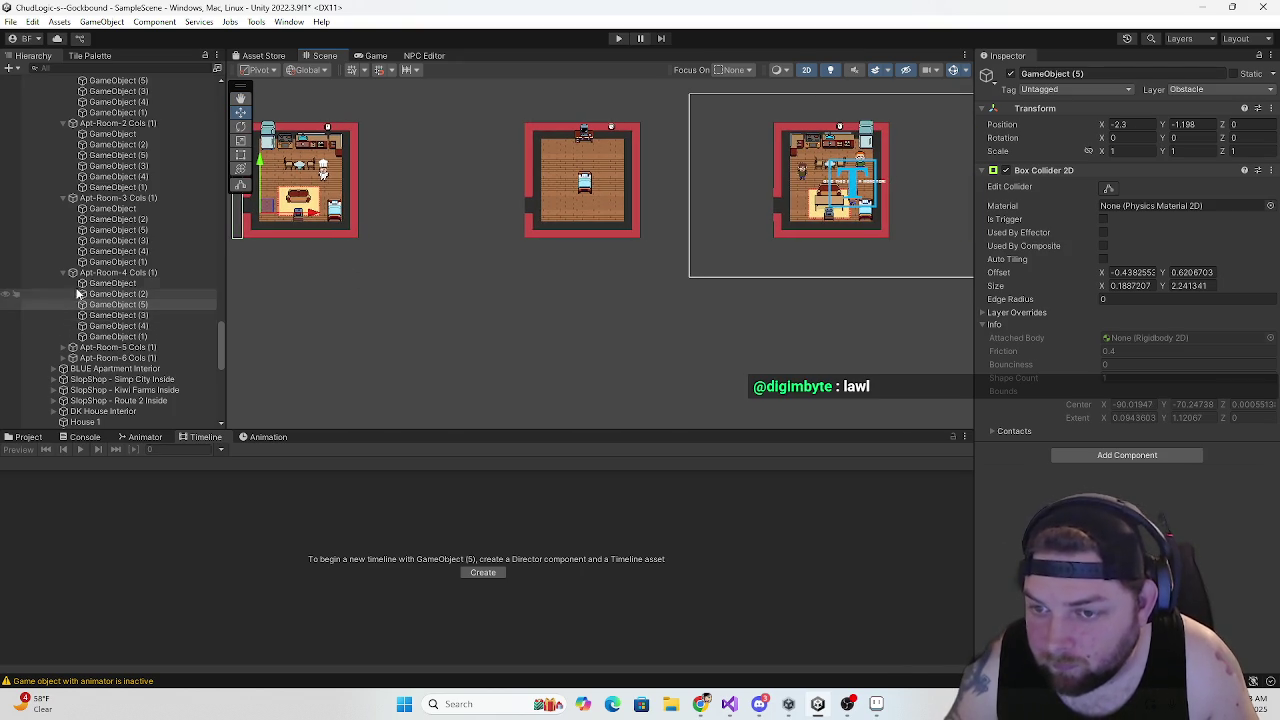
click(98, 347)
key(Right)
click(118, 369)
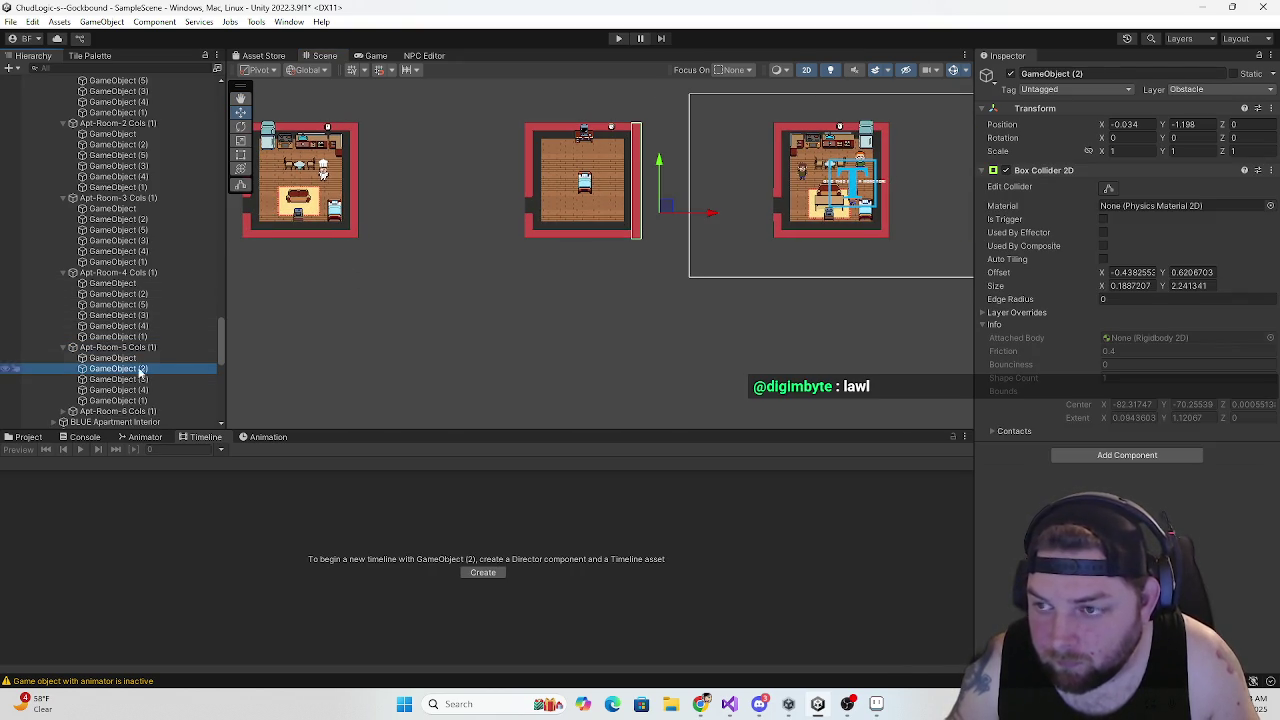
key(ctrl+d)
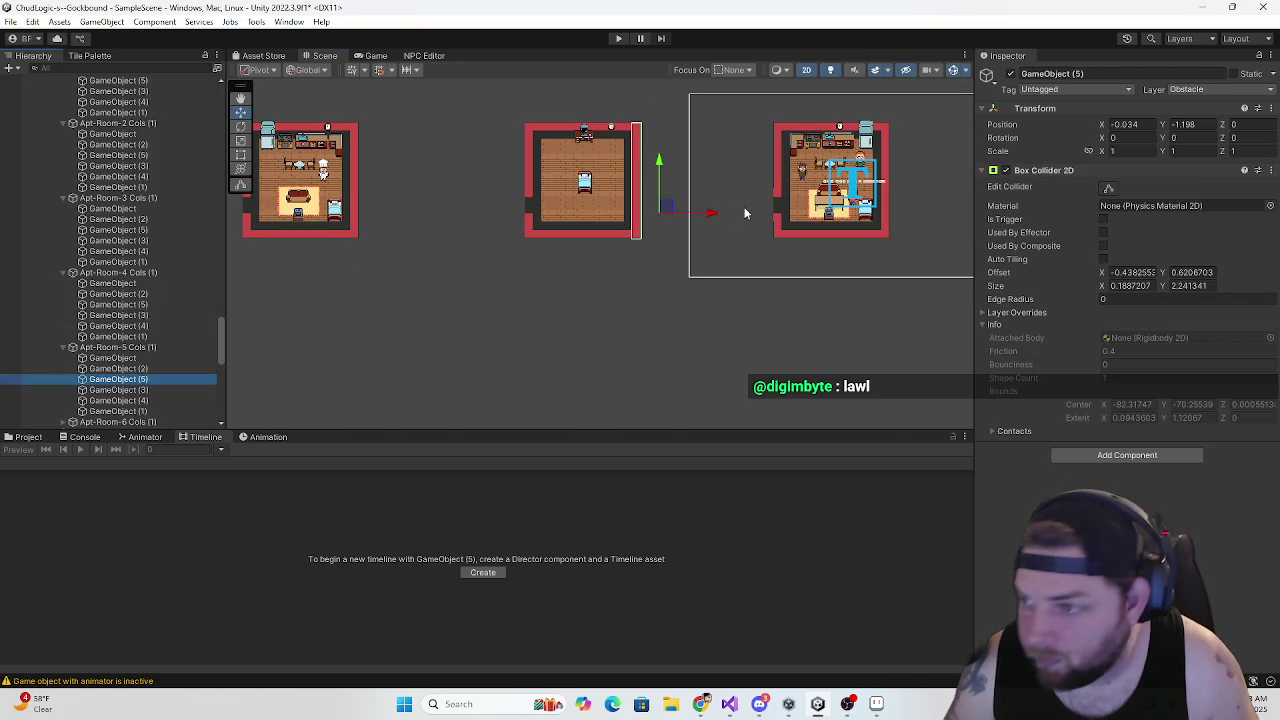
drag(711, 213, 480, 229)
Duplicate GameObject (2) in Apt-Room-6 Cols onto its left doorway, then collapse the group
scroll(480, 229, up, 3)
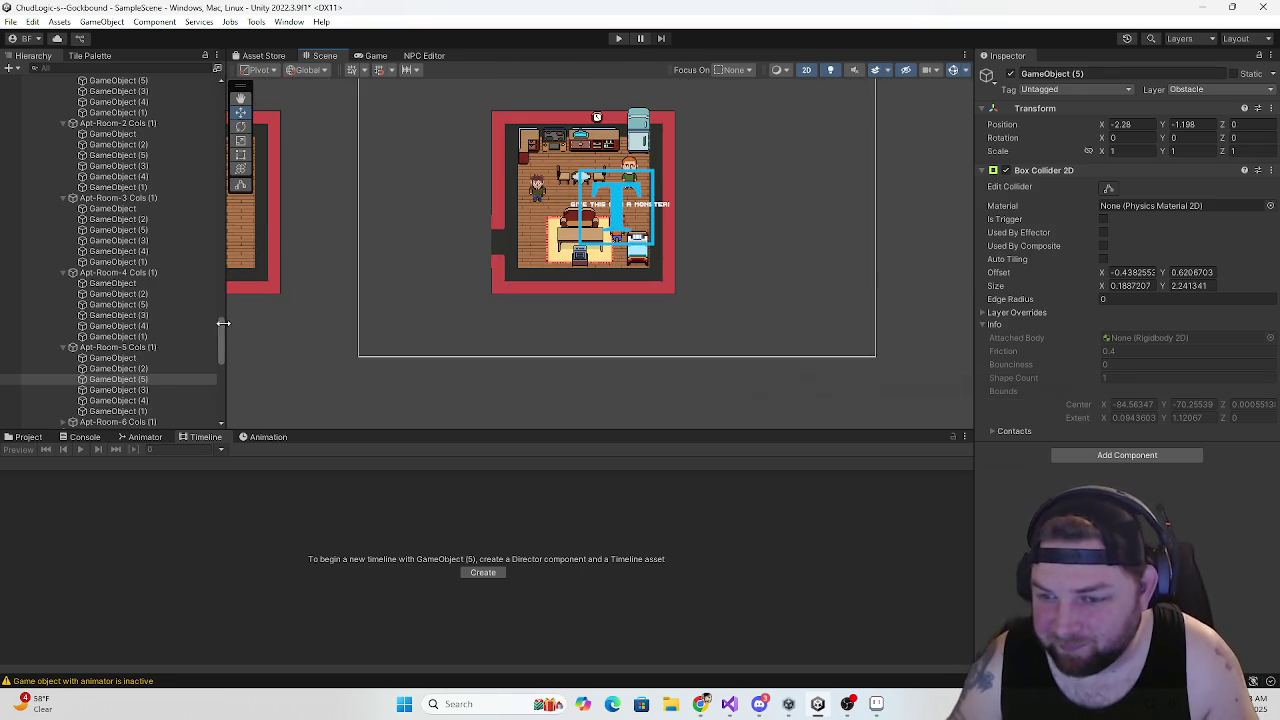
scroll(110, 310, down, 3)
click(111, 323)
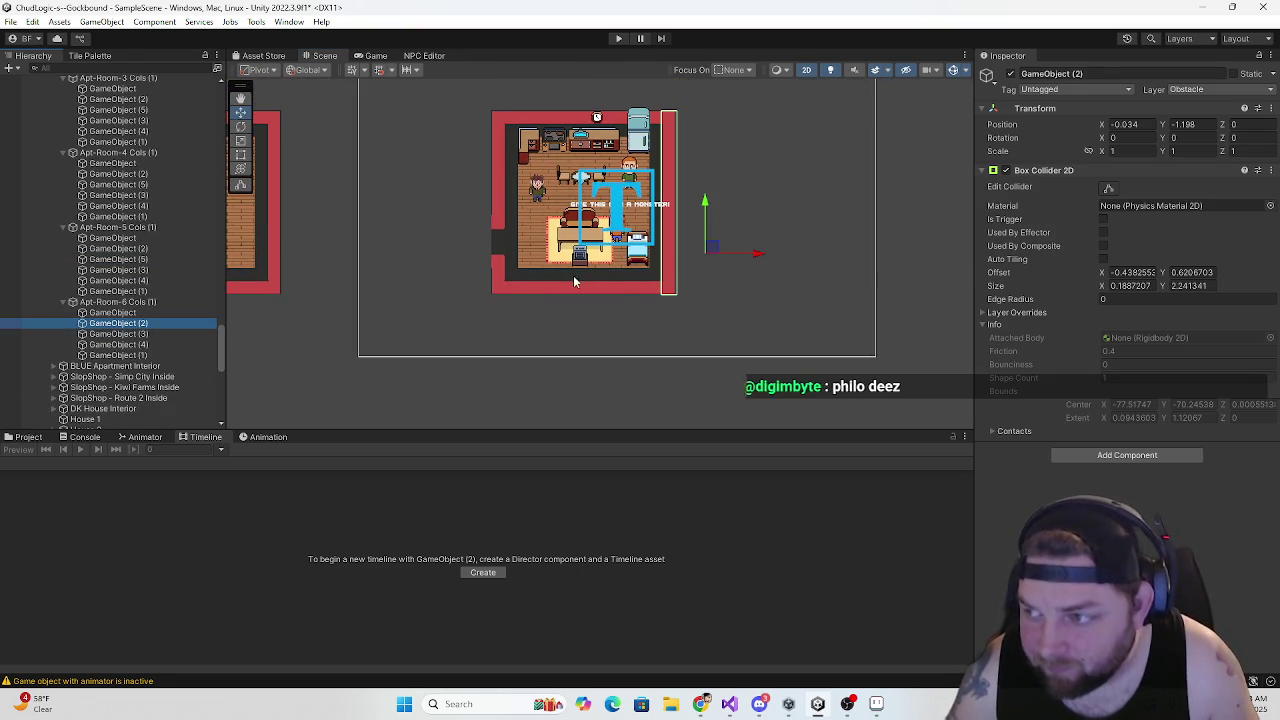
key(ctrl+d)
drag(755, 258, 570, 259)
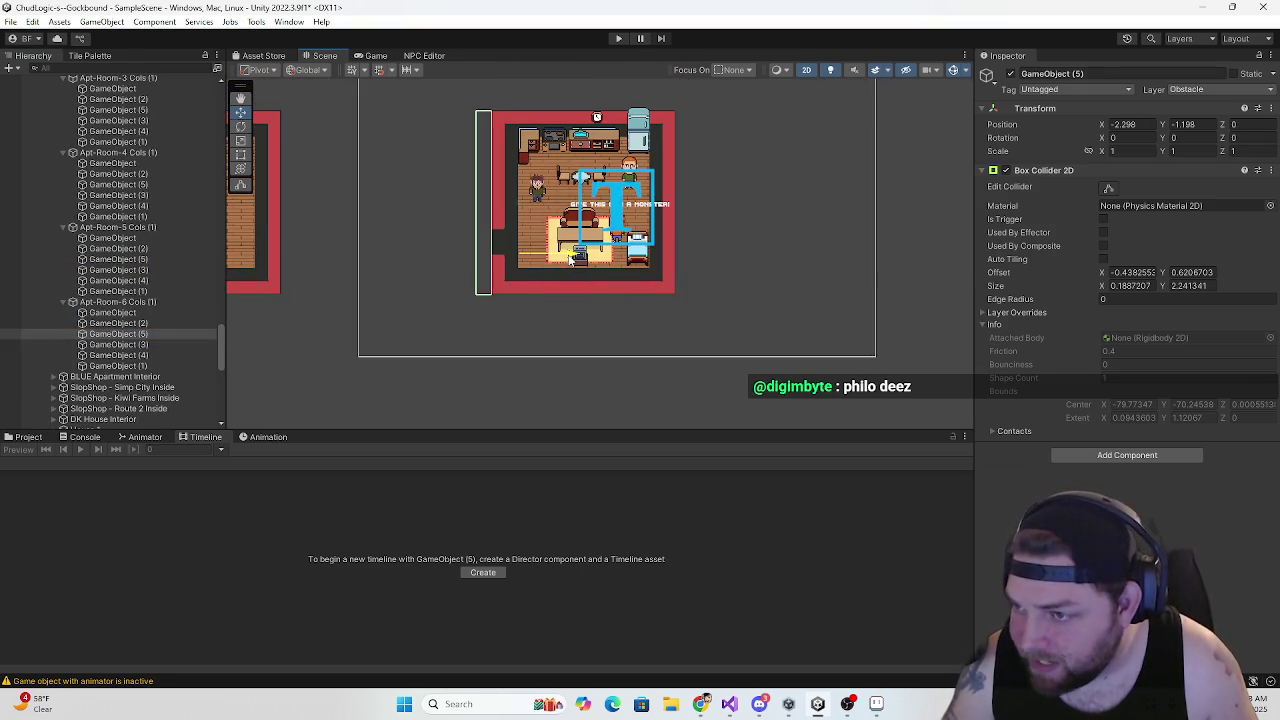
scroll(455, 296, down, 6)
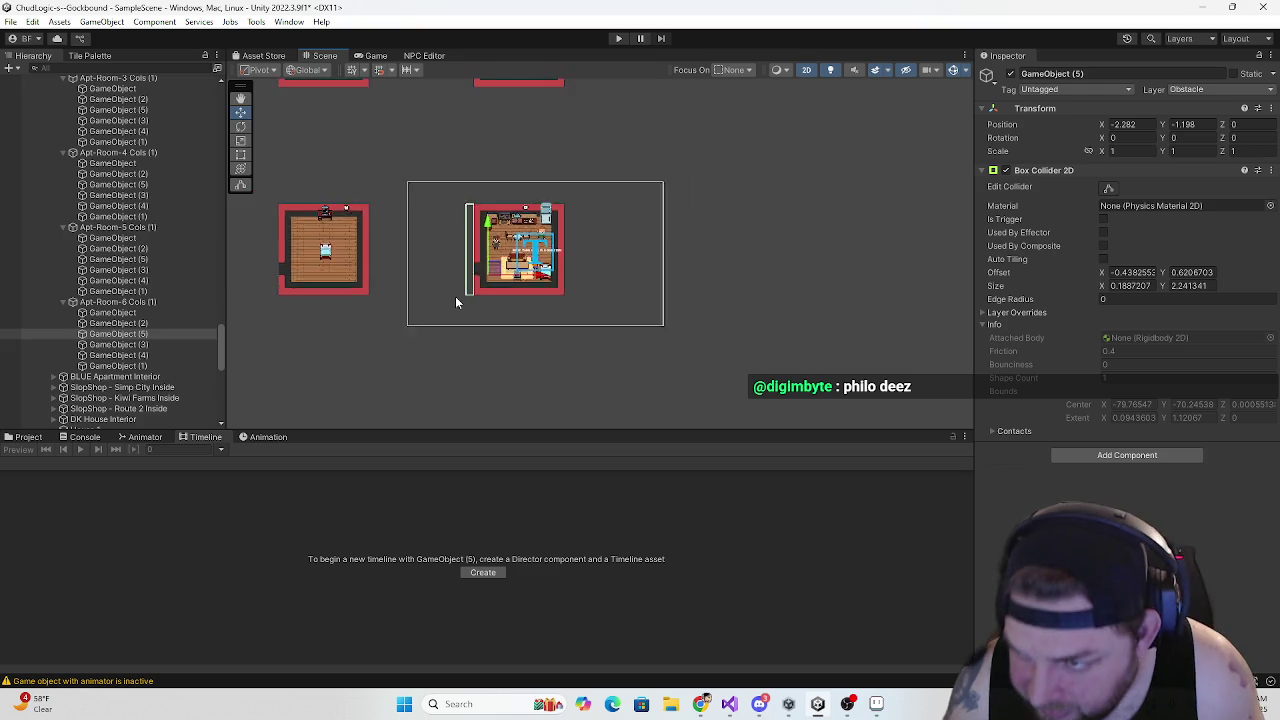
click(63, 302)
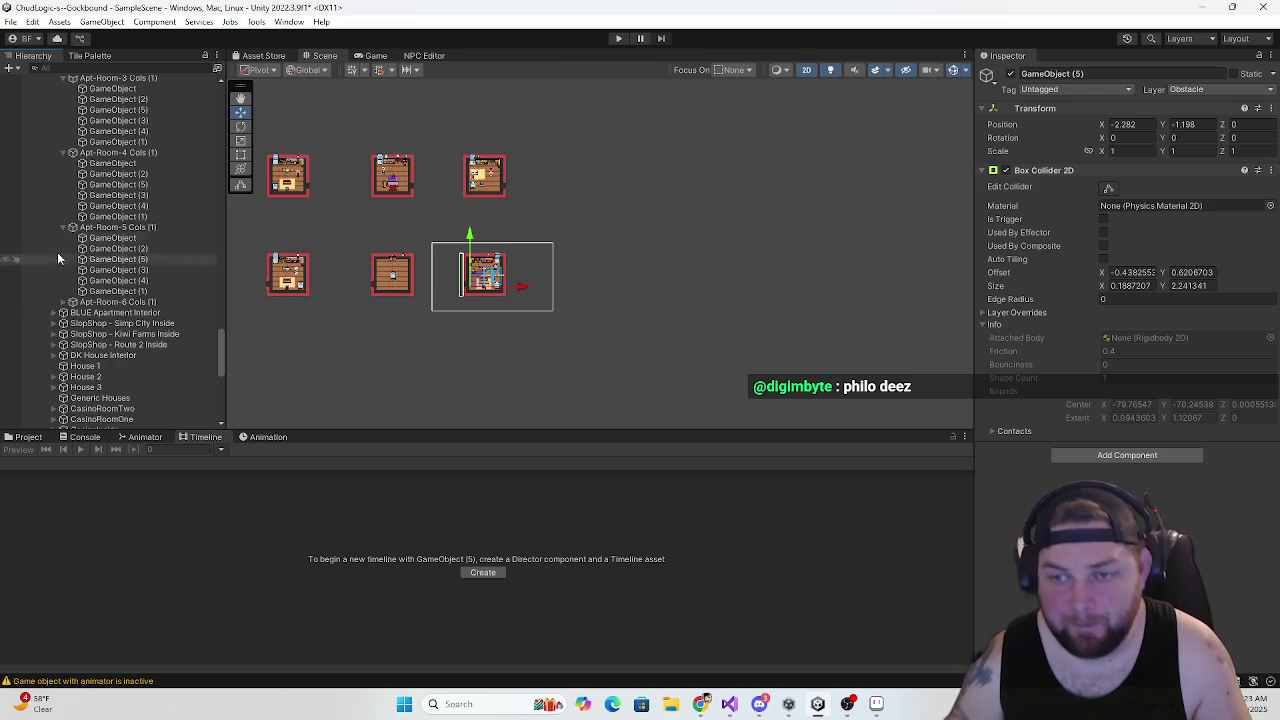
Collapse the Apt-Room-1 to 5 Cols groups and Interior Locations, then switch to the browser
click(63, 227)
click(63, 152)
scroll(85, 233, up, 3)
click(64, 232)
click(60, 162)
click(61, 88)
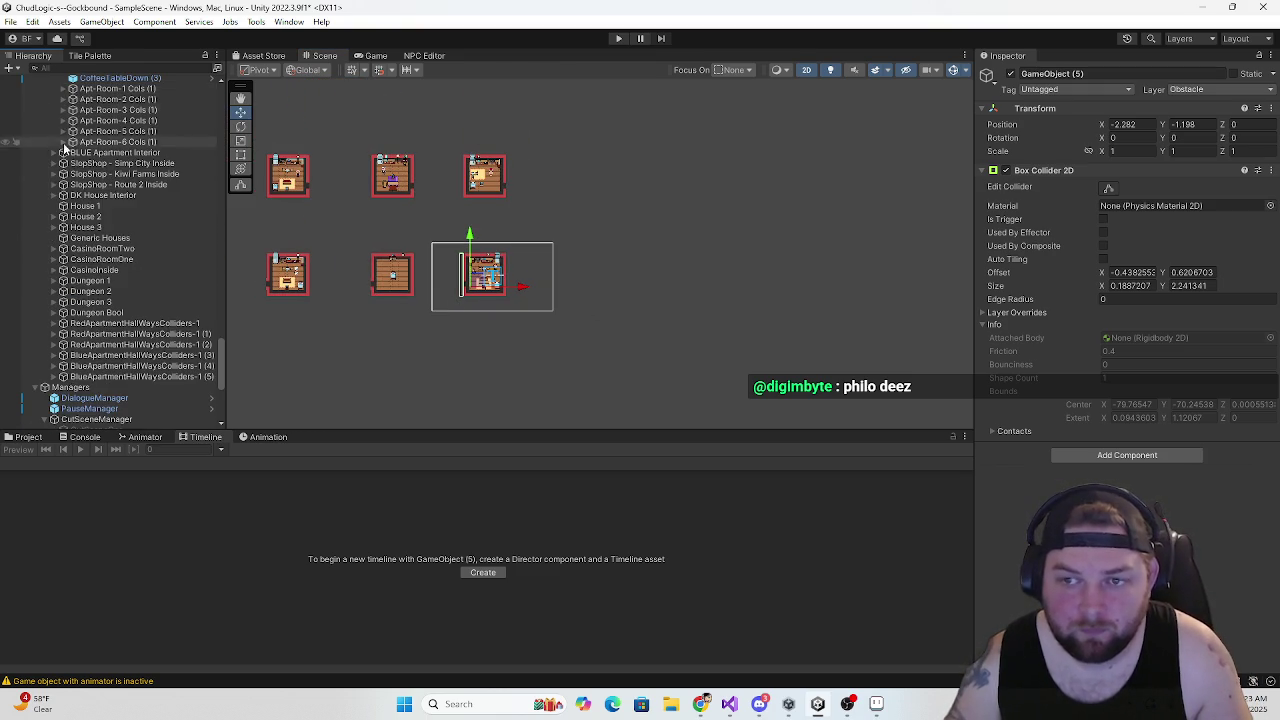
scroll(98, 264, up, 4)
scroll(98, 264, up, 10)
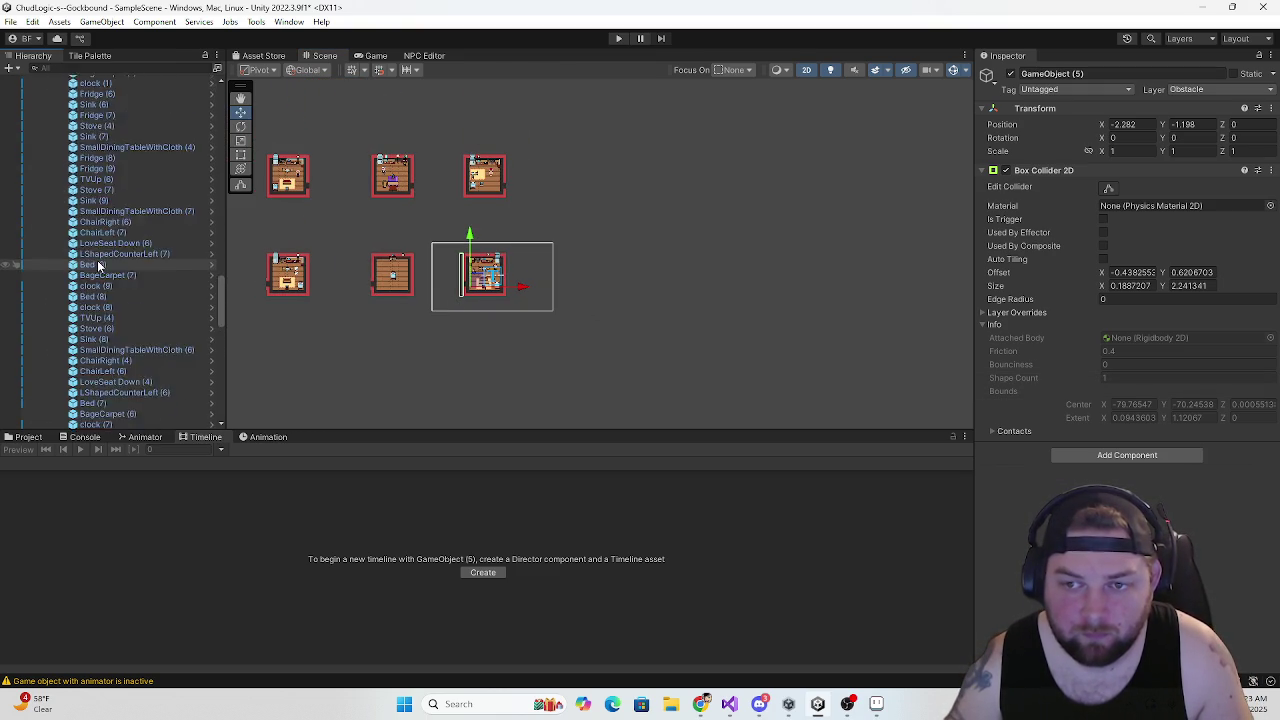
click(44, 231)
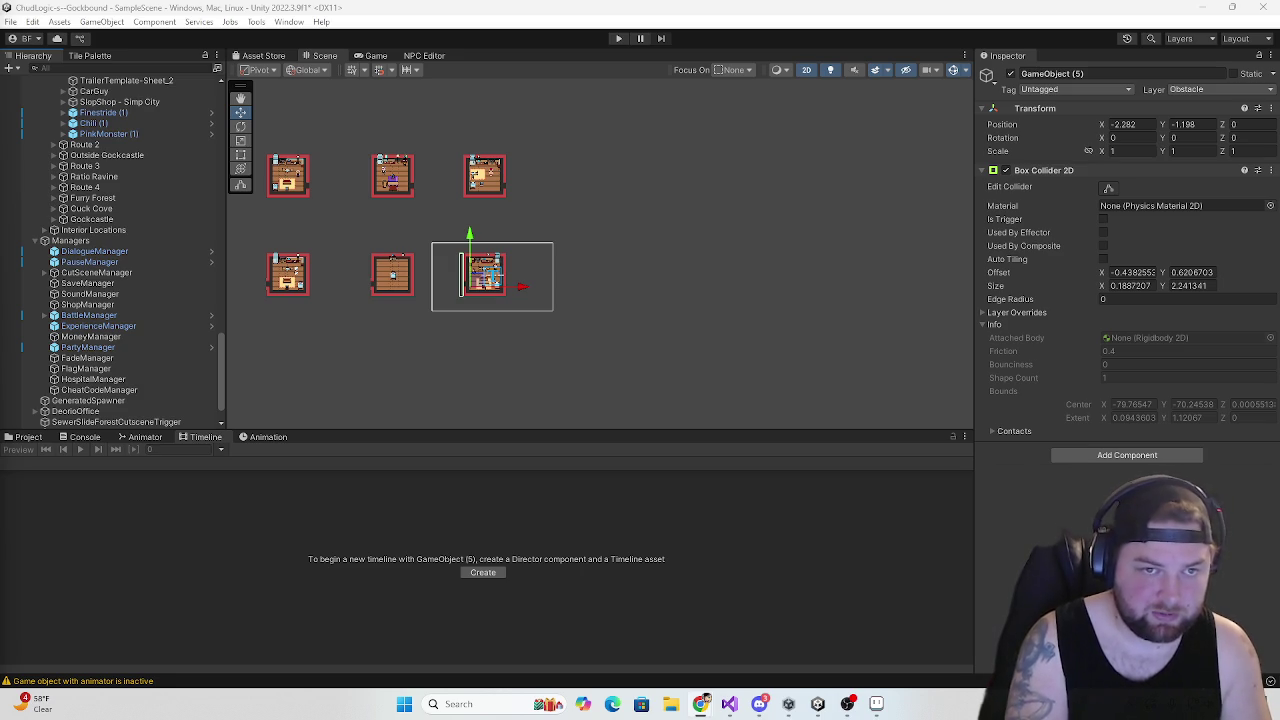
key(alt+Tab)
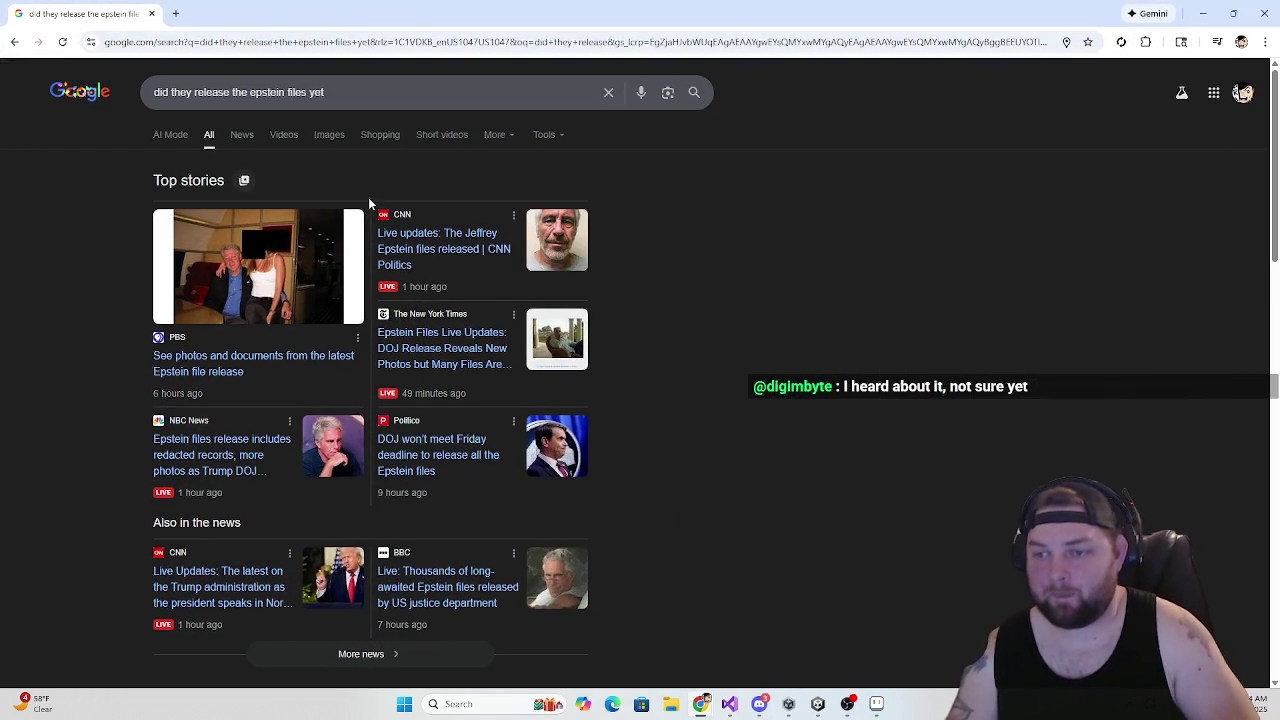
Scroll down the Google results and open the justice.gov Epstein Library link
scroll(297, 276, down, 2)
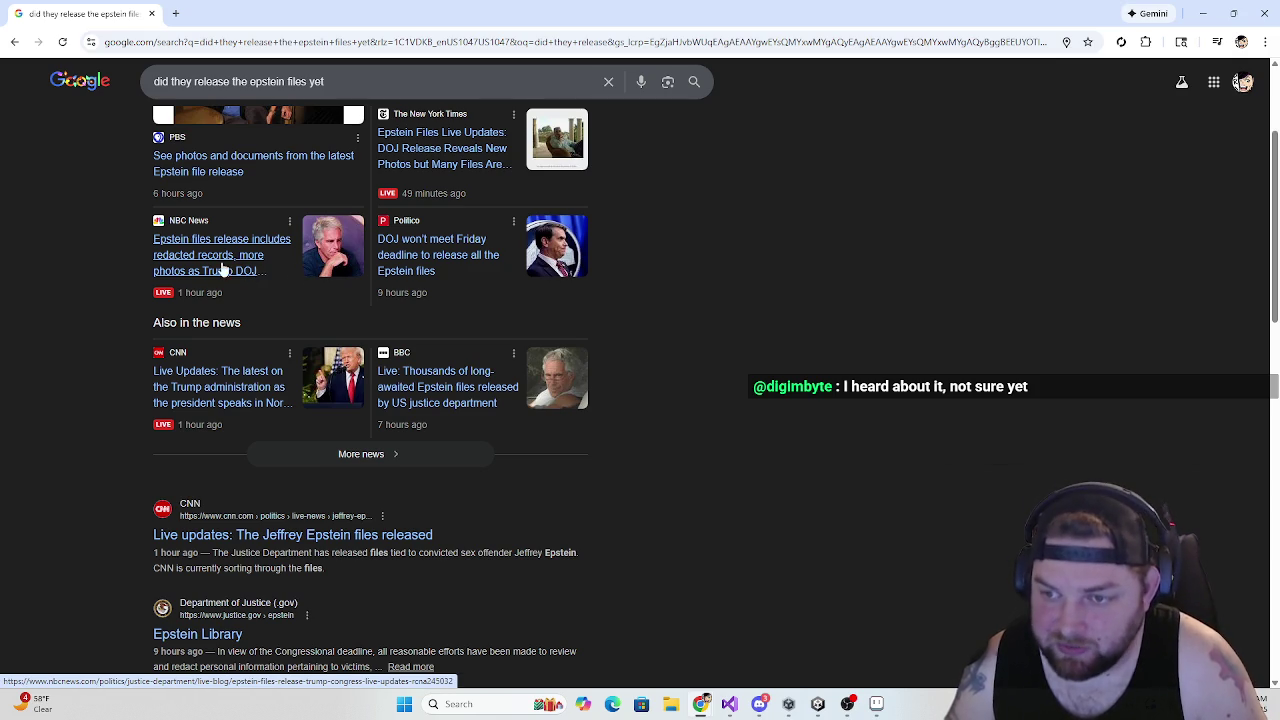
scroll(256, 285, down, 1)
scroll(256, 285, down, 2)
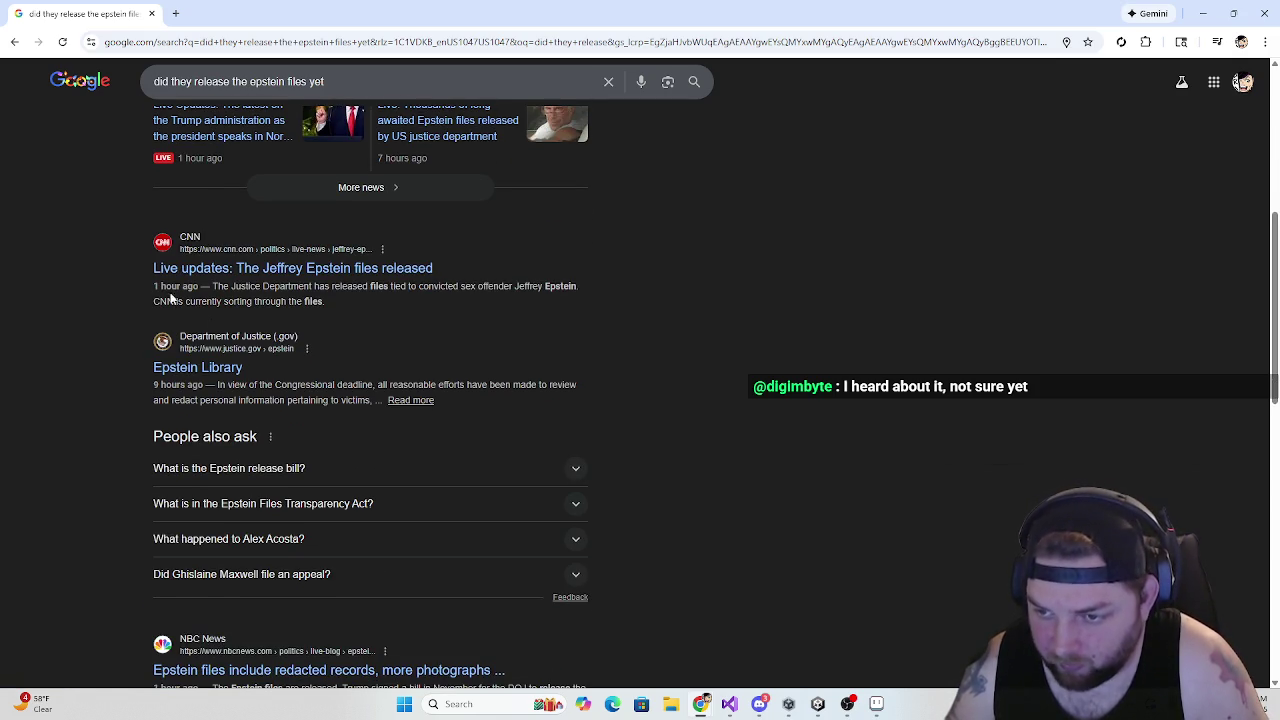
click(221, 379)
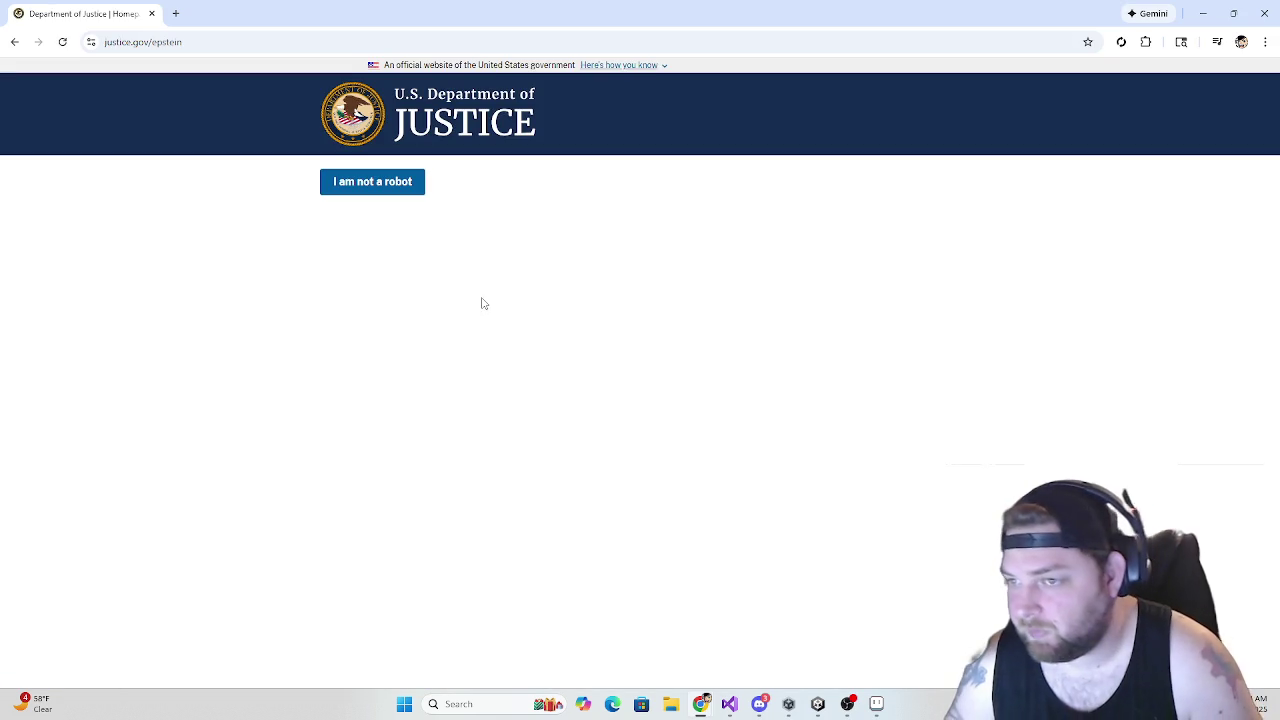
Pass the 'I am not a robot' check and scroll through the Epstein Library page
click(401, 185)
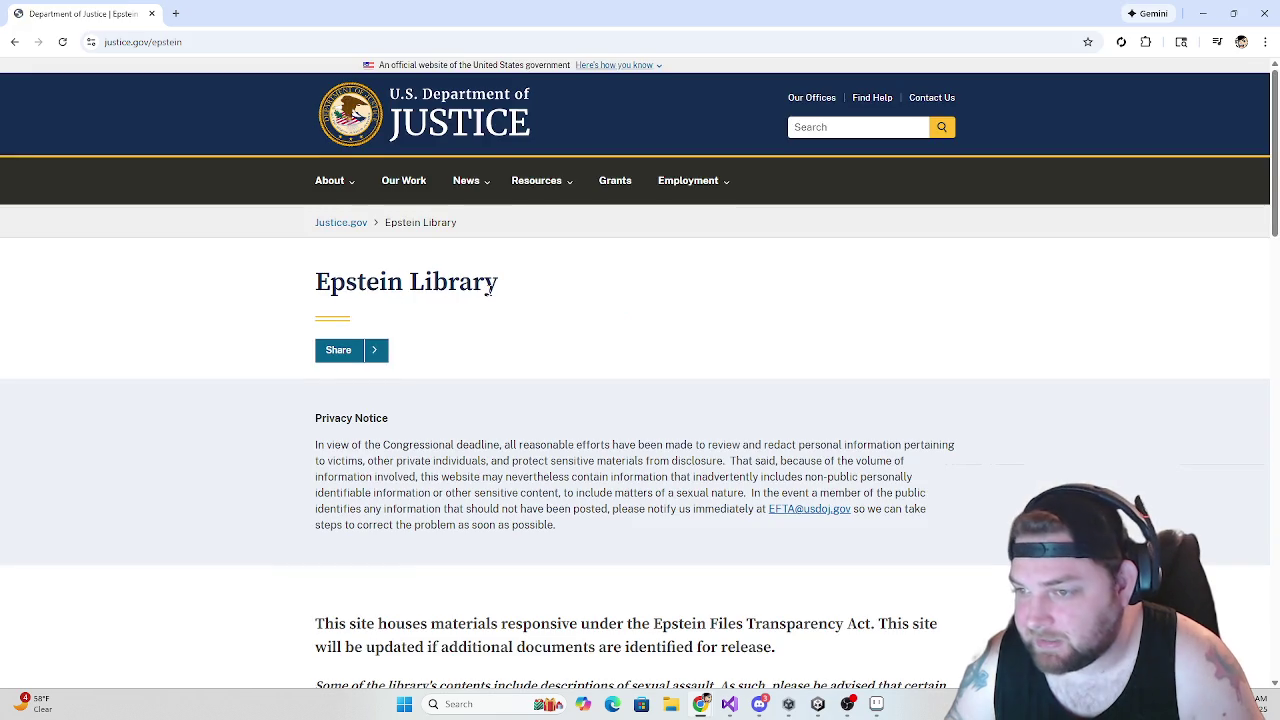
scroll(489, 296, down, 1)
scroll(489, 296, down, 10)
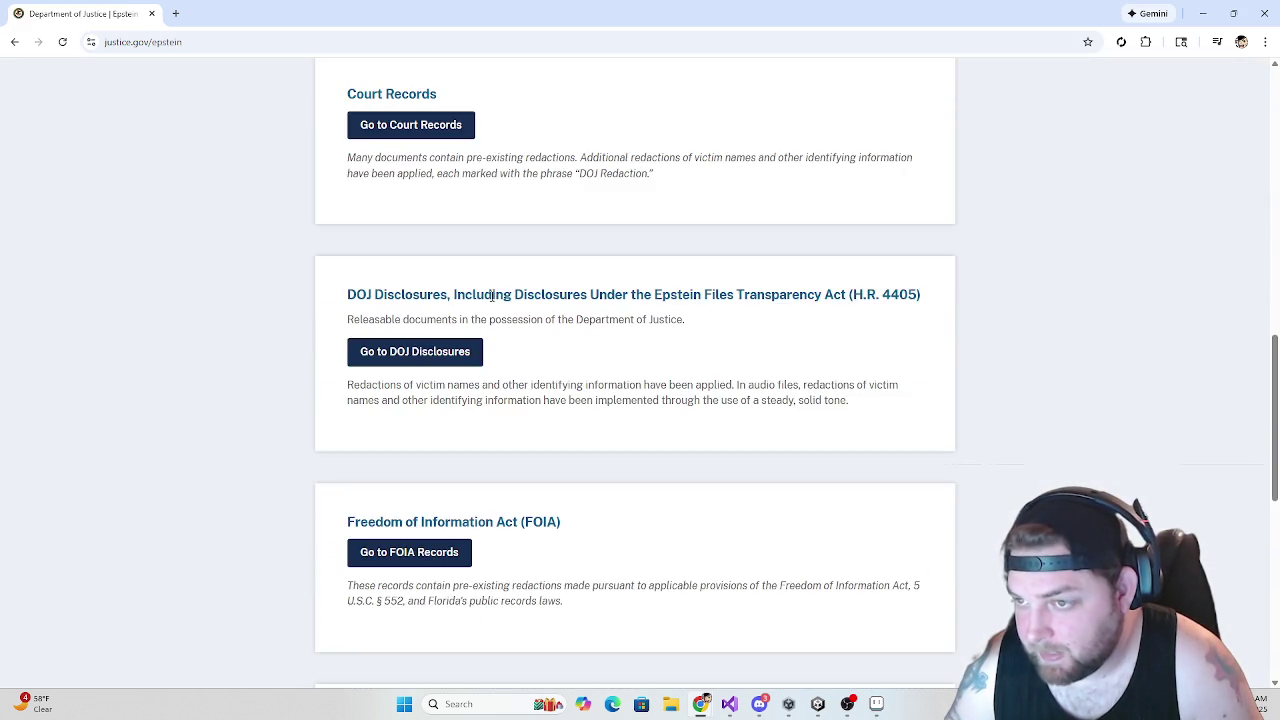
scroll(499, 297, down, 2)
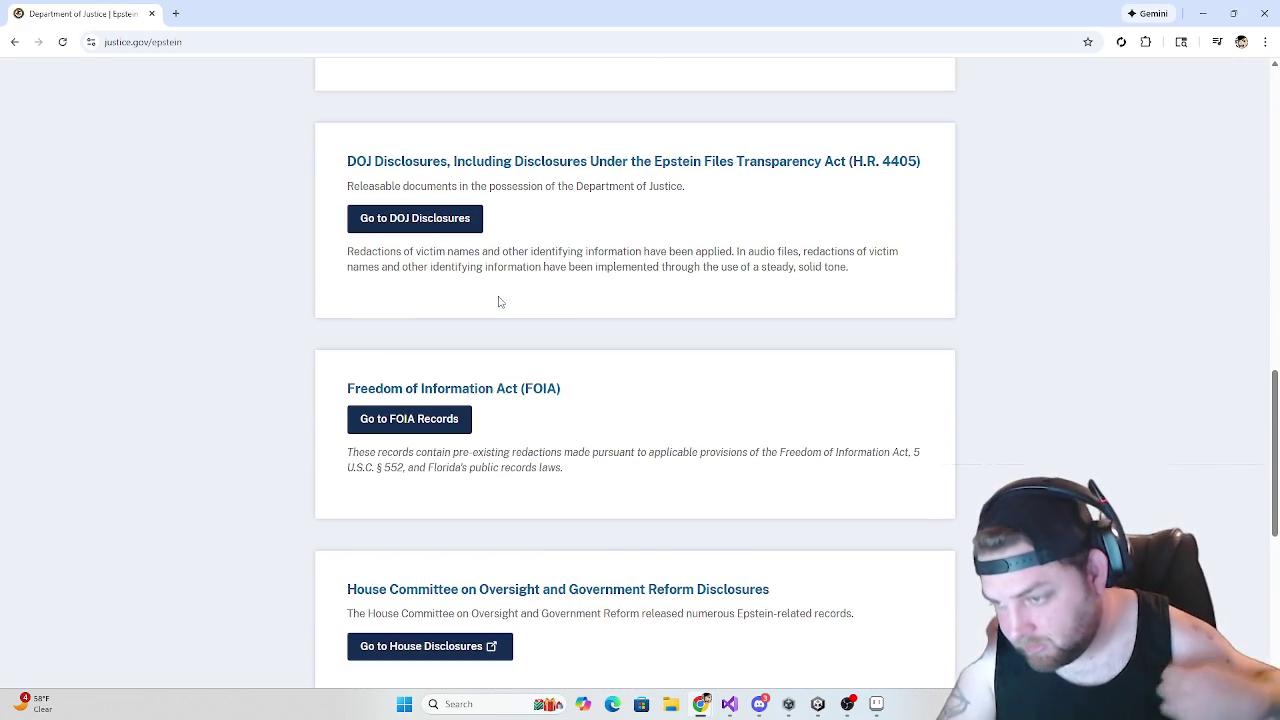
scroll(512, 292, up, 3)
scroll(456, 289, down, 2)
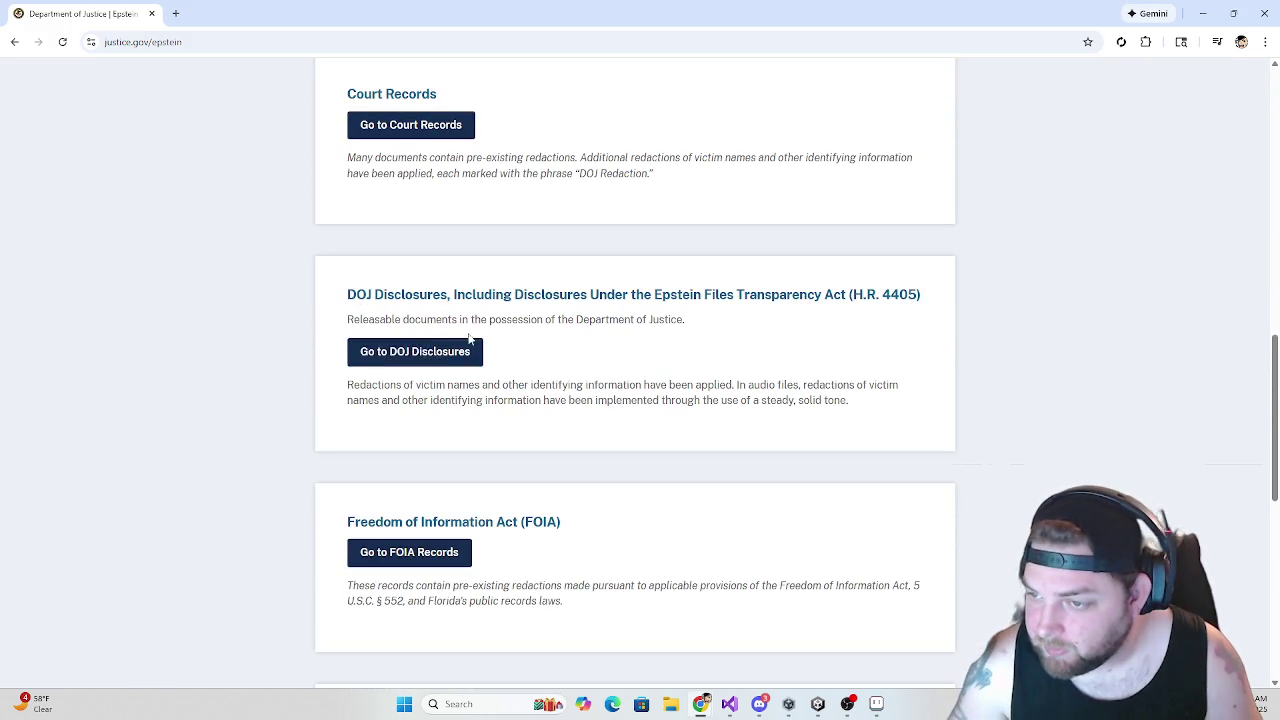
scroll(522, 336, down, 3)
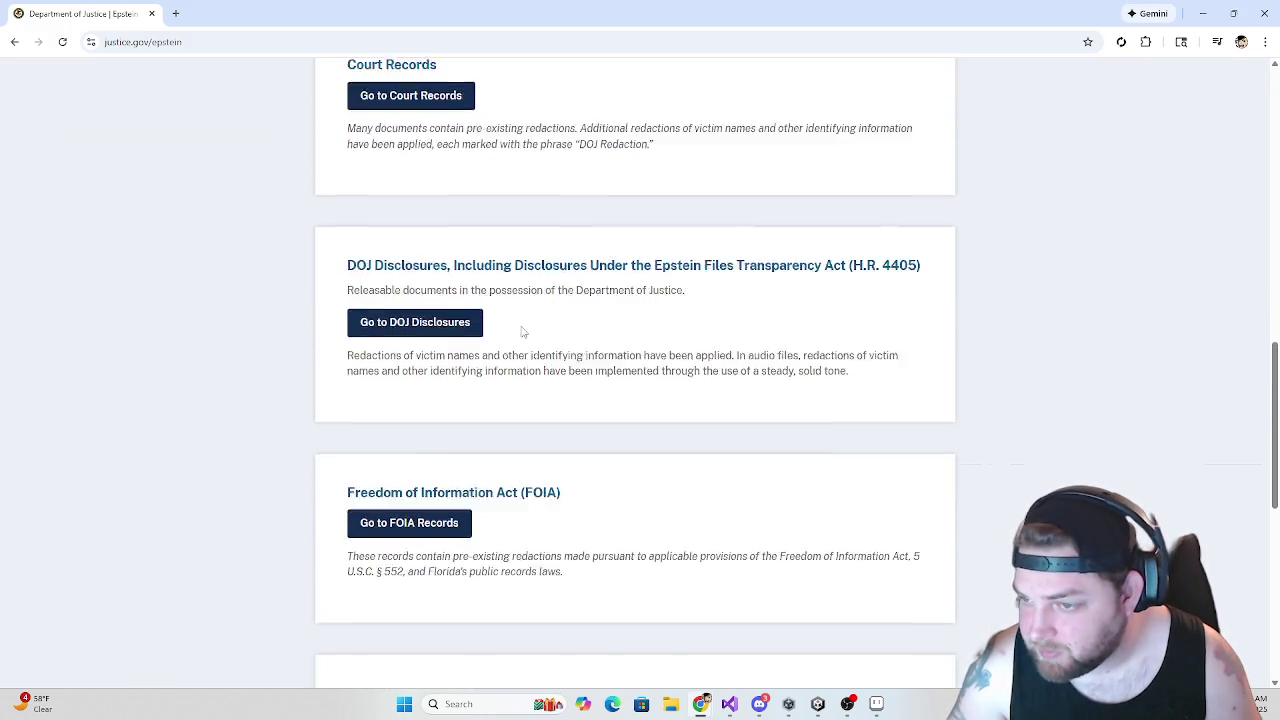
scroll(522, 325, up, 1)
scroll(522, 325, down, 3)
Review the remaining record sections, then go back to the Google results
scroll(522, 325, up, 9)
scroll(522, 324, up, 5)
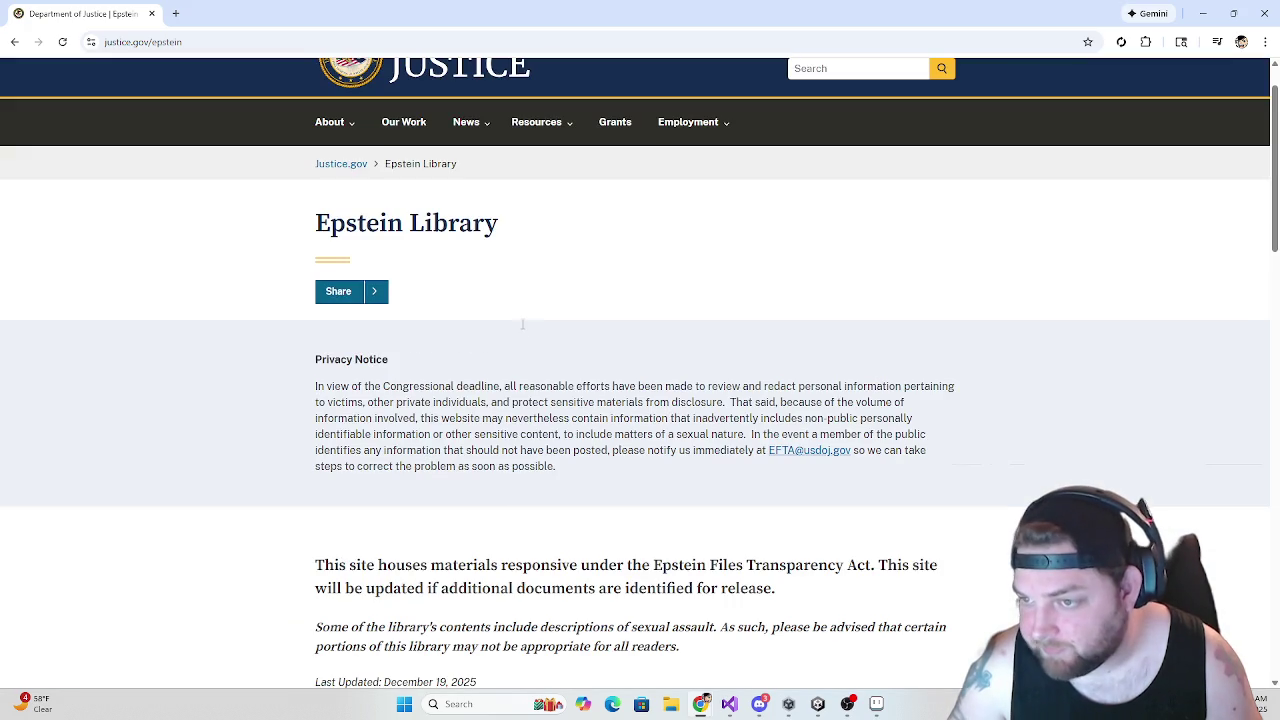
scroll(494, 334, down, 1)
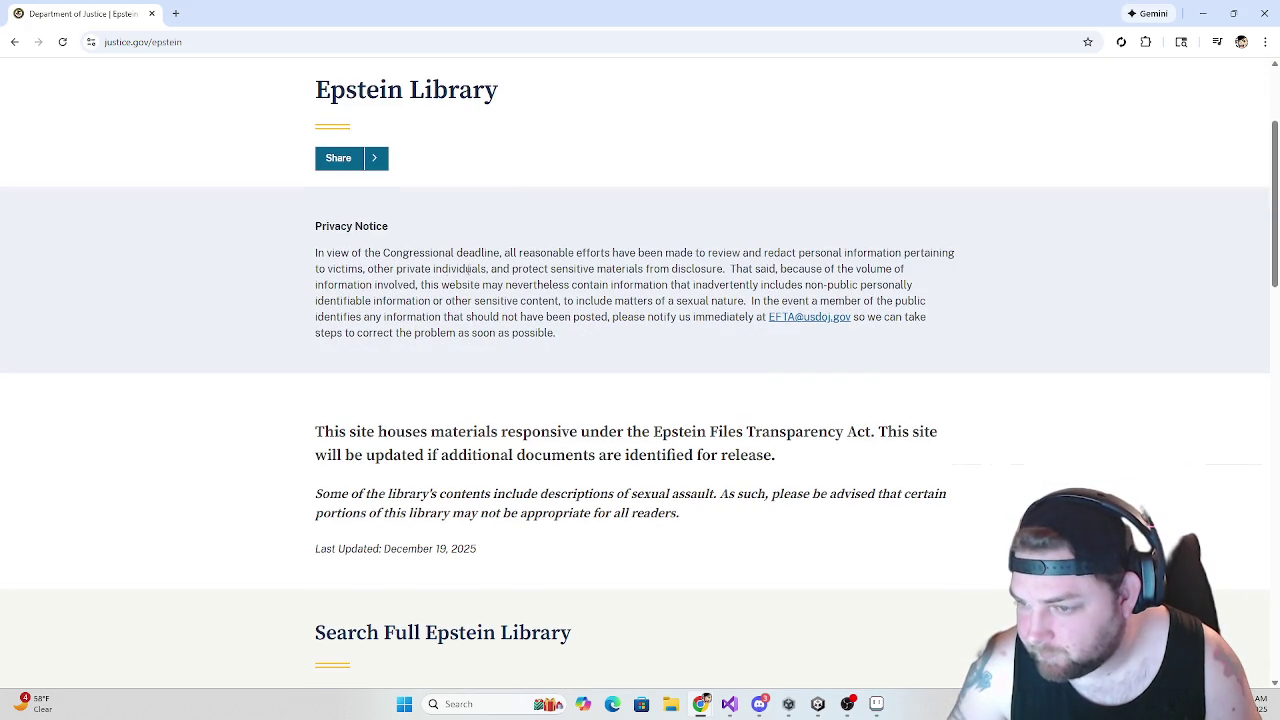
scroll(795, 320, down, 6)
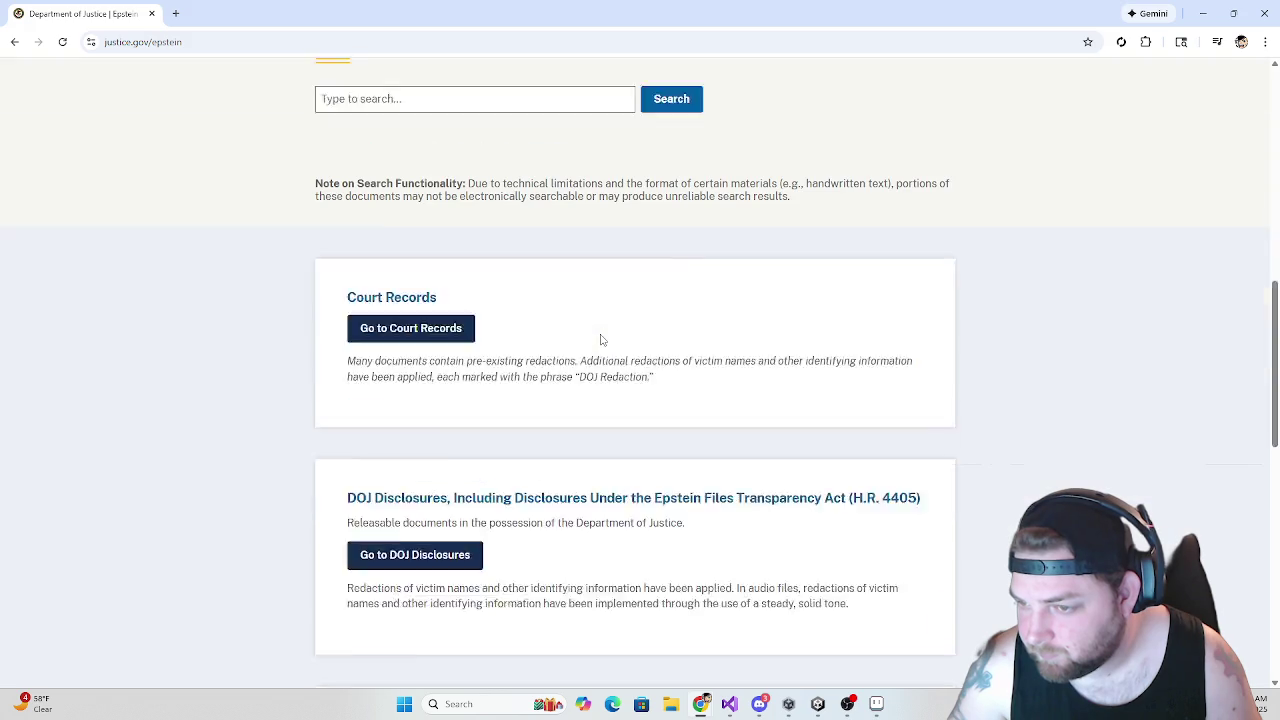
scroll(430, 290, down, 2)
scroll(423, 237, up, 1)
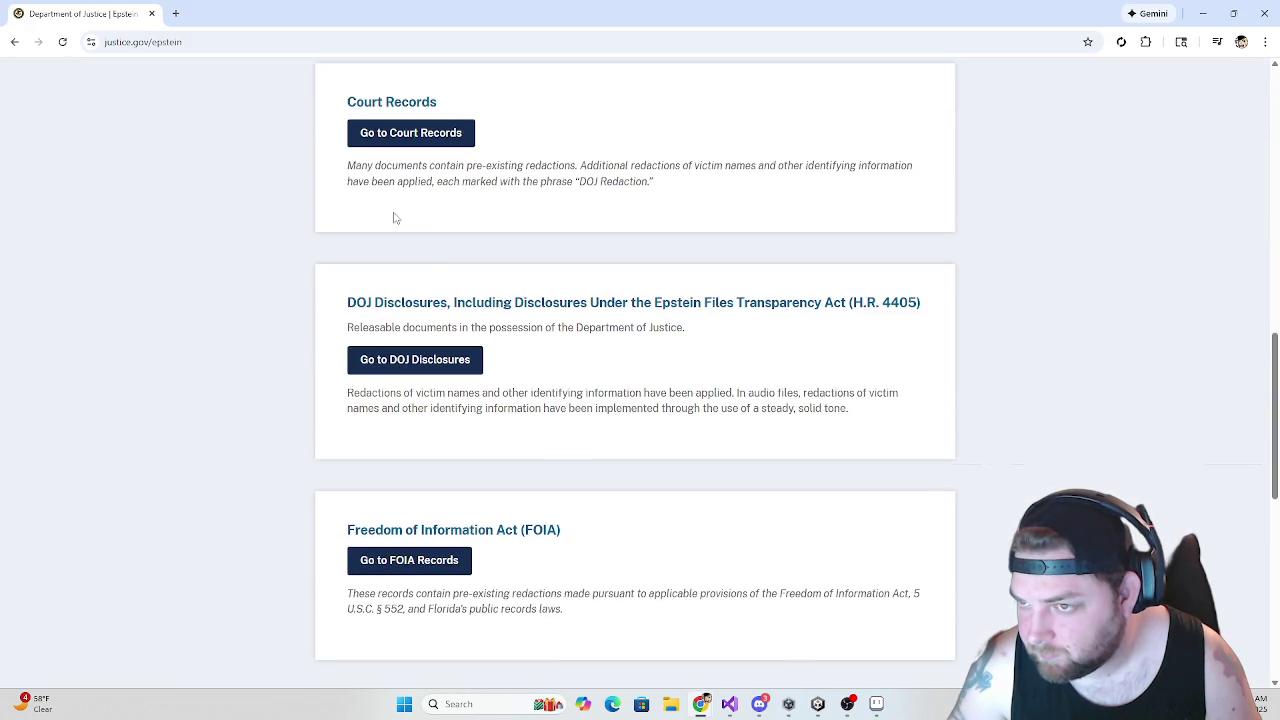
scroll(486, 305, down, 1)
scroll(505, 390, down, 1)
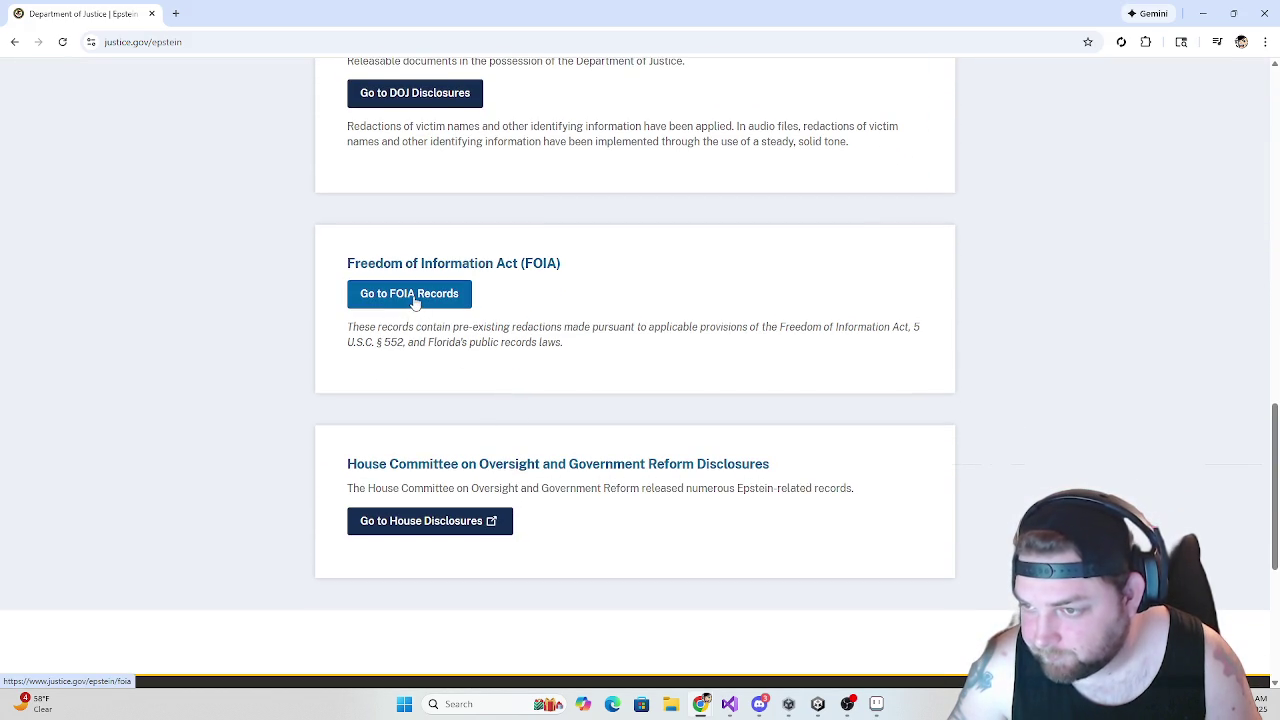
scroll(571, 340, up, 1)
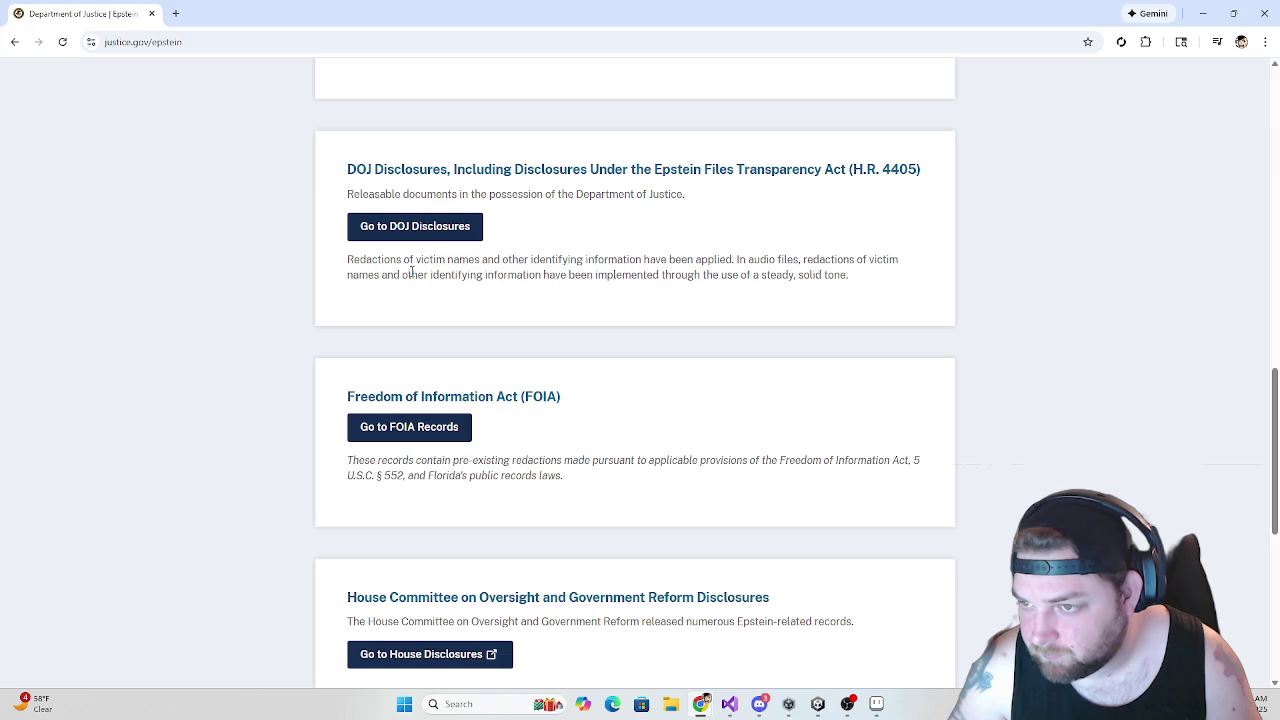
click(15, 45)
scroll(223, 248, up, 4)
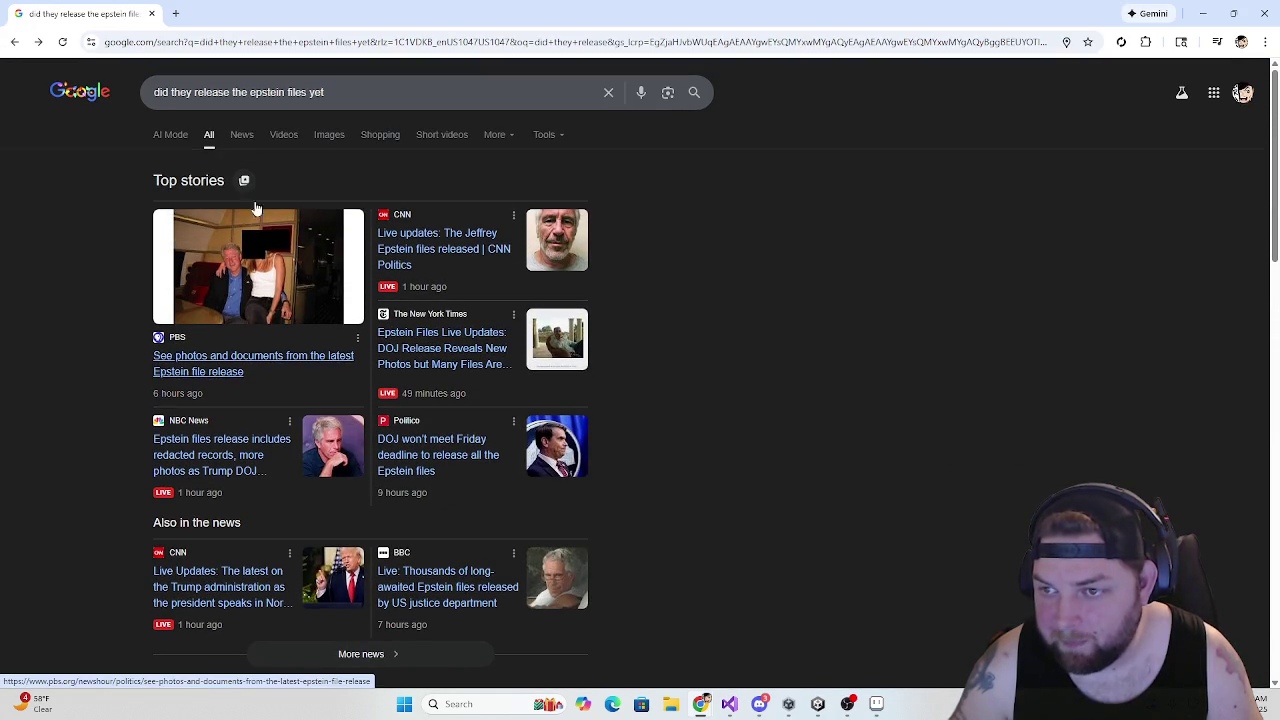
Switch the Epstein-files search from Videos to the Images tab and scroll the image grid
click(284, 135)
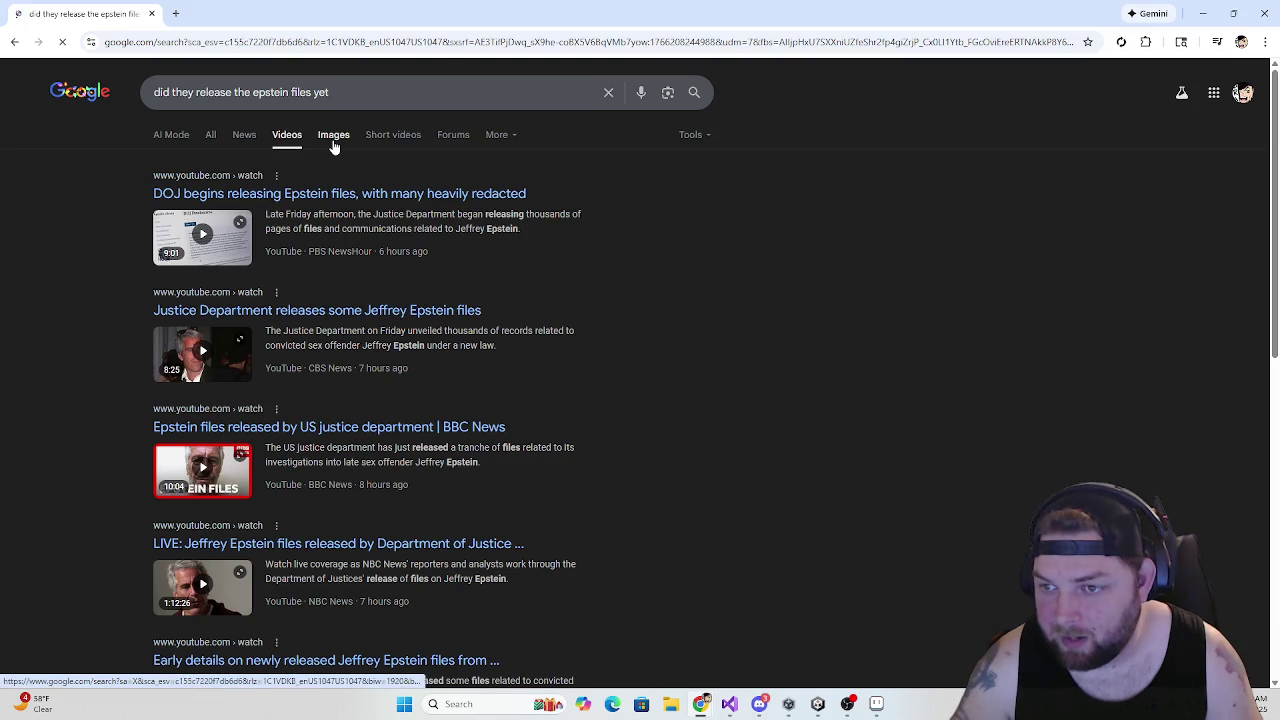
click(334, 140)
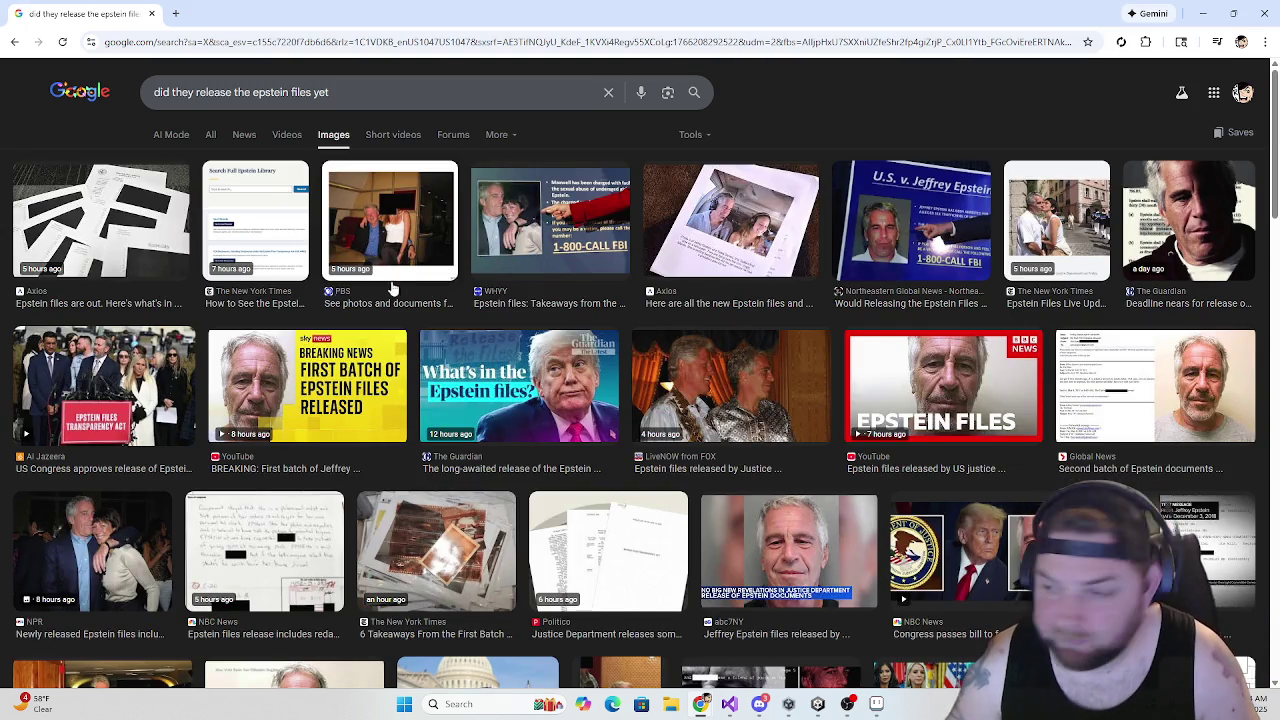
scroll(400, 290, down, 1)
scroll(405, 291, down, 10)
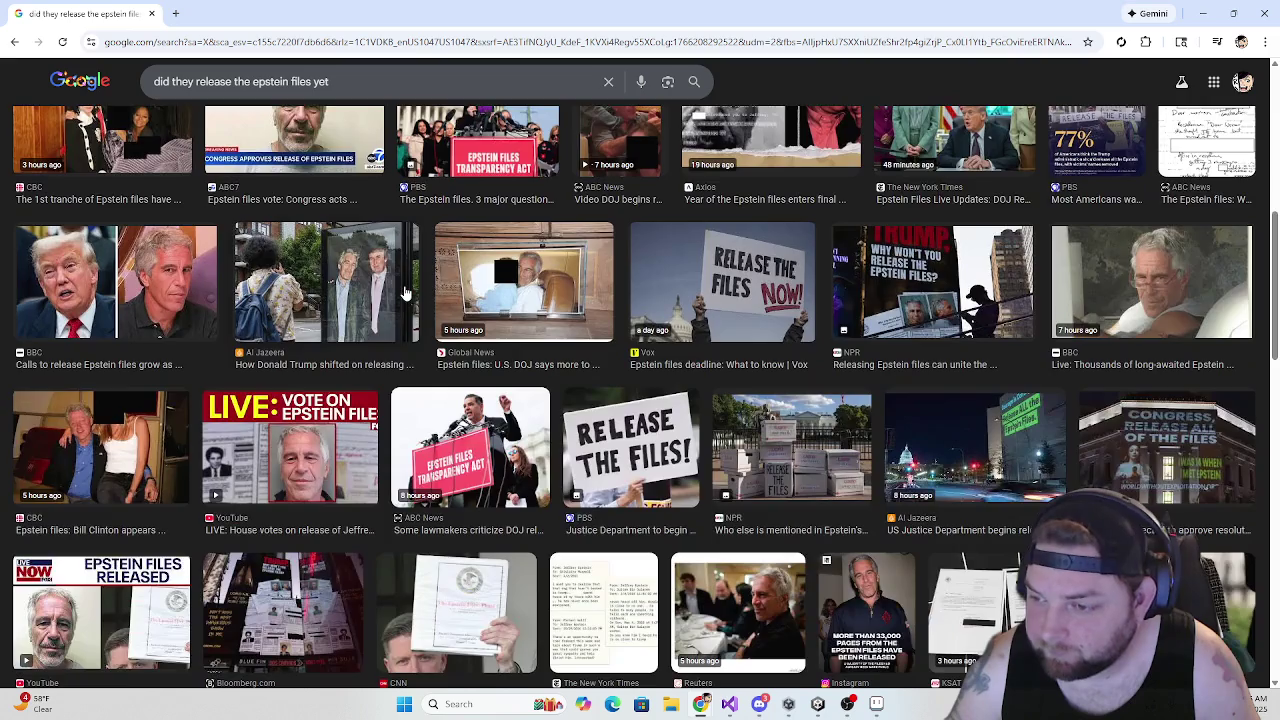
scroll(405, 291, down, 4)
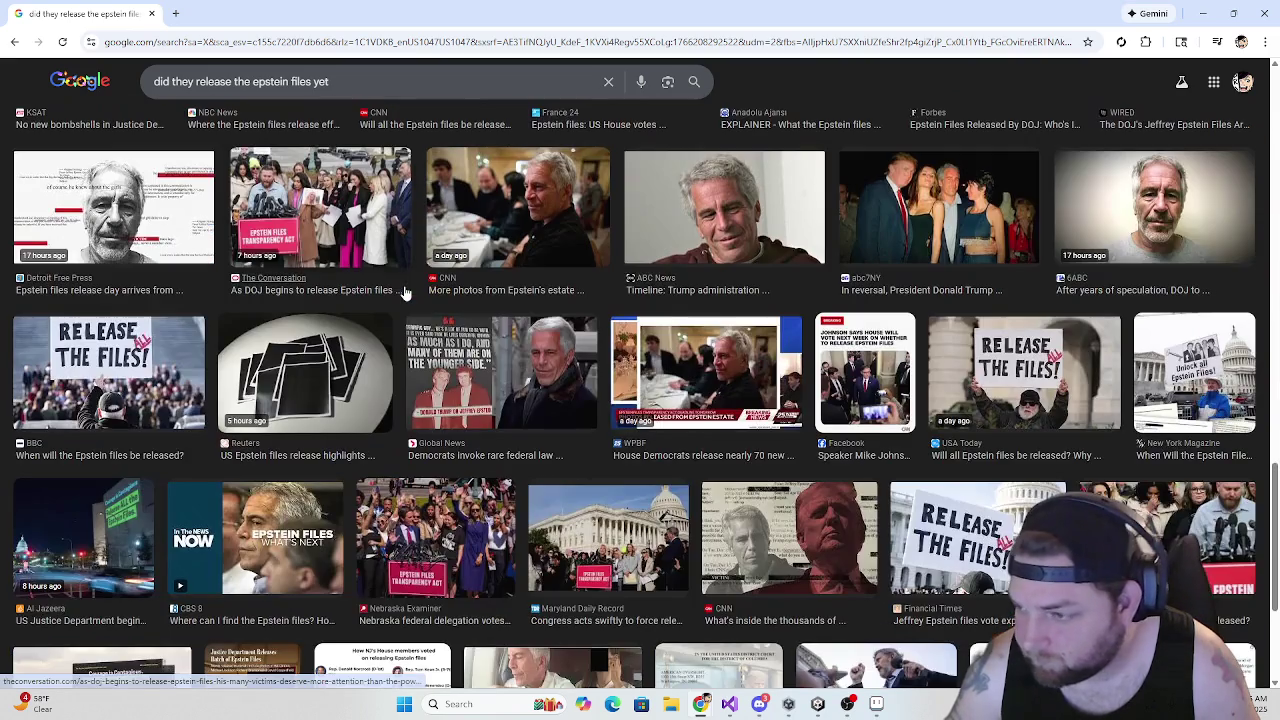
scroll(405, 291, up, 5)
scroll(405, 291, up, 5)
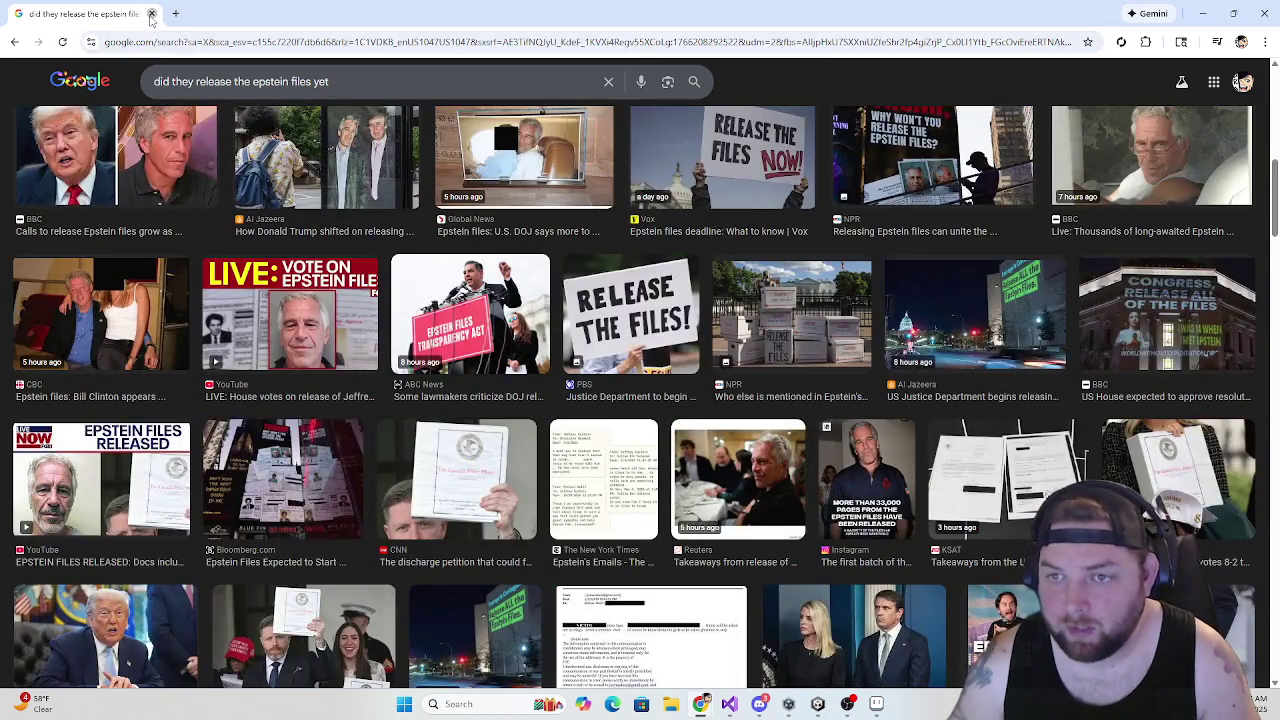
key(alt+Tab)
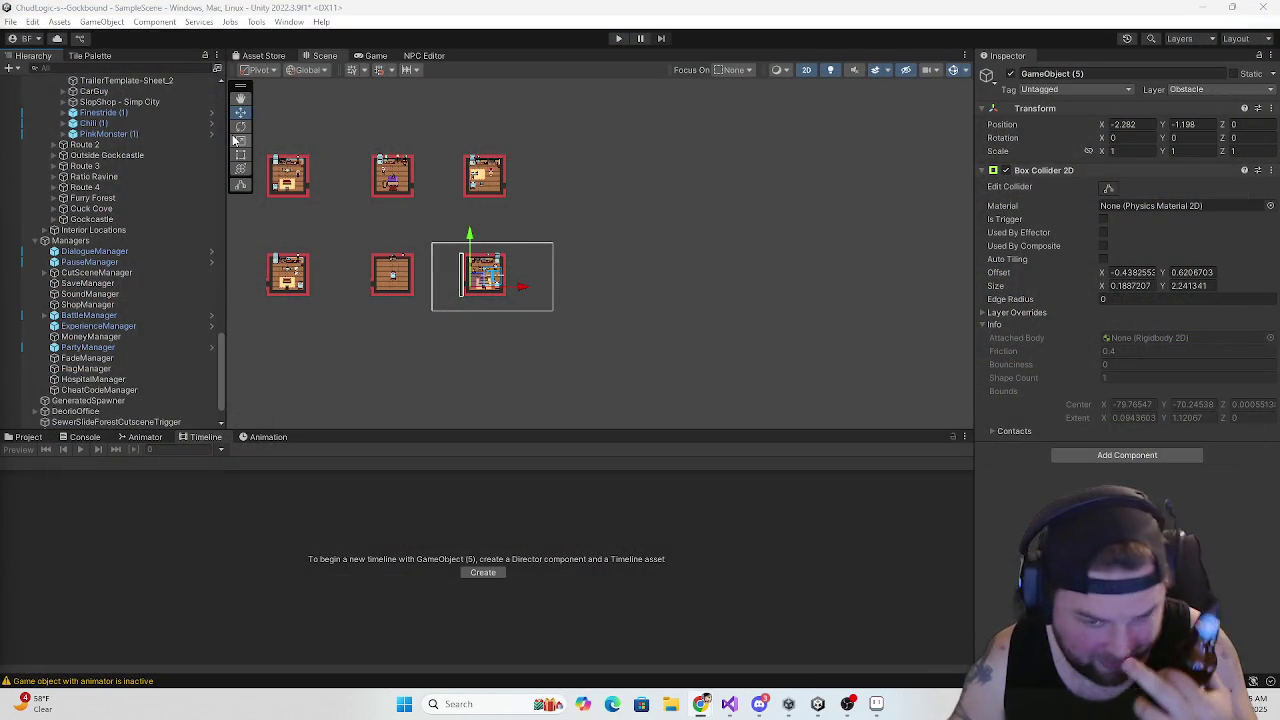
Zoom the Scene view over the room colliders and enter Play mode
scroll(437, 285, up, 3)
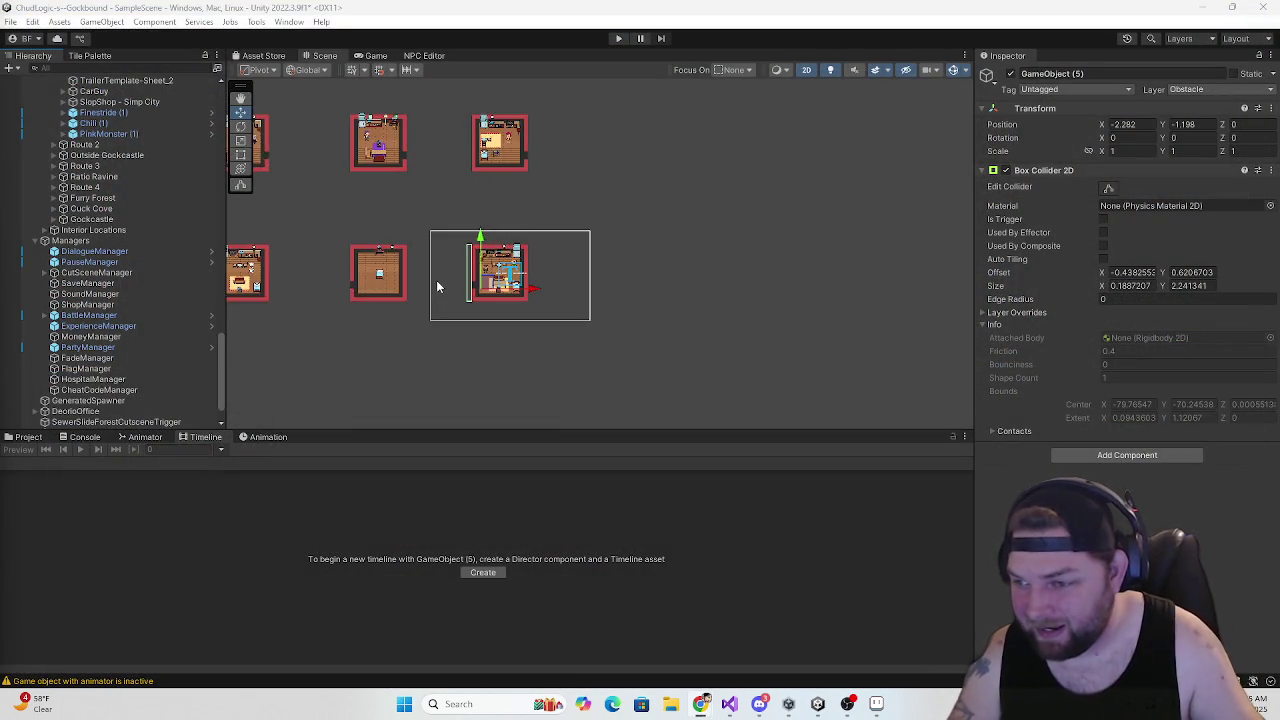
scroll(434, 281, up, 5)
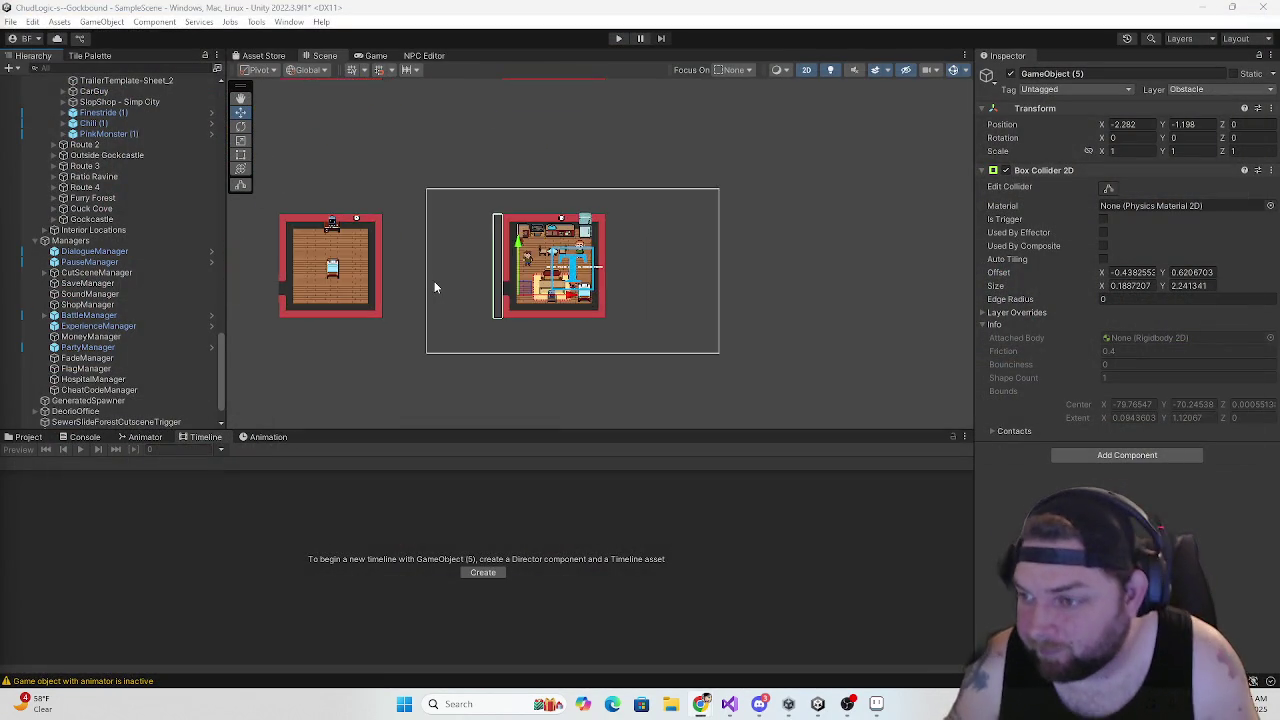
scroll(87, 343, up, 5)
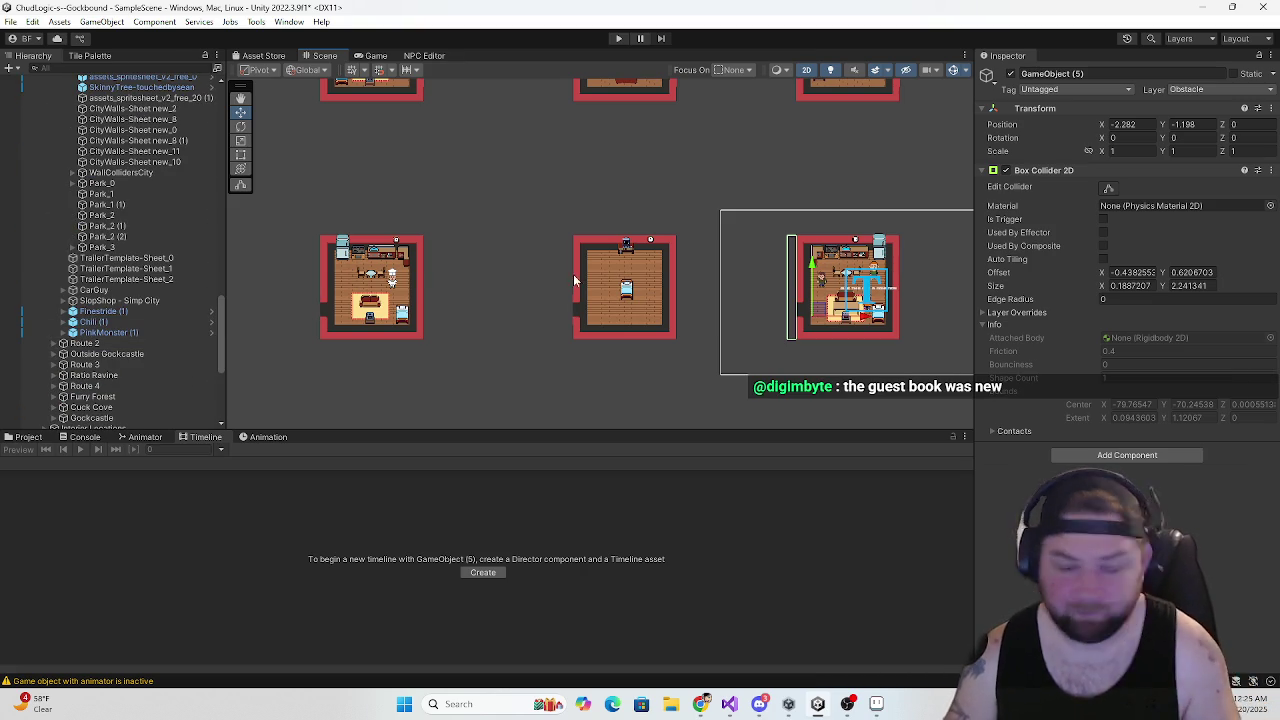
scroll(568, 277, down, 3)
click(620, 38)
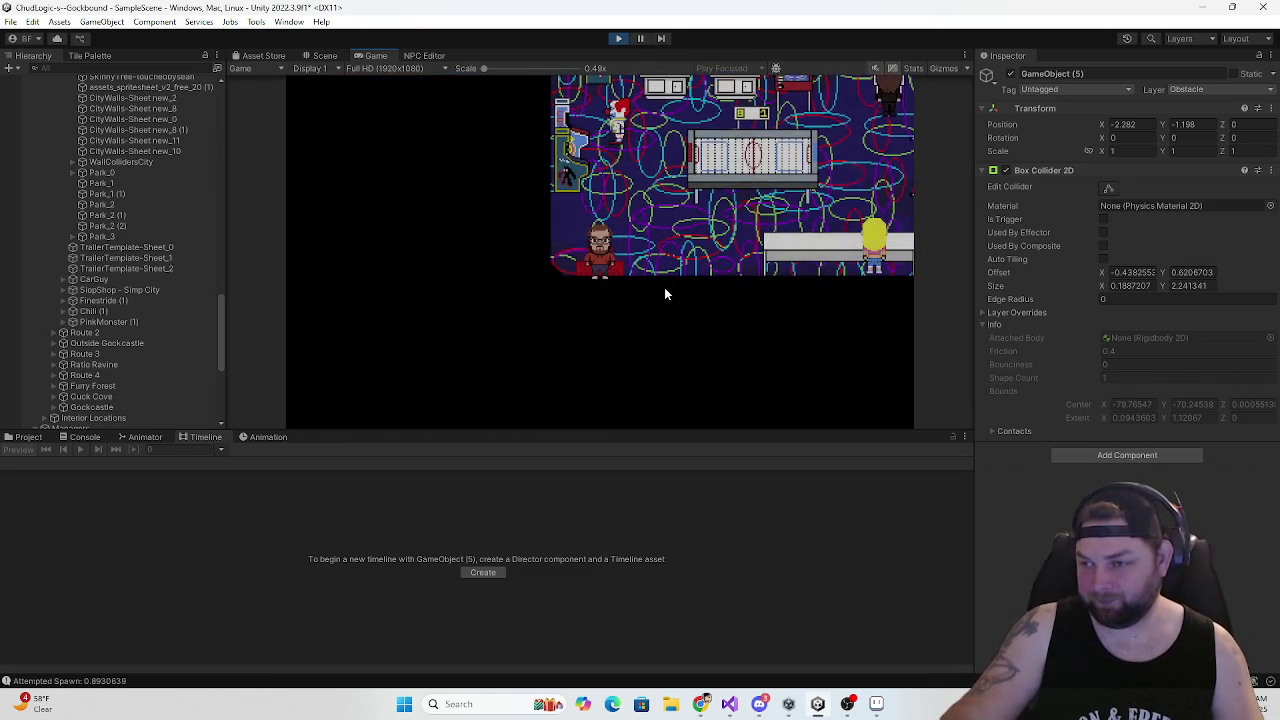
Walk along the street, in and out of the building door, then into a furnished room
key(Left)
key(Left)
key(Up)
key(Down)
key(Up)
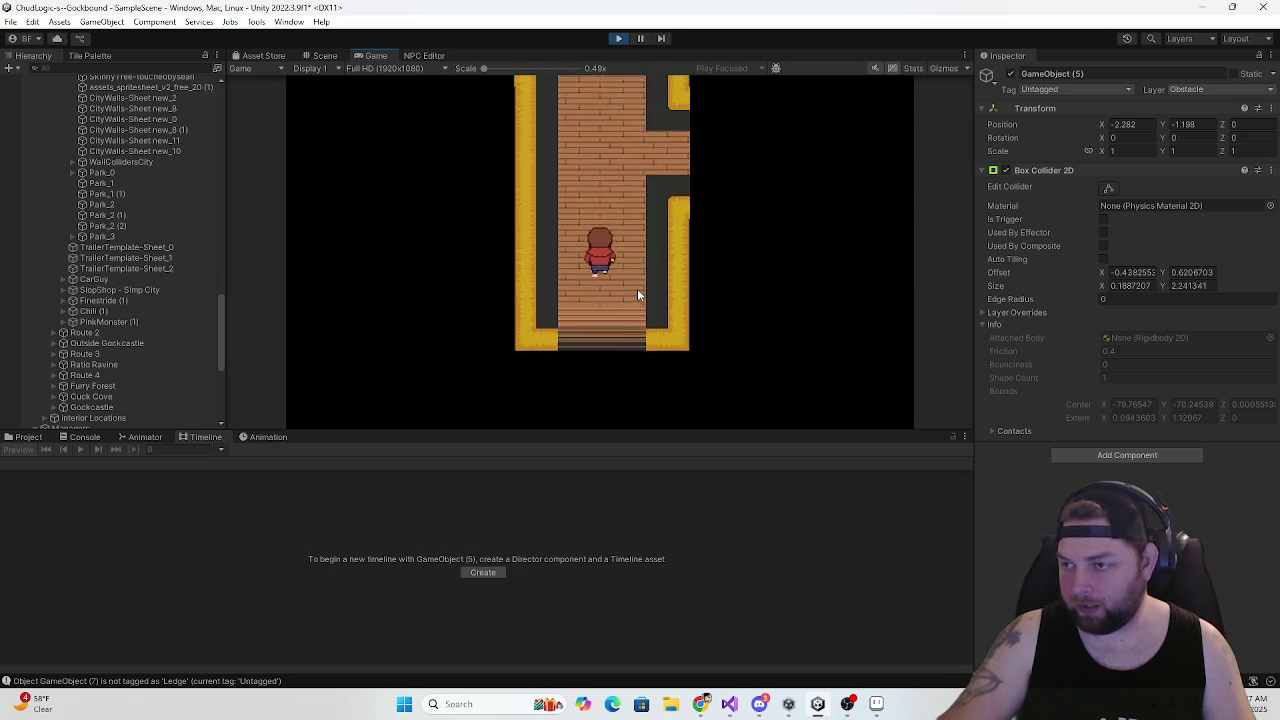
key(Up)
key(Left)
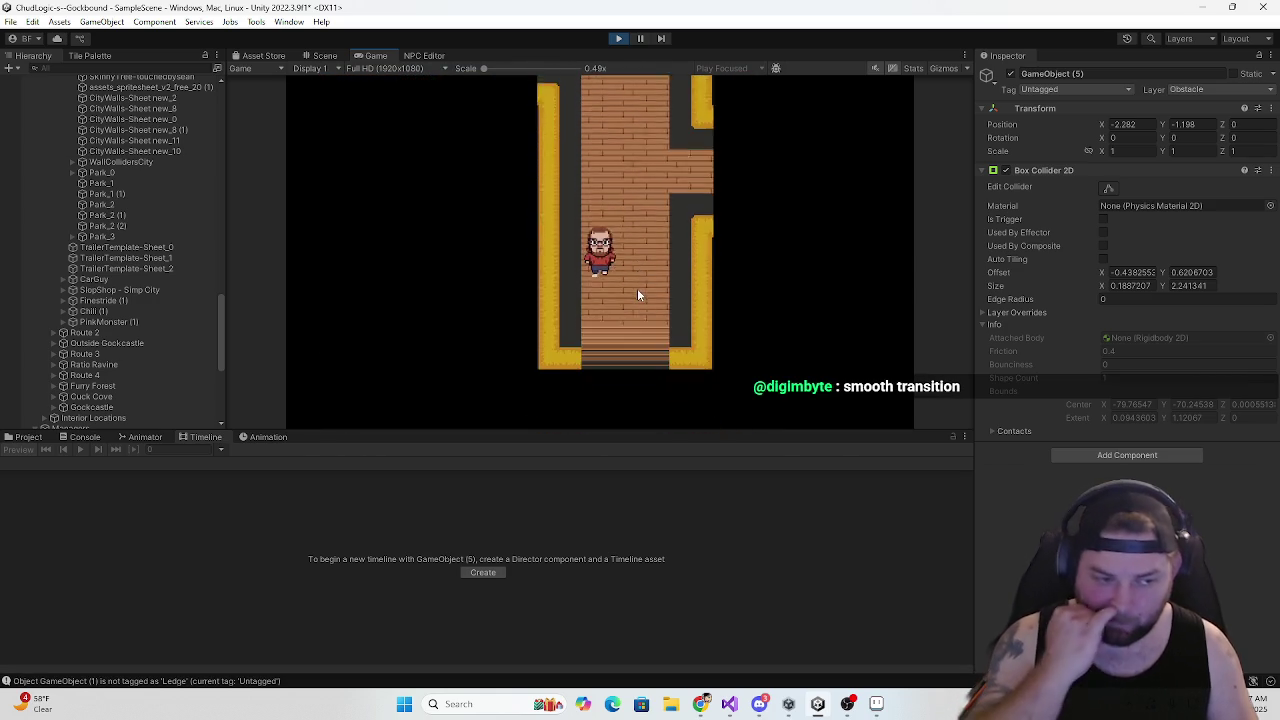
Using WASD, re-enter the building, walk the corridor into a room, then step back out
key(a)
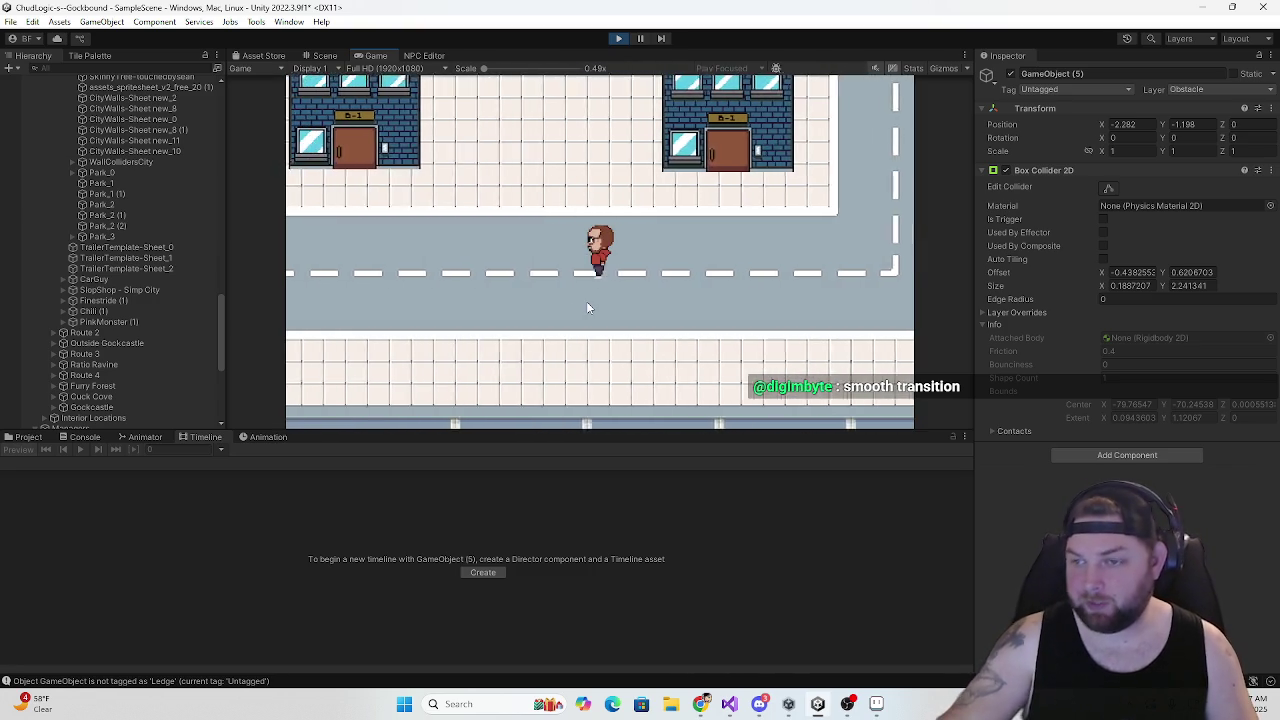
key(w)
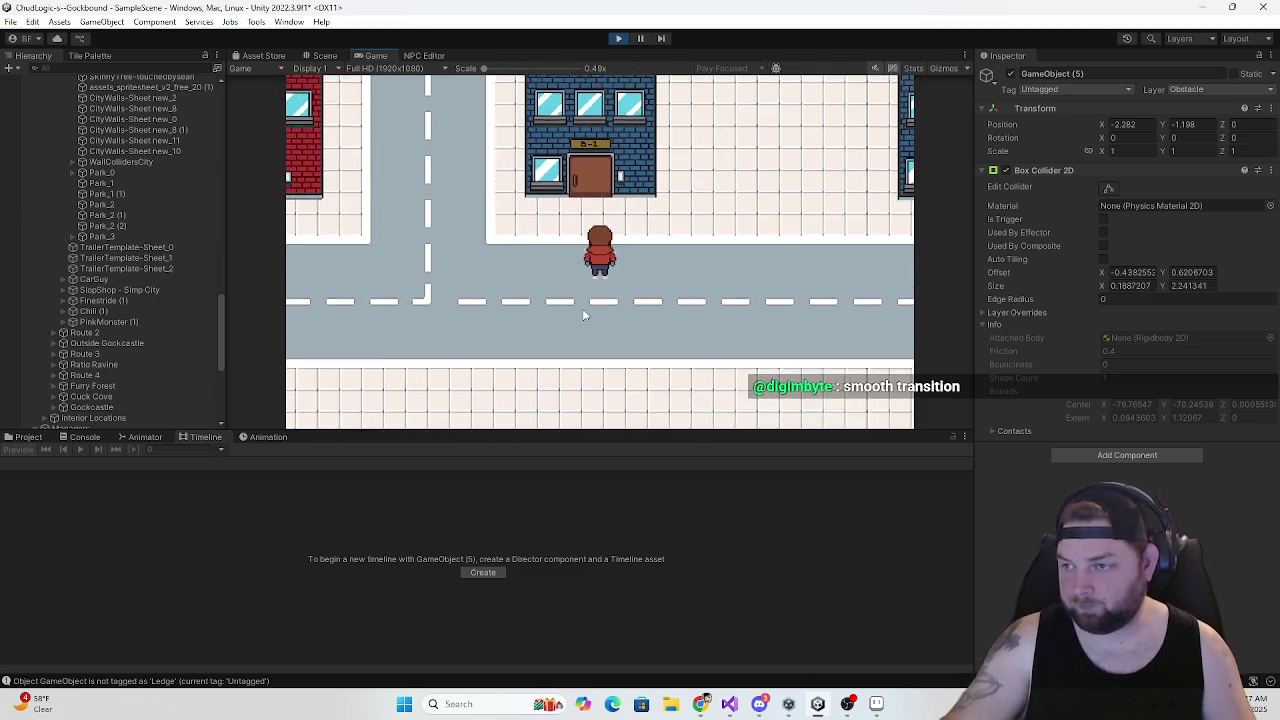
key(w)
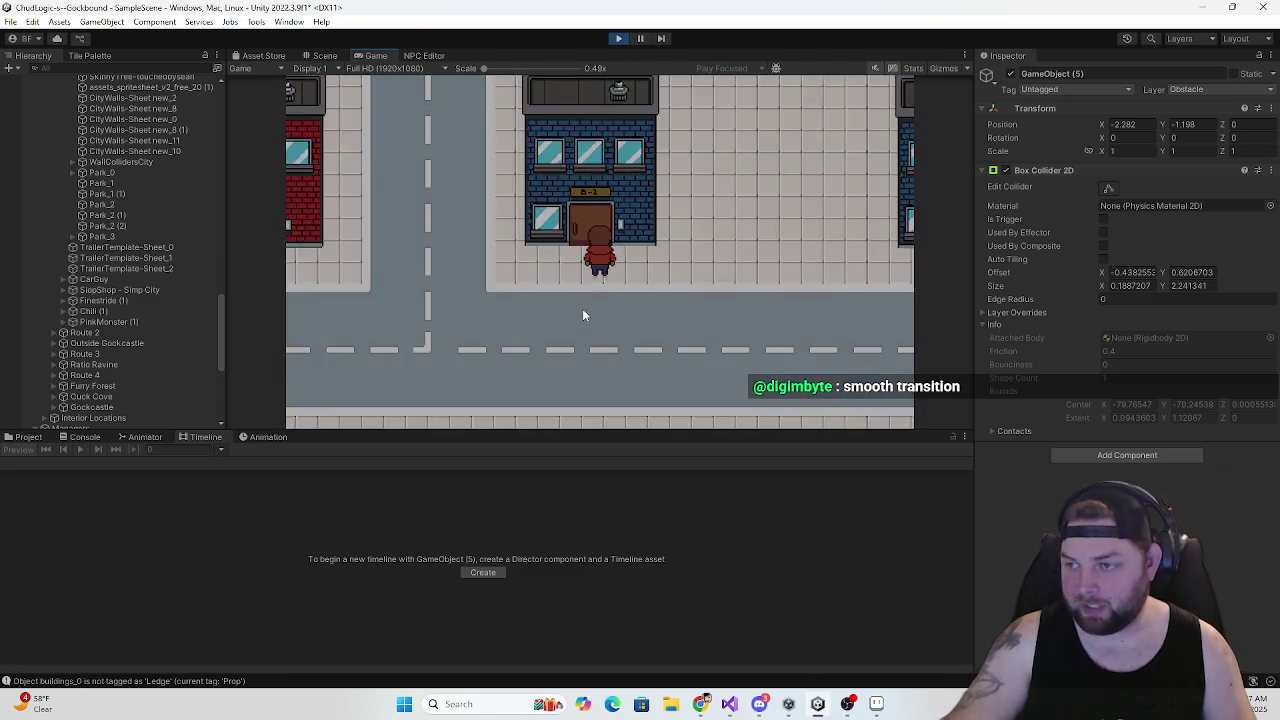
key(w)
key(s)
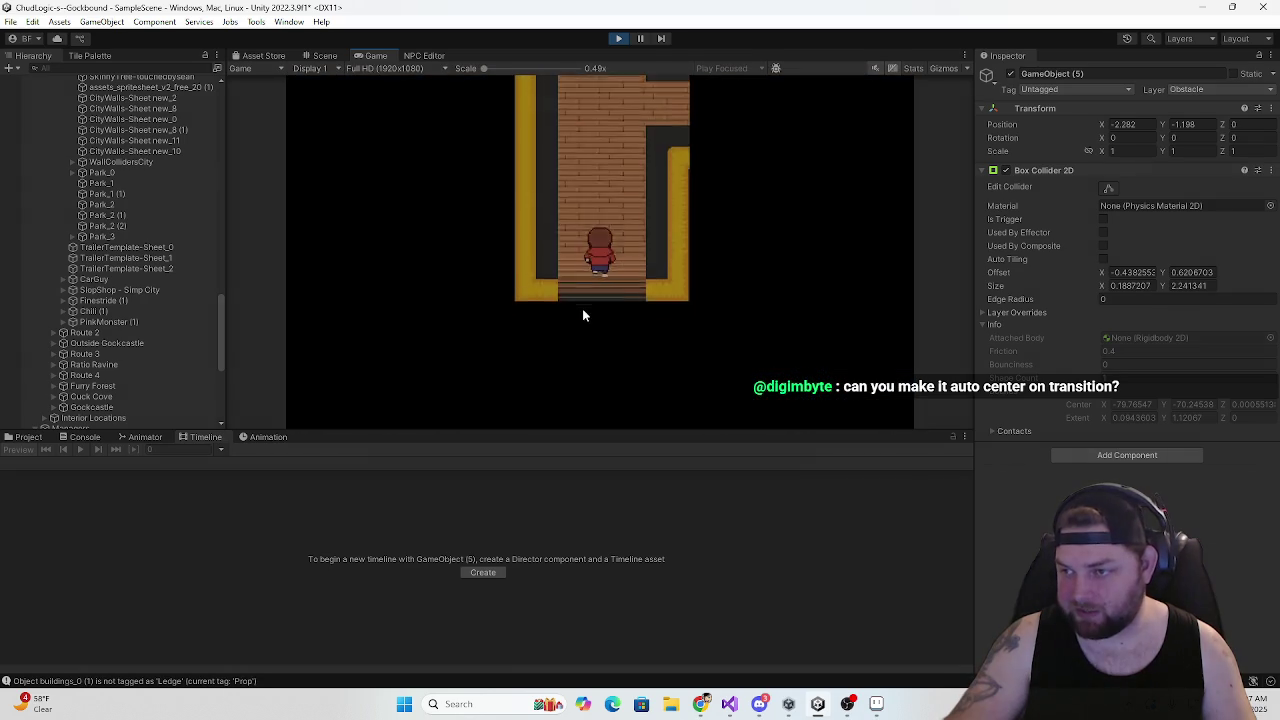
key(Down)
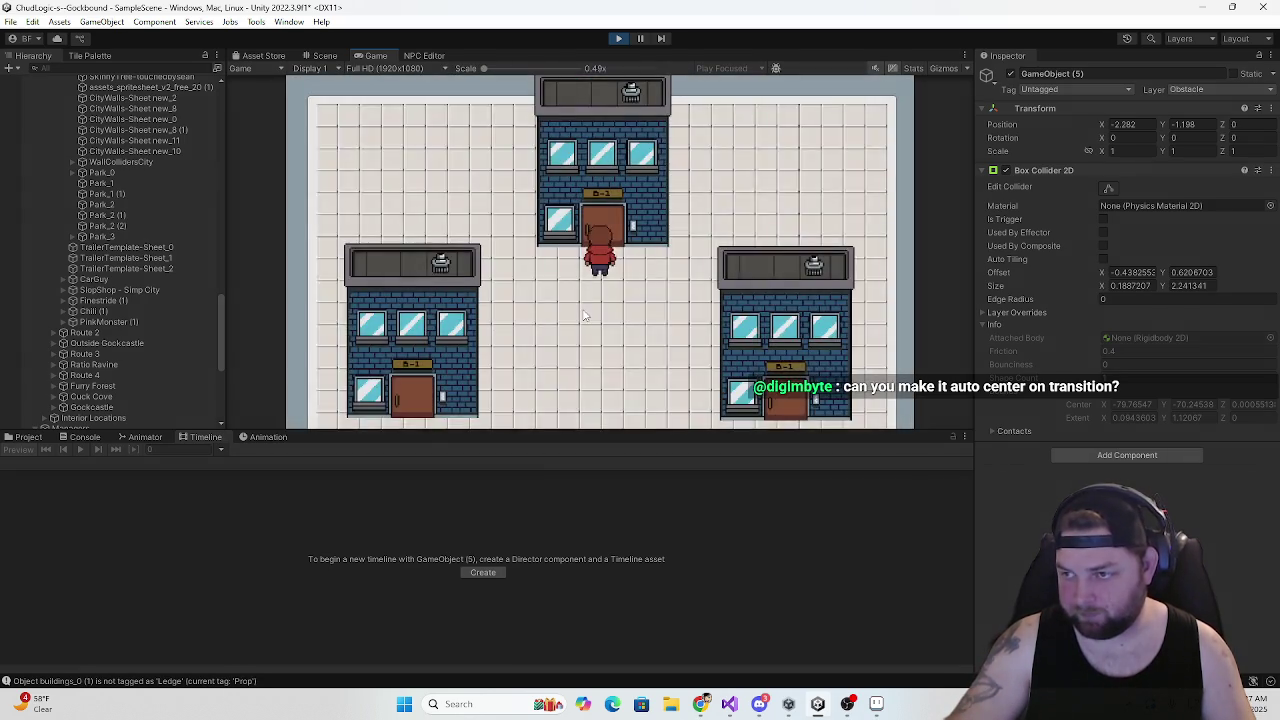
Test the corridor's side room doorway, then walk down the corridor out onto the street
key(Up)
key(Up)
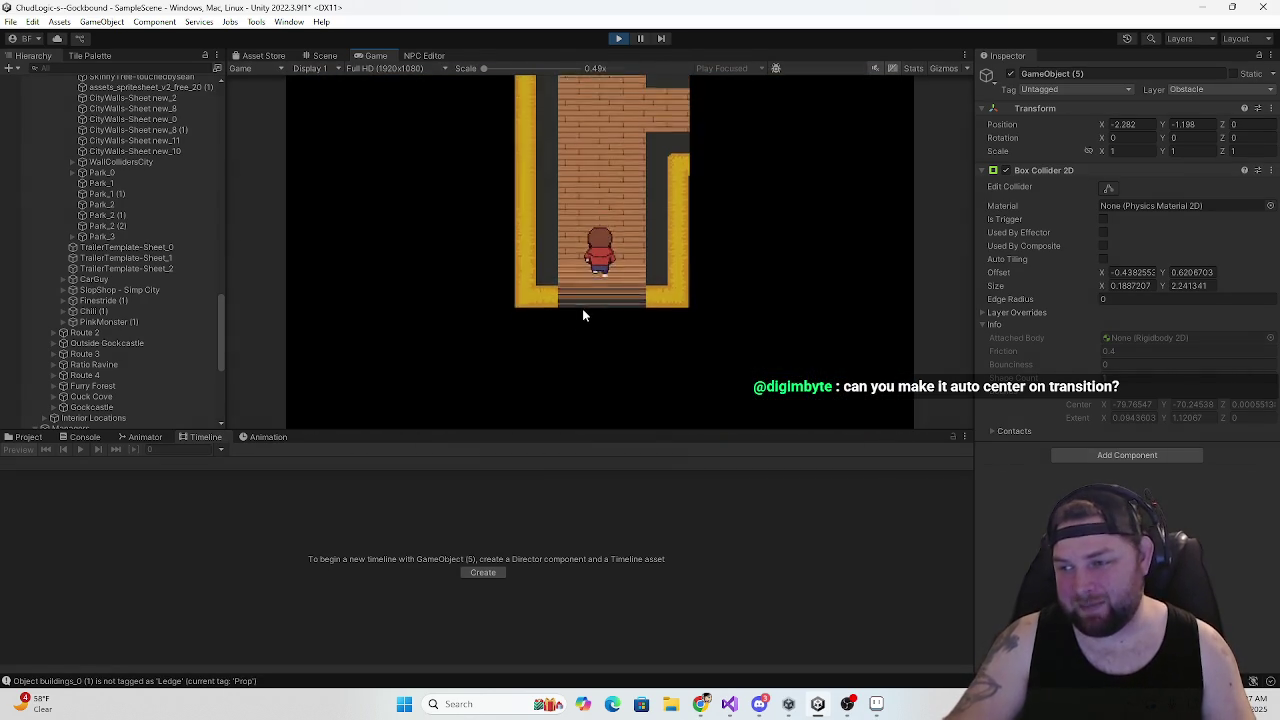
key(Right)
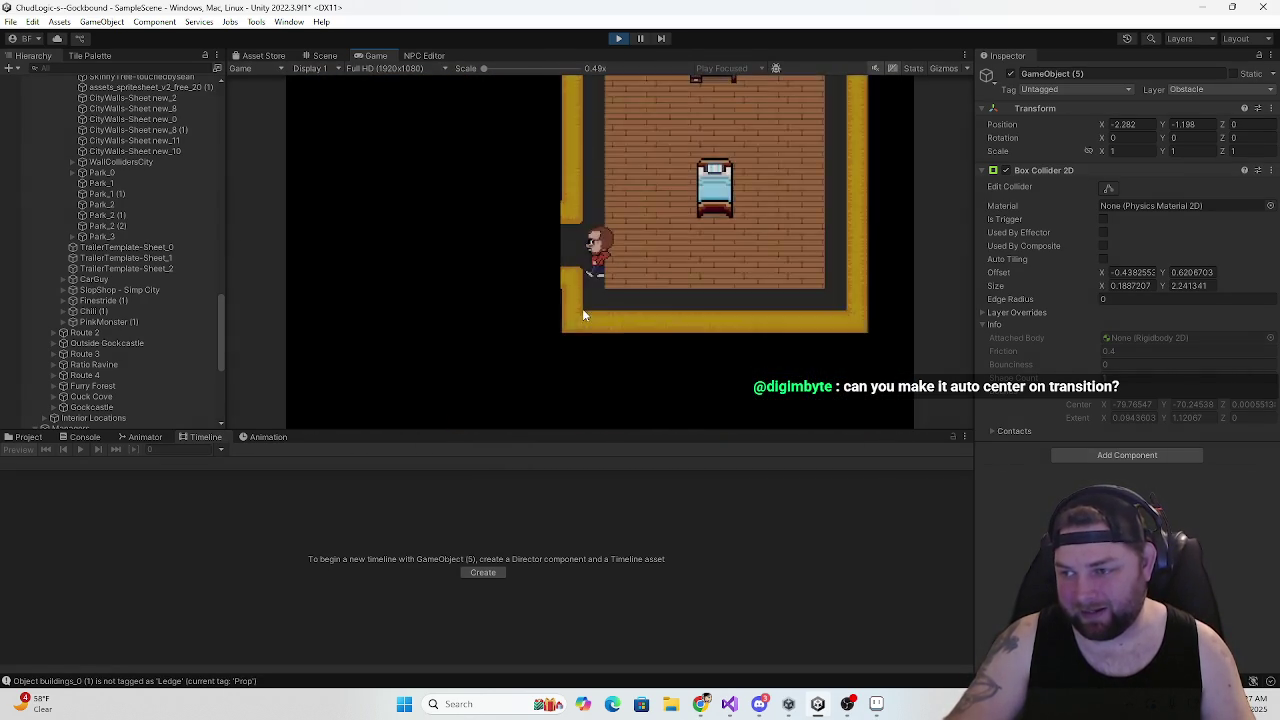
key(Left)
key(Right)
key(Left)
key(Left)
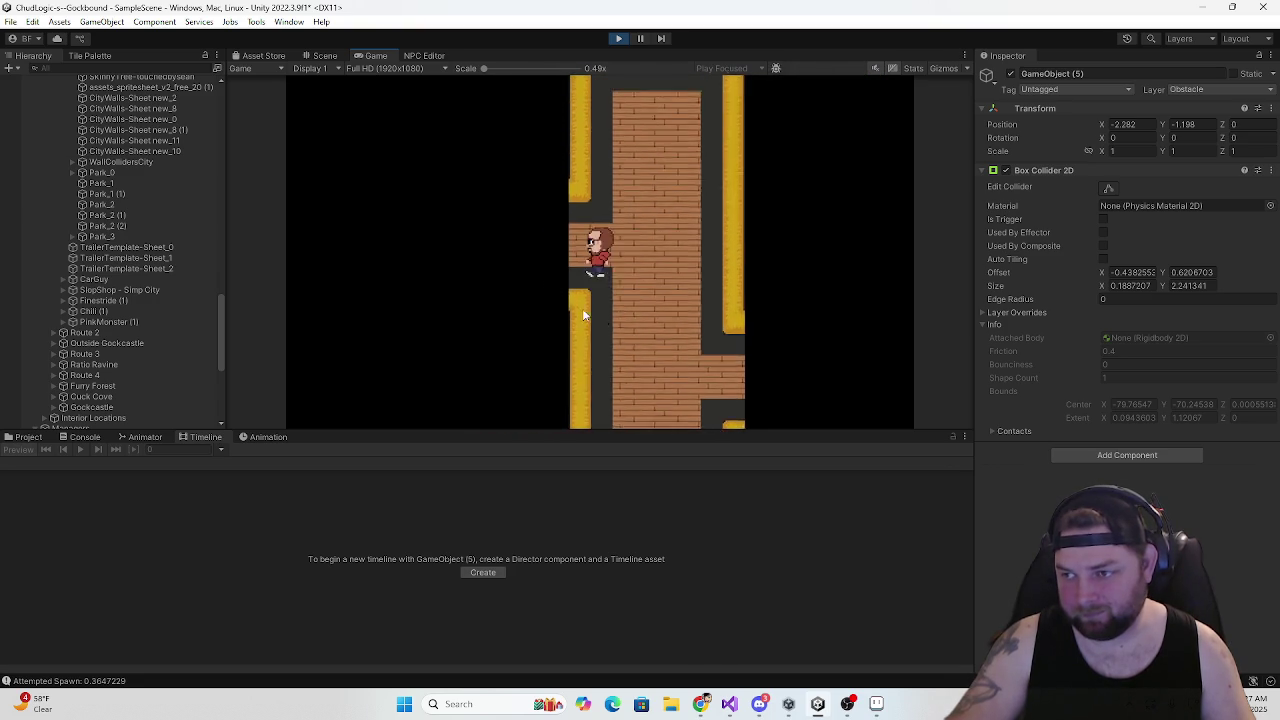
key(Right)
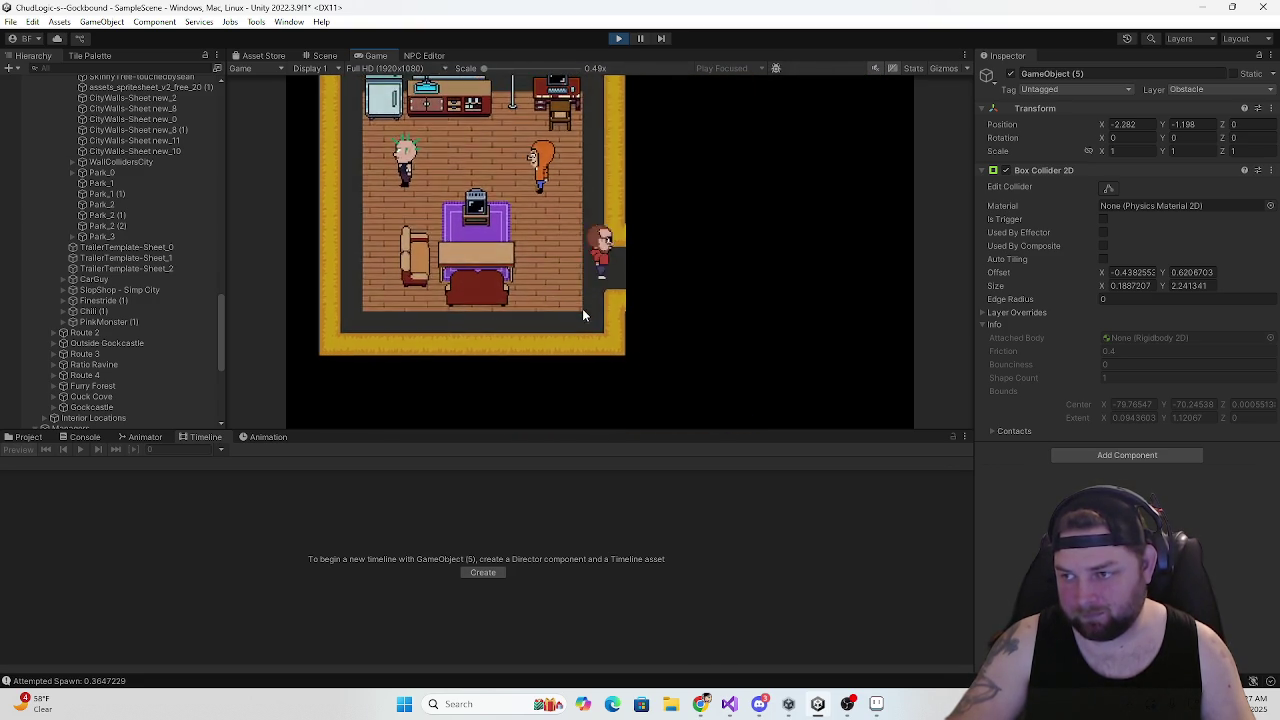
key(Down)
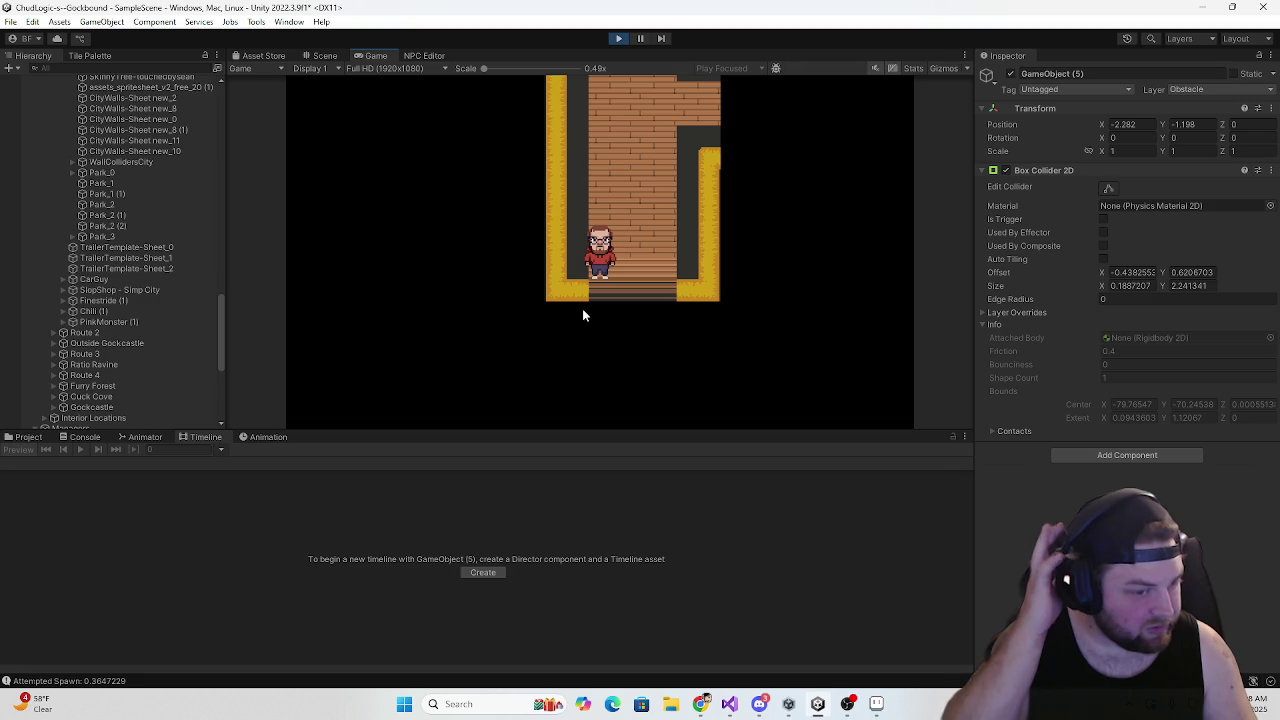
key(Down)
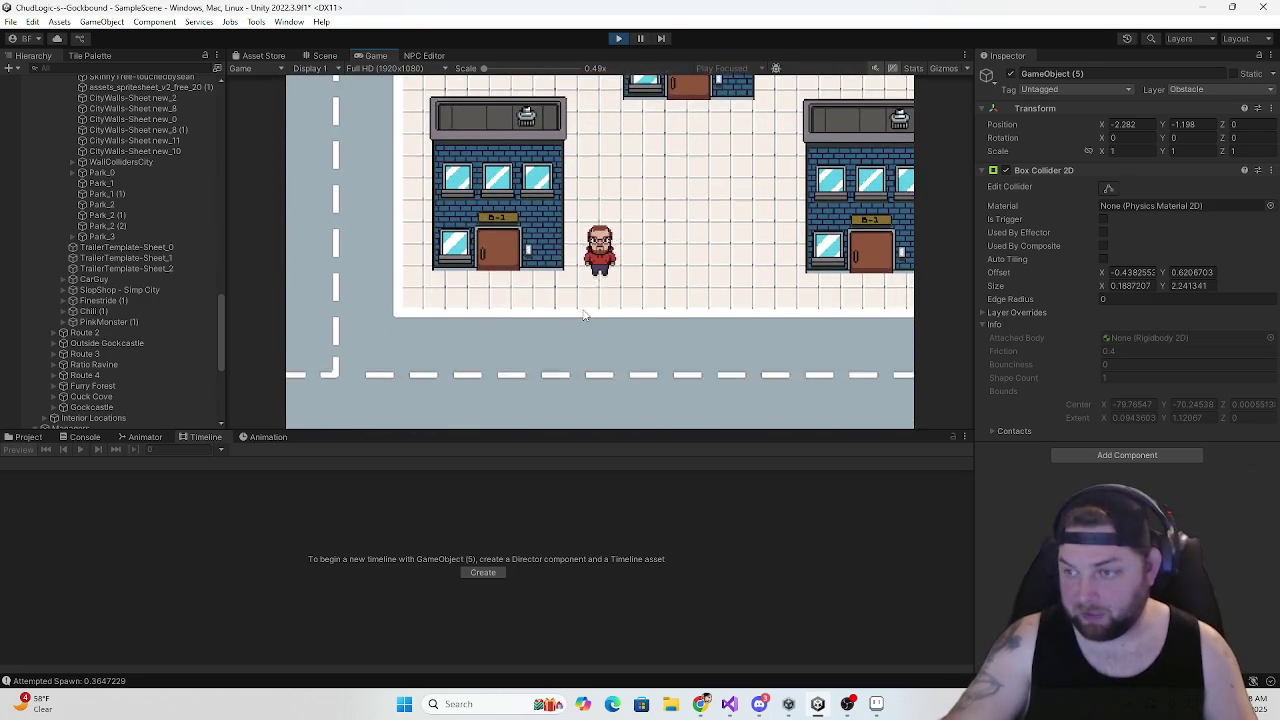
Re-enter the building, test the side room doorway again, and exit onto the street
key(Up)
key(Down)
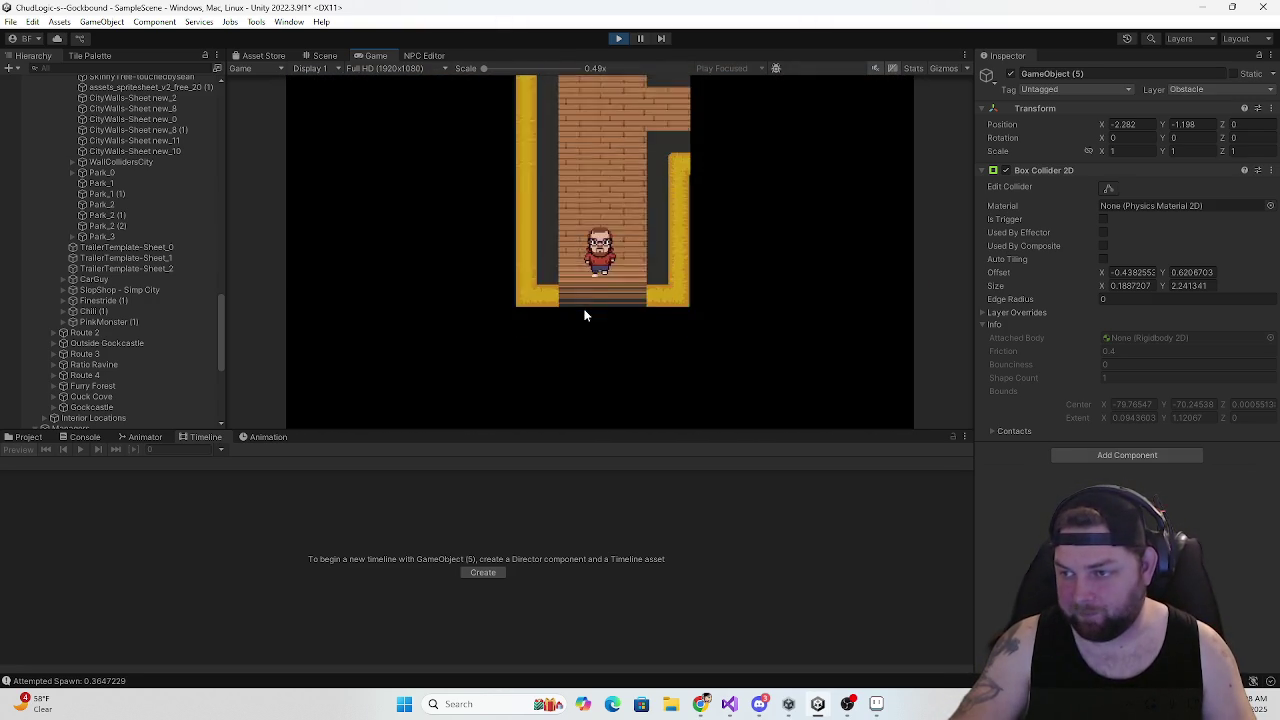
key(Up)
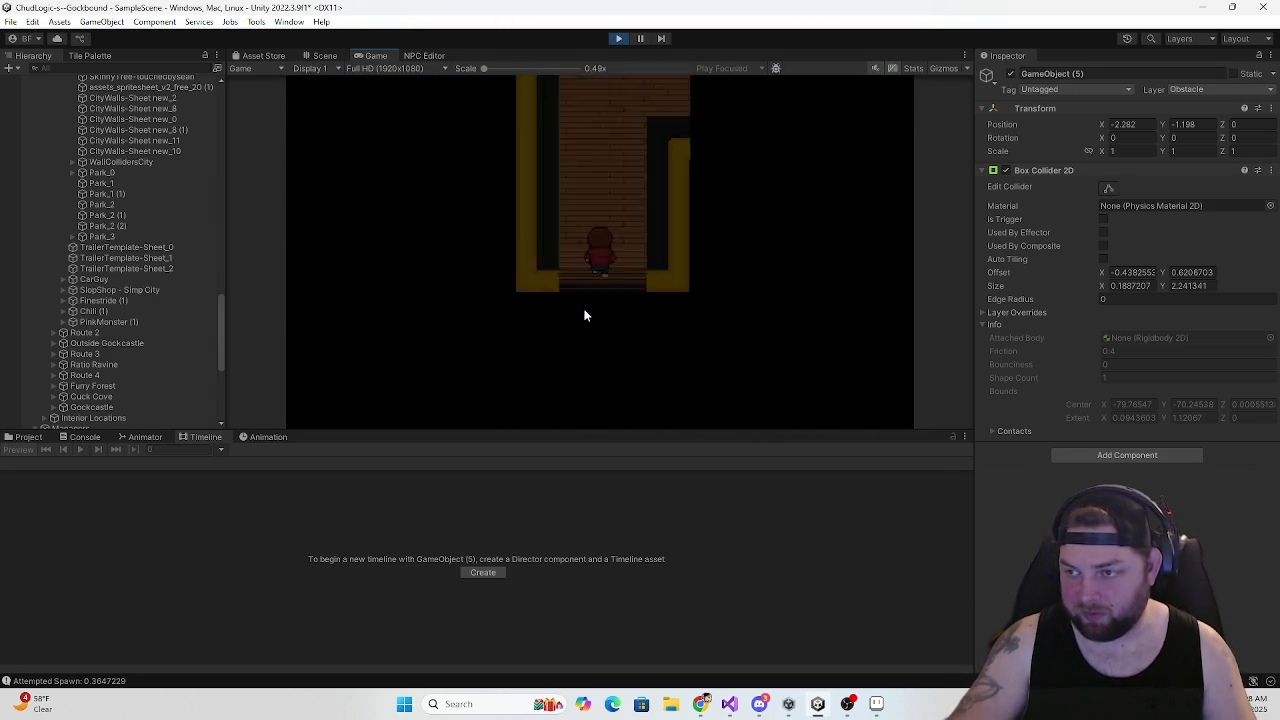
key(Right)
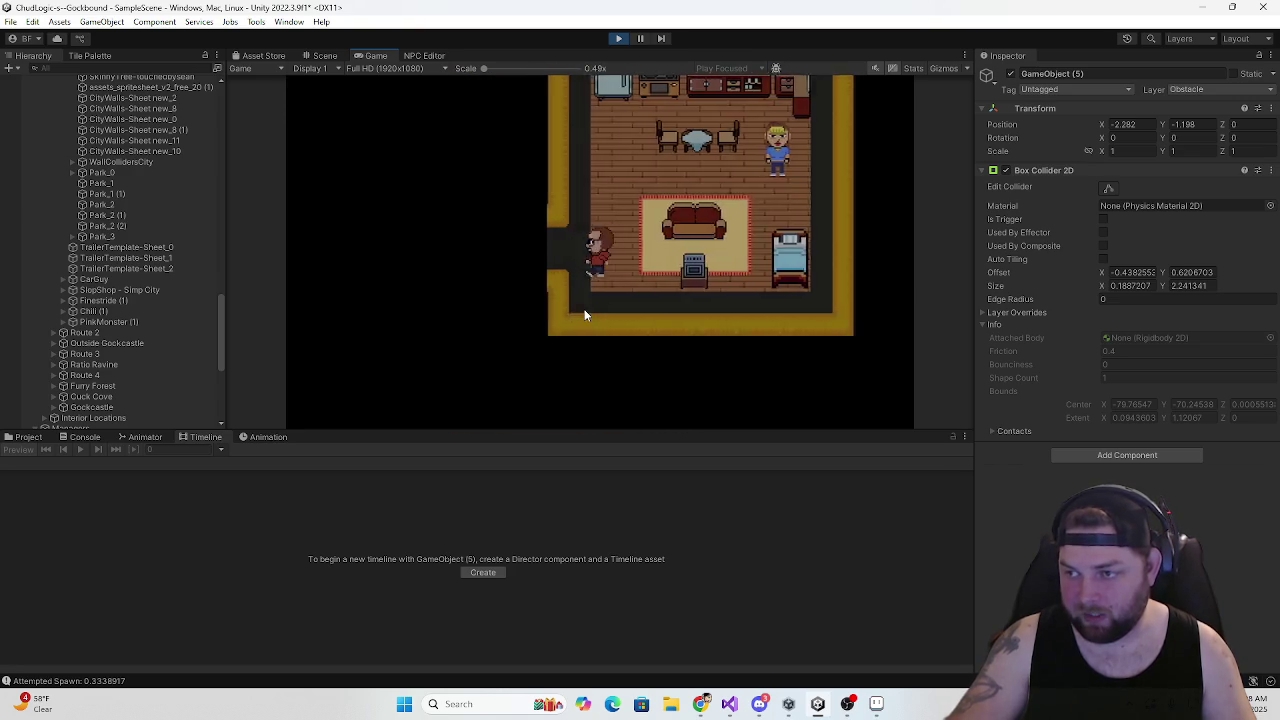
key(Left)
key(Left)
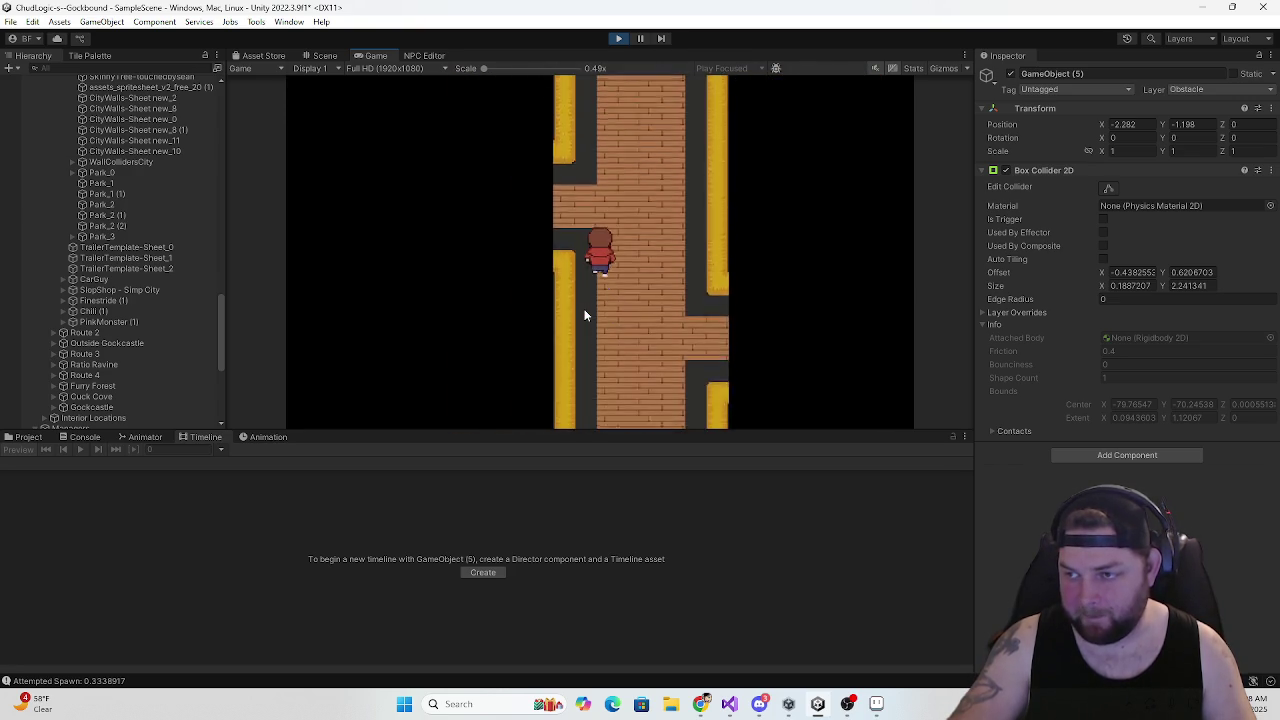
key(Right)
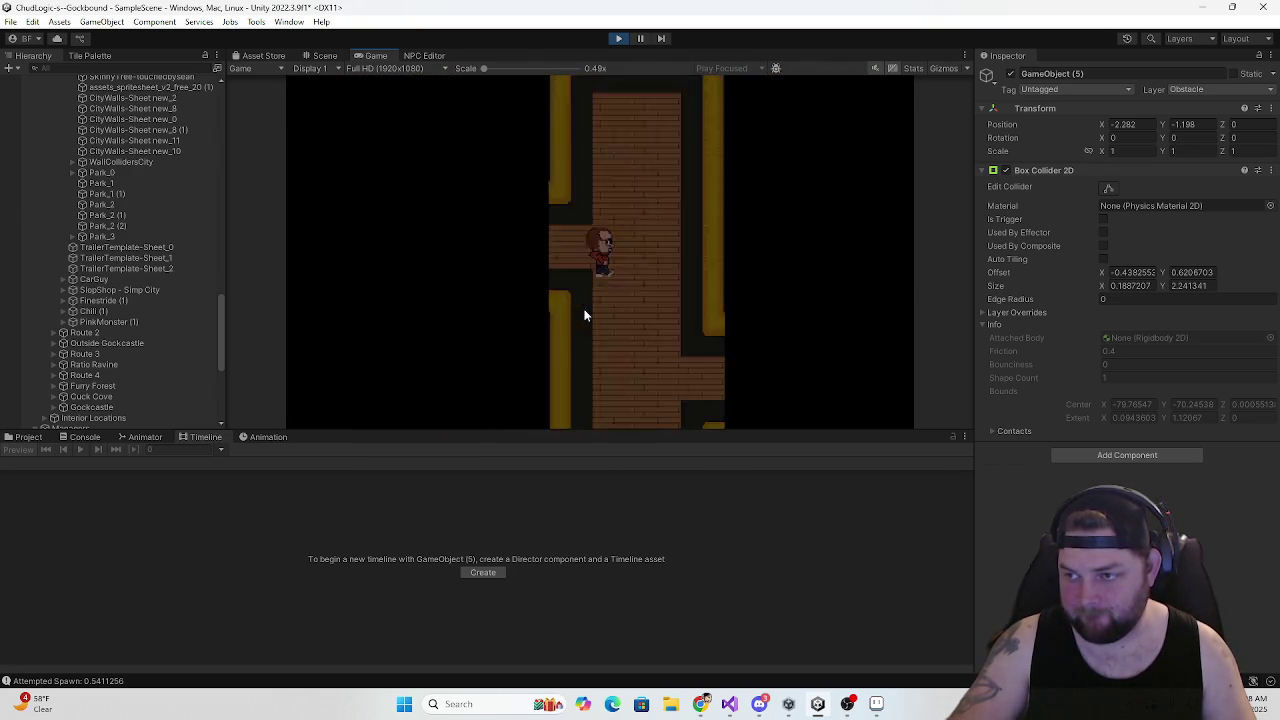
key(Down)
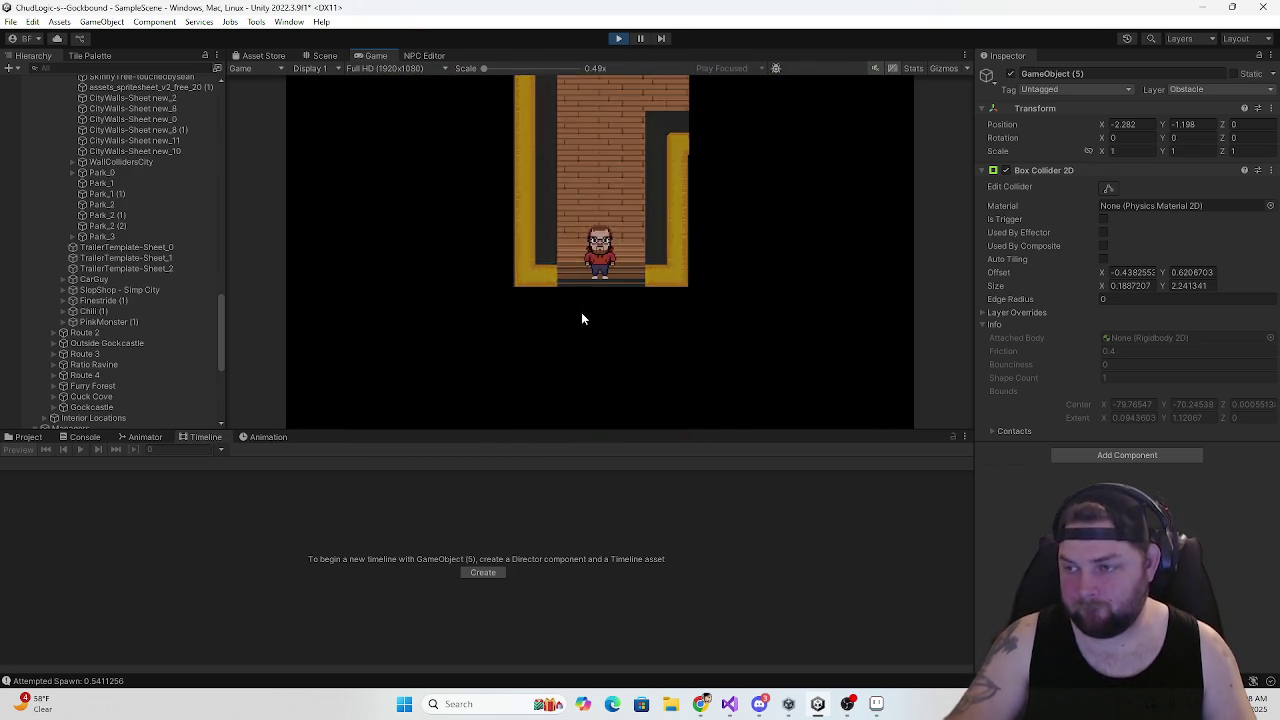
Test building B-1's street door several times, then walk up to its side opening
key(Up)
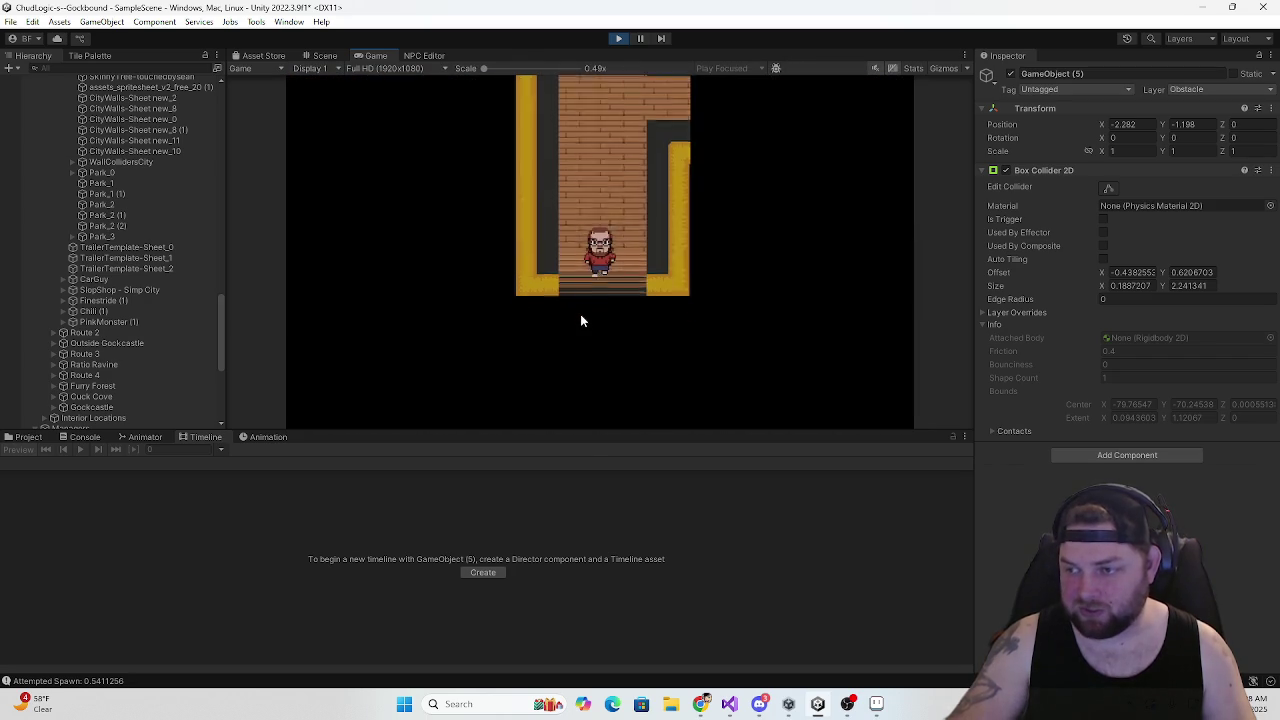
key(Down)
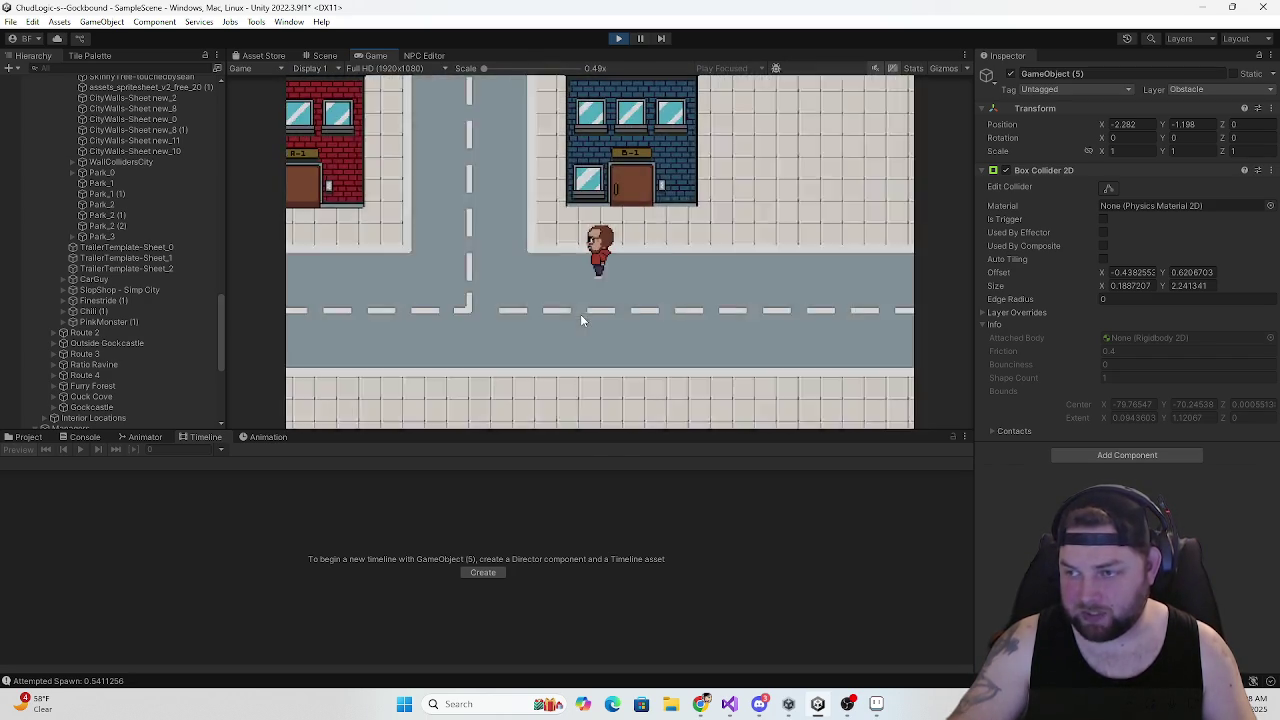
key(Left)
key(Up)
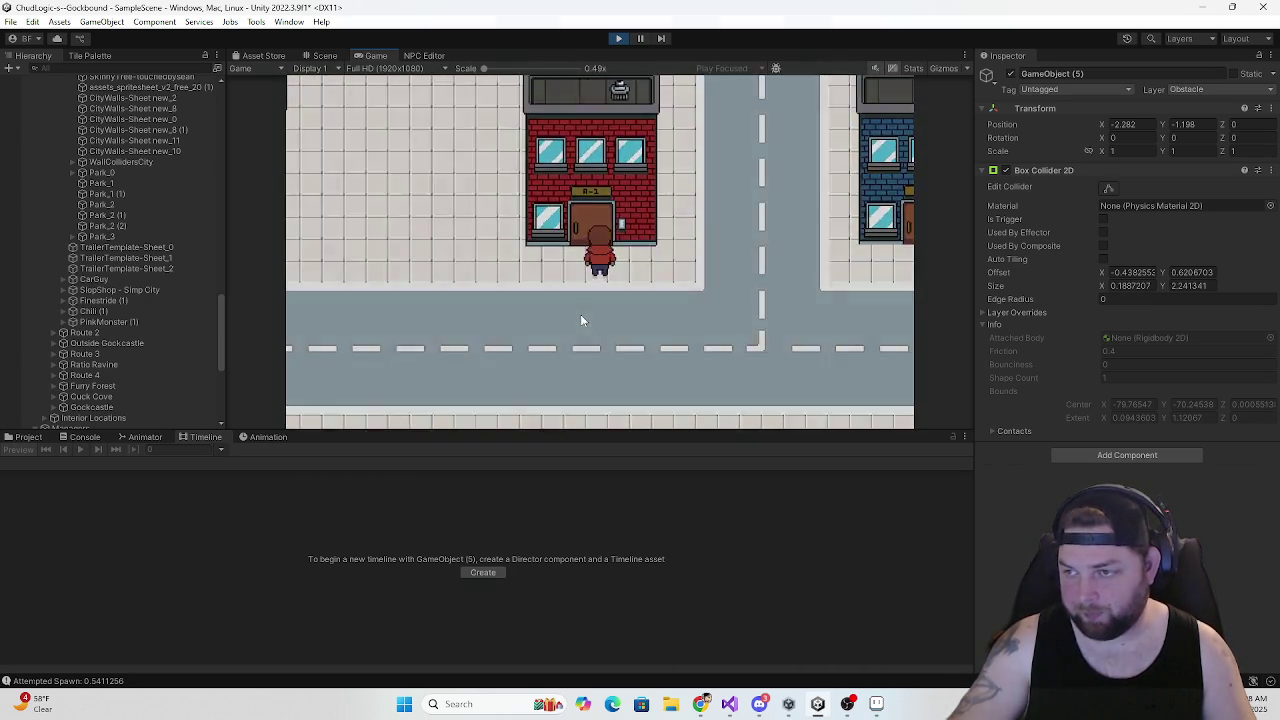
key(Down)
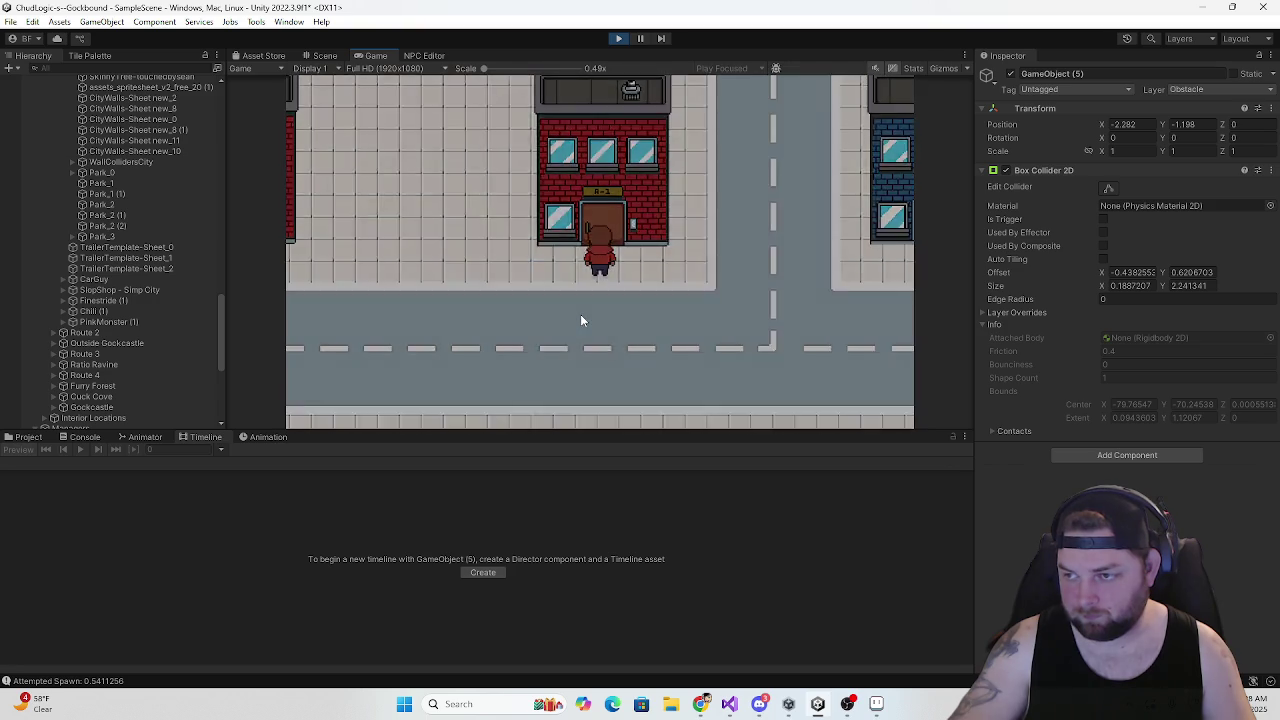
key(Up)
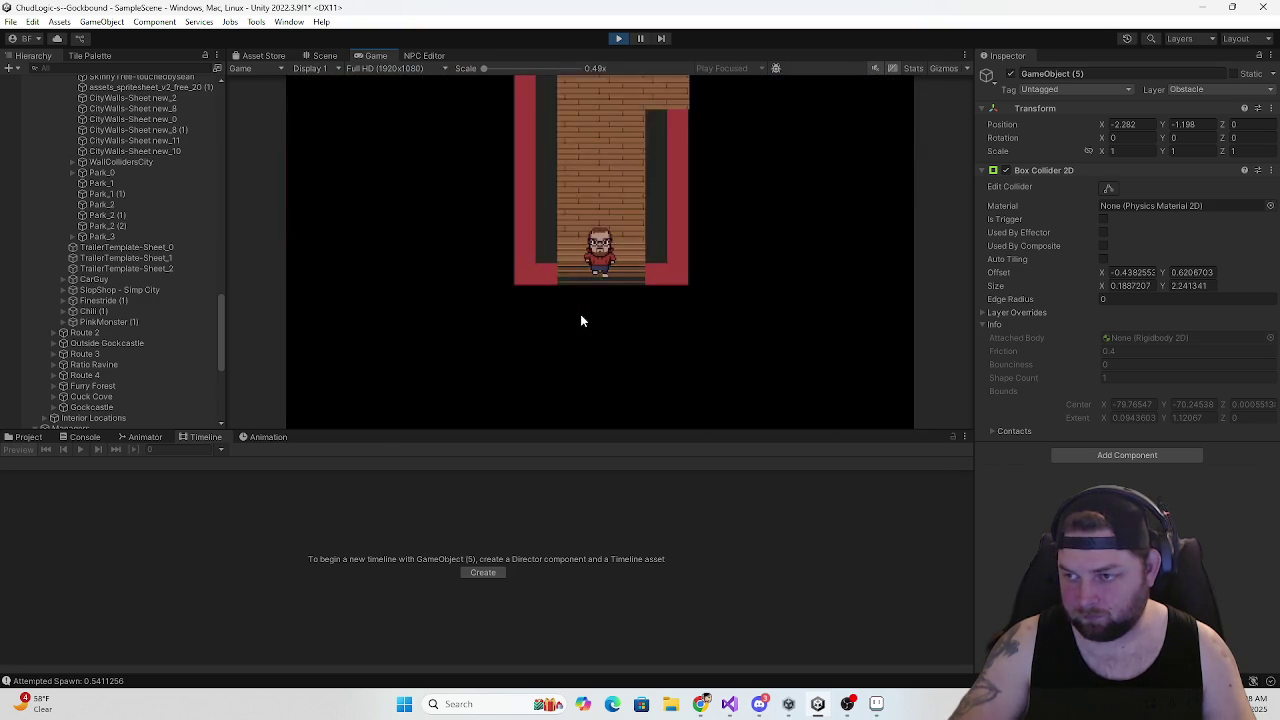
key(Right)
key(Right)
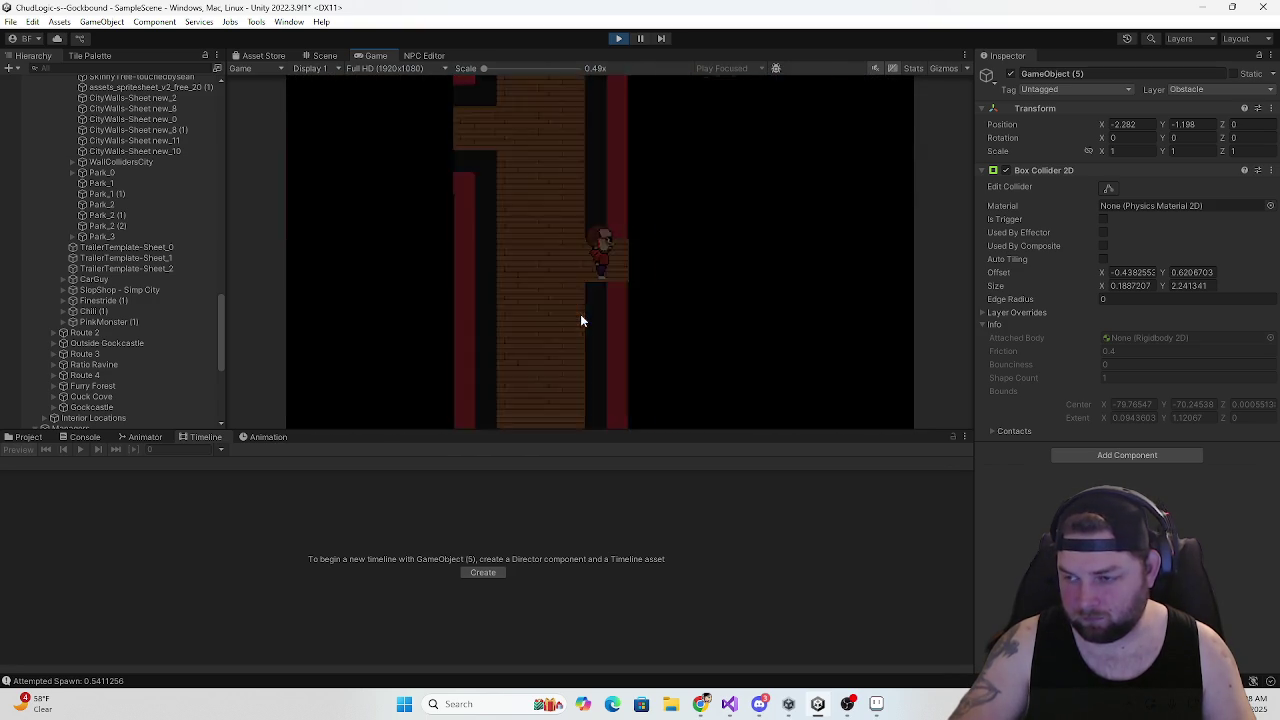
Check the bedroom and furnished room doorways, walk out along the road, and stop Play mode
key(Left)
key(Up)
key(Left)
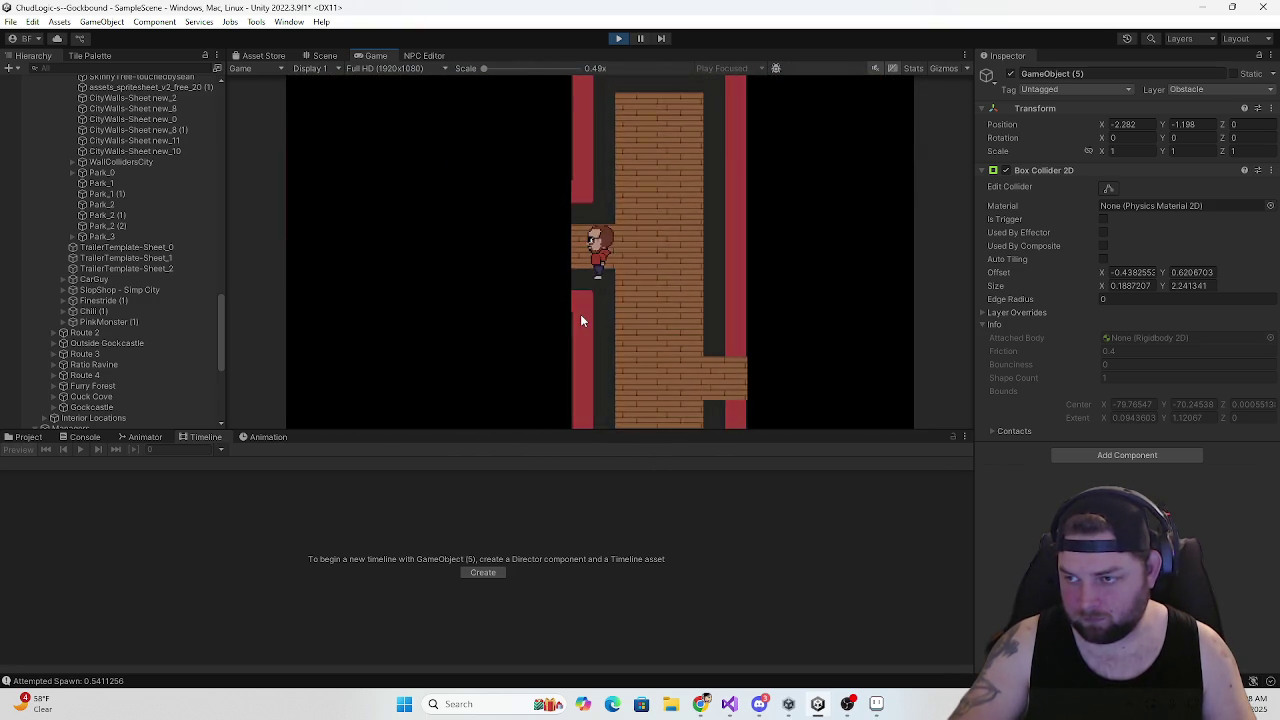
key(Left)
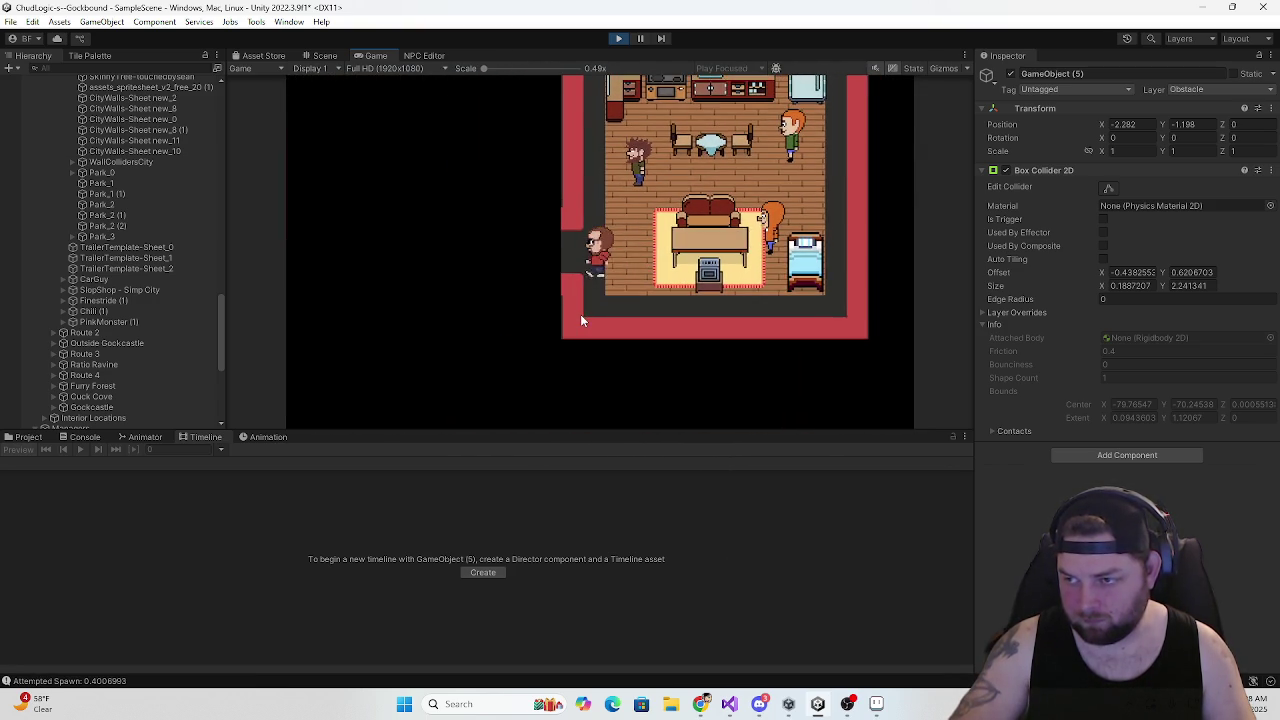
key(Left)
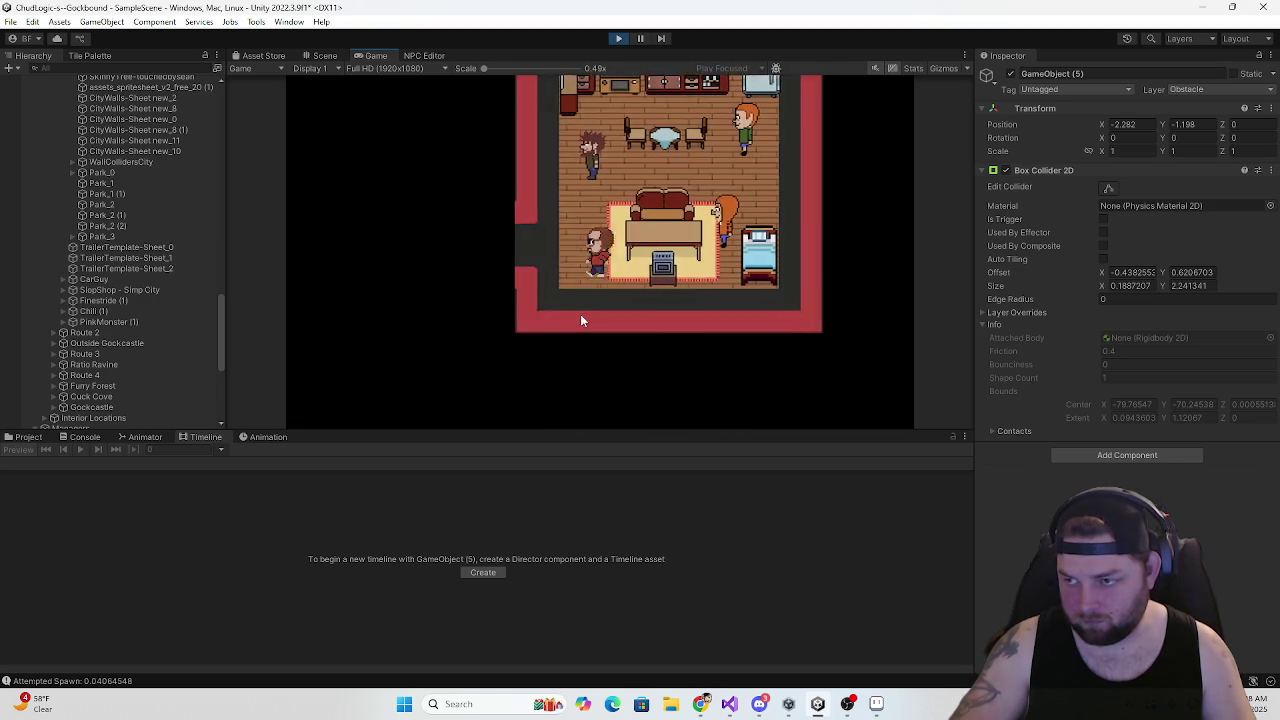
key(Right)
key(Down)
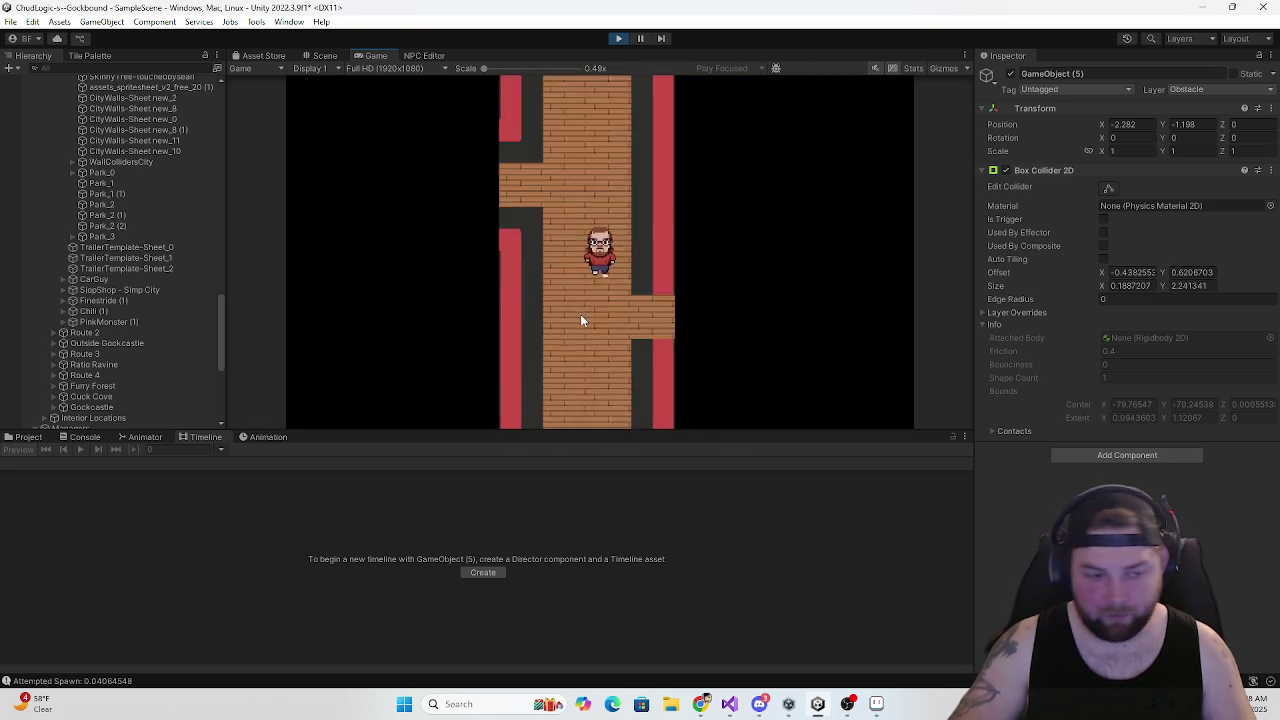
key(Down)
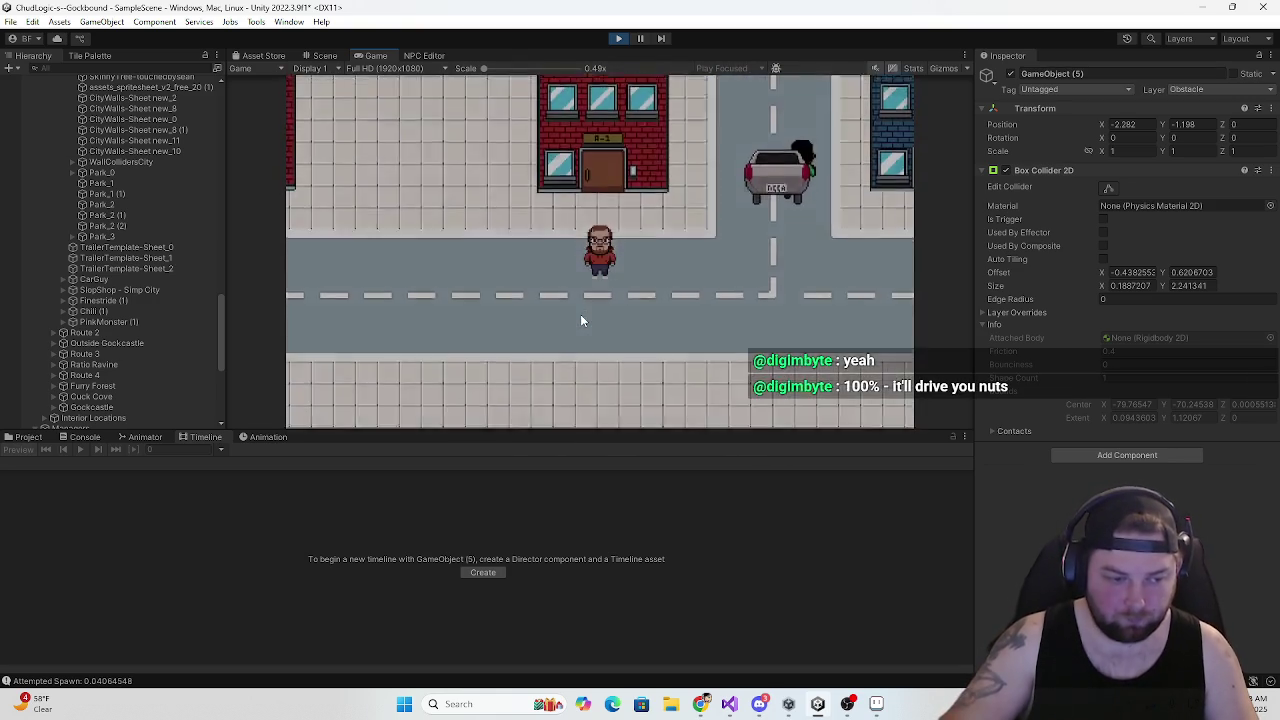
key(Right)
key(Right)
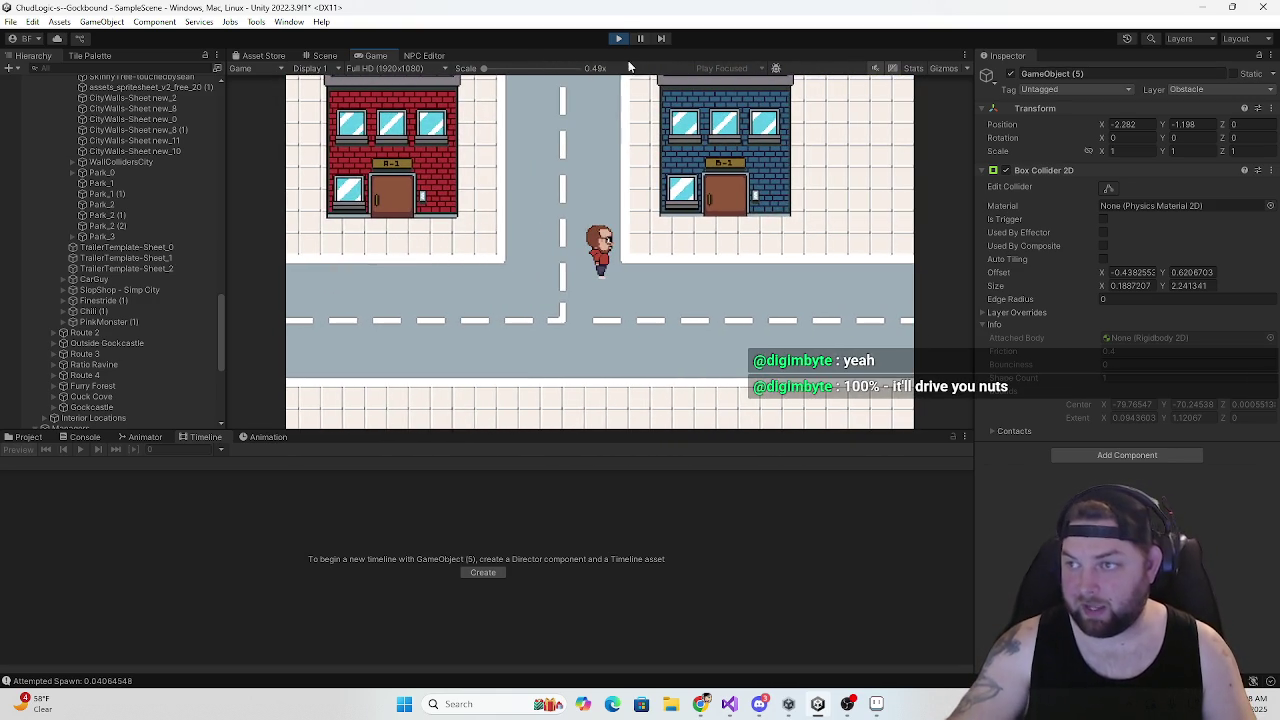
click(618, 39)
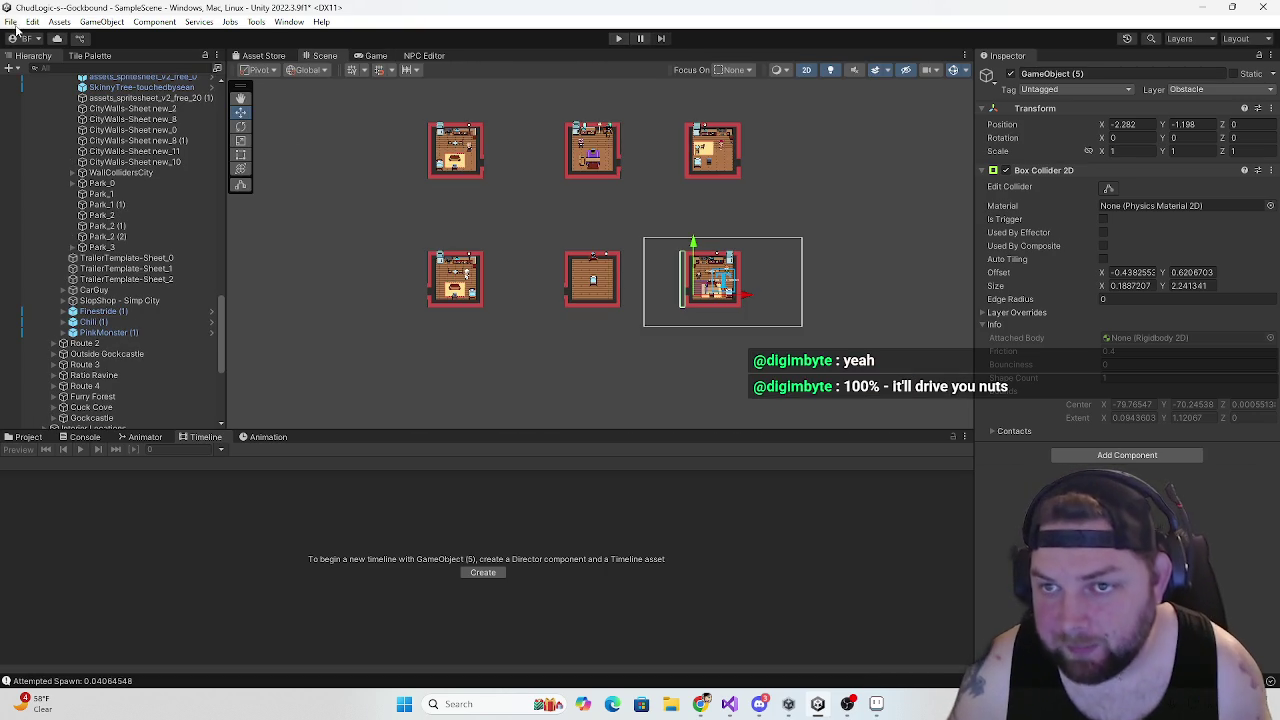
Save the Unity scene containing the apartment interiors
click(11, 22)
click(53, 88)
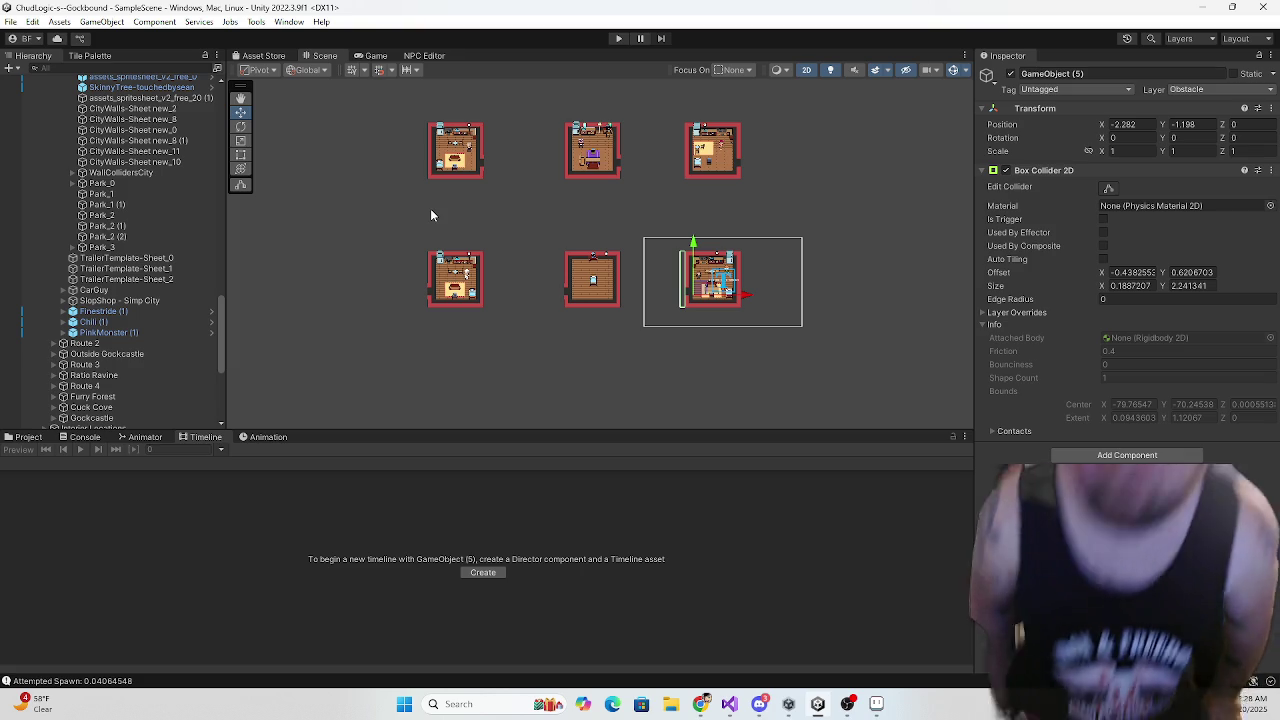
click(10, 21)
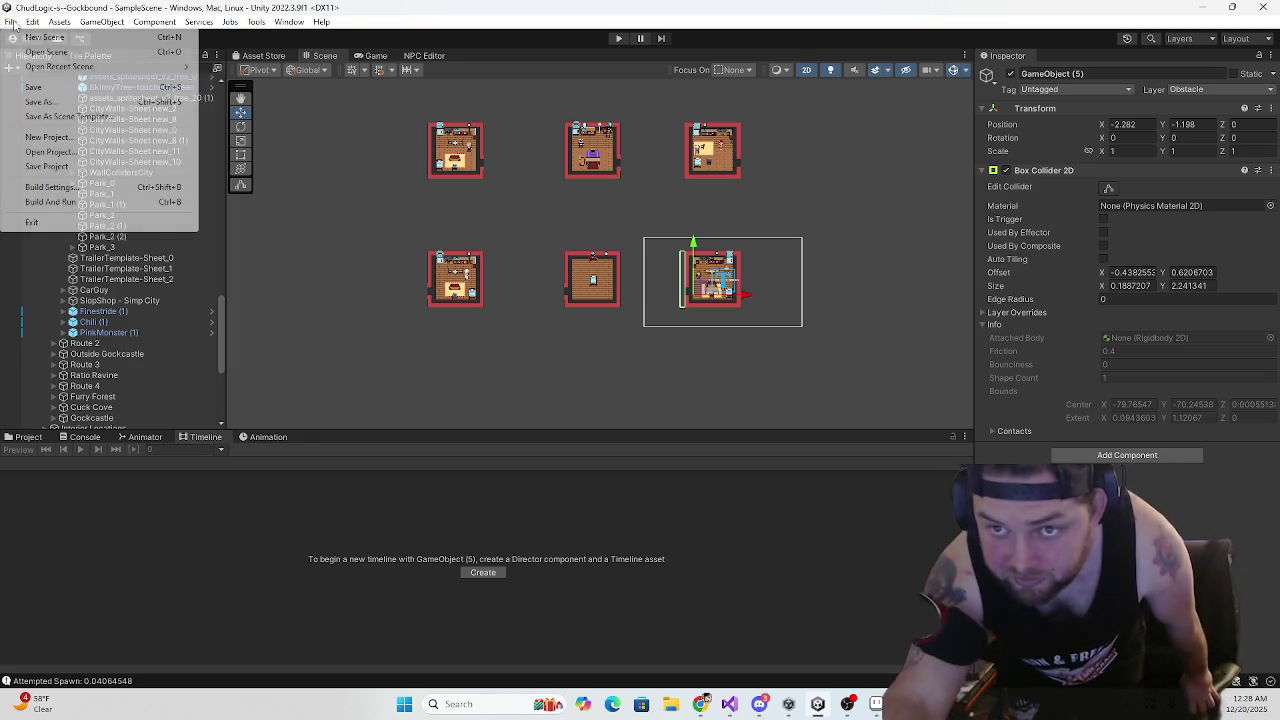
click(280, 217)
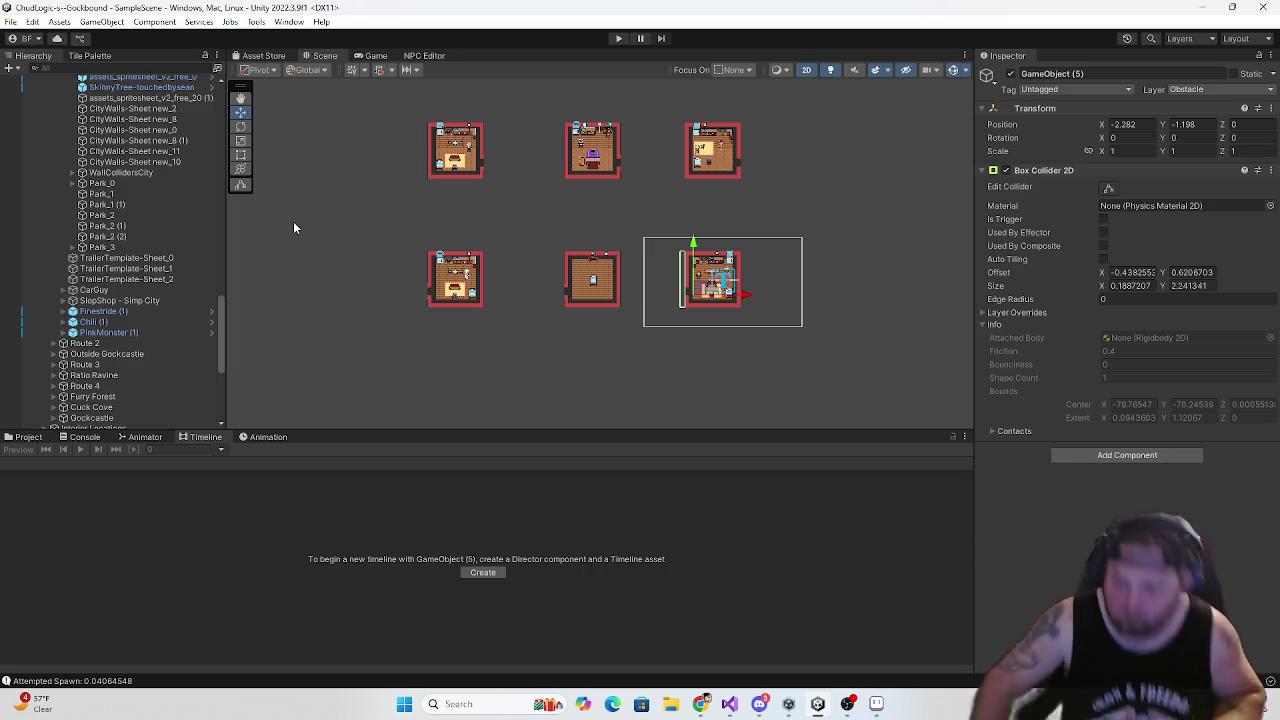
click(12, 22)
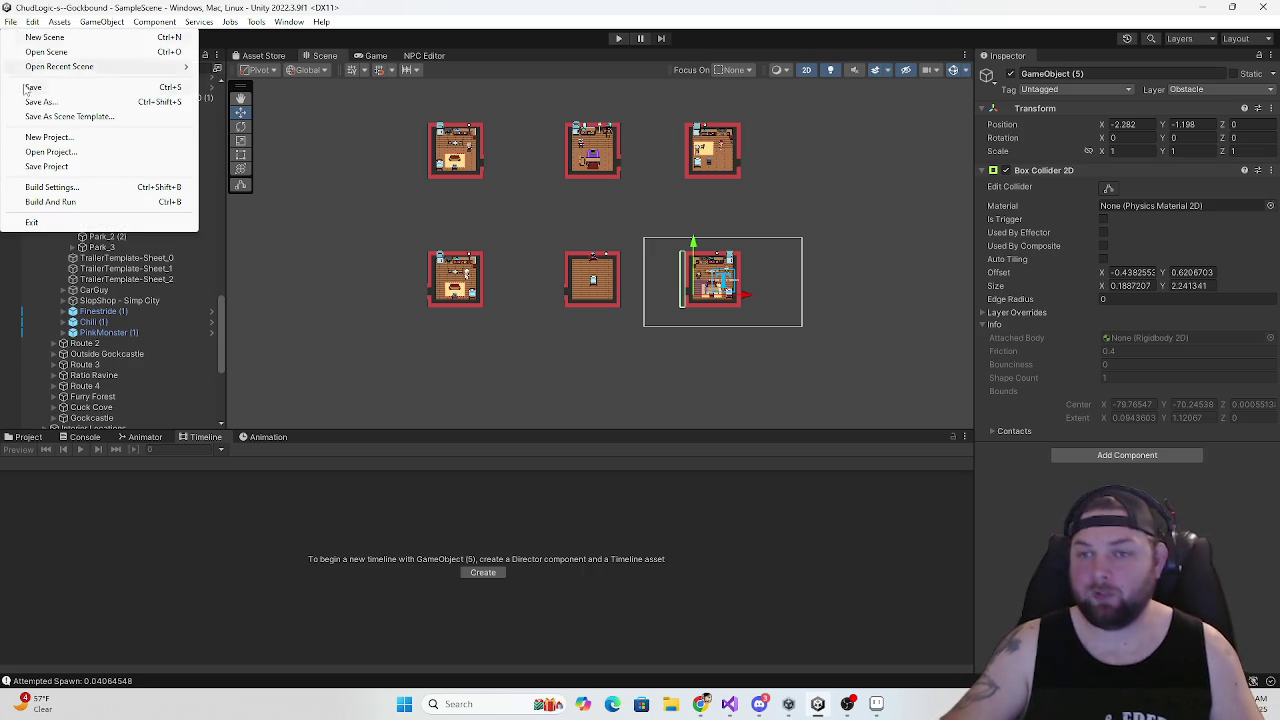
click(35, 90)
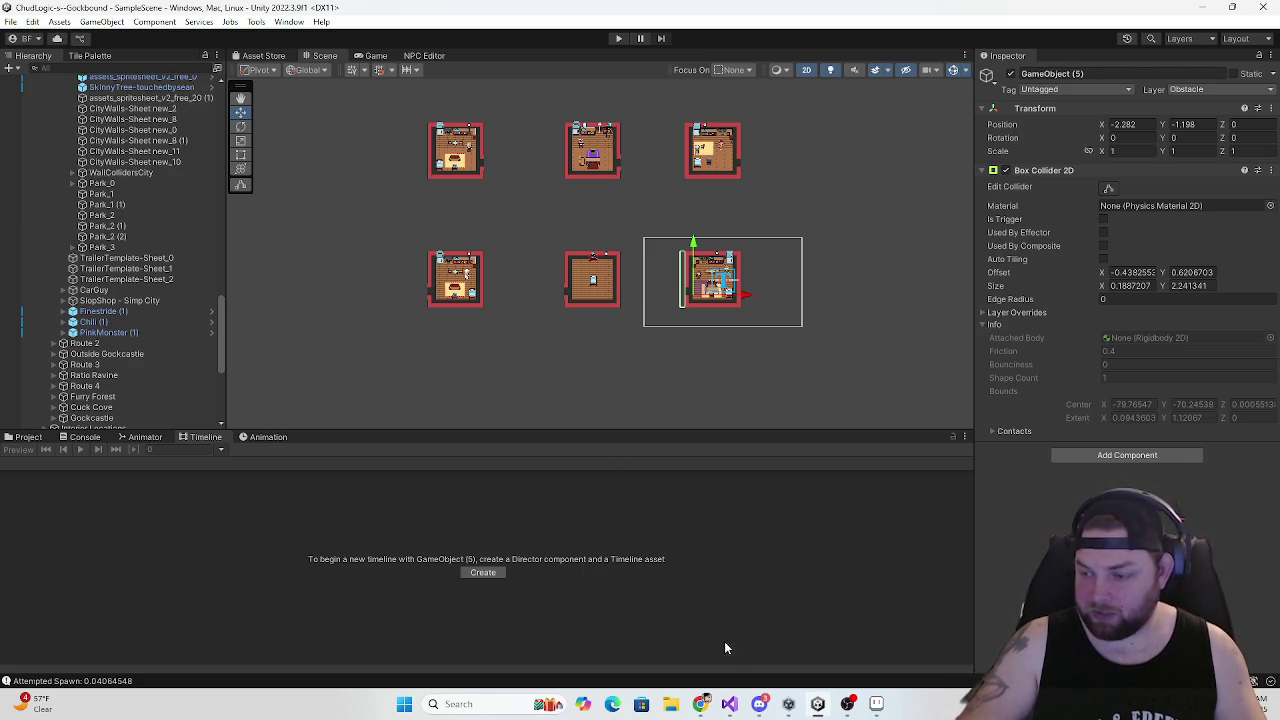
Search Windows for 'git' and launch GitHub Desktop
key(alt+Tab)
click(514, 710)
text(git)
click(568, 298)
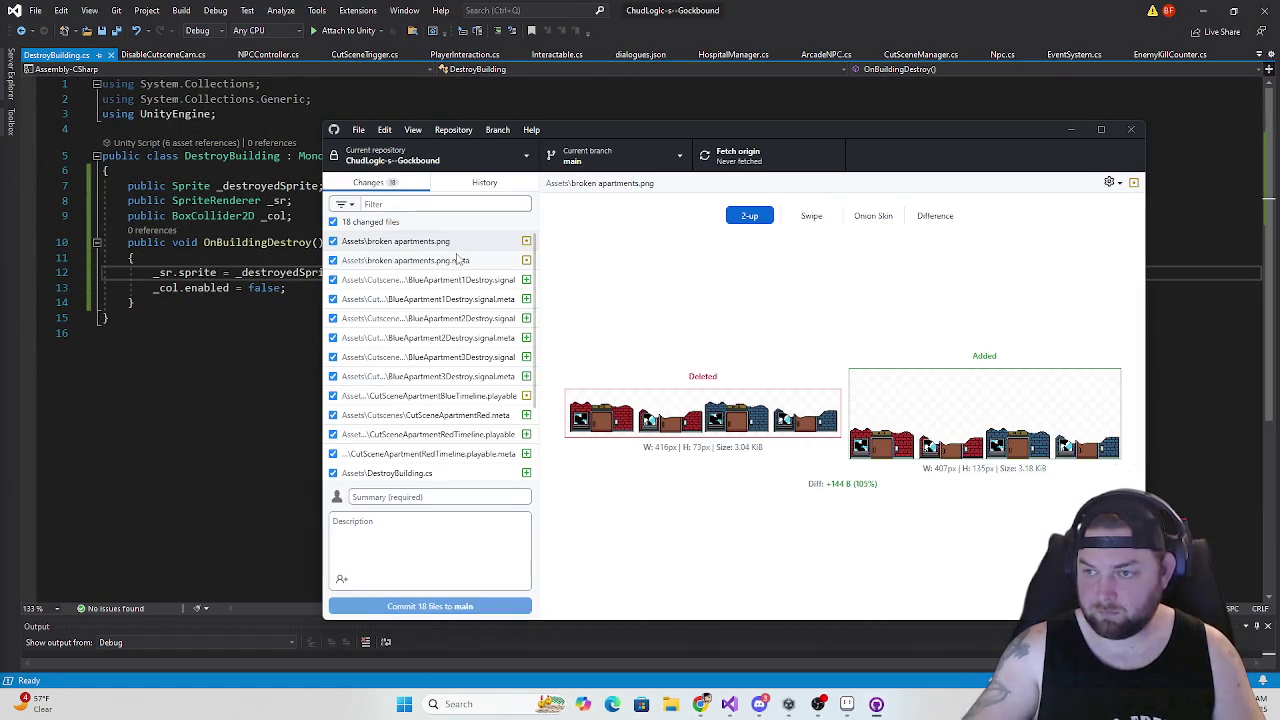
Commit the 18 changed files to main with a 'sprites and collider' summary
click(393, 497)
text(A)
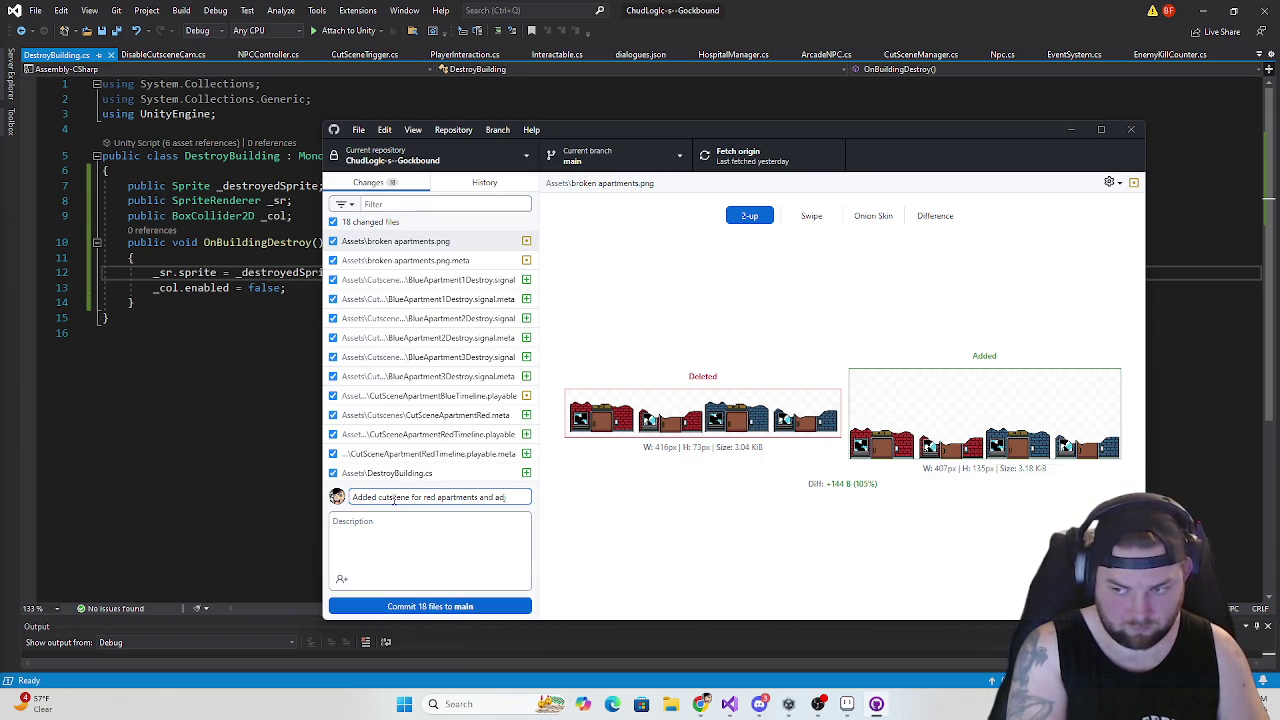
text(sprite)
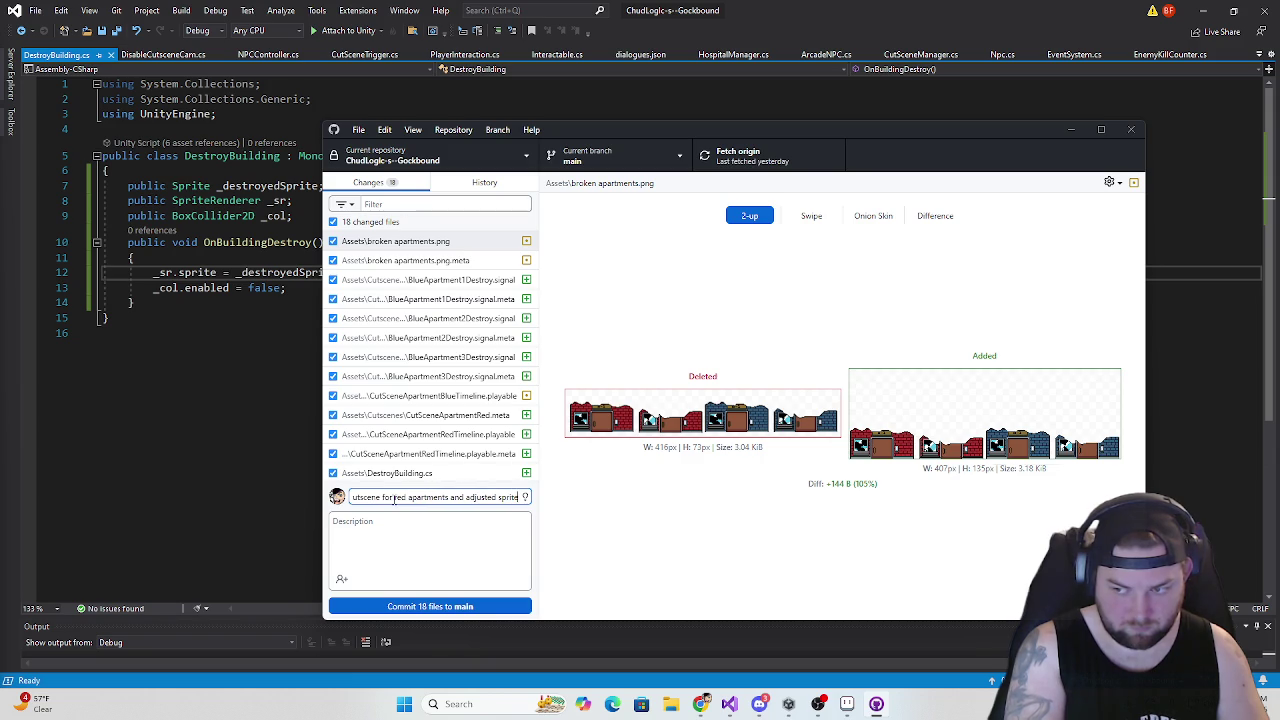
text(s and colliders)
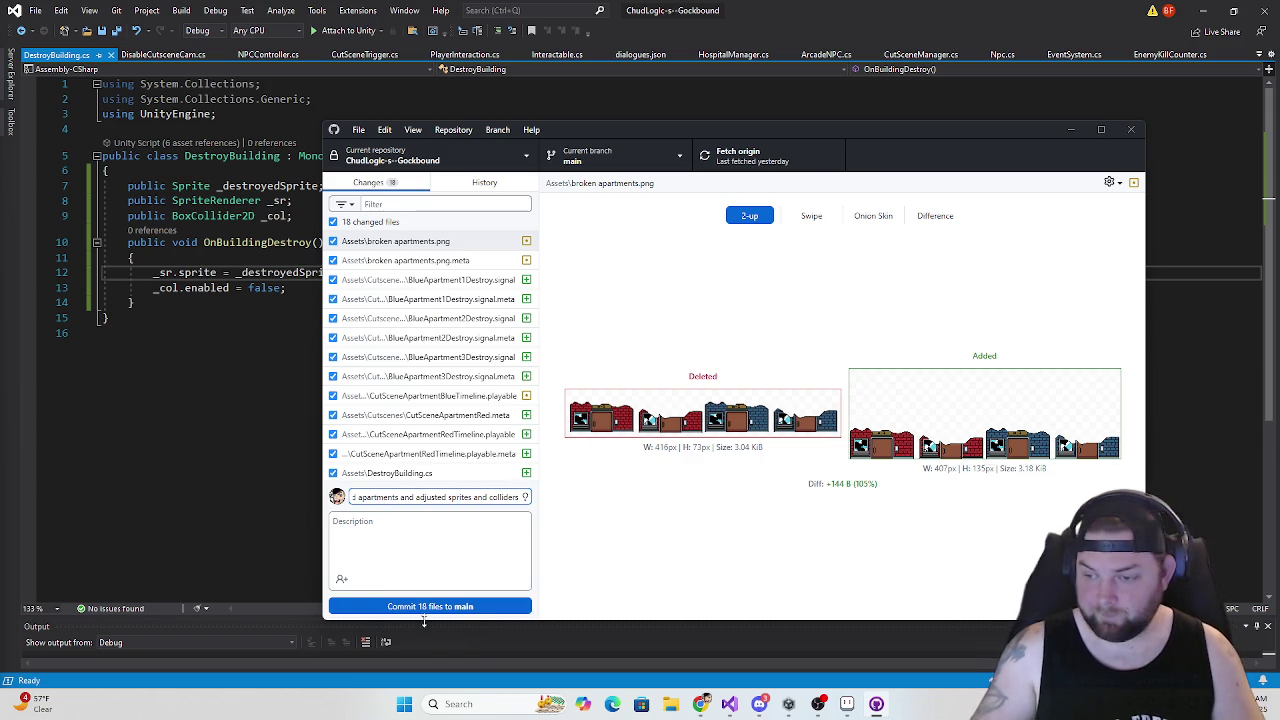
click(429, 606)
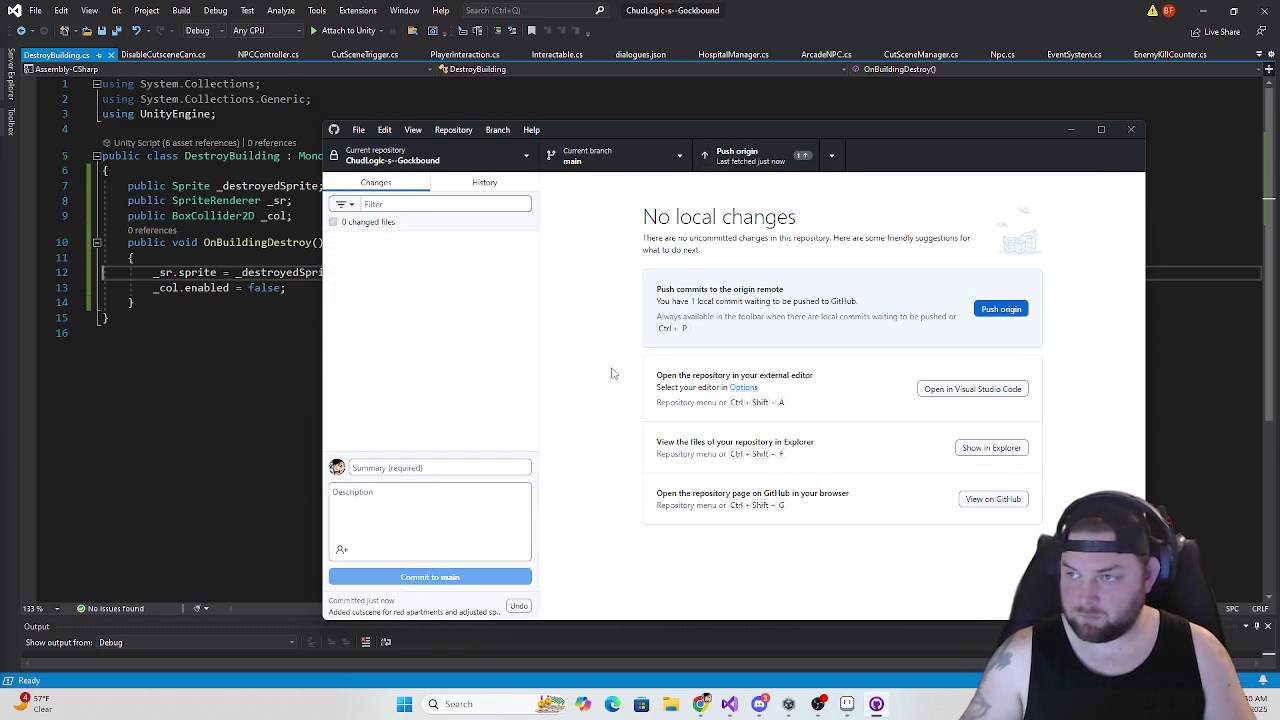
Push the commit to origin, then close GitHub Desktop and Visual Studio
click(750, 155)
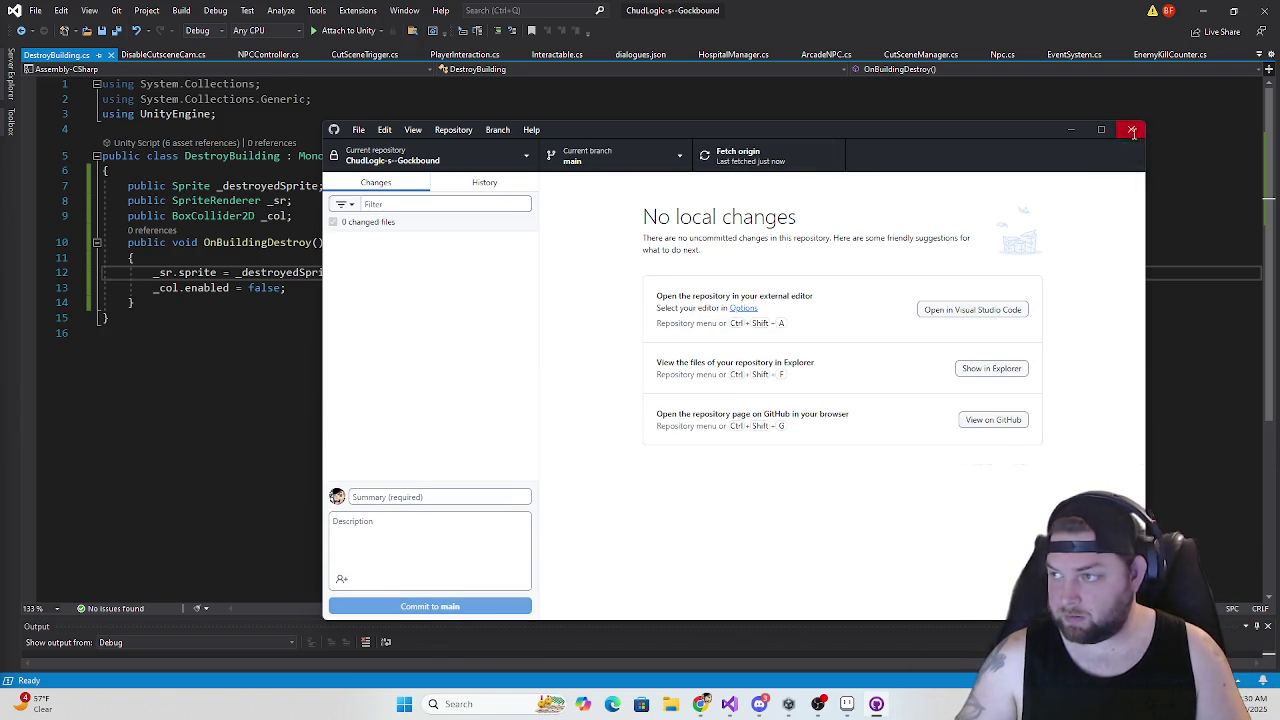
click(1132, 132)
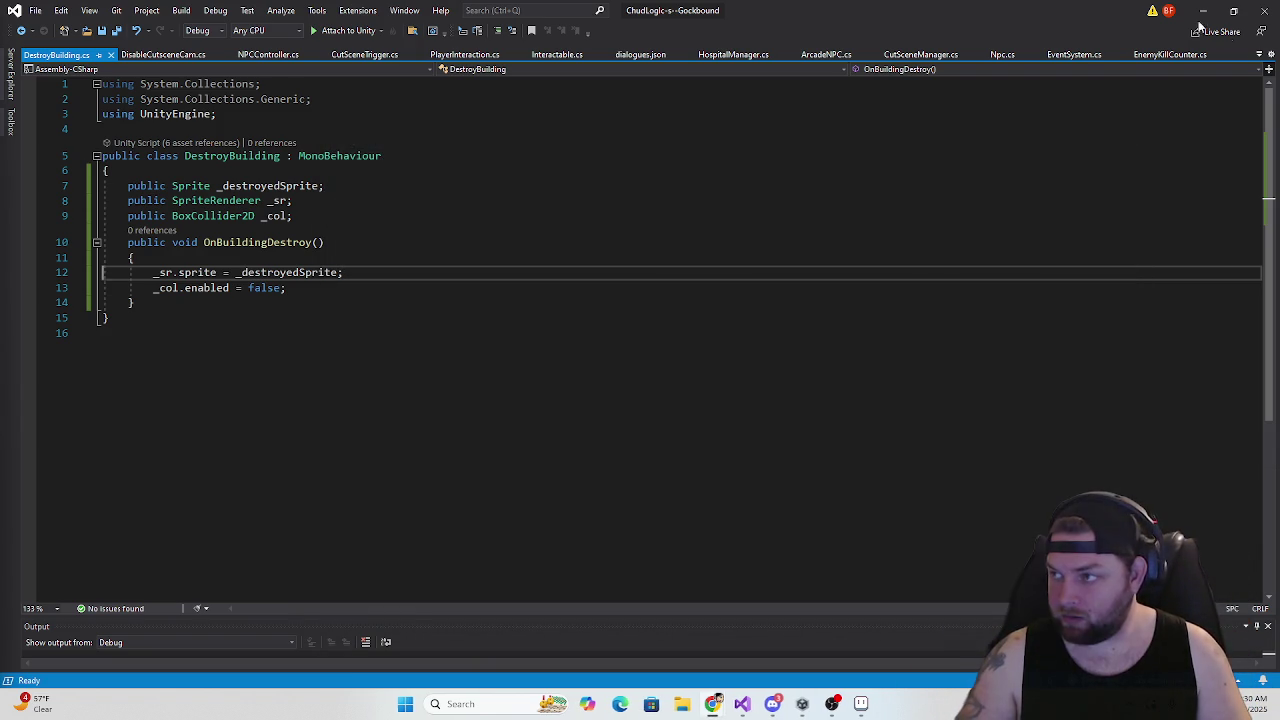
click(1265, 18)
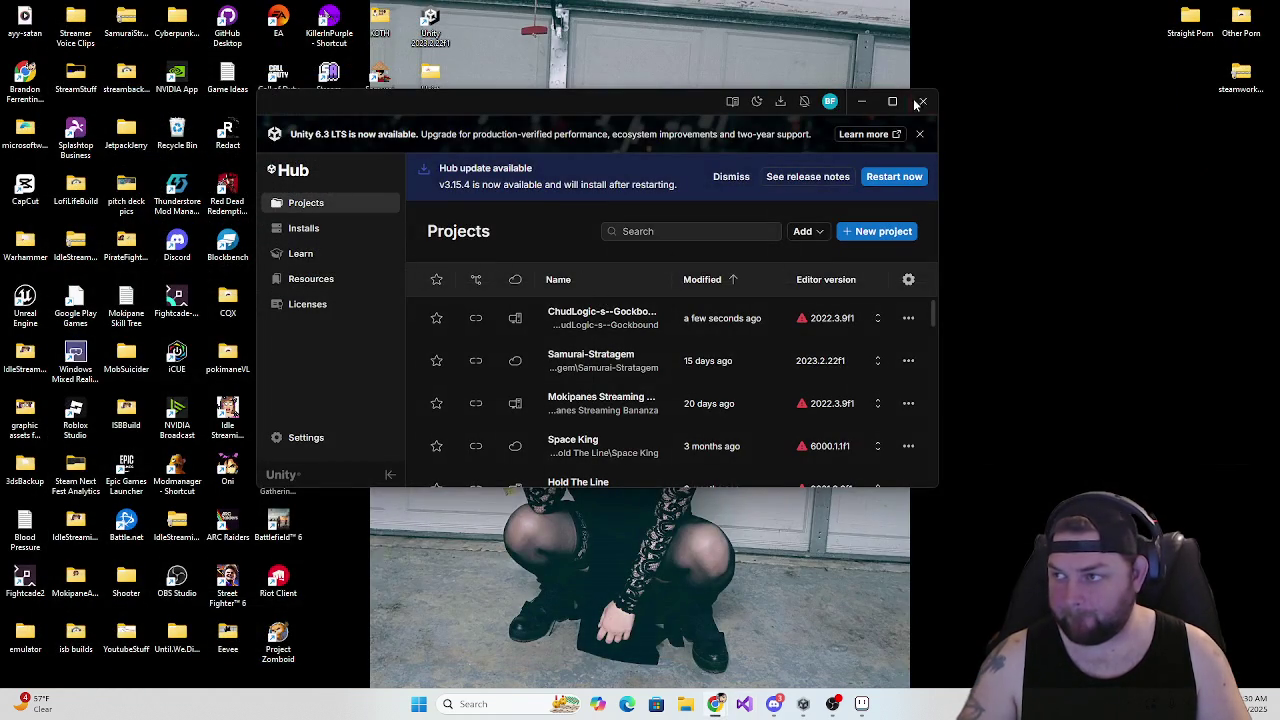
Close the Unity Hub window, leaving the Windows desktop showing
click(918, 103)
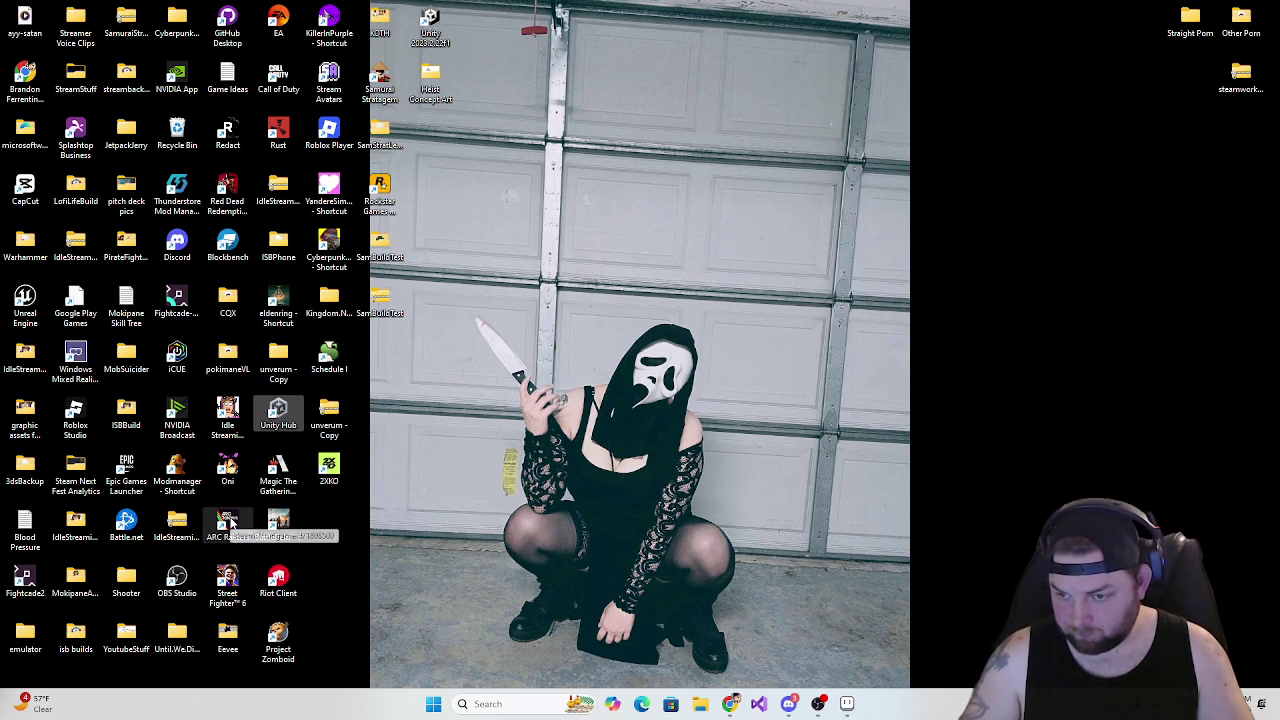
Launch ARC Raiders from its desktop icon and dismiss the NVIDIA driver warning
double_click(229, 515)
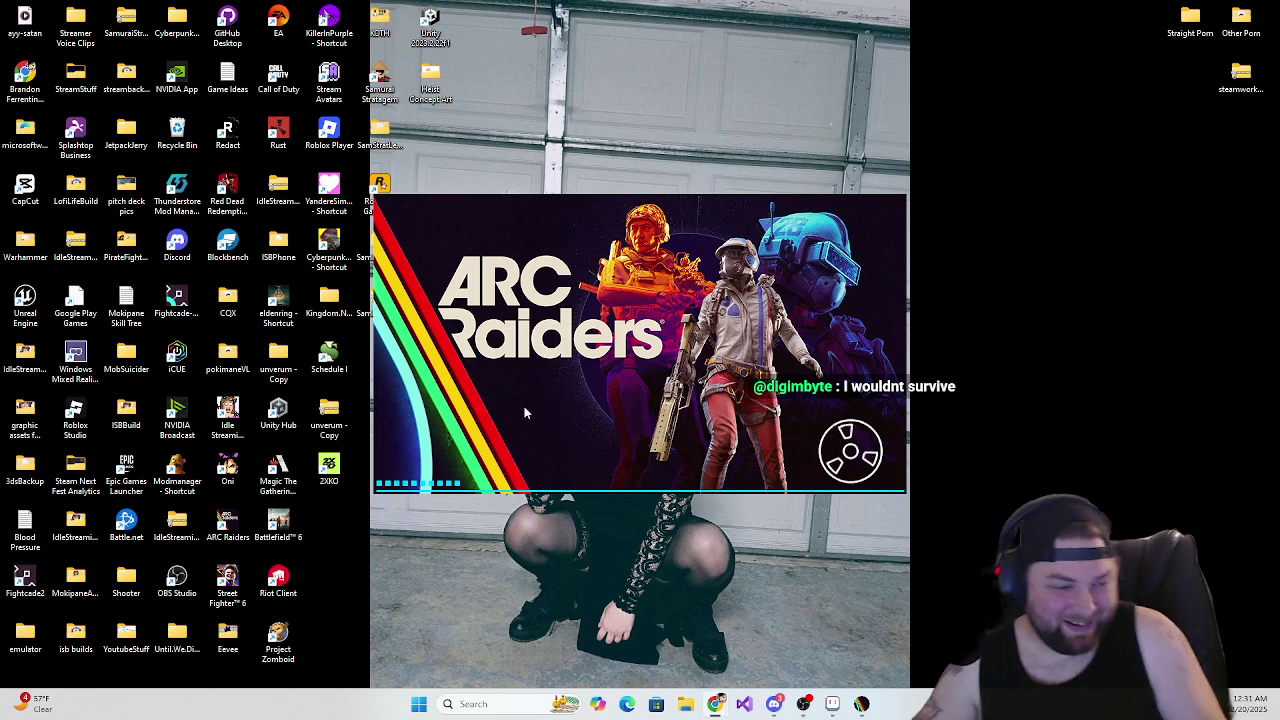
click(704, 426)
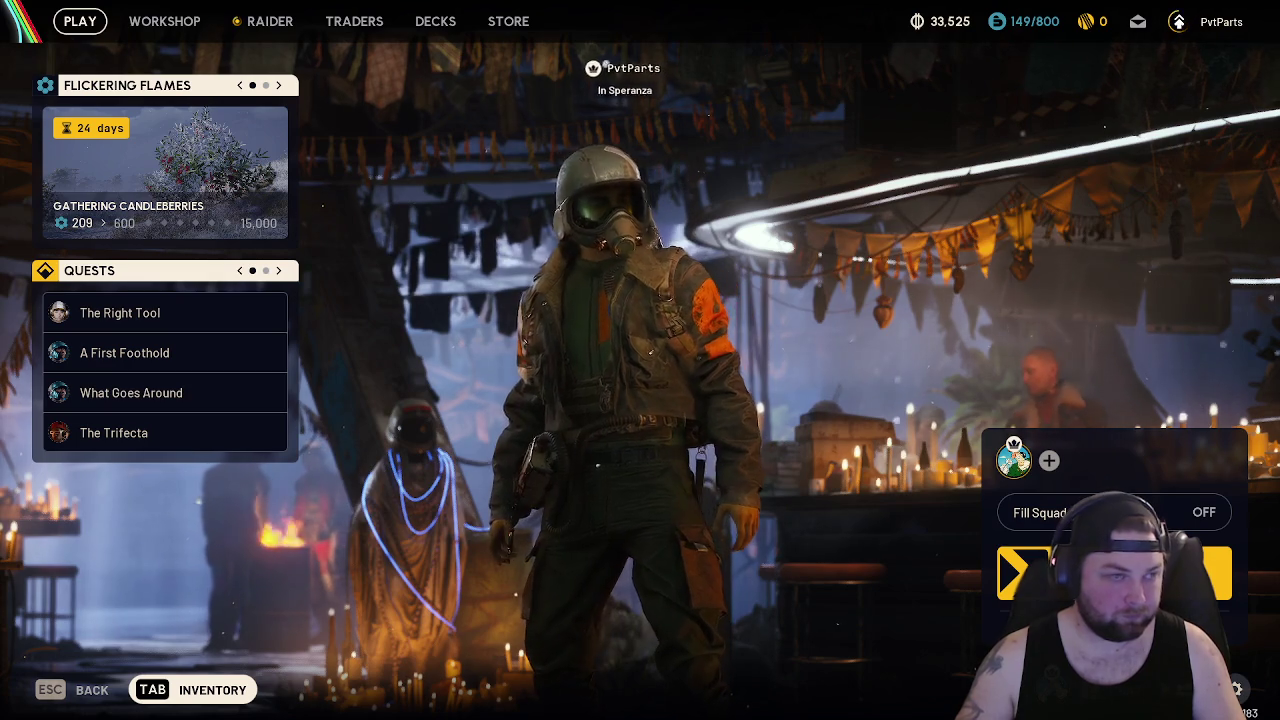
Check the inventory and loadout, then glance at the Raider and Traders tabs
key(Tab)
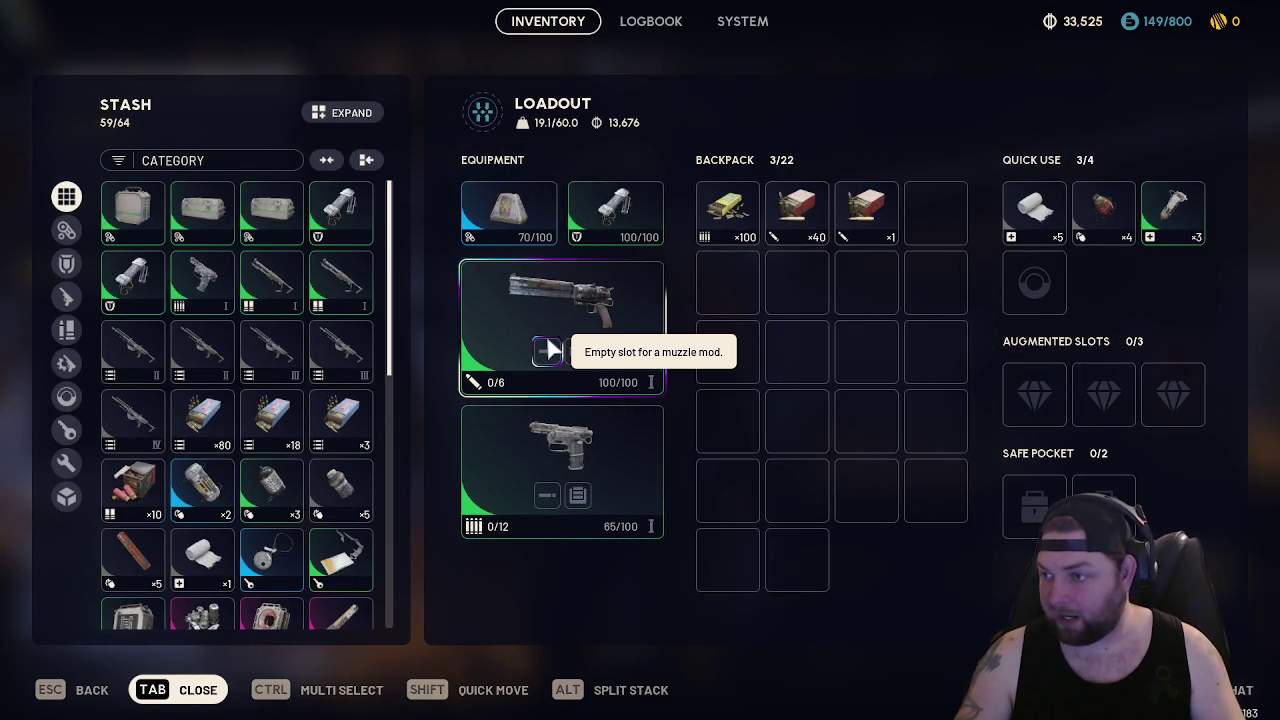
mouse_move(564, 346)
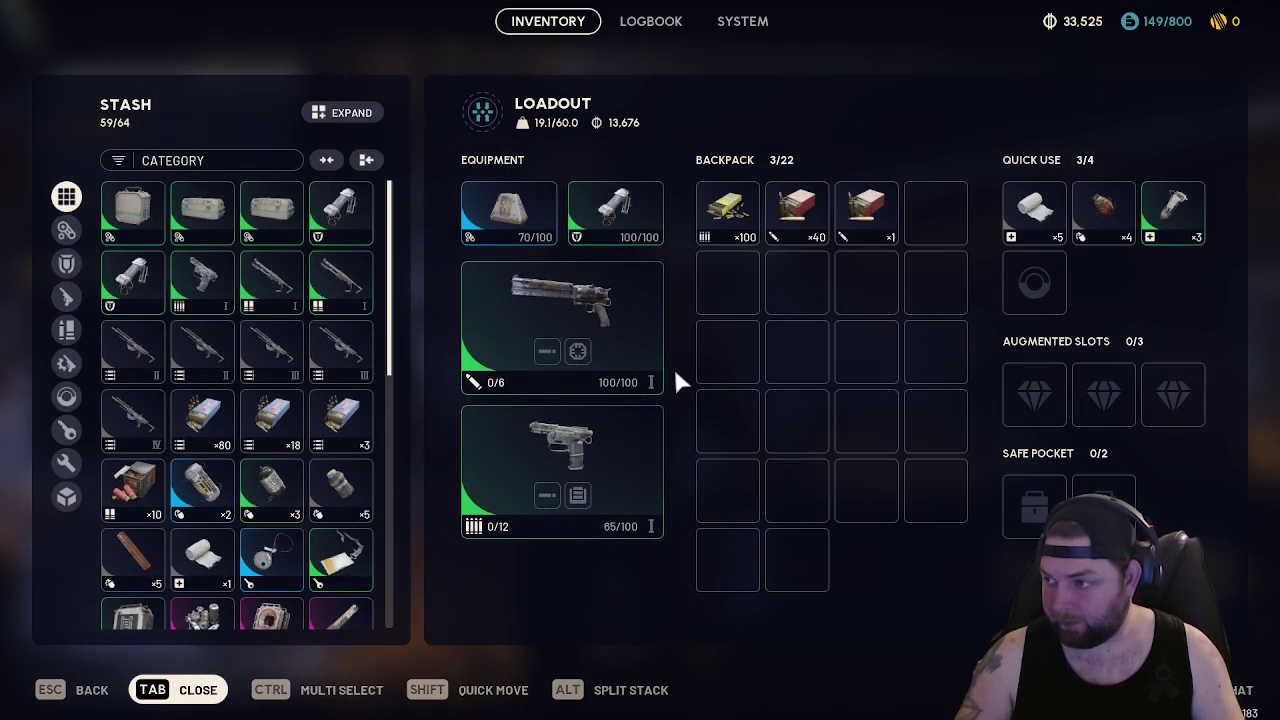
key(Tab)
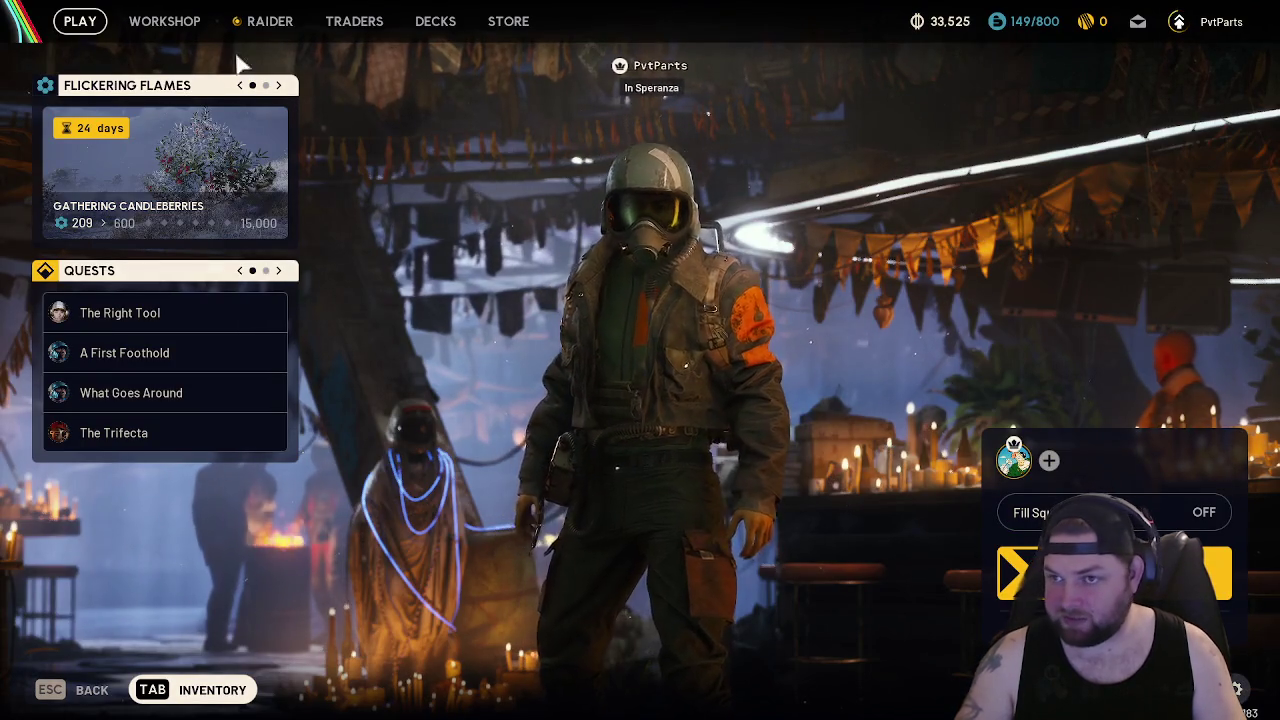
key(Tab)
key(Tab)
click(285, 21)
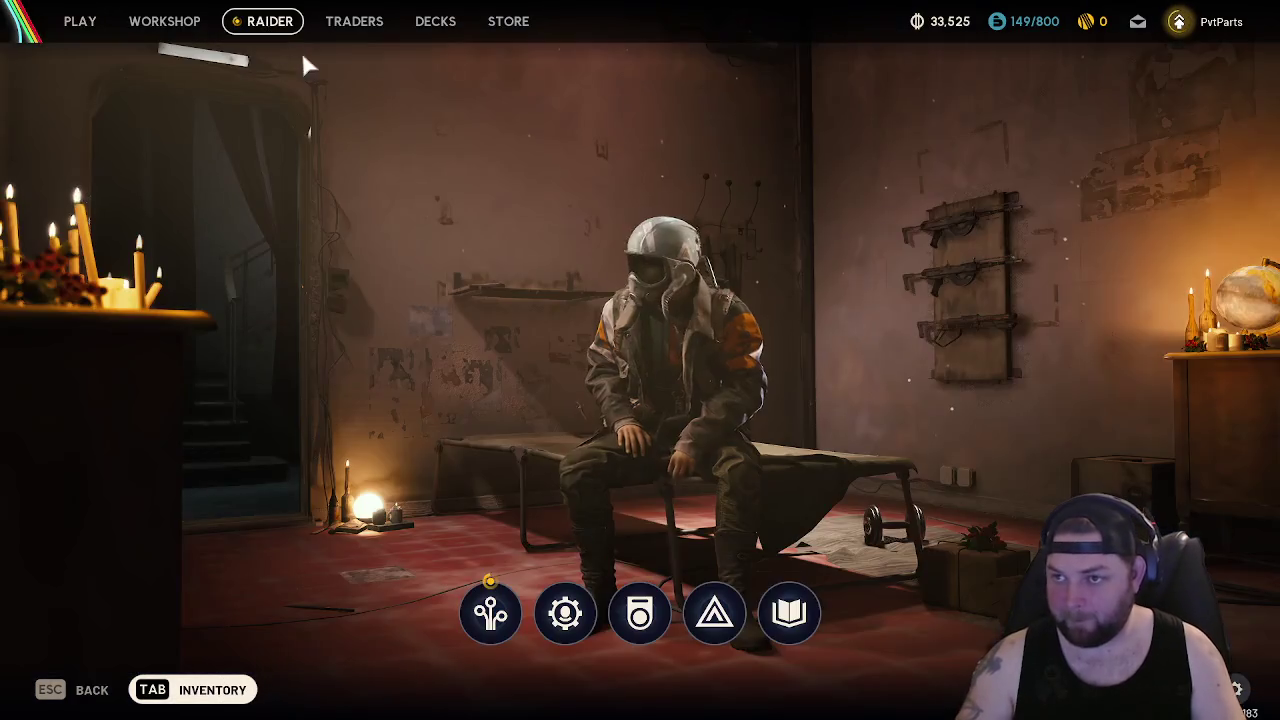
click(356, 30)
mouse_move(471, 411)
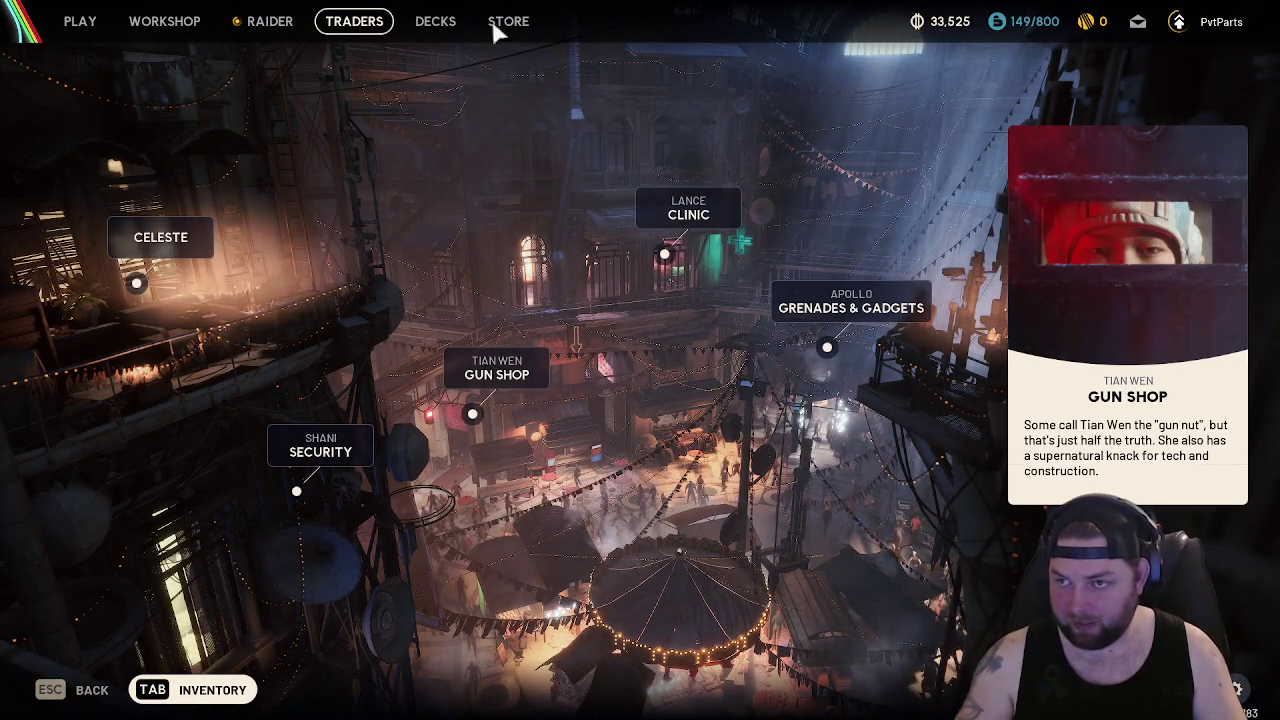
In the workshop, review the Gunsmith's weapon upgrades, level-up requirements and Anvil hand cannon upgrade
click(164, 21)
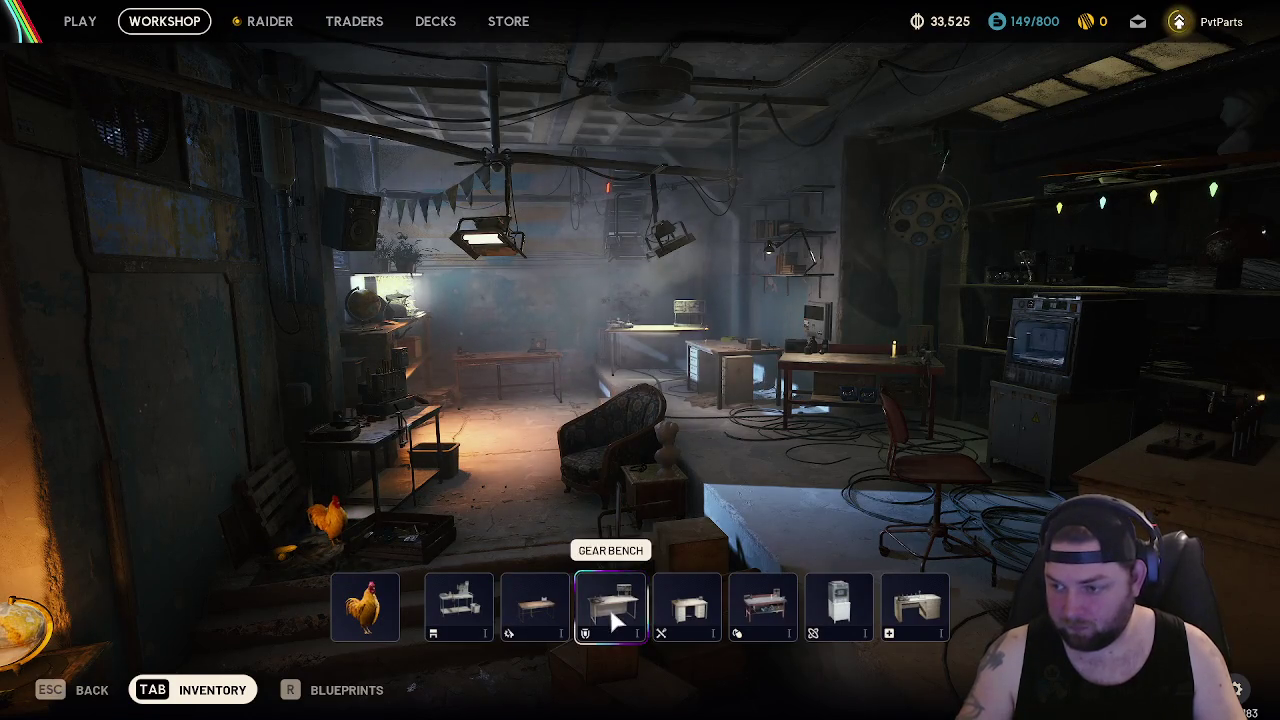
click(528, 617)
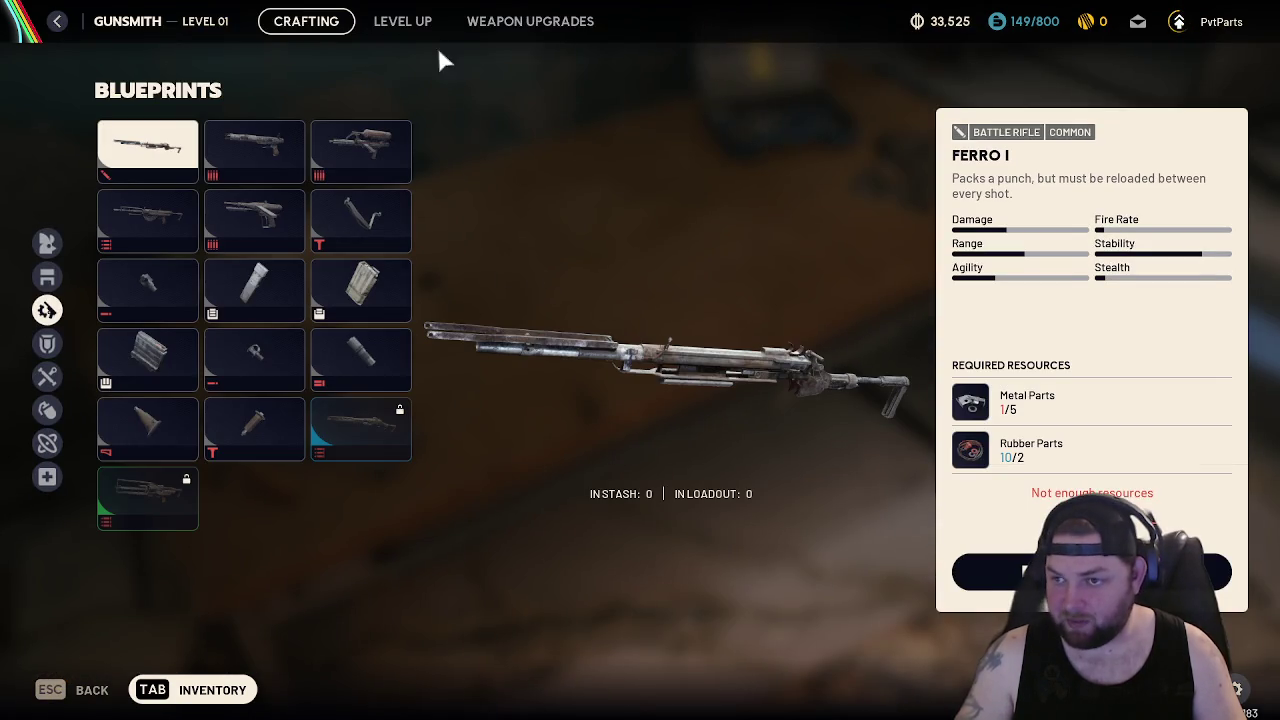
click(490, 28)
click(400, 22)
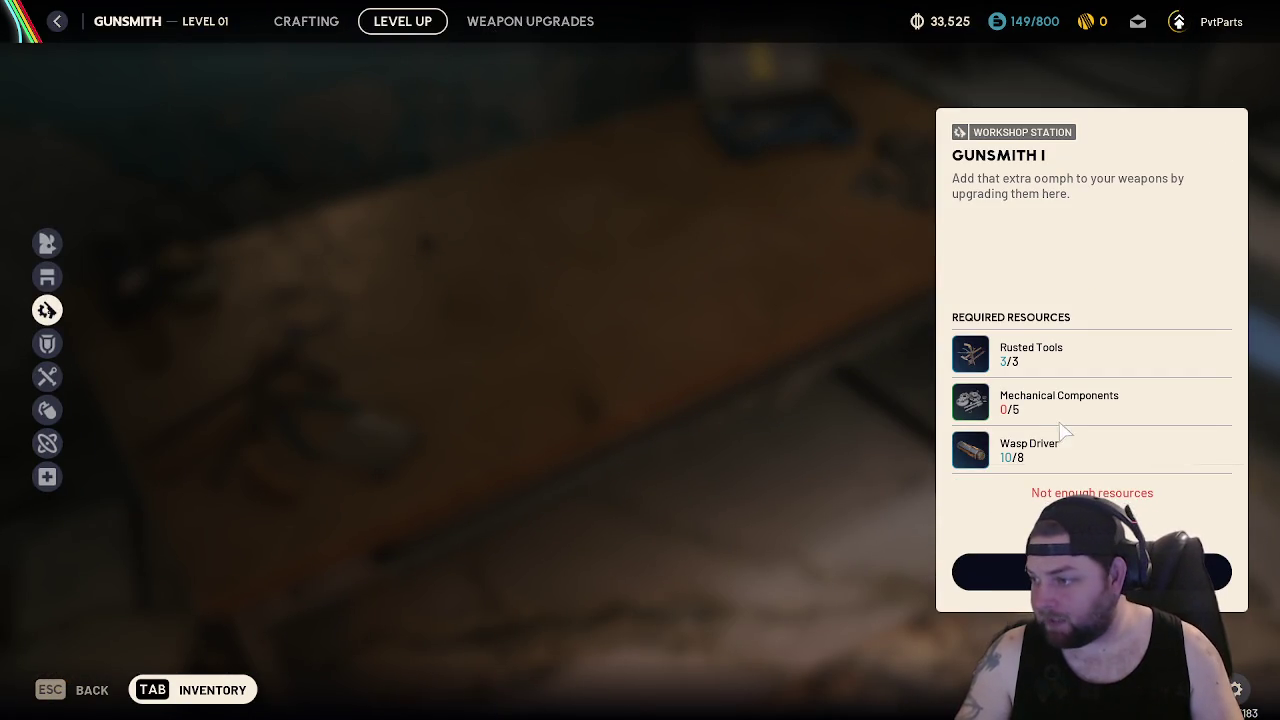
mouse_move(1054, 405)
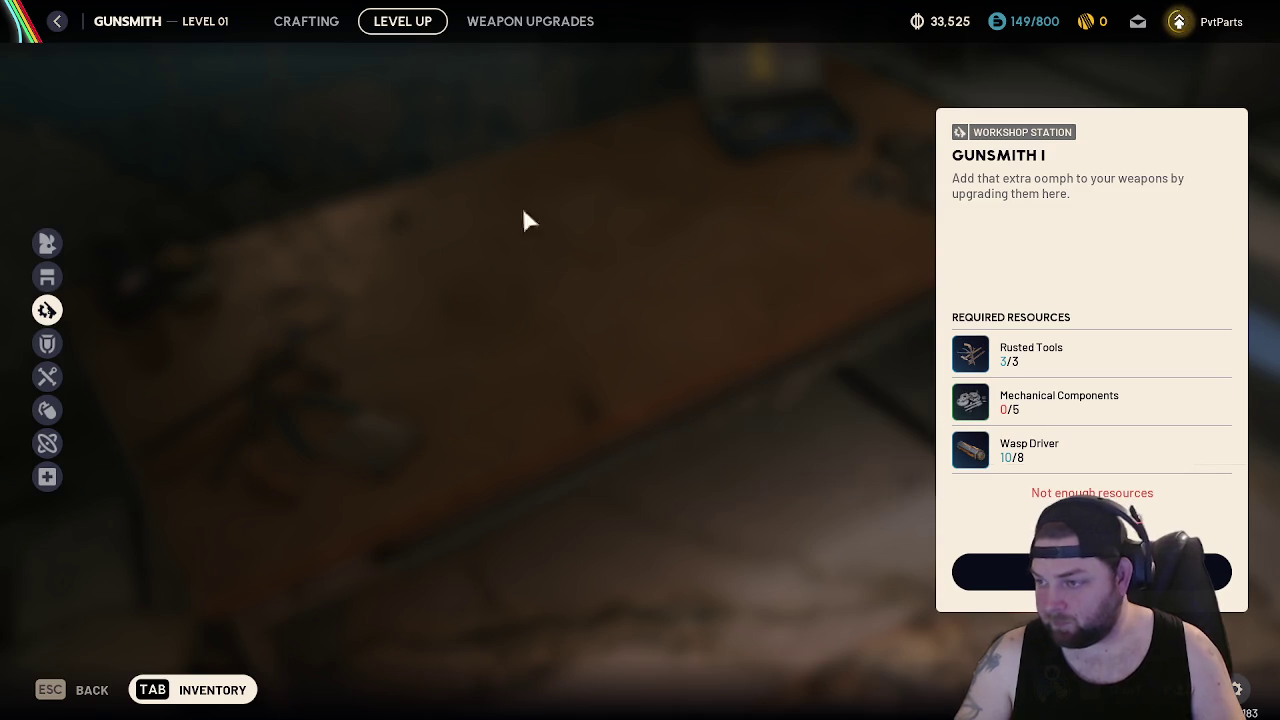
click(568, 24)
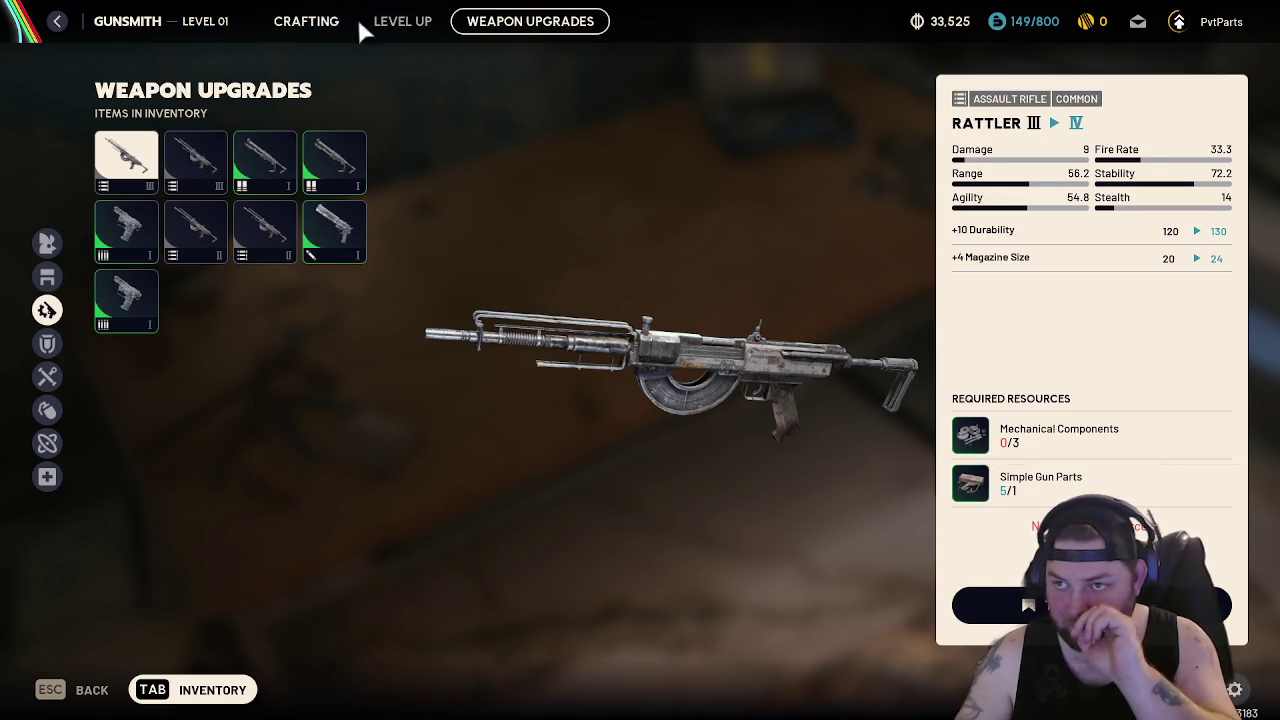
click(400, 22)
click(508, 23)
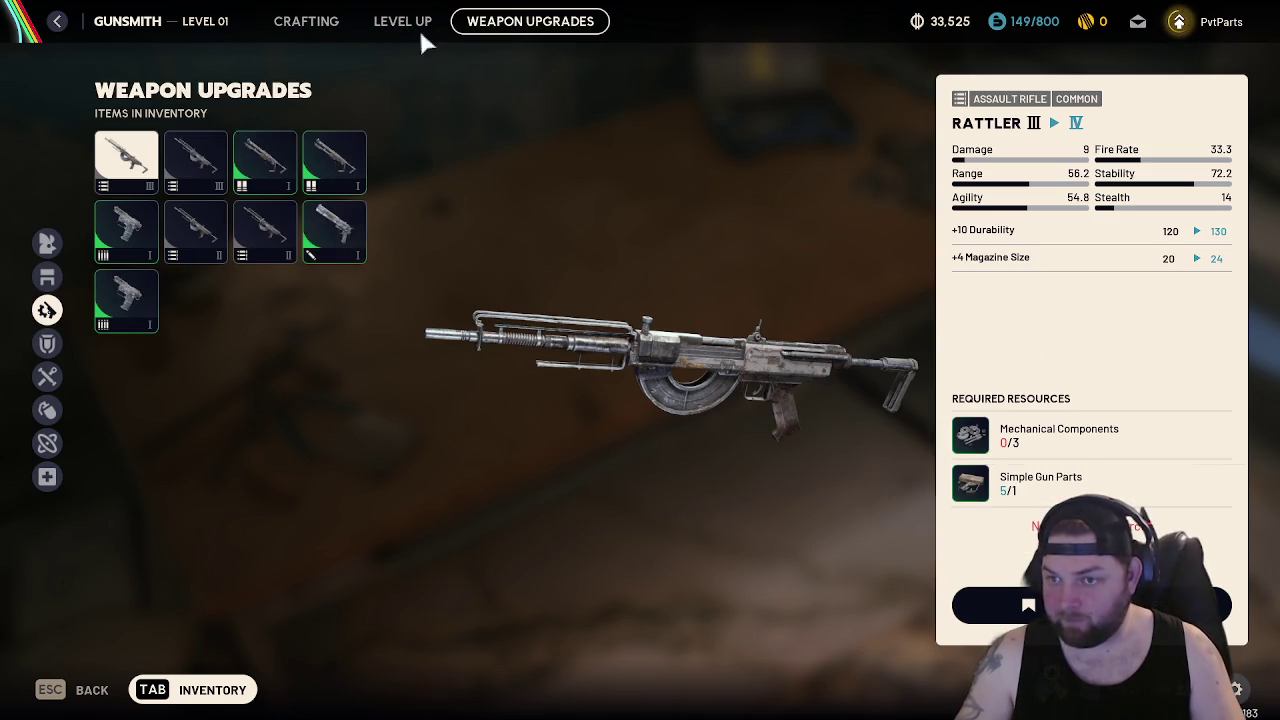
click(343, 251)
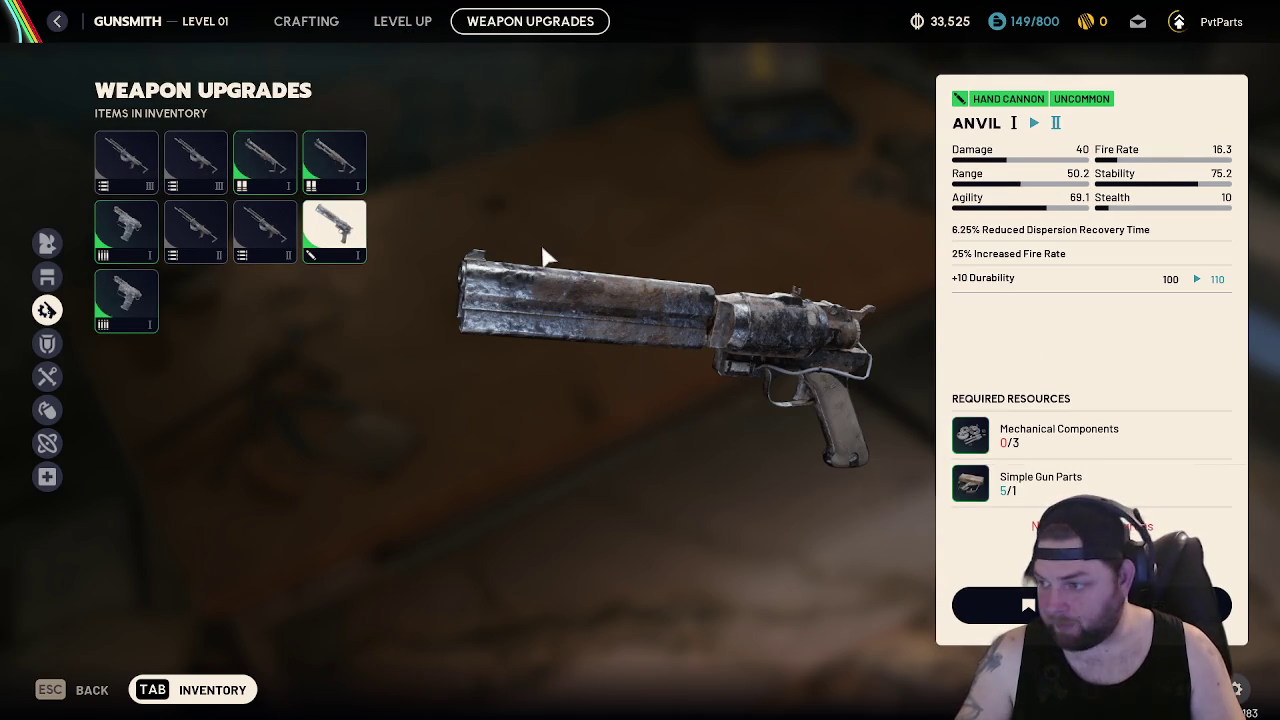
Back out to the play lobby and open the raider's character room
key(Escape)
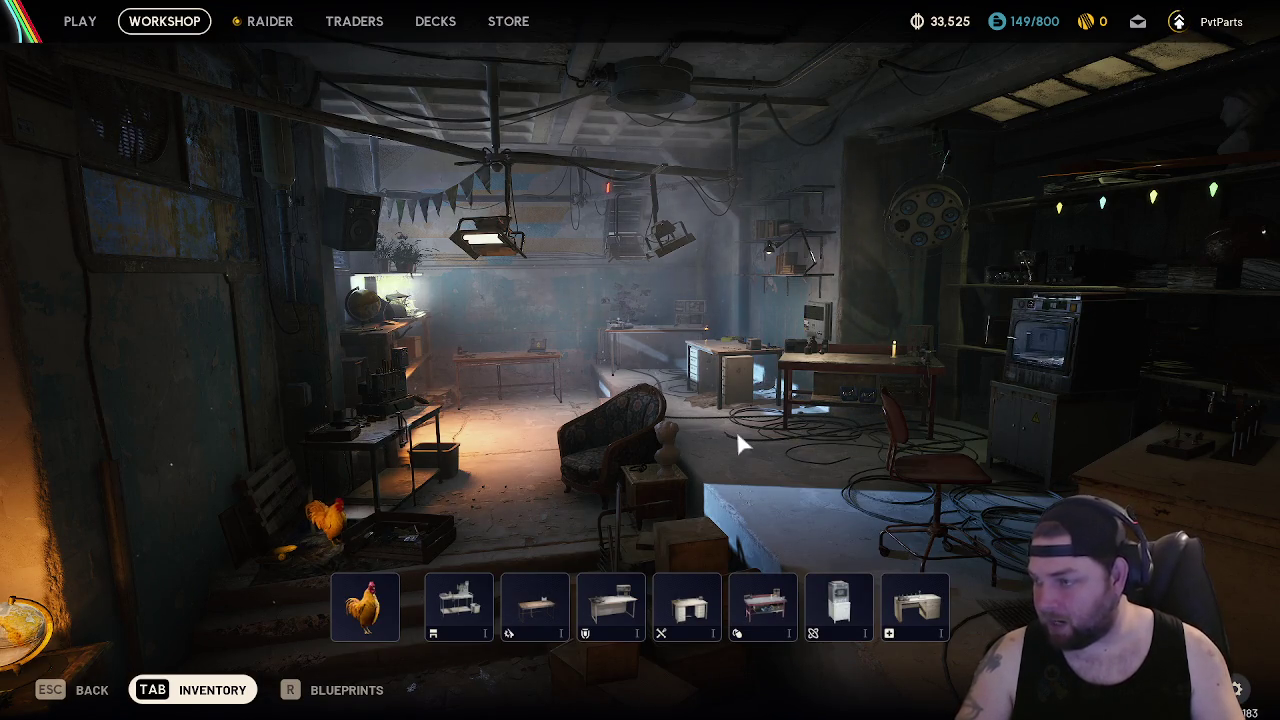
key(Escape)
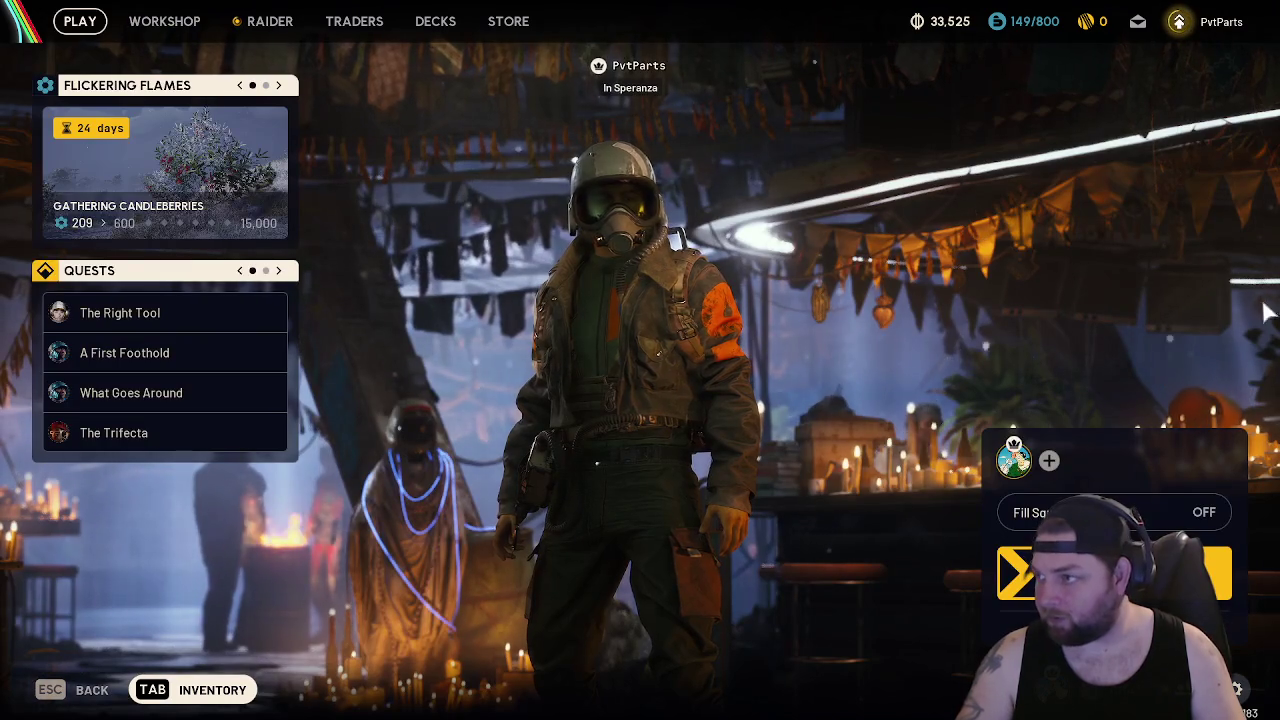
click(268, 22)
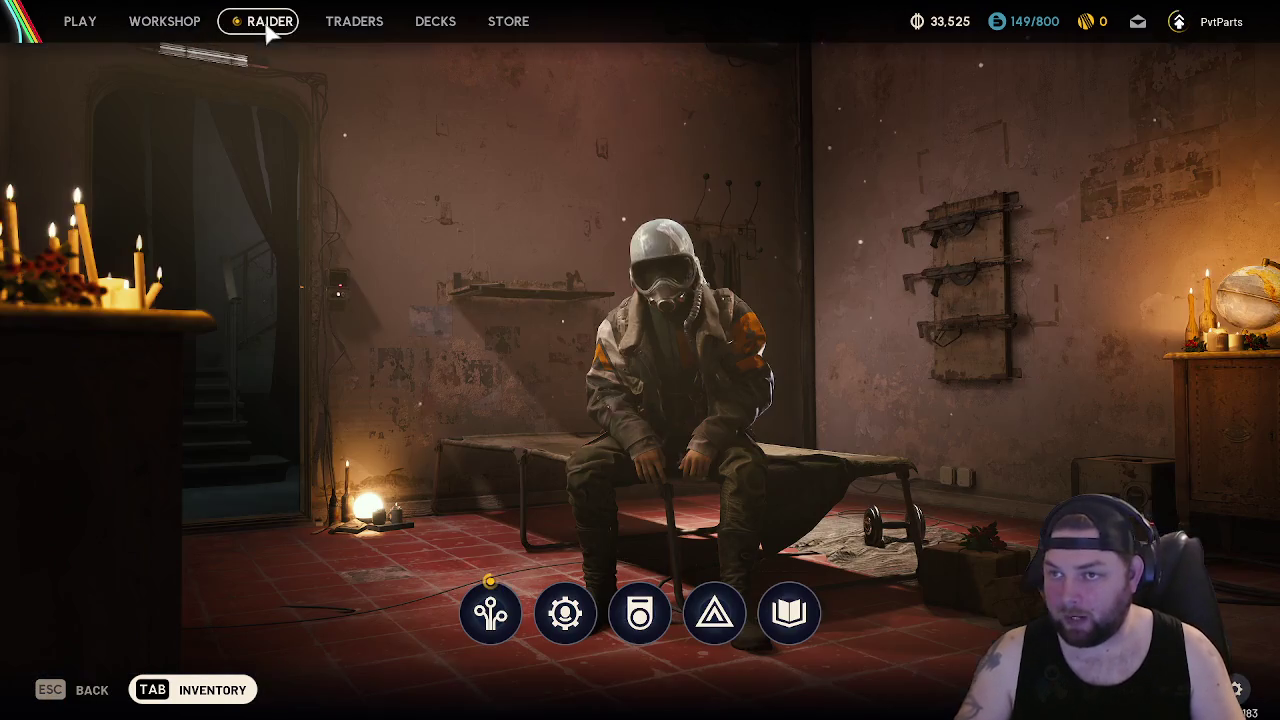
Spend the spare skill point on Looter's Instincts, raising Survival to 5
click(489, 612)
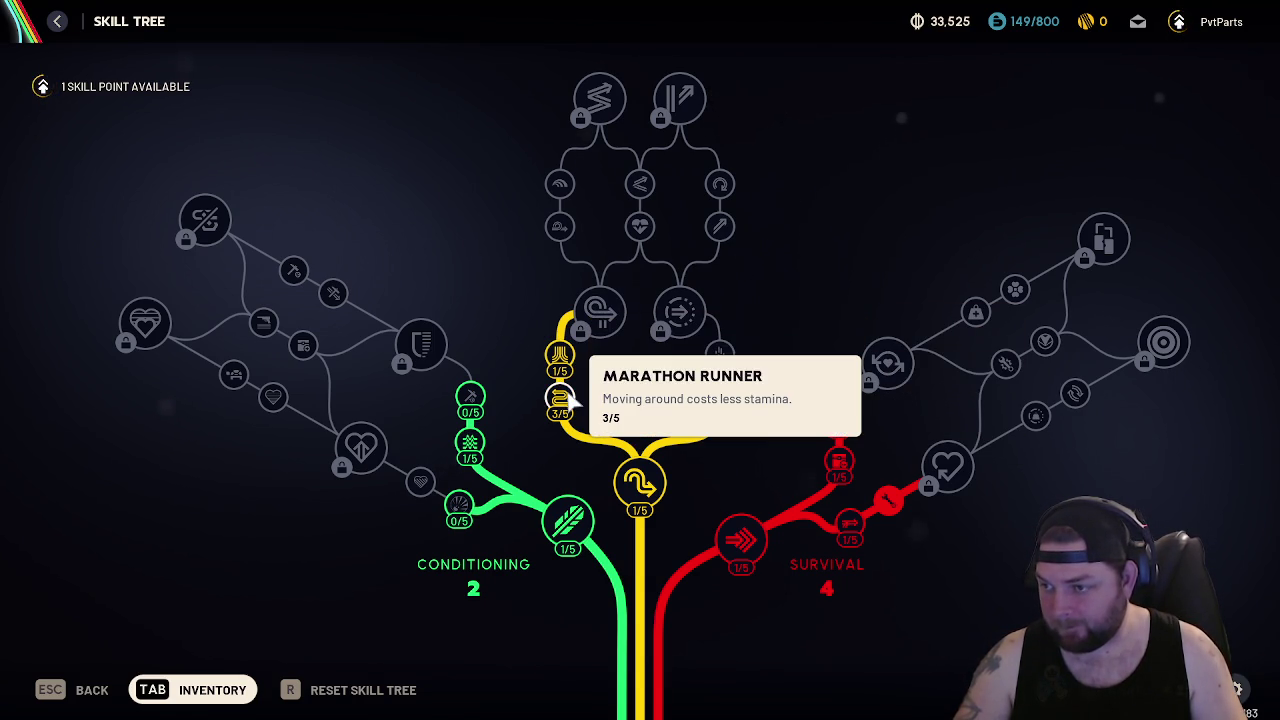
click(848, 464)
click(722, 478)
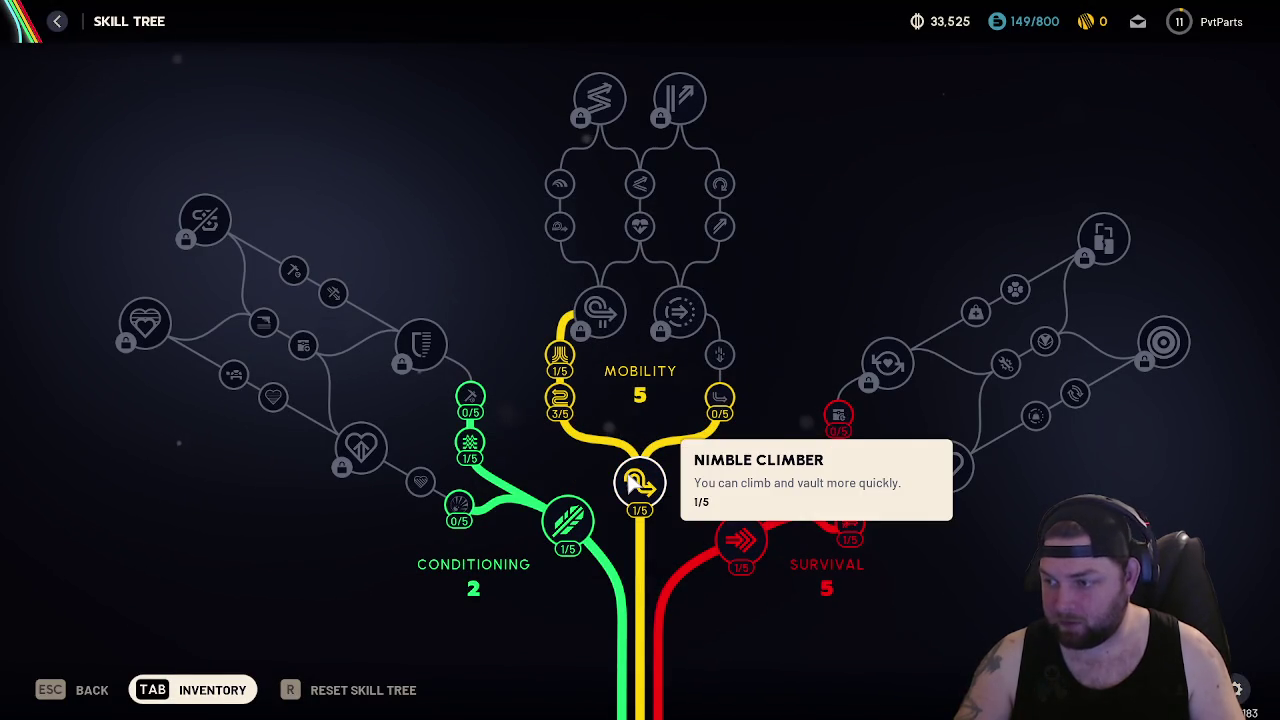
key(Escape)
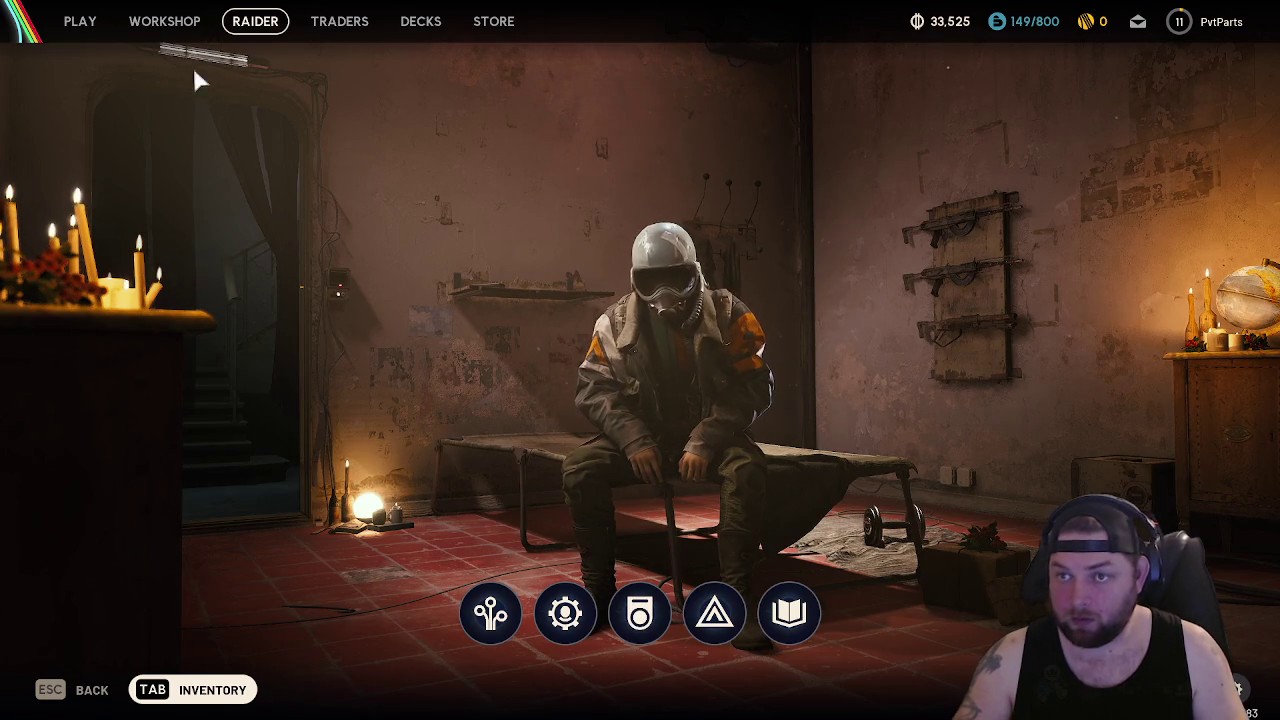
Choose the Dam Battlegrounds – Matriarch map and bring up its loadout
click(164, 21)
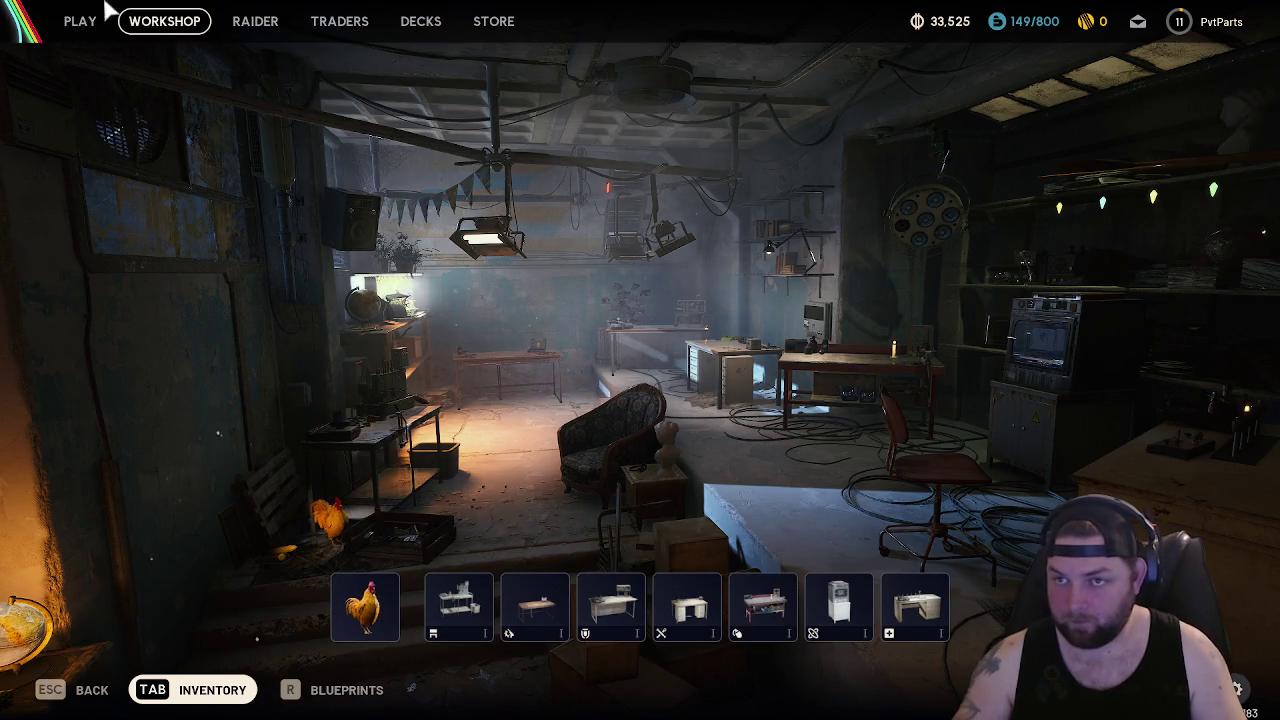
key(Escape)
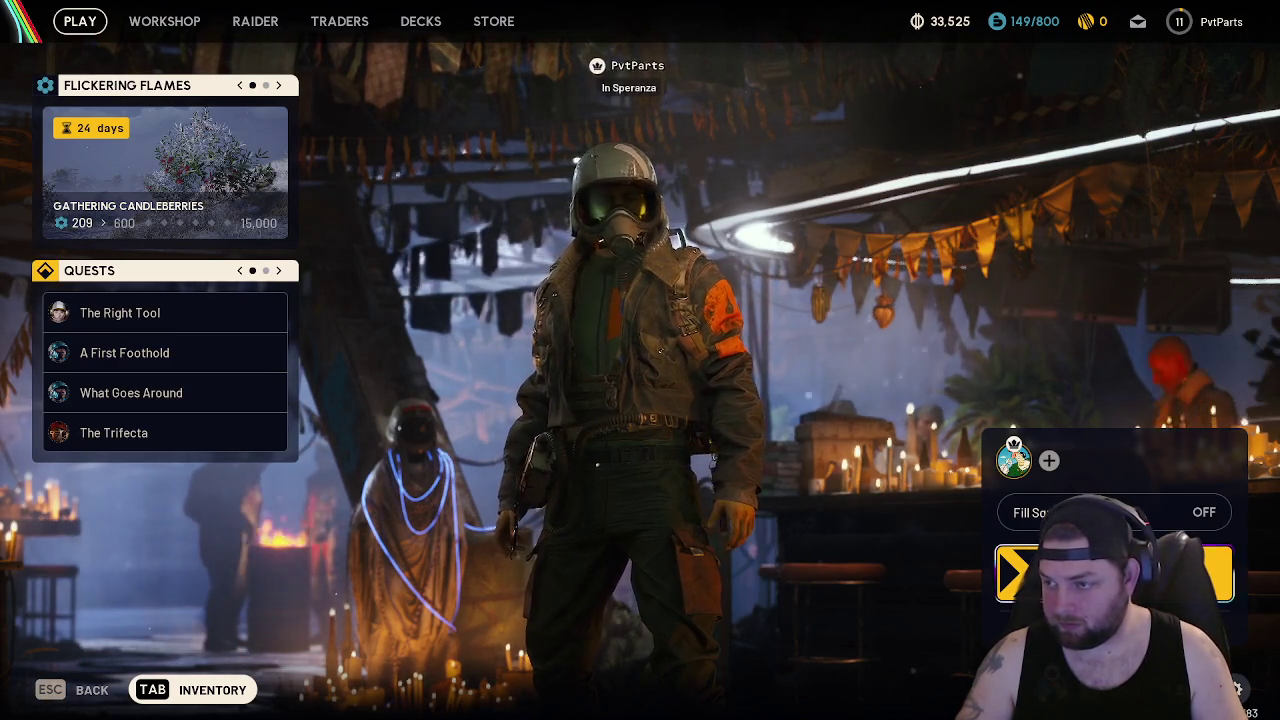
key(Return)
key(Return)
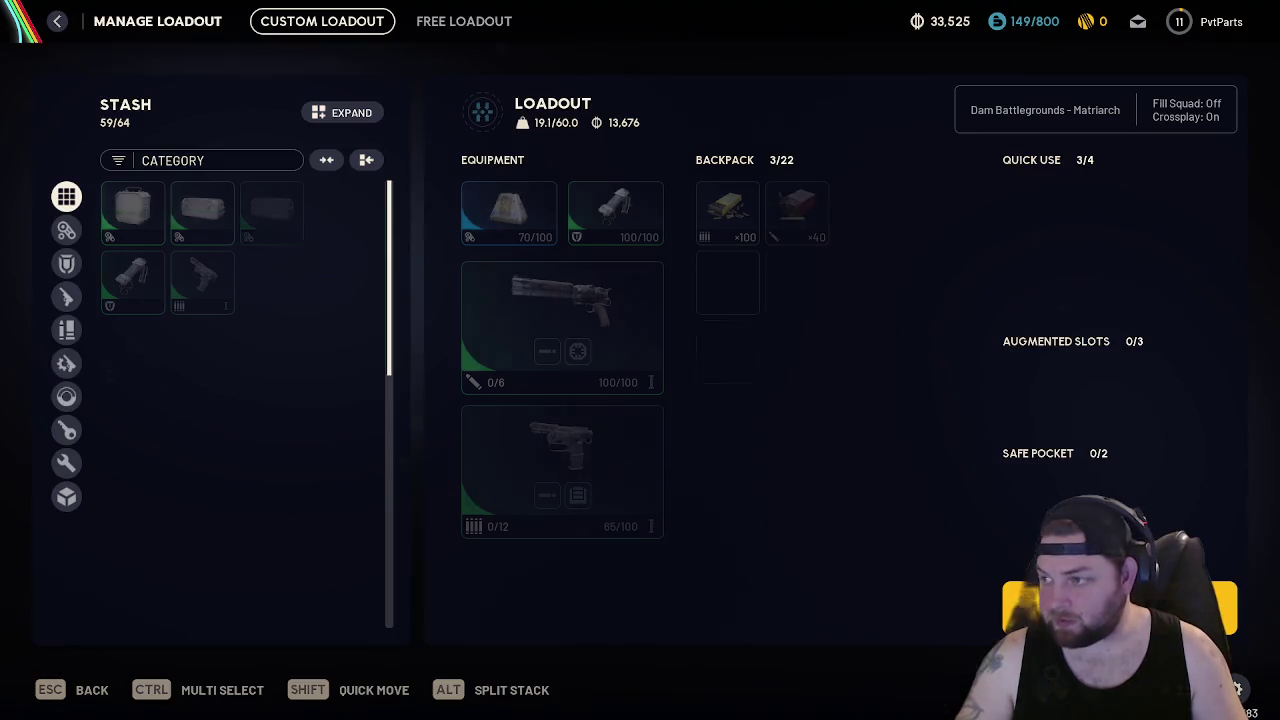
key(Return)
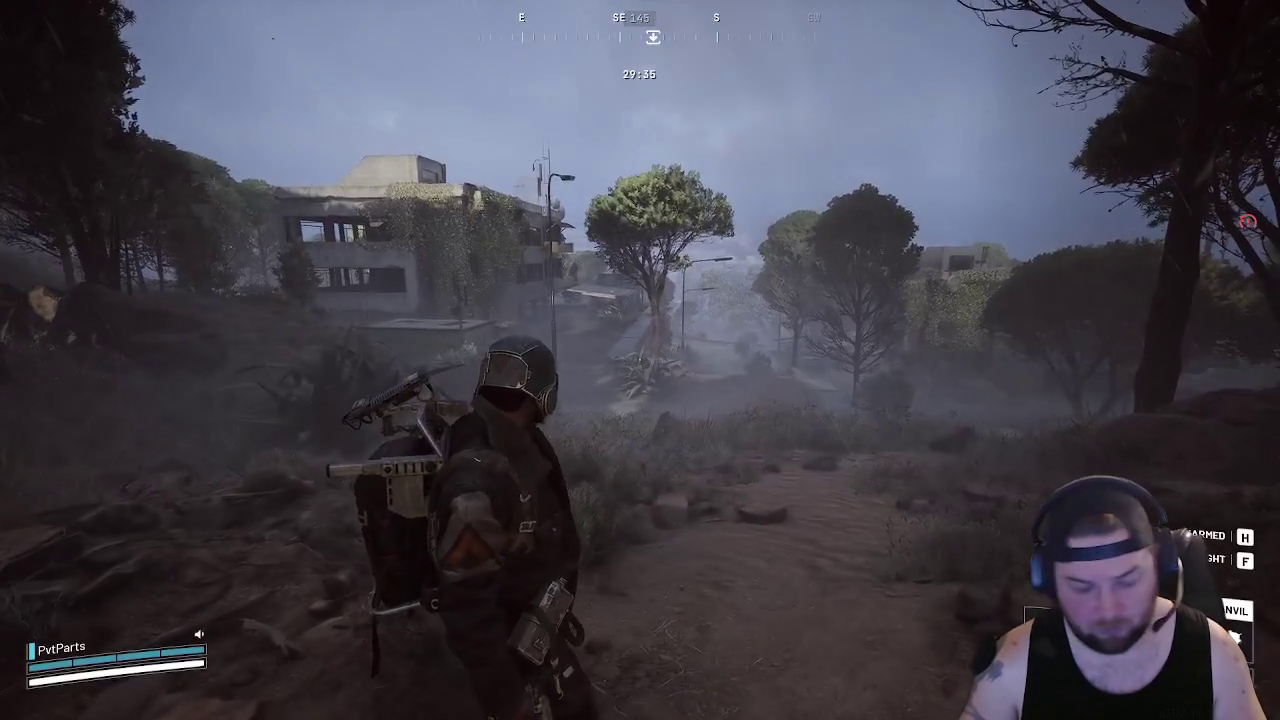
Survey the map from Ben Welder's Sunroof past Water Treatment Control to the Hydroponic Dome Complex
key(m)
mouse_move(625, 428)
mouse_down()
mouse_move(614, 392)
mouse_move(546, 378)
mouse_up()
key(d)
key(s)
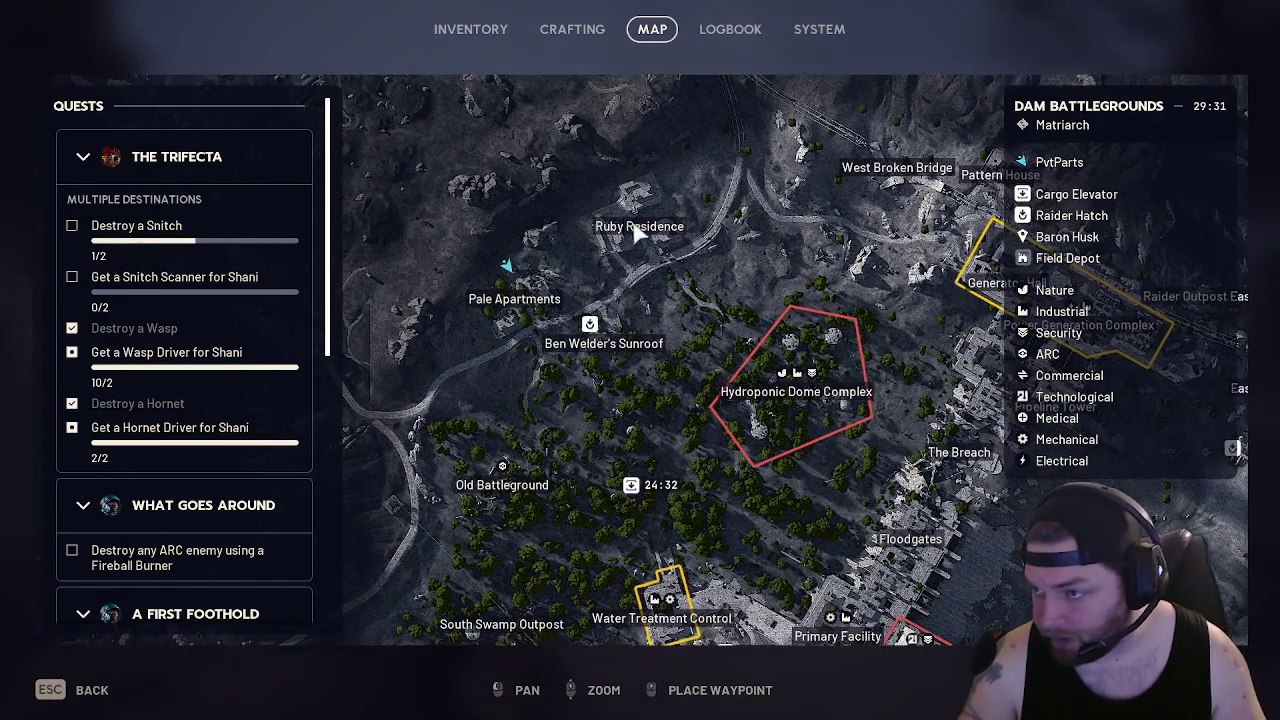
key(s)
mouse_move(668, 470)
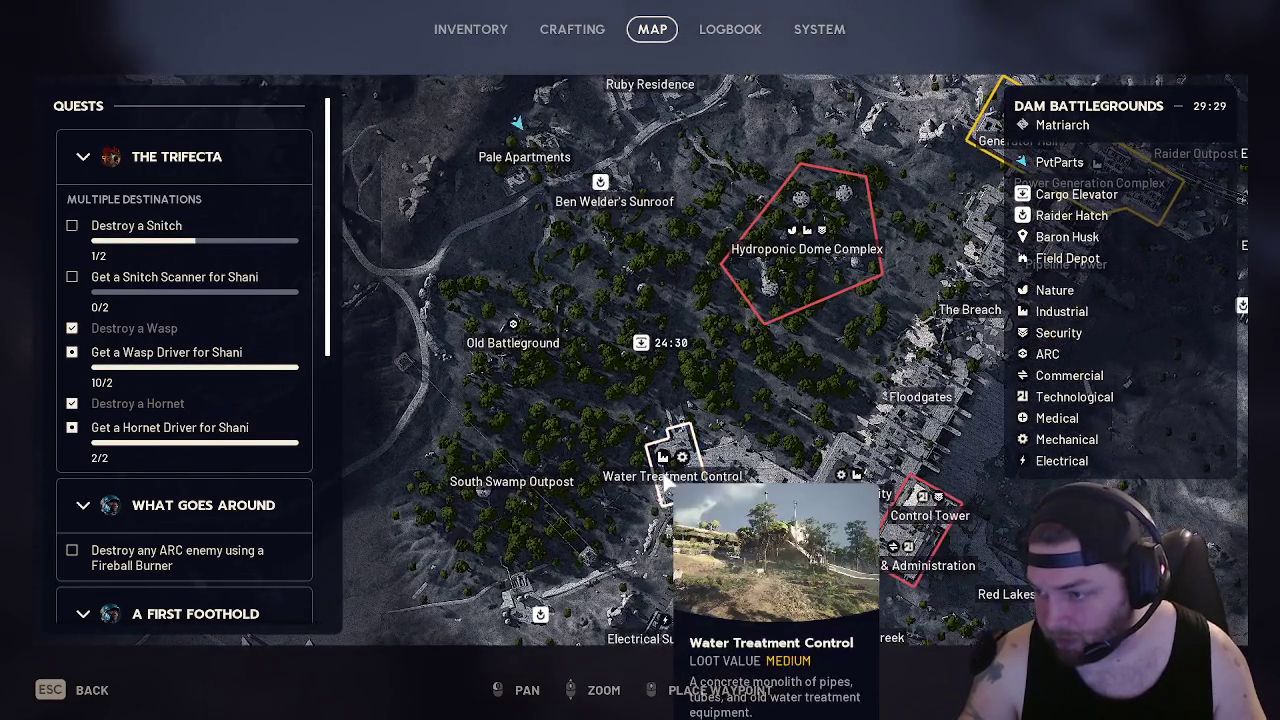
key(s)
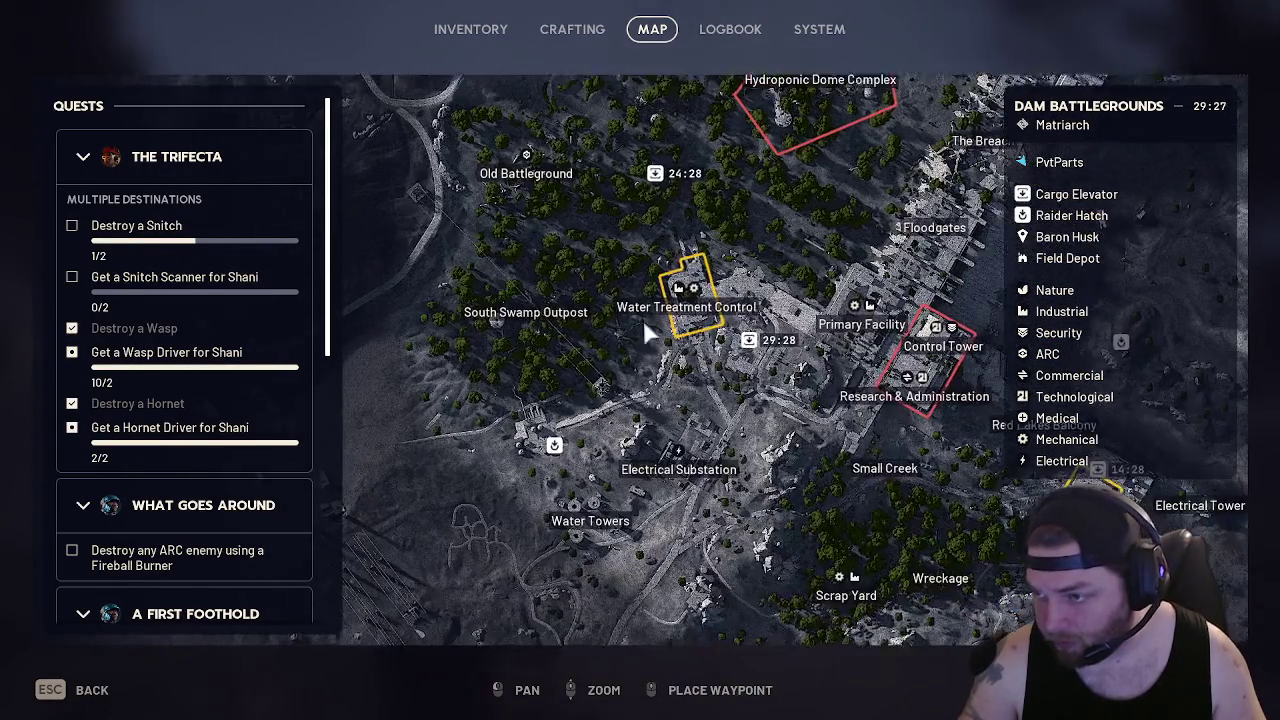
mouse_move(686, 300)
key(w)
mouse_move(828, 238)
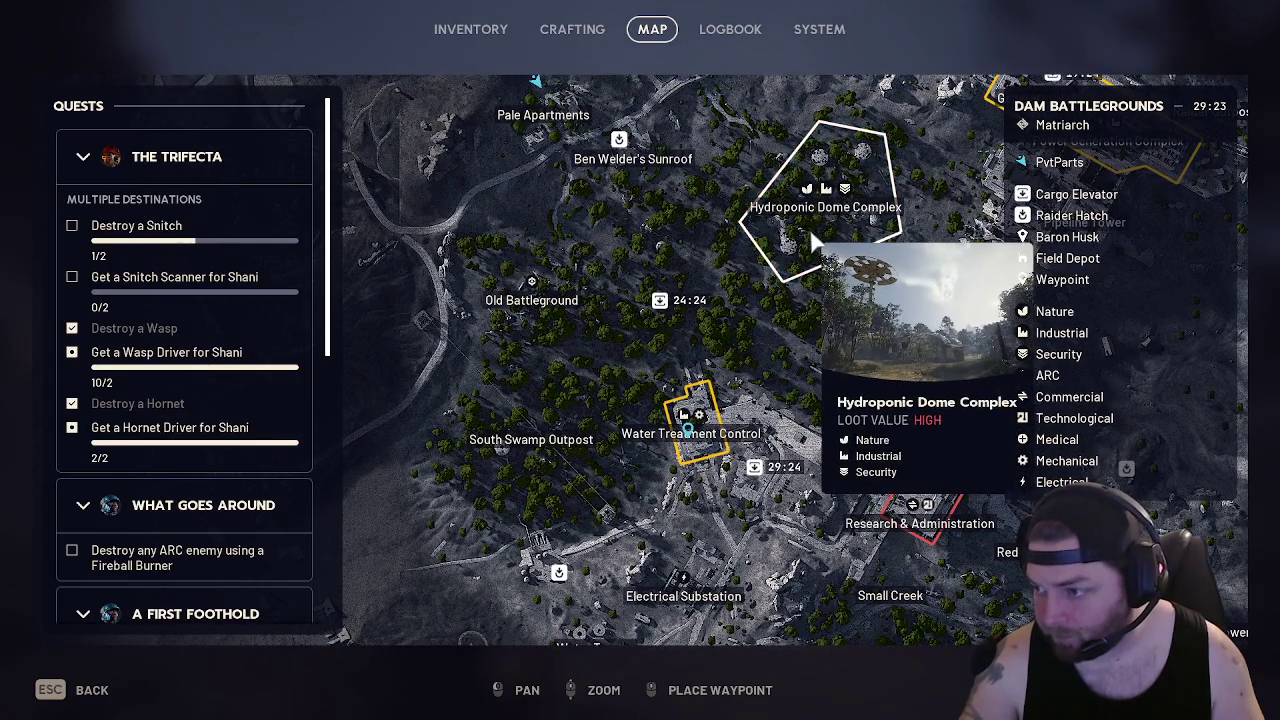
key(Escape)
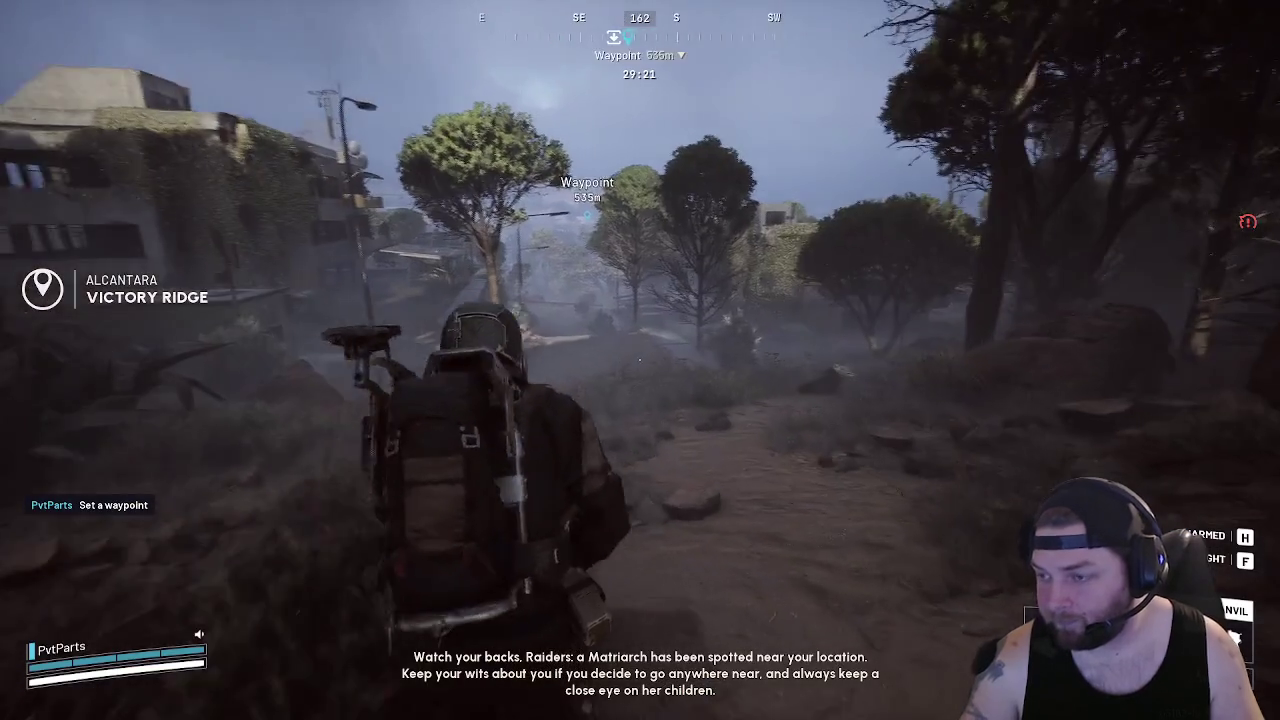
Run toward the waypoint past the burnt-out car and through the woods into Alcantara Swamp
key(w)
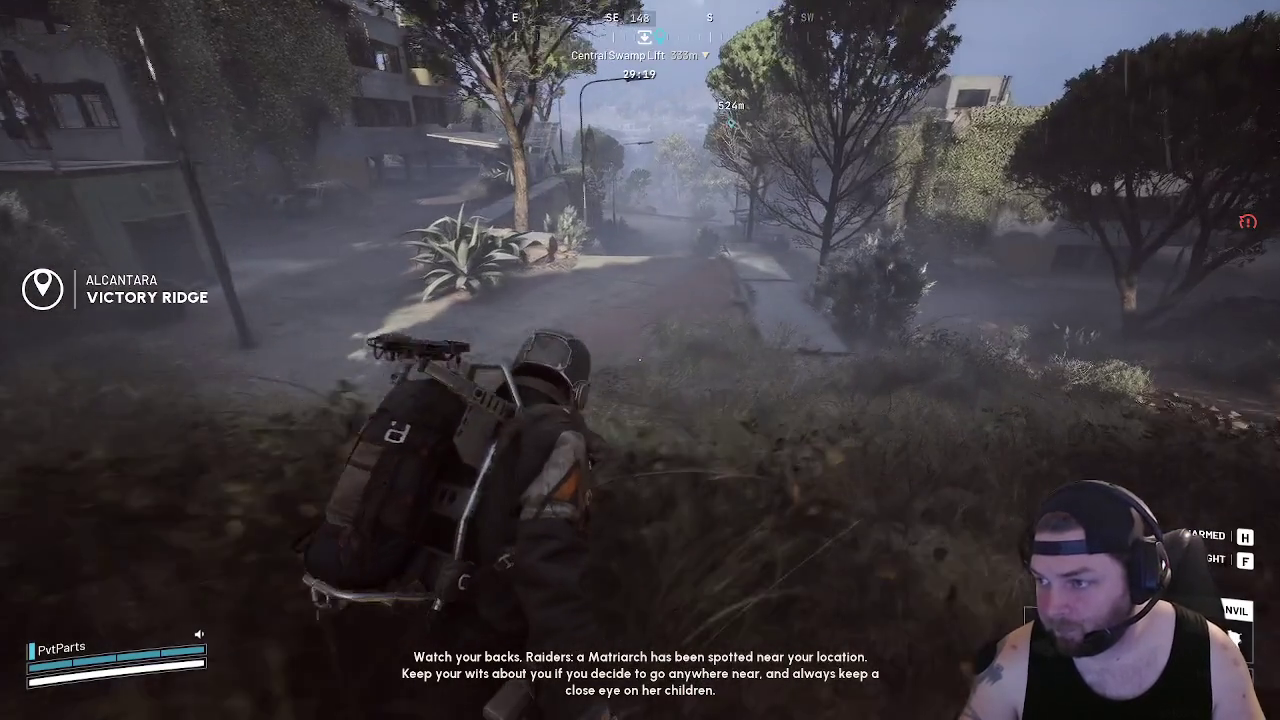
key(w)
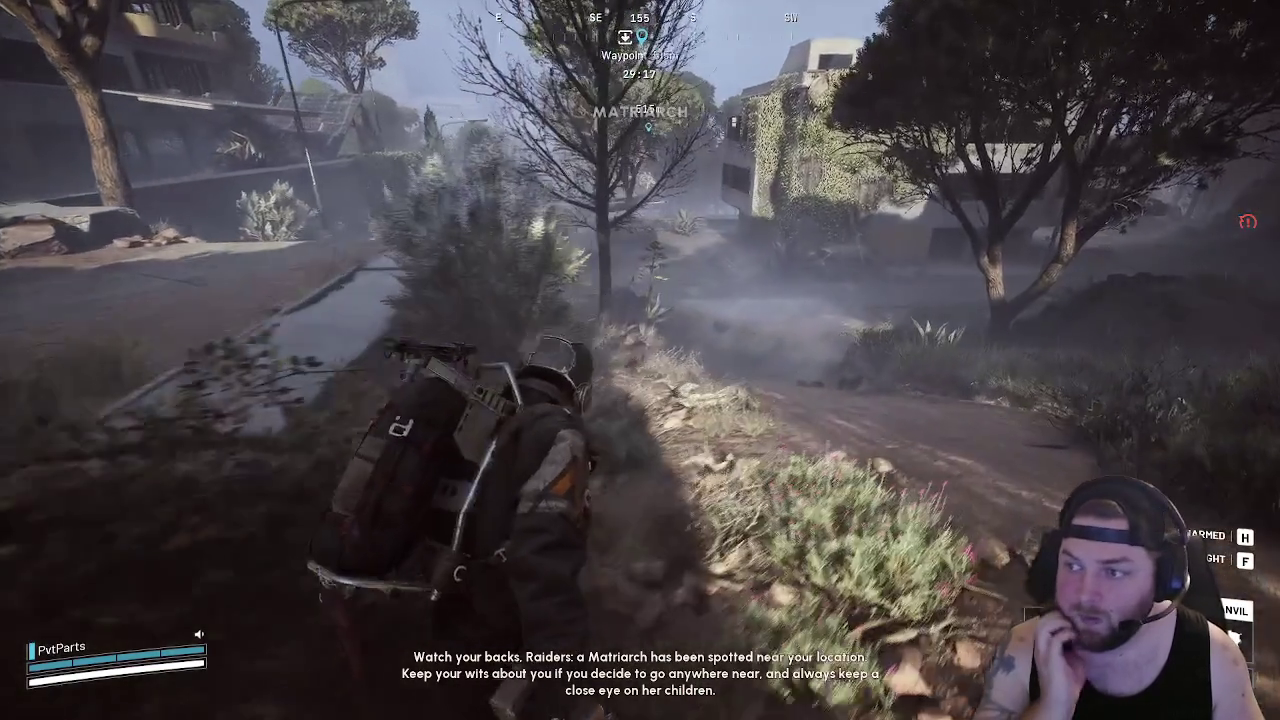
key(w)
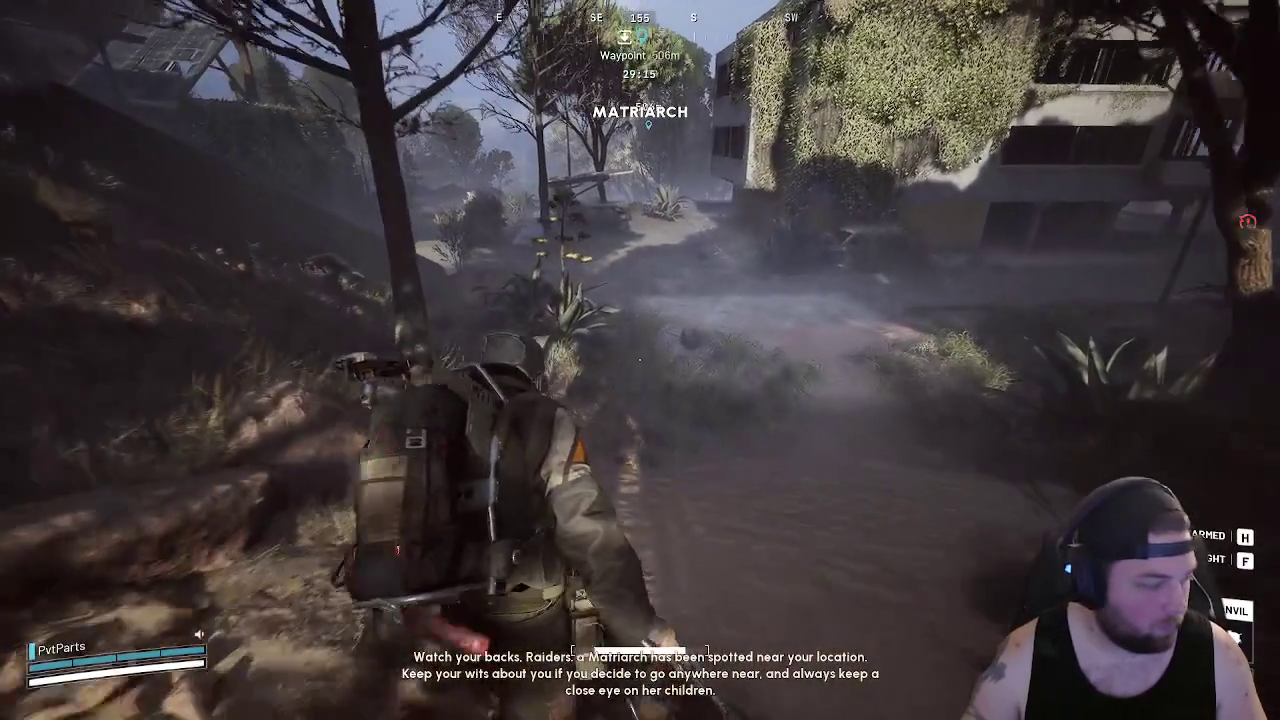
key(w)
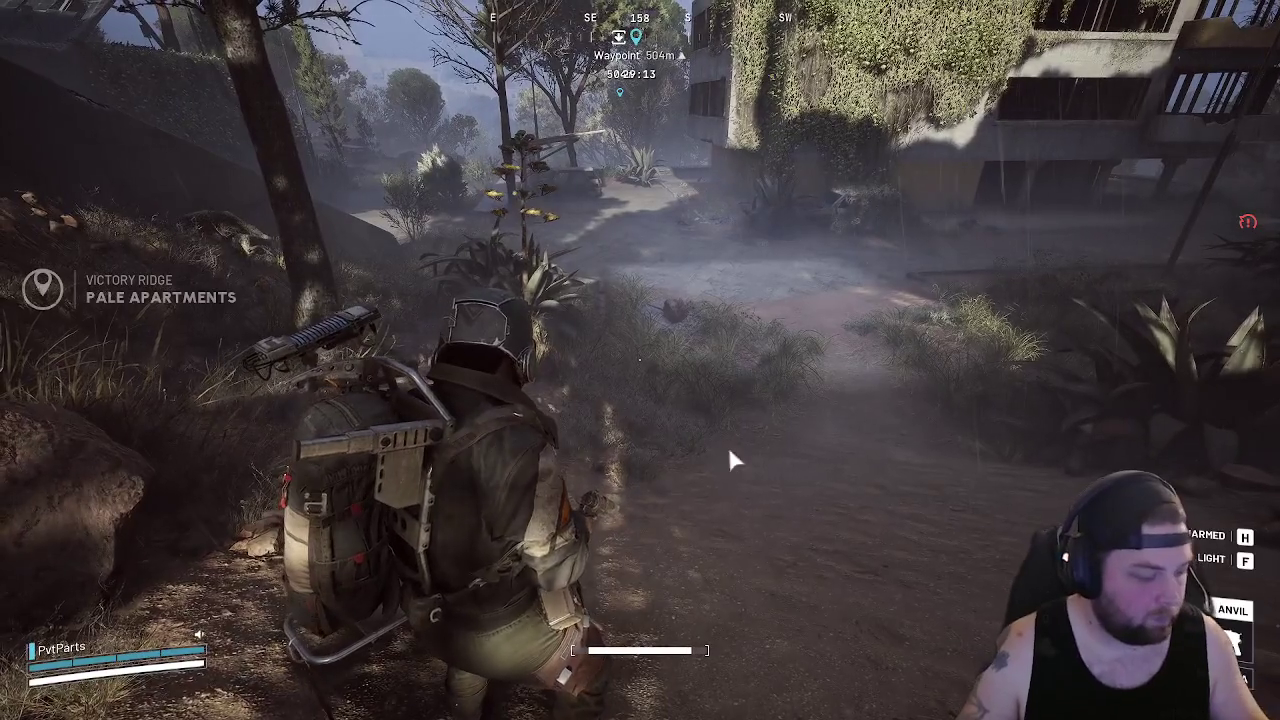
key(super)
key(super)
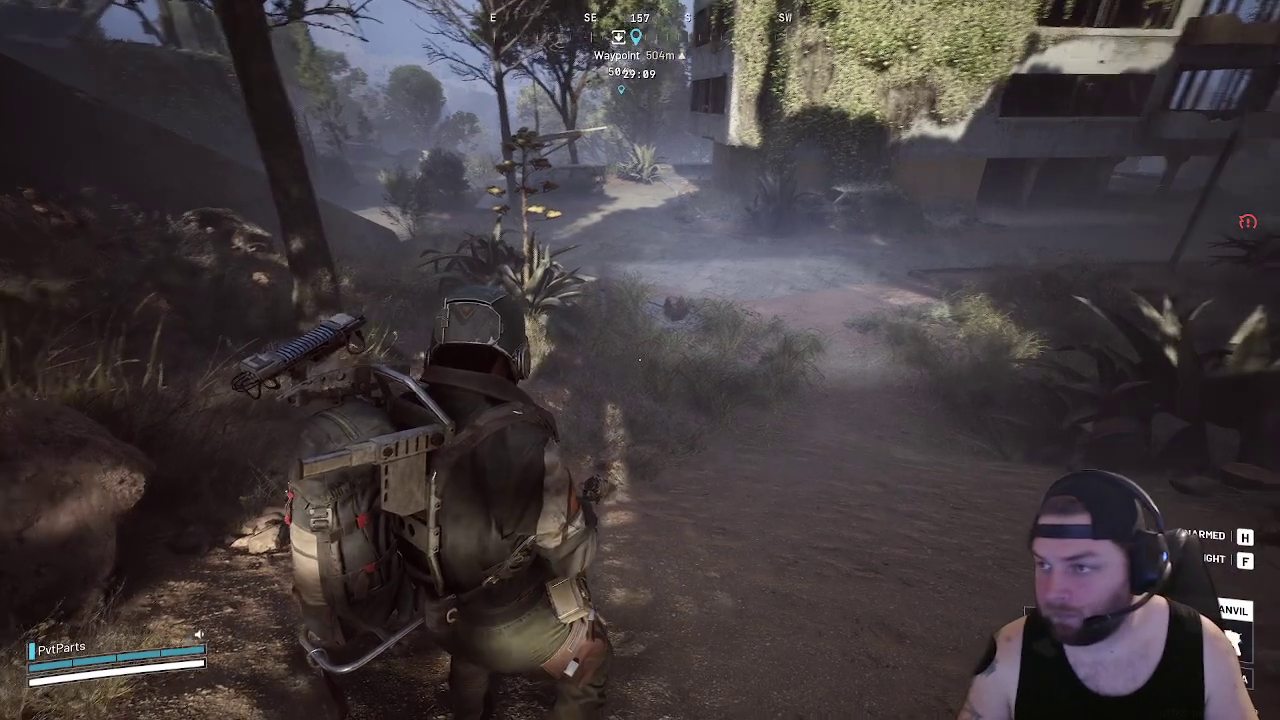
key(w)
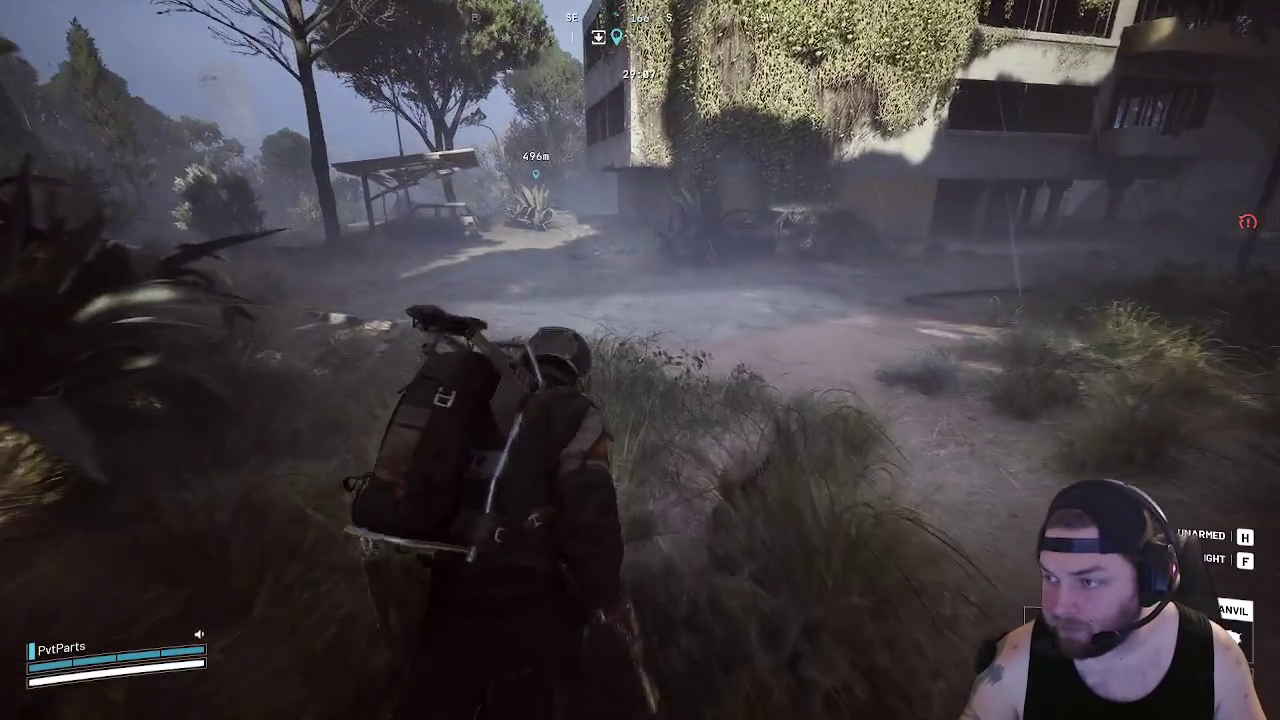
key(w)
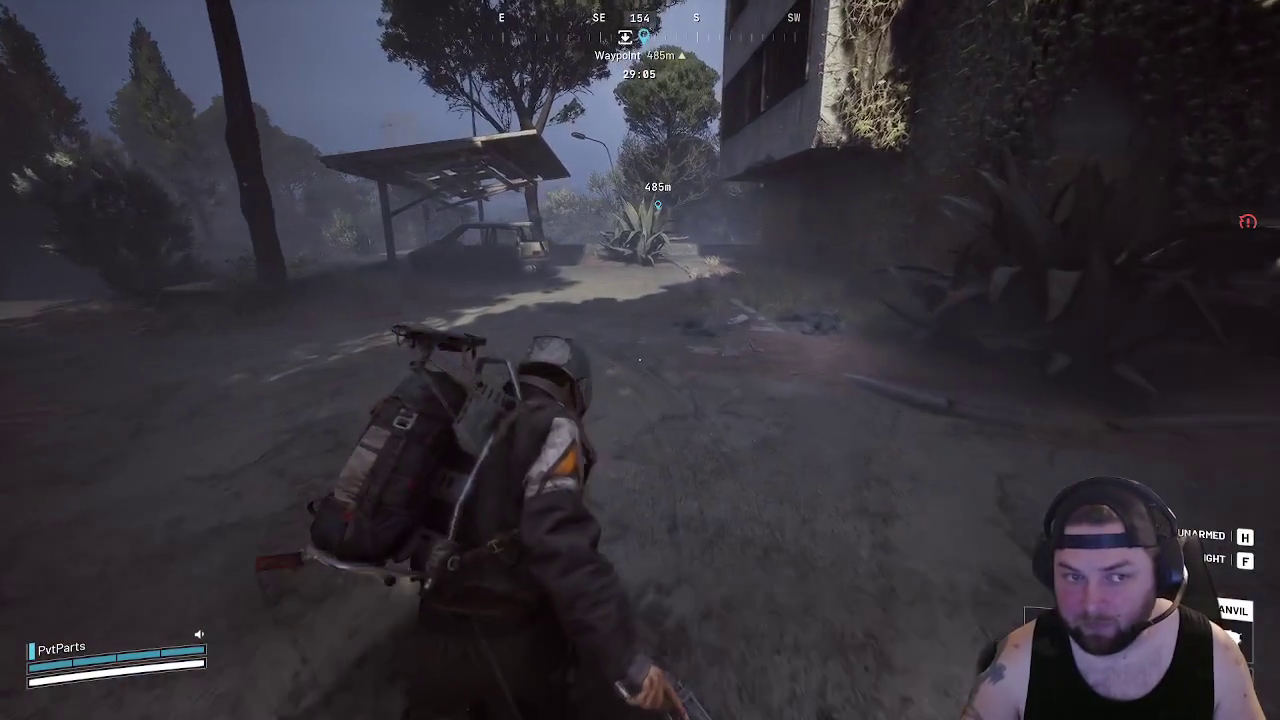
key(w)
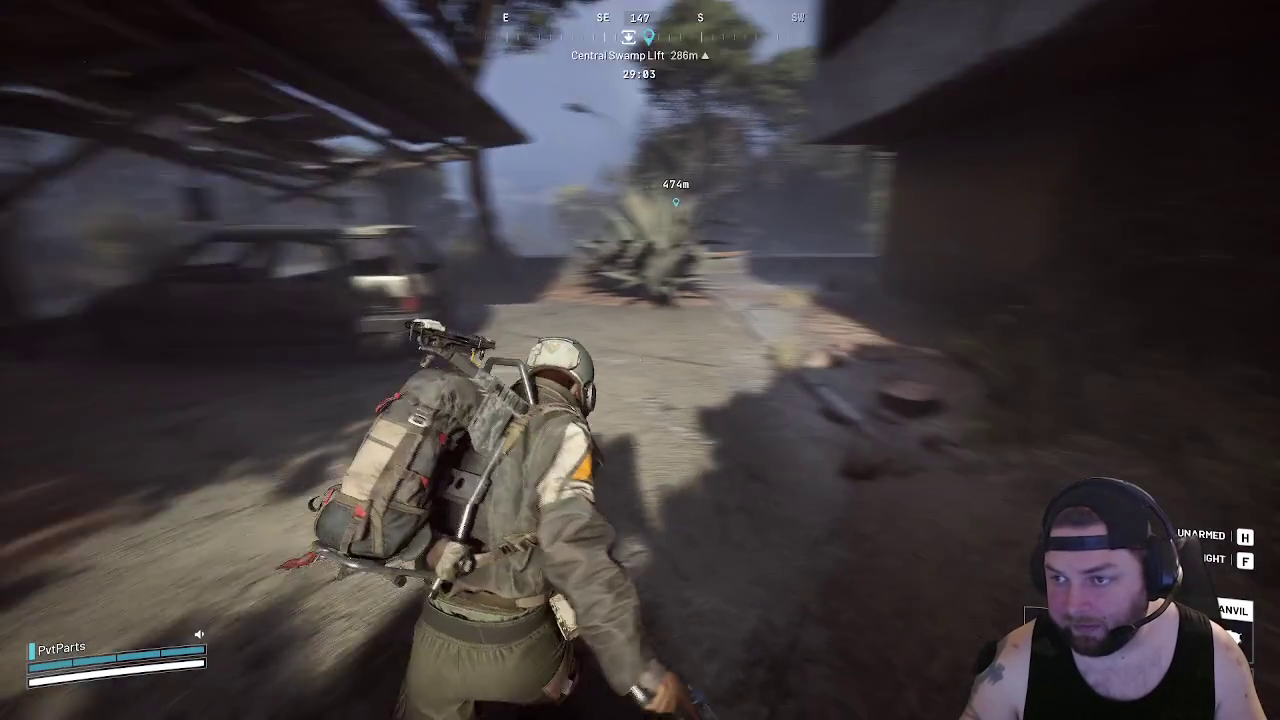
key(w)
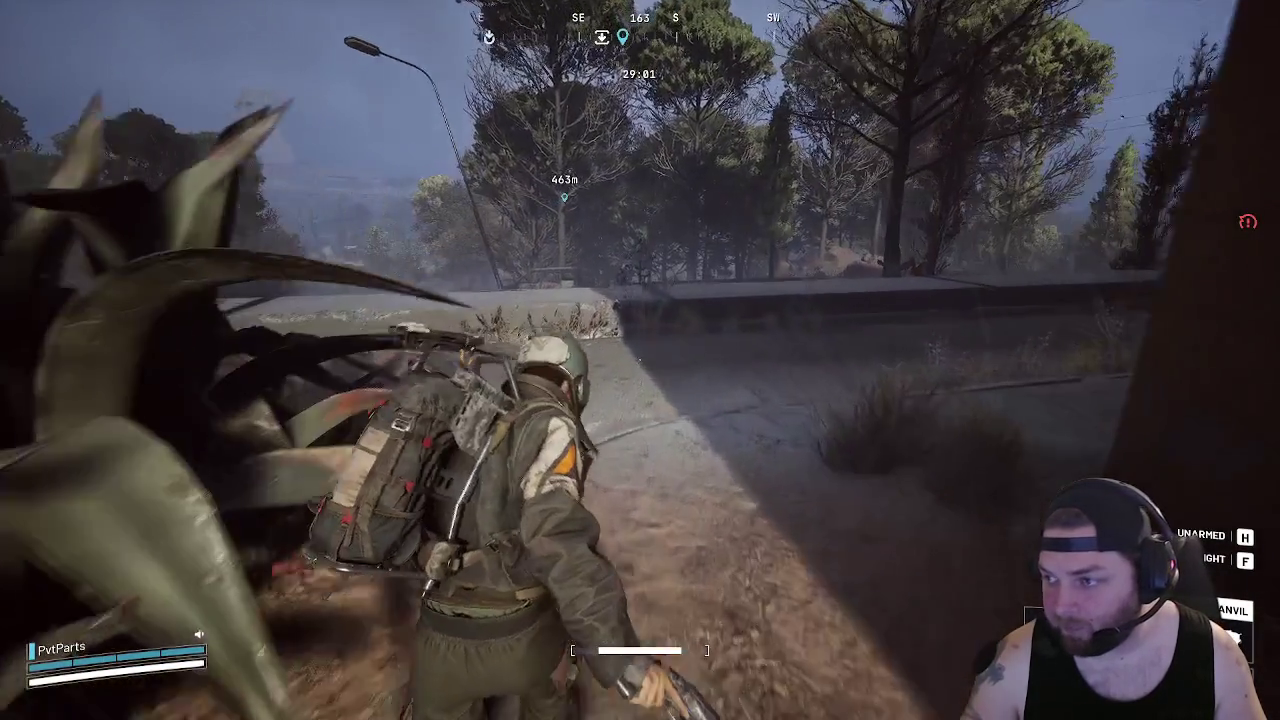
key(w)
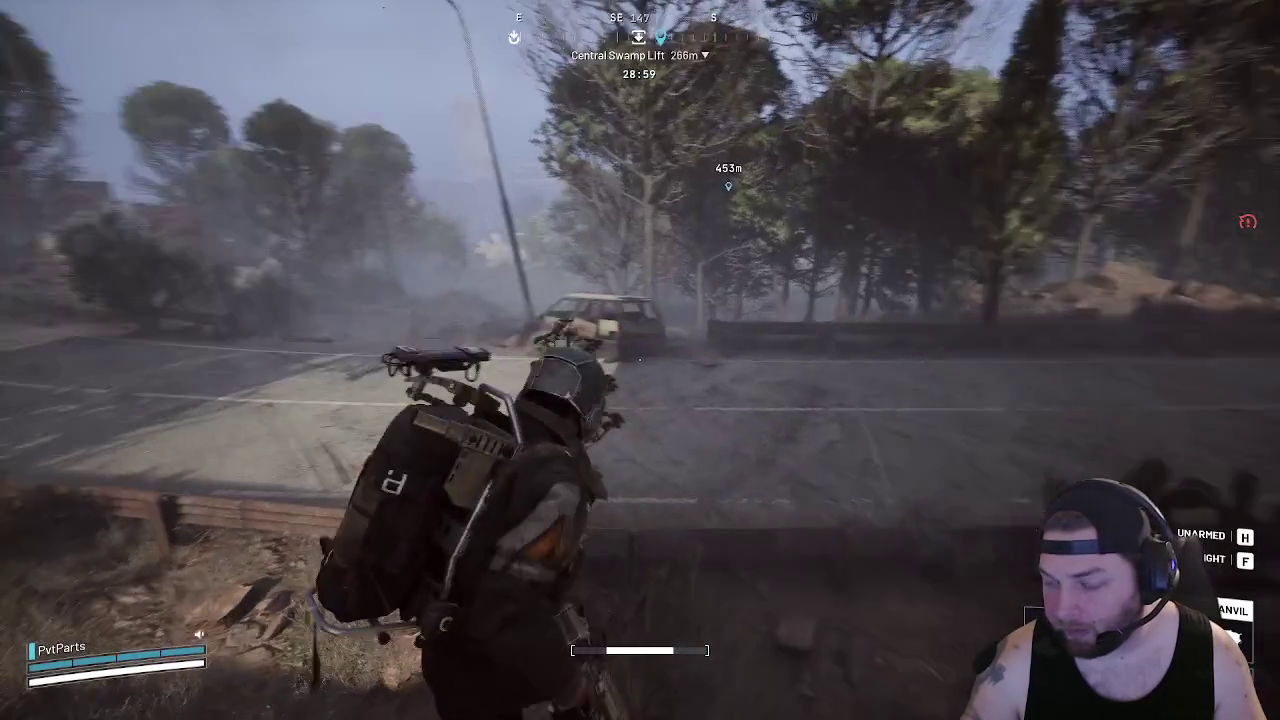
key(w)
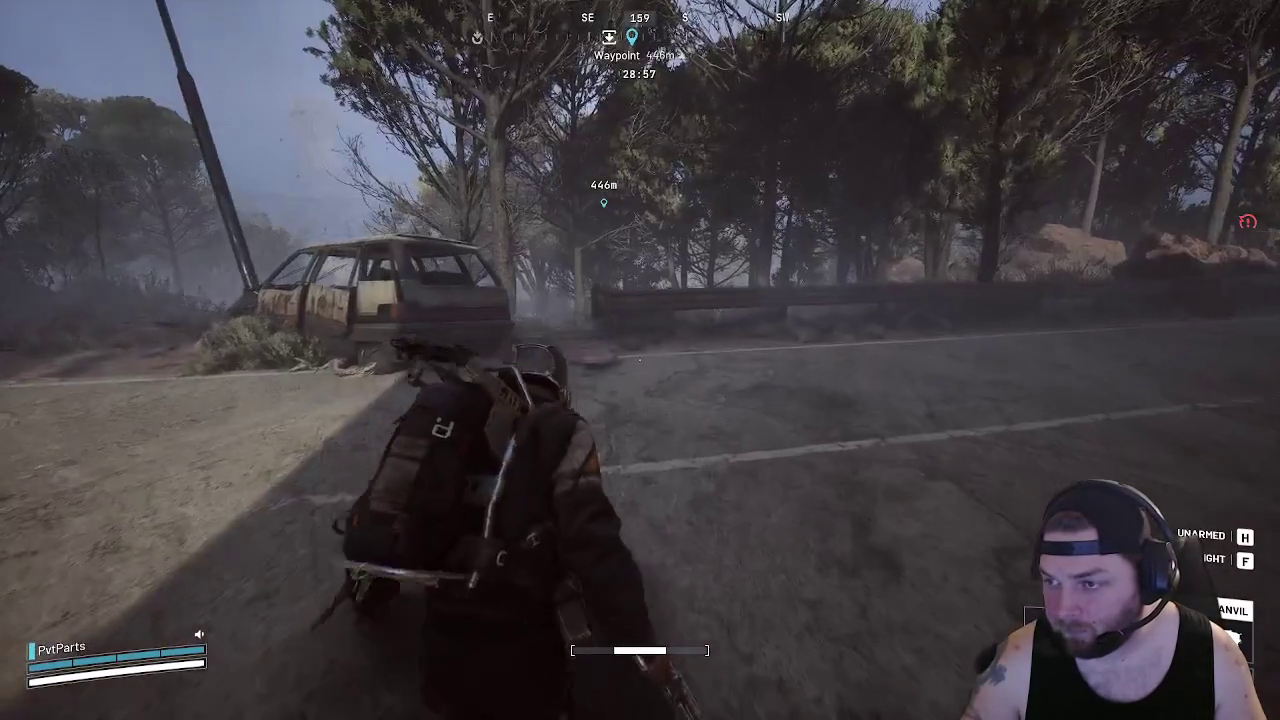
key(w)
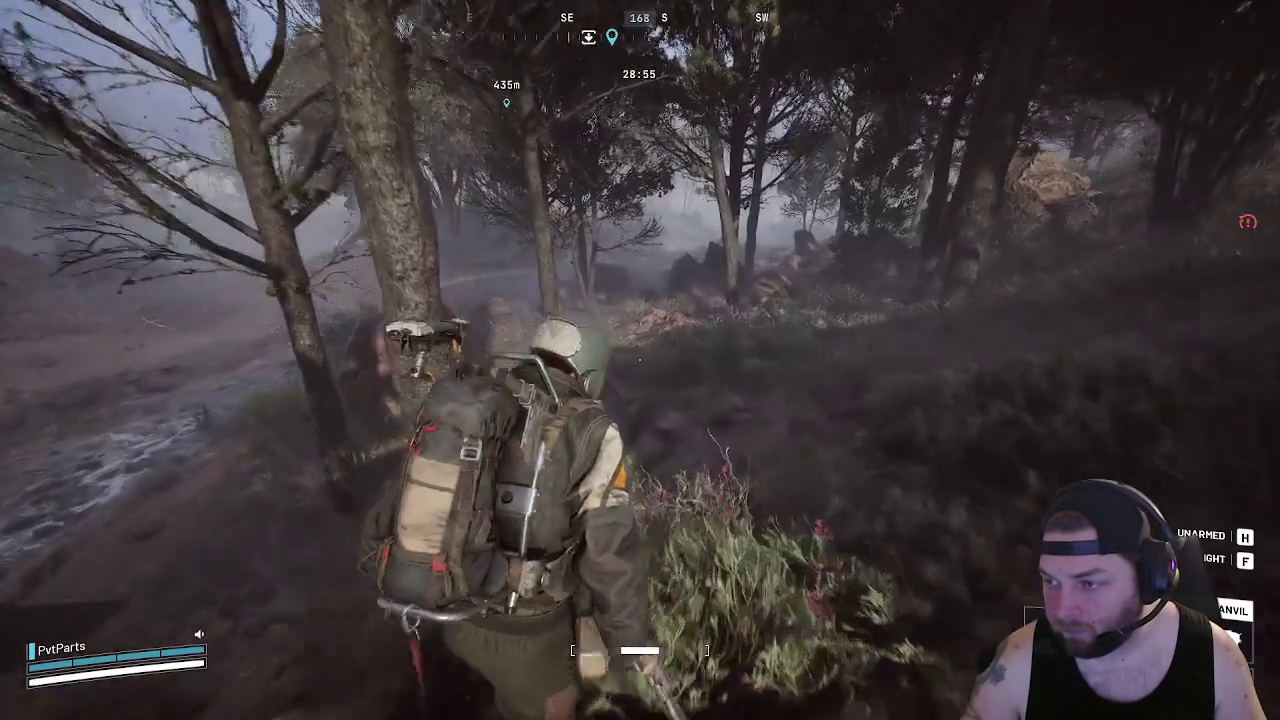
key(w)
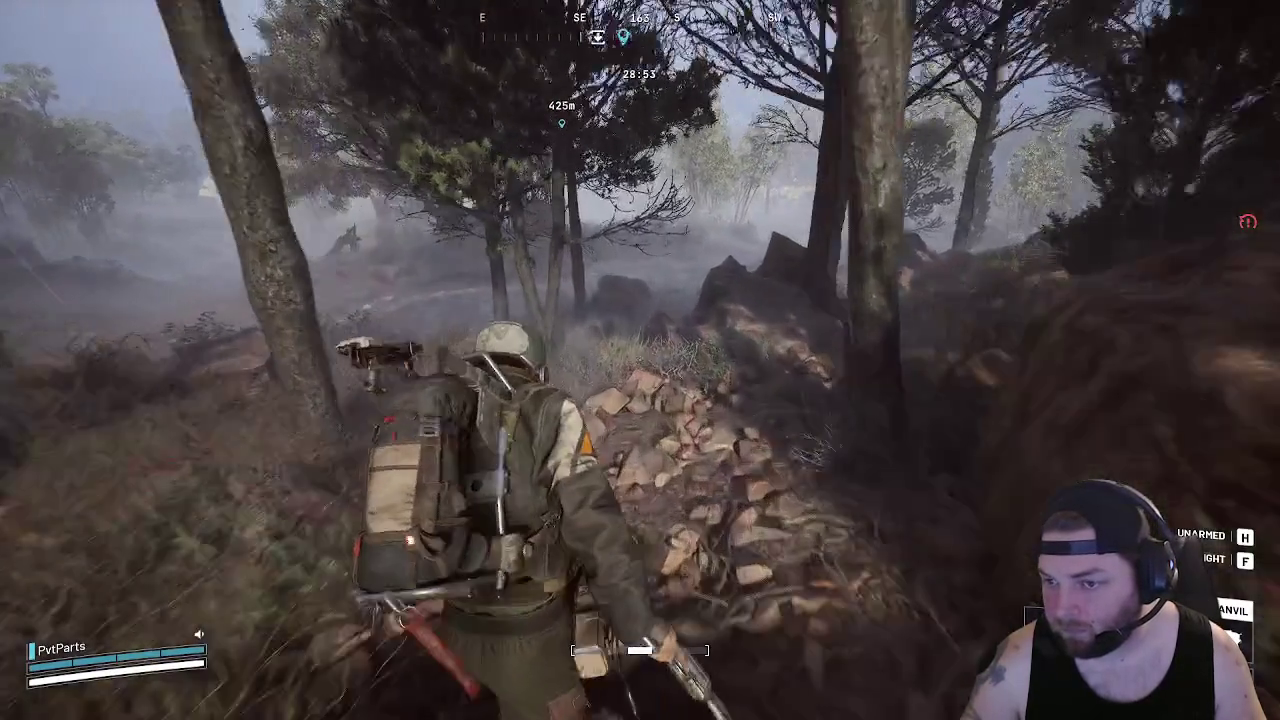
key(w)
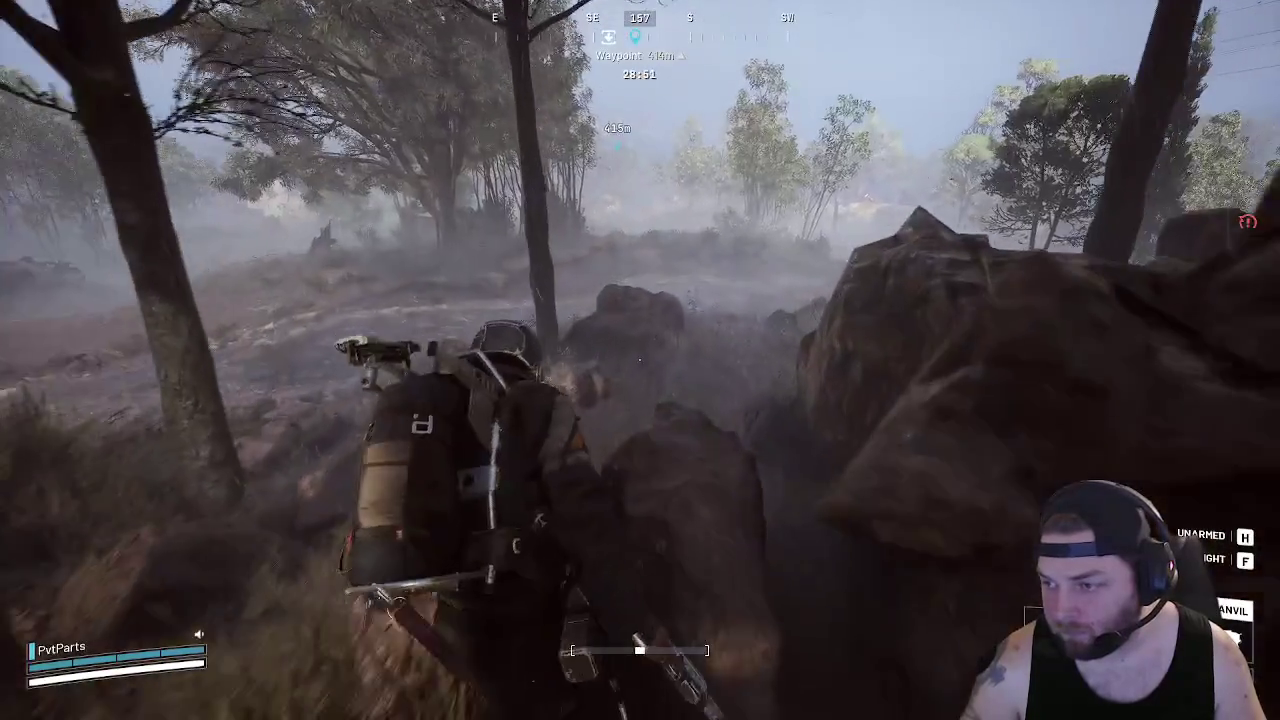
key(w)
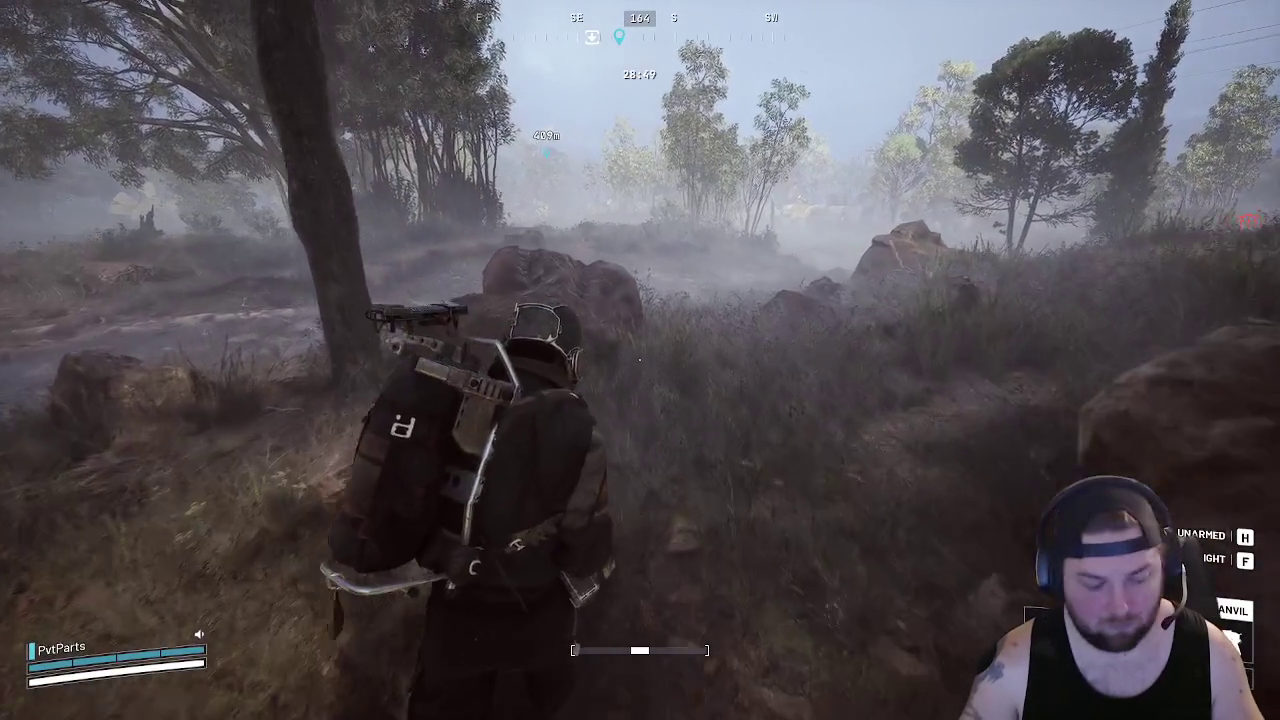
key(w)
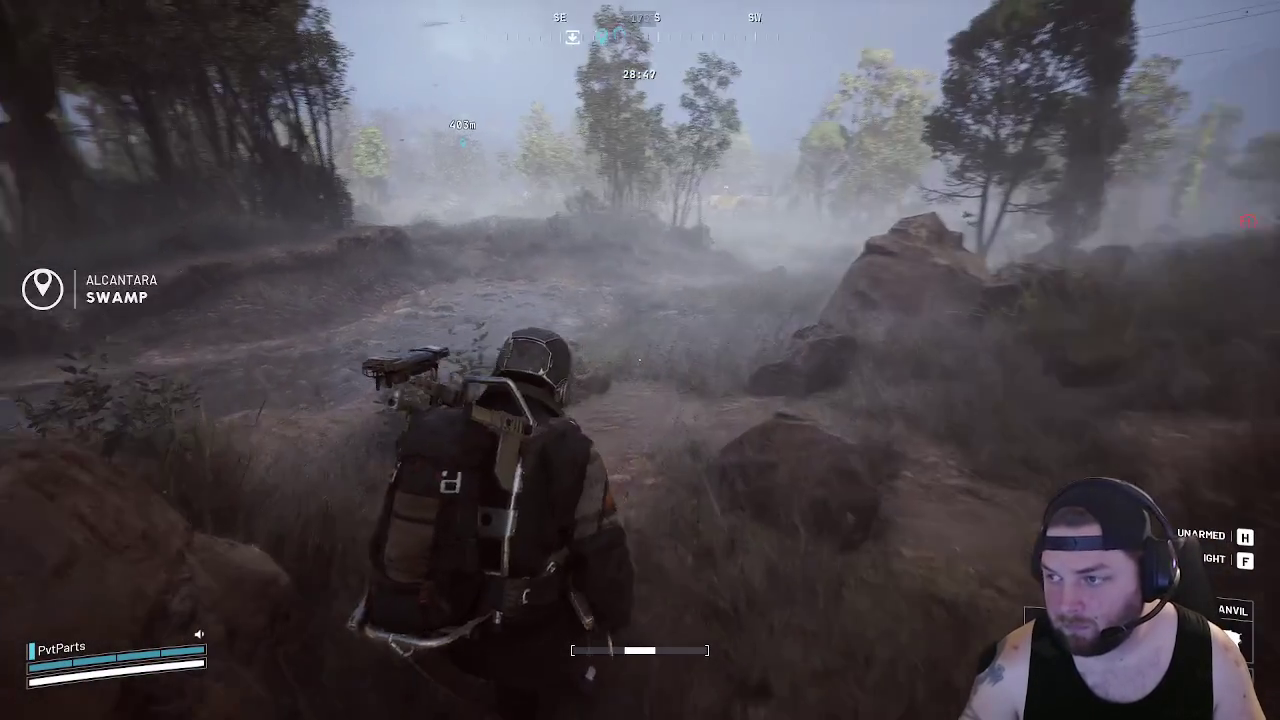
key(w)
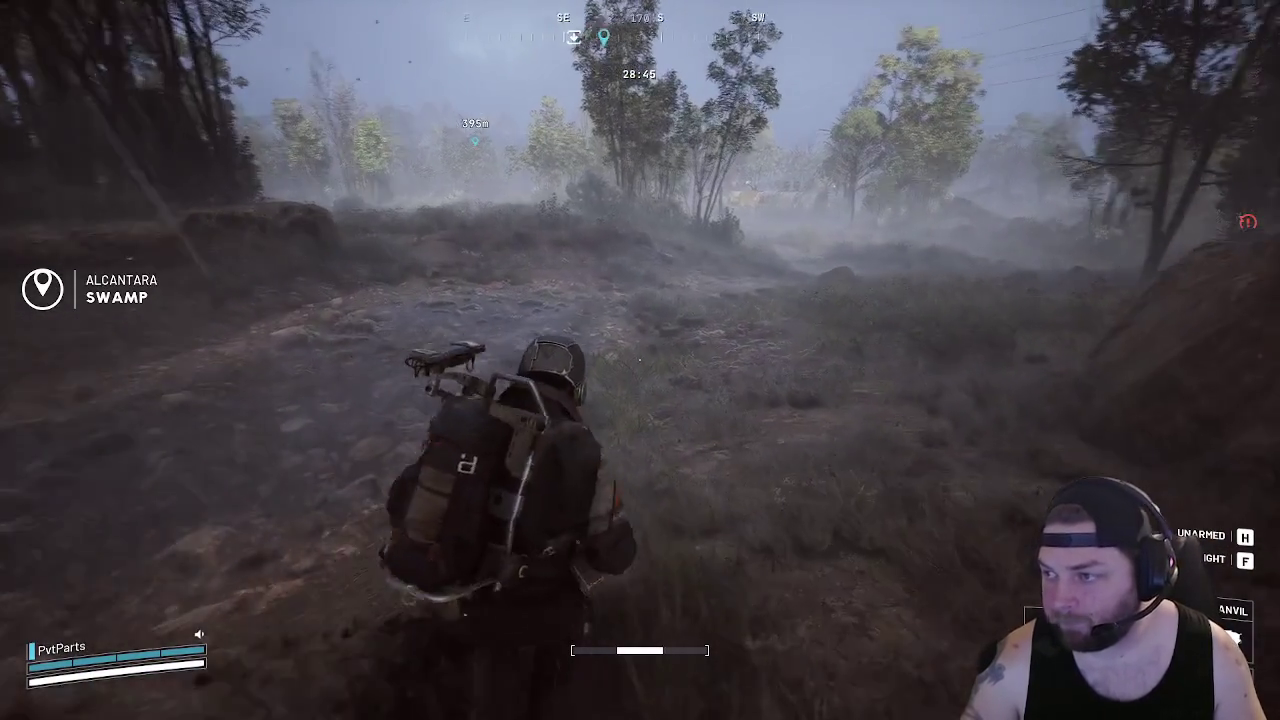
Recheck the map, then push through the Old Battleground into the wrecked hangar's tunnel
key(m)
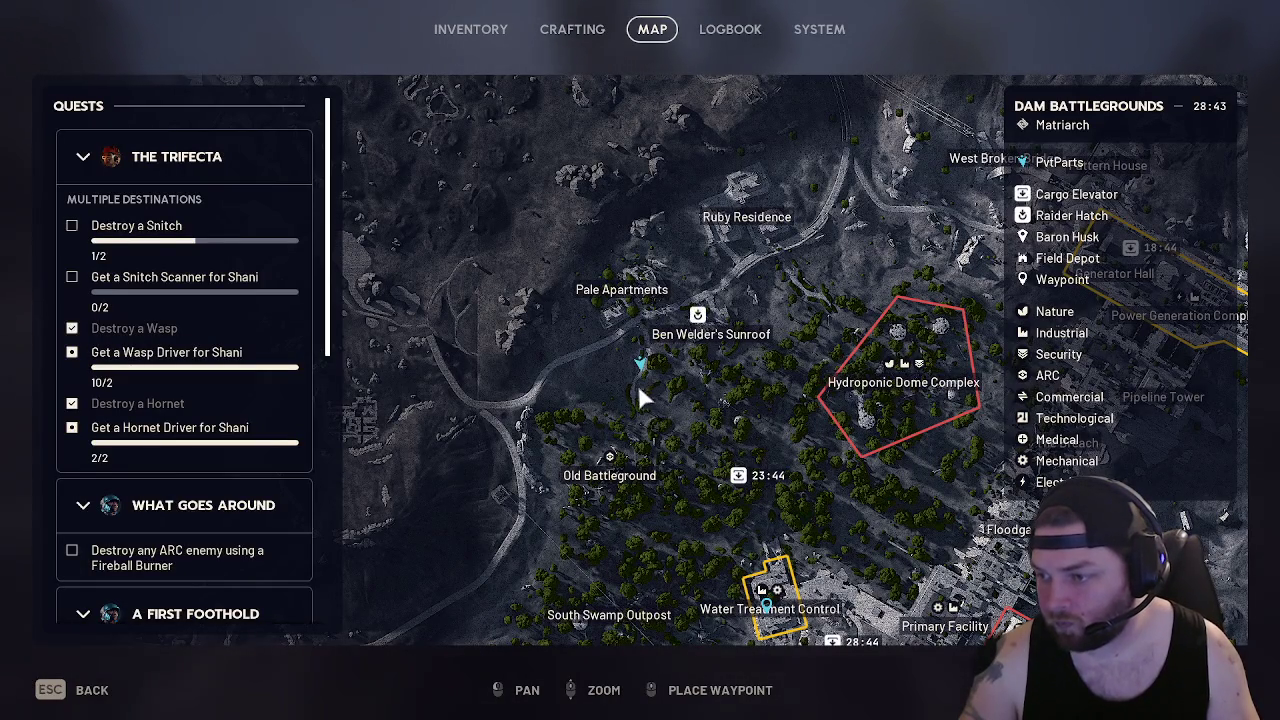
key(Escape)
key(w)
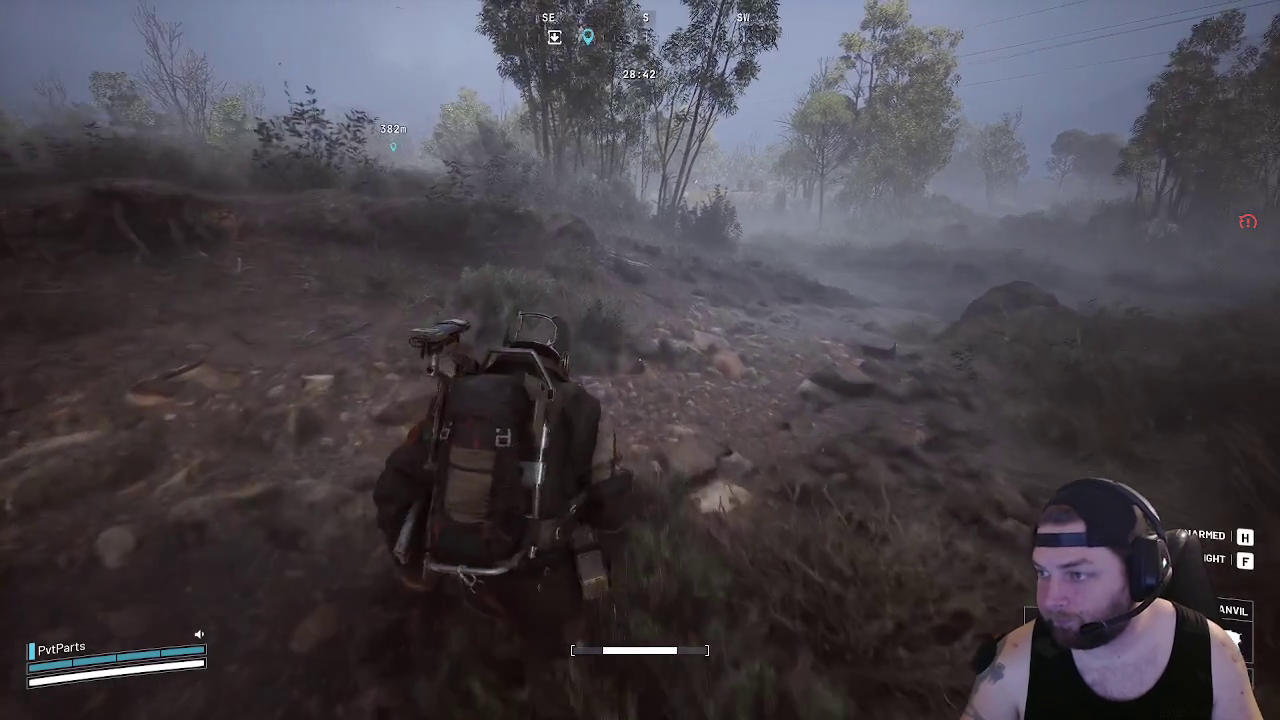
key(w)
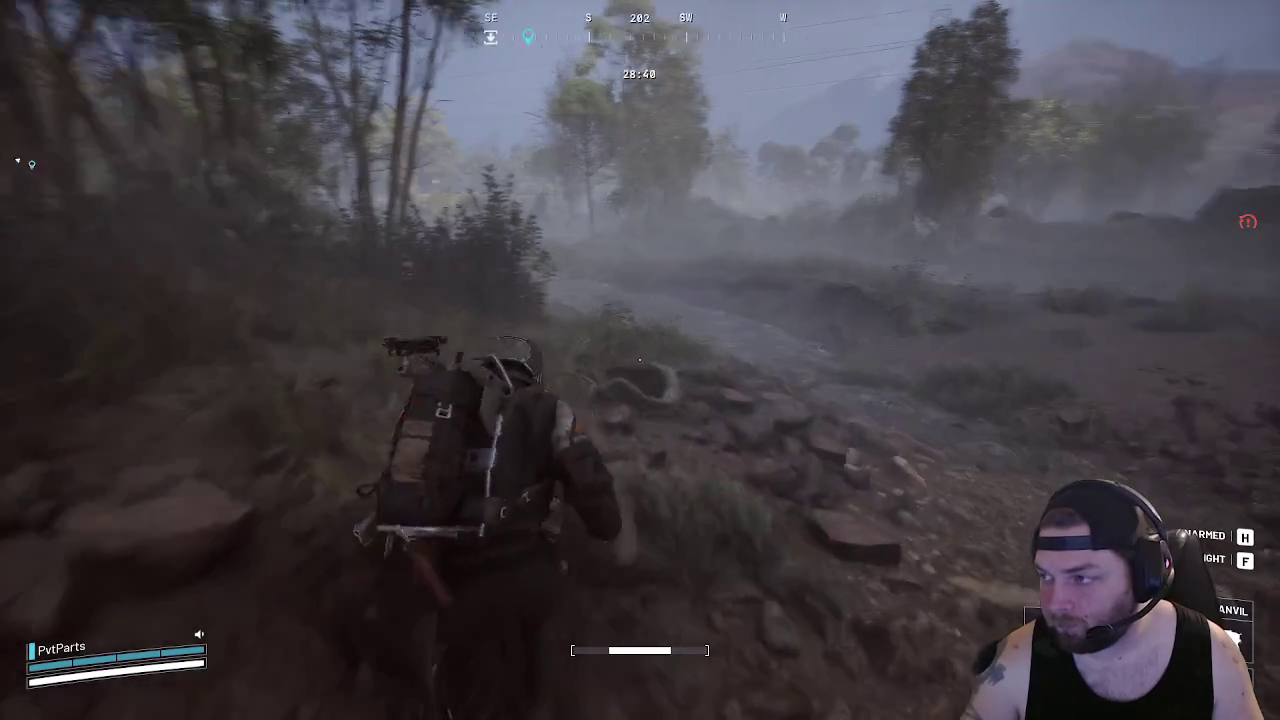
key(w)
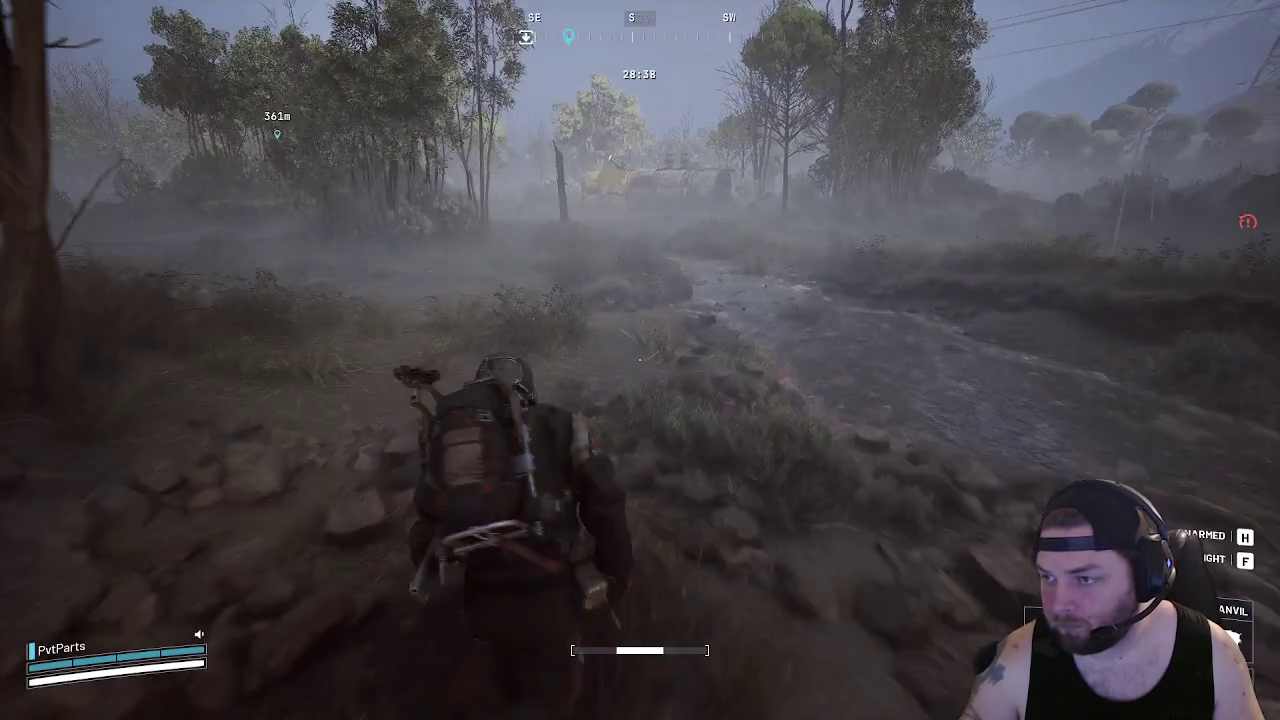
key(w)
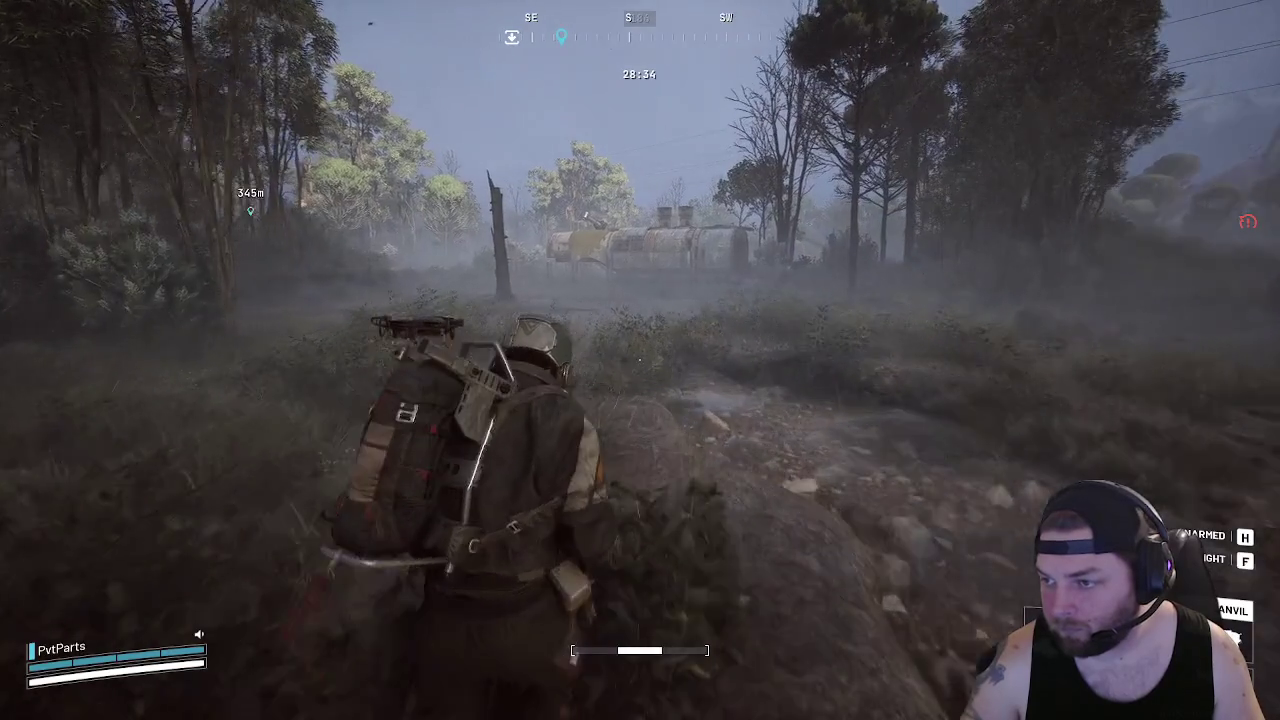
key(w)
key(w)
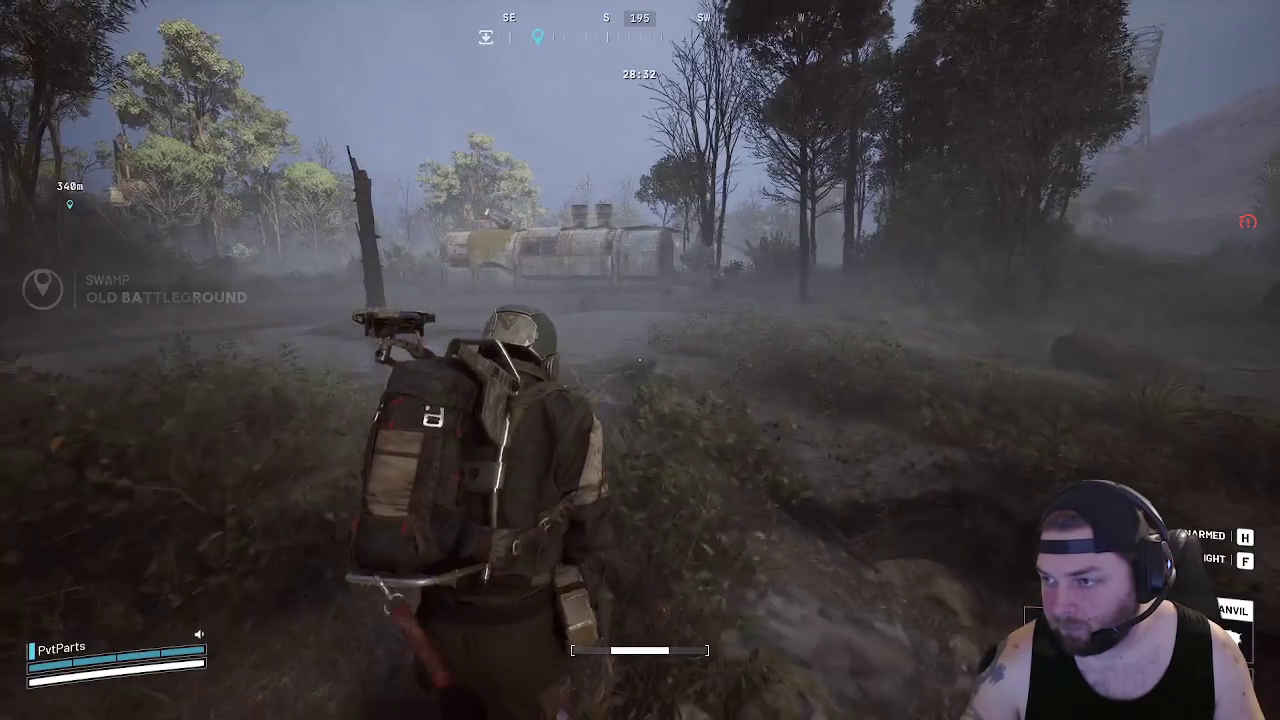
key(w)
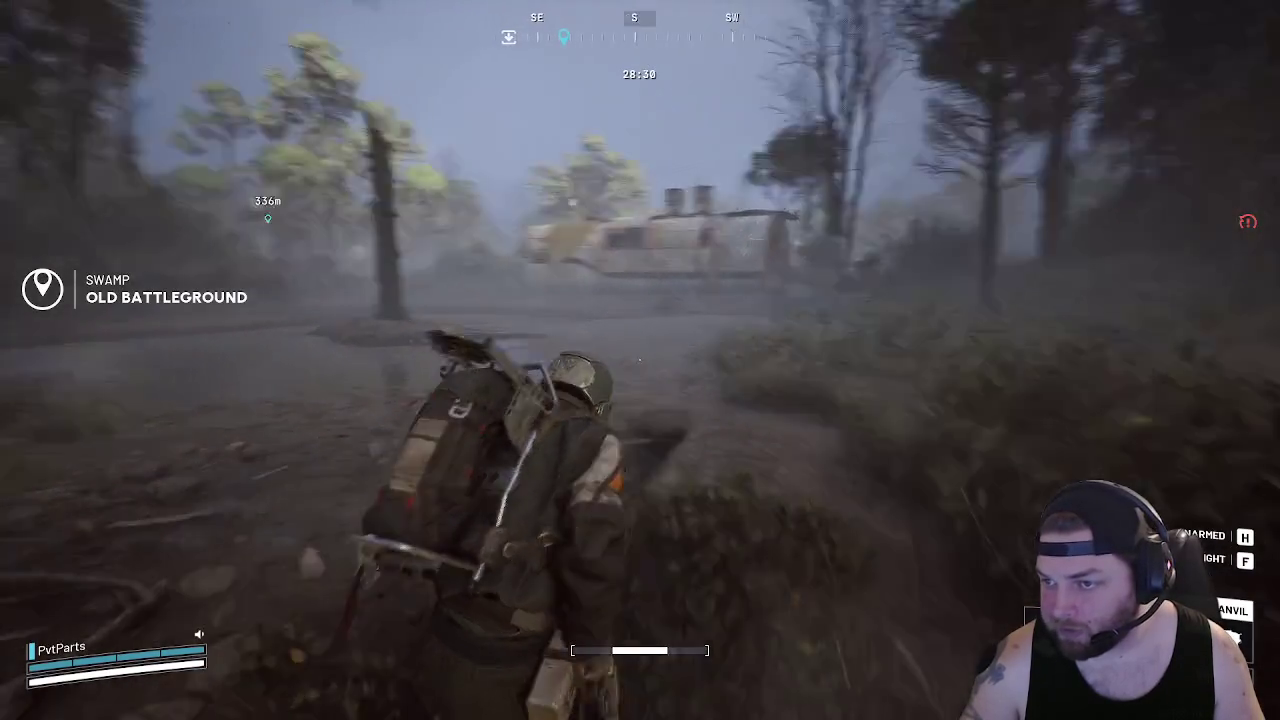
key(w)
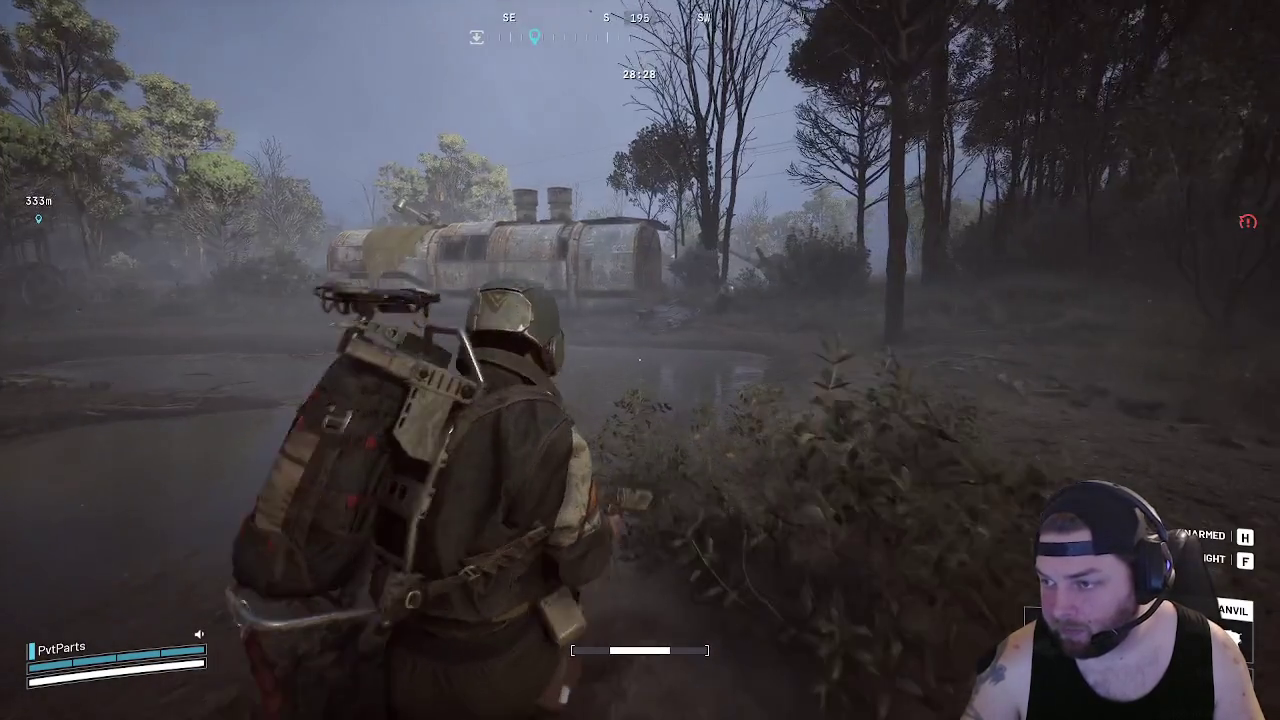
key(w)
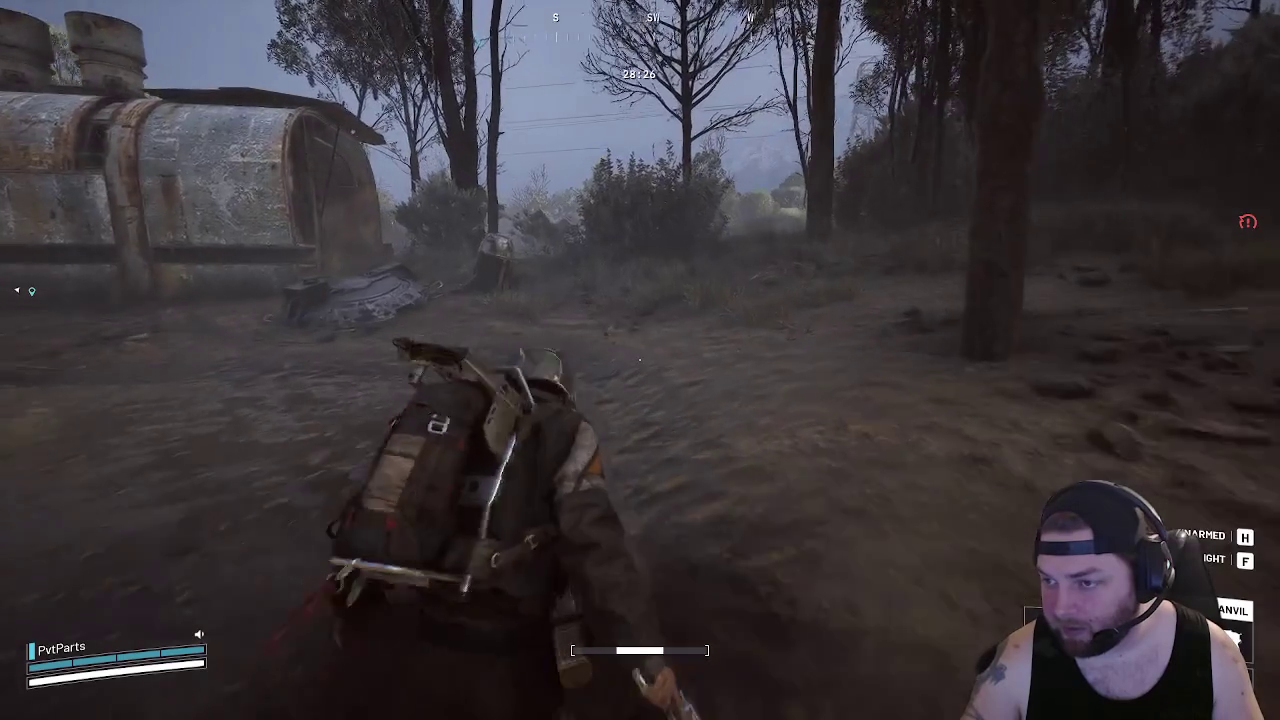
key(w)
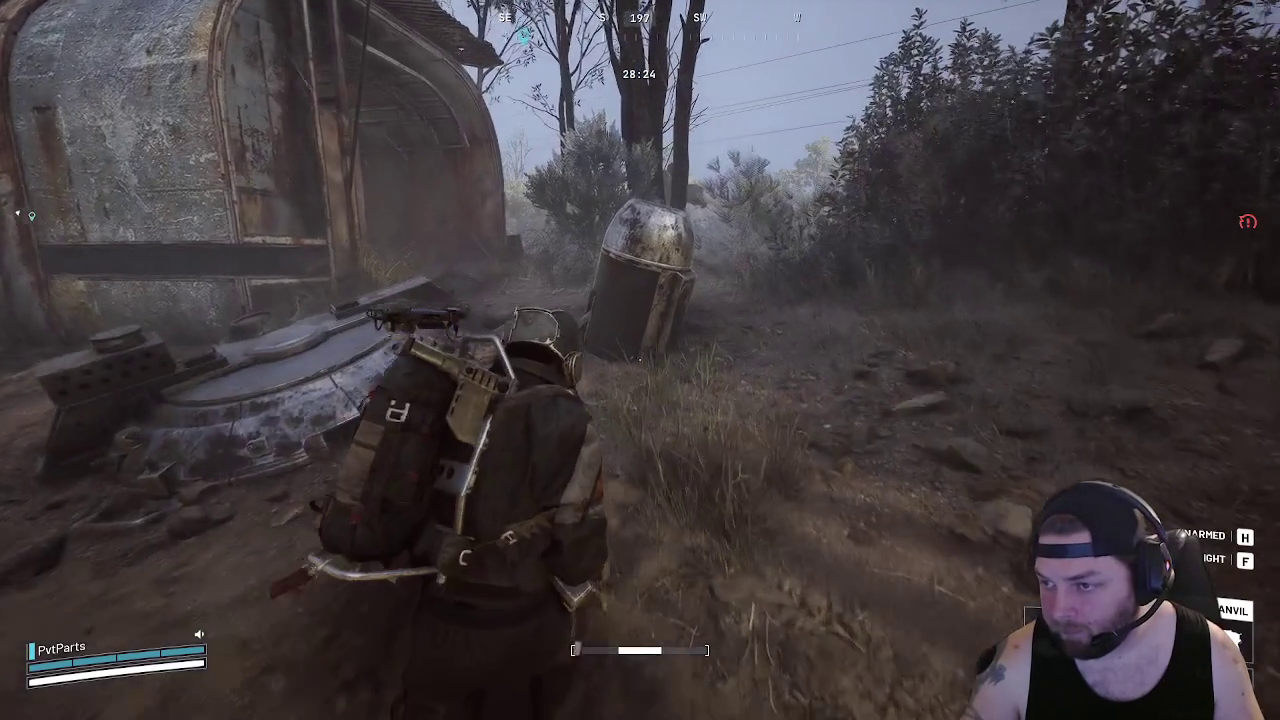
key(w)
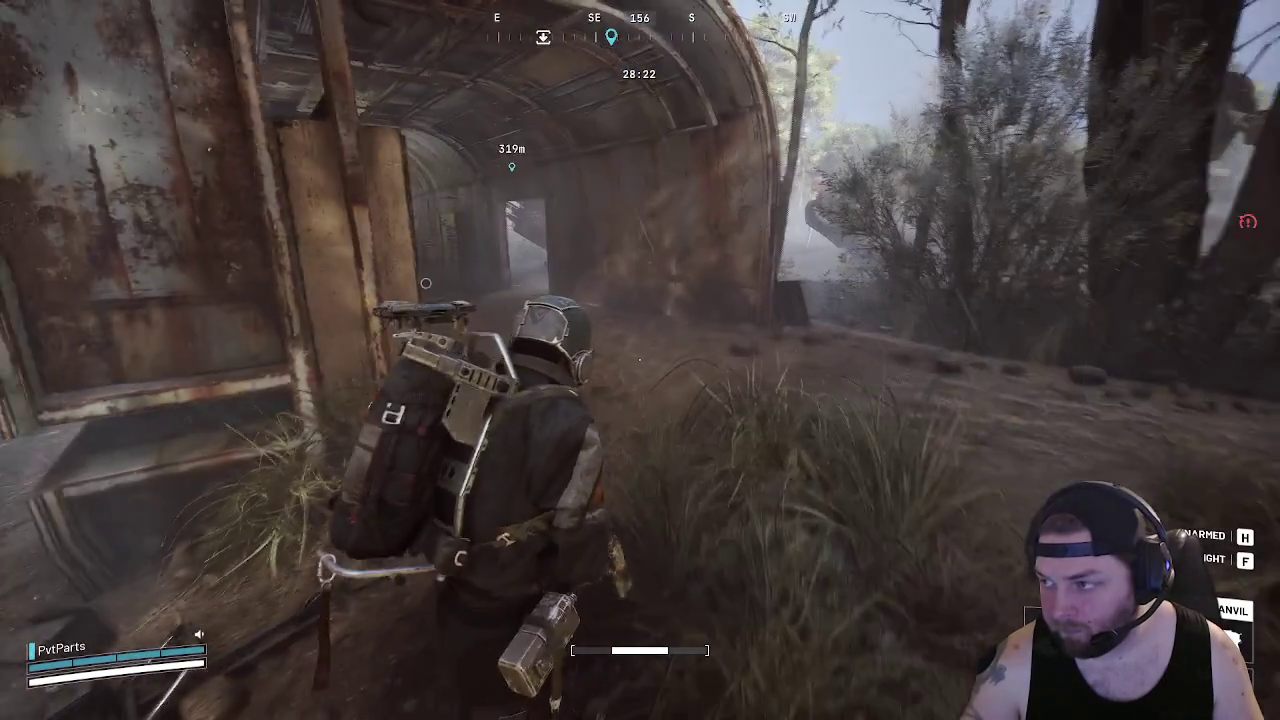
key(w)
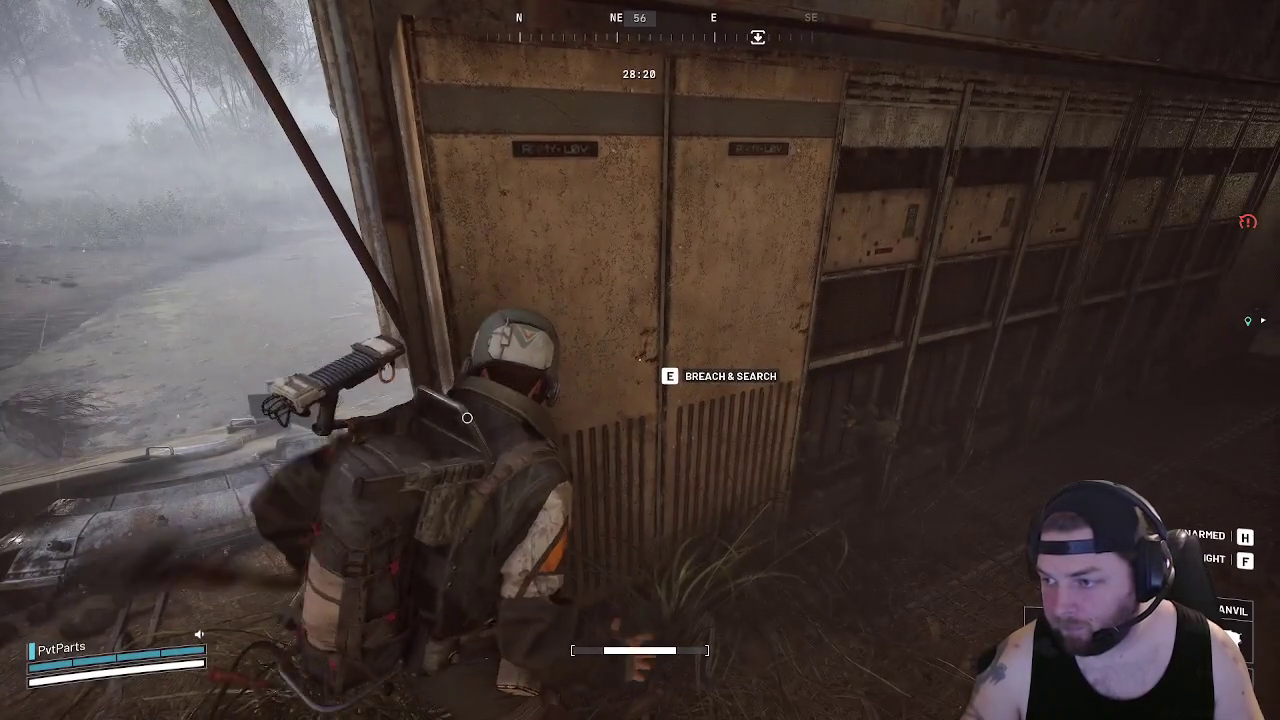
Breach the first hangar locker and move its salvaged part into the backpack
key(e)
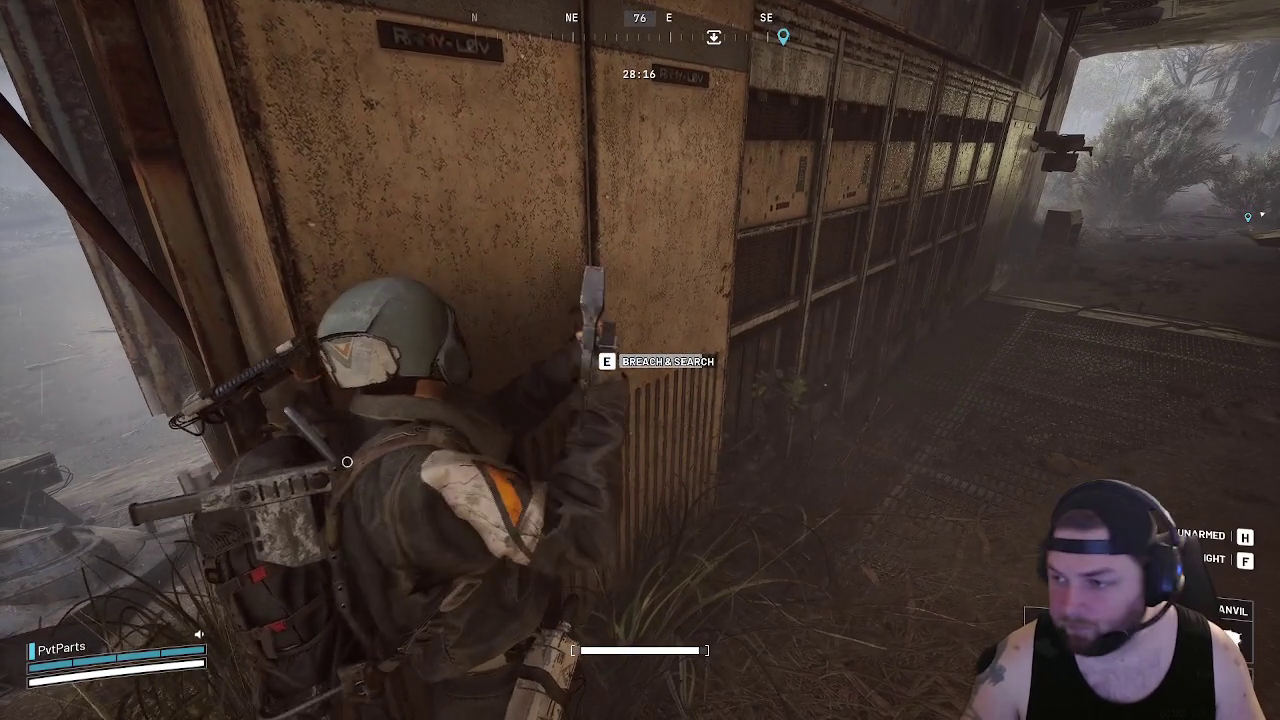
key(e)
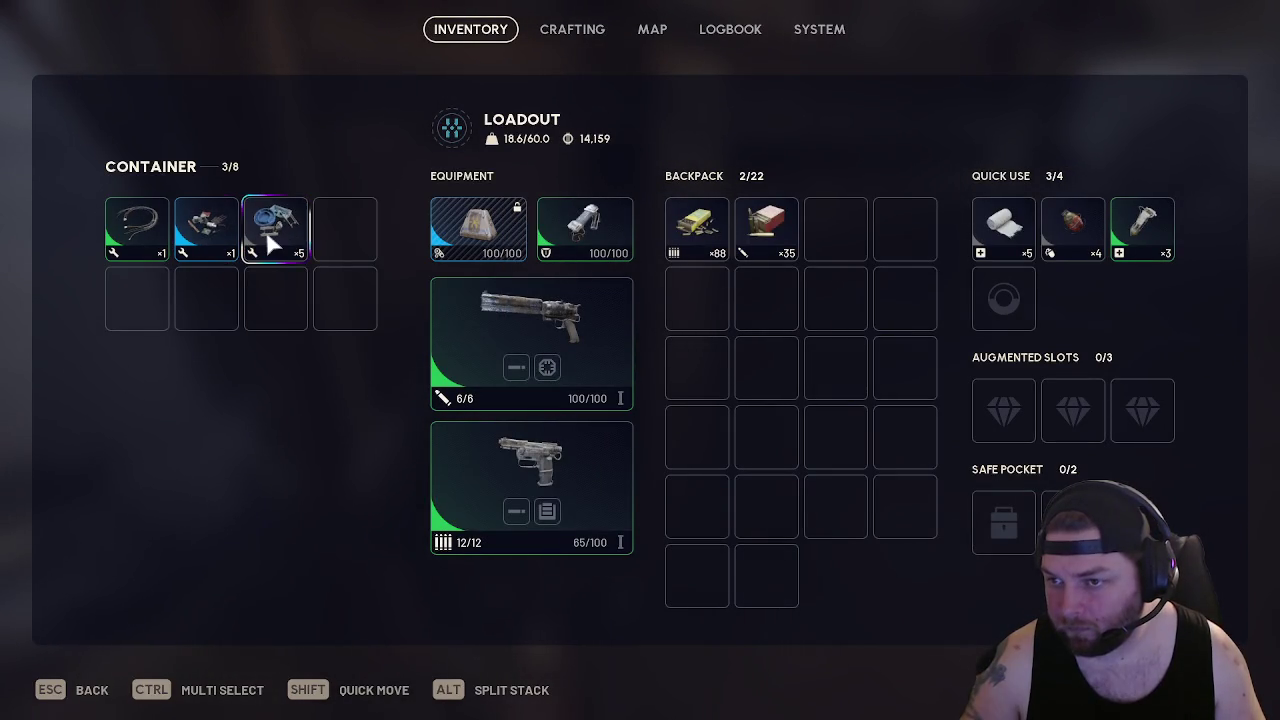
shift+click(206, 230)
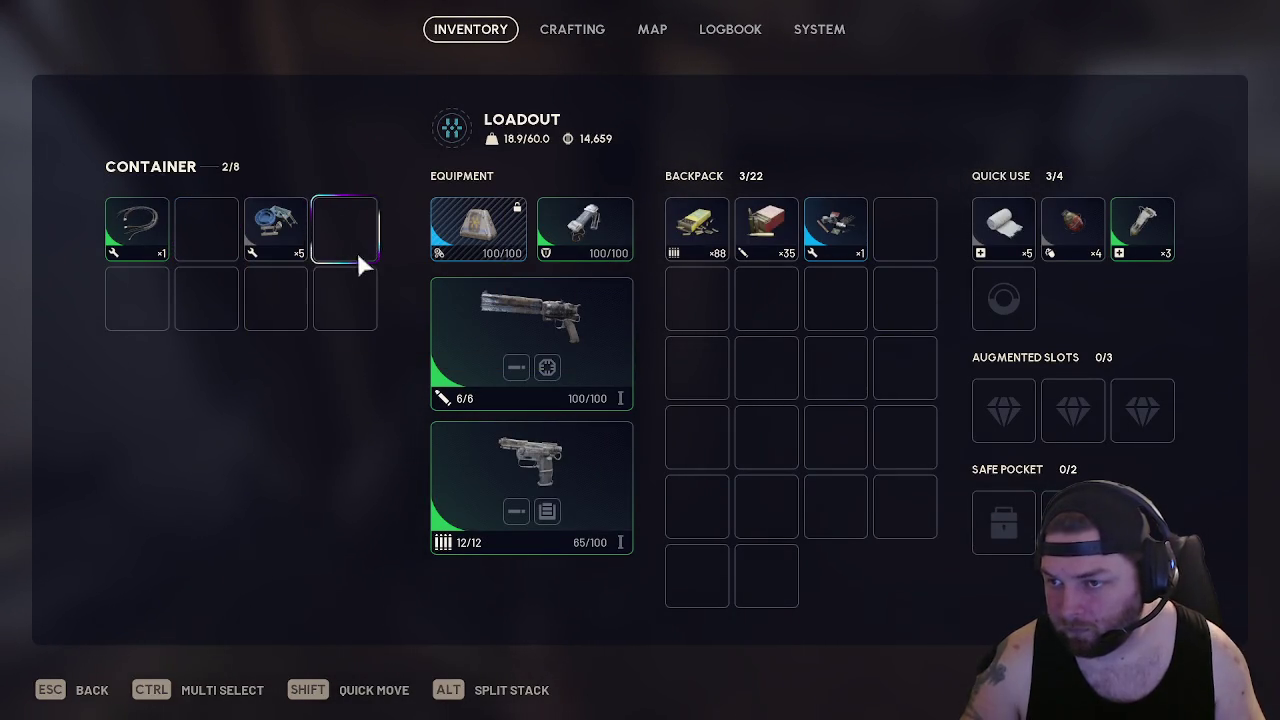
key(Escape)
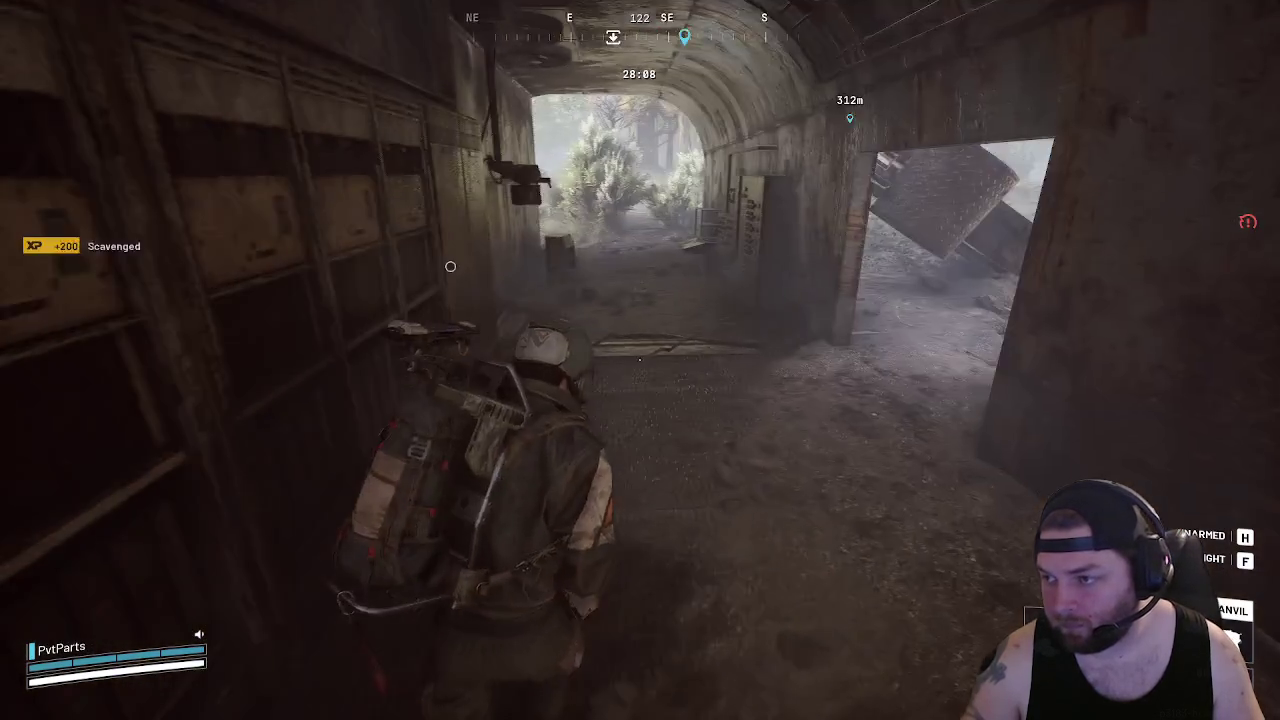
Breach and search the remaining lockers along the hangar wall
key(w)
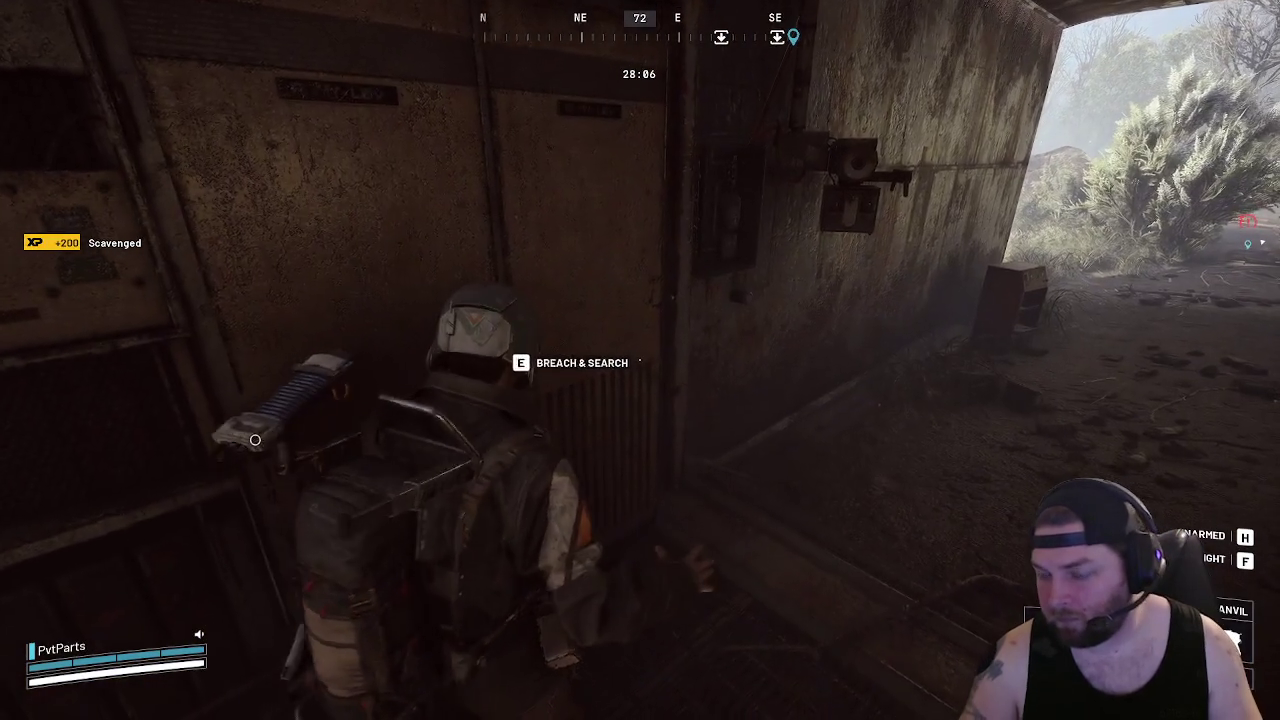
key(e)
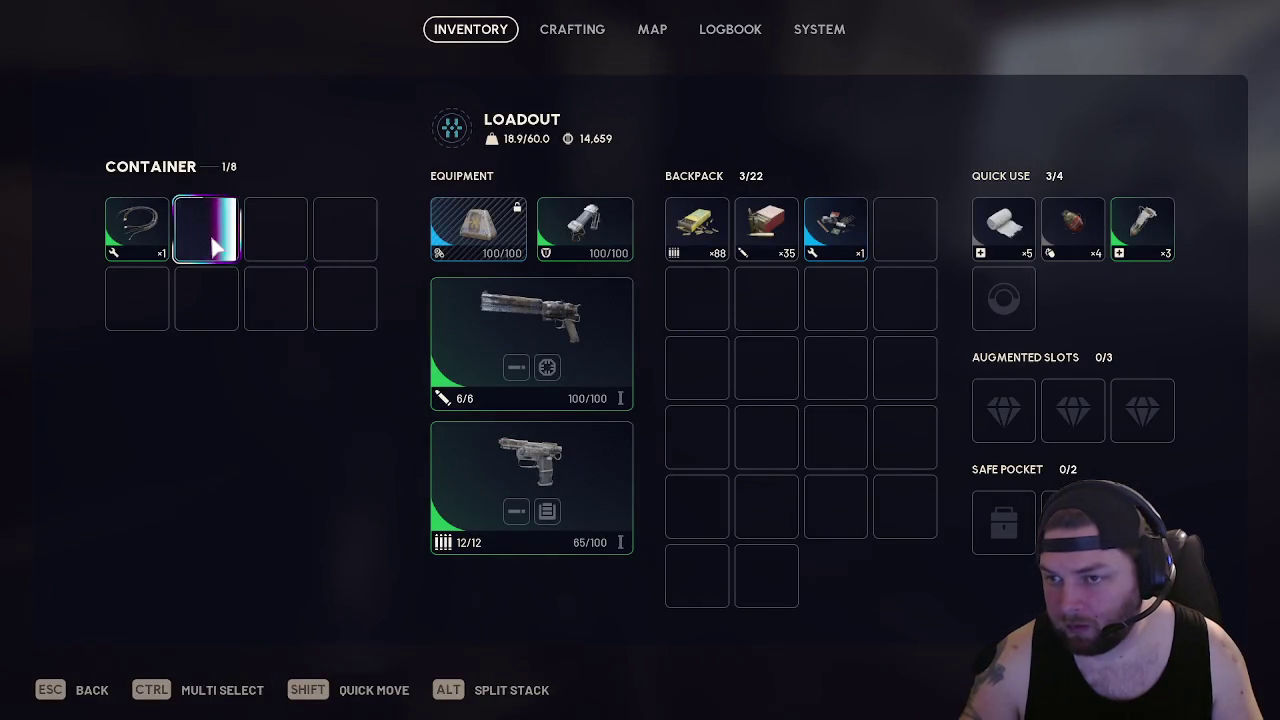
key(Escape)
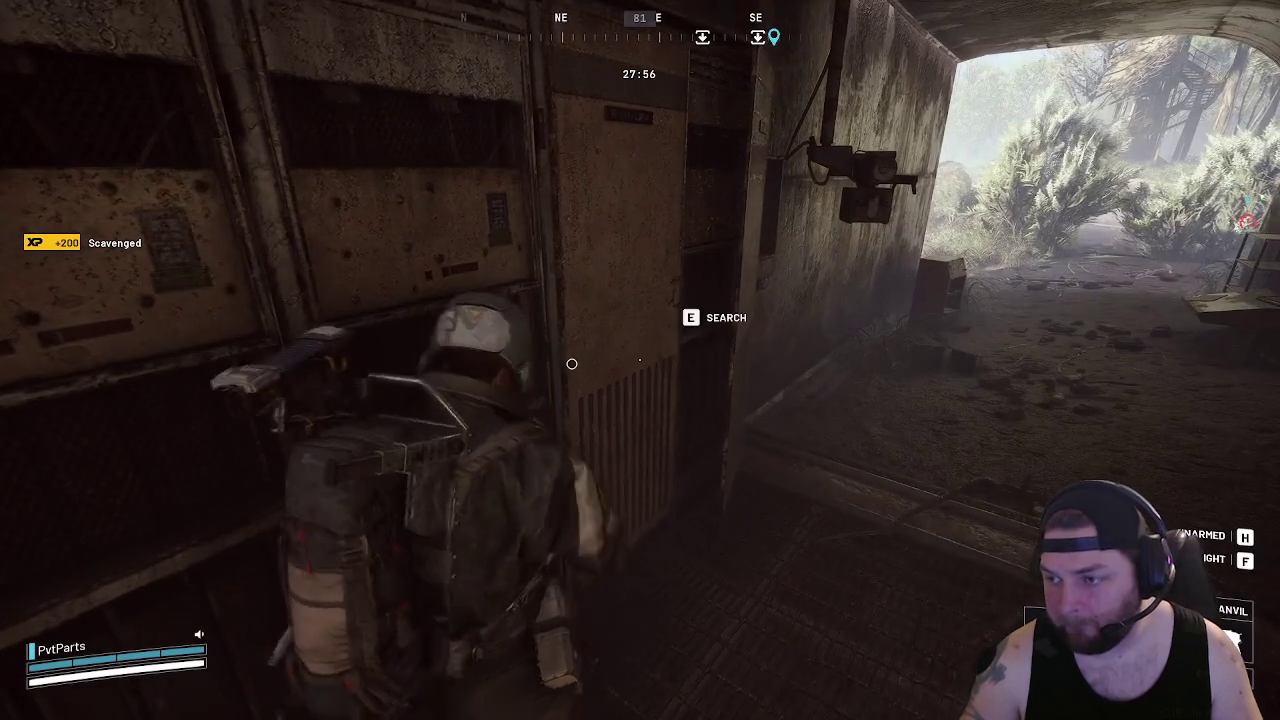
key(w)
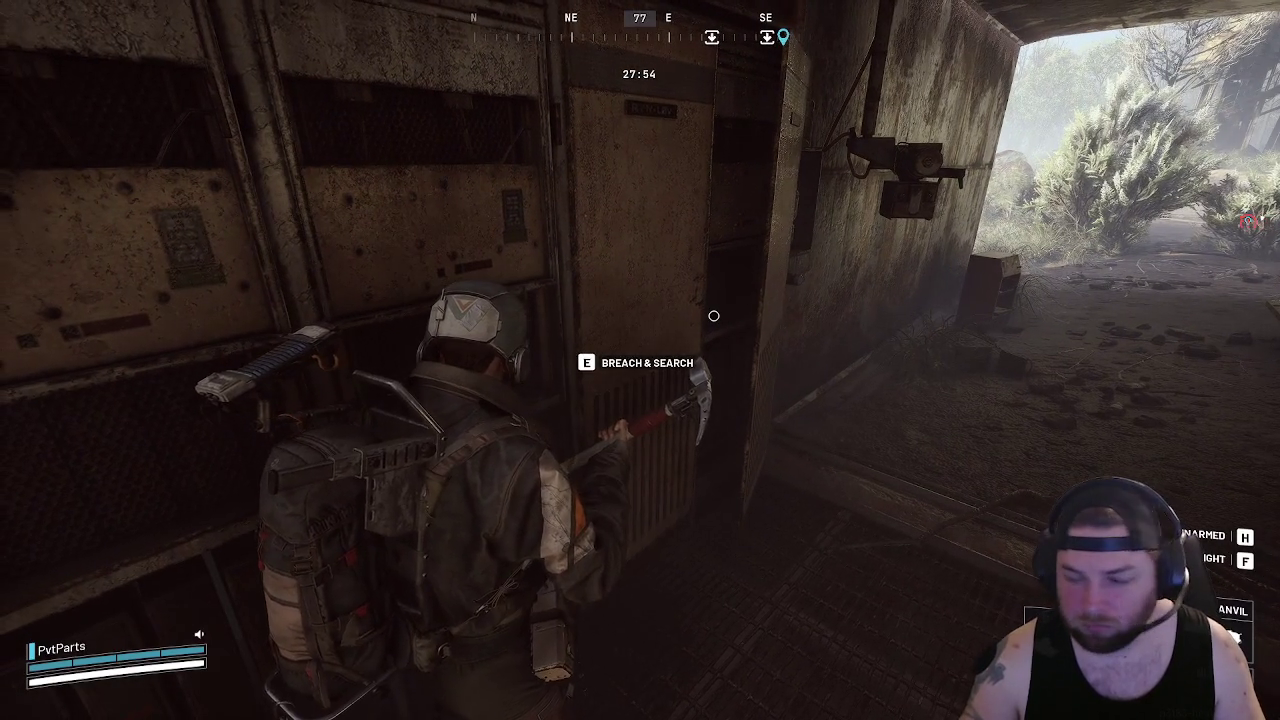
key(e)
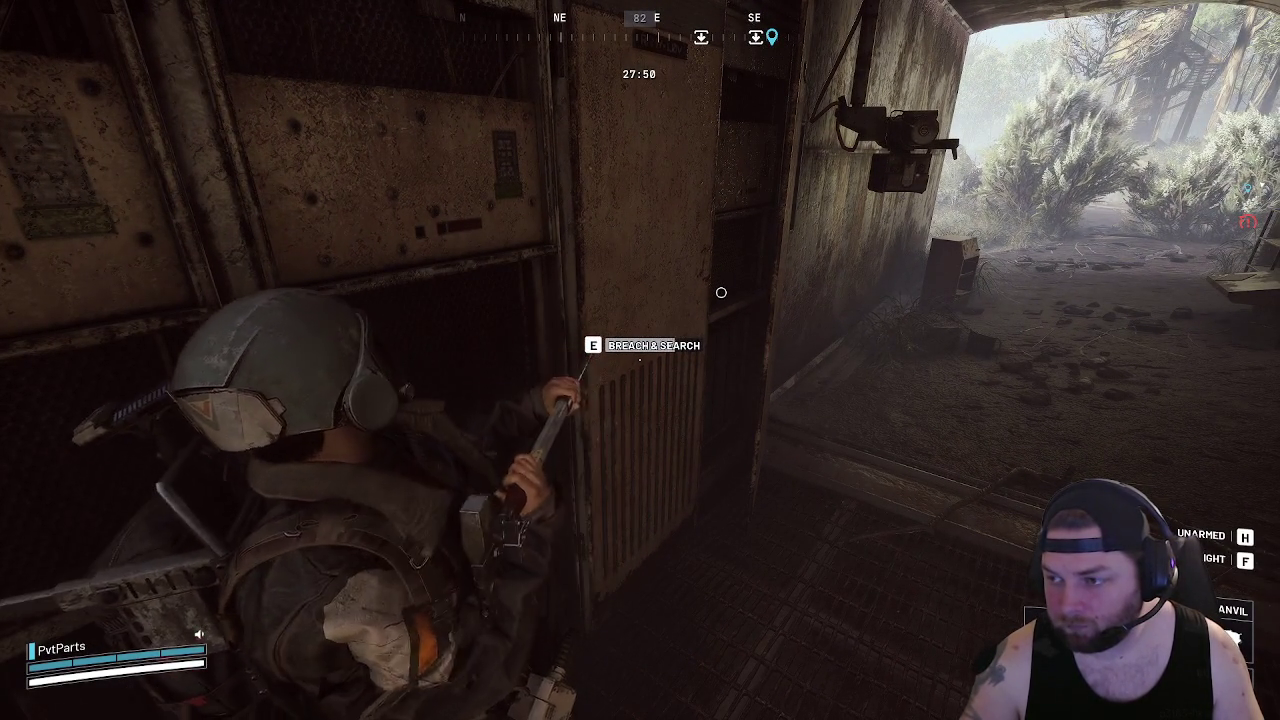
key(e)
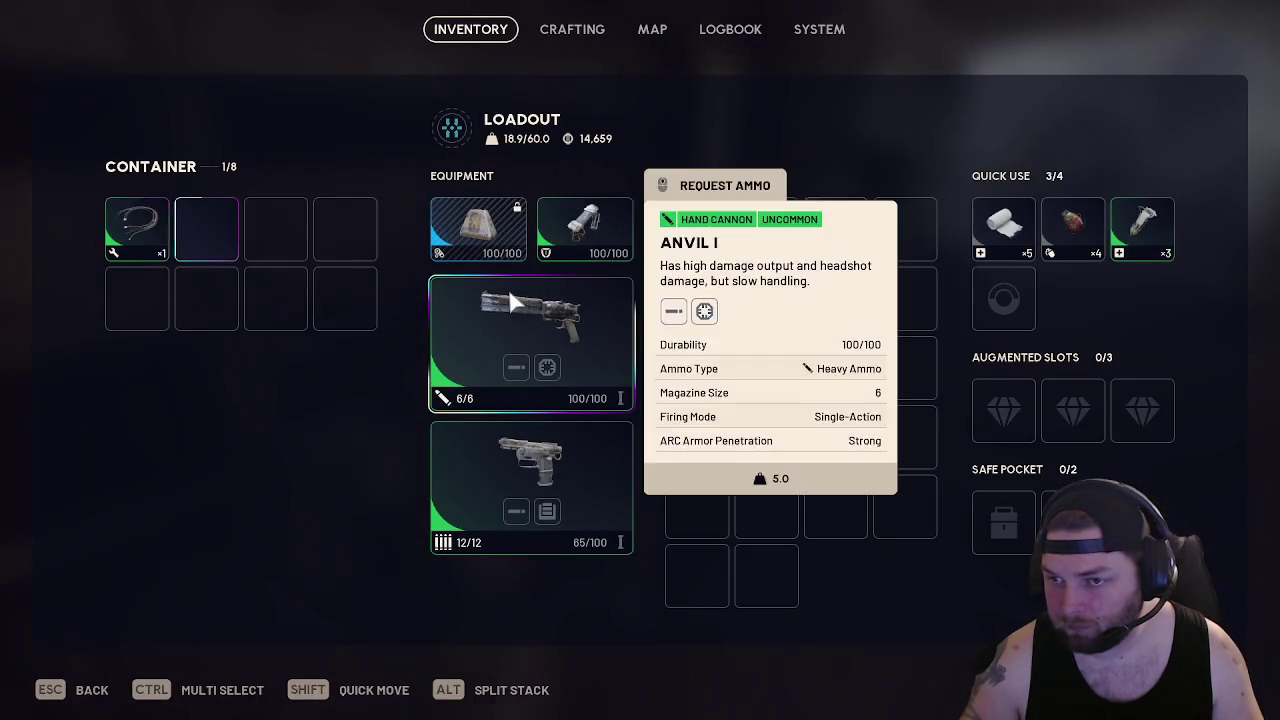
key(Escape)
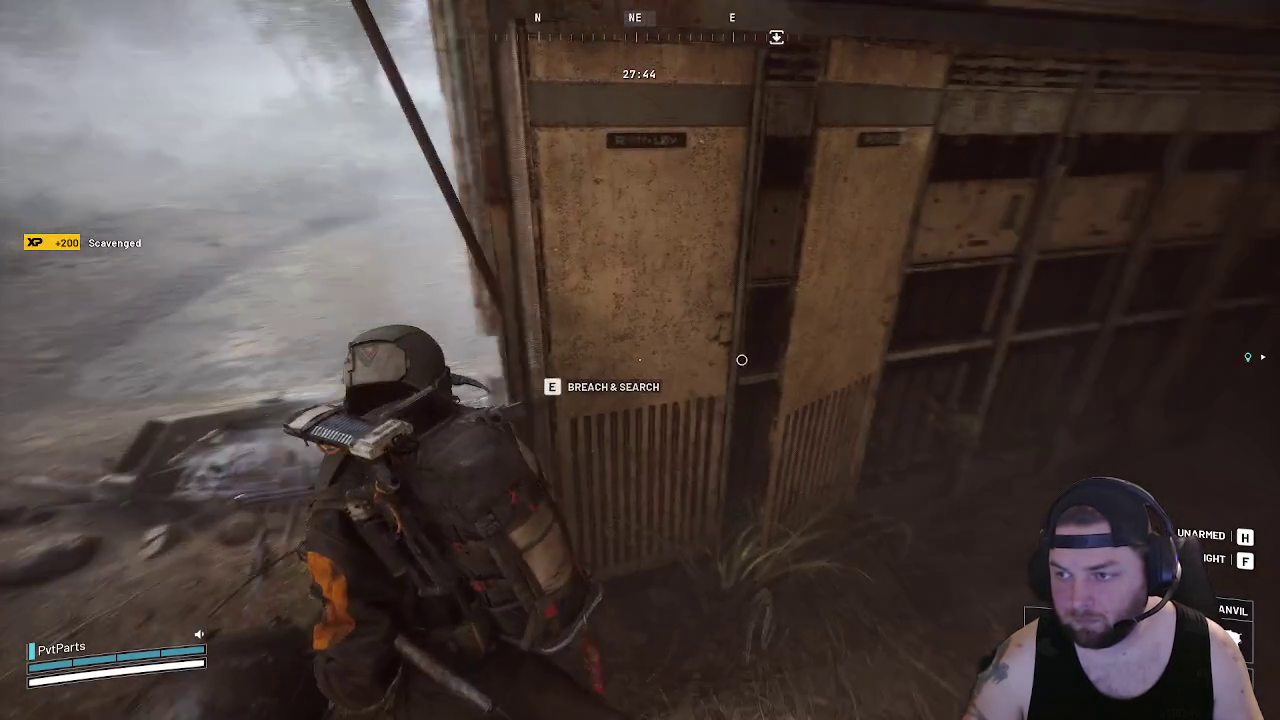
key(e)
key(Escape)
key(w)
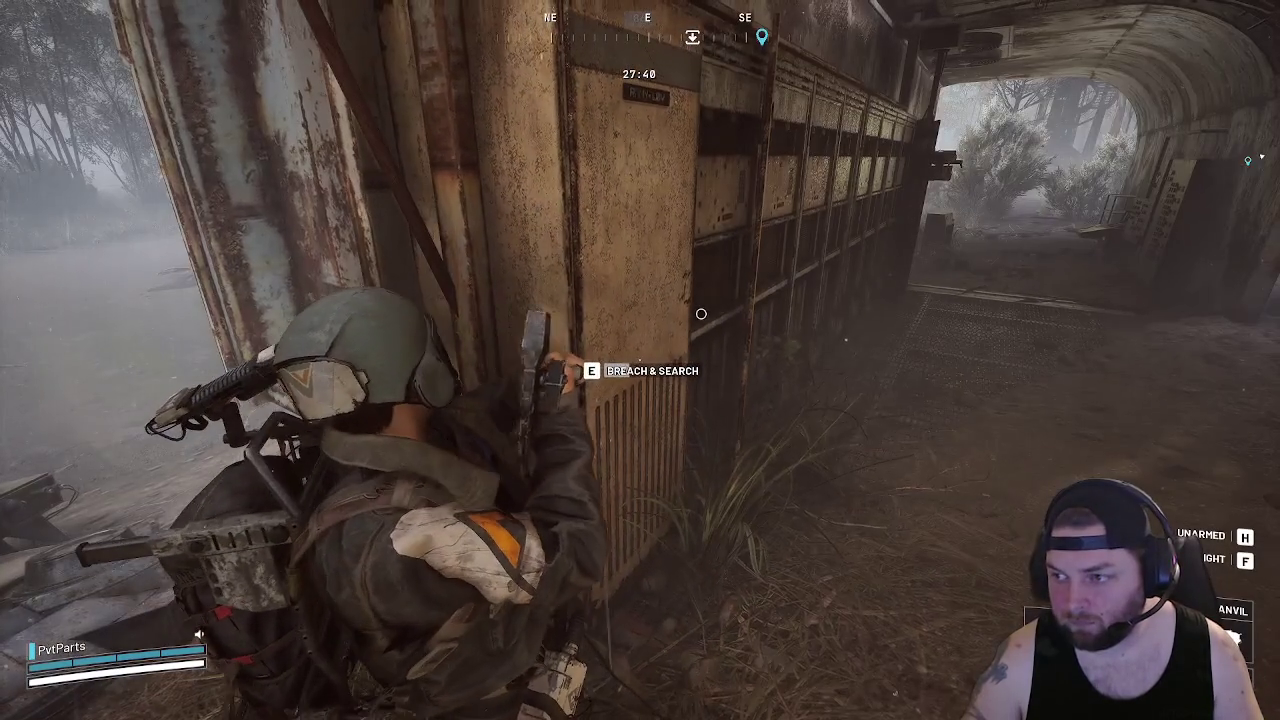
key(e)
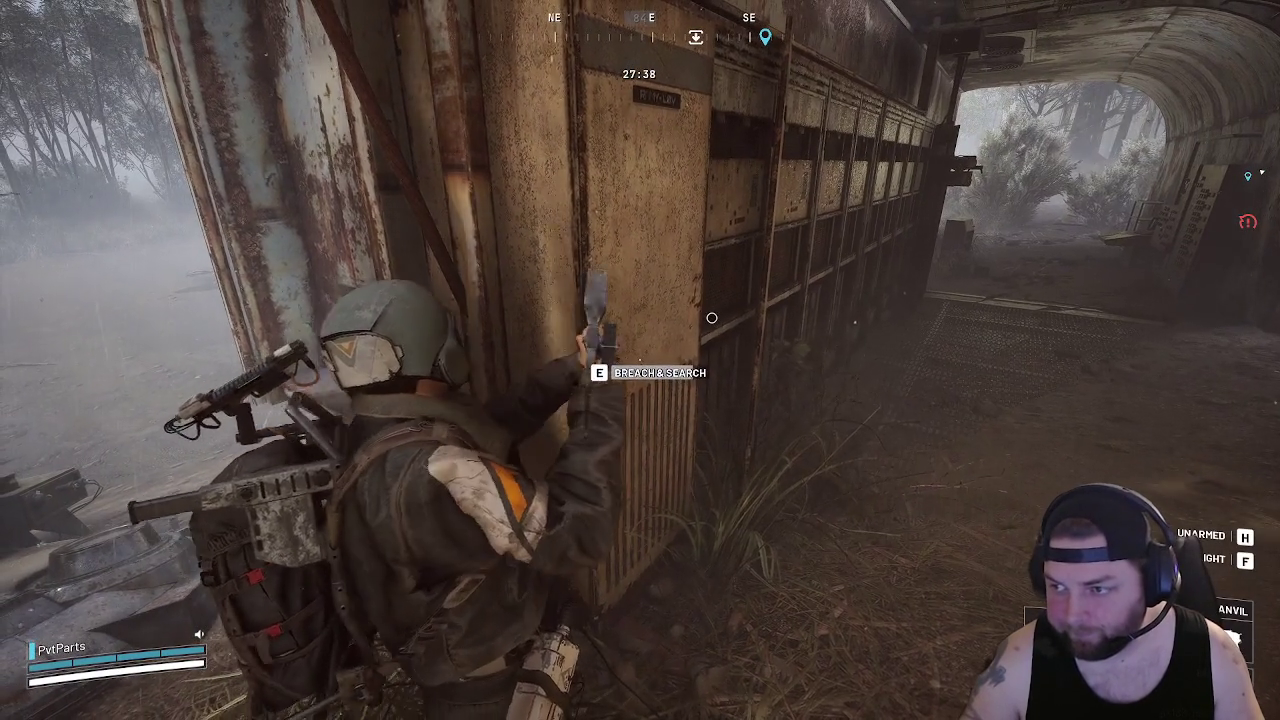
key(e)
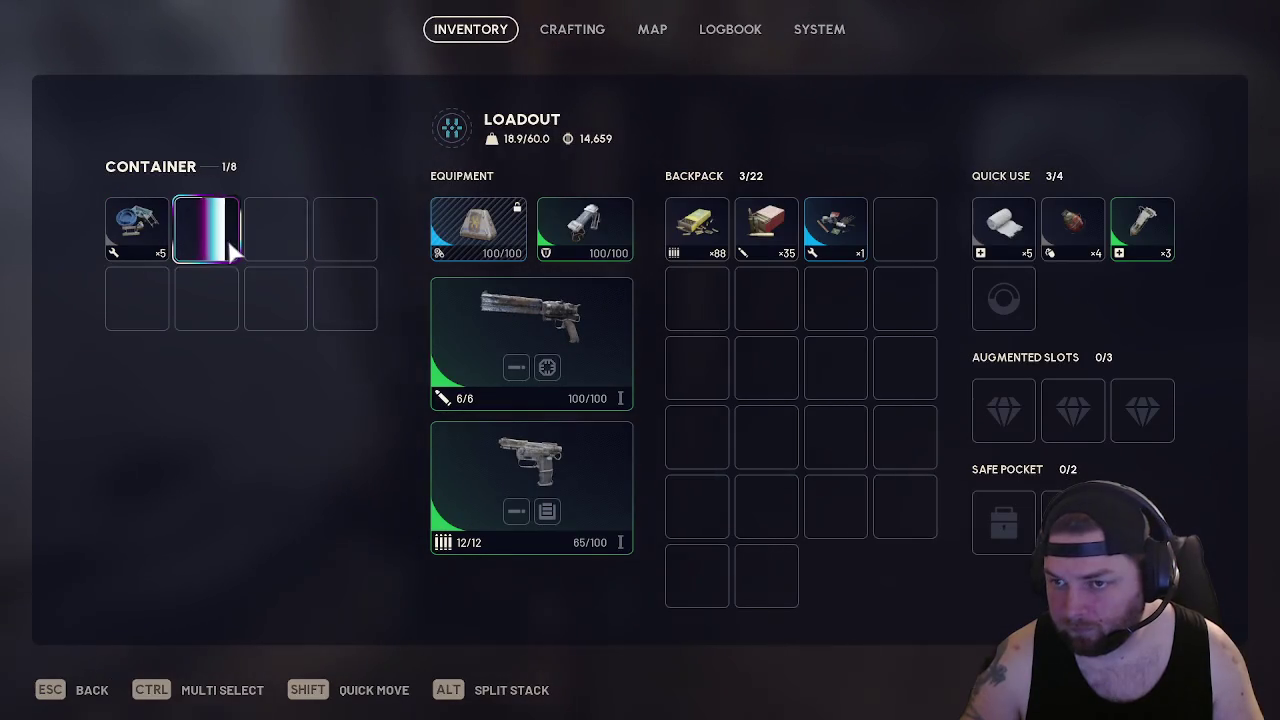
key(Escape)
Exit through the tunnel's side doorway, wade across the water and vault the wrecked sphere
key(w)
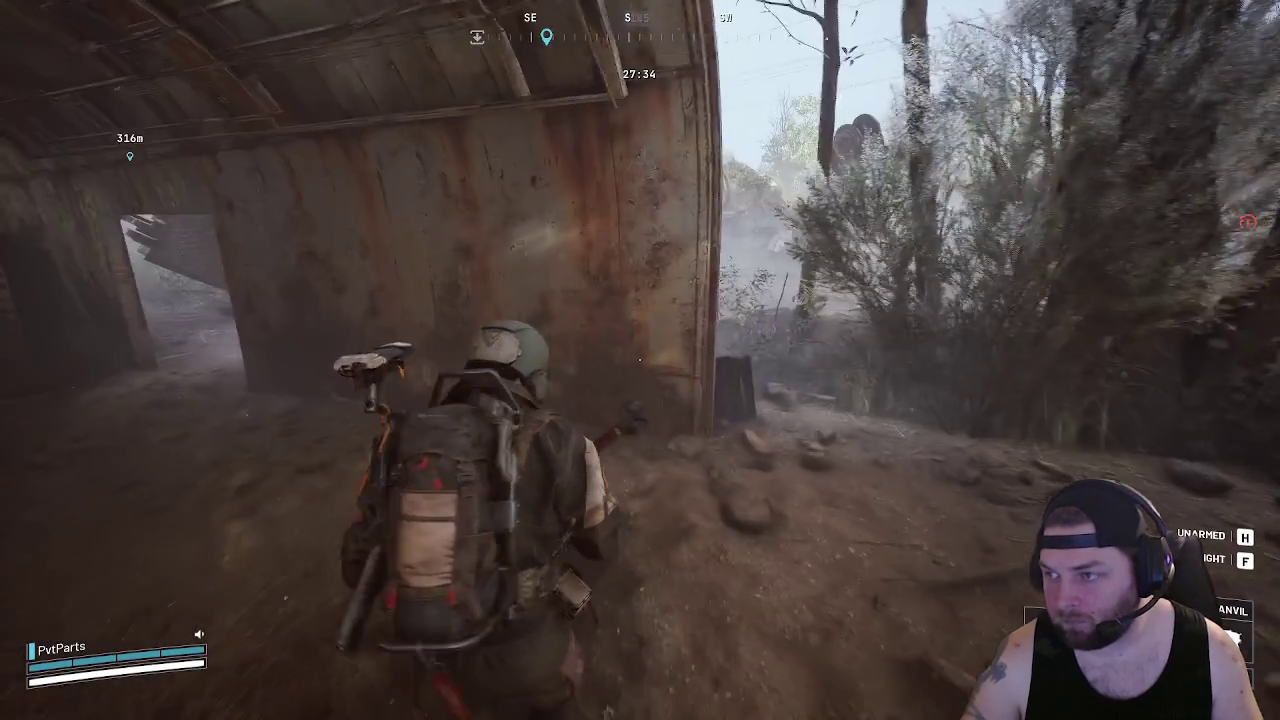
key(w)
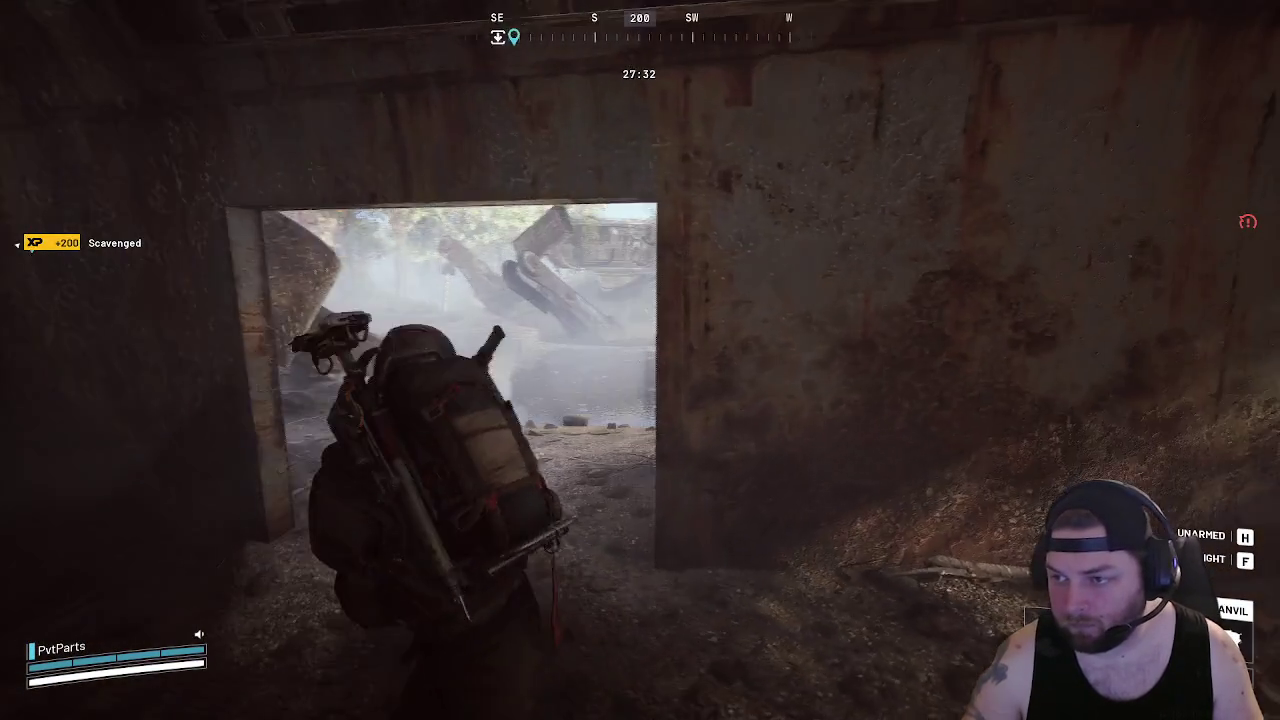
key(w)
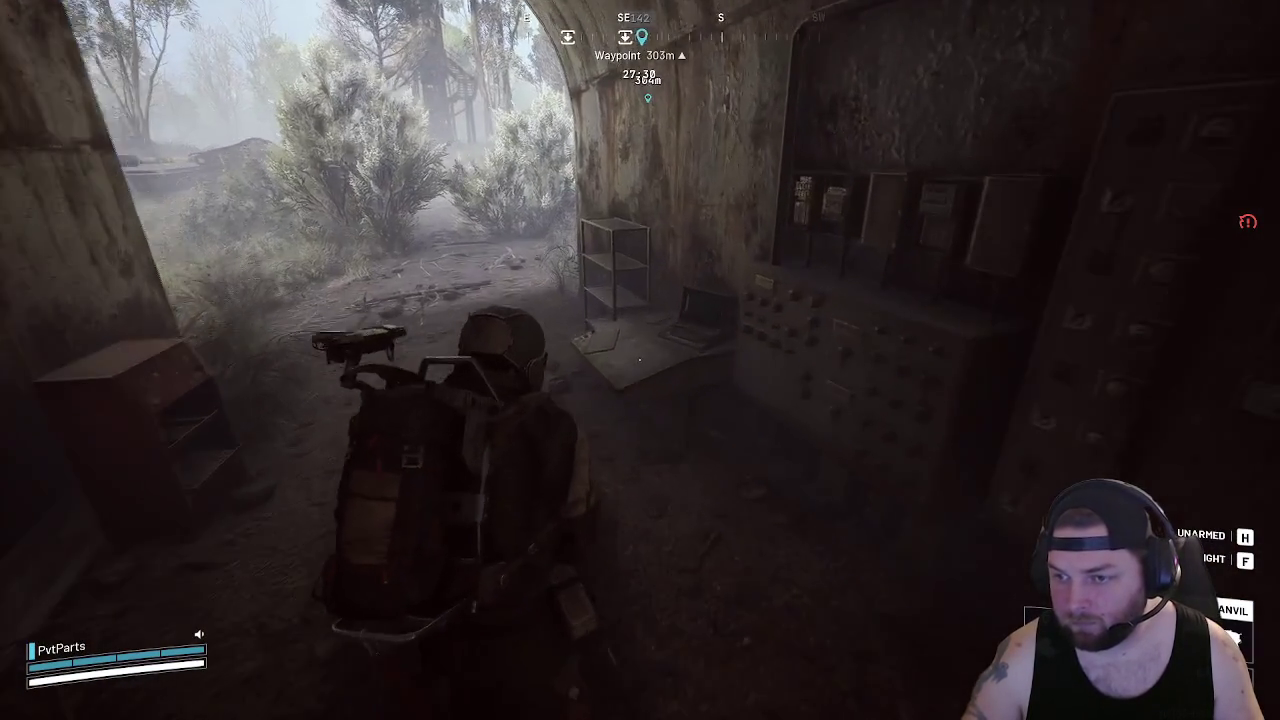
key(w)
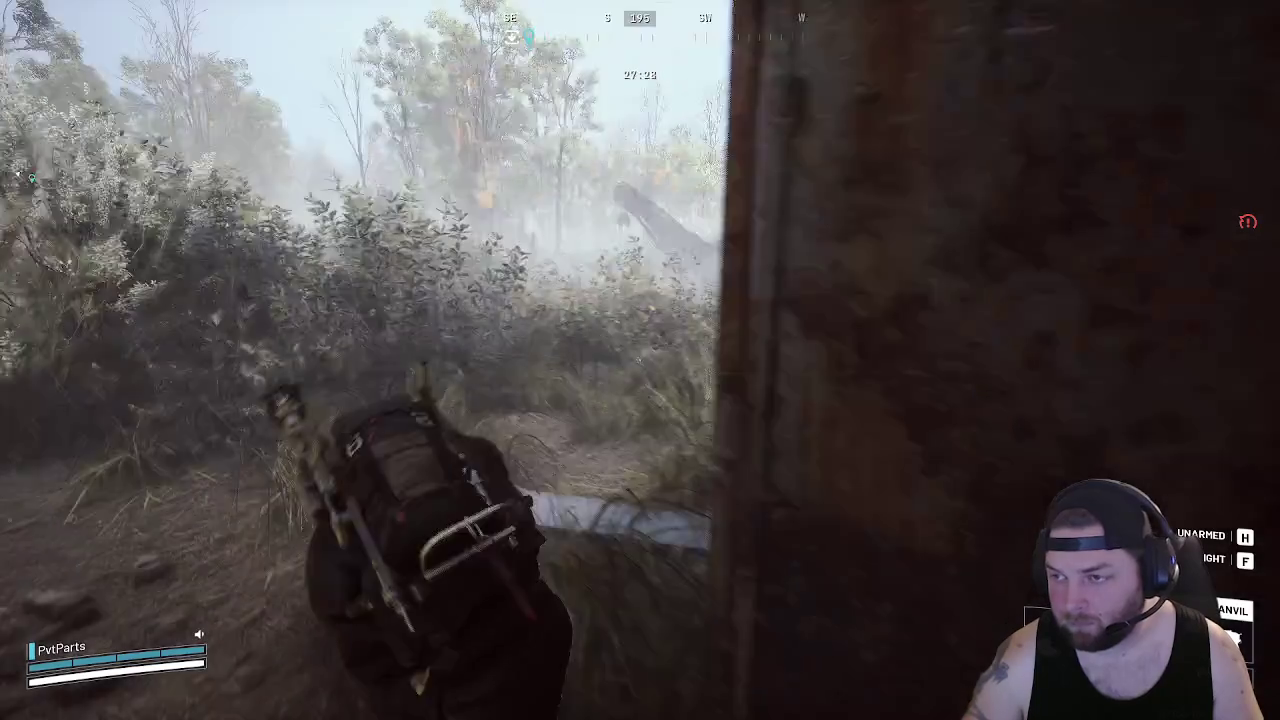
key(w)
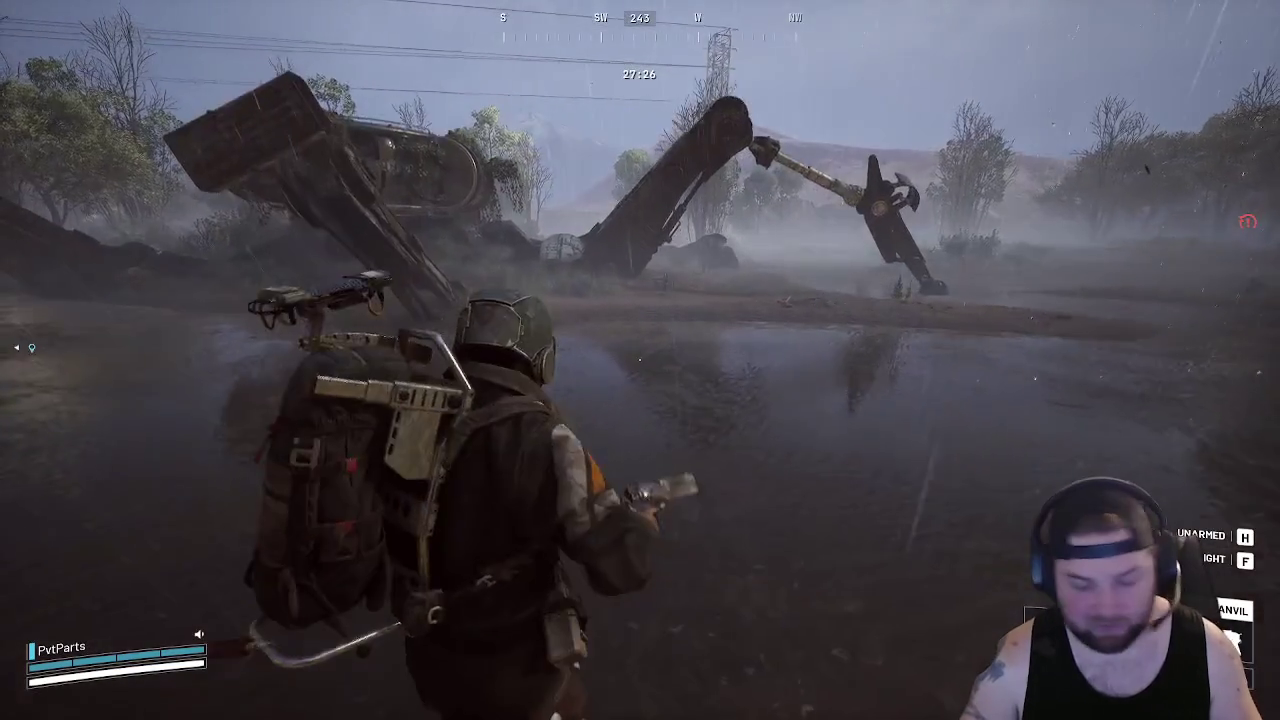
key(w)
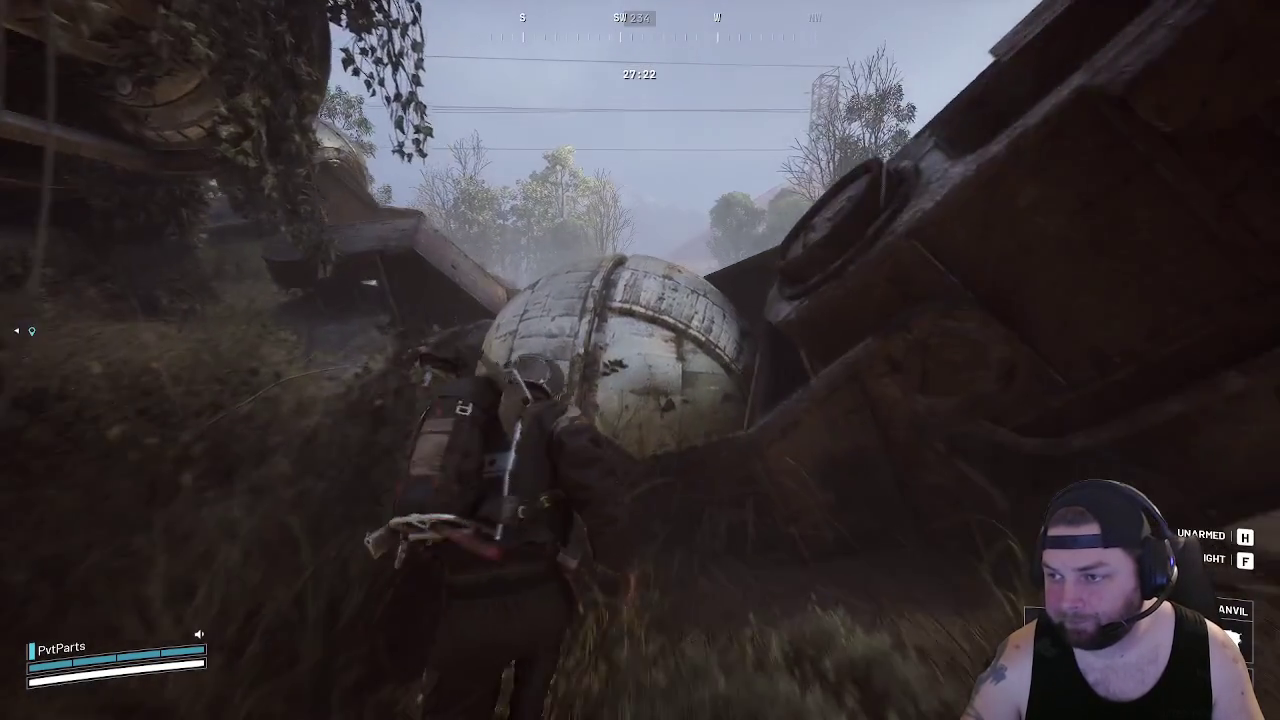
key(space)
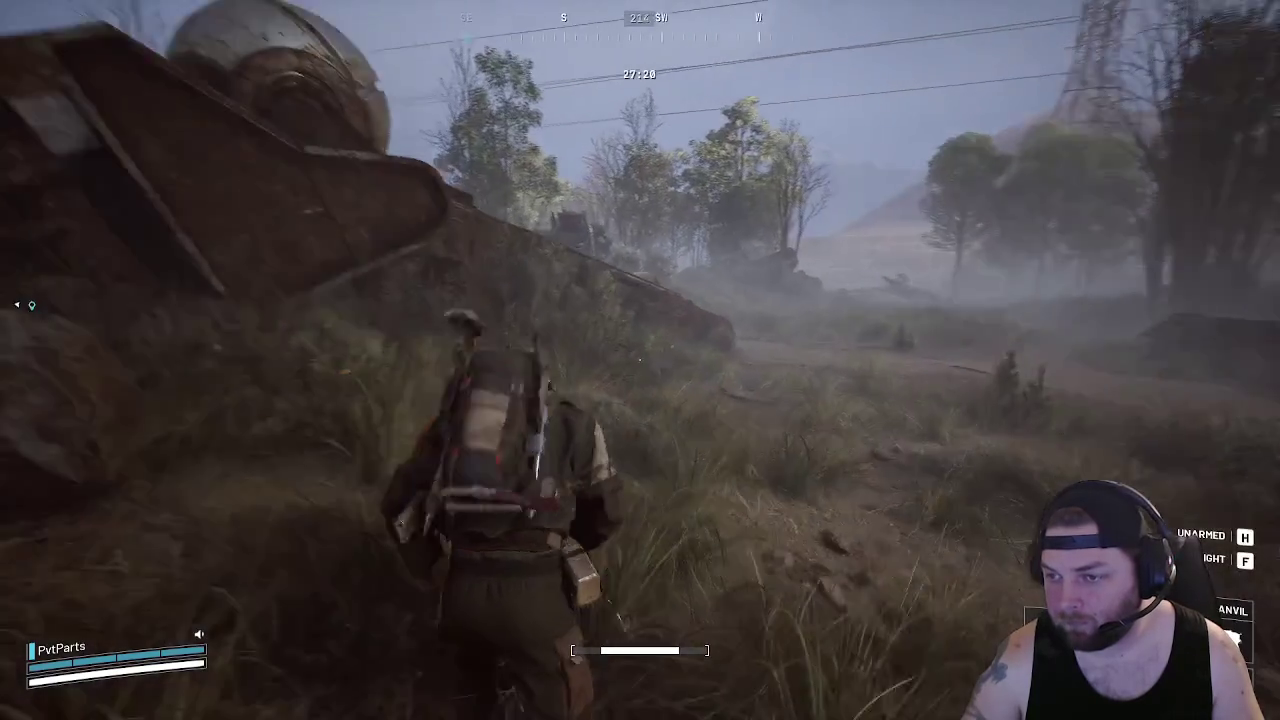
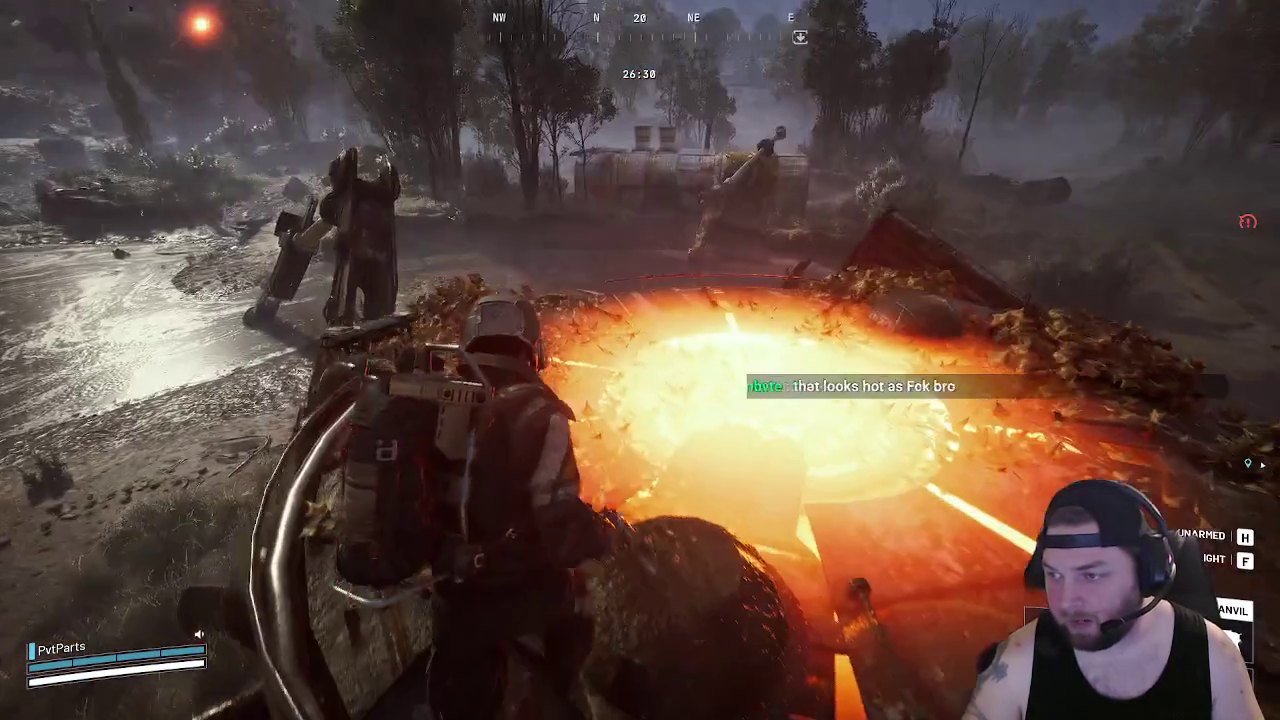
Move the container's two ARC linings and the Rusty Arc Steel into the backpack
key(Tab)
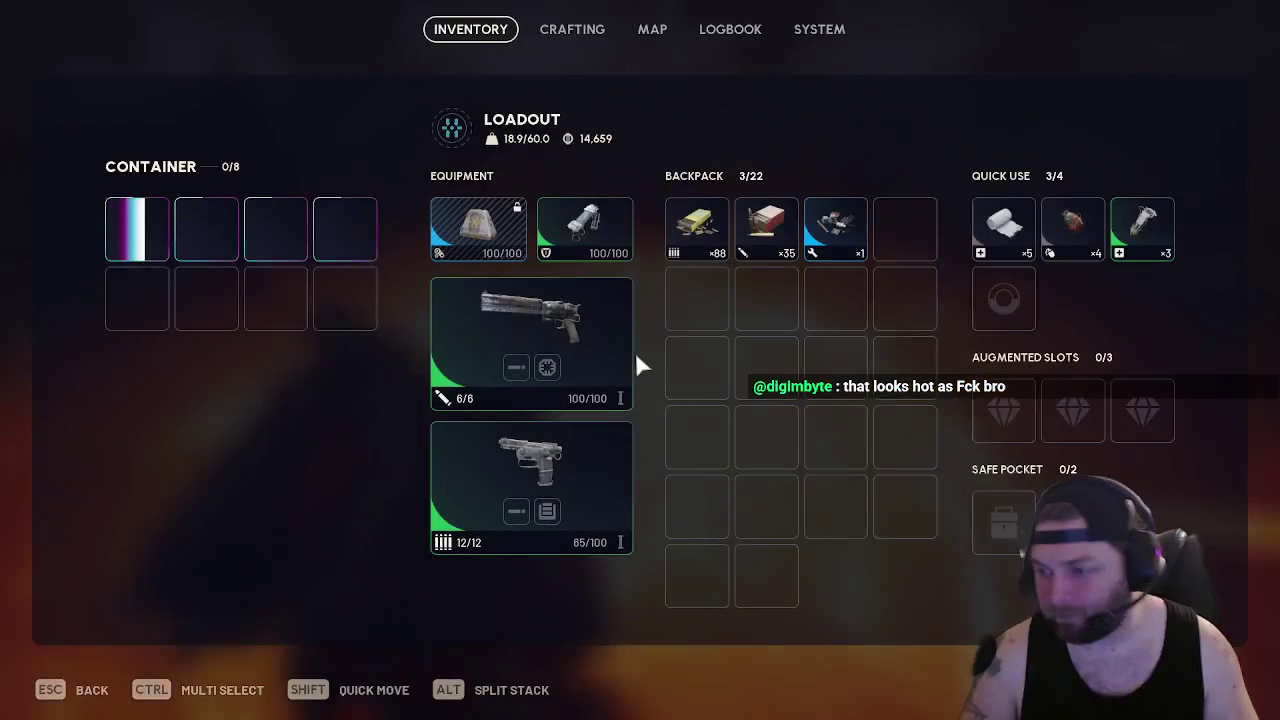
shift+click(135, 228)
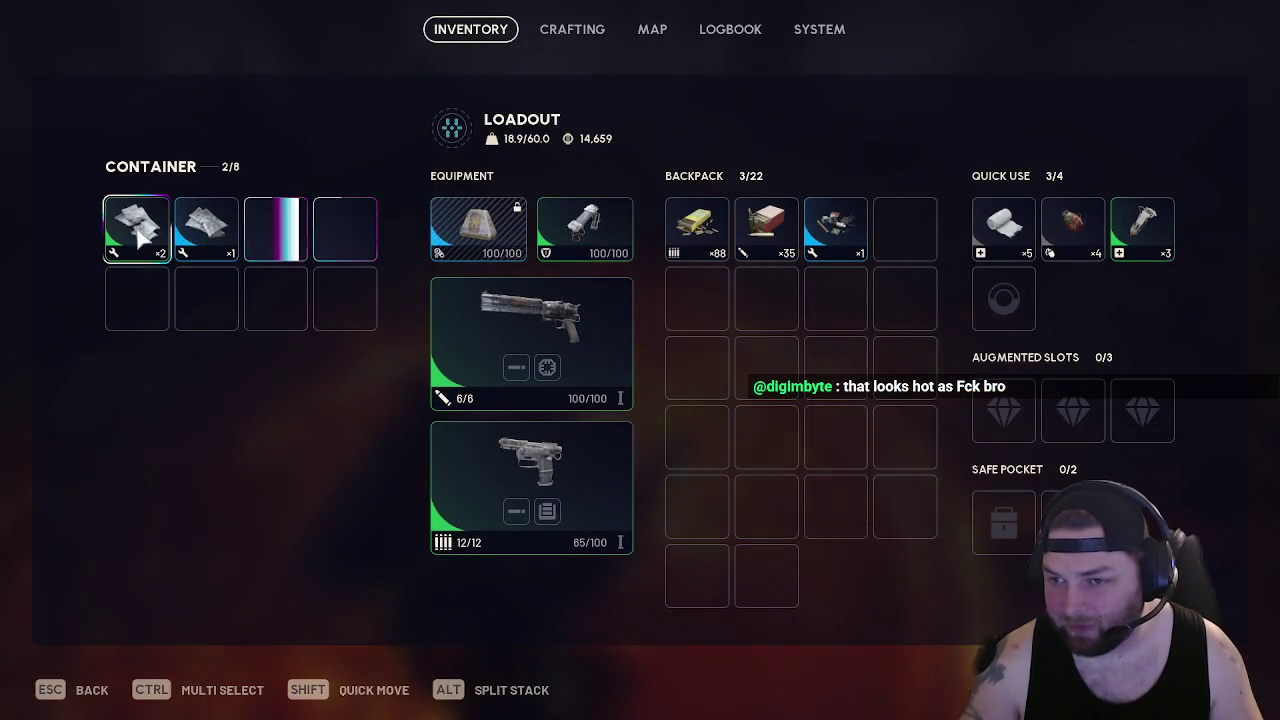
shift+click(206, 228)
shift+click(290, 243)
key(Escape)
Head east into the bushes and drop the ARC Coolant from the backpack onto the ground
key(w)
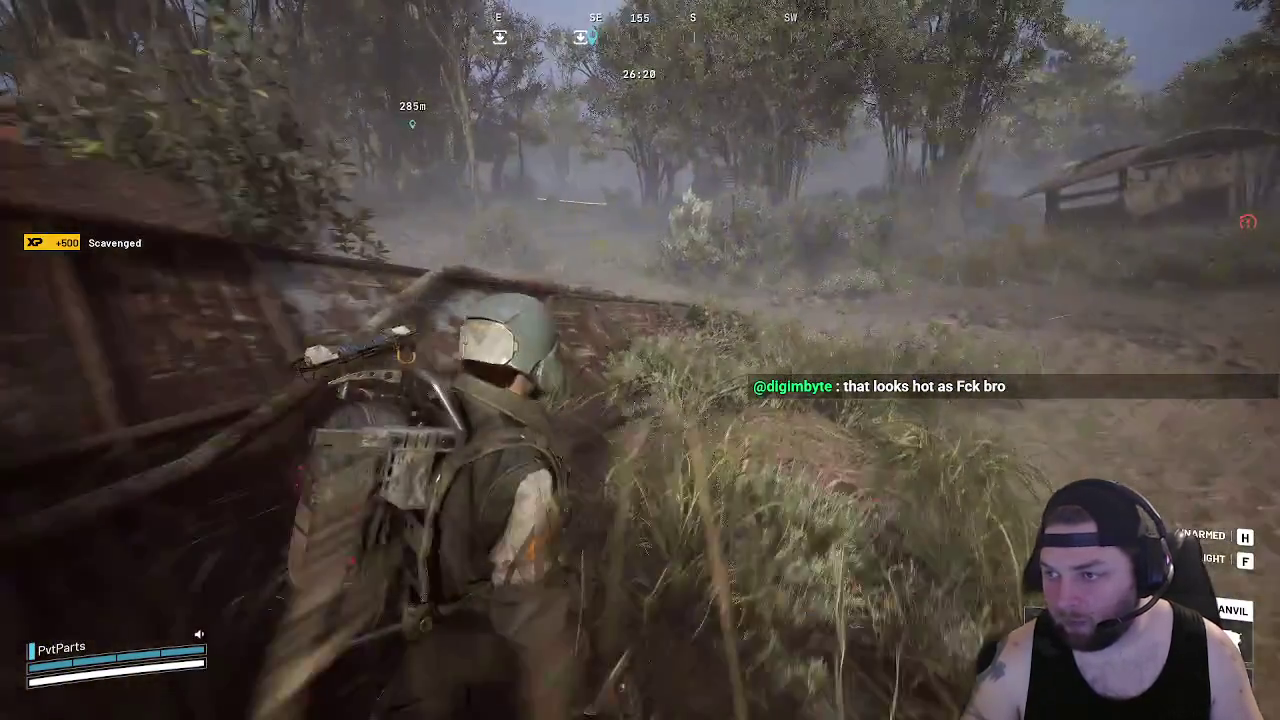
key(Tab)
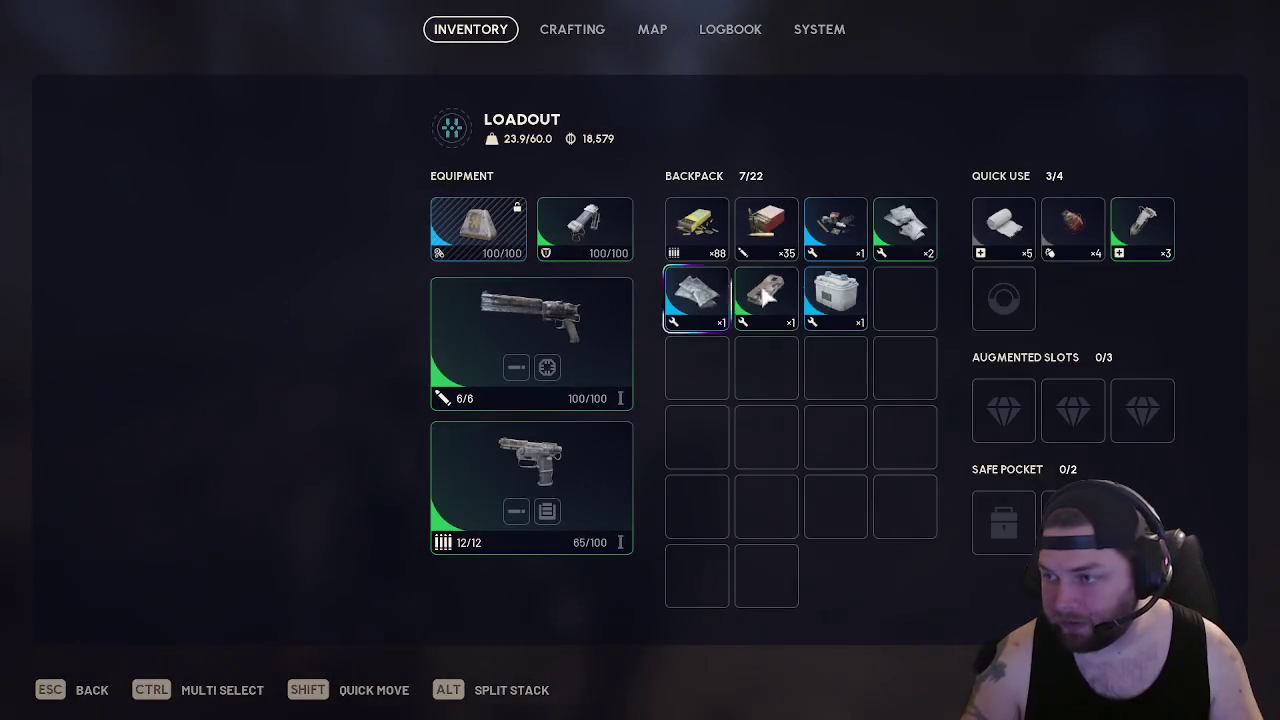
right_click(846, 289)
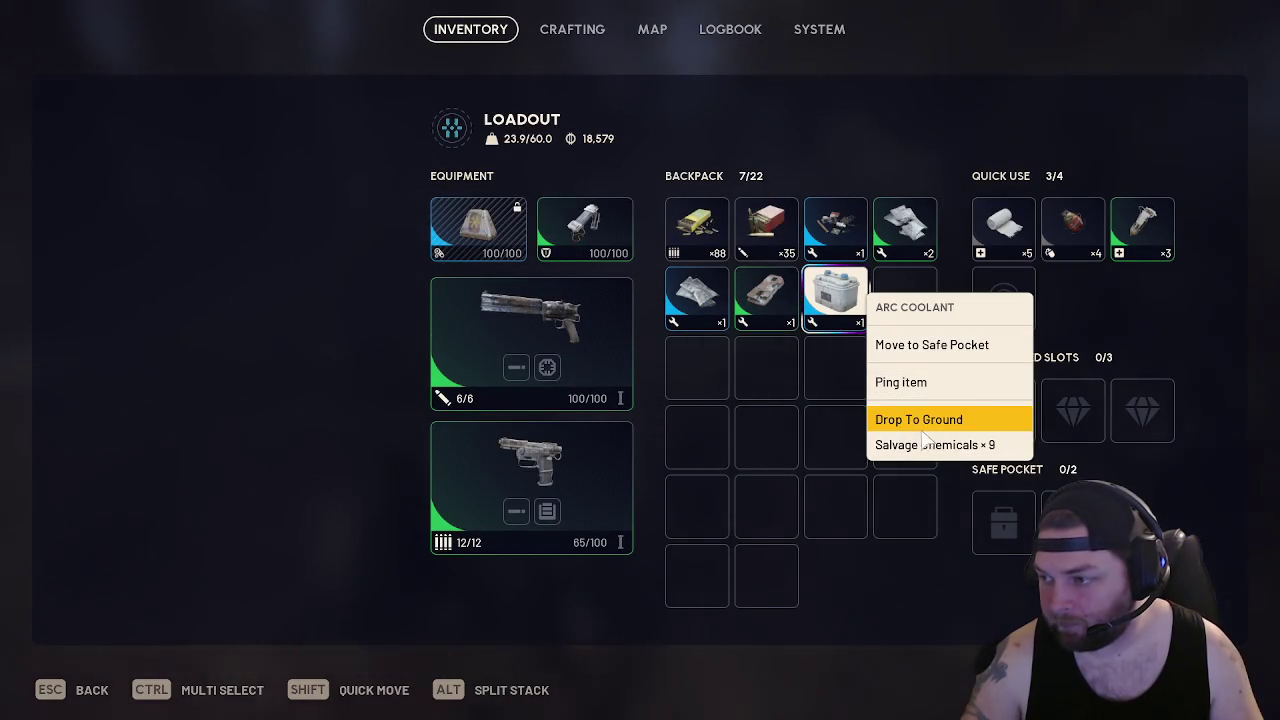
click(743, 300)
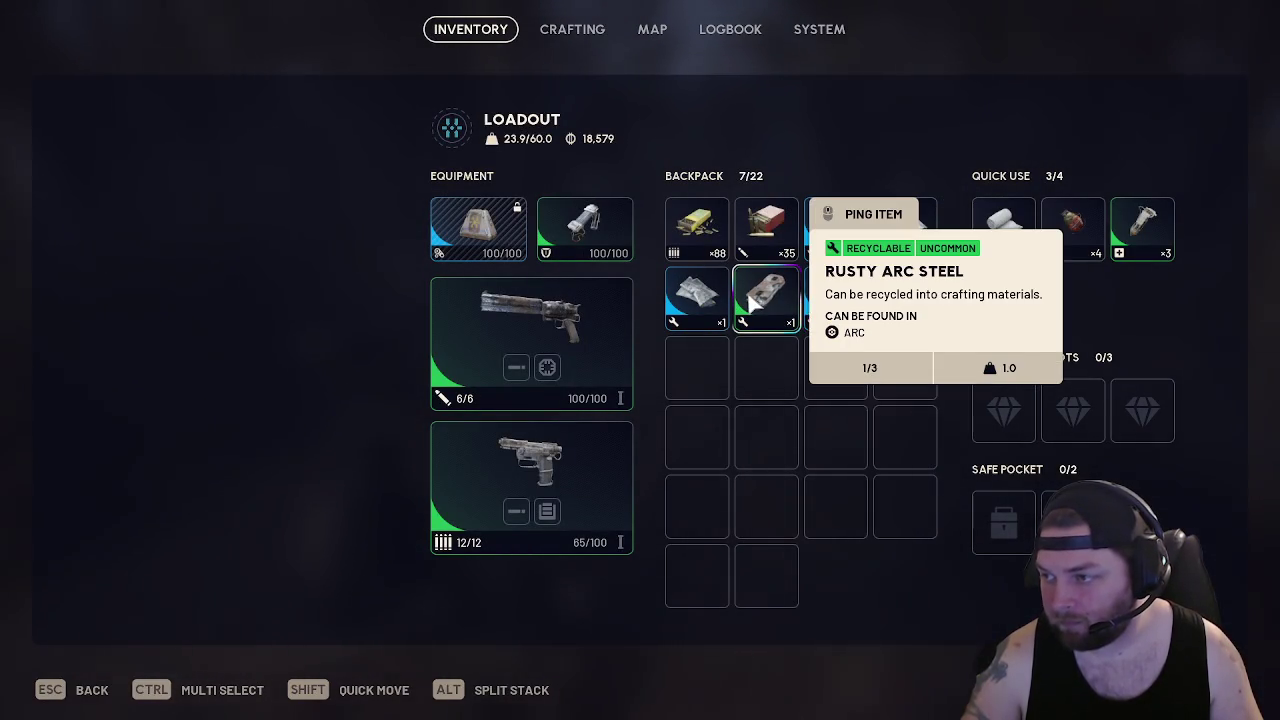
key(Escape)
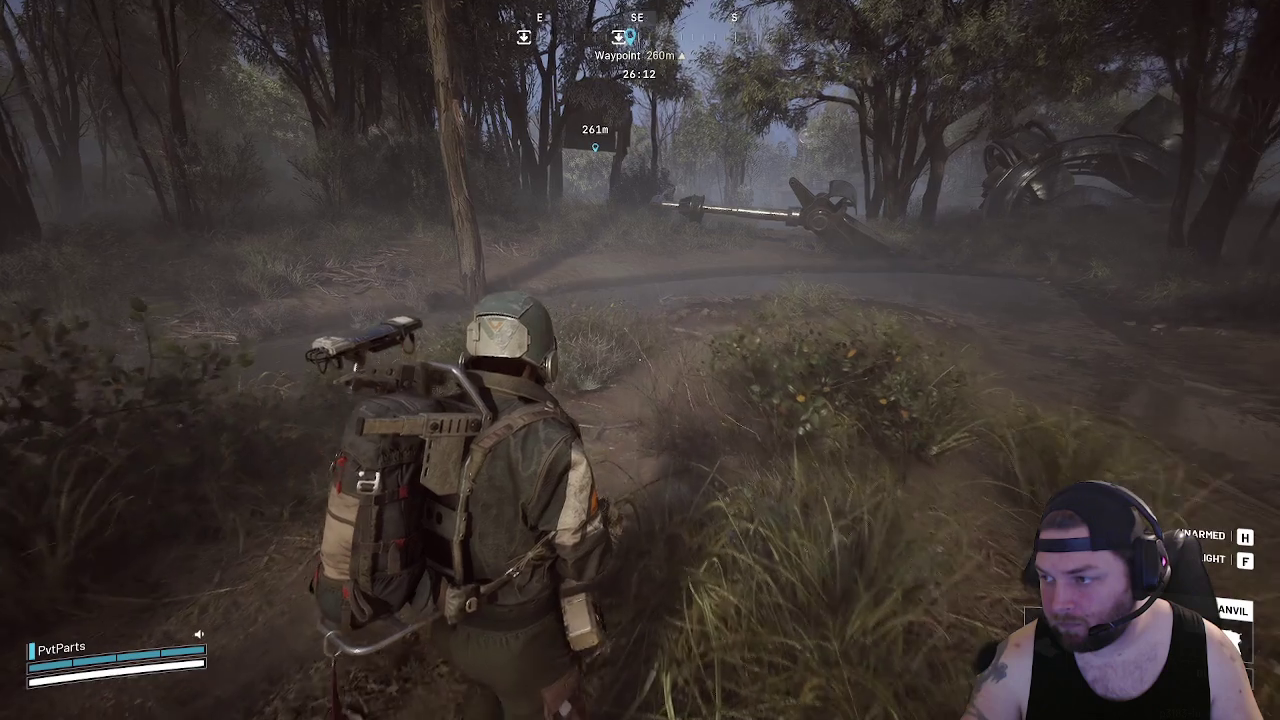
Walk past the downed machine and wooden structure, then wade across the river
key(w)
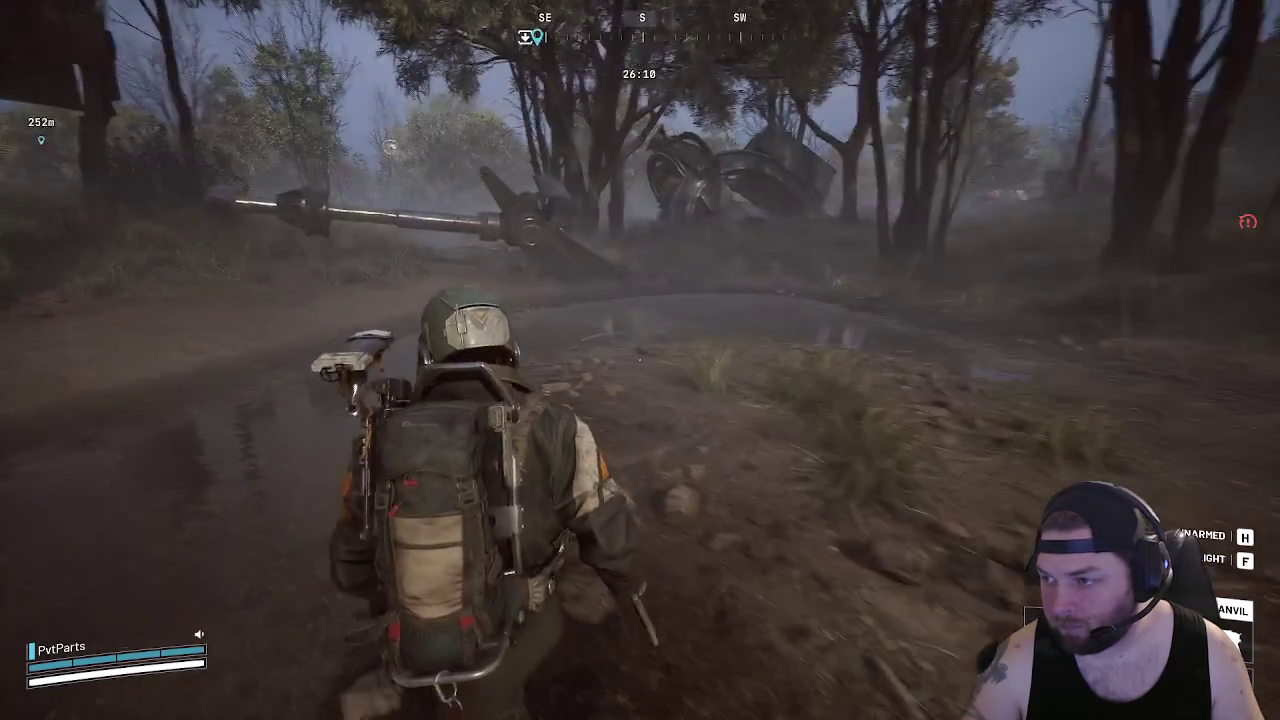
key(w)
key(w)
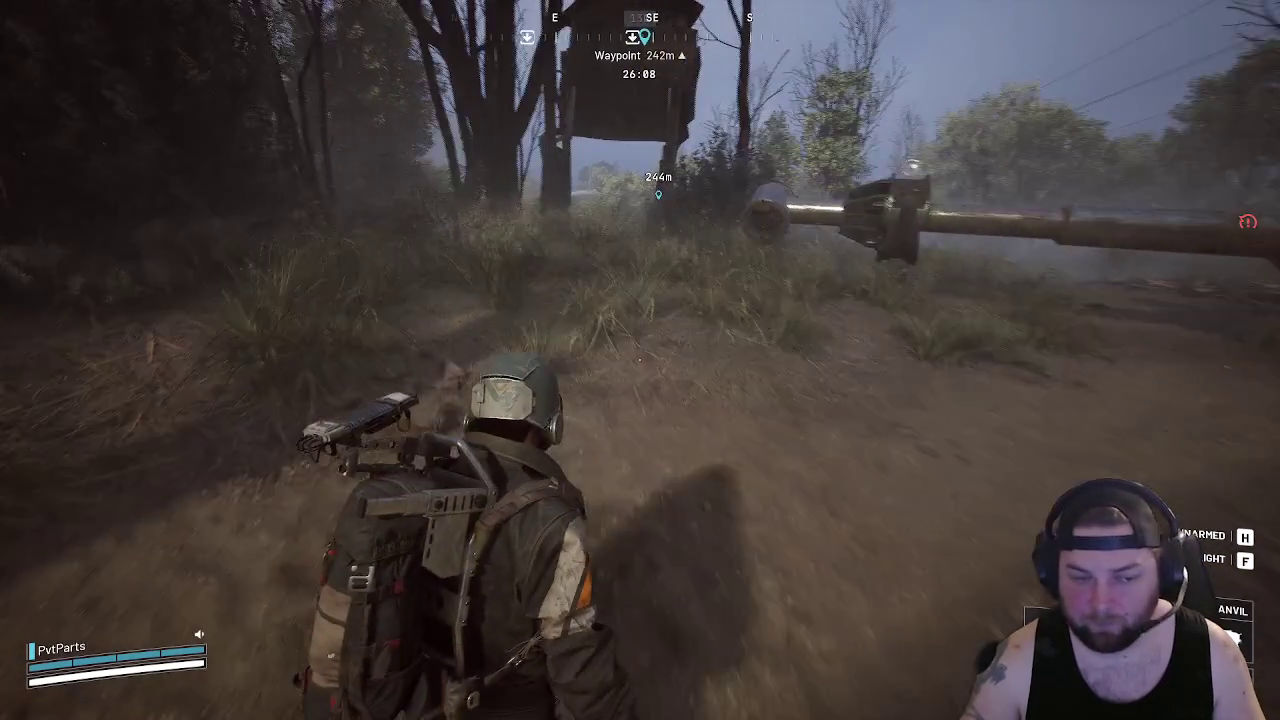
key(w)
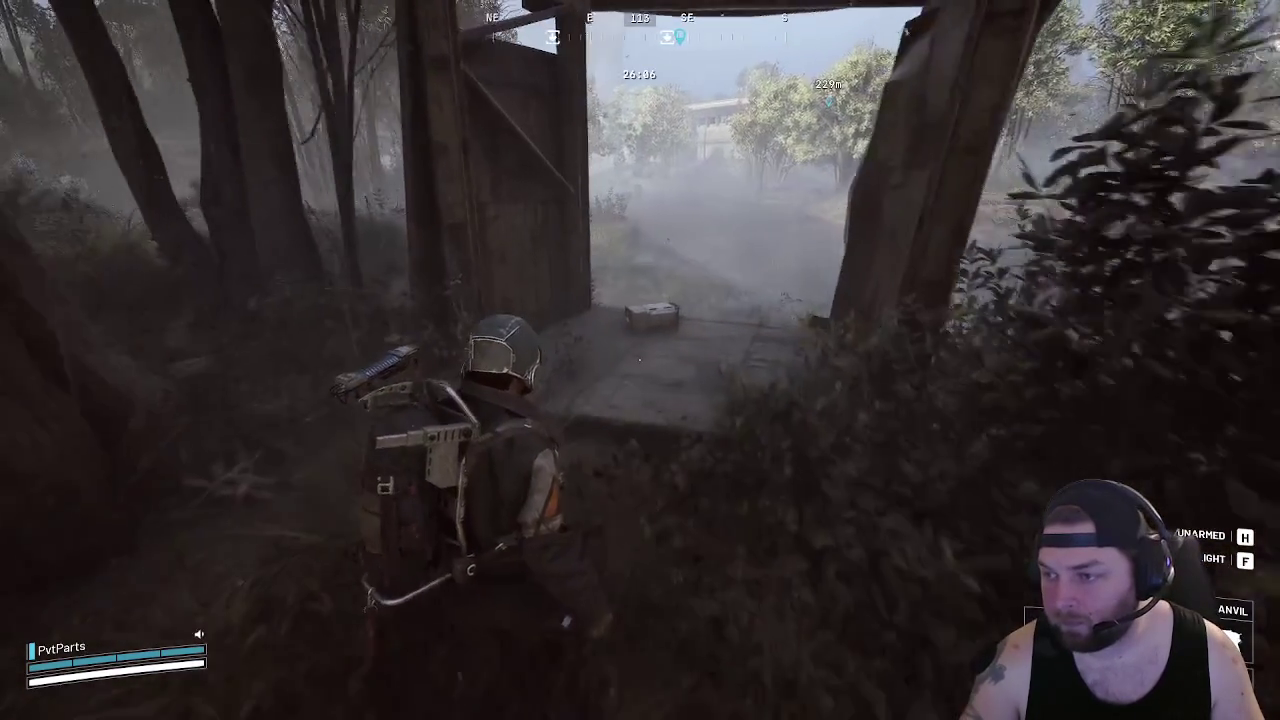
key(w)
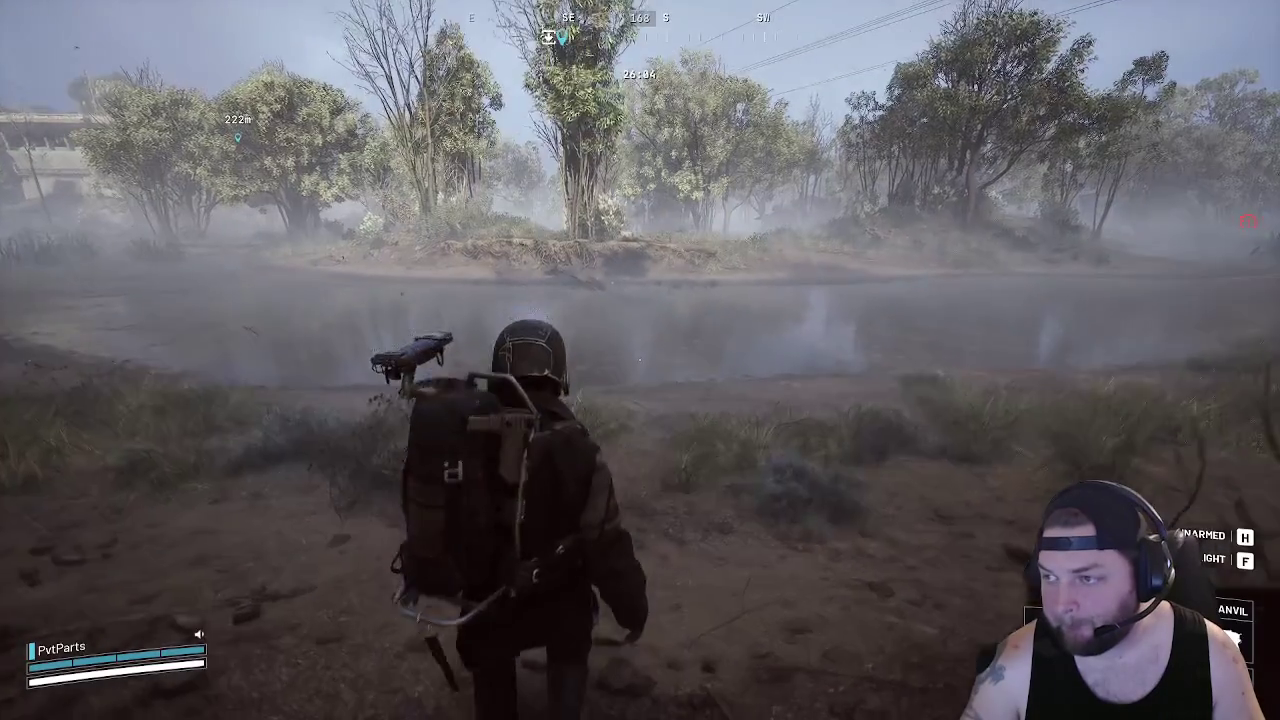
key(w)
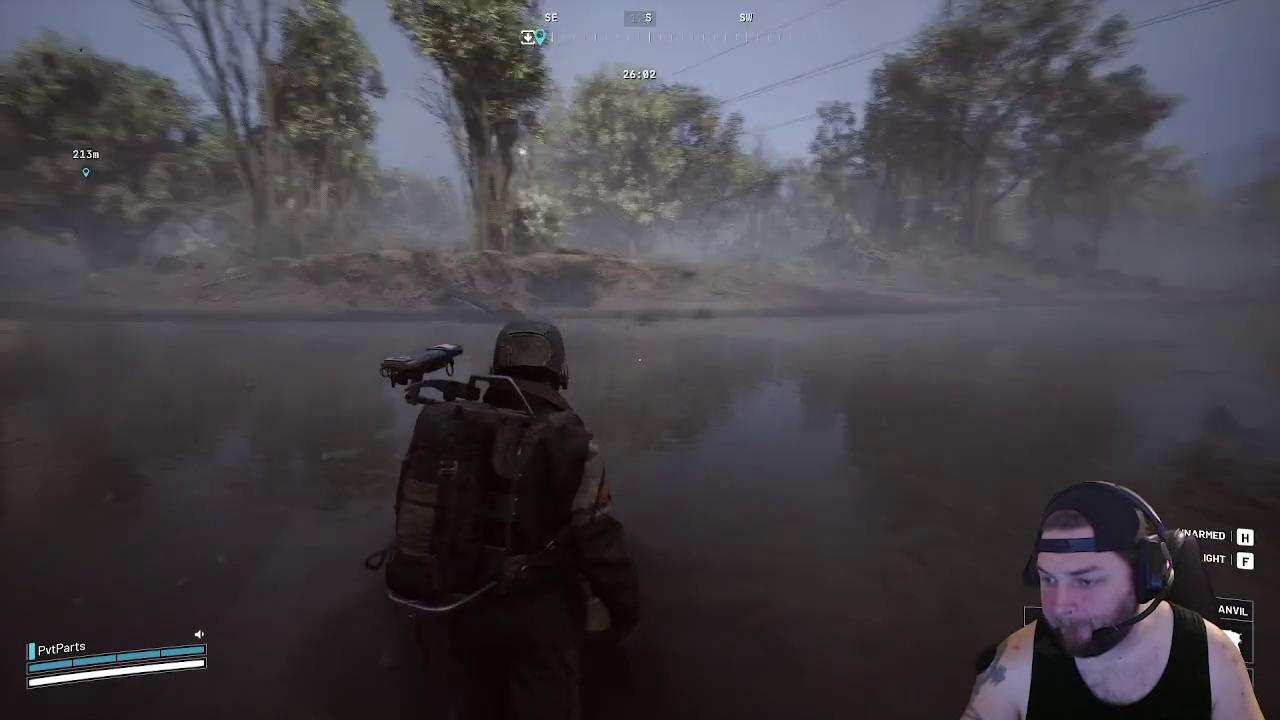
key(w)
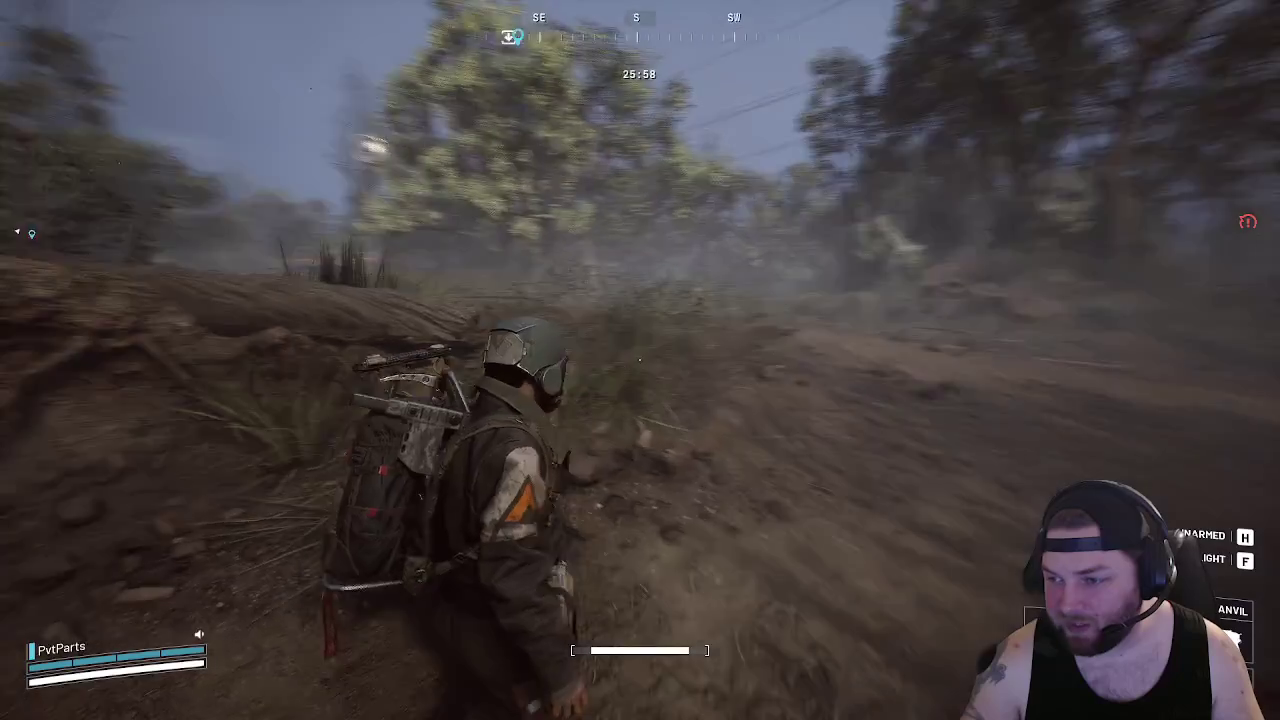
Pass through the South Swamp Outpost shed and tunnel, then descend the stairs to the path
key(w)
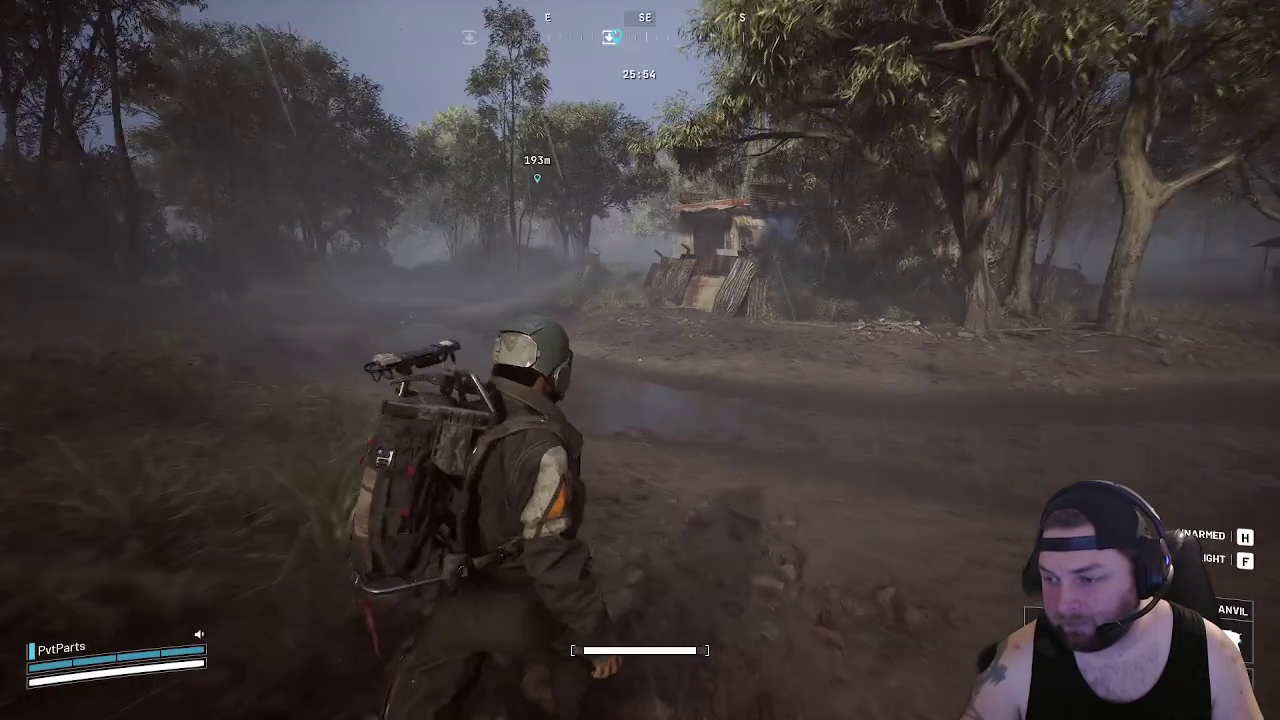
key(w)
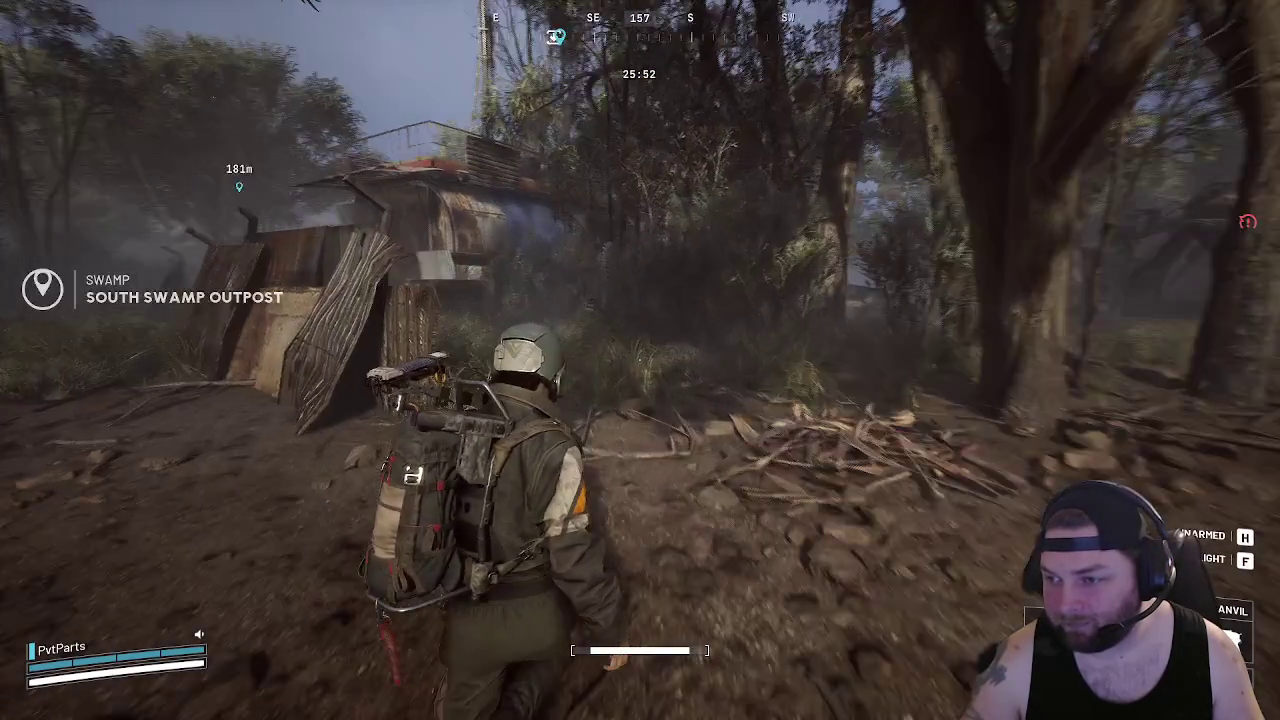
key(w)
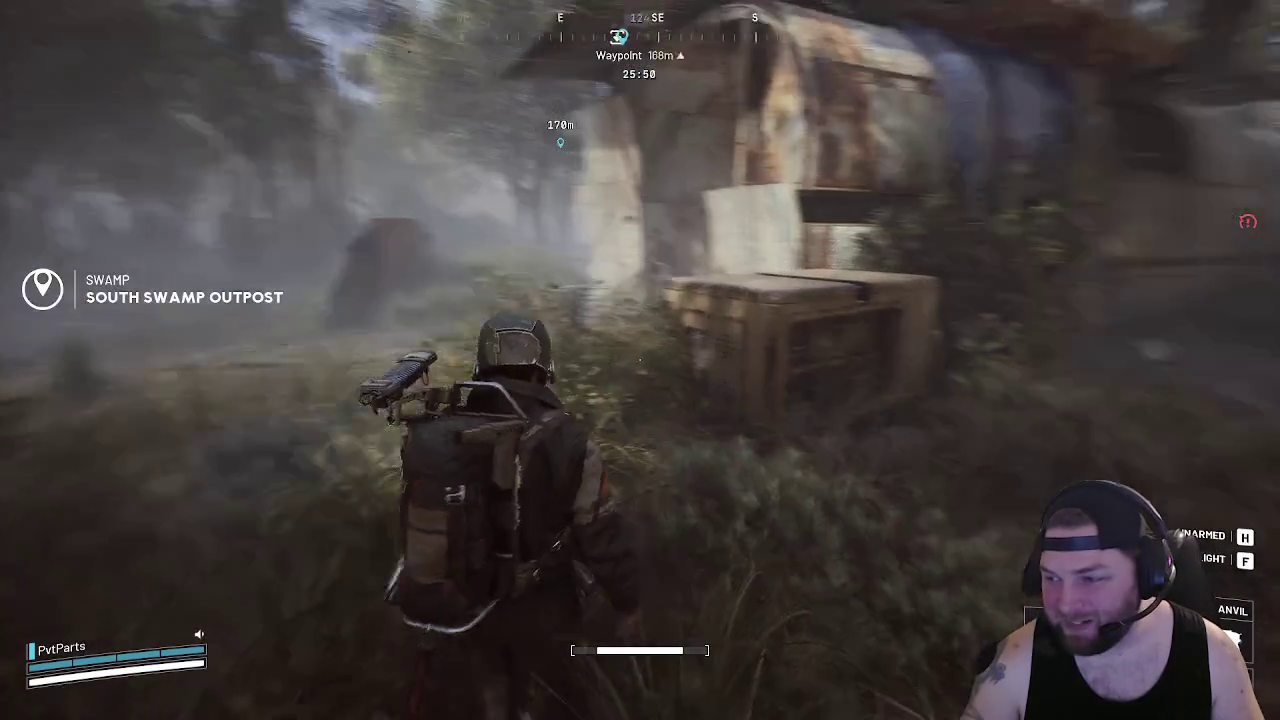
key(w)
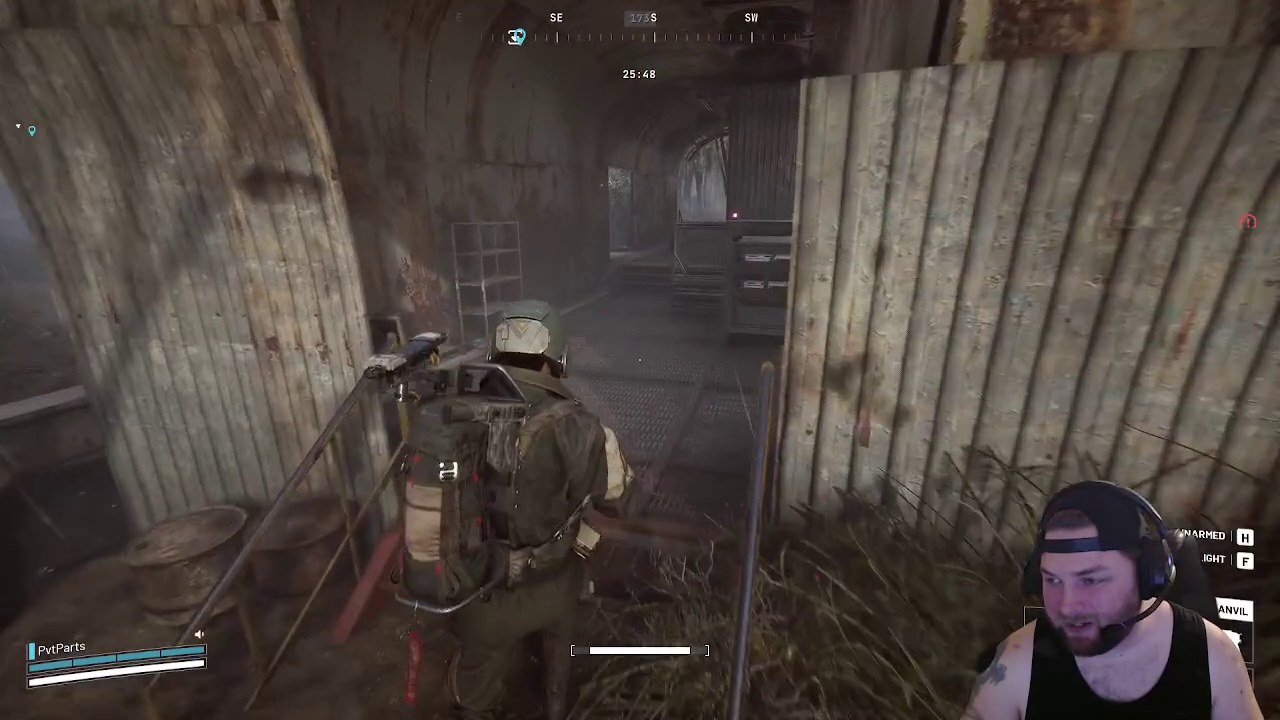
key(w)
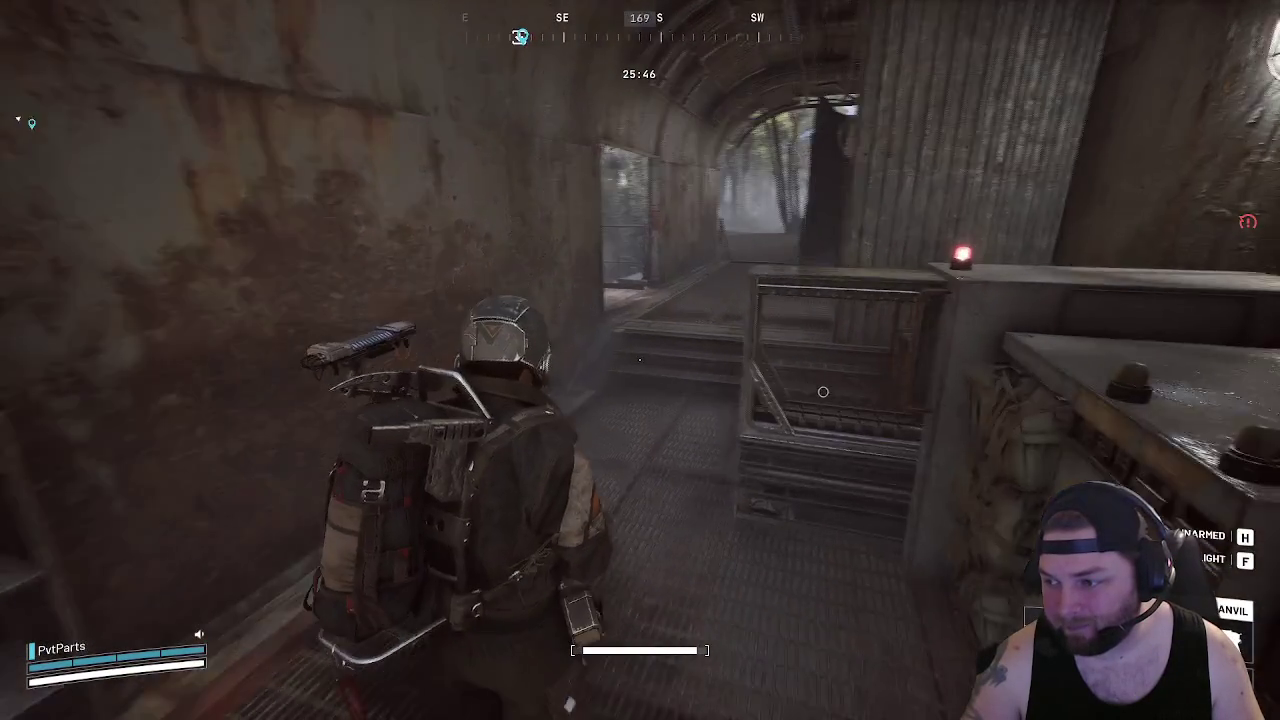
key(w)
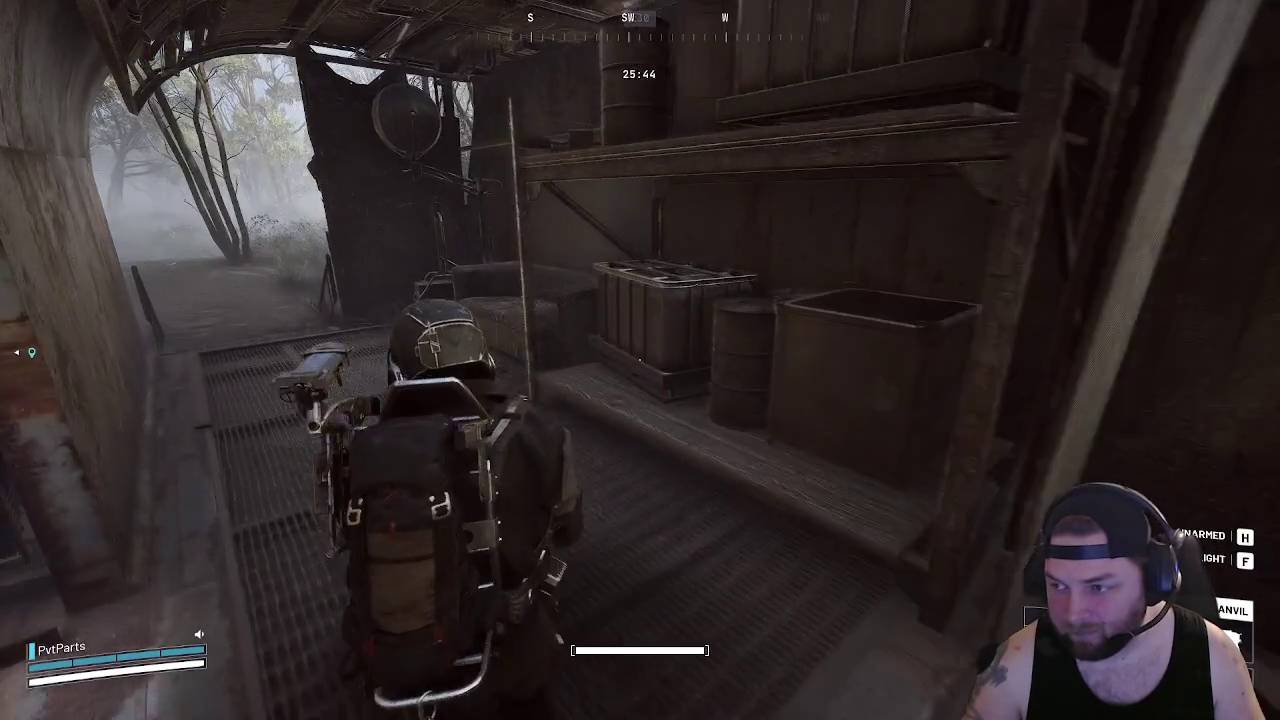
key(w)
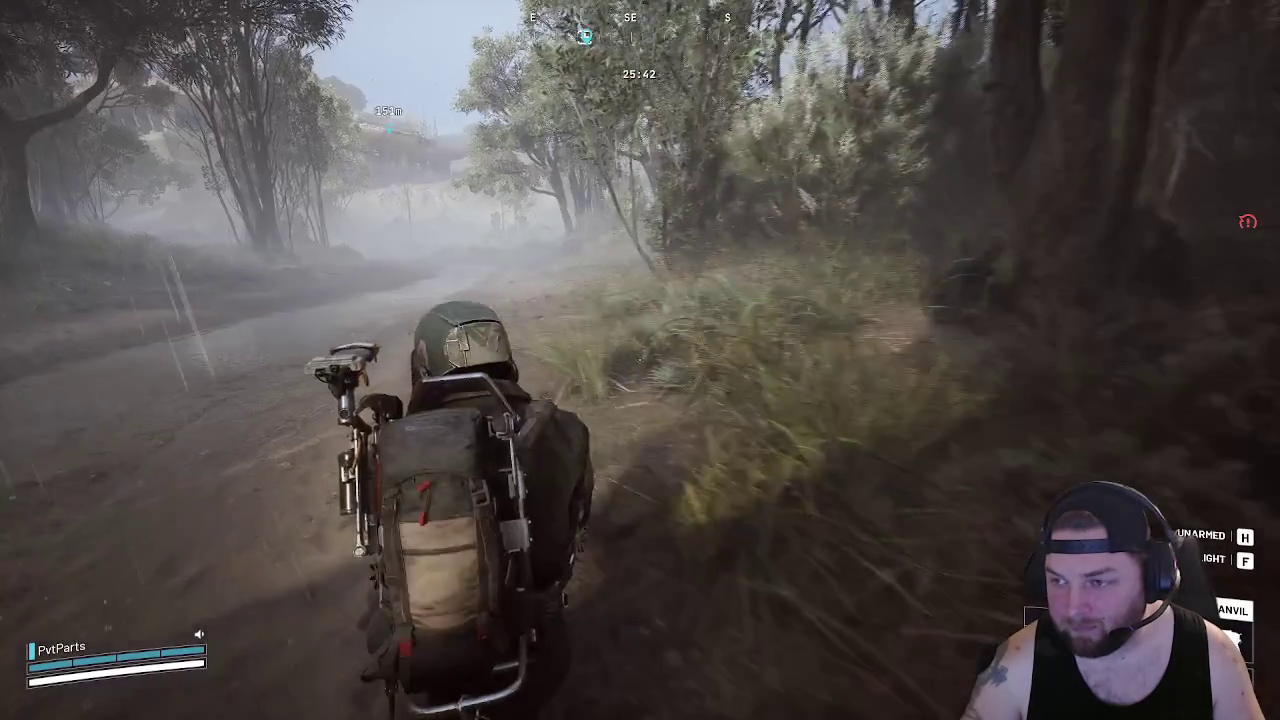
Follow the misty path and woods toward the waypoint with the pistol drawn, ending in bushes
key(w)
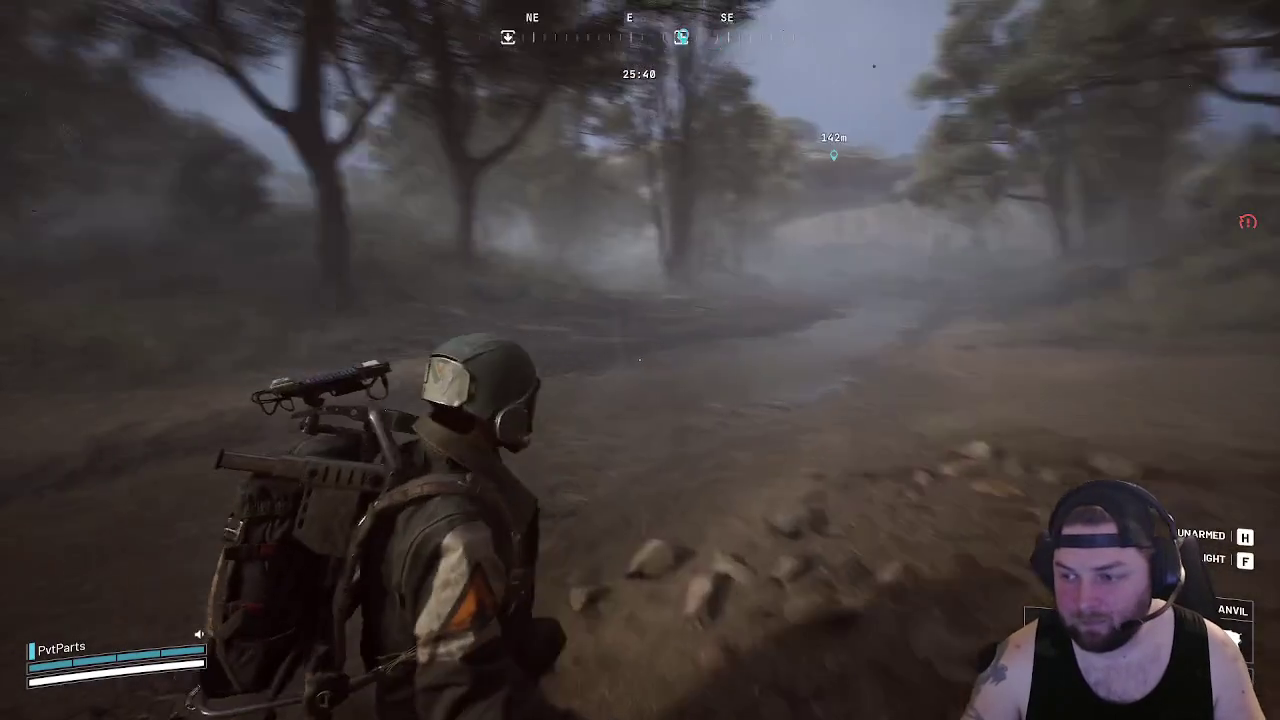
key(w)
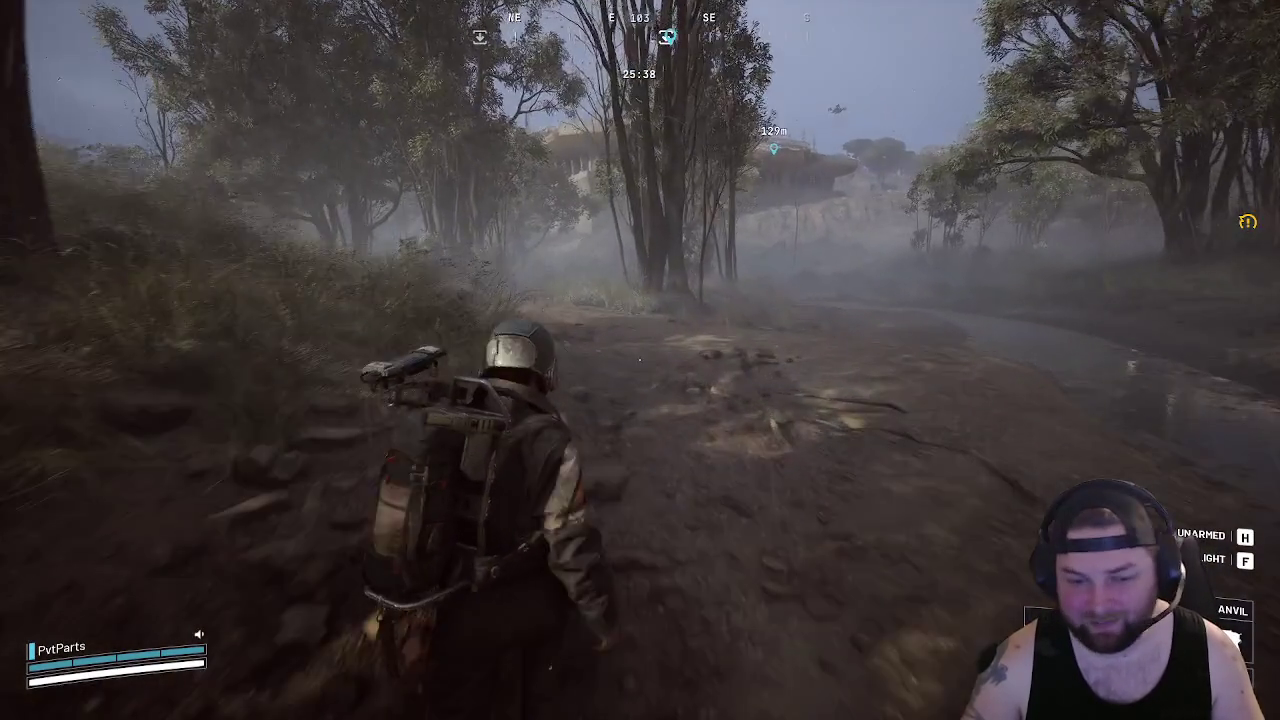
key(w)
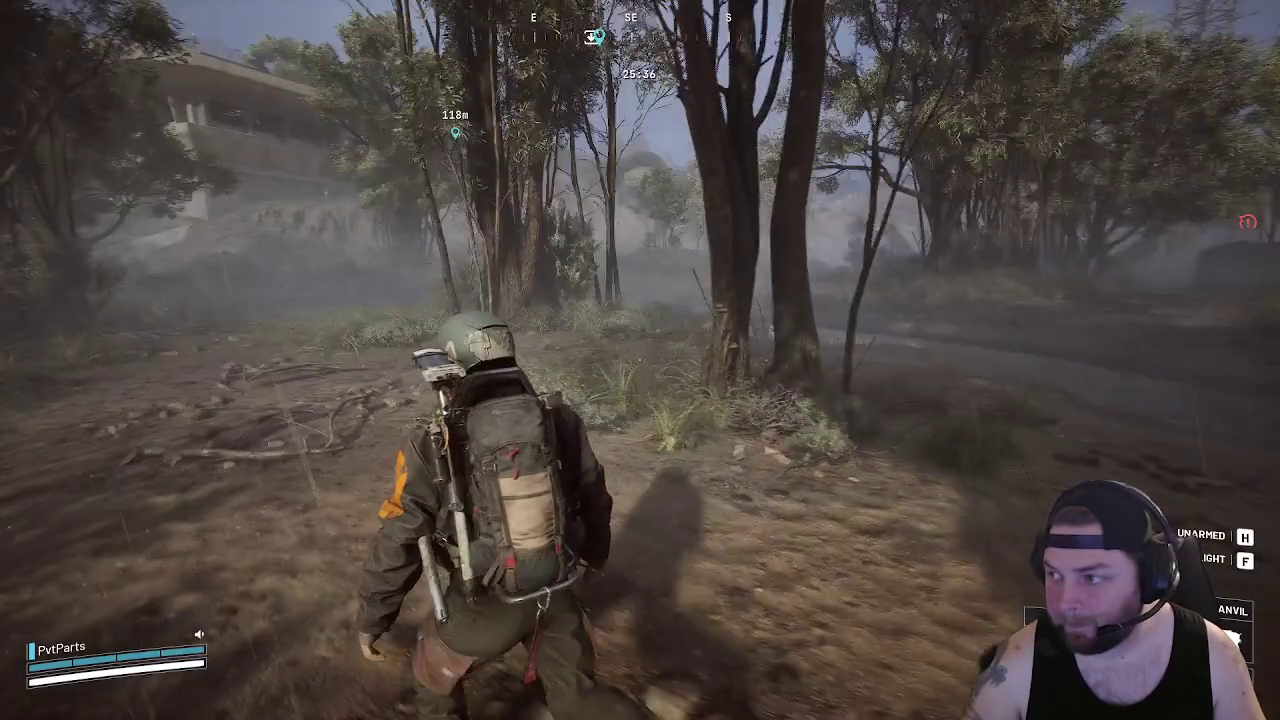
key(w)
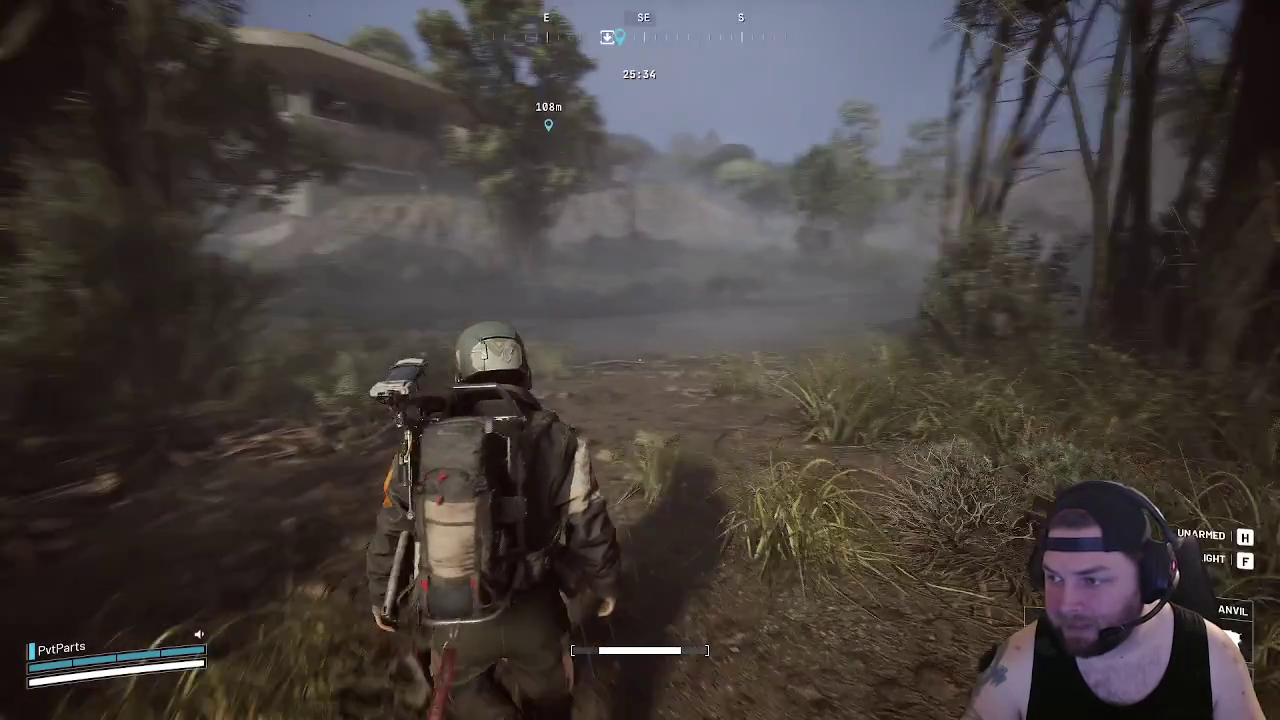
key(w)
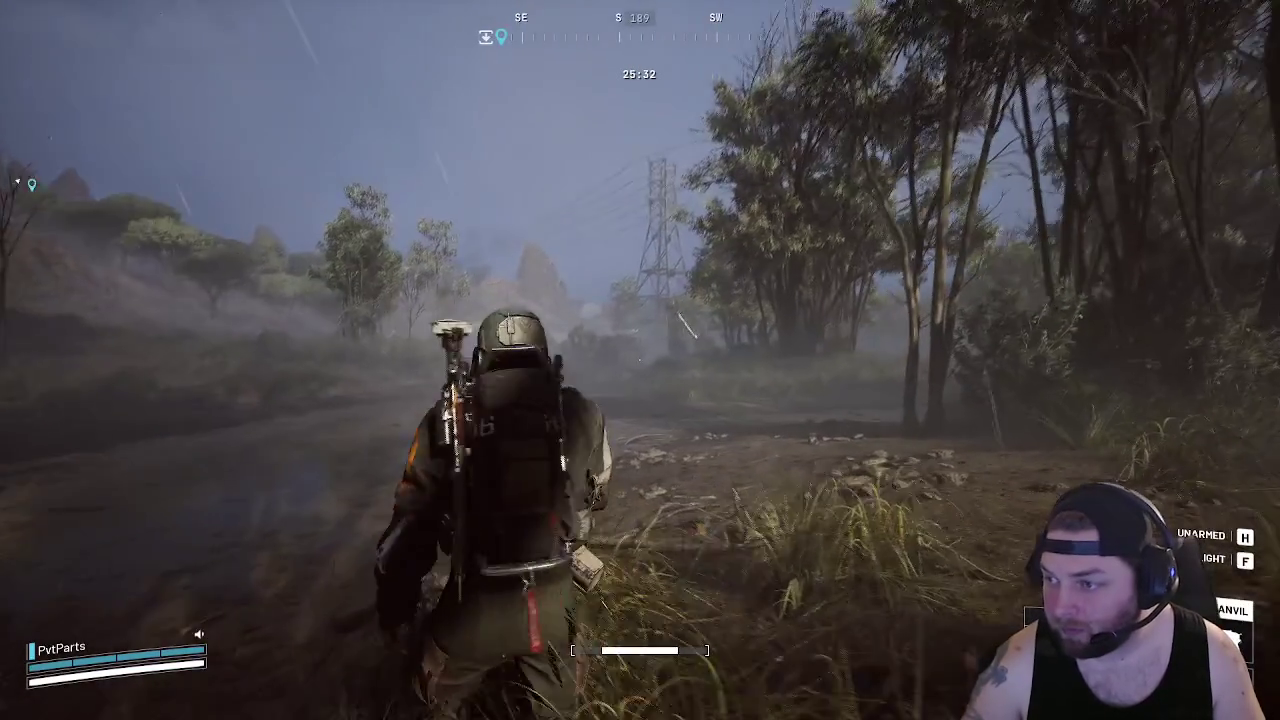
right_click(639, 366)
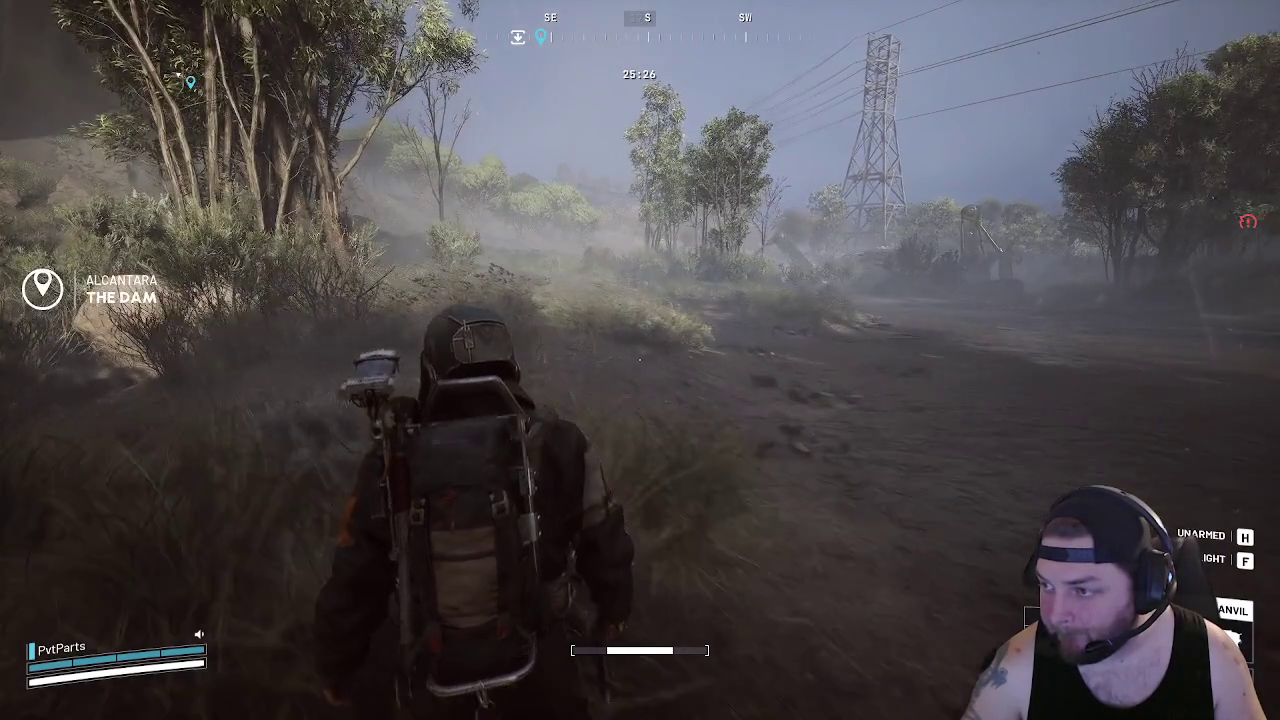
key(w)
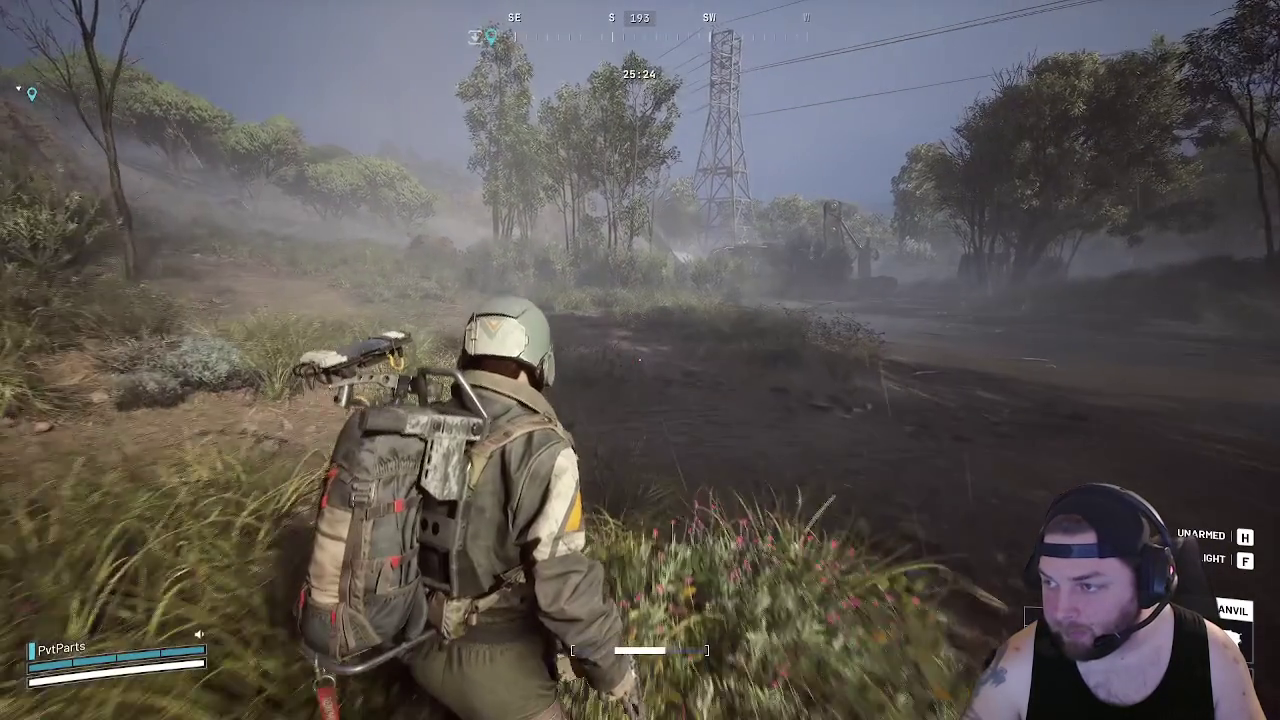
key(s)
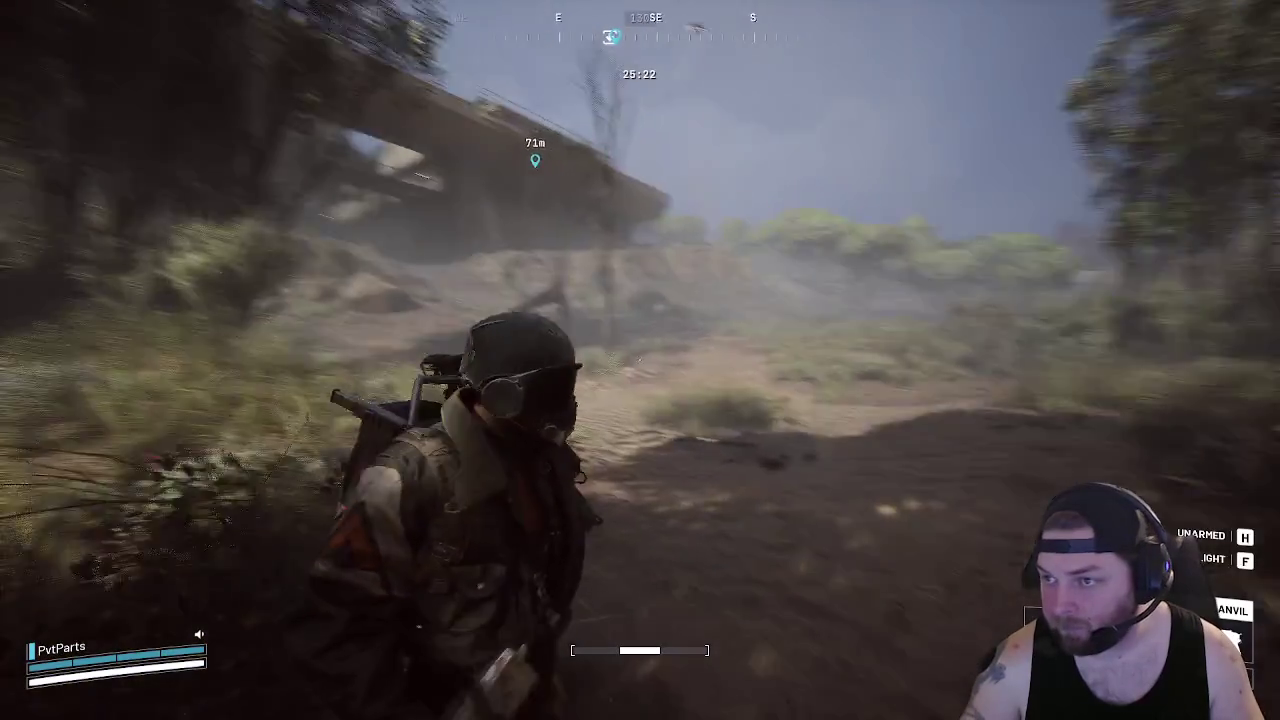
mouse_move(640, 360)
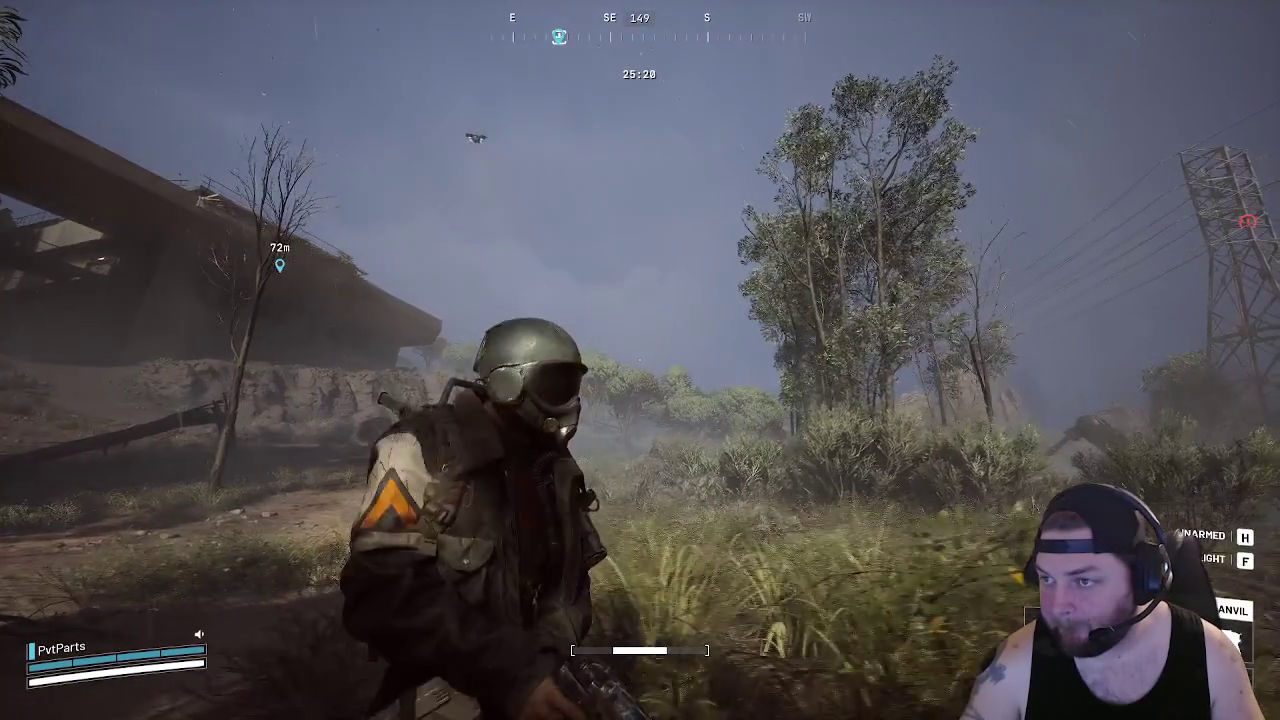
key(w)
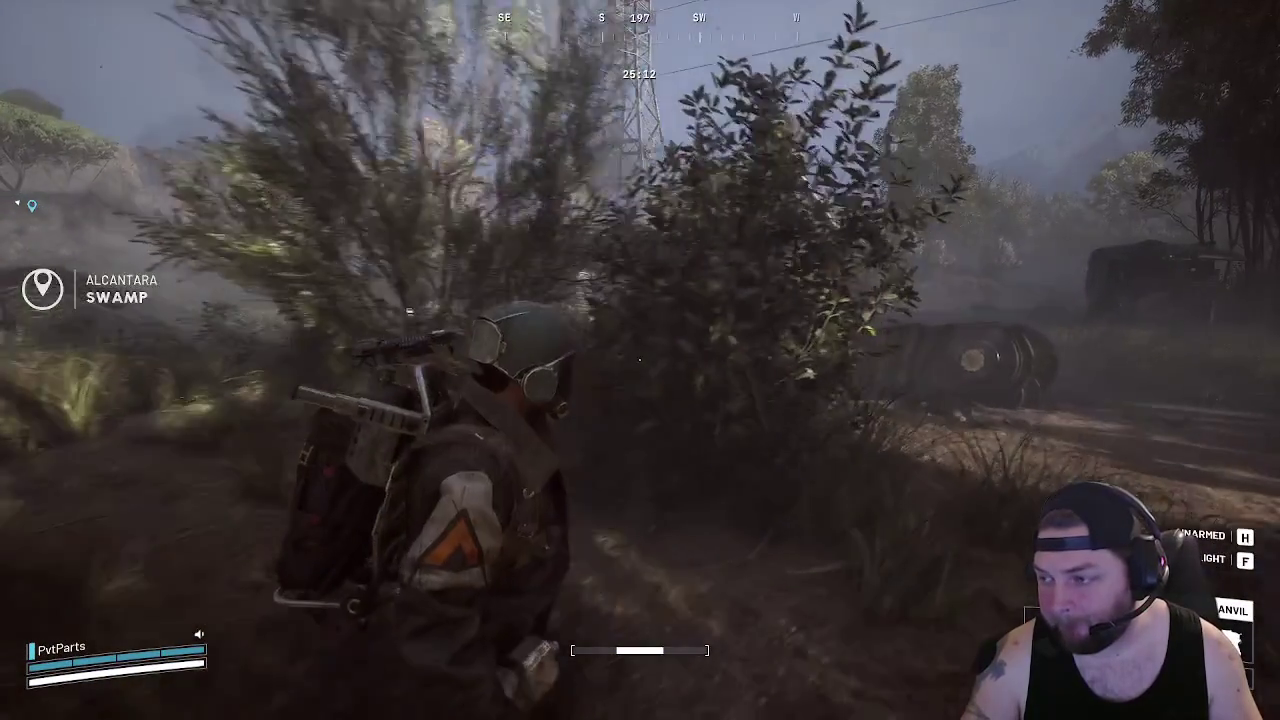
Advance along the path past the wrecked vehicle with the pistol ready
key(w)
key(w)
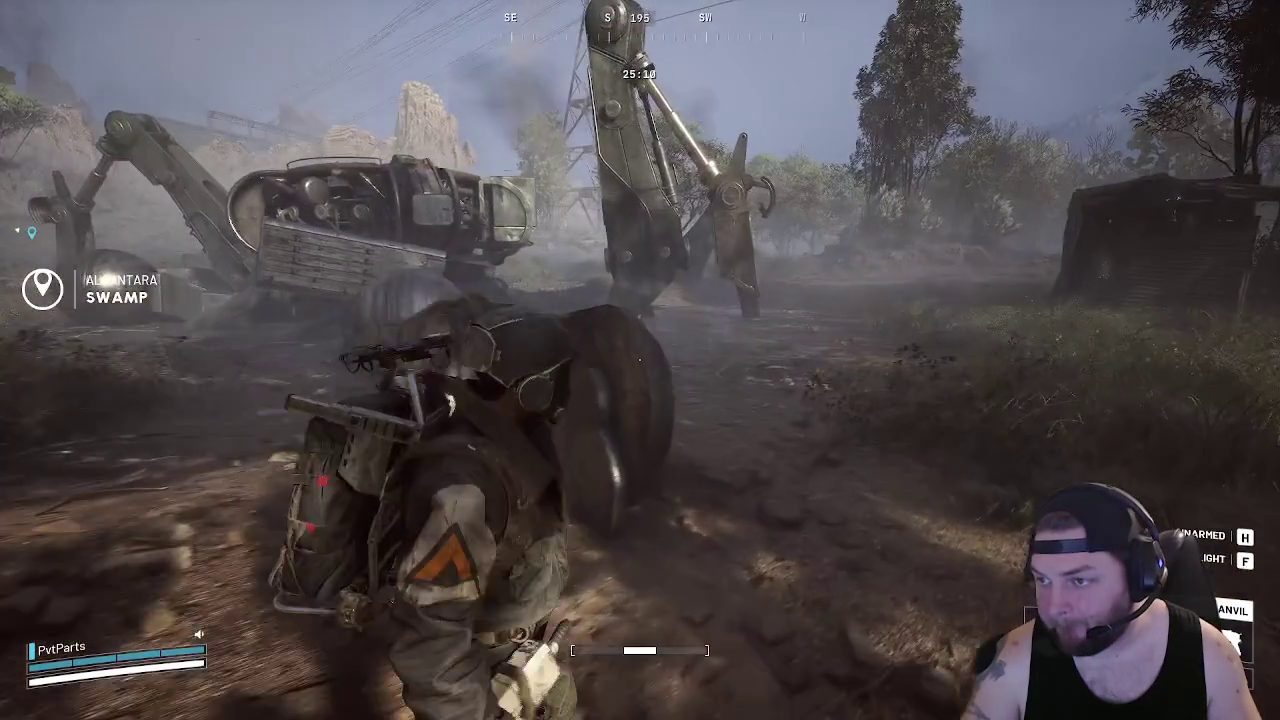
key(w)
key(w)
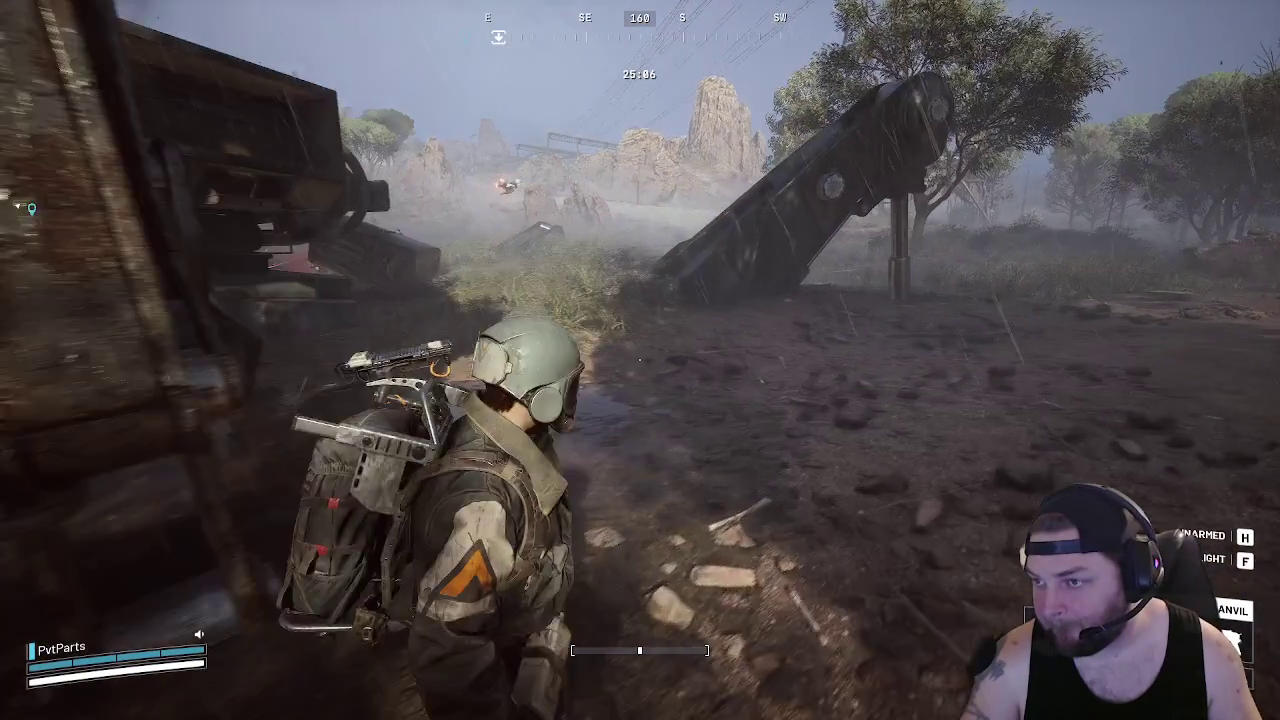
key(w)
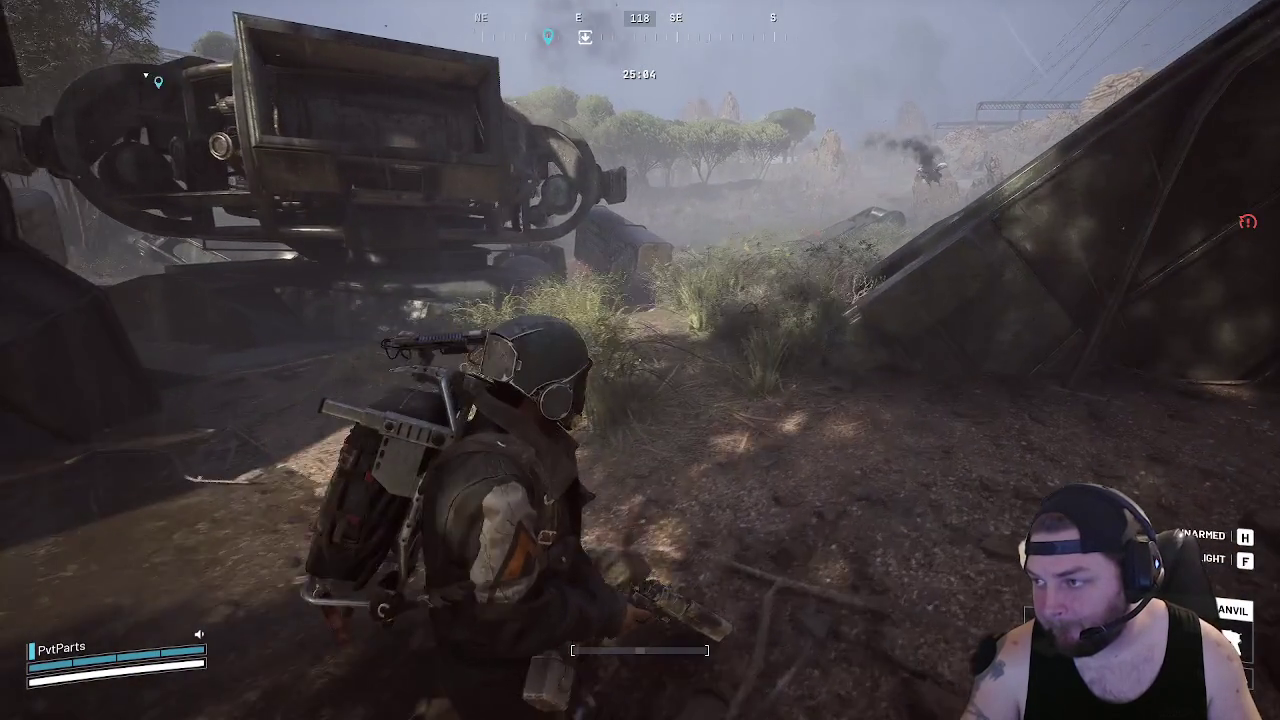
key(w)
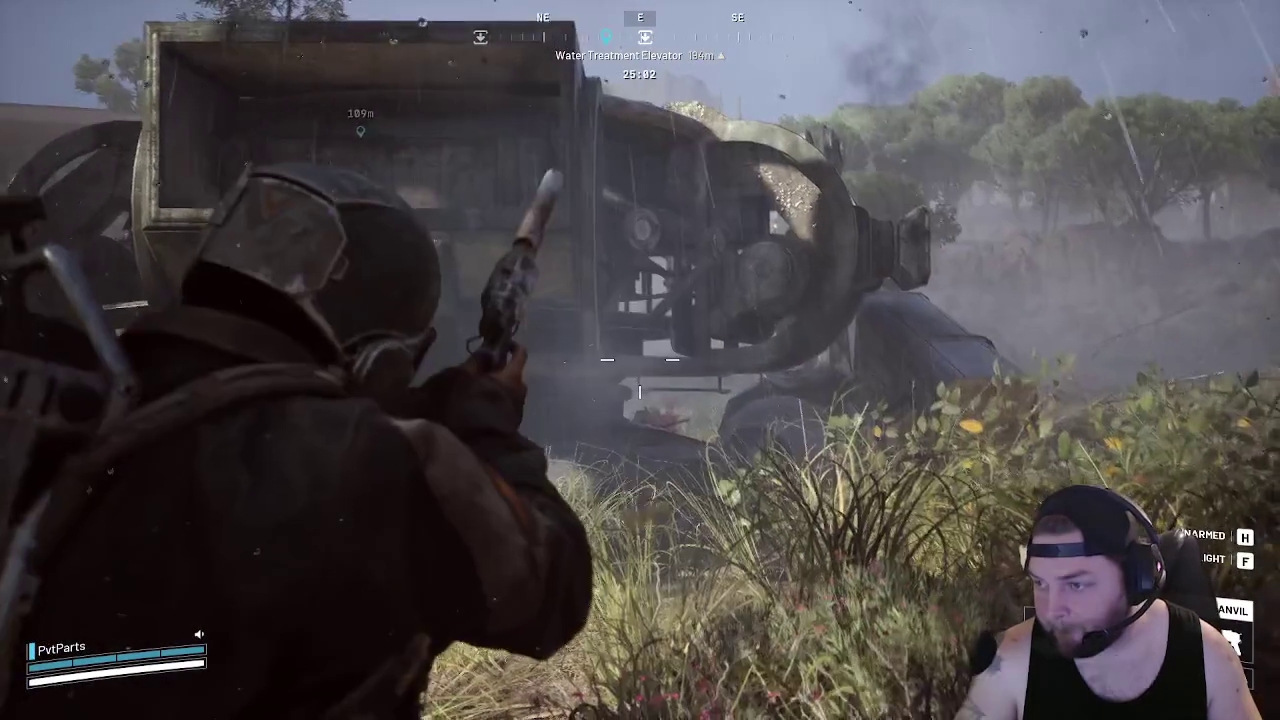
key(w)
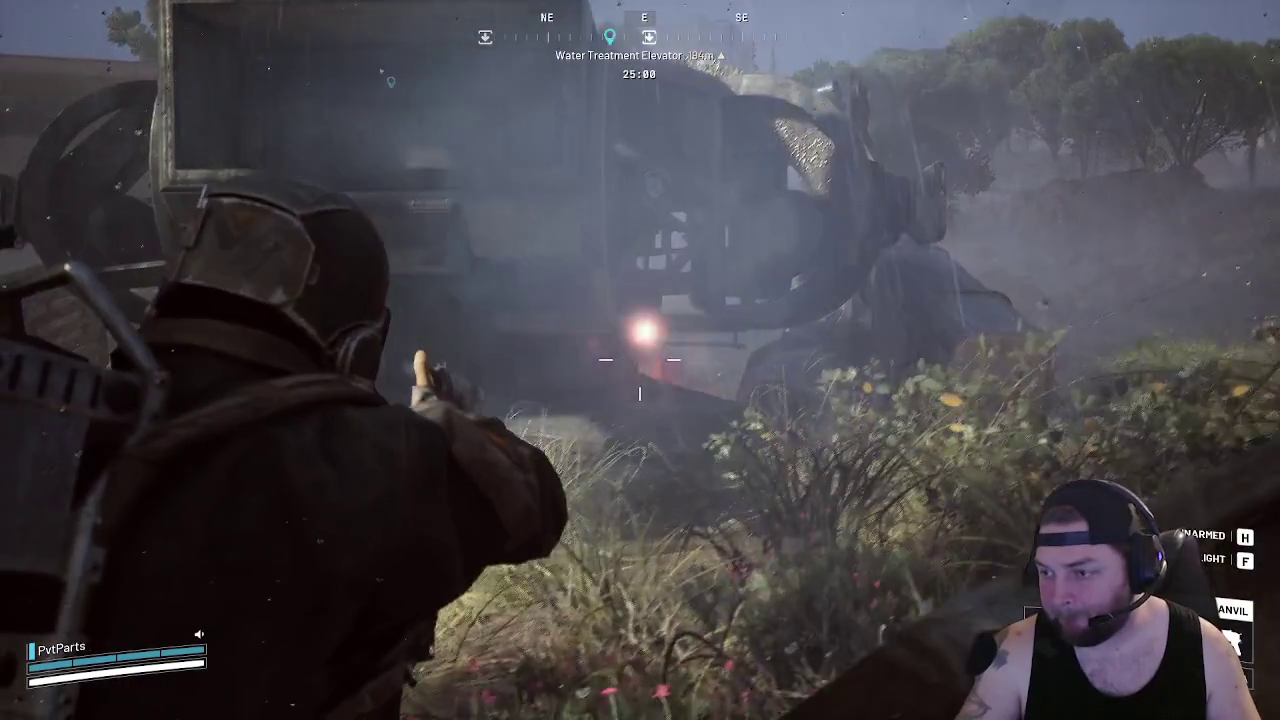
key(w)
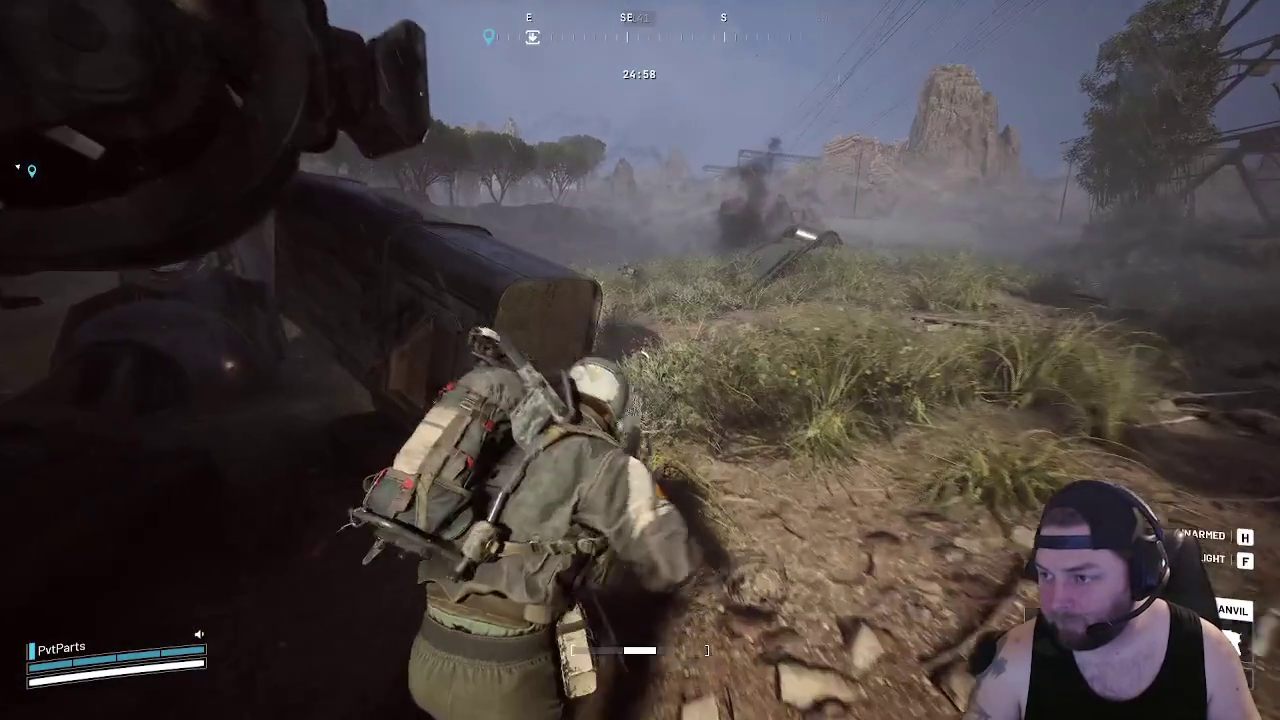
key(w)
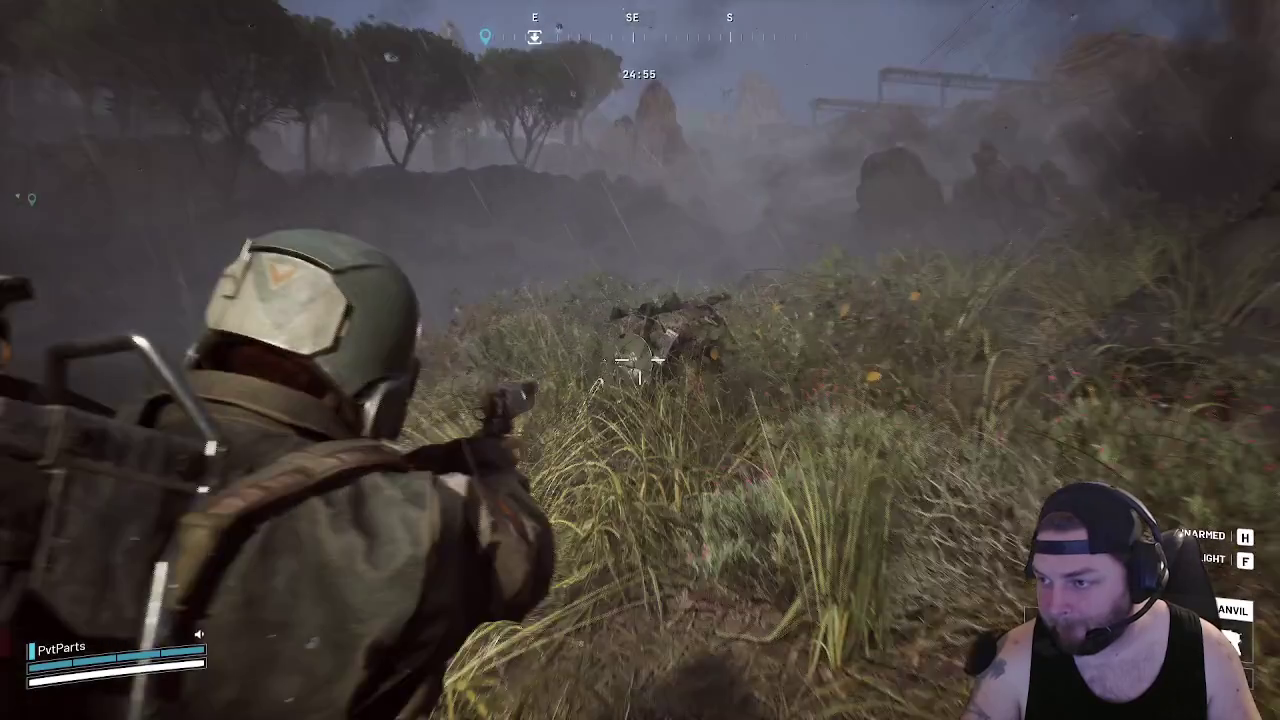
Shoot the ARC enemies near the wreck and start knocking out the downed ARC
click(640, 360)
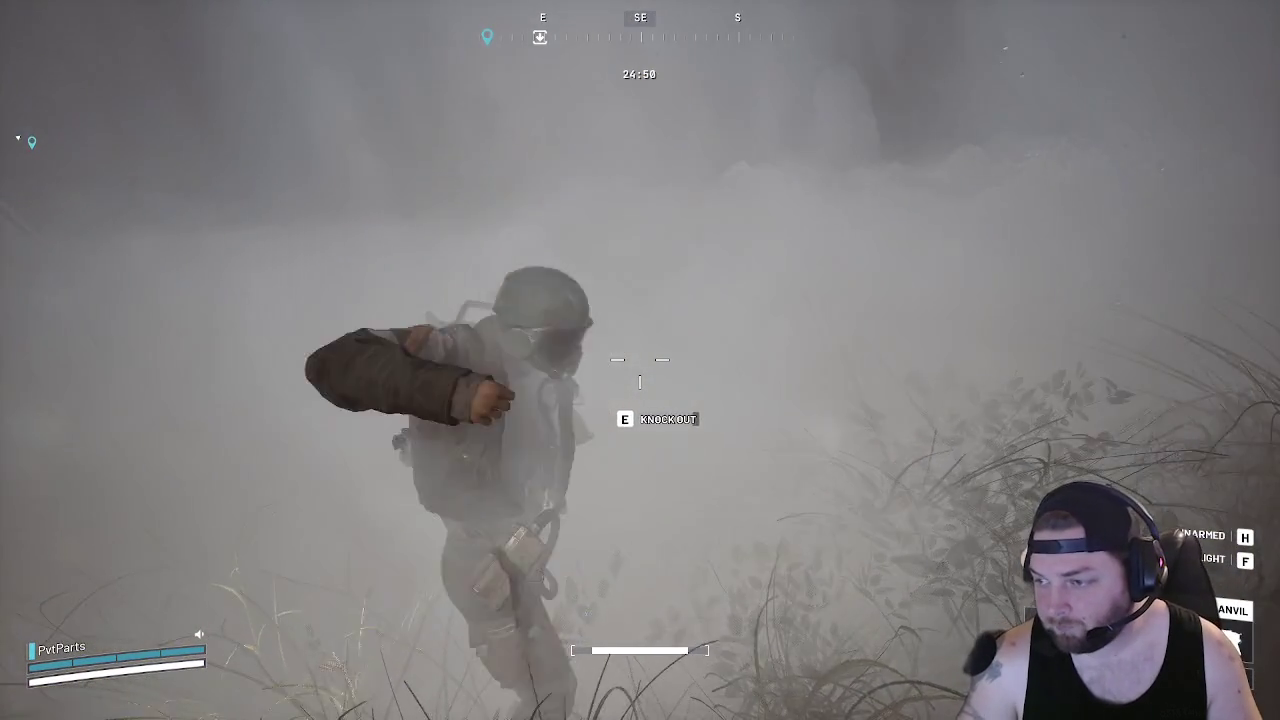
key(w)
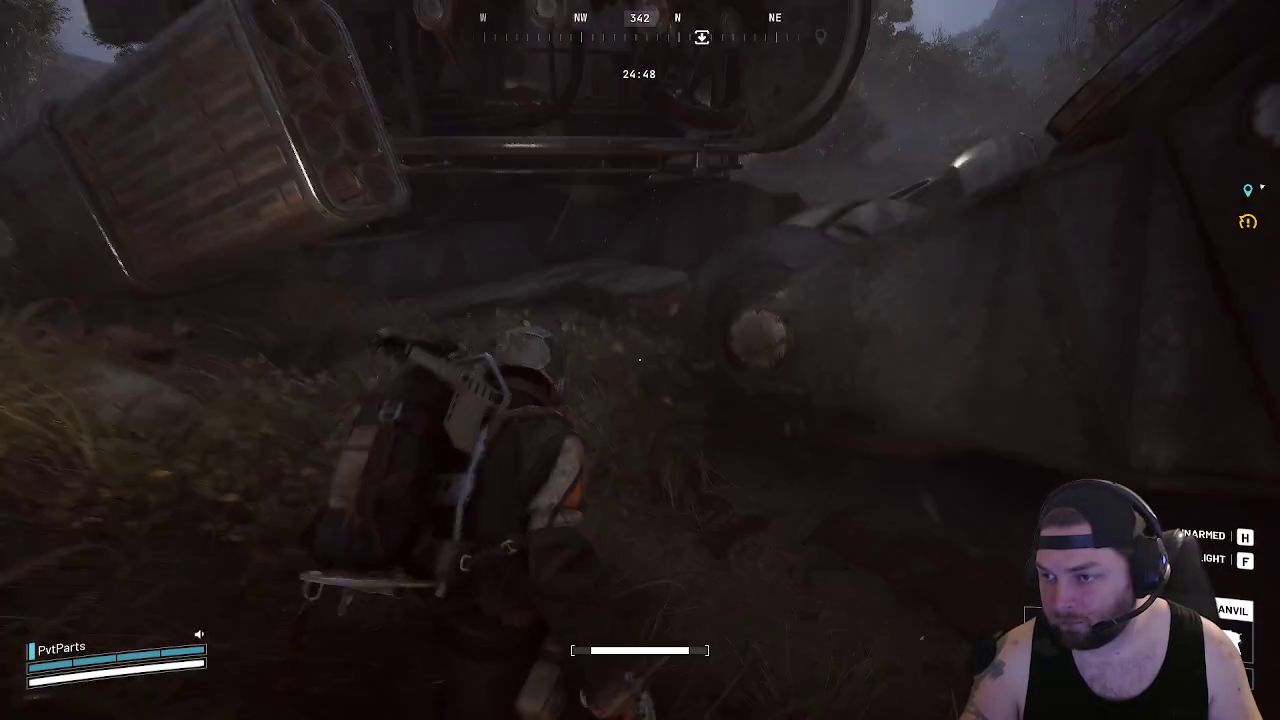
key(w)
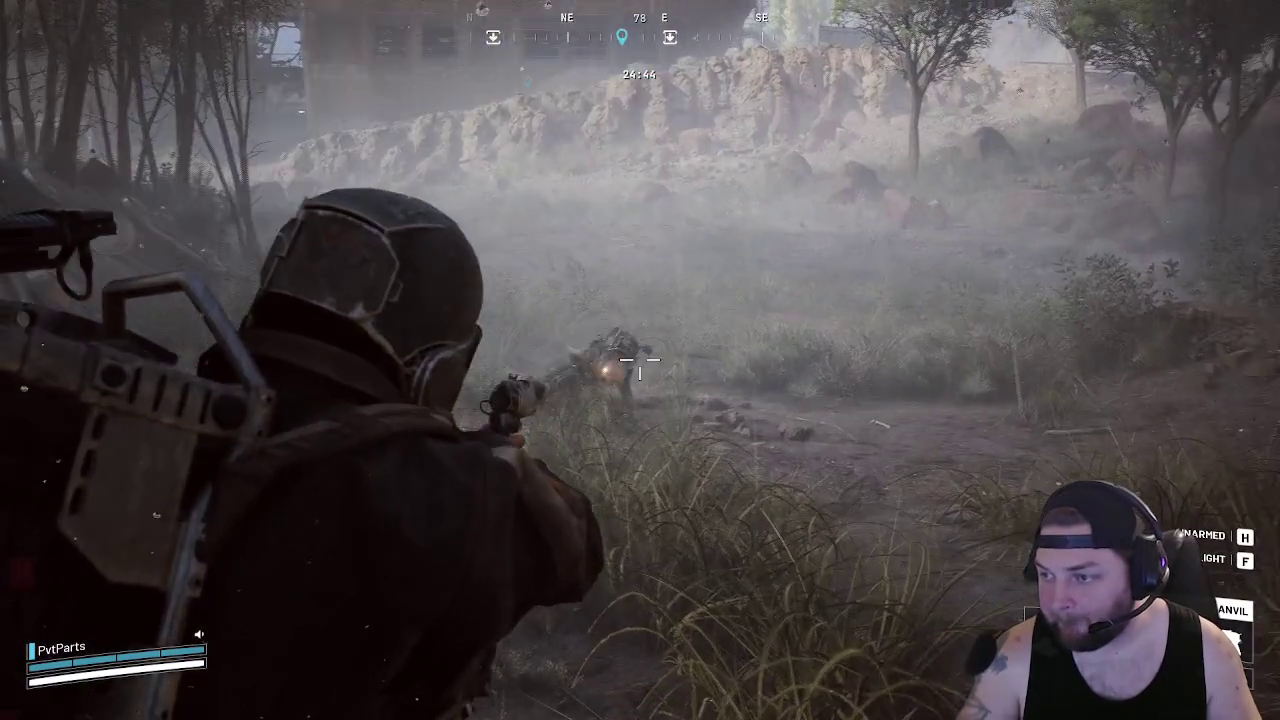
click(640, 380)
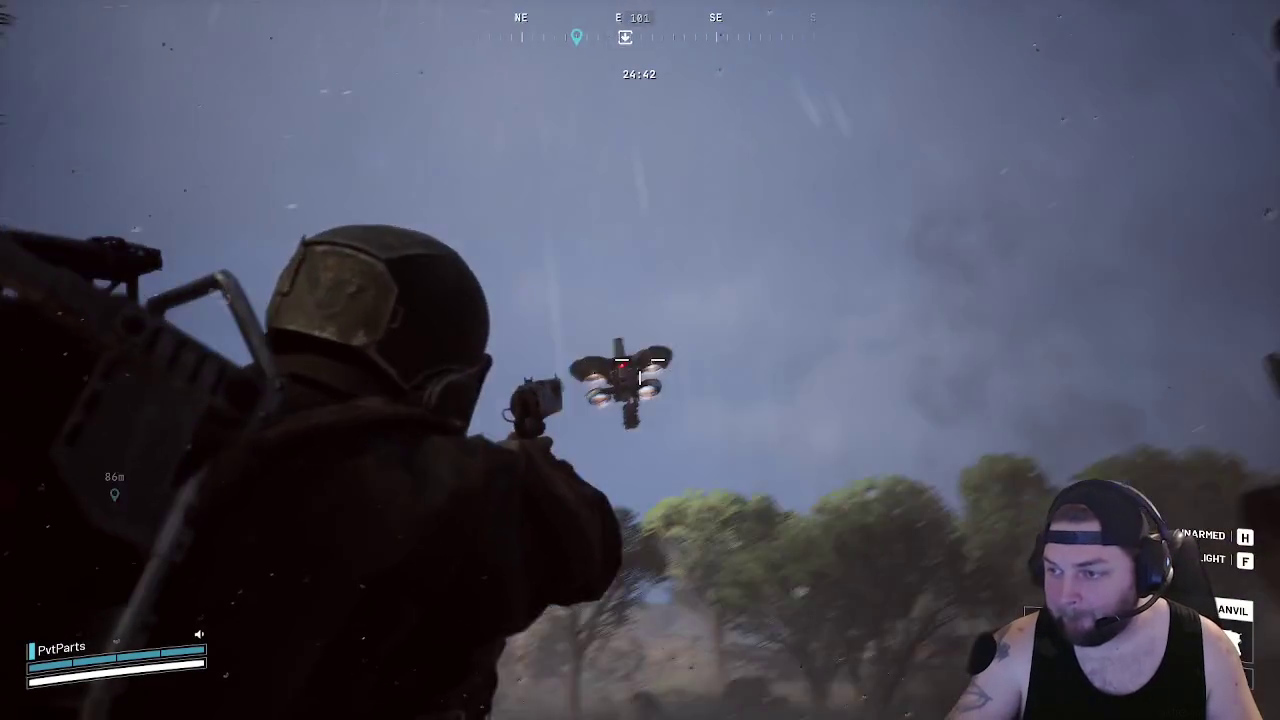
click(640, 380)
key(w)
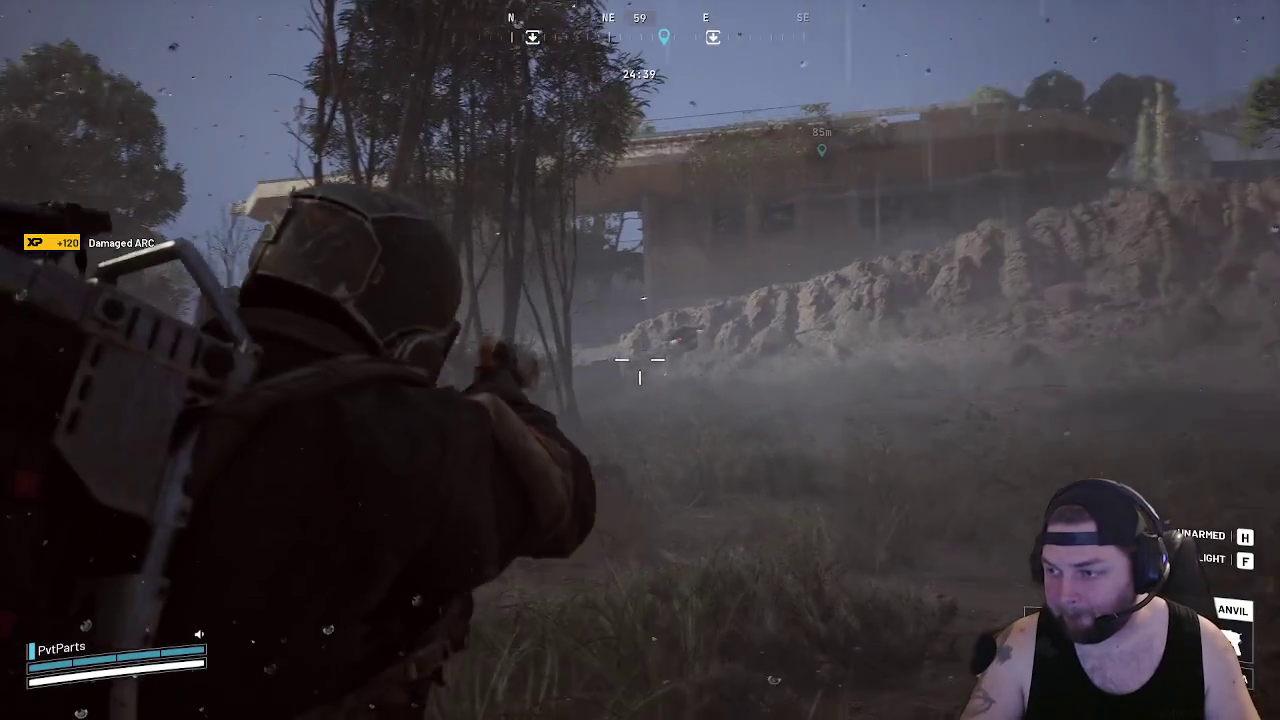
click(640, 388)
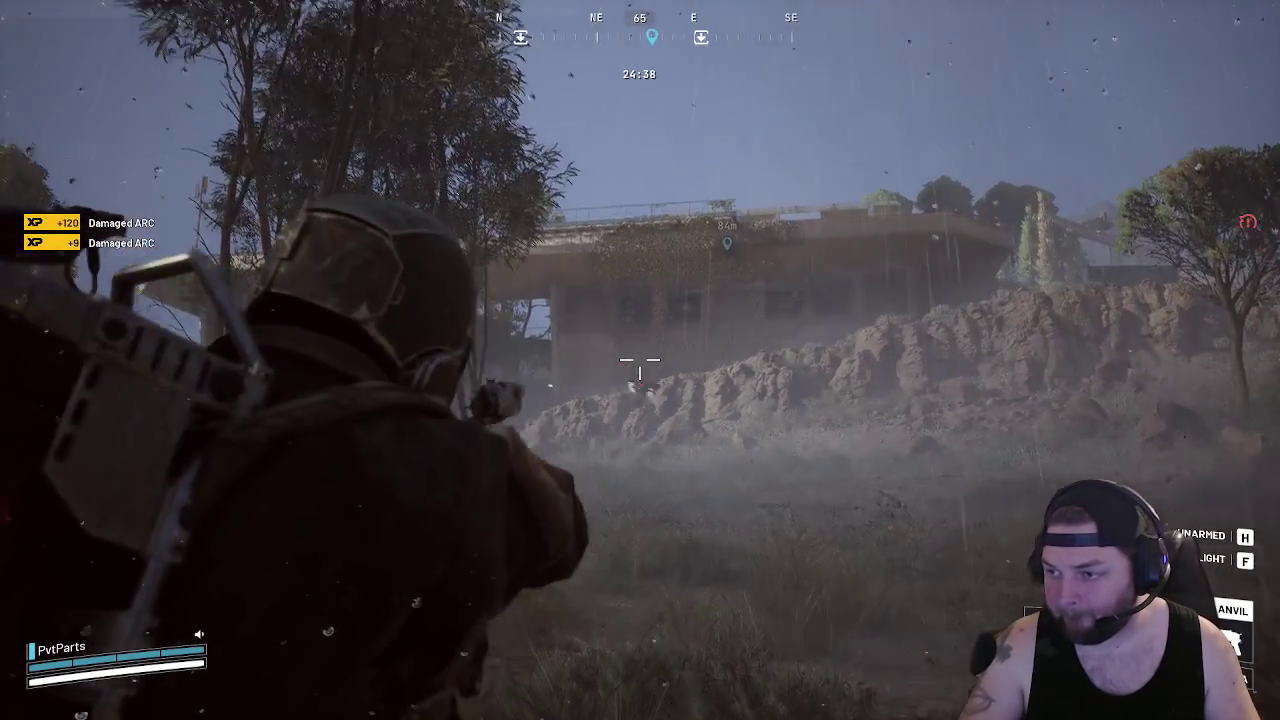
key(w)
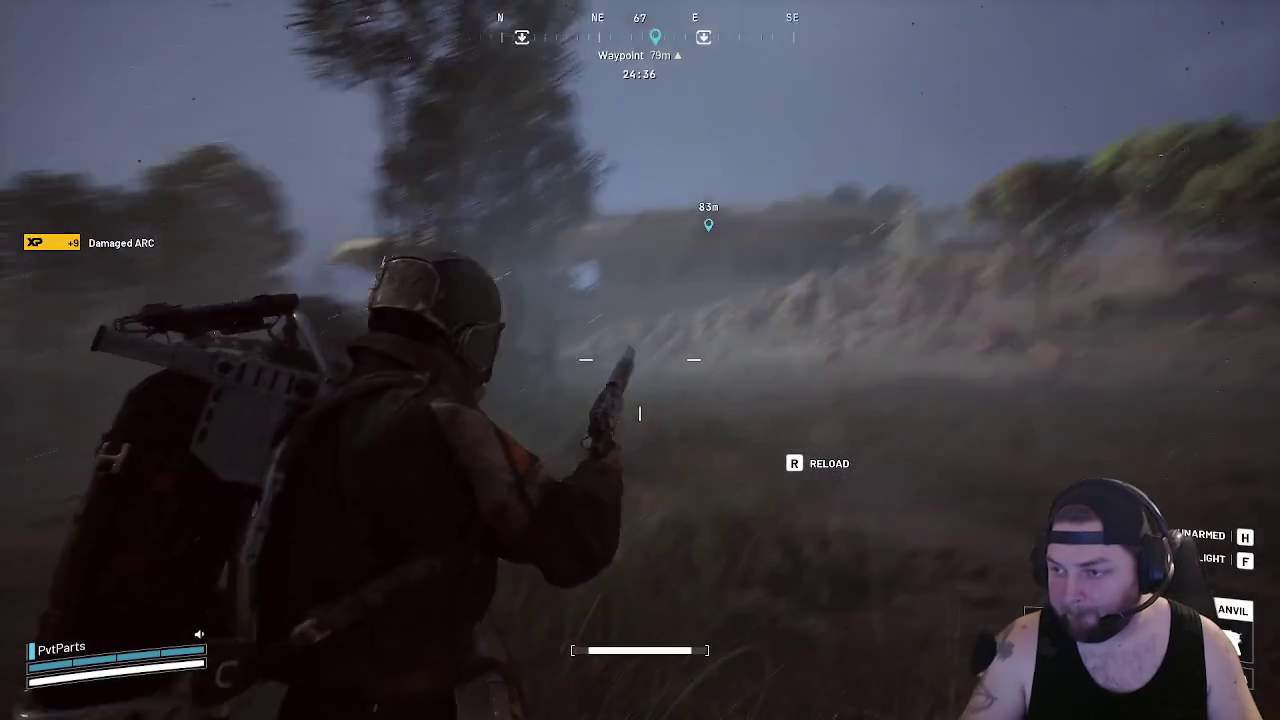
key(e)
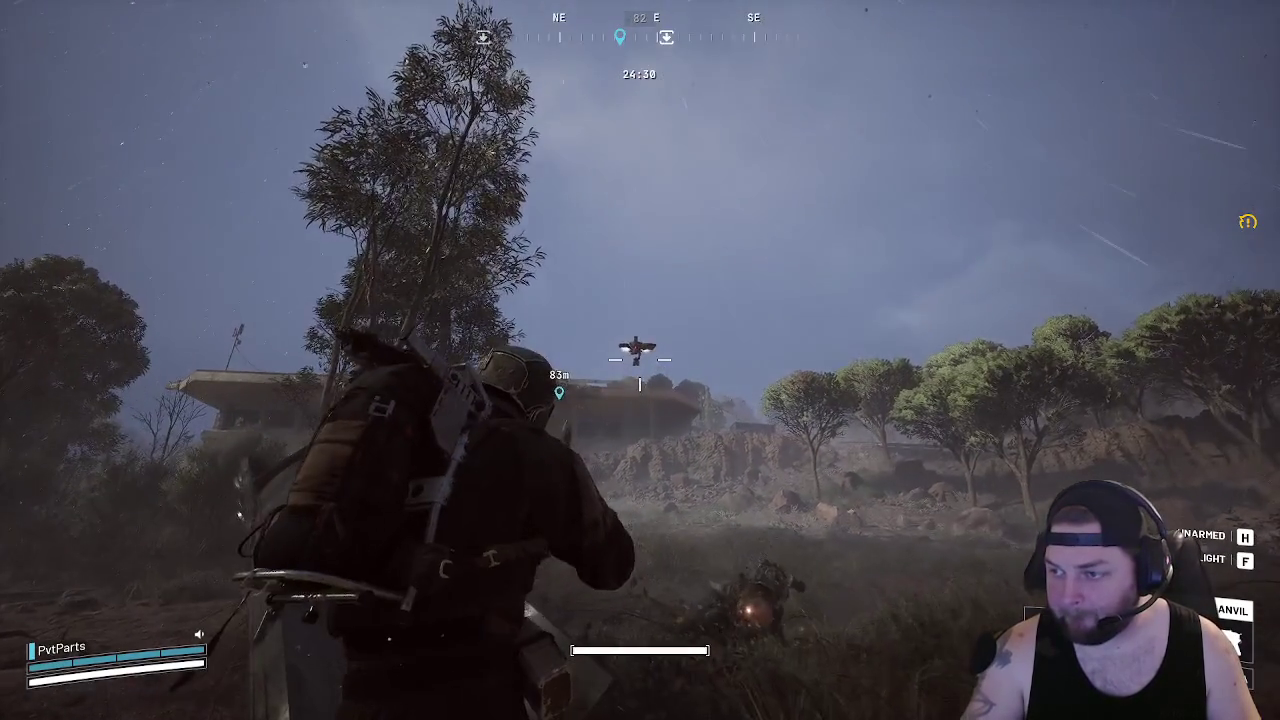
Shoot down the flying ARC drone from cover, then search the destroyed ARC's container
right_click(640, 360)
click(640, 360)
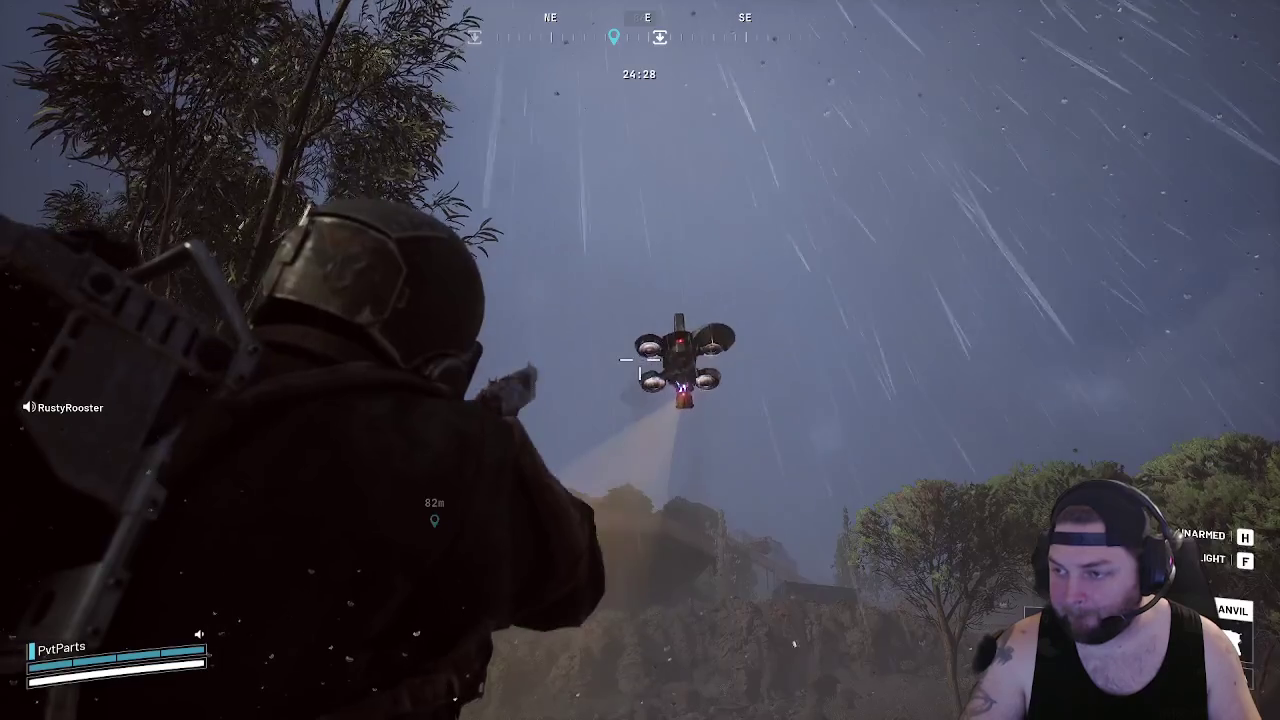
click(640, 360)
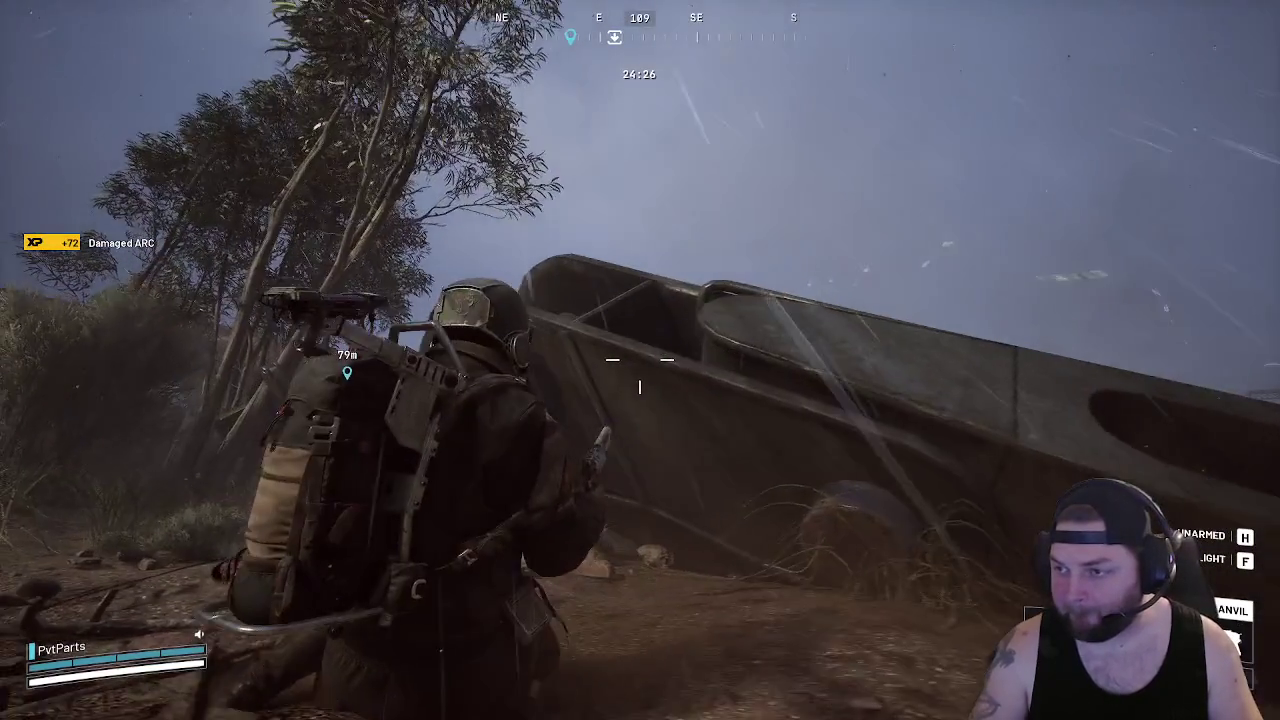
right_click(640, 360)
click(640, 360)
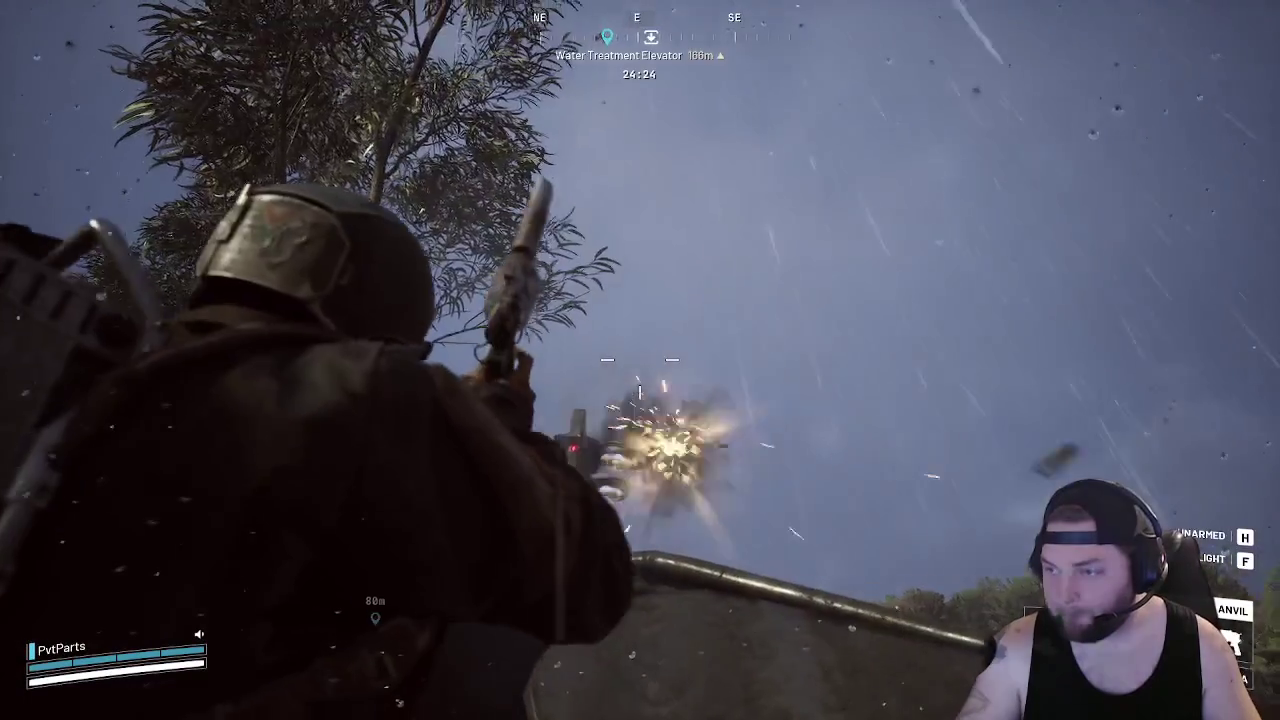
click(640, 360)
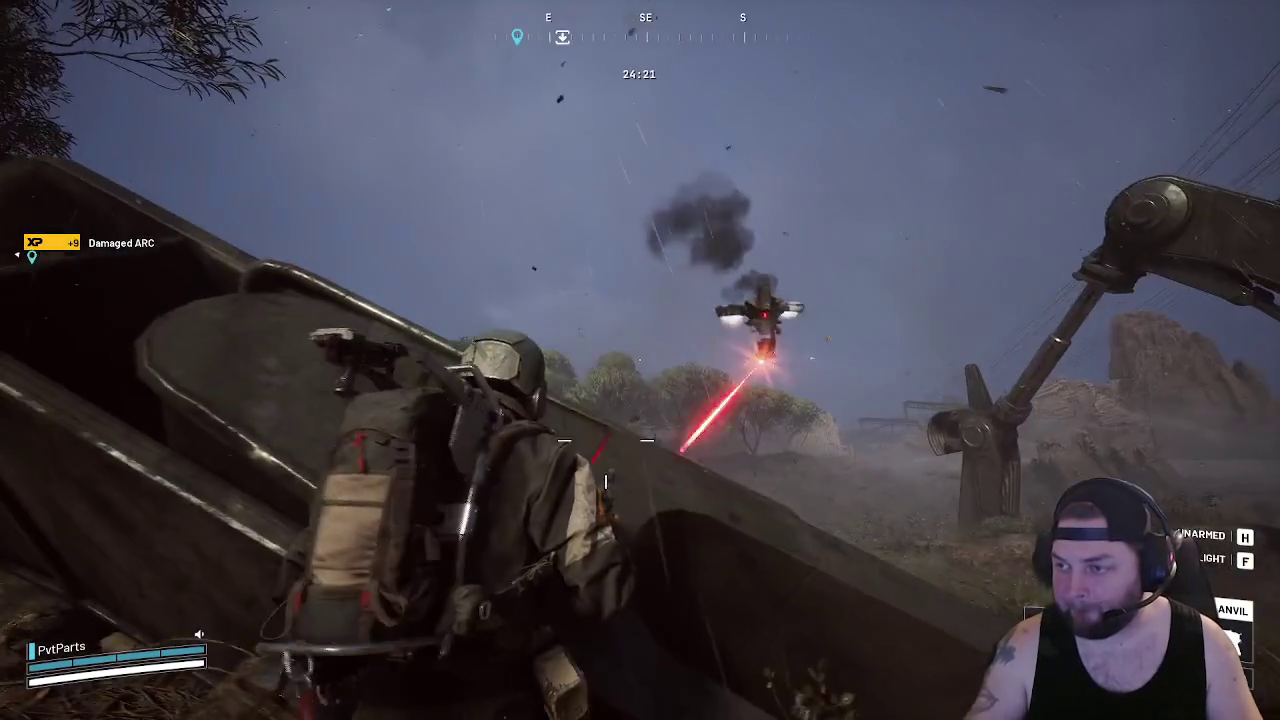
click(640, 360)
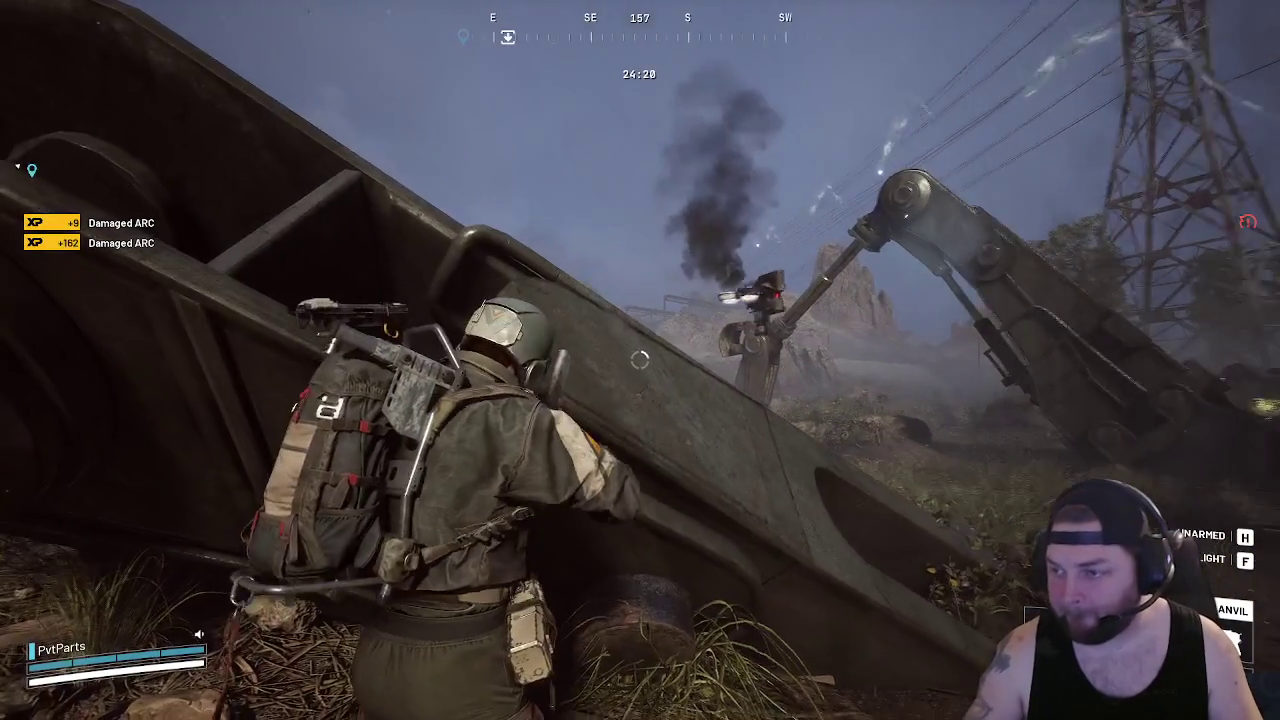
key(w)
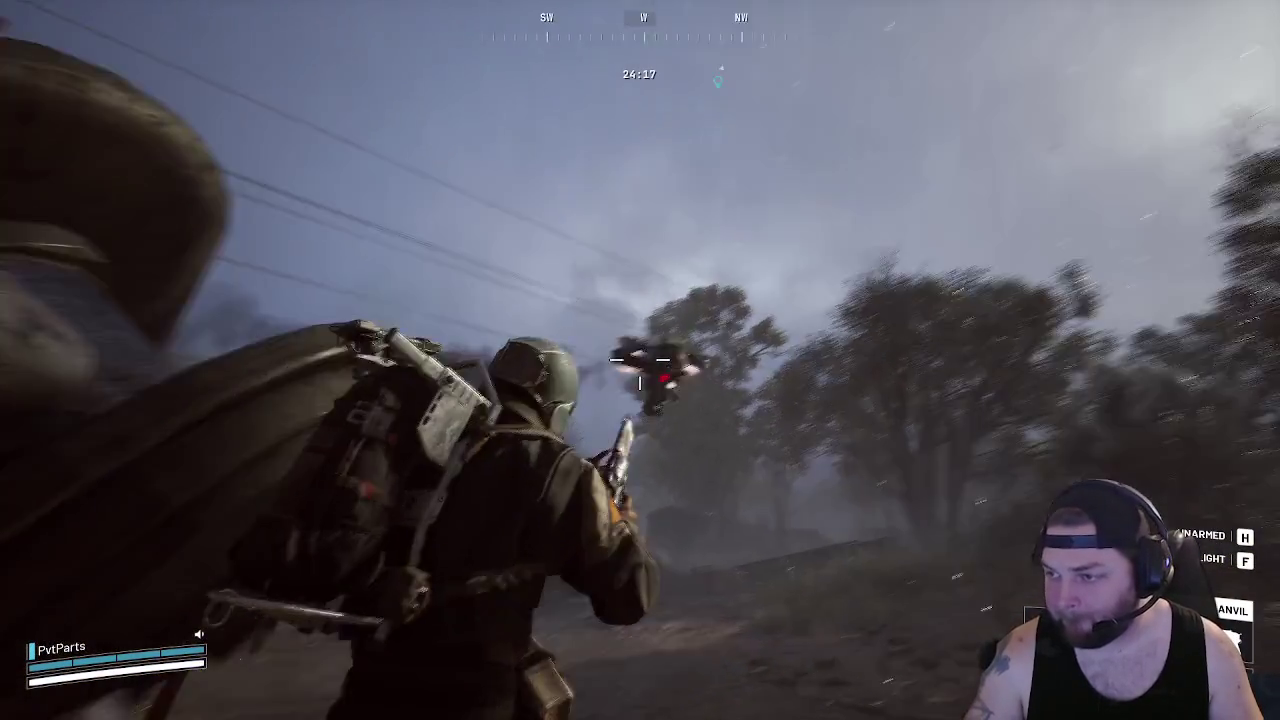
click(640, 360)
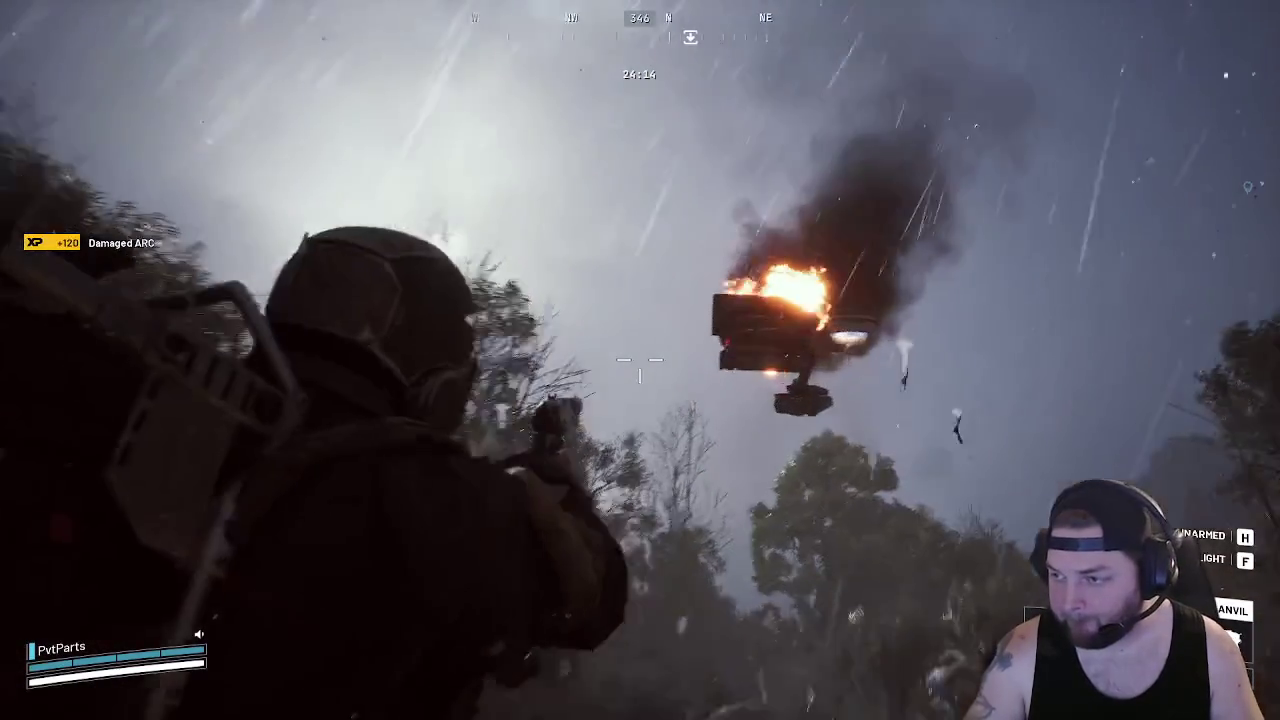
click(640, 360)
key(w)
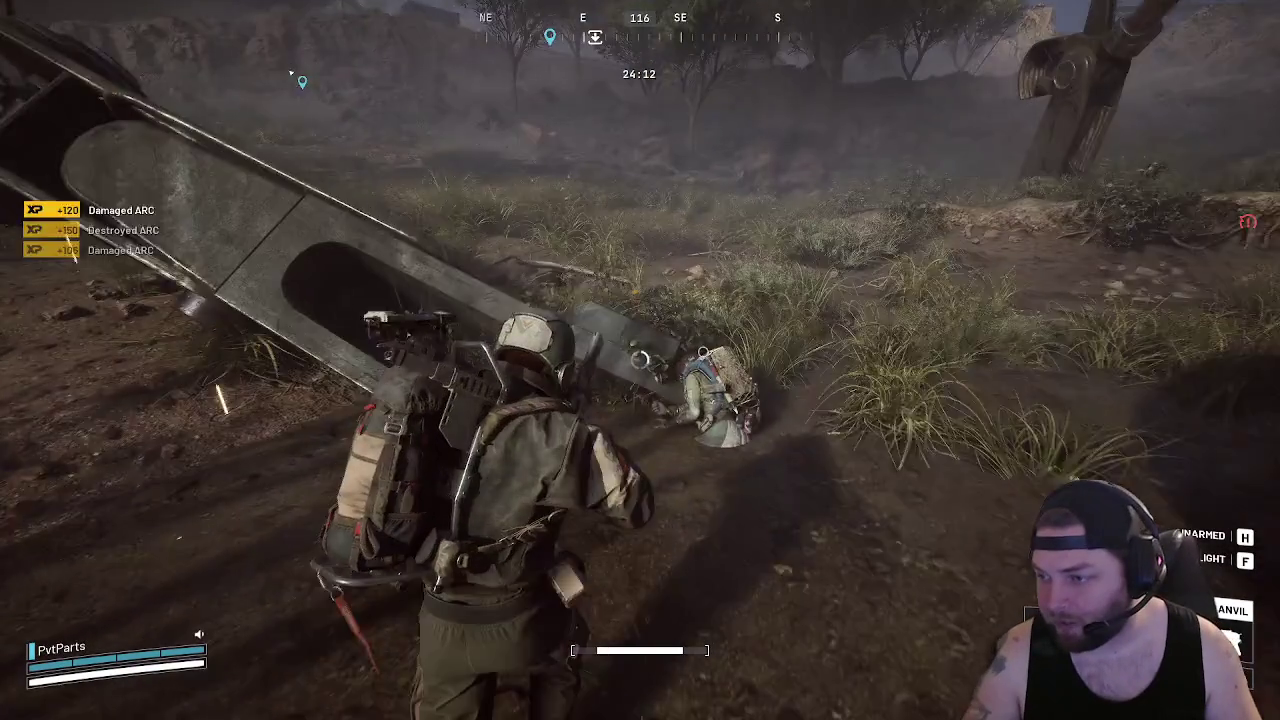
key(e)
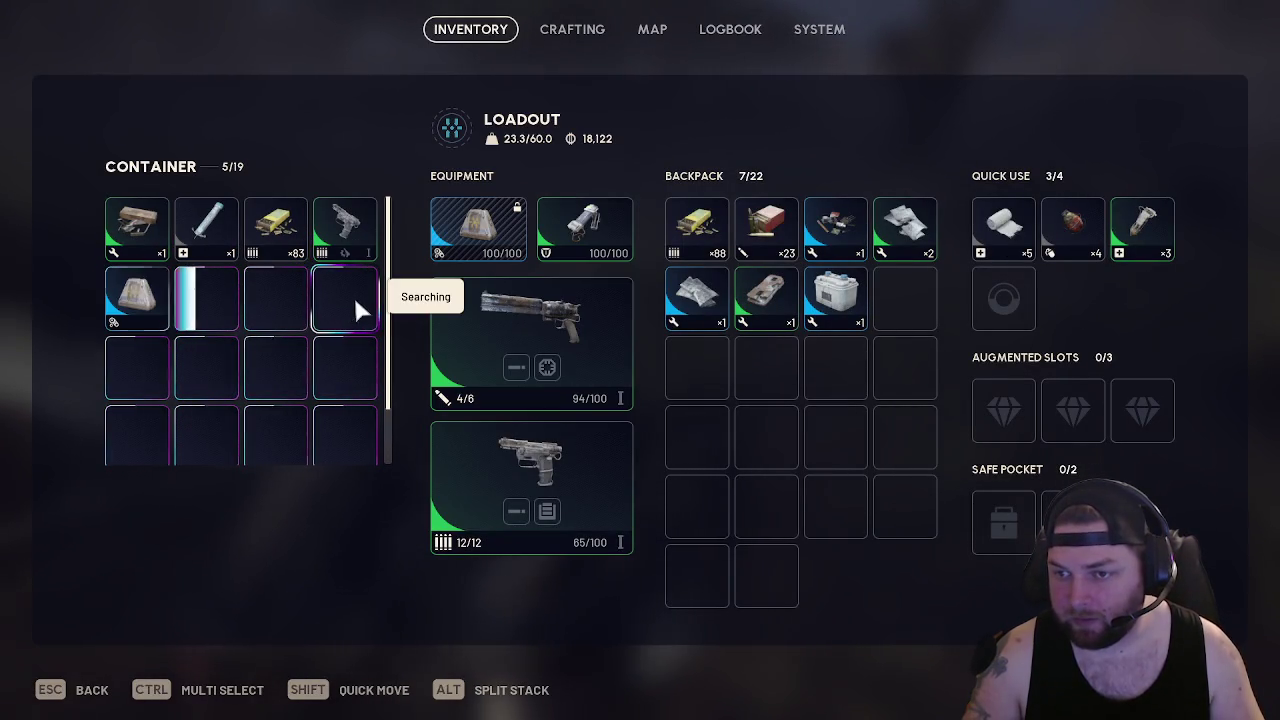
Take the Renegade I, bandages and Anvil I into the backpack and quick use, then close the inventory
scroll(223, 337, down, 1)
shift+click(214, 251)
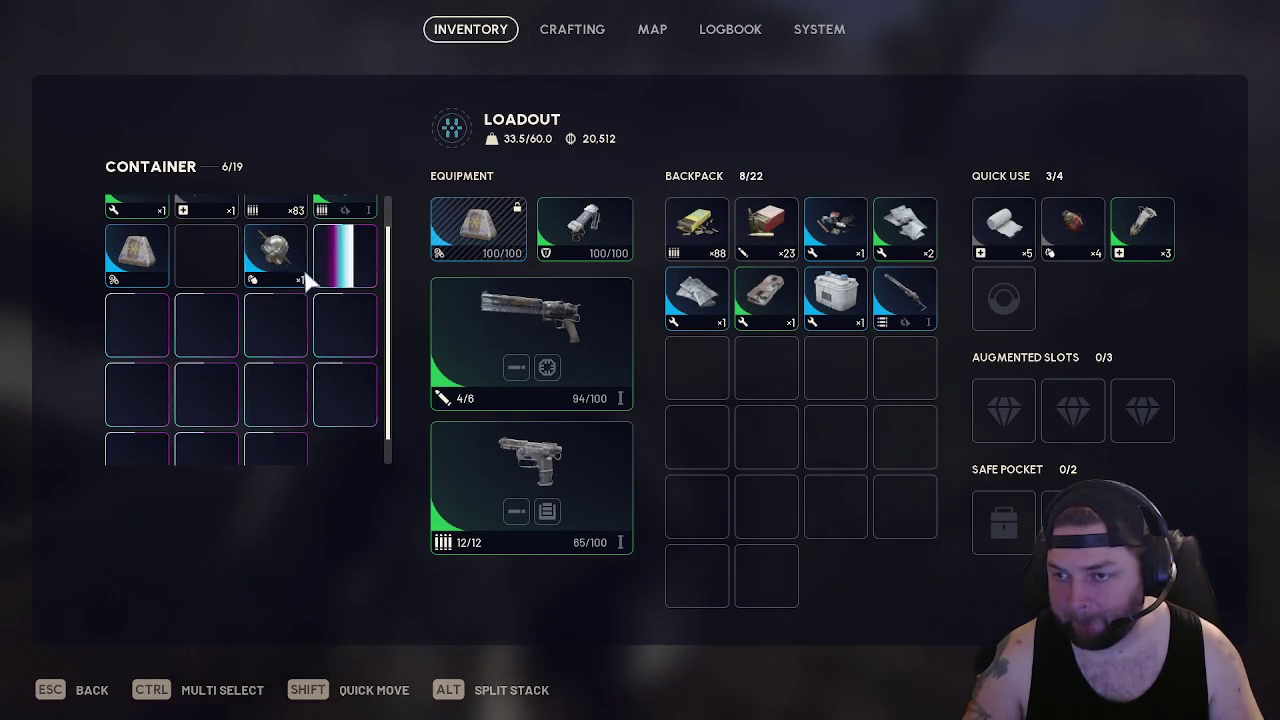
scroll(350, 268, up, 1)
scroll(91, 309, down, 1)
shift+click(125, 305)
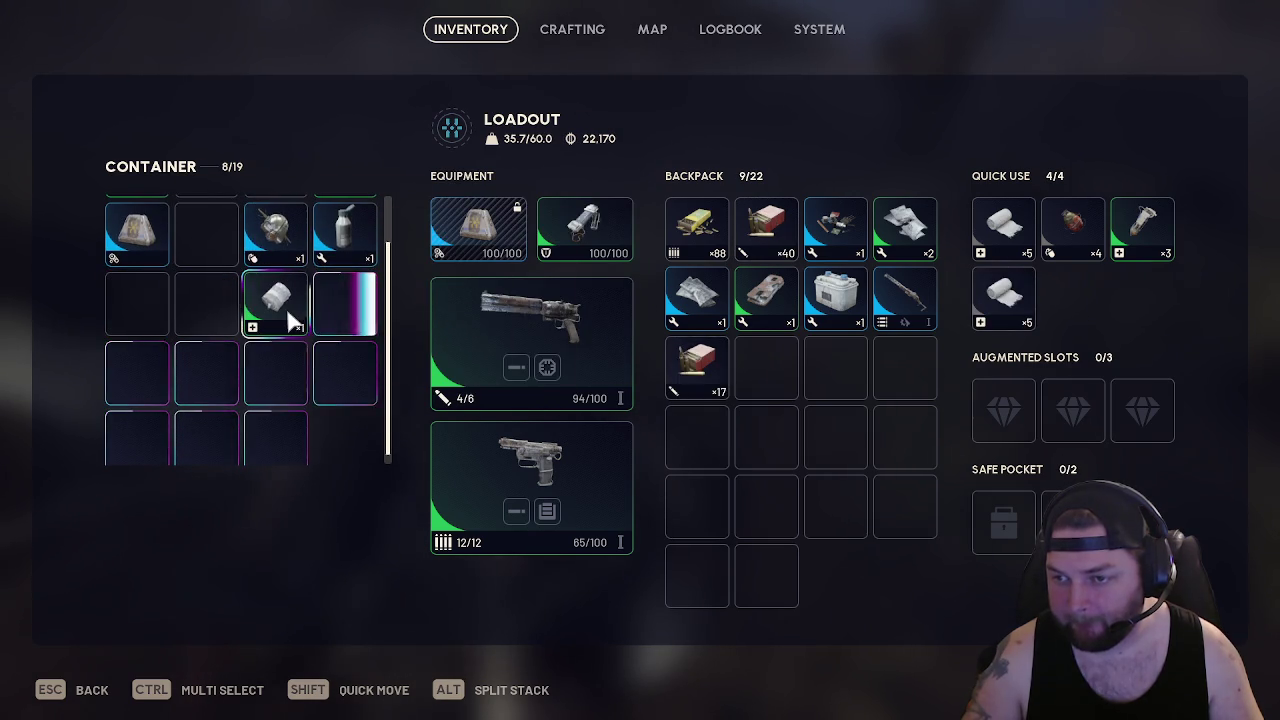
shift+click(290, 320)
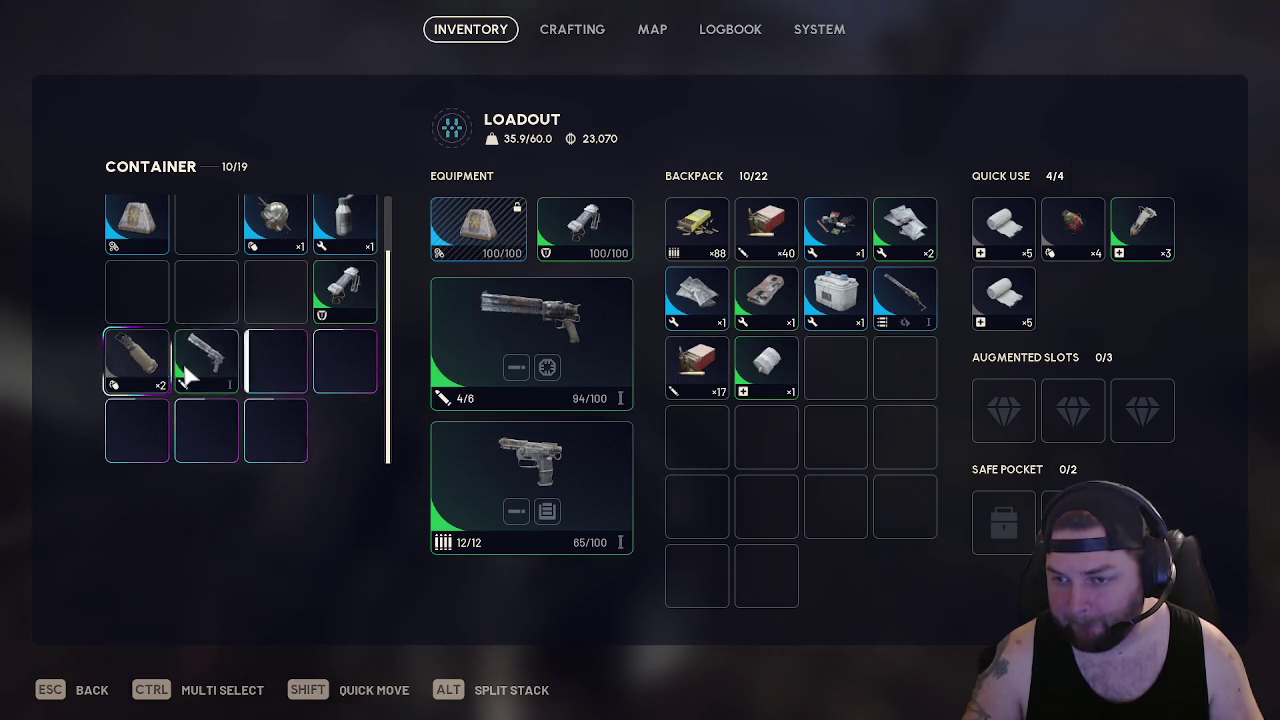
shift+click(198, 359)
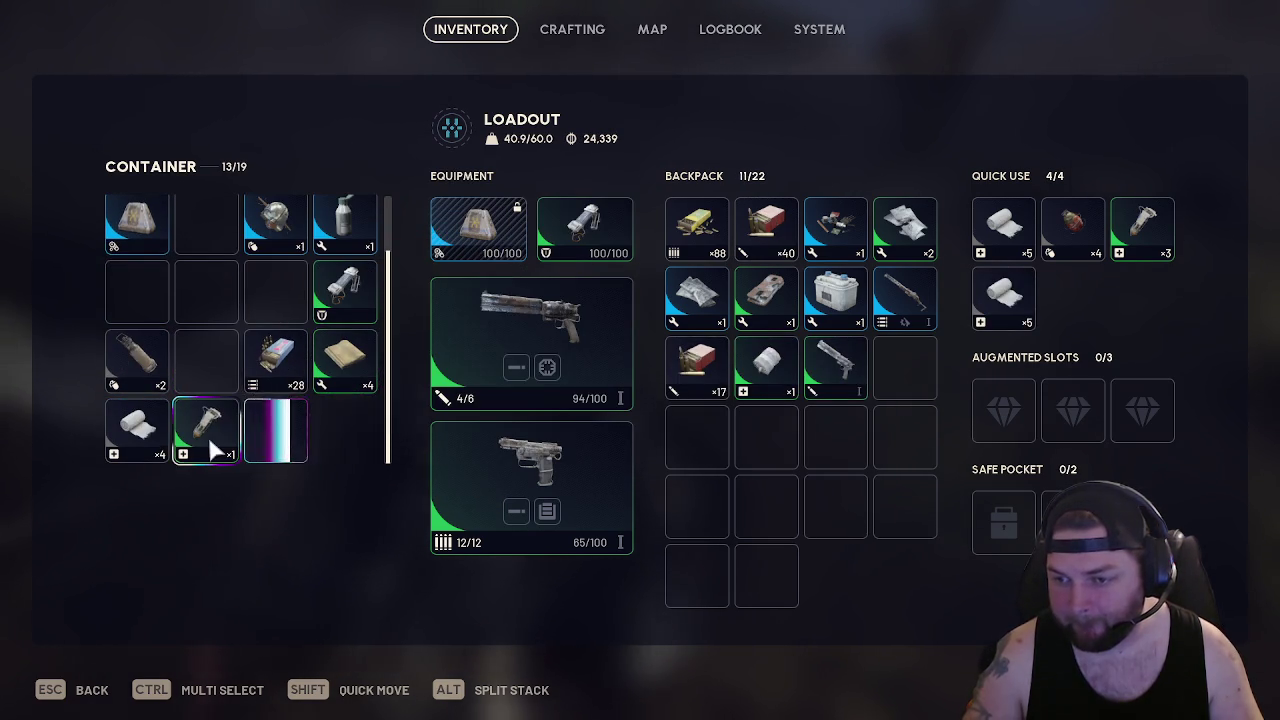
scroll(250, 380, up, 1)
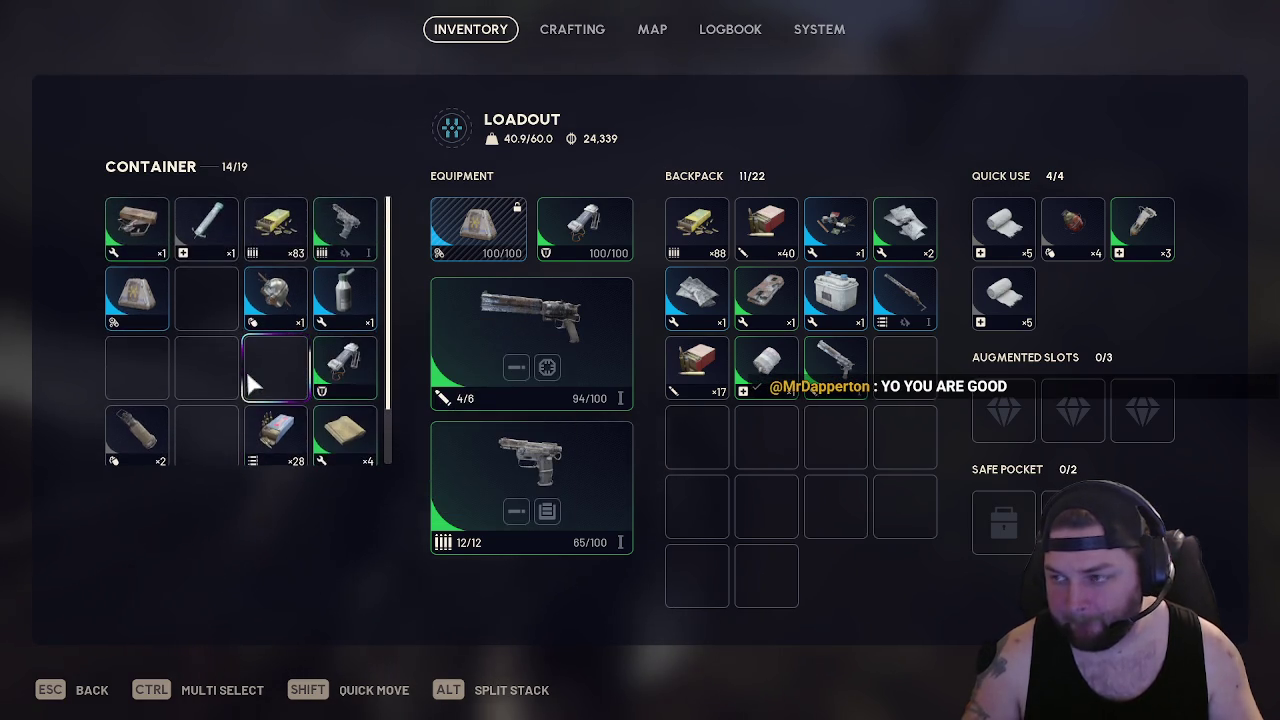
scroll(246, 372, down, 1)
shift+click(245, 440)
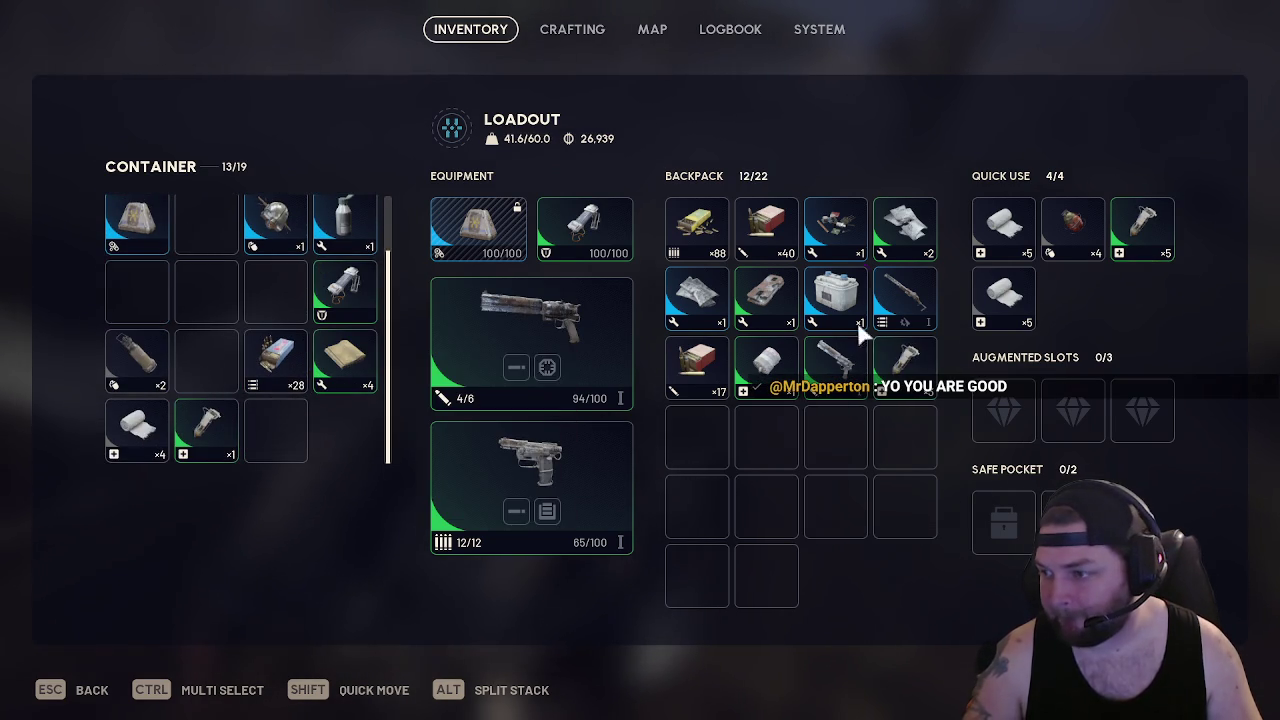
key(Escape)
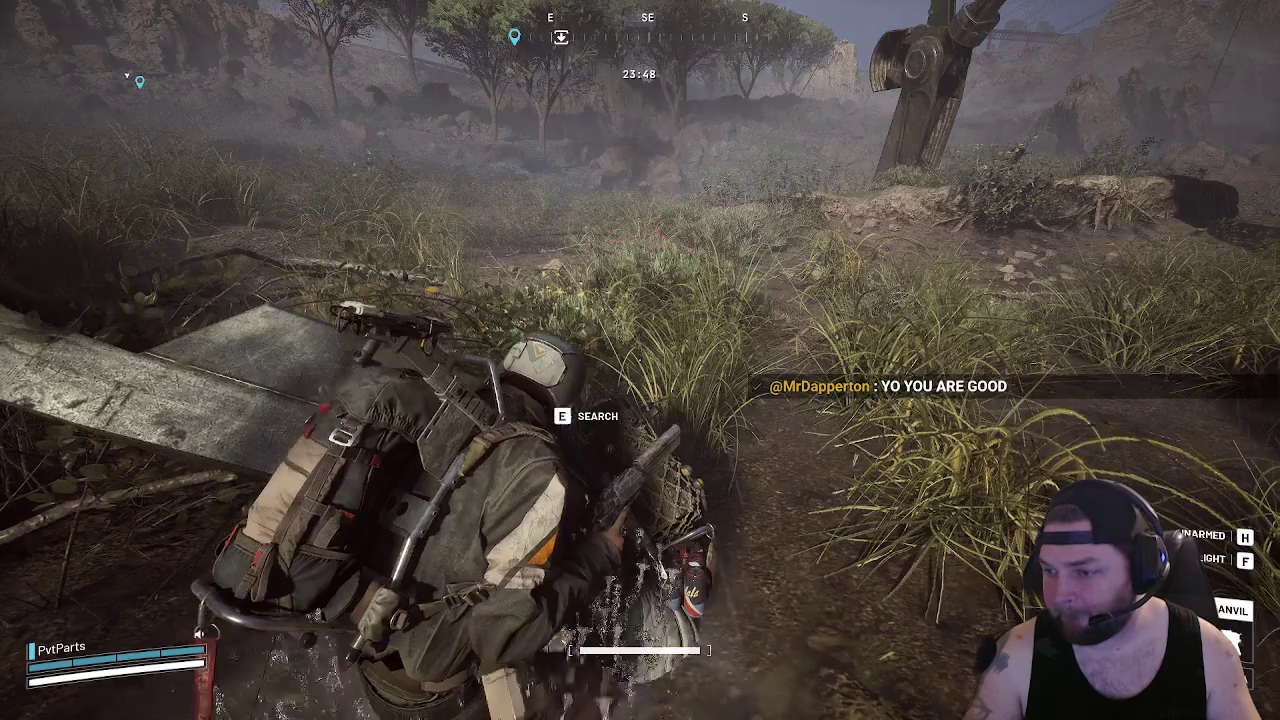
Run past the machinery through the swamp's tall grass to the downed body and open it
key(w)
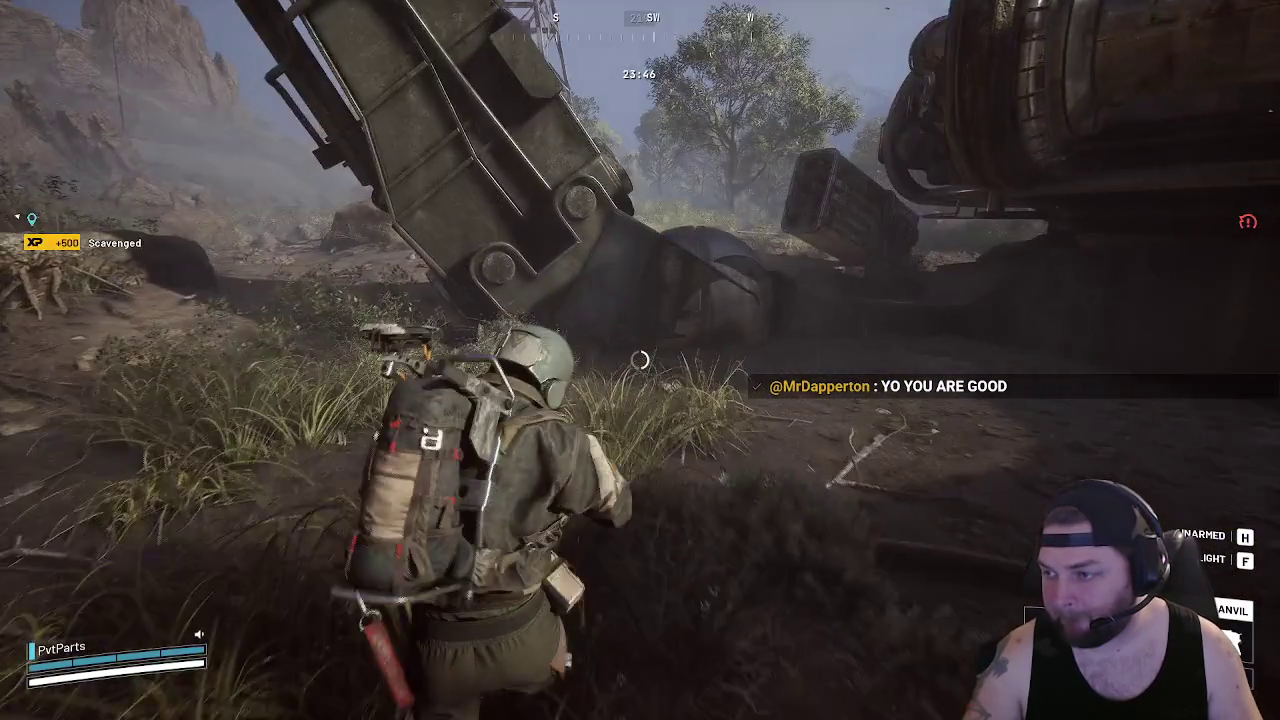
key(w)
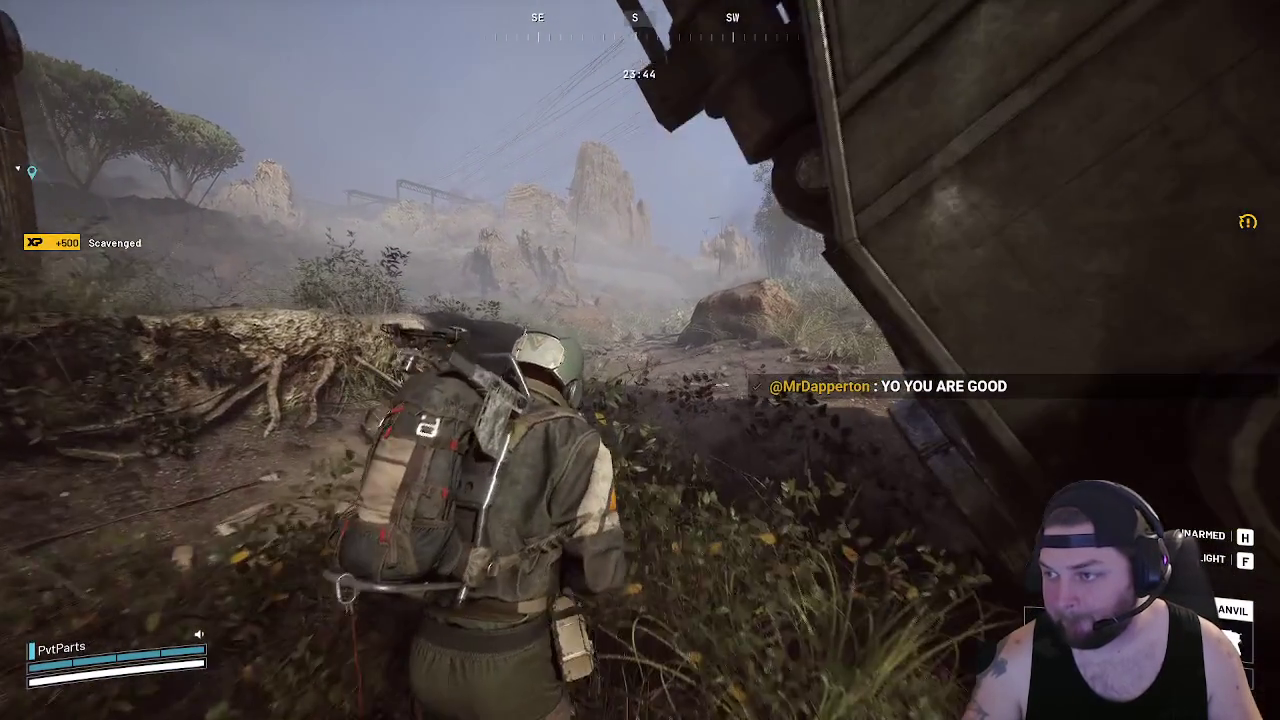
key(w)
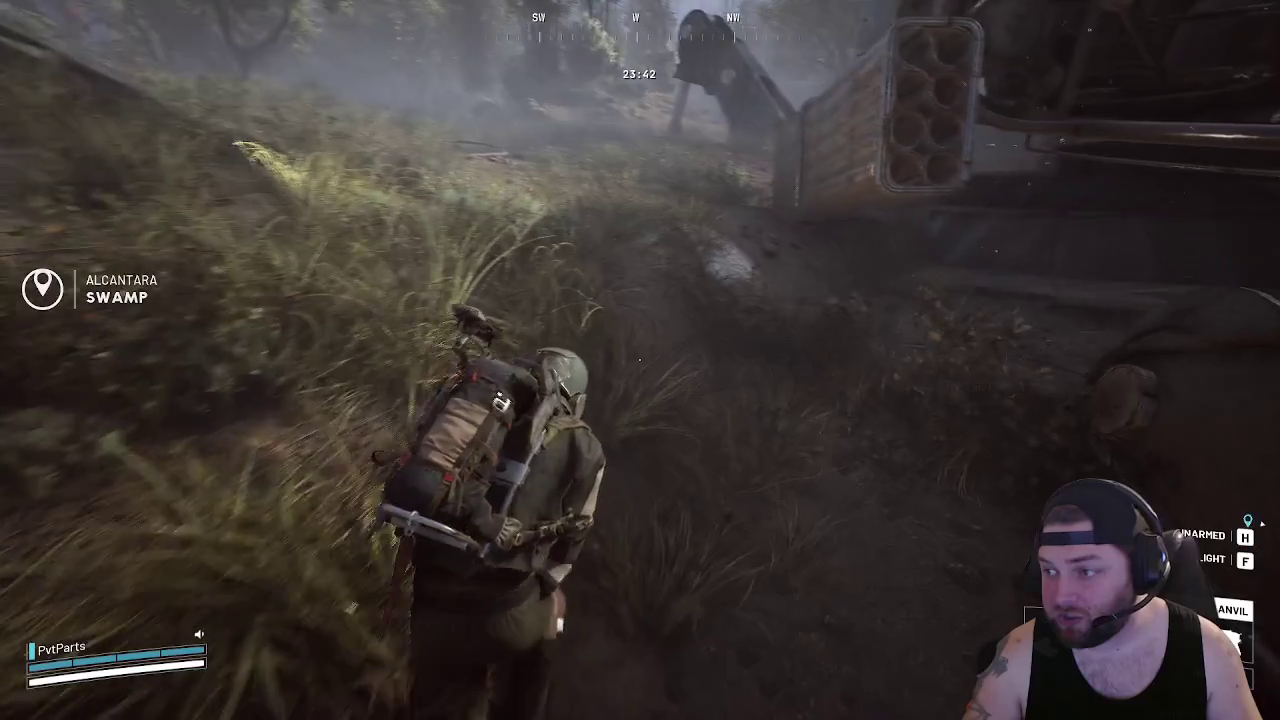
key(w)
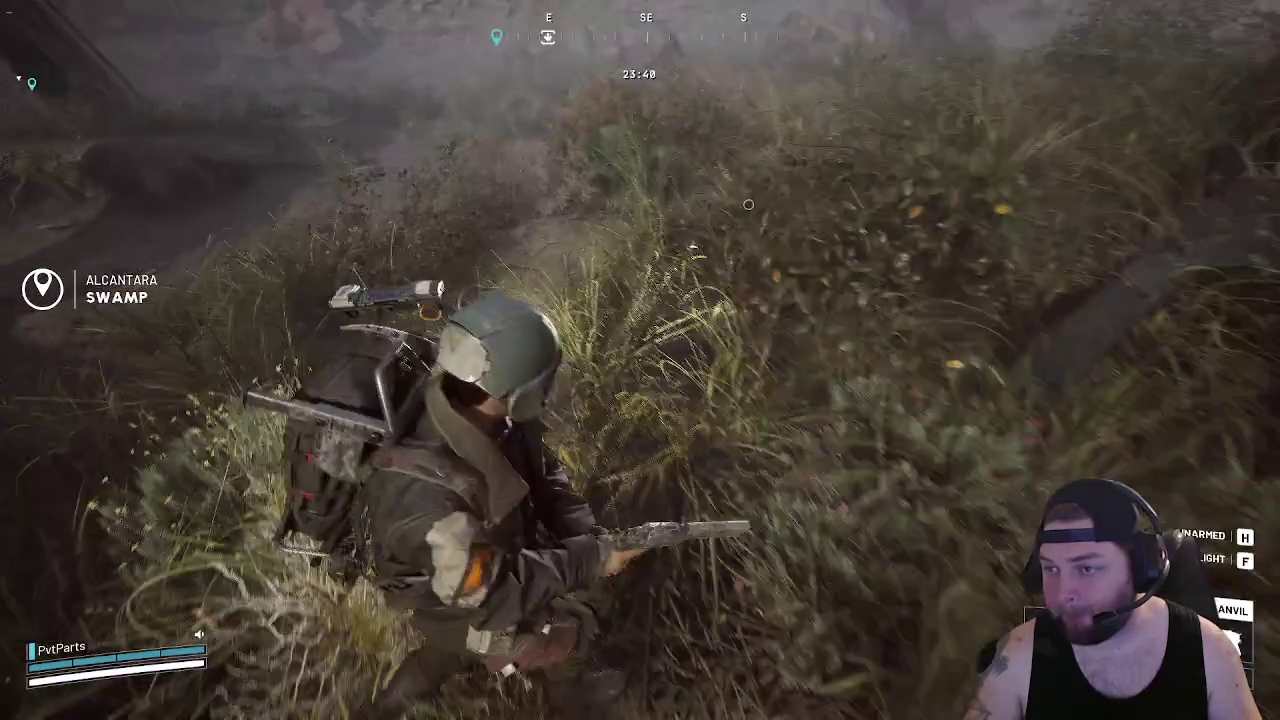
key(Tab)
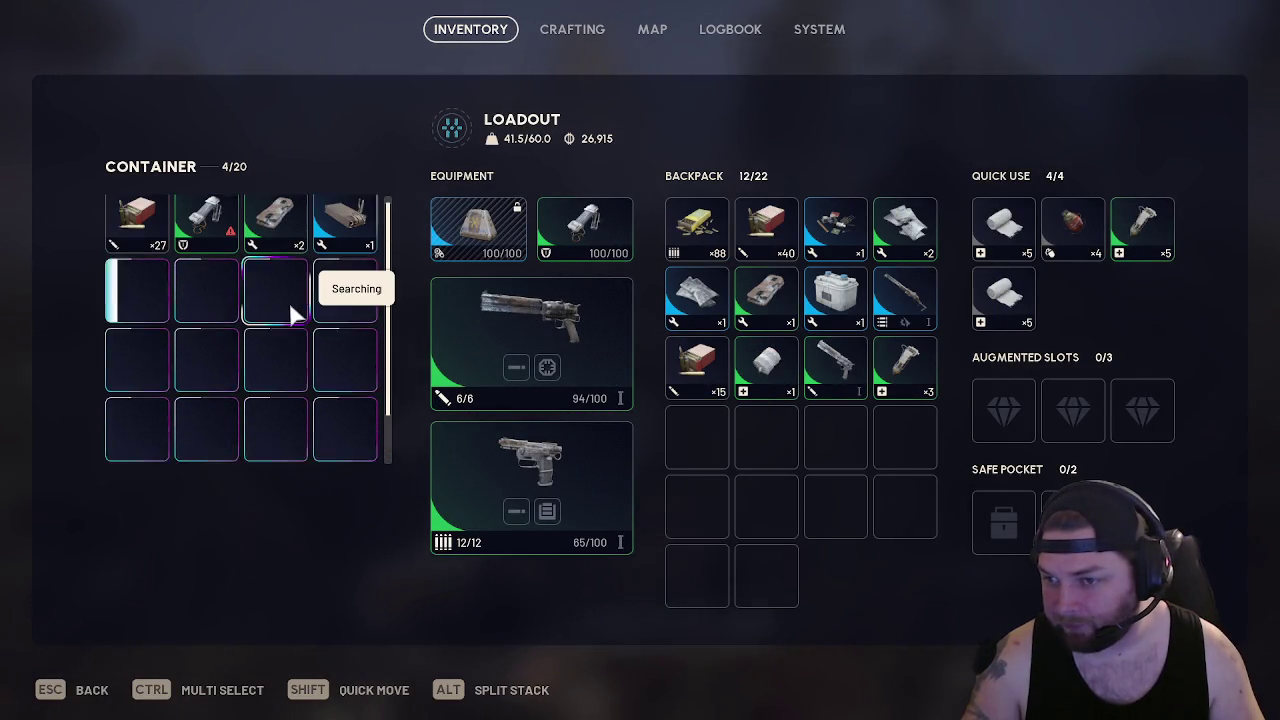
Stash the grenade in the Safe Pocket and take the Heavy Ammo and next item into the backpack
mouse_move(348, 230)
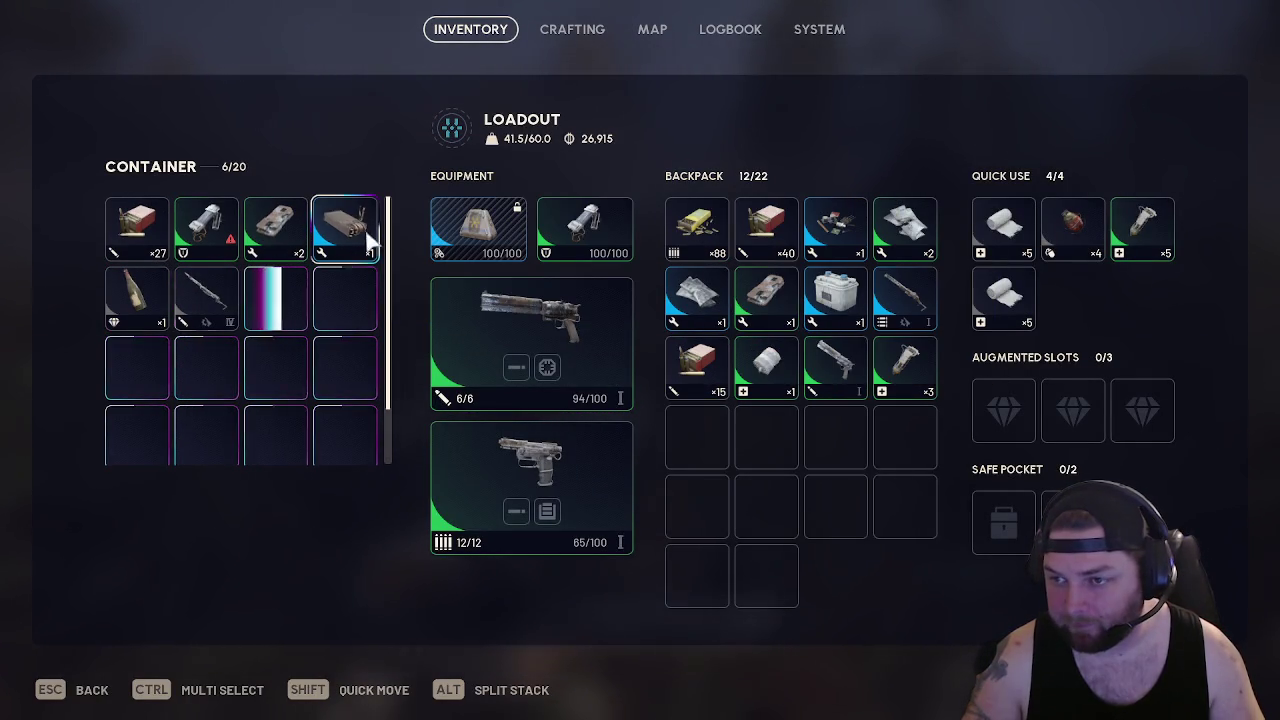
mouse_move(281, 313)
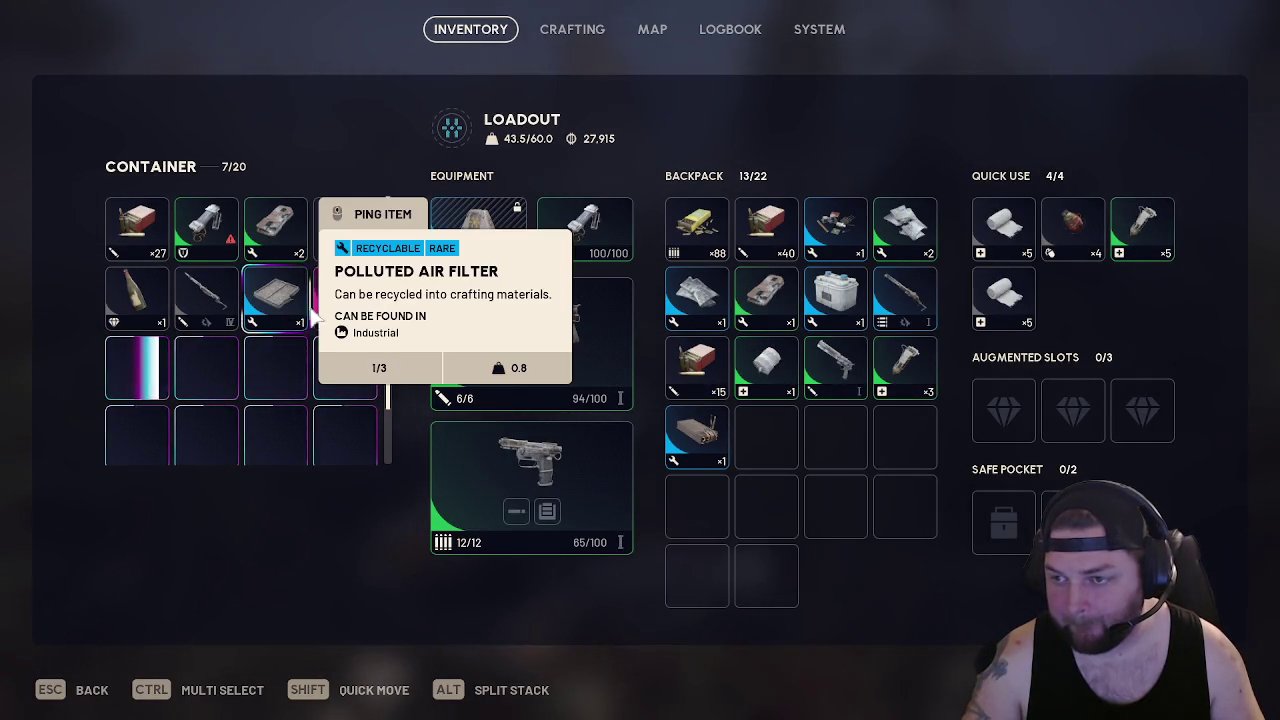
shift+click(344, 305)
drag(798, 446, 1003, 520)
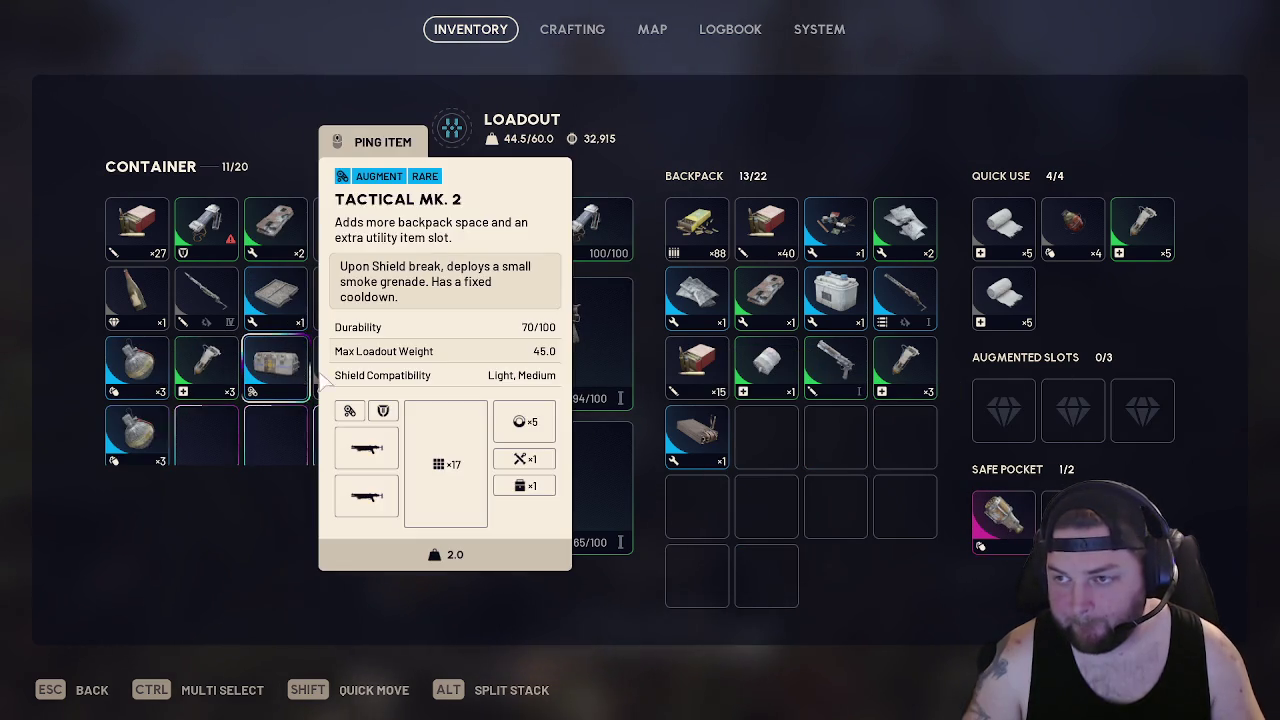
scroll(225, 370, down, 1)
scroll(225, 370, down, 1)
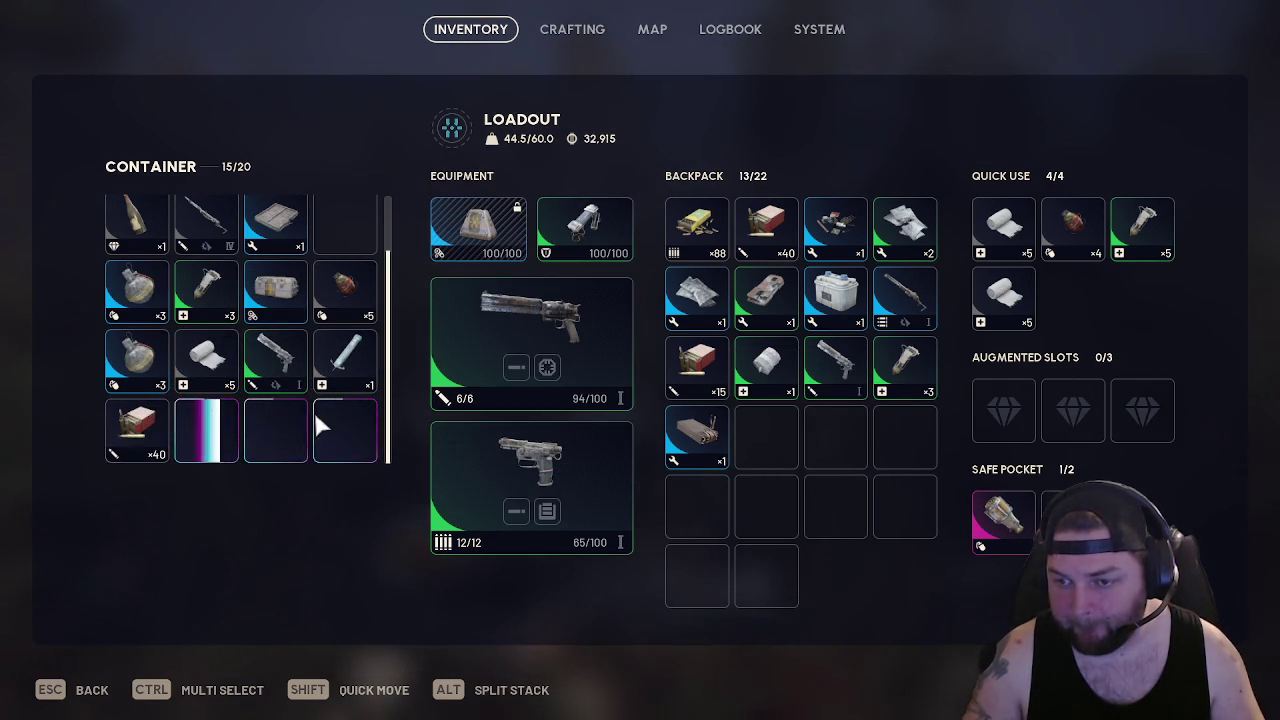
shift+click(135, 450)
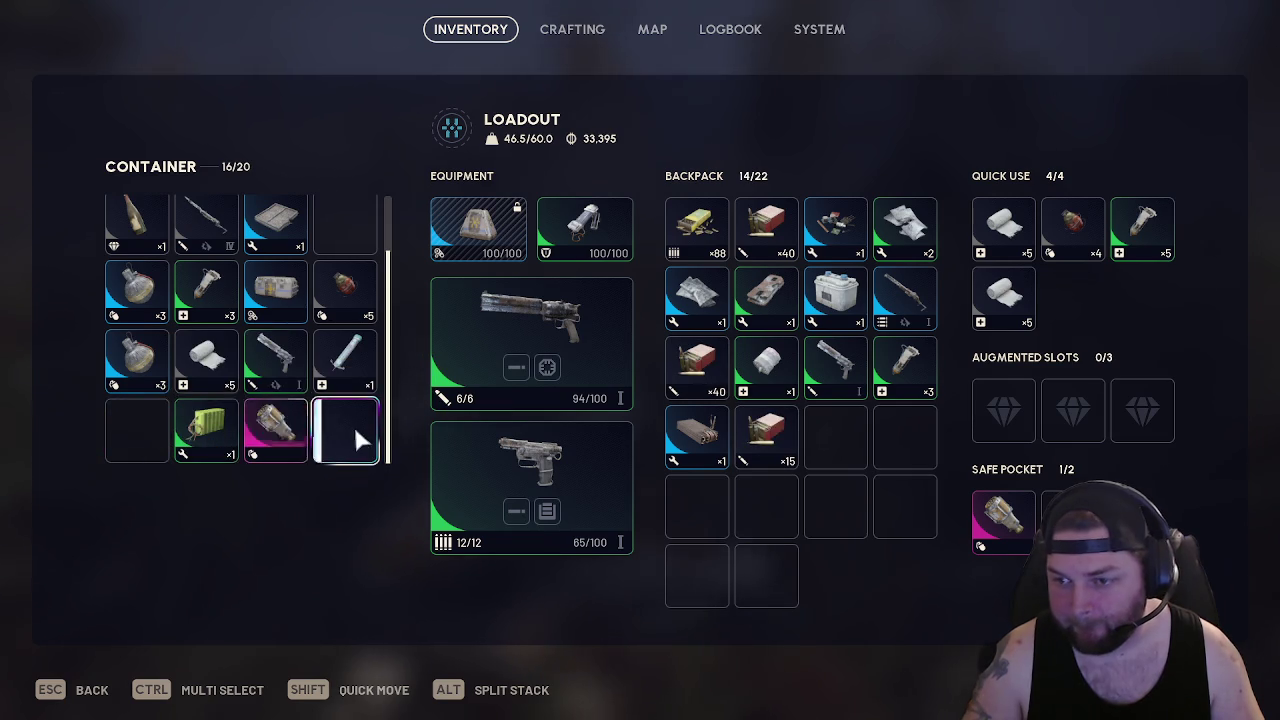
shift+click(287, 438)
drag(1017, 535, 879, 457)
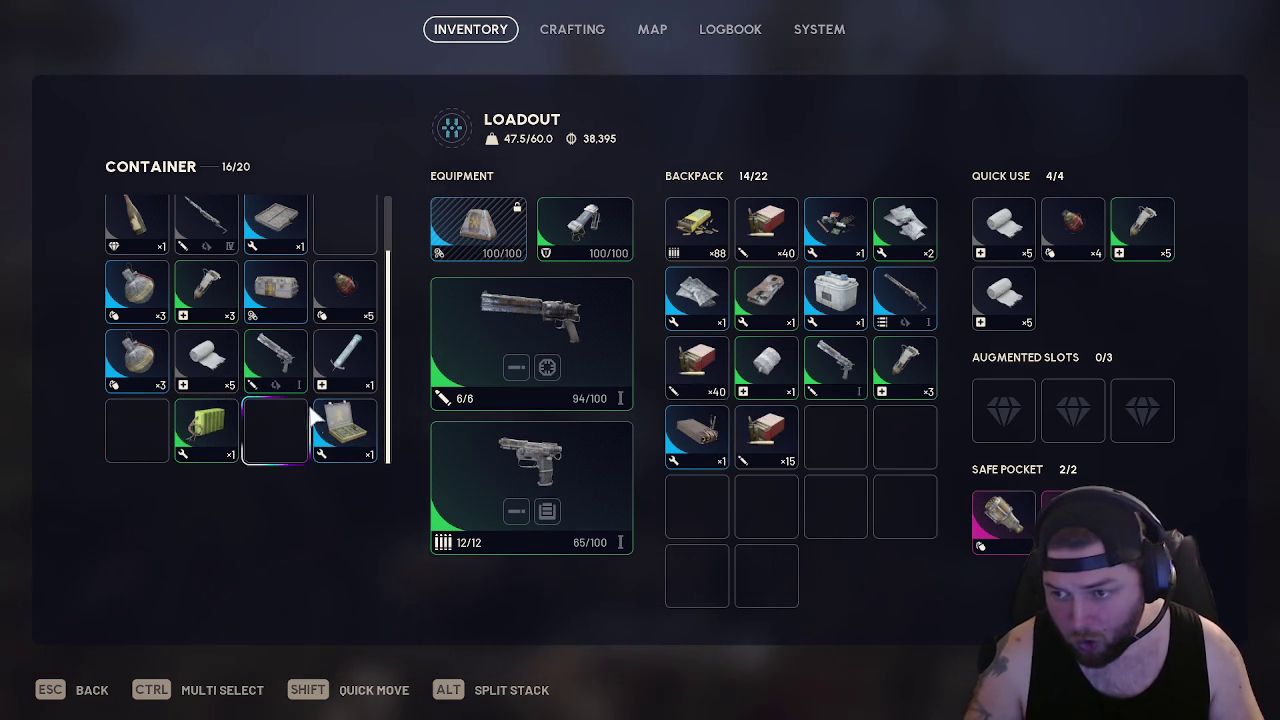
Loot the Anvil pistol and Shield Recharger stack into the backpack, reopening the container once
shift+click(290, 300)
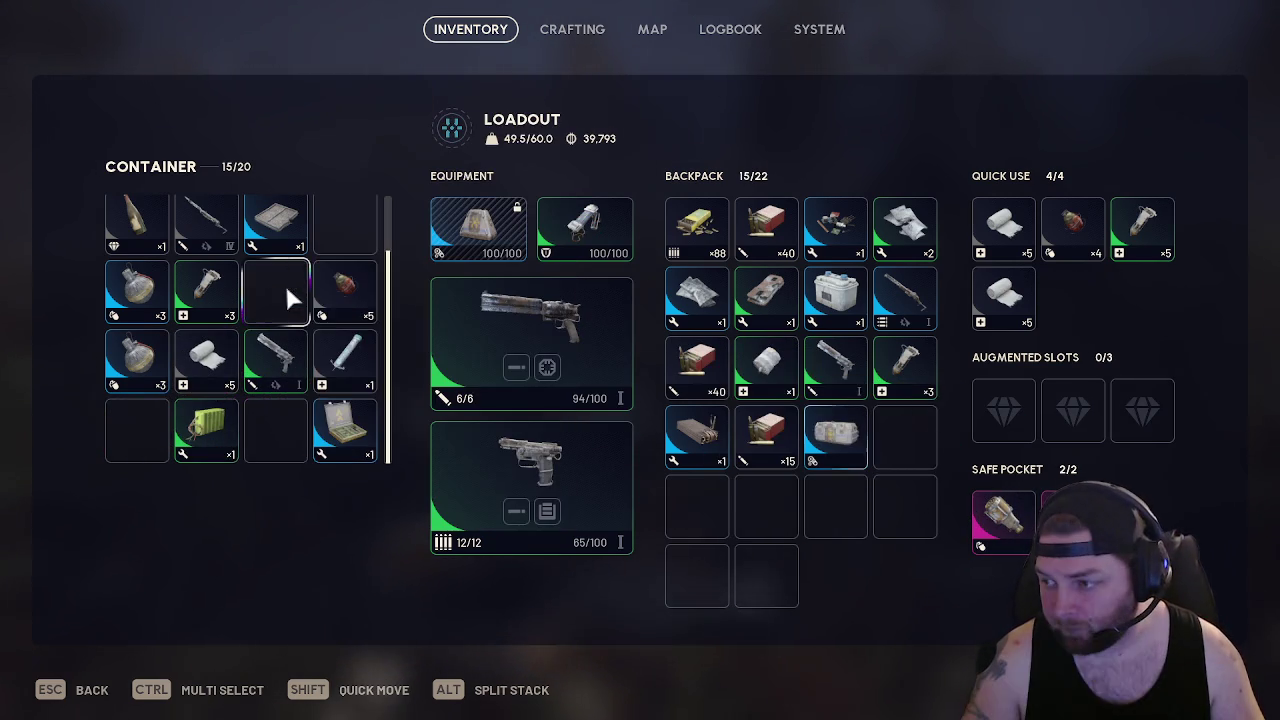
shift+click(282, 363)
key(Escape)
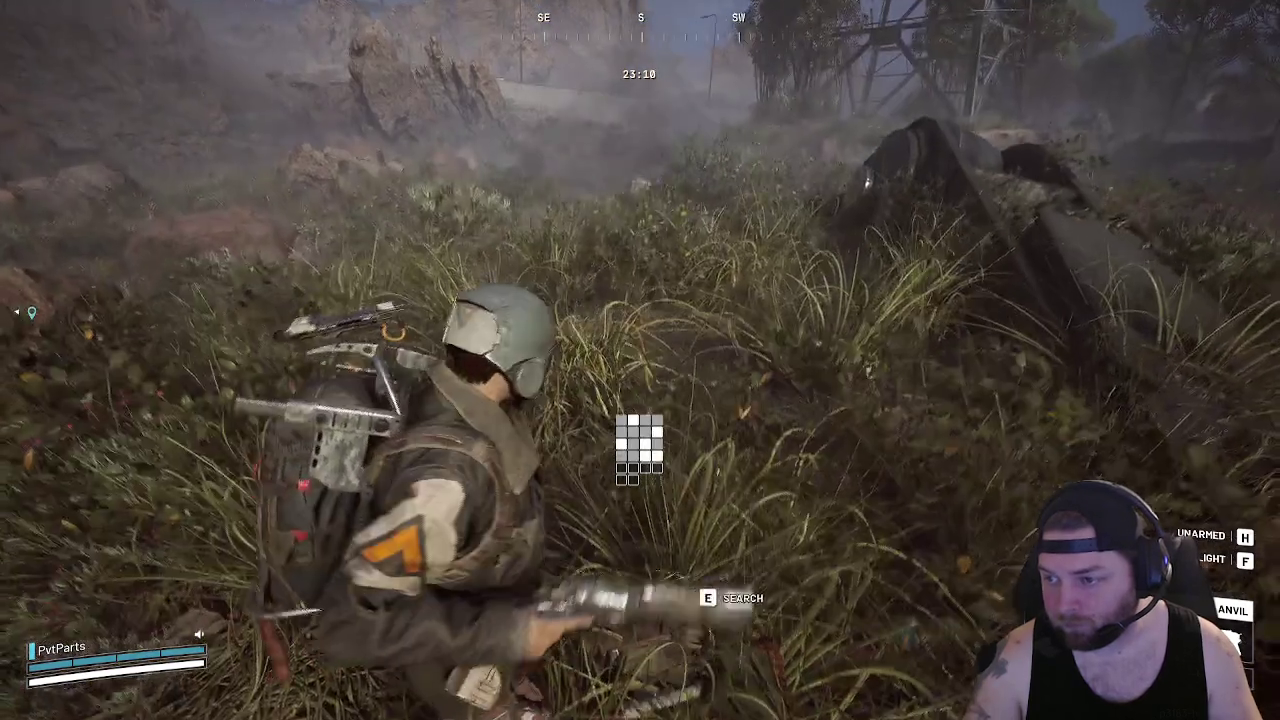
key(e)
shift+click(206, 300)
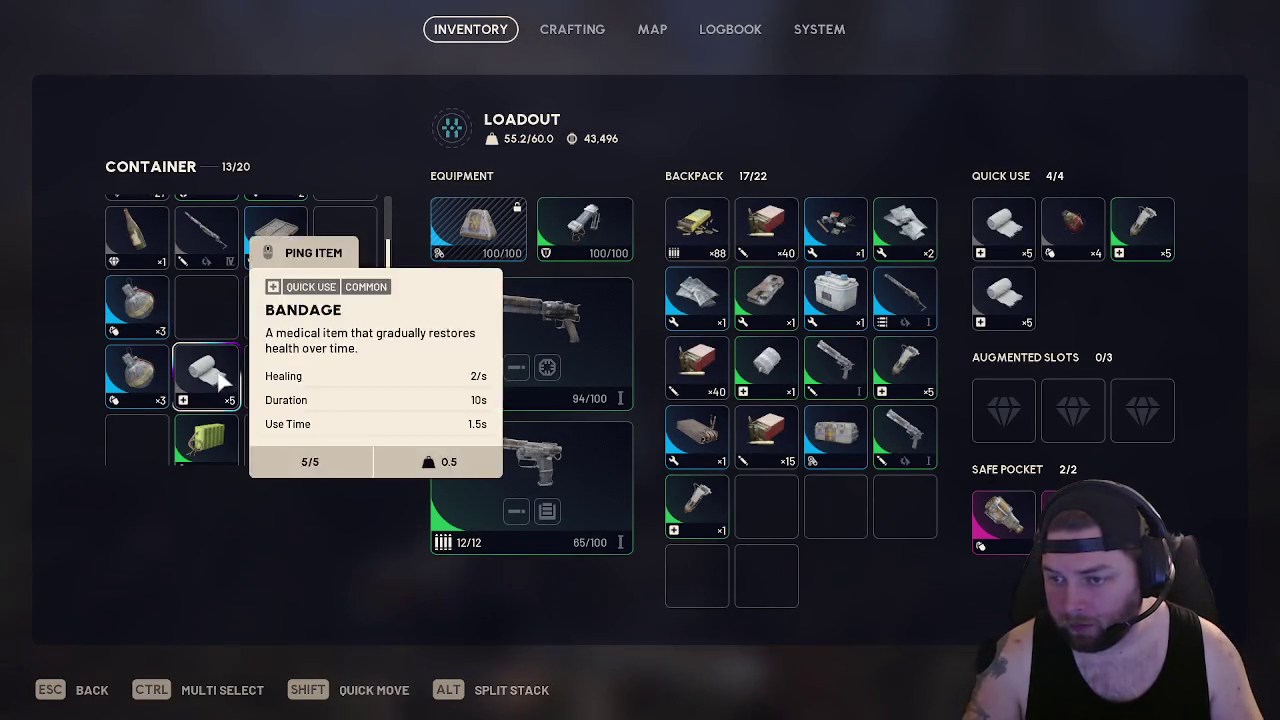
scroll(273, 336, up, 1)
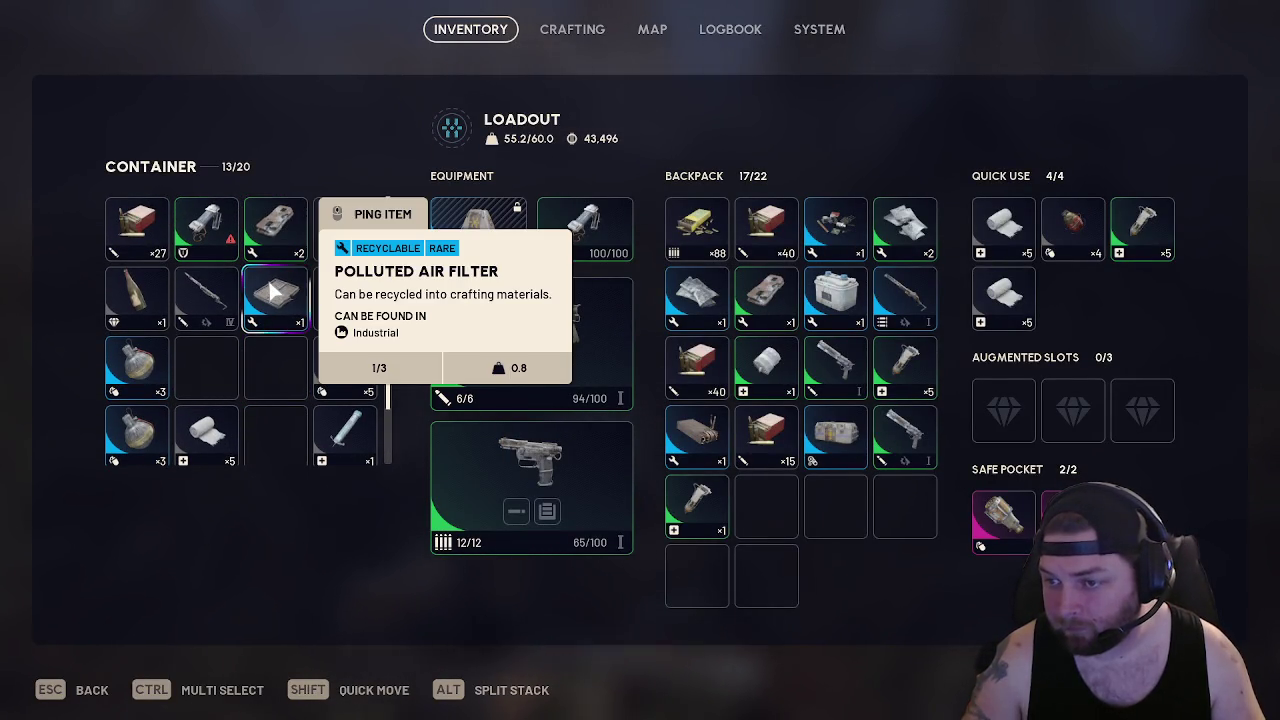
key(Escape)
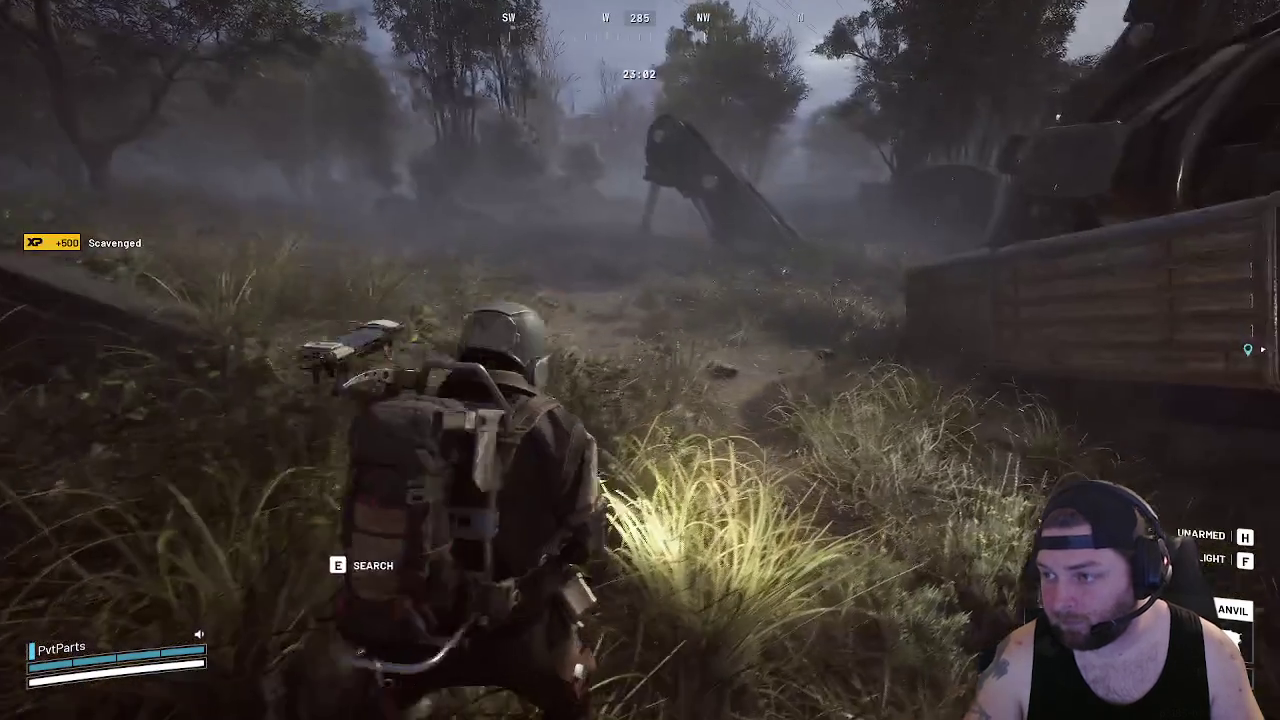
Drag the Renegade I rifle into the second weapon slot, sending the pistol to the backpack
key(w)
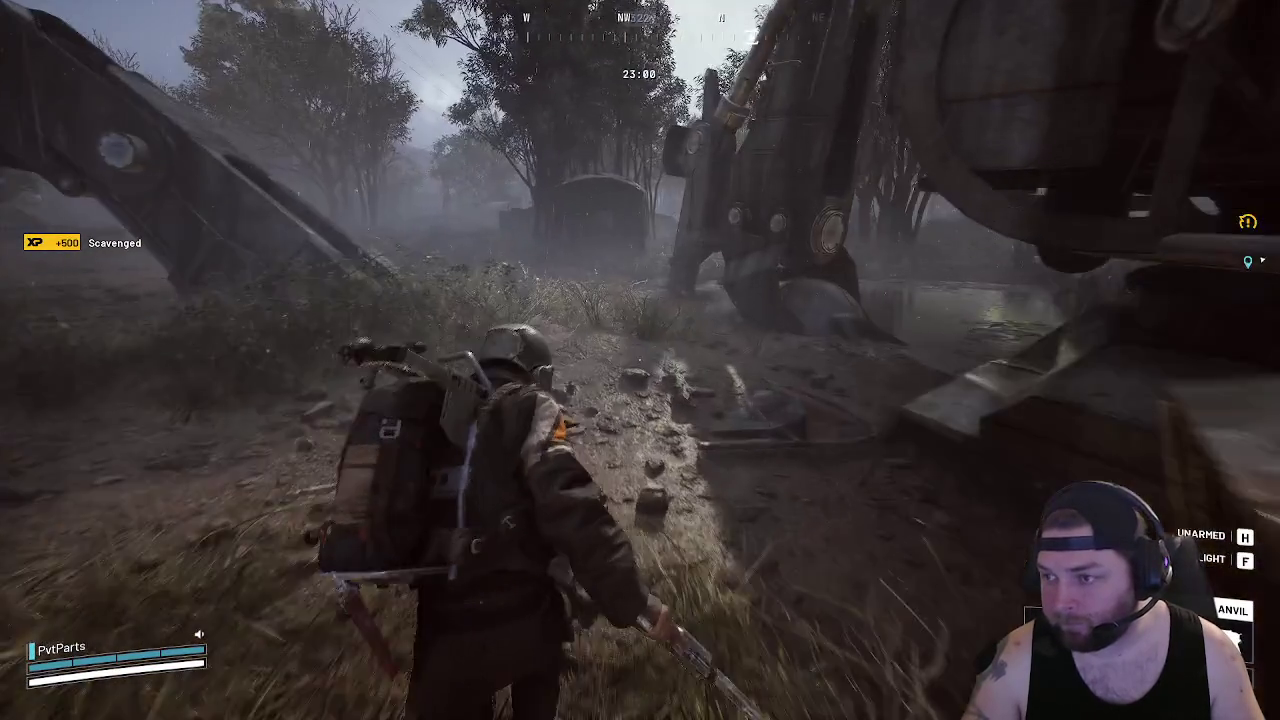
key(Tab)
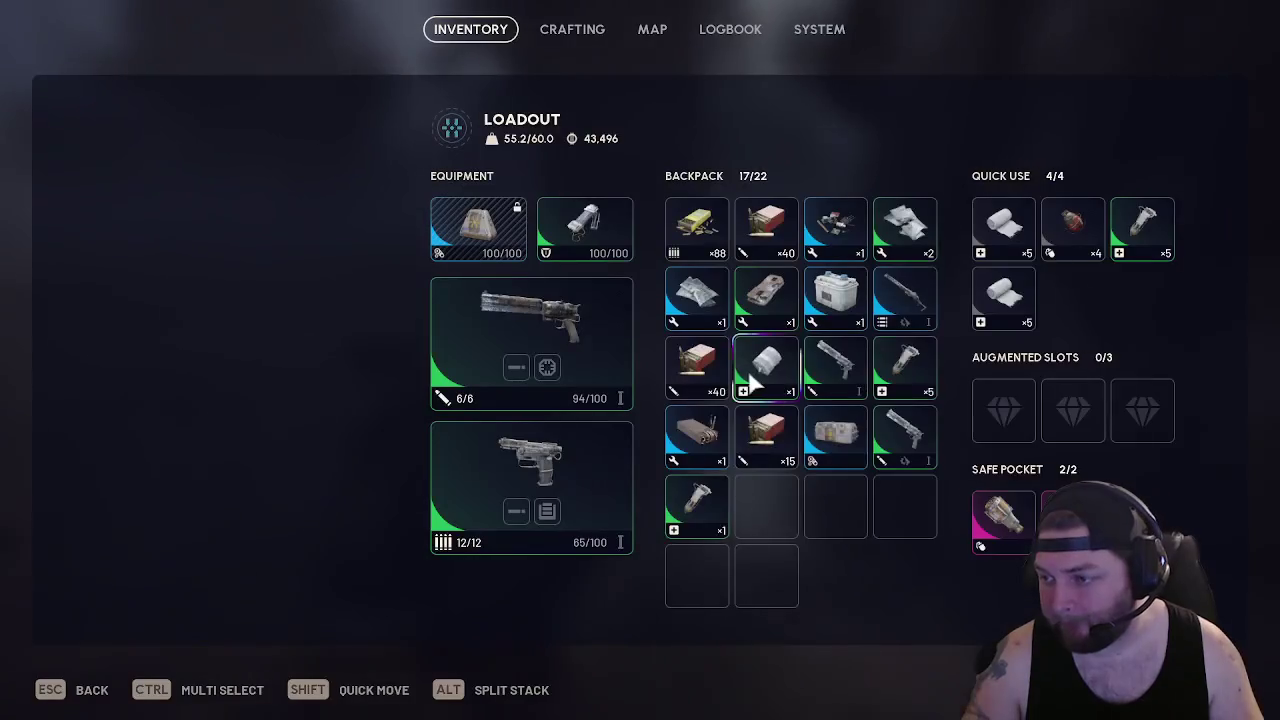
key(Tab)
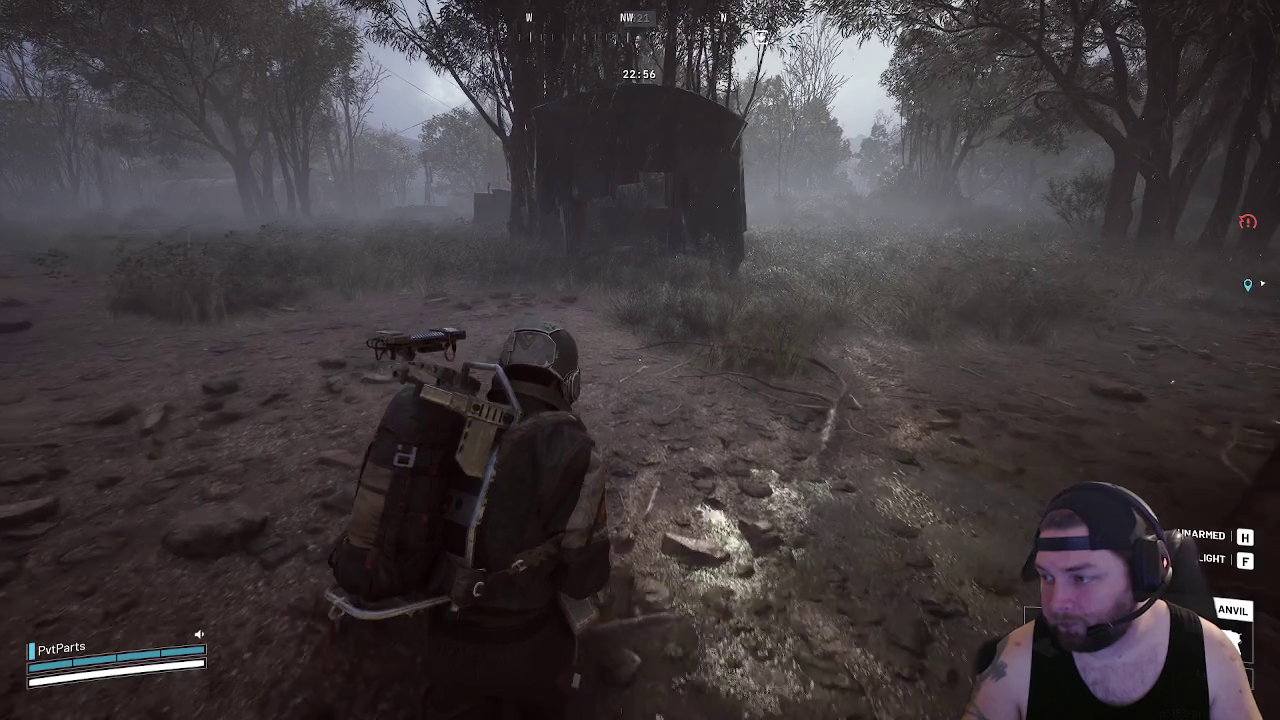
key(Tab)
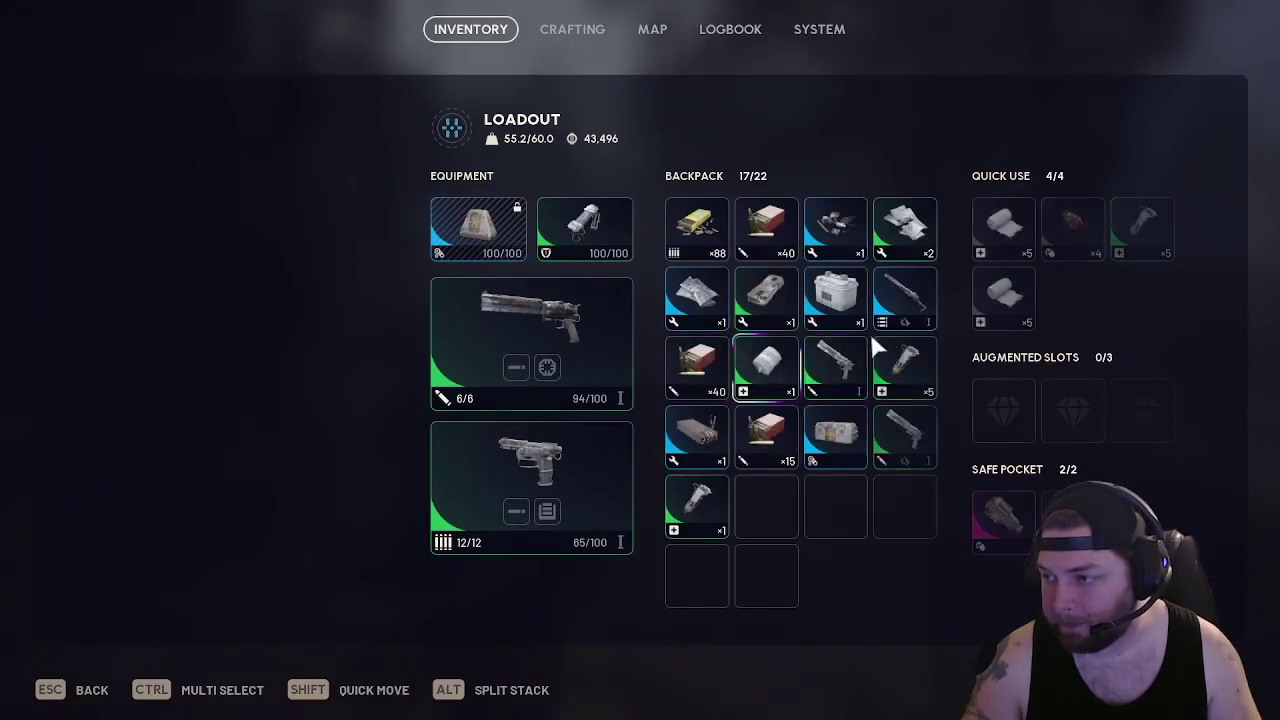
mouse_move(893, 303)
mouse_down()
mouse_move(523, 395)
mouse_move(574, 469)
mouse_up()
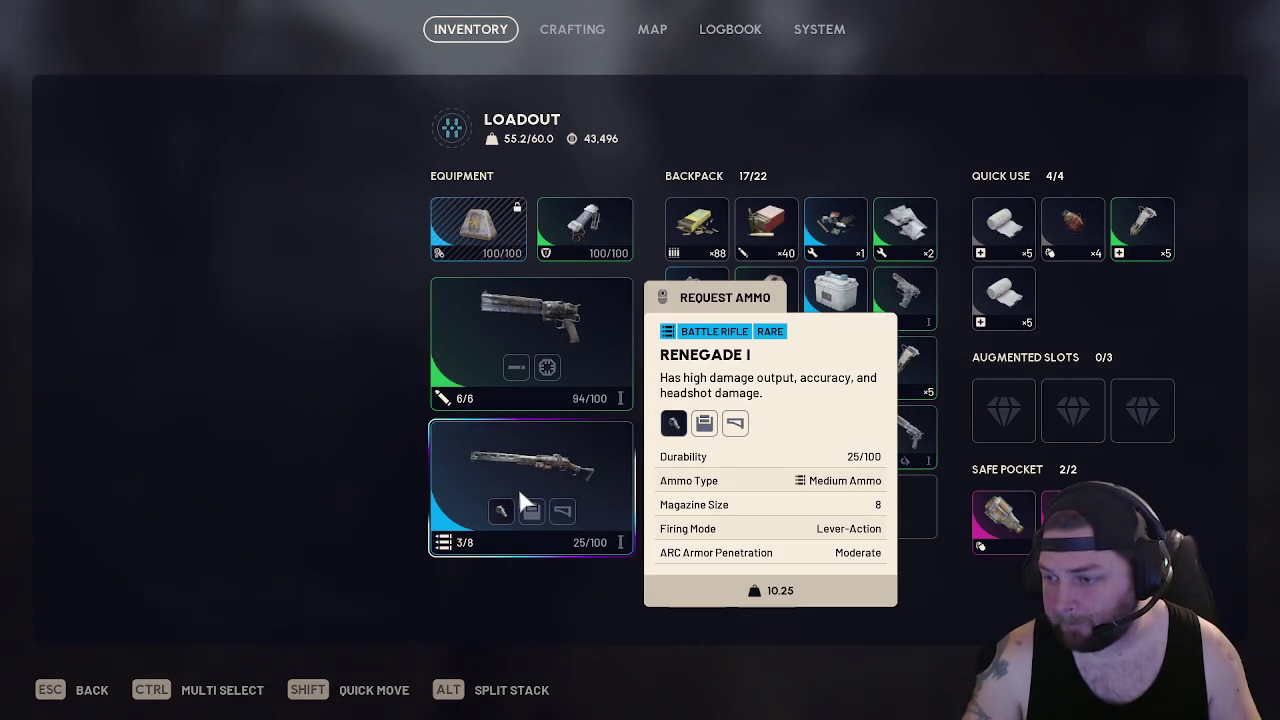
key(Tab)
key(Tab)
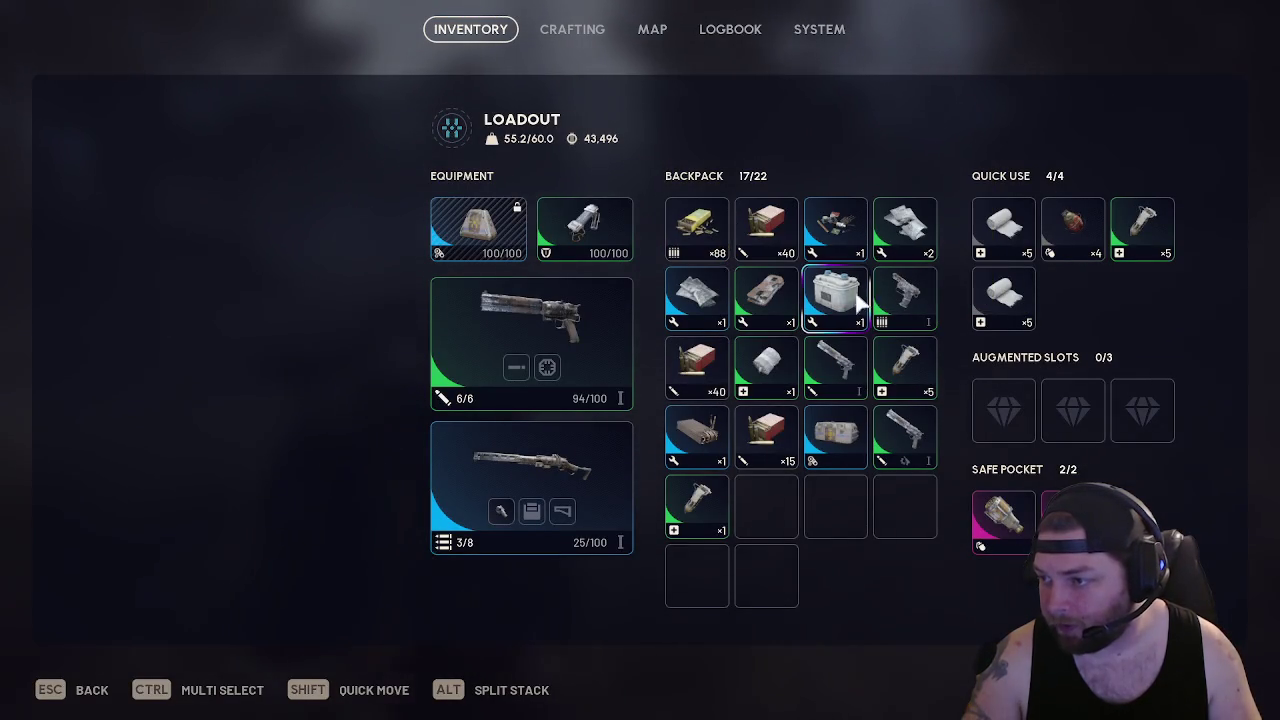
key(Tab)
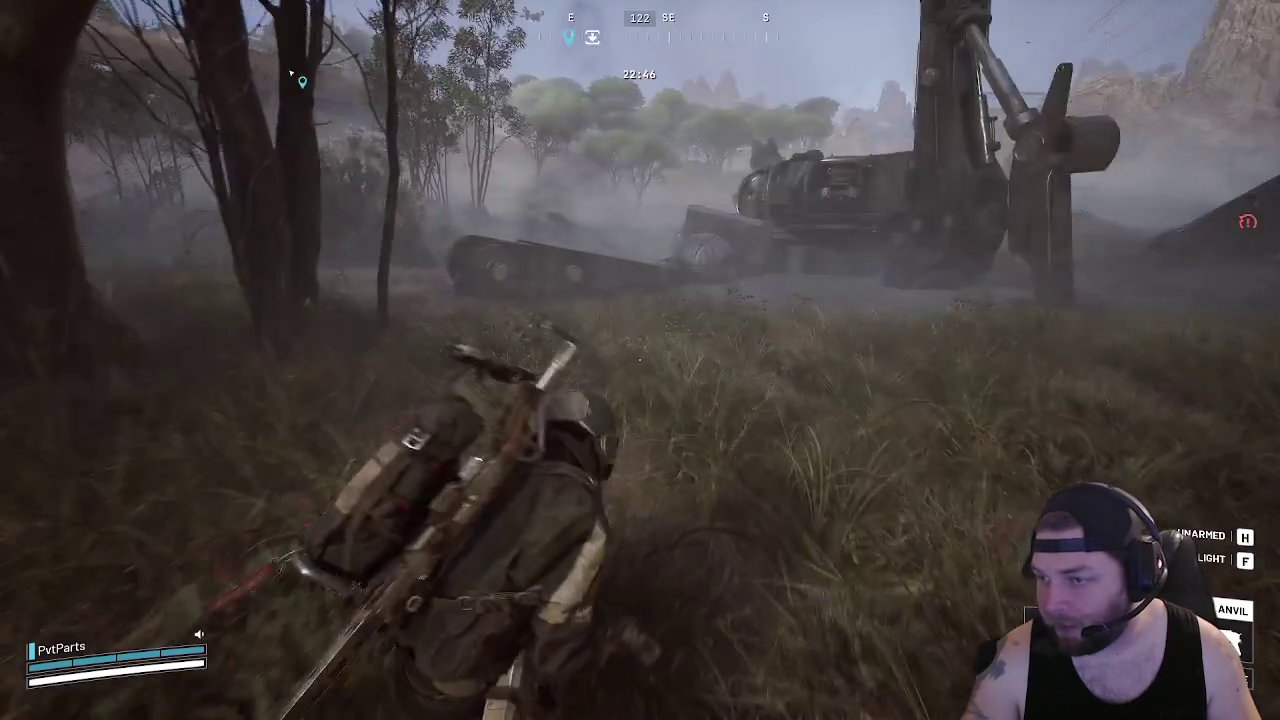
Run past the overturned vehicle to the next downed body and search it
key(w)
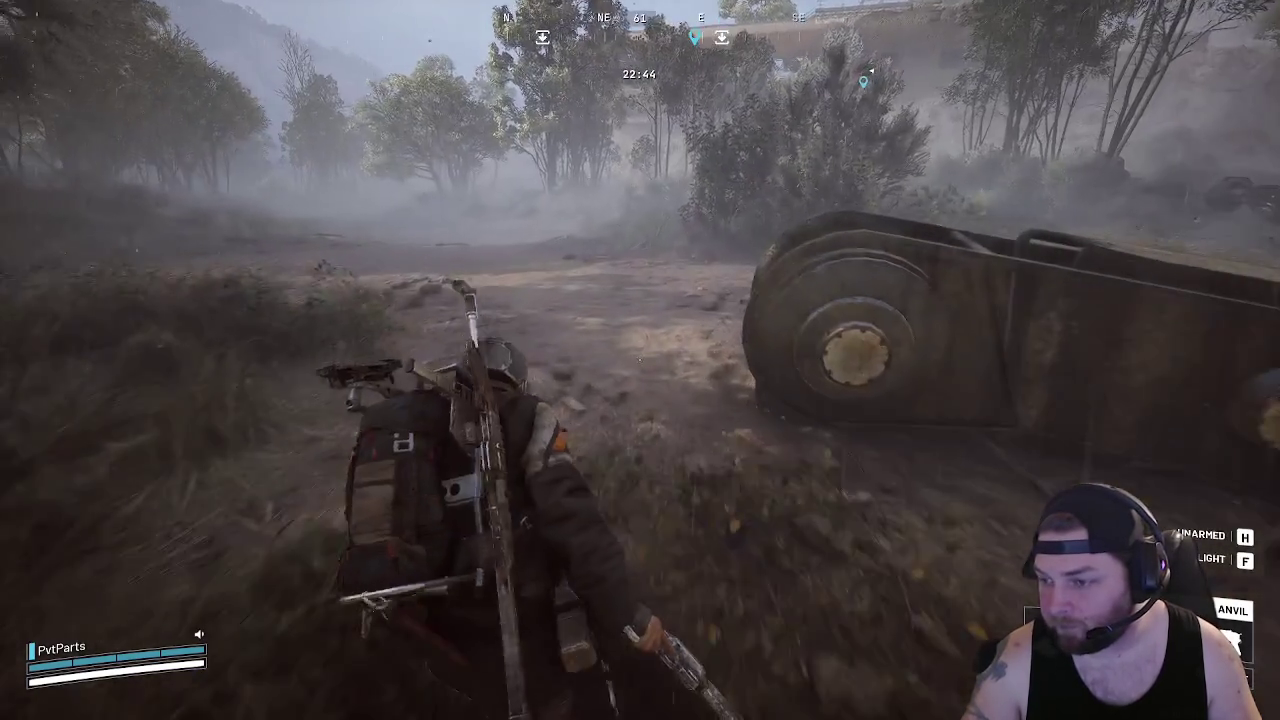
key(w)
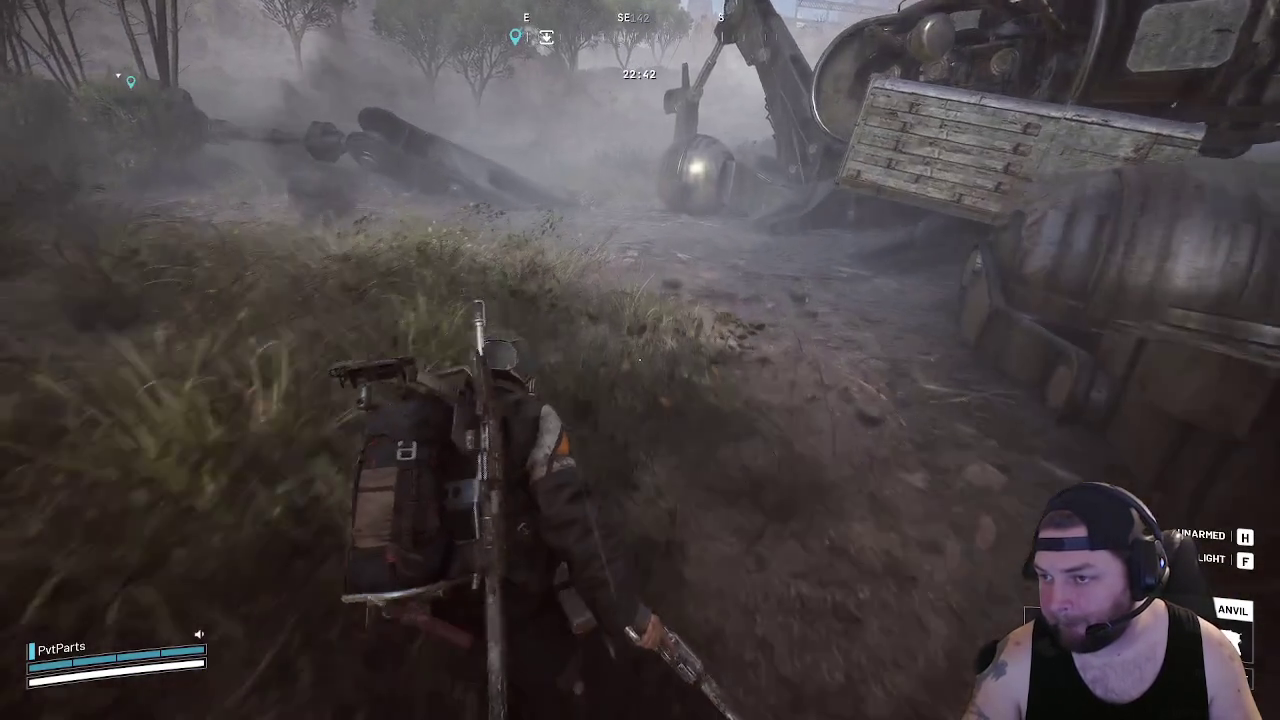
key(w)
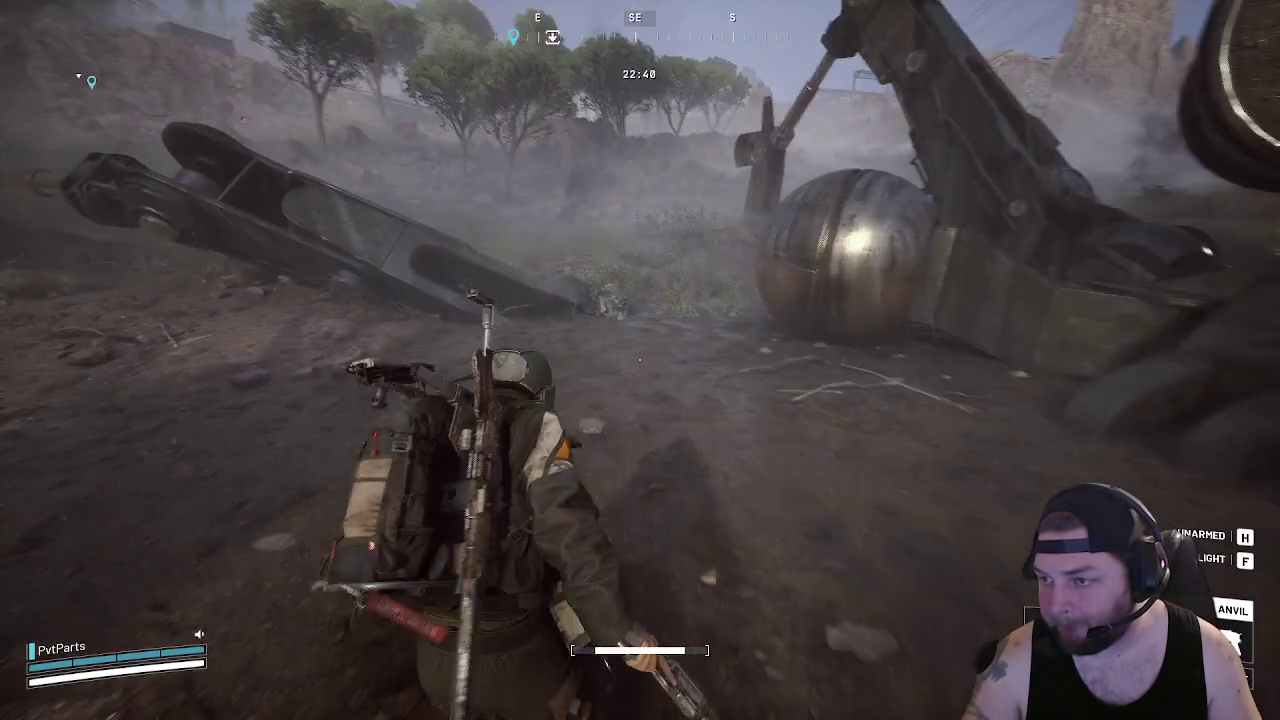
key(w)
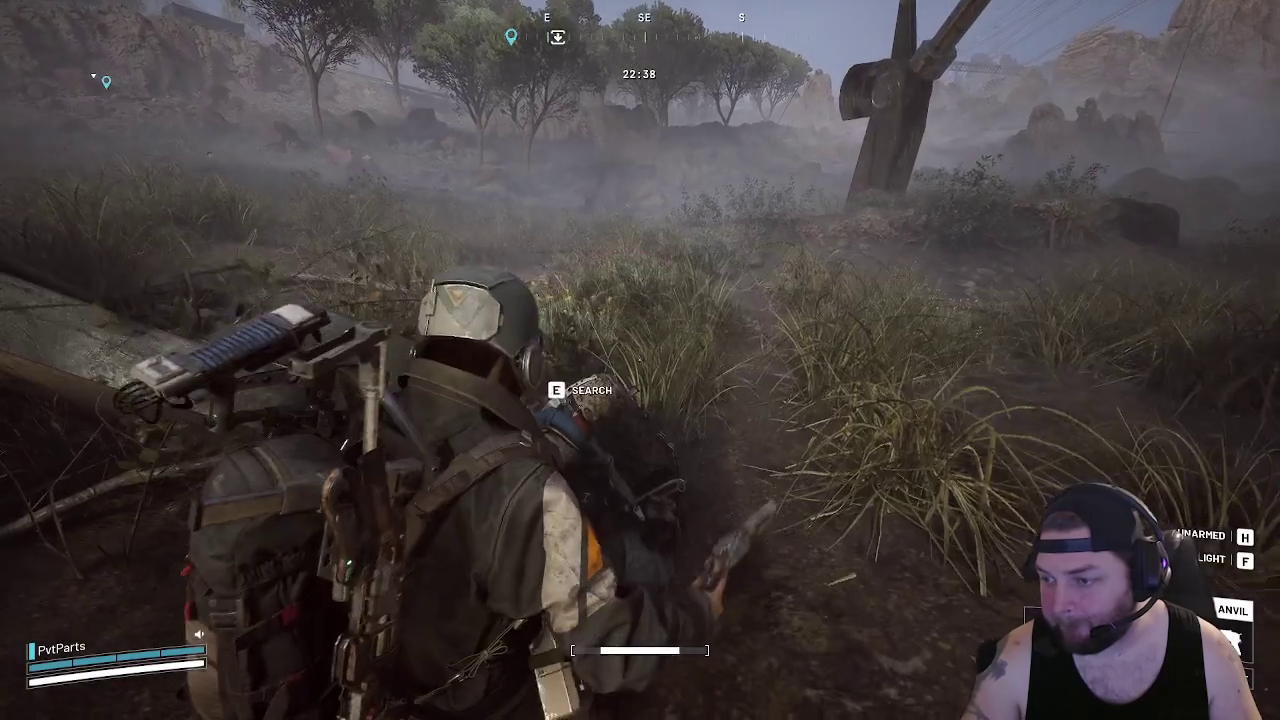
key(e)
Loot ammo, Medium Ammo, Shield Recharger, Antiseptic and Durable Cloth, leaving the Light Ammo behind
shift+click(283, 240)
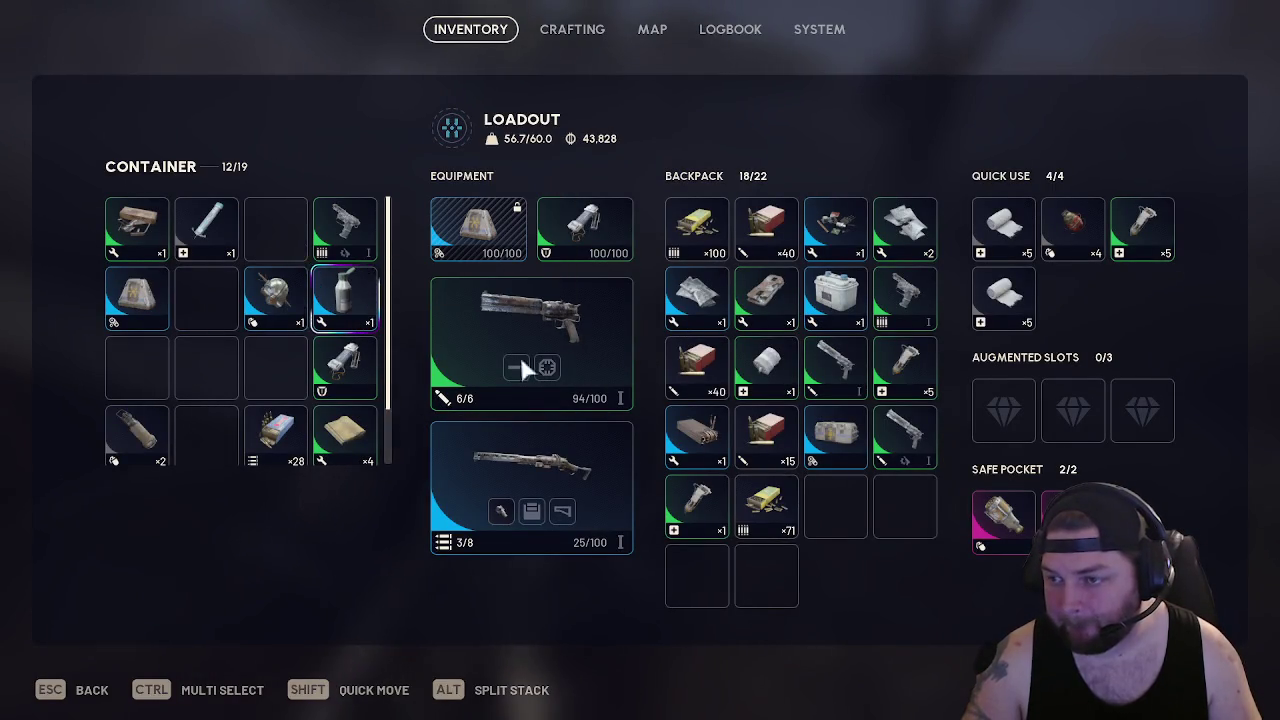
scroll(300, 365, down, 1)
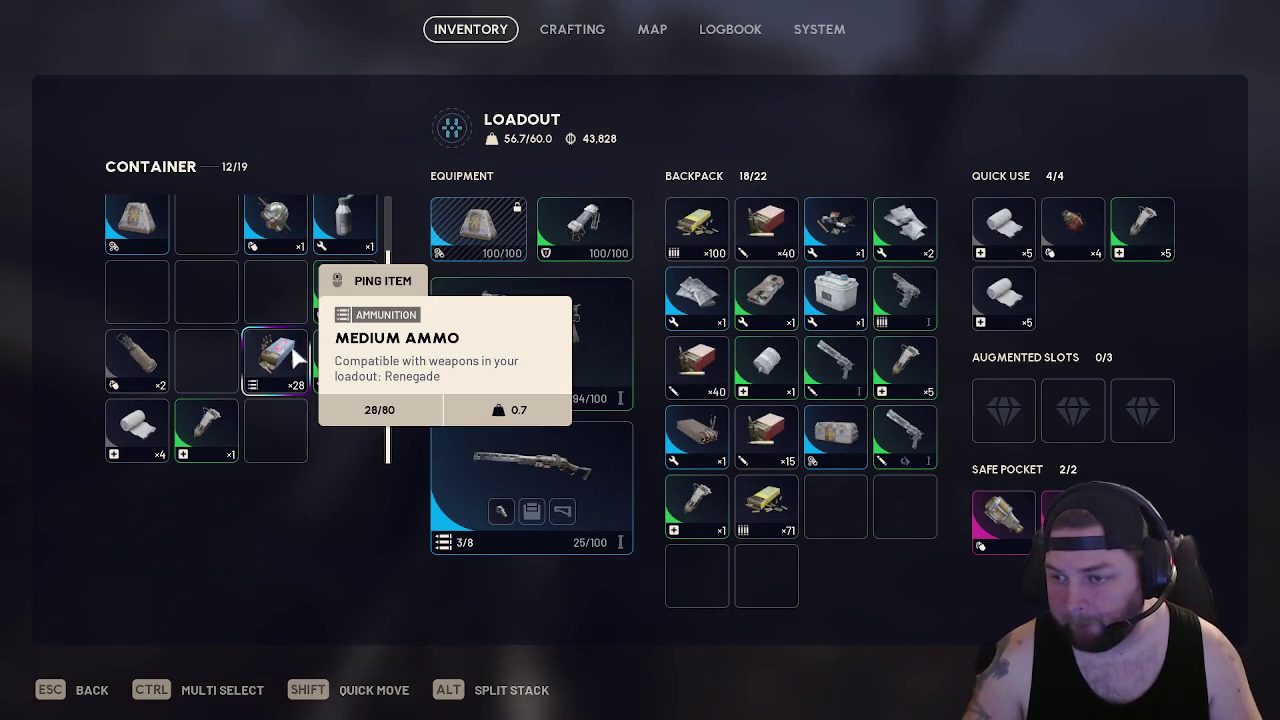
shift+click(287, 360)
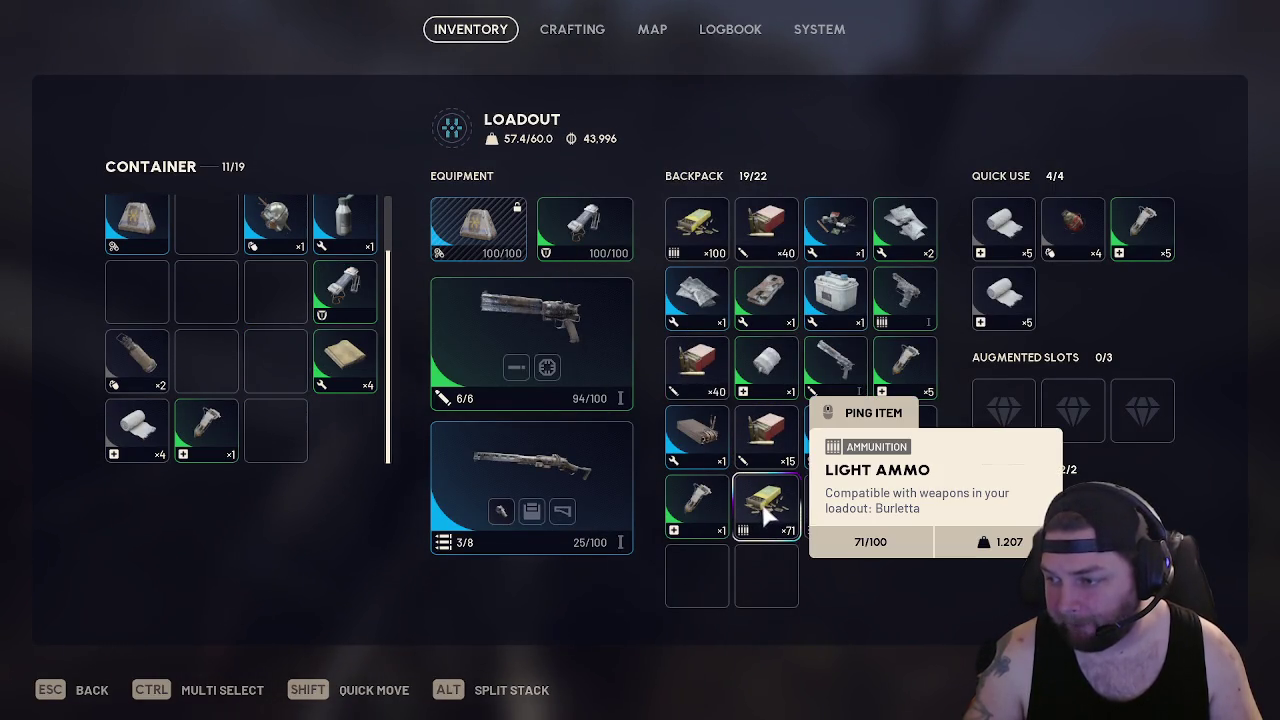
drag(765, 512, 570, 470)
drag(283, 355, 283, 357)
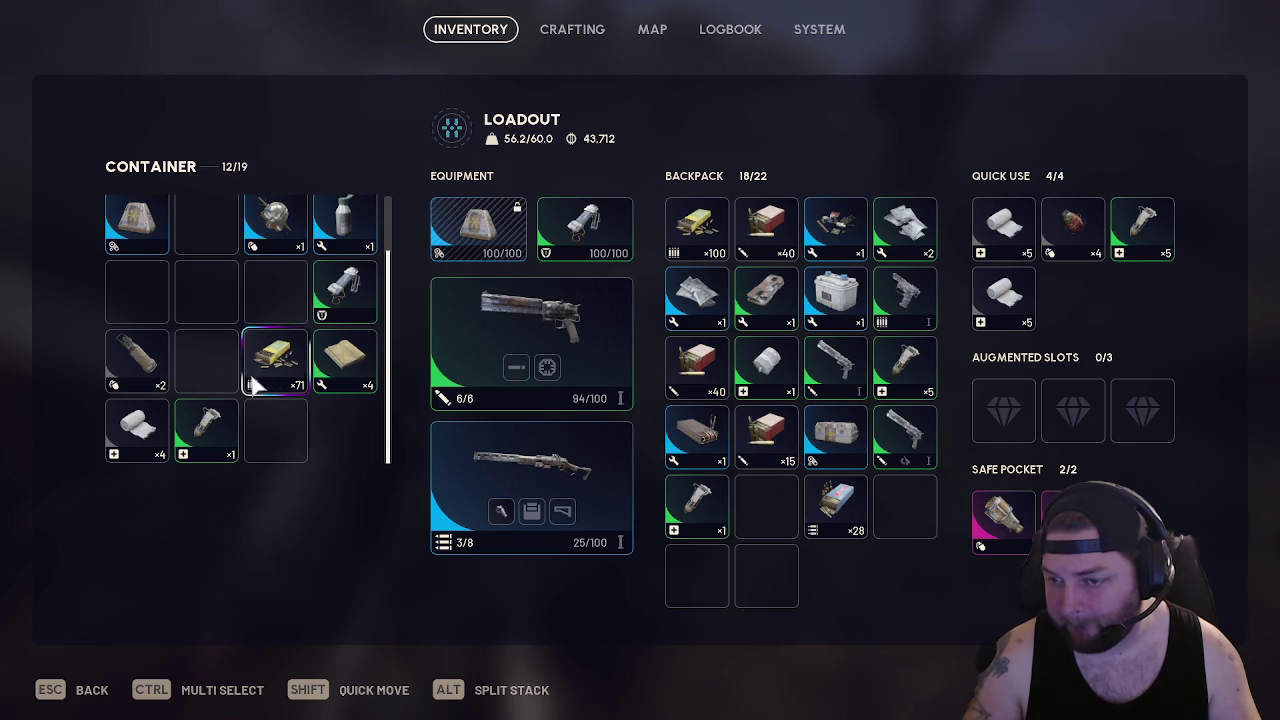
shift+click(226, 432)
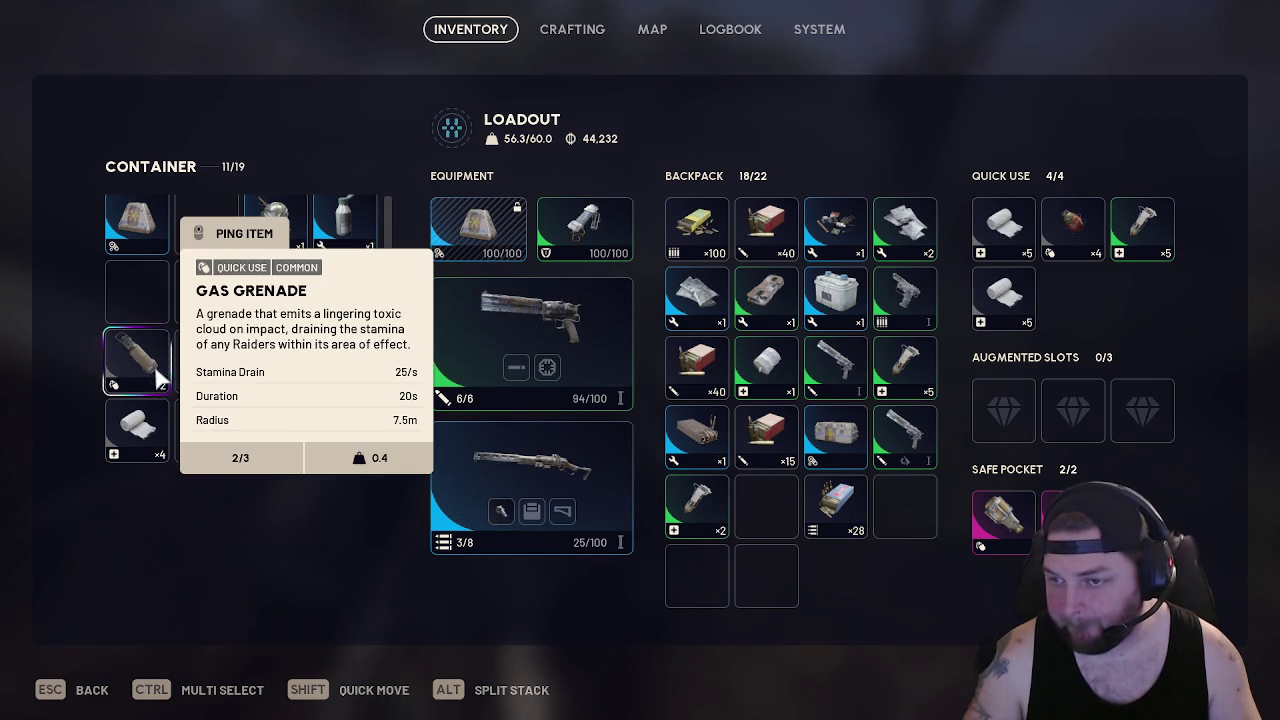
scroll(312, 290, up, 2)
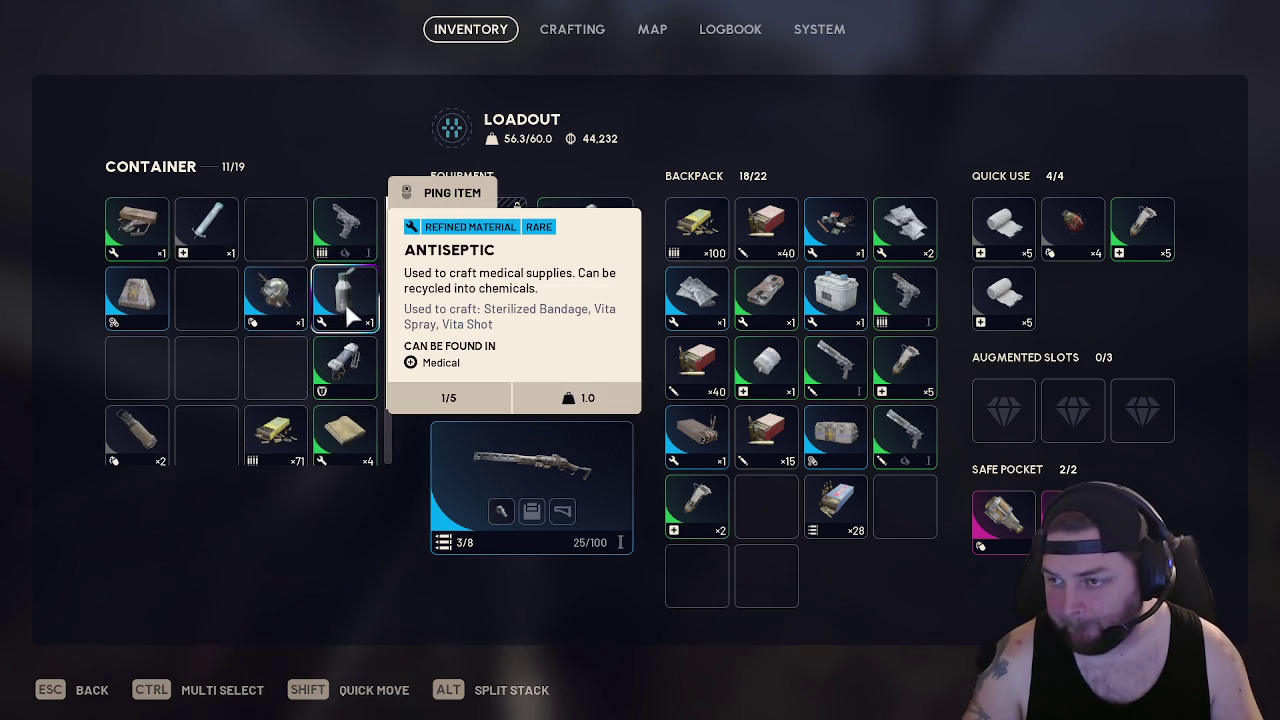
shift+click(347, 316)
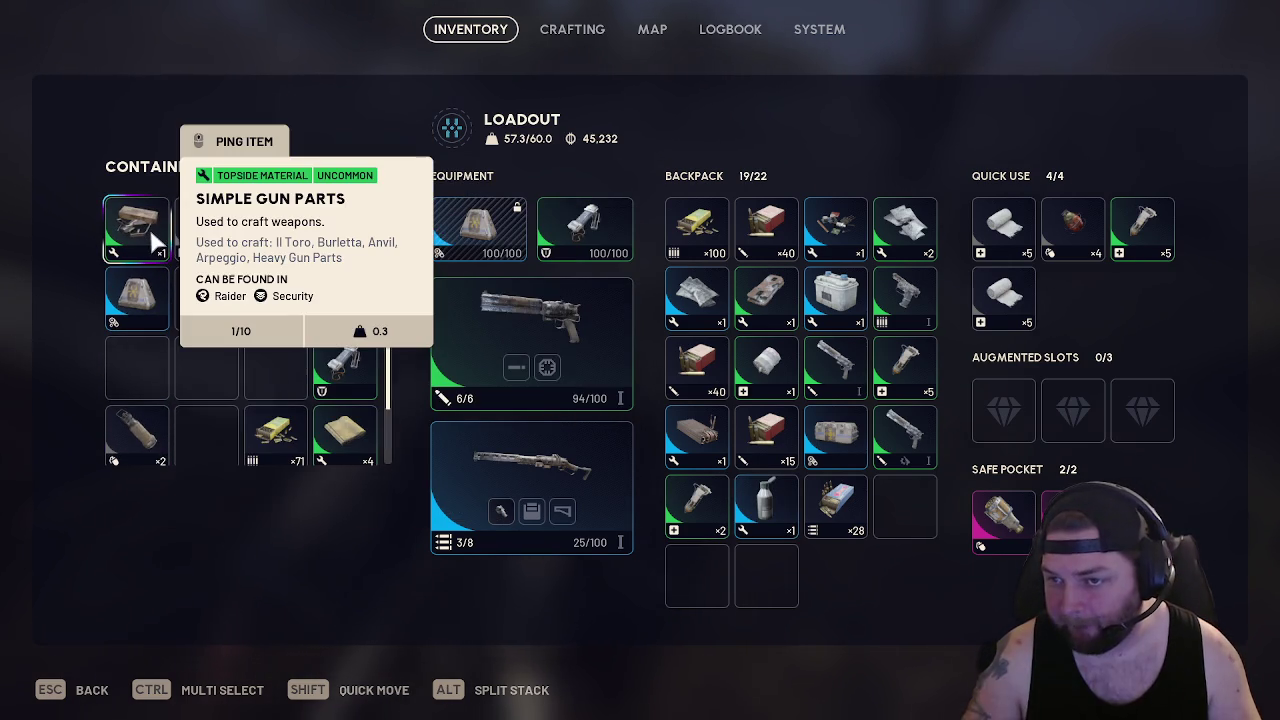
shift+click(345, 440)
key(Escape)
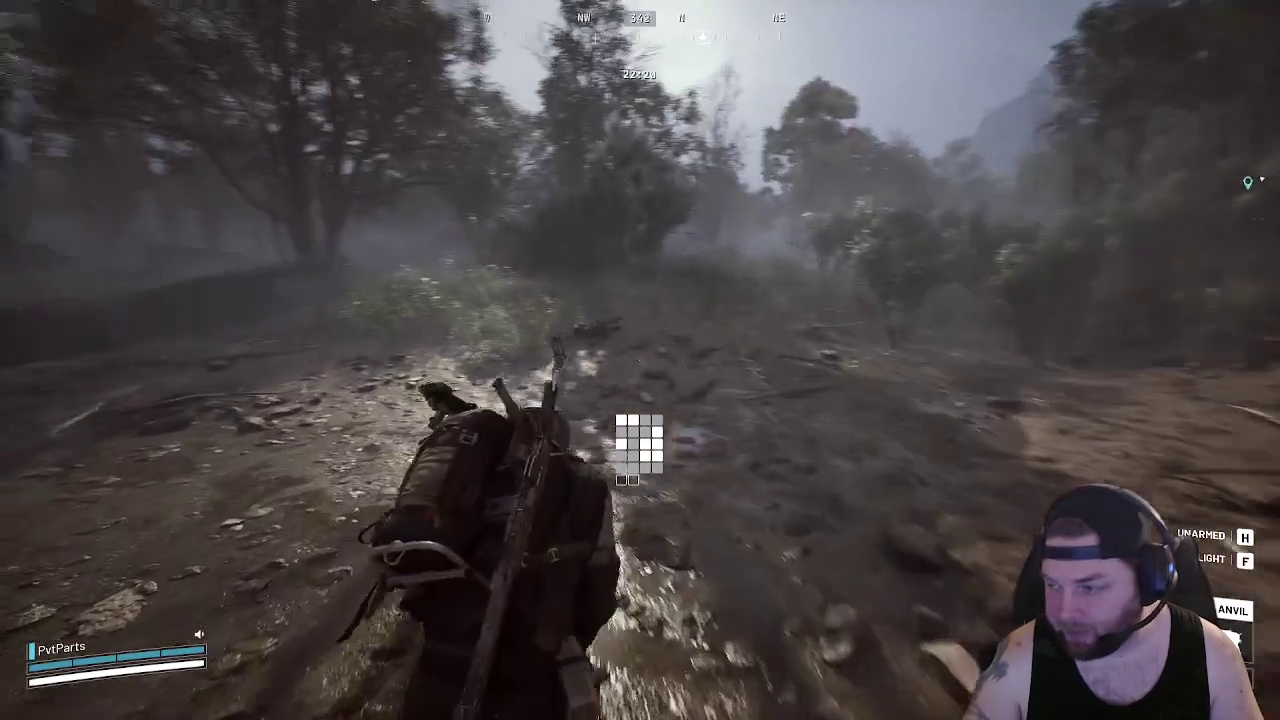
Run west across the muddy swamp clearing and north through the foggy forest, briefly checking inventory
key(w)
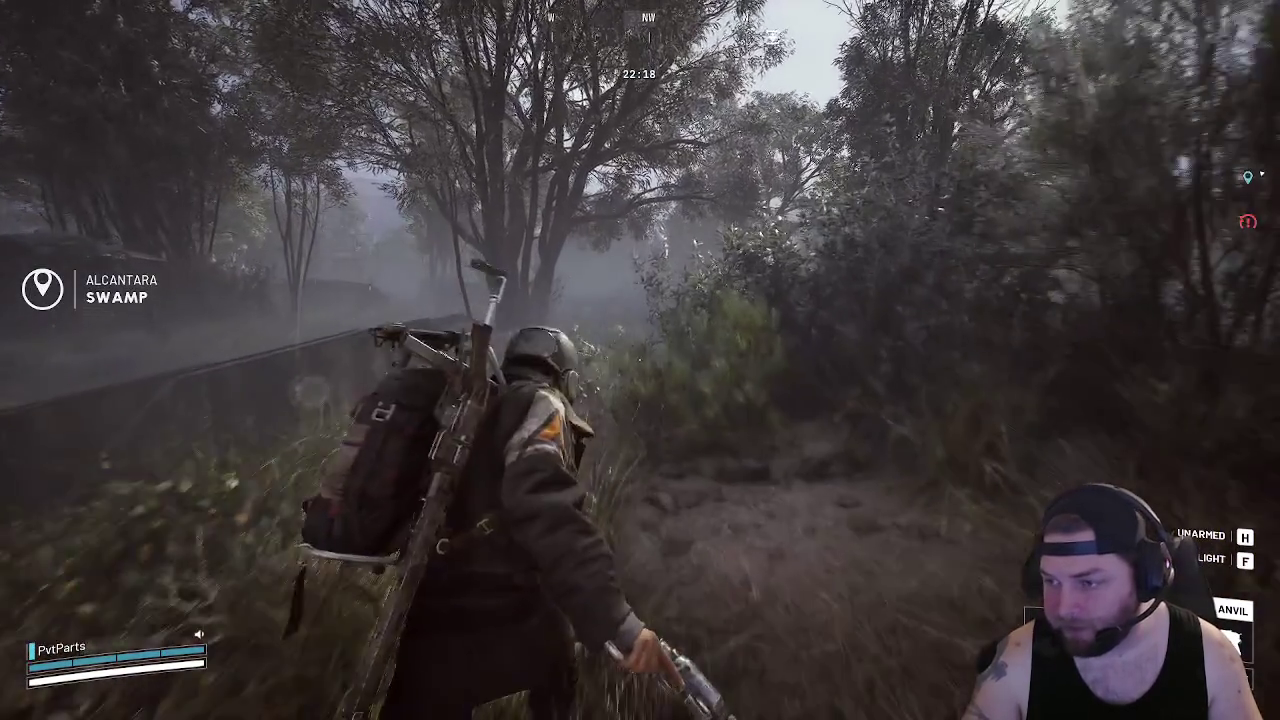
key(w)
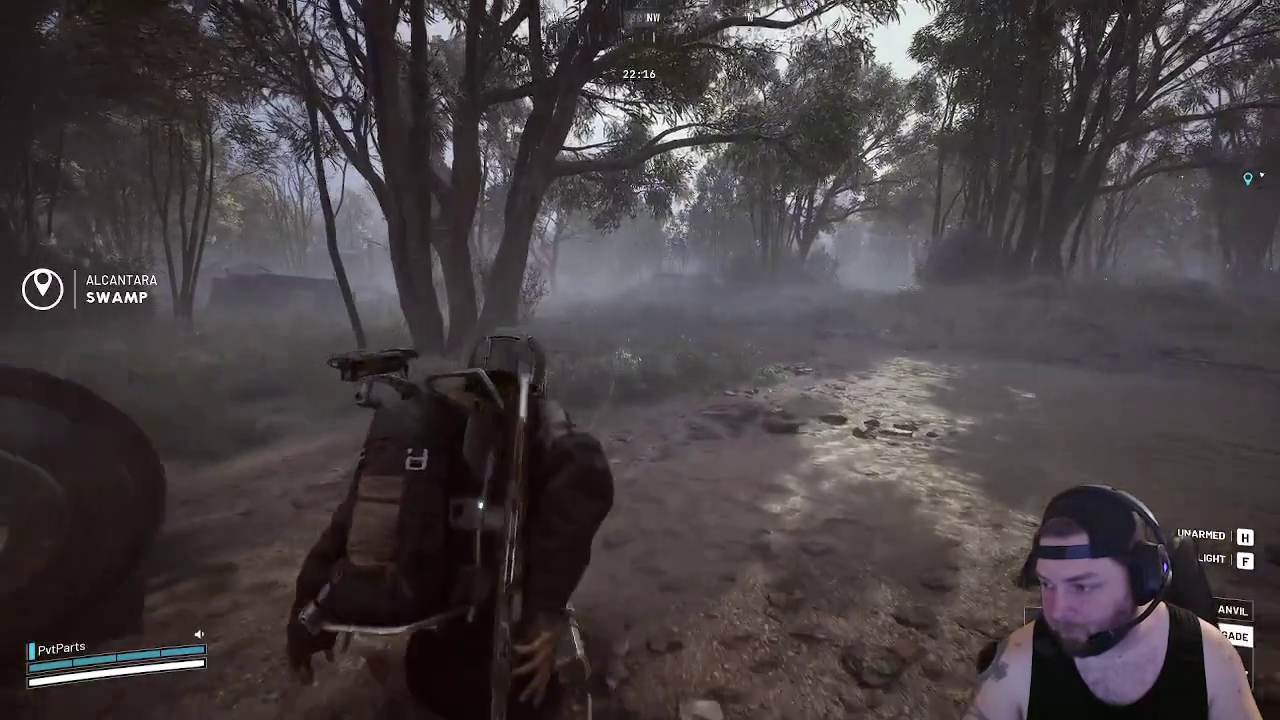
key(w)
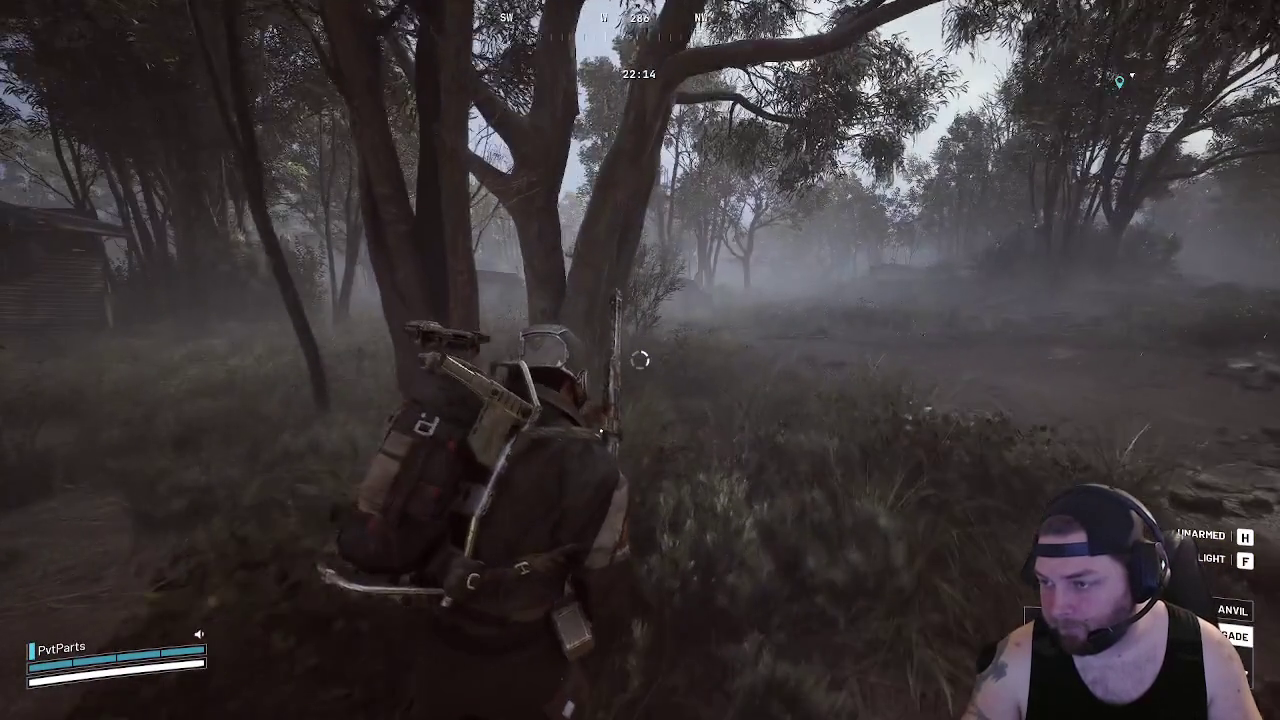
key(w)
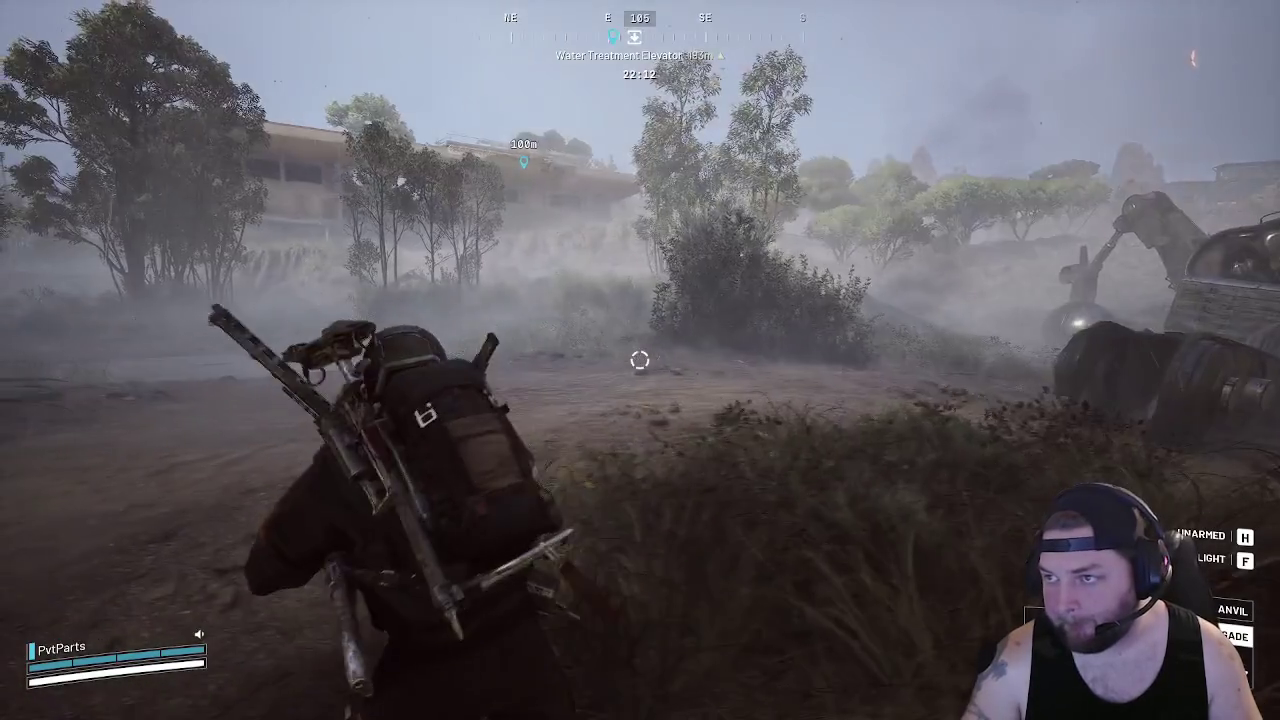
key(w)
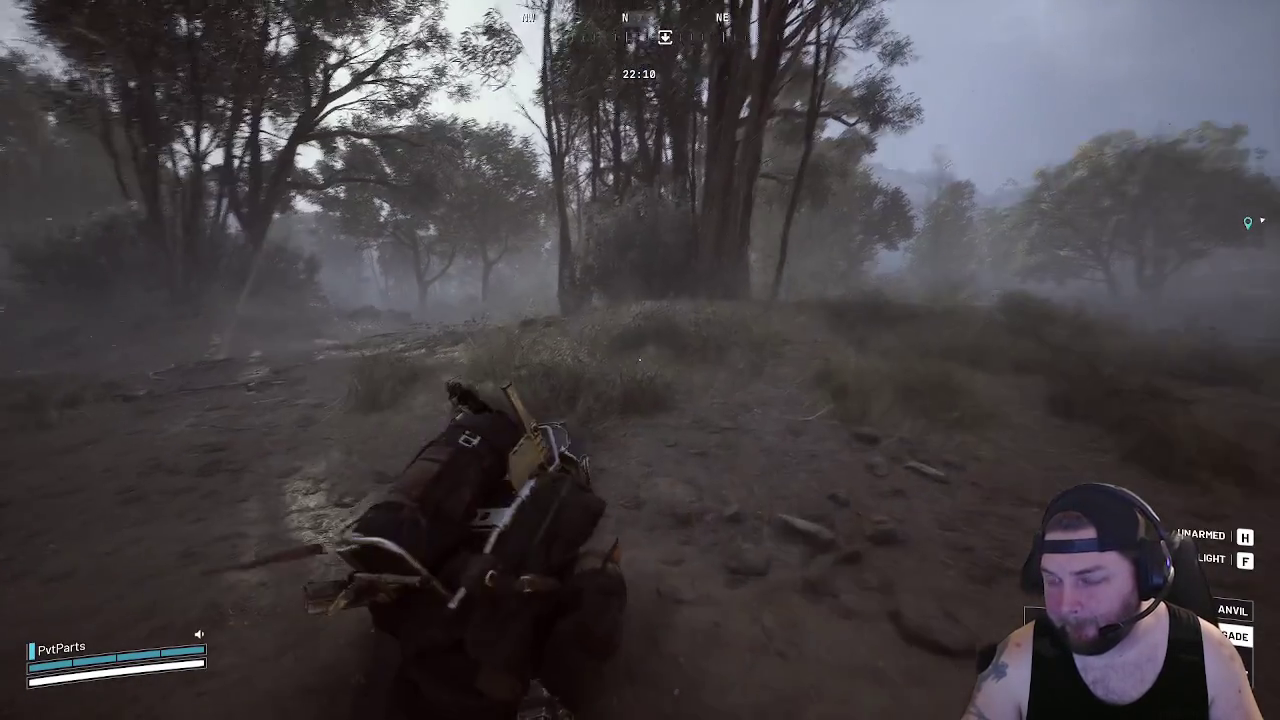
key(w)
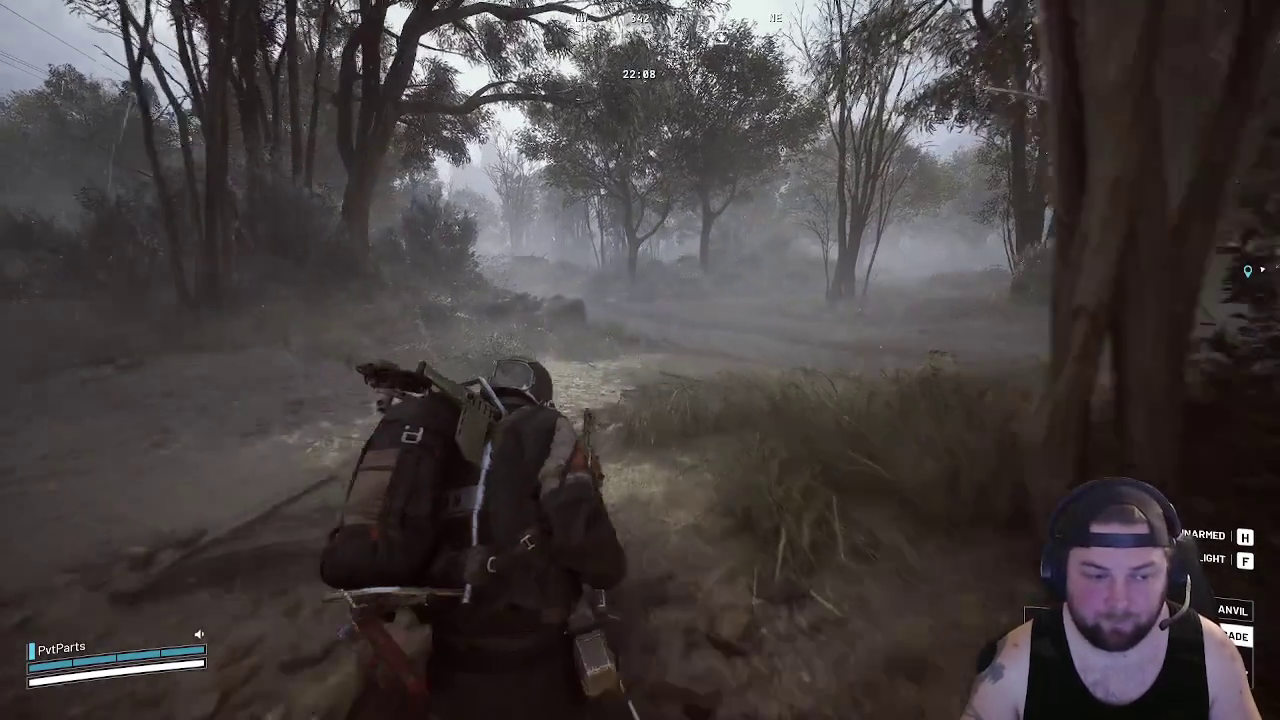
key(w)
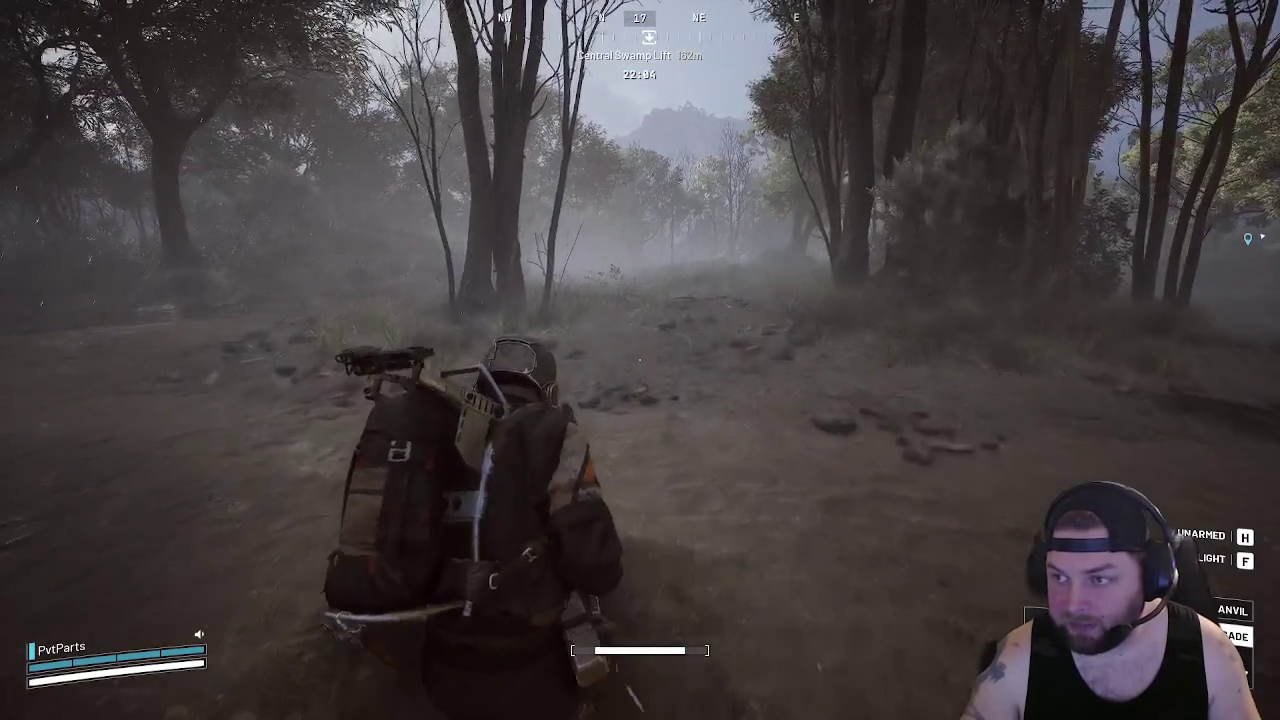
key(Tab)
key(Escape)
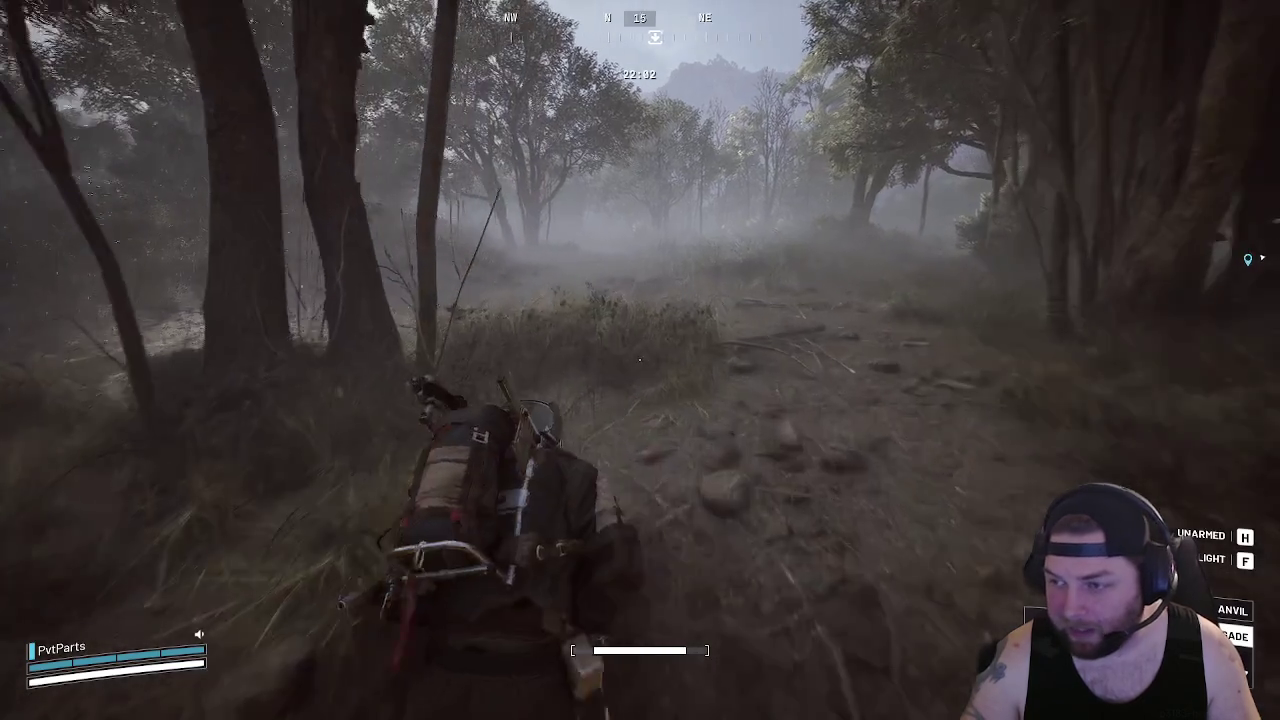
Follow the foggy path and wade through swamp water toward the Central Swamp Lift, reviewing the loadout
key(w)
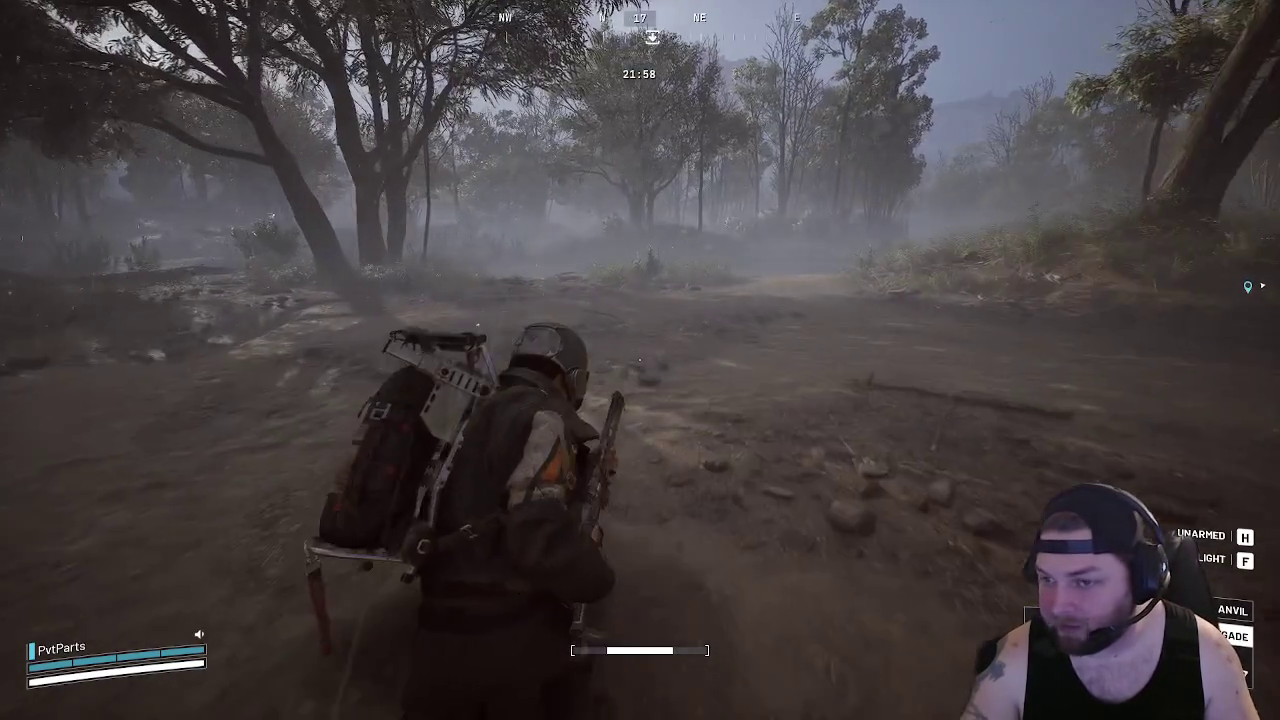
key(w)
key(w)
key(w)
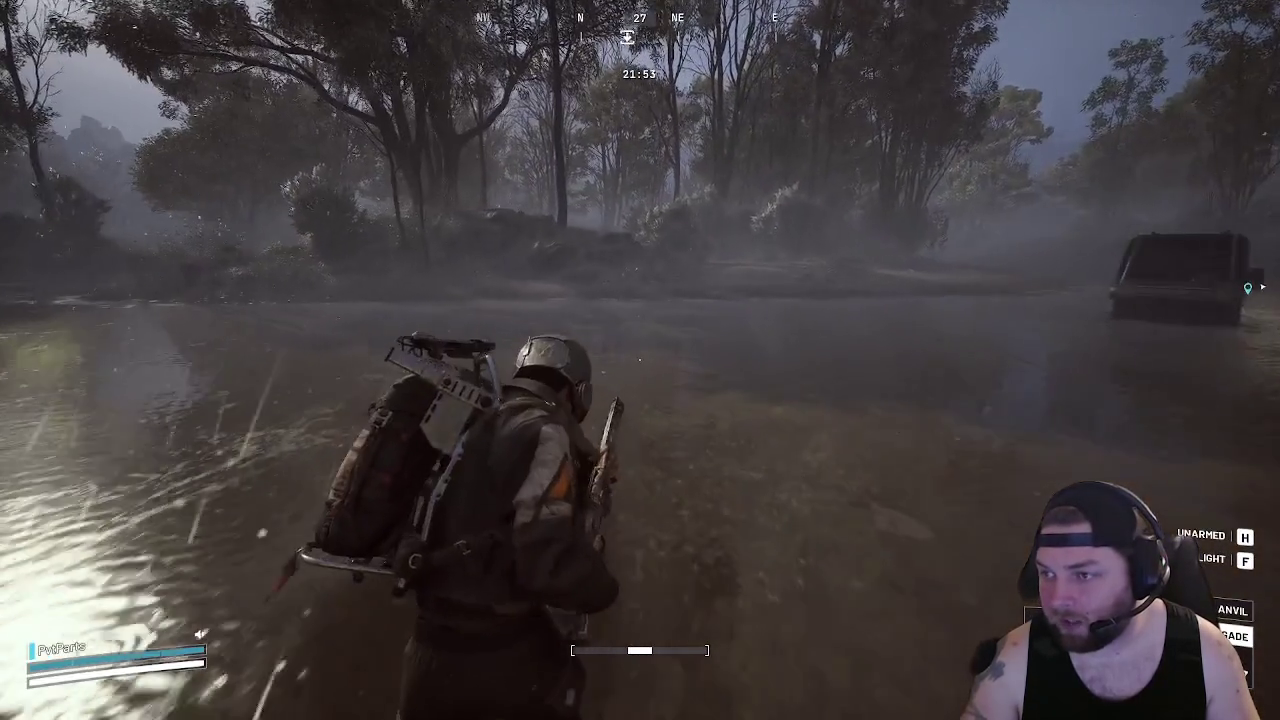
key(w)
key(w)
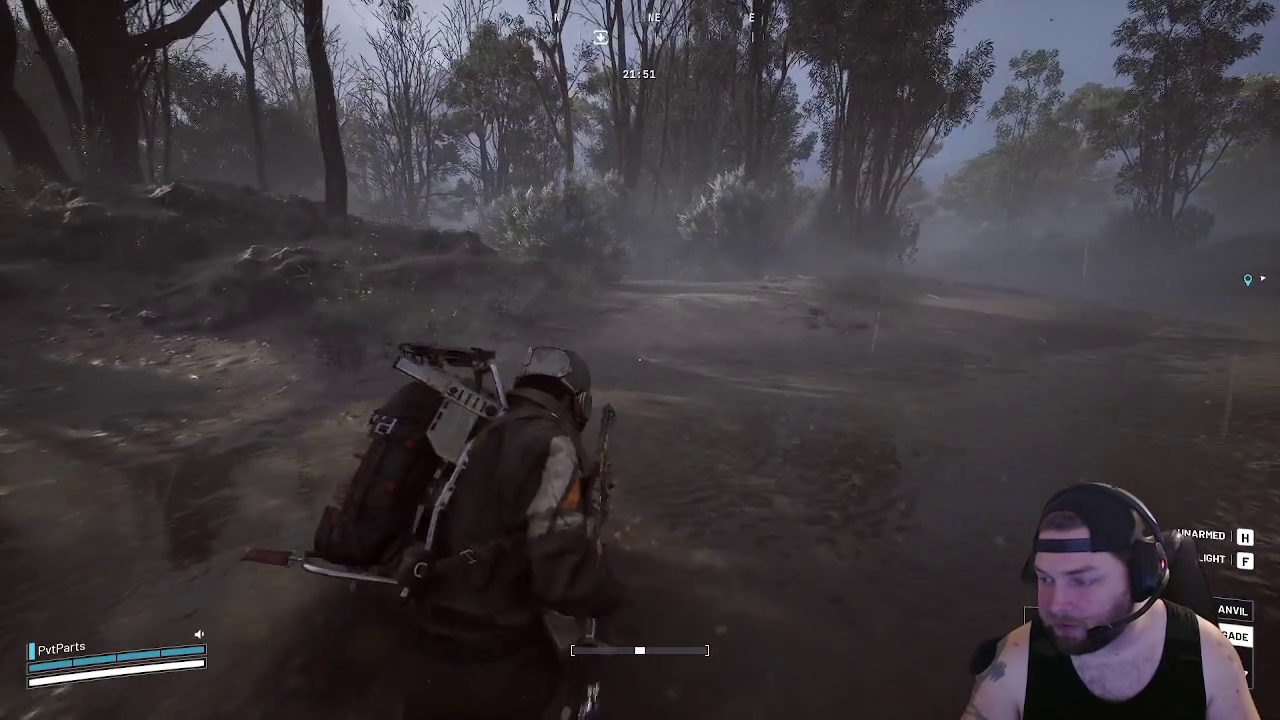
key(w)
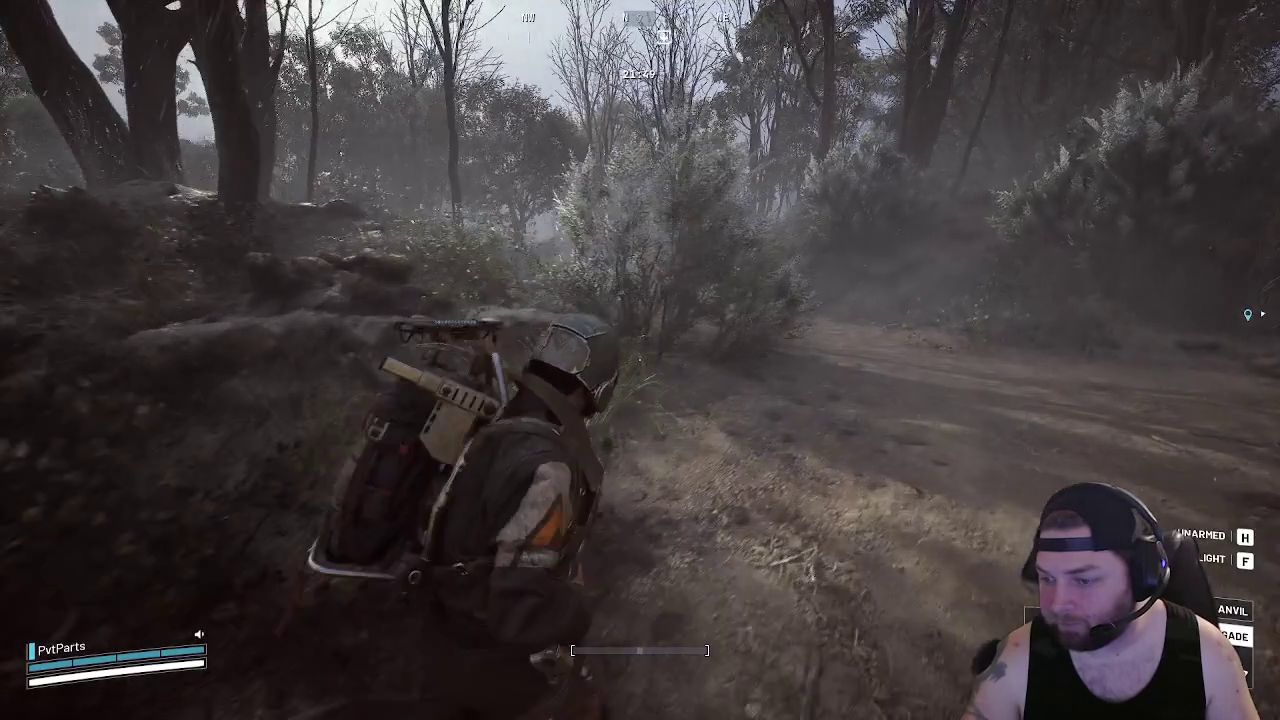
key(w)
key(w)
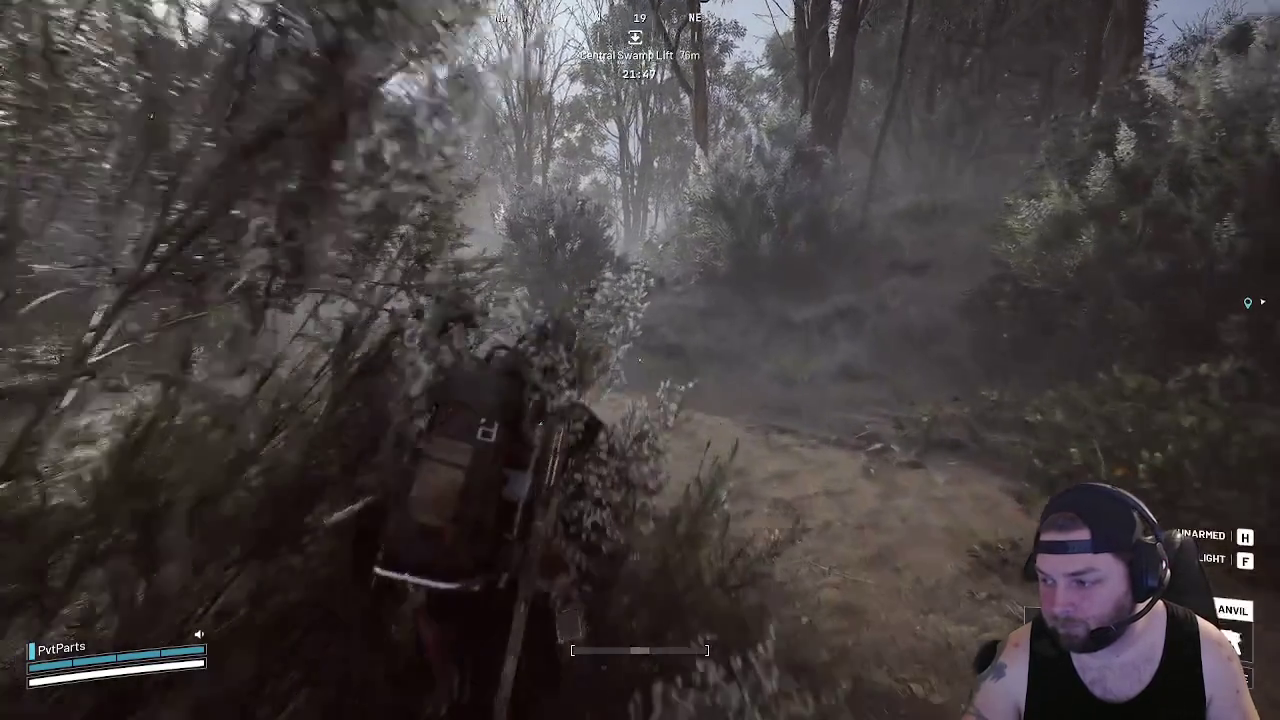
key(w)
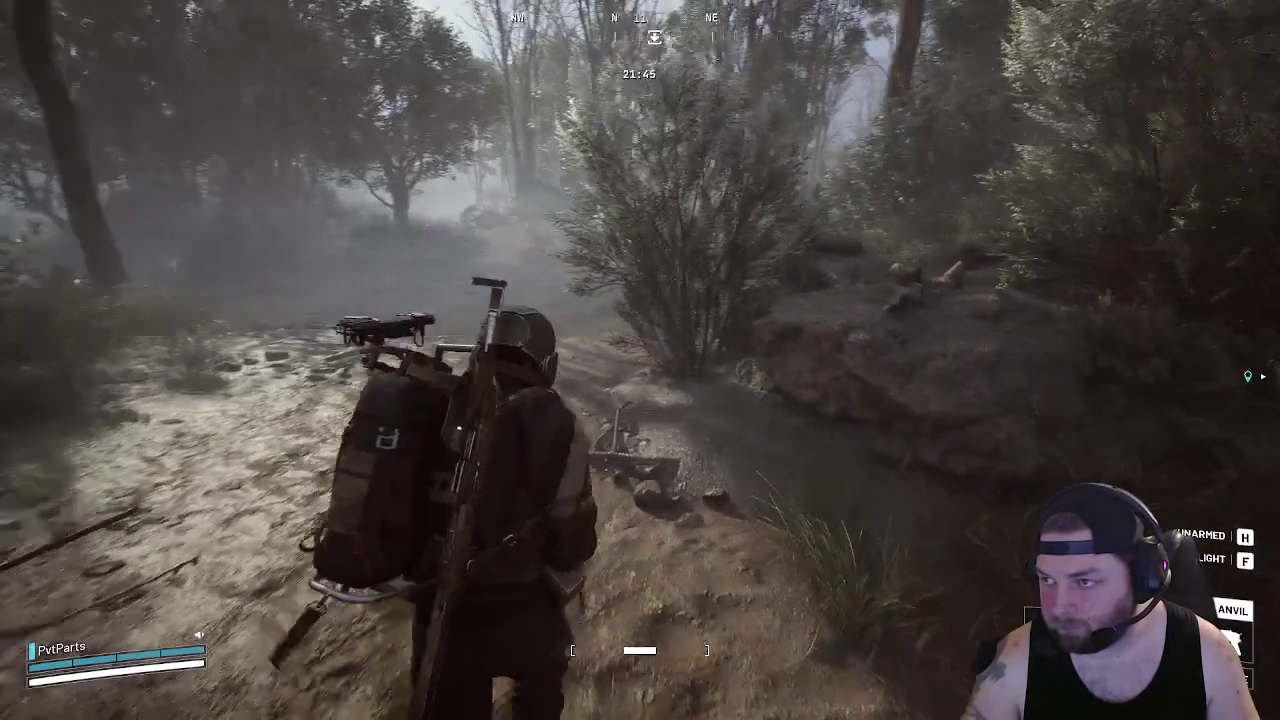
key(w)
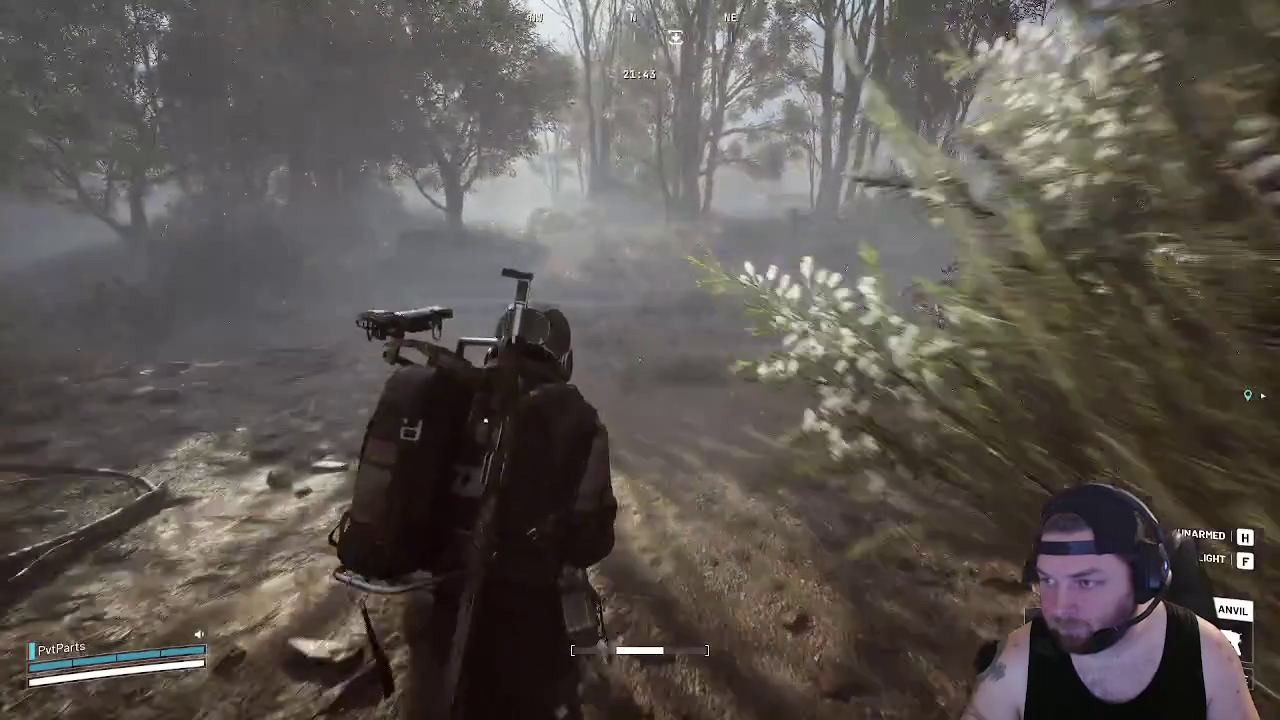
key(Tab)
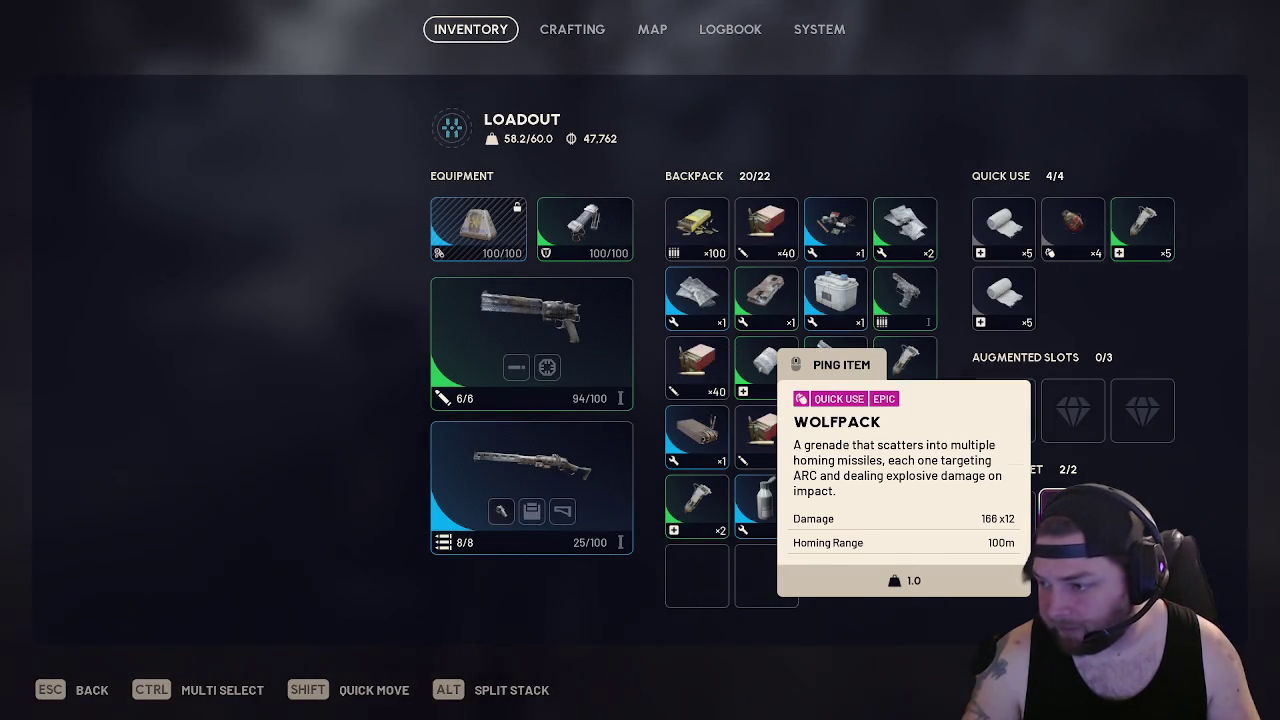
key(Tab)
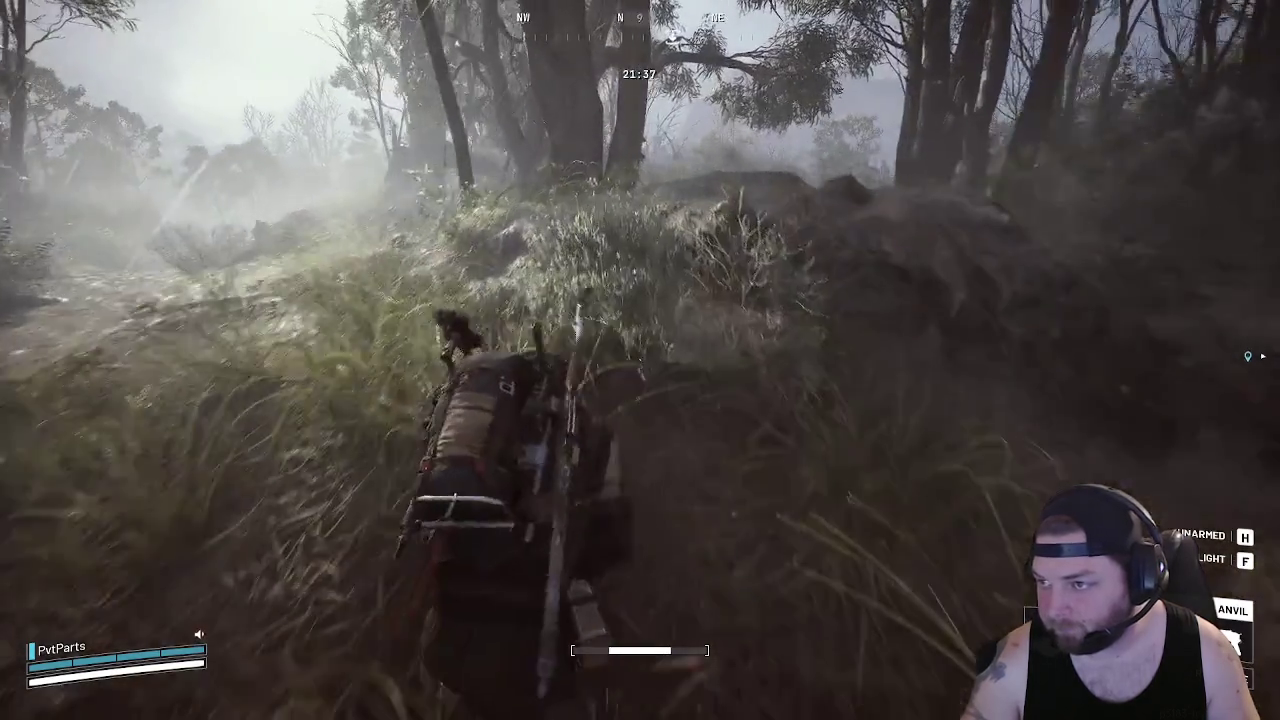
Run north along the trail to the bunker's concrete channel, then head east past it into the trees
key(w)
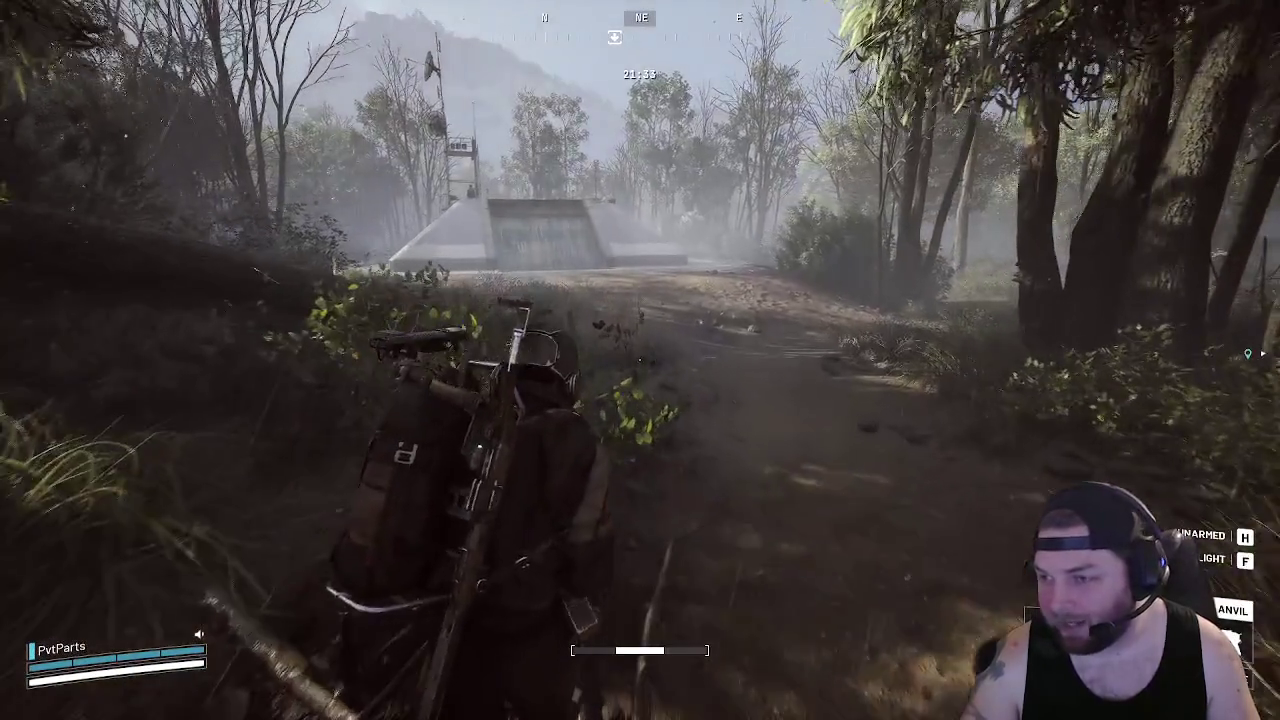
key(w)
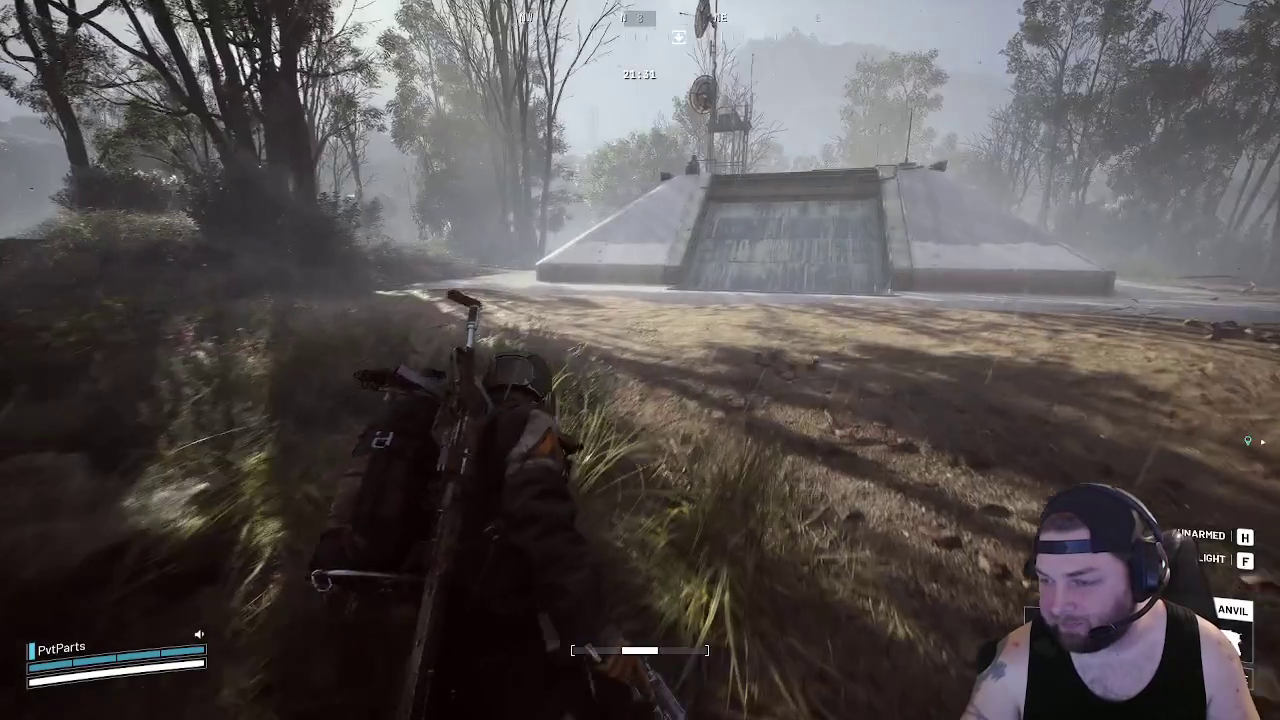
key(w)
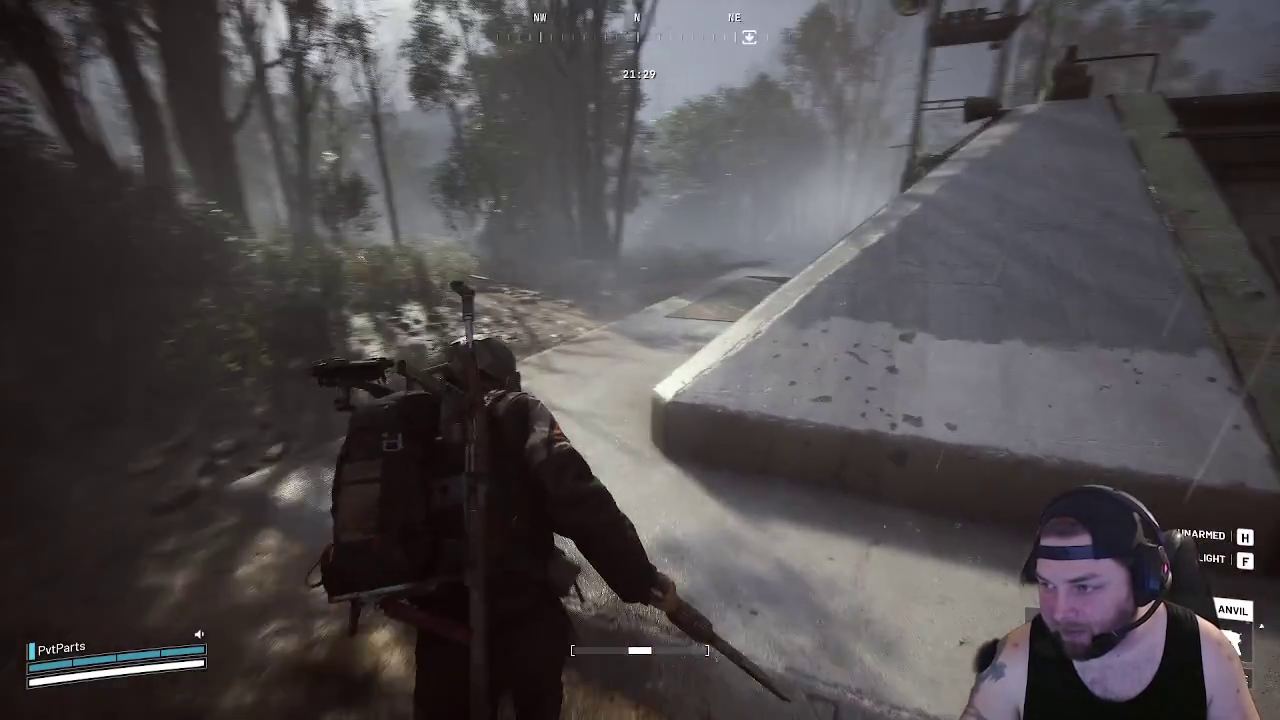
key(w)
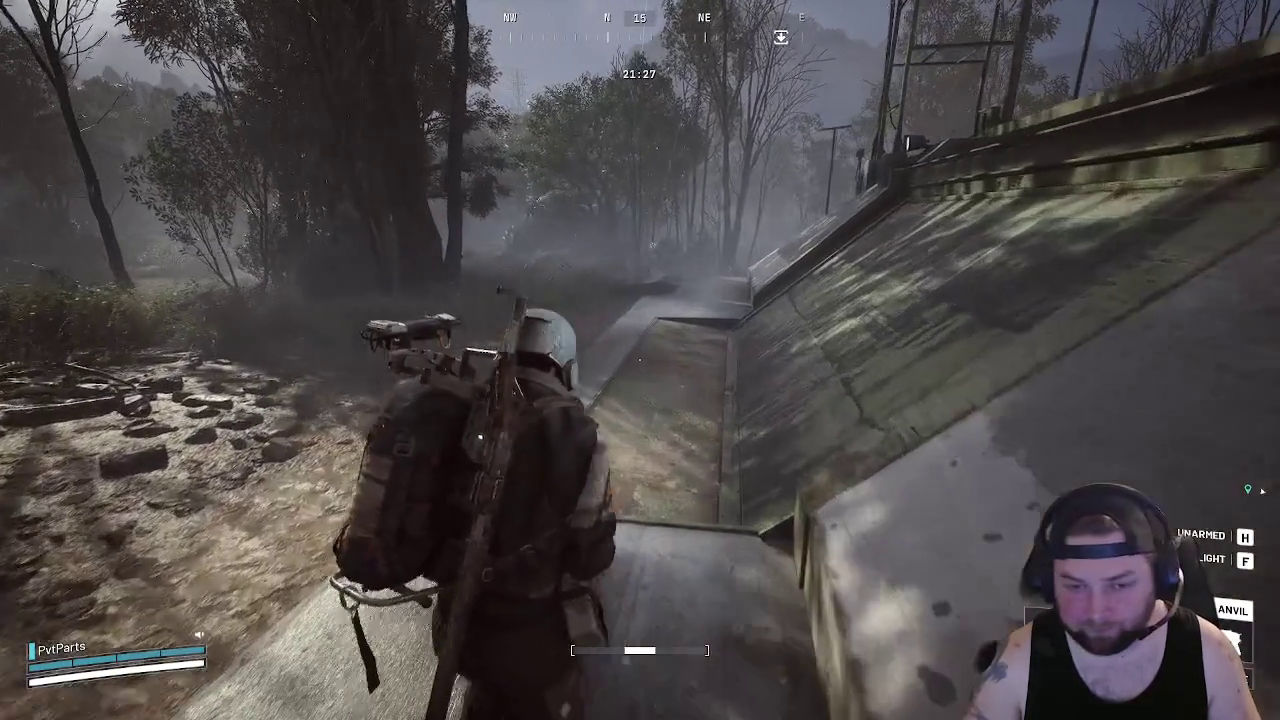
key(w)
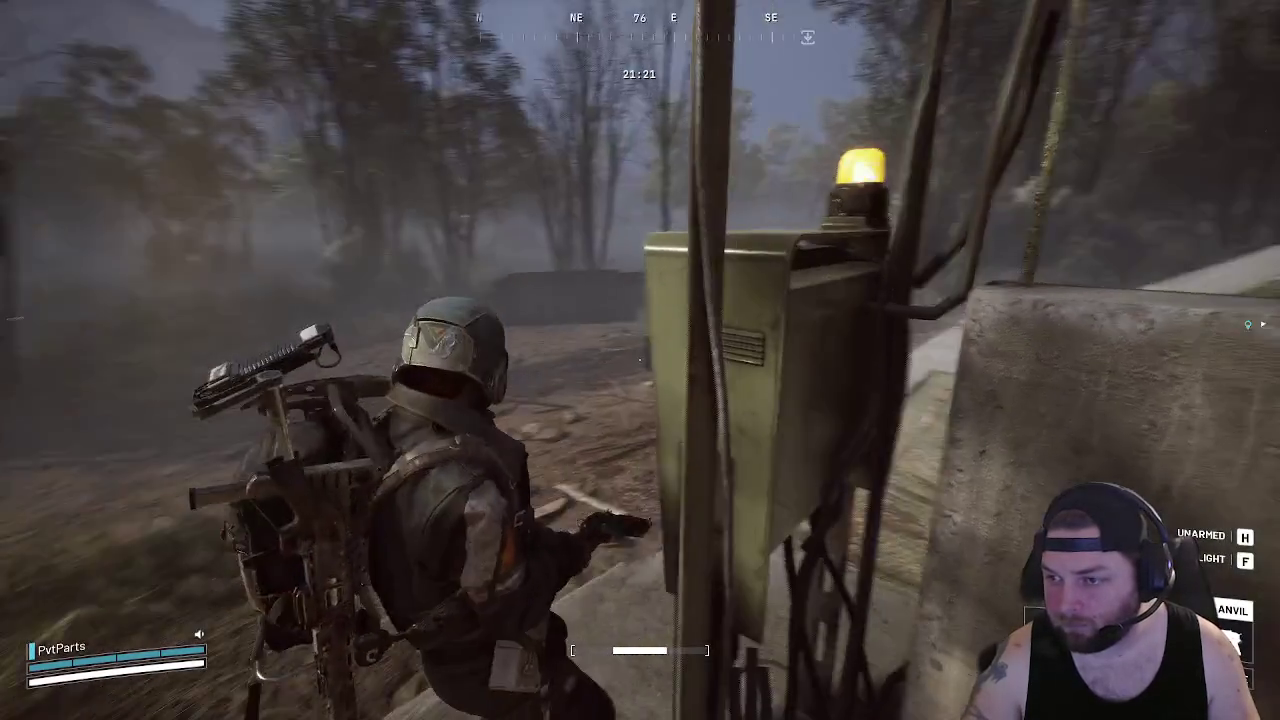
key(w)
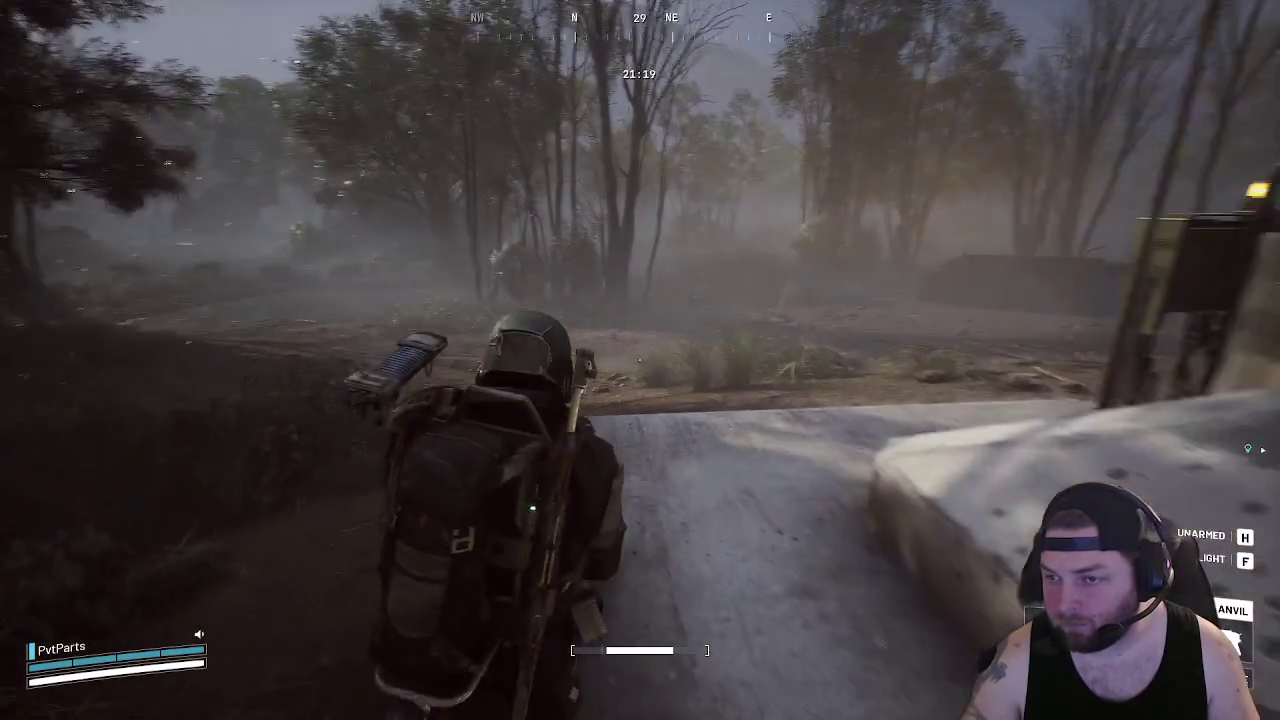
key(w)
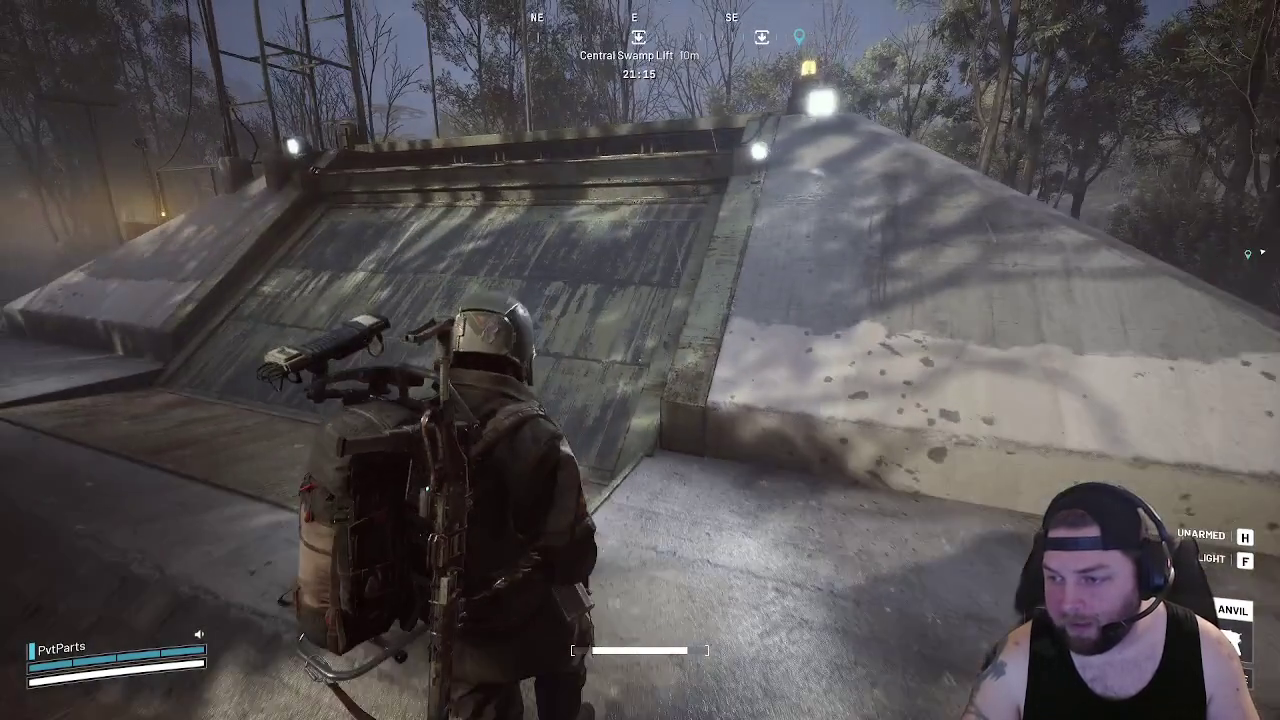
key(w)
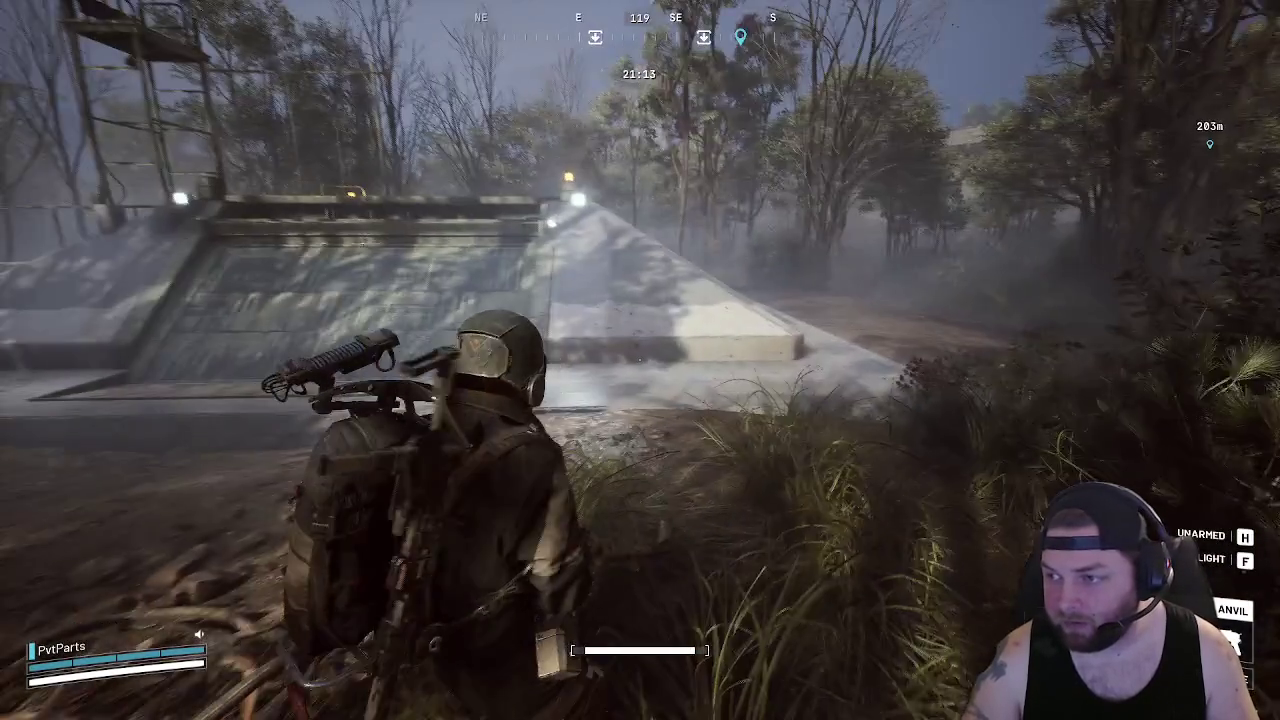
key(w)
key(w)
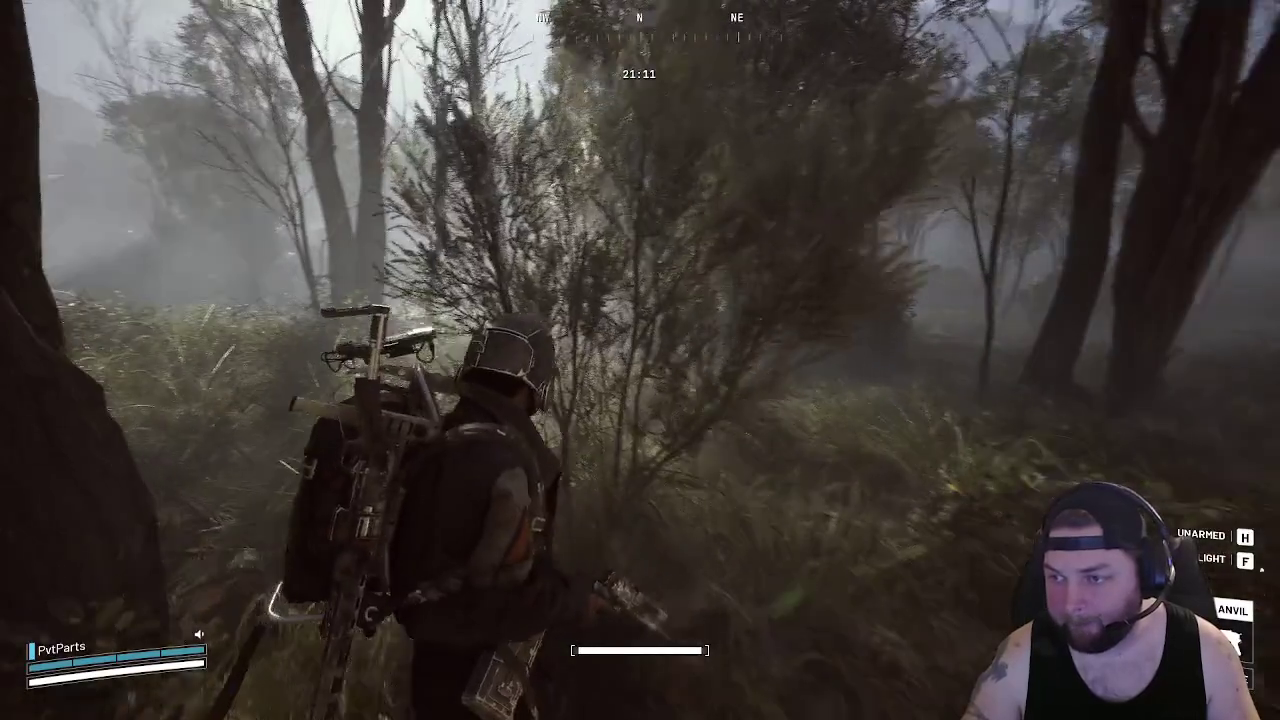
key(w)
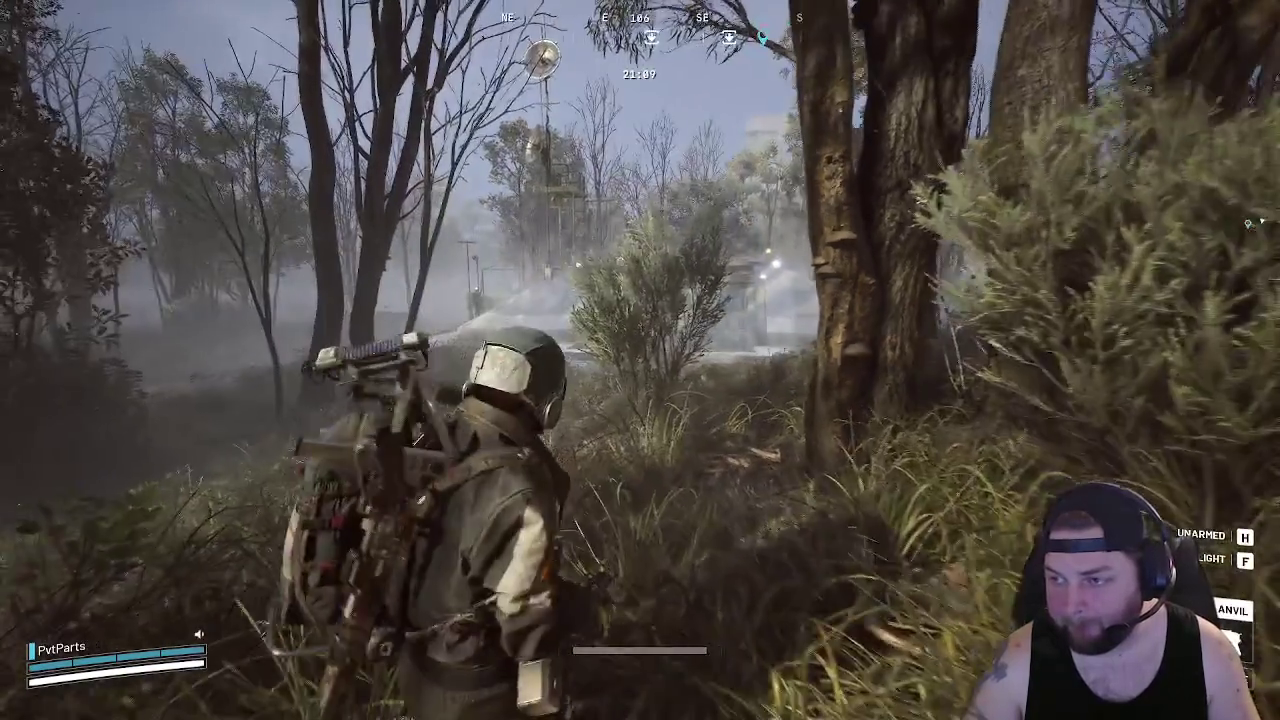
Push through the bushes and tall grass, circling the tree toward the Central Swamp Lift bunker
key(w)
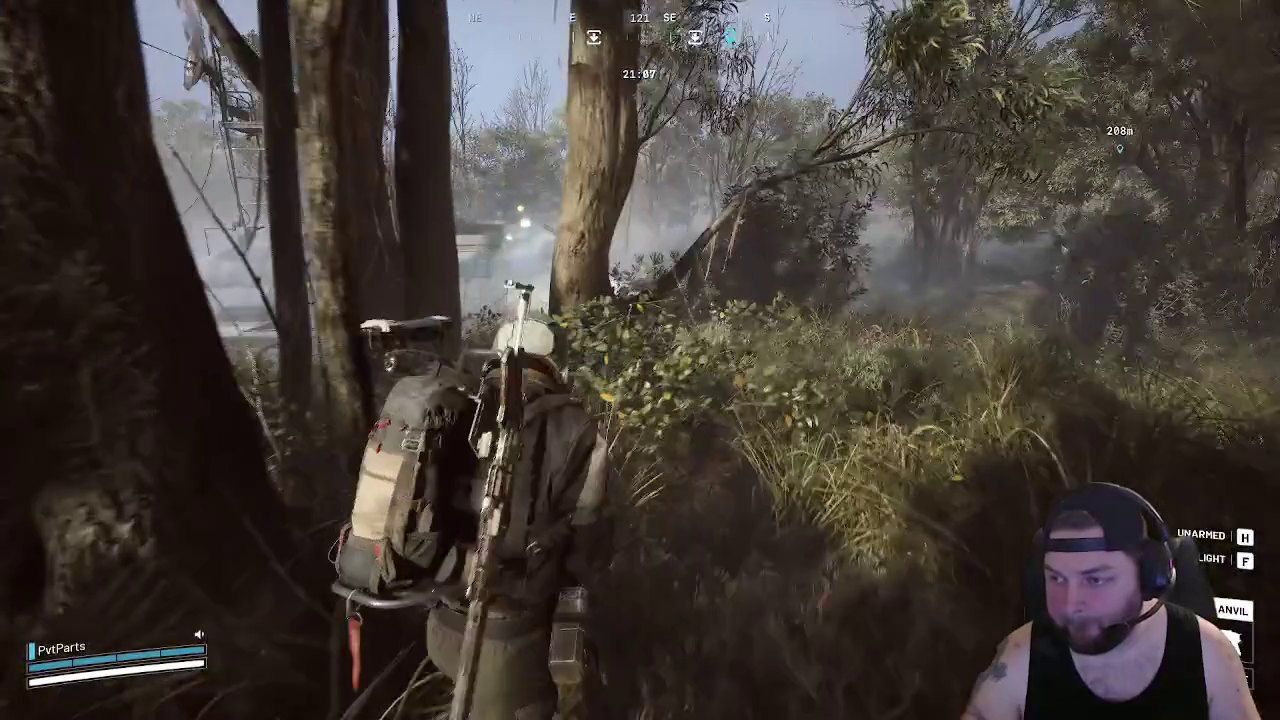
key(w)
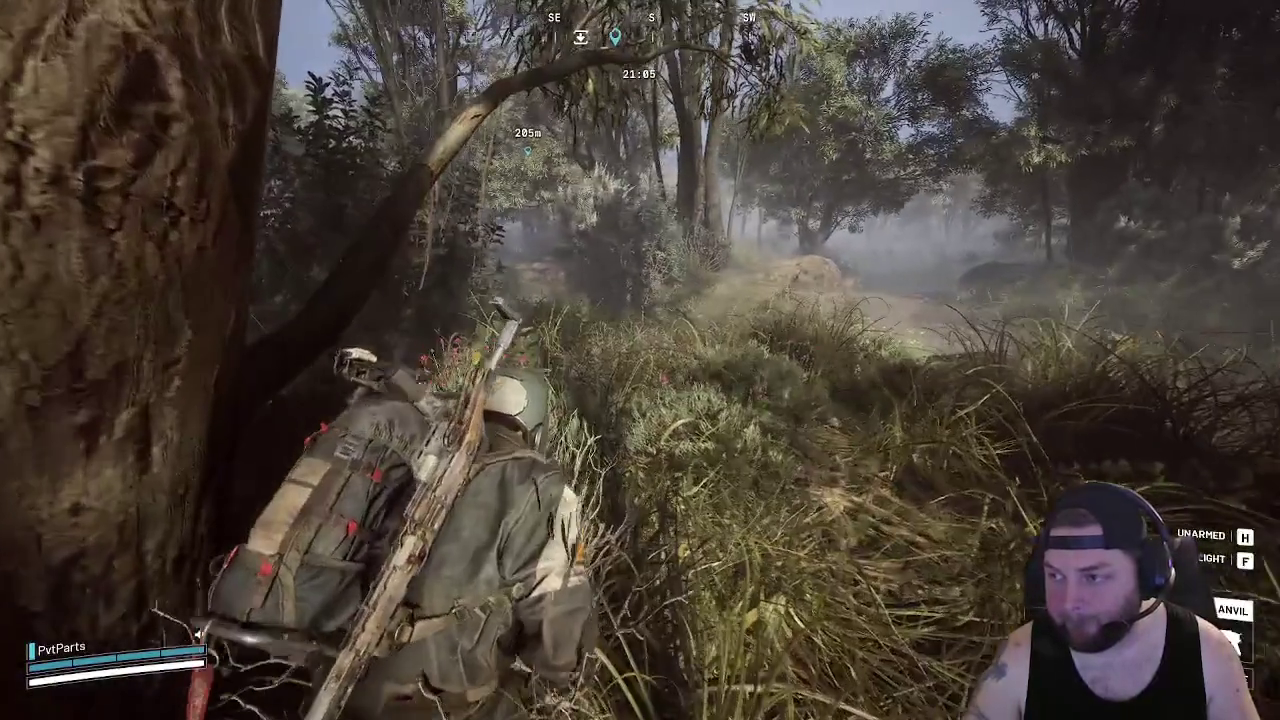
key(w)
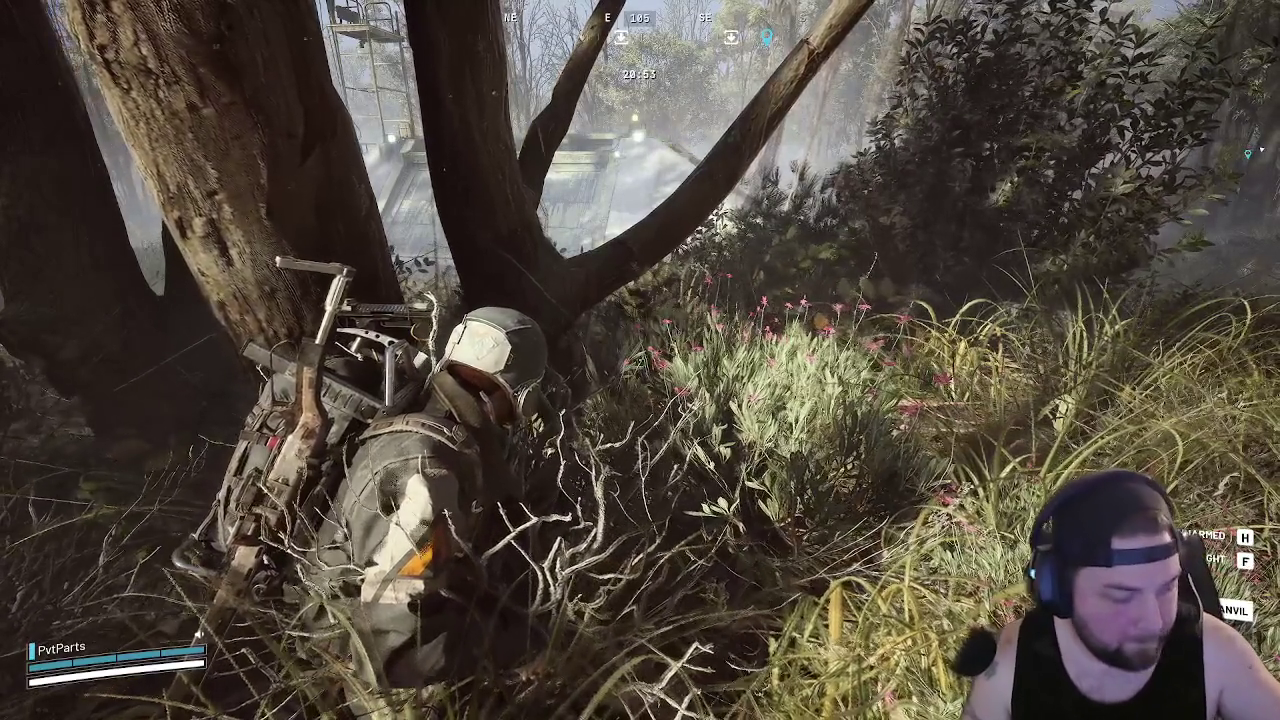
key(w)
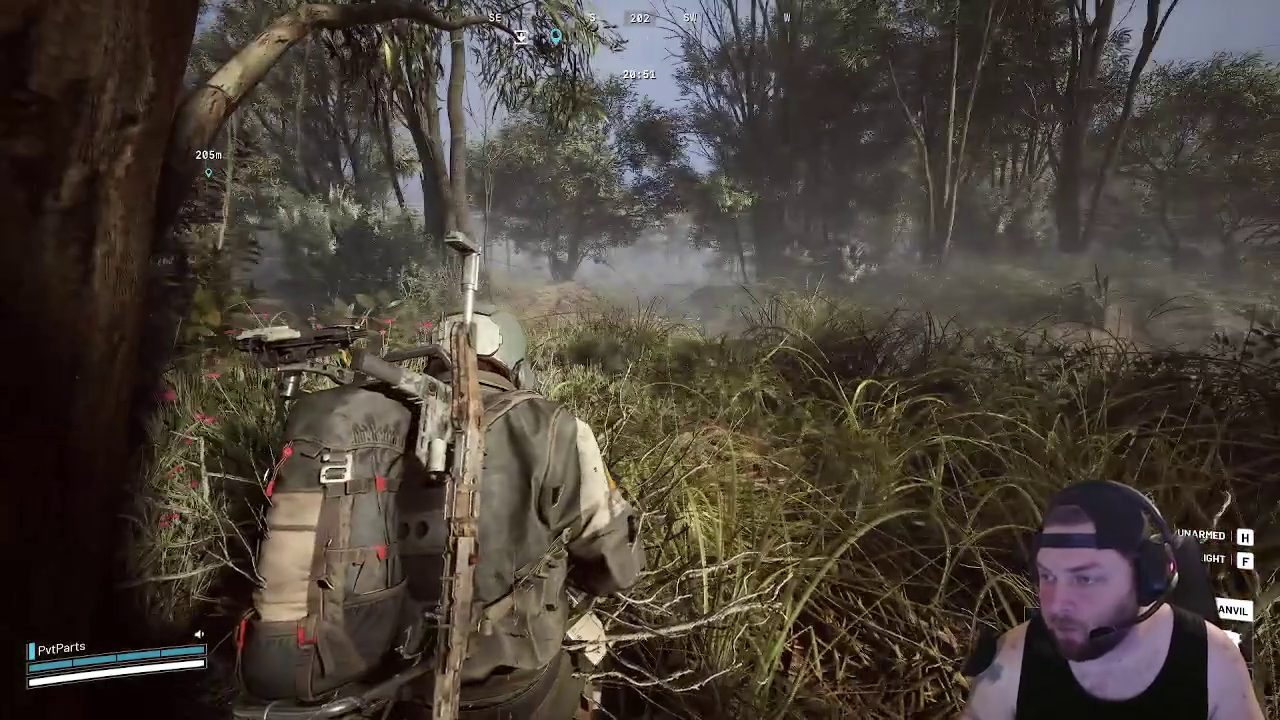
key(w)
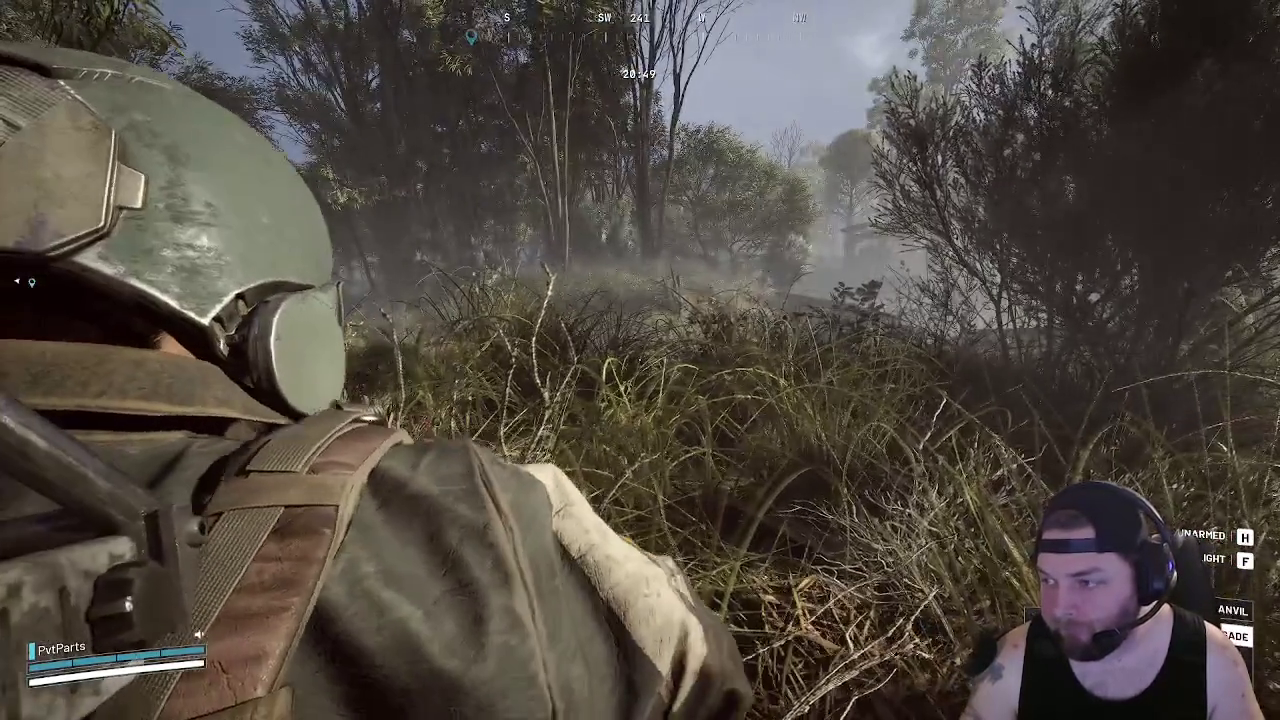
key(w)
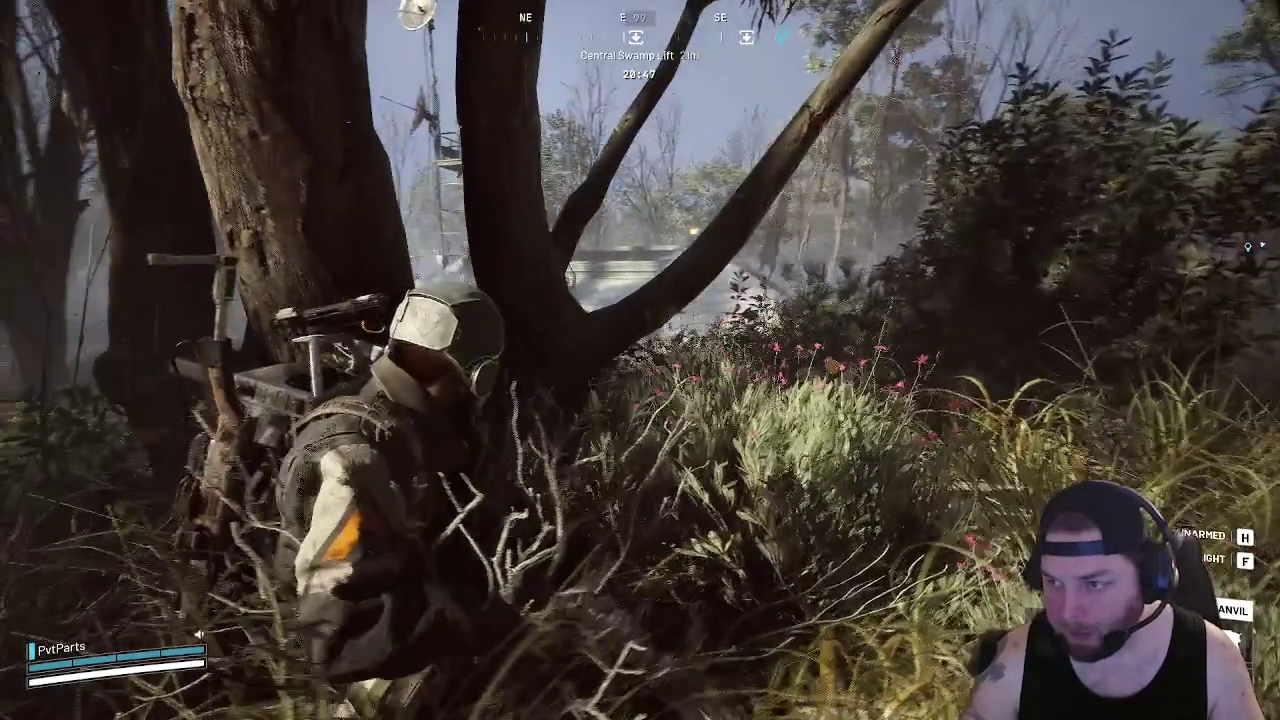
key(w)
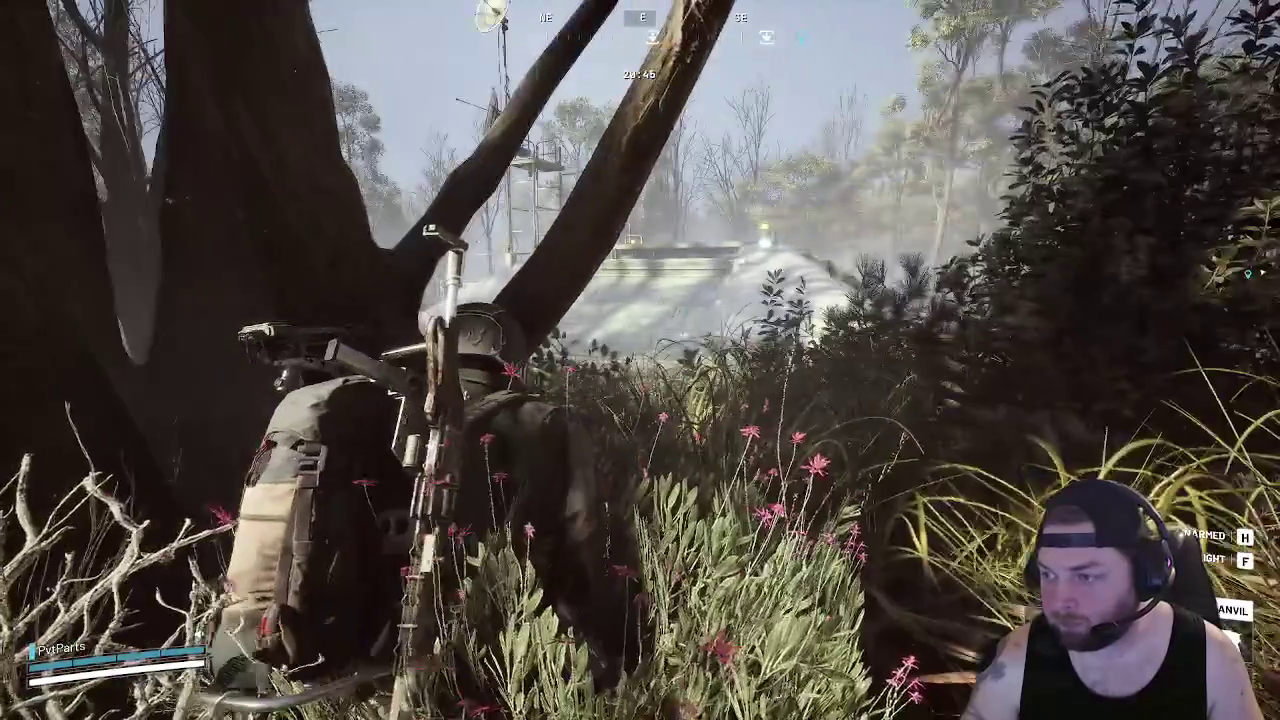
key(w)
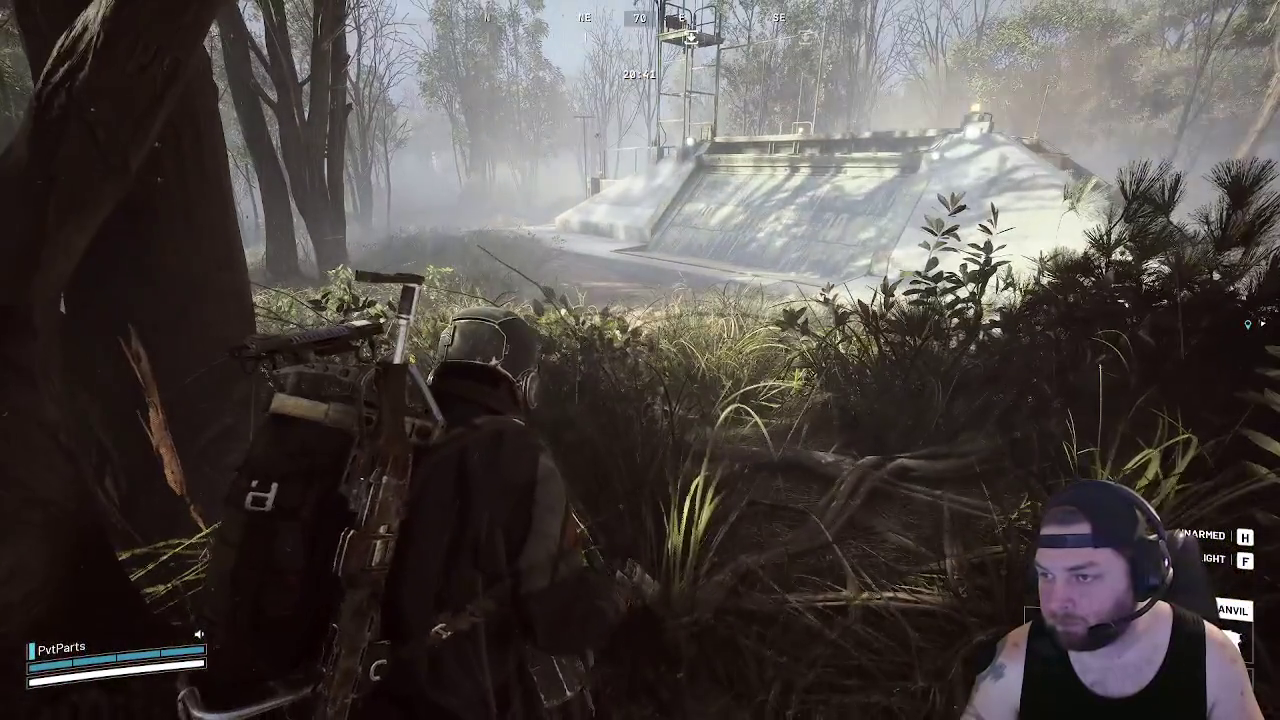
key(w)
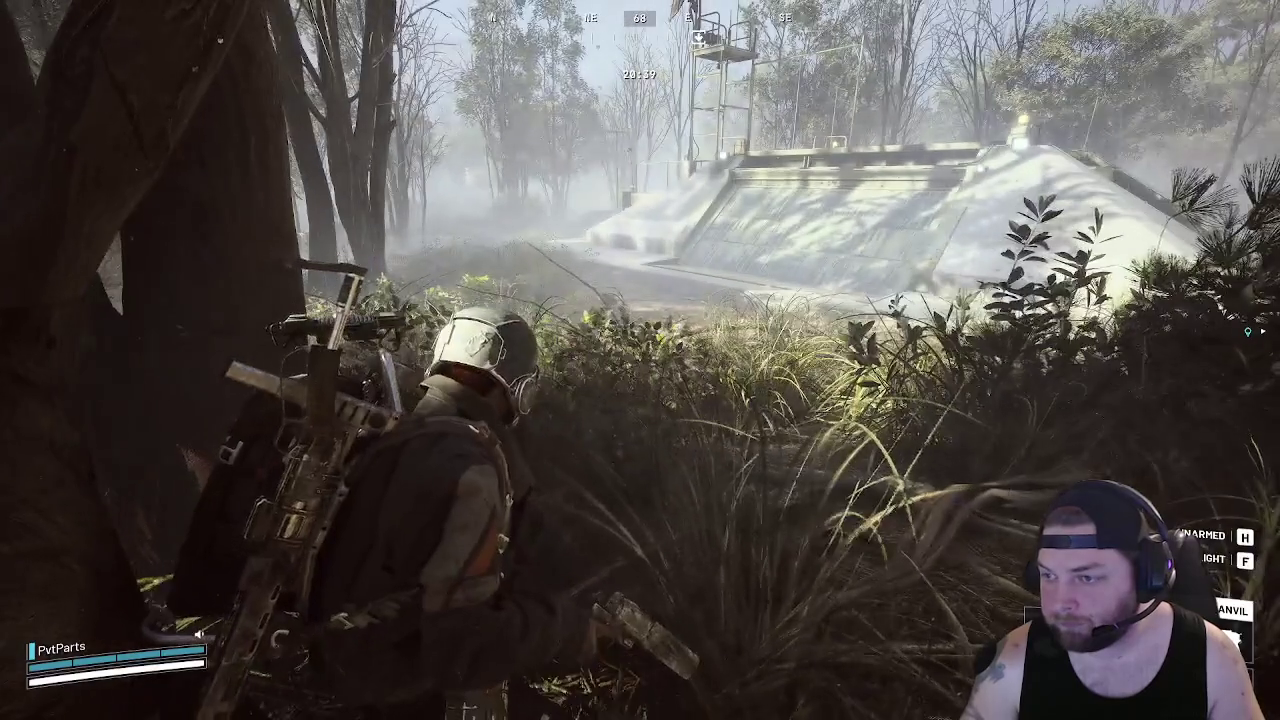
Walk into the bunker and extract at the Central Swamp Lift terminal with Return to Speranza
key(w)
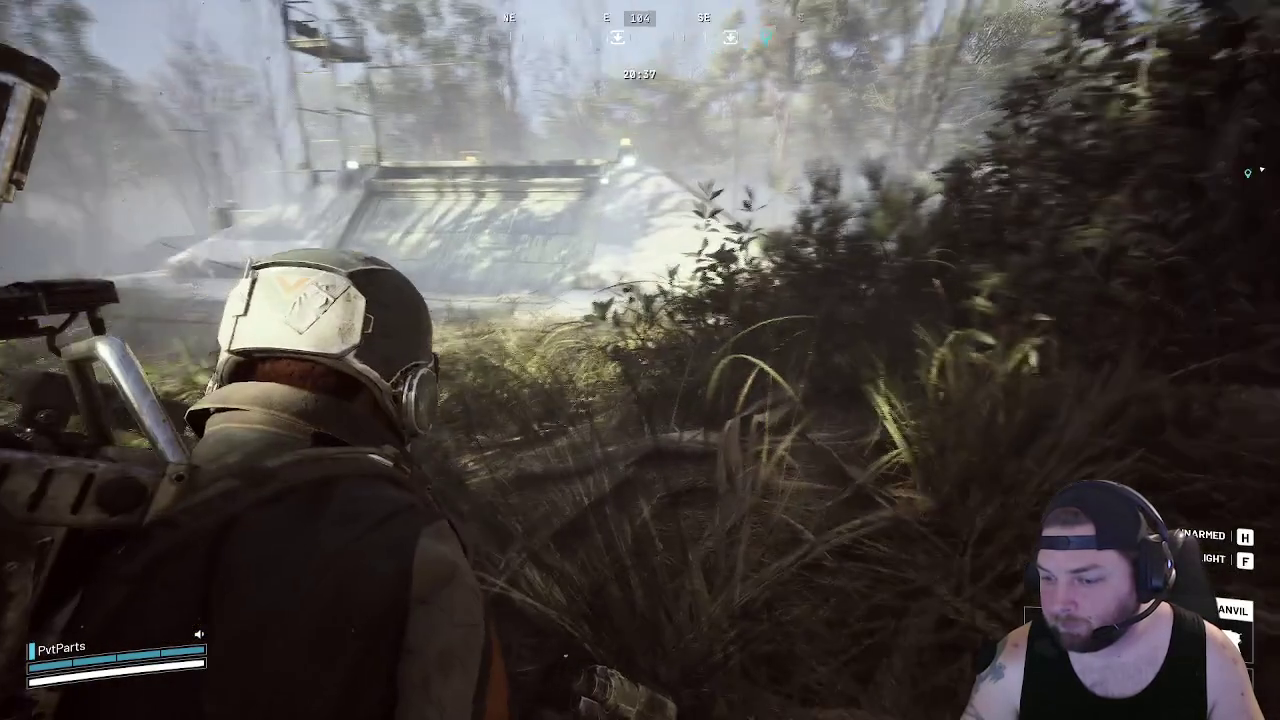
key(w)
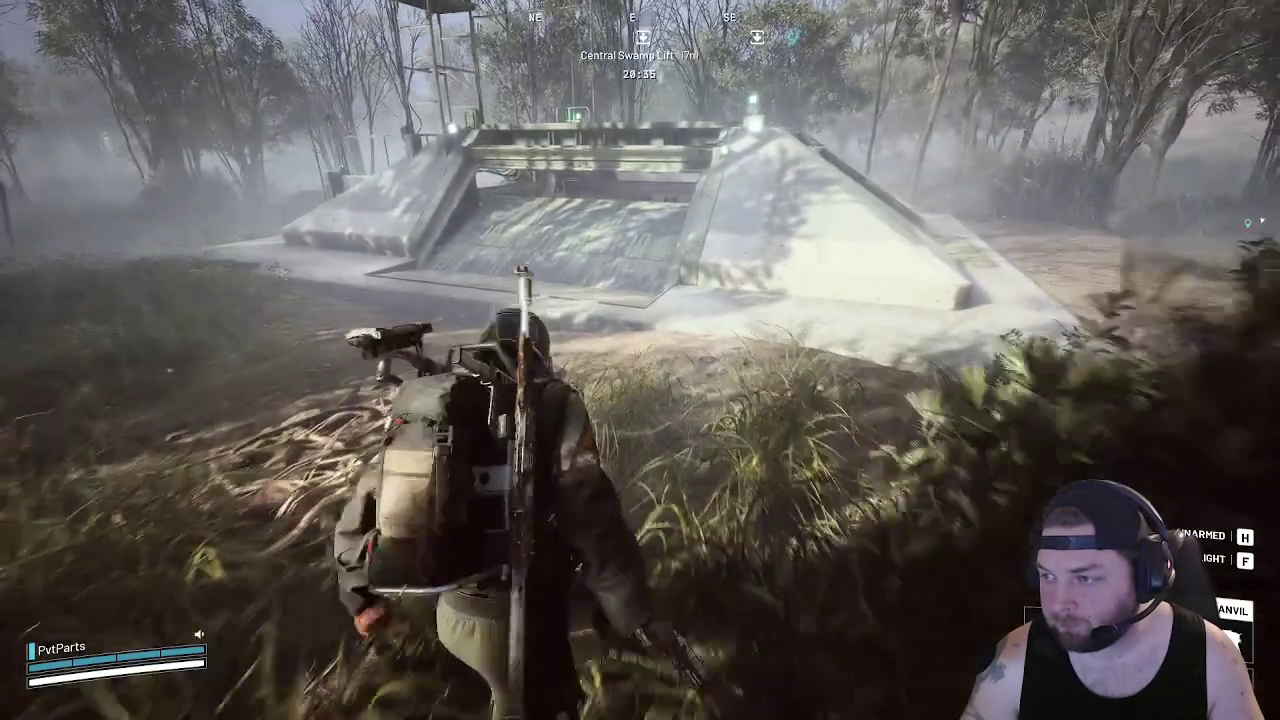
key(w)
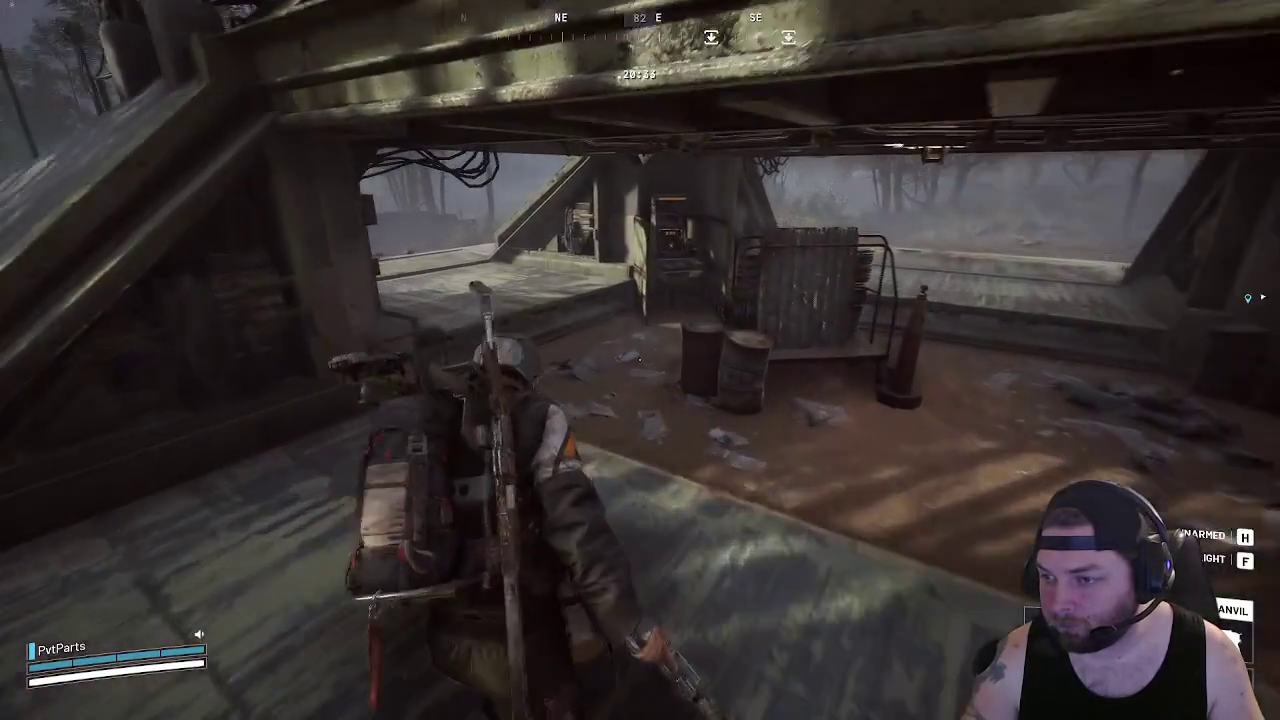
key(w)
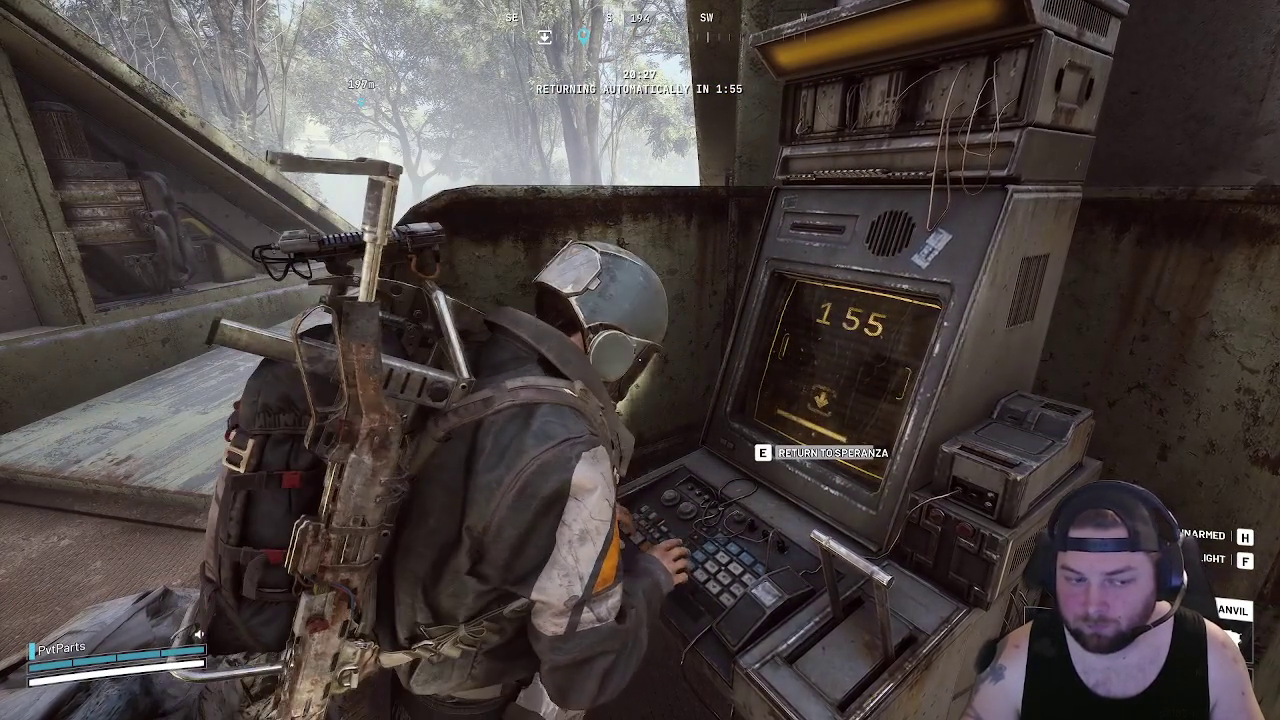
key(e)
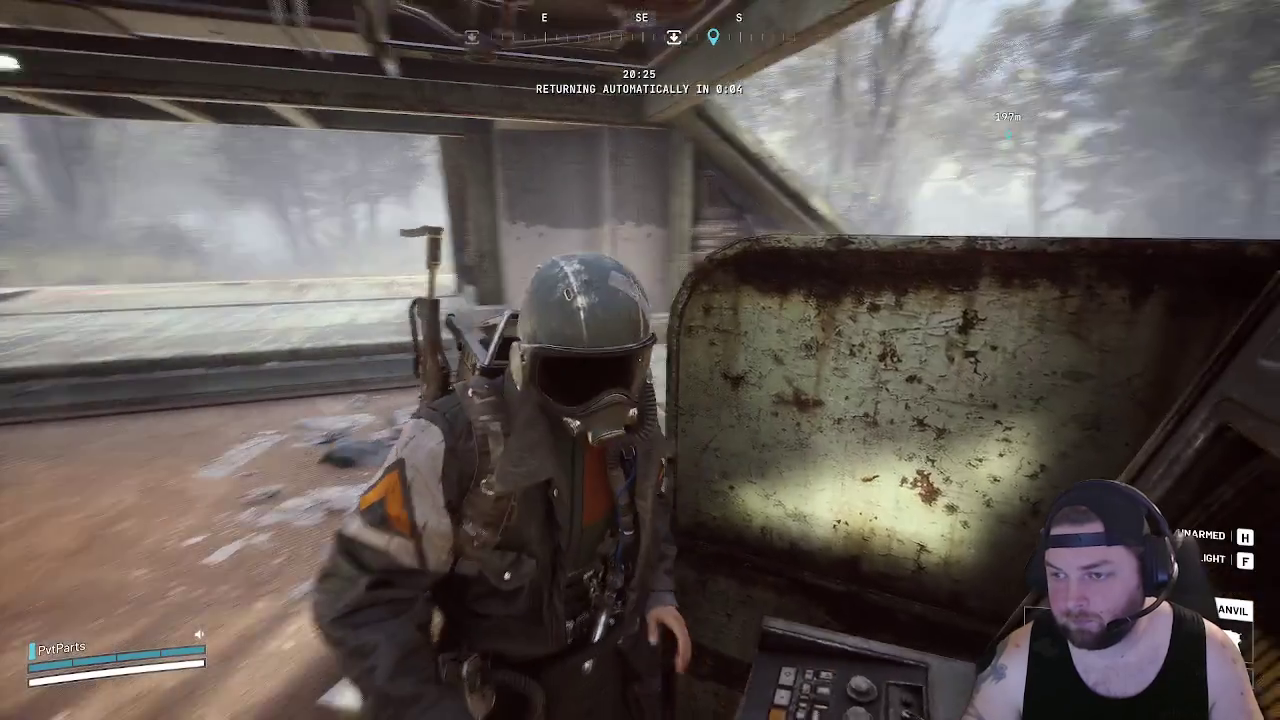
key(Tab)
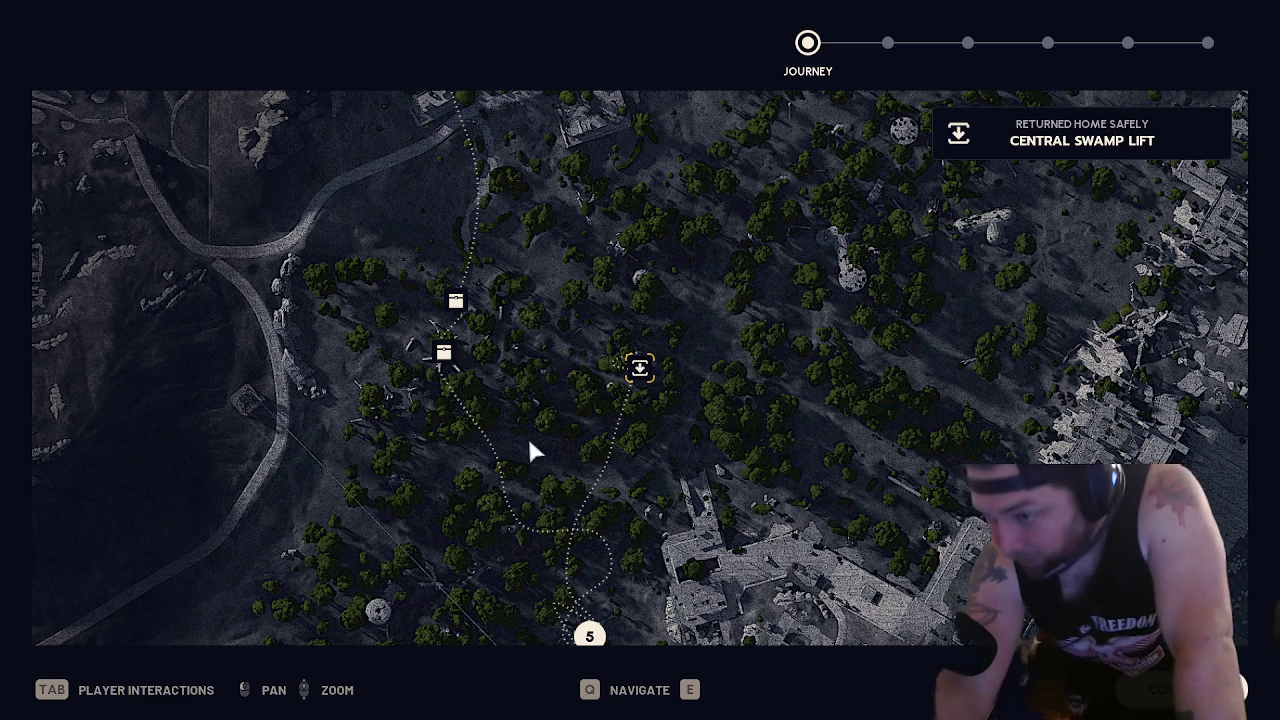
Advance past the Findings, Feats and Quests summary pages to the Merits page
key(e)
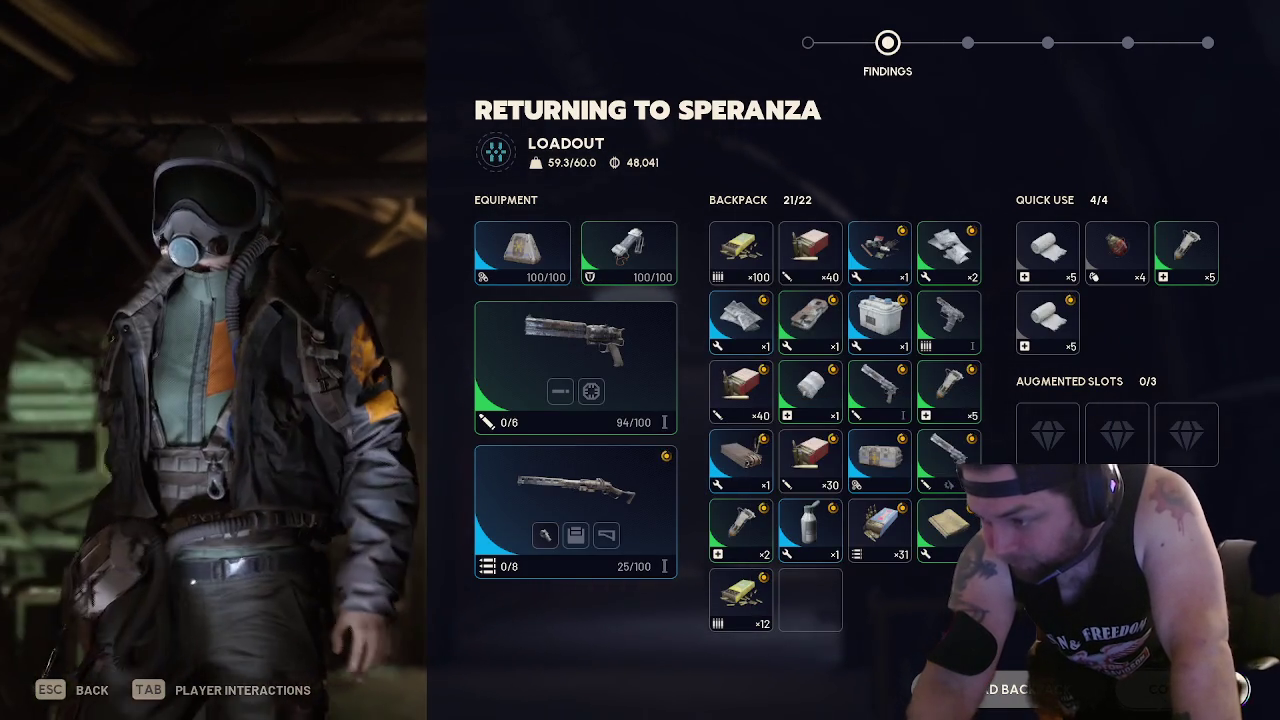
key(e)
key(e)
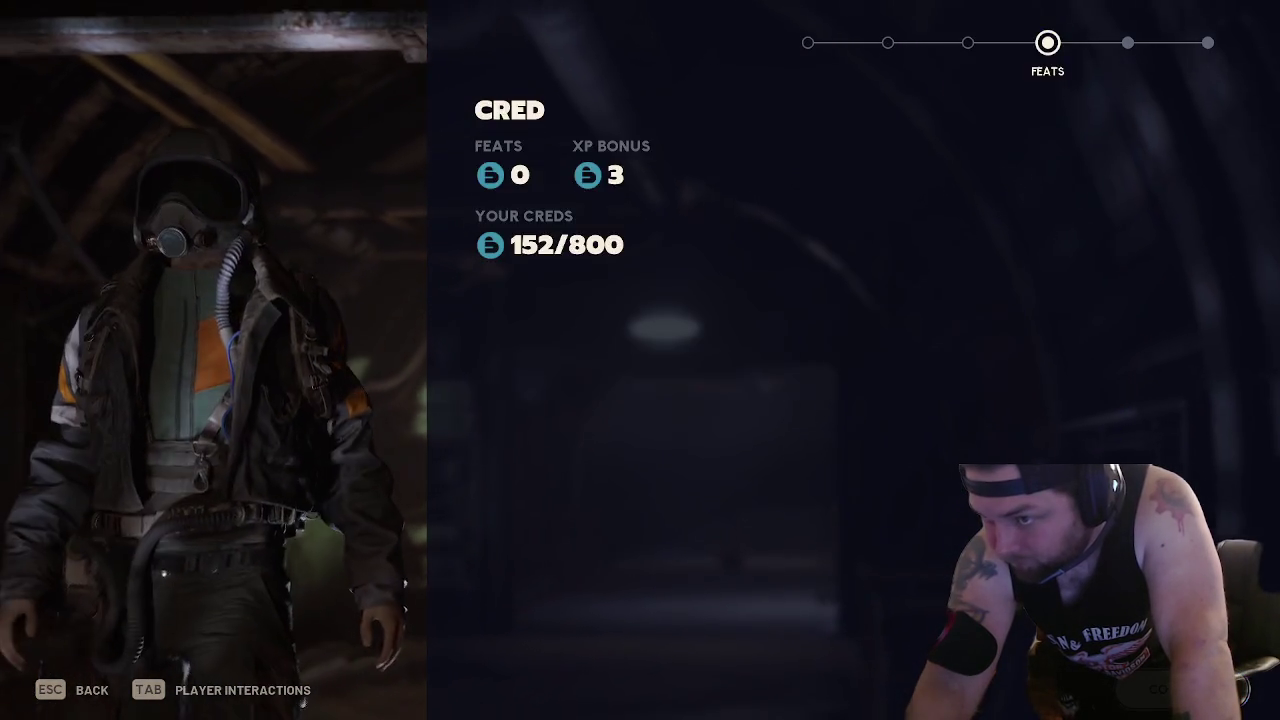
key(e)
key(e)
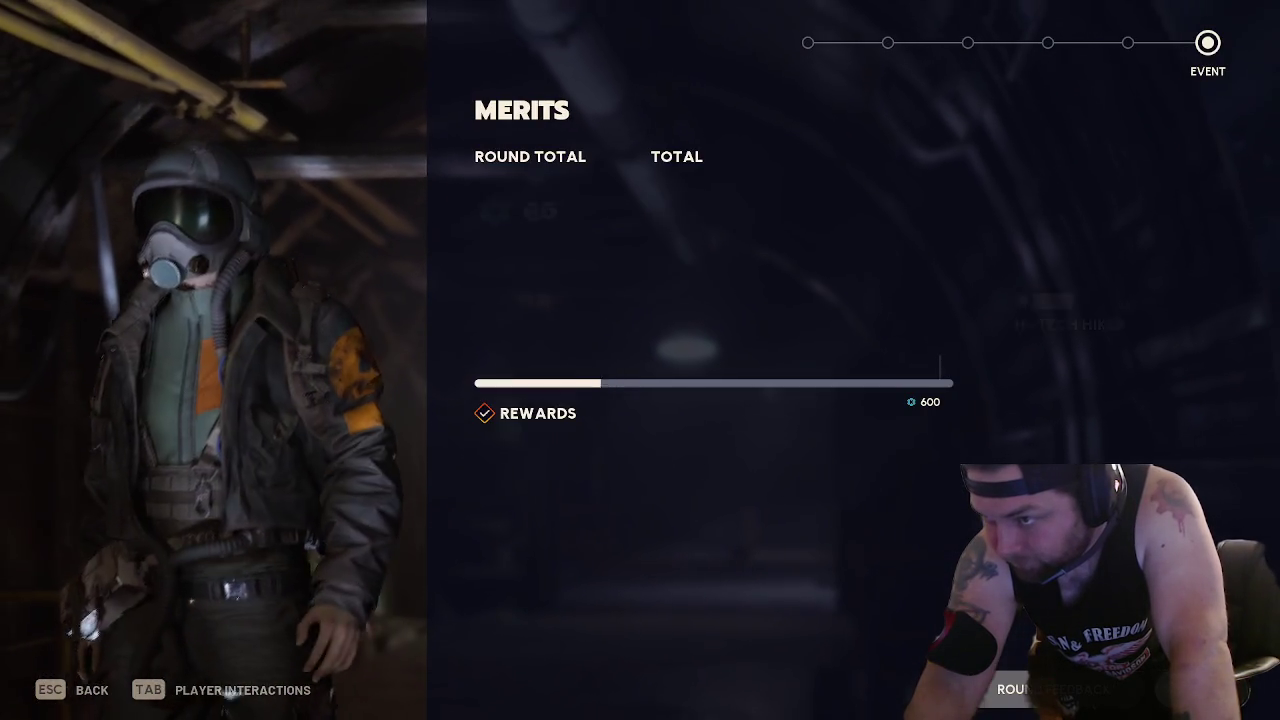
key(e)
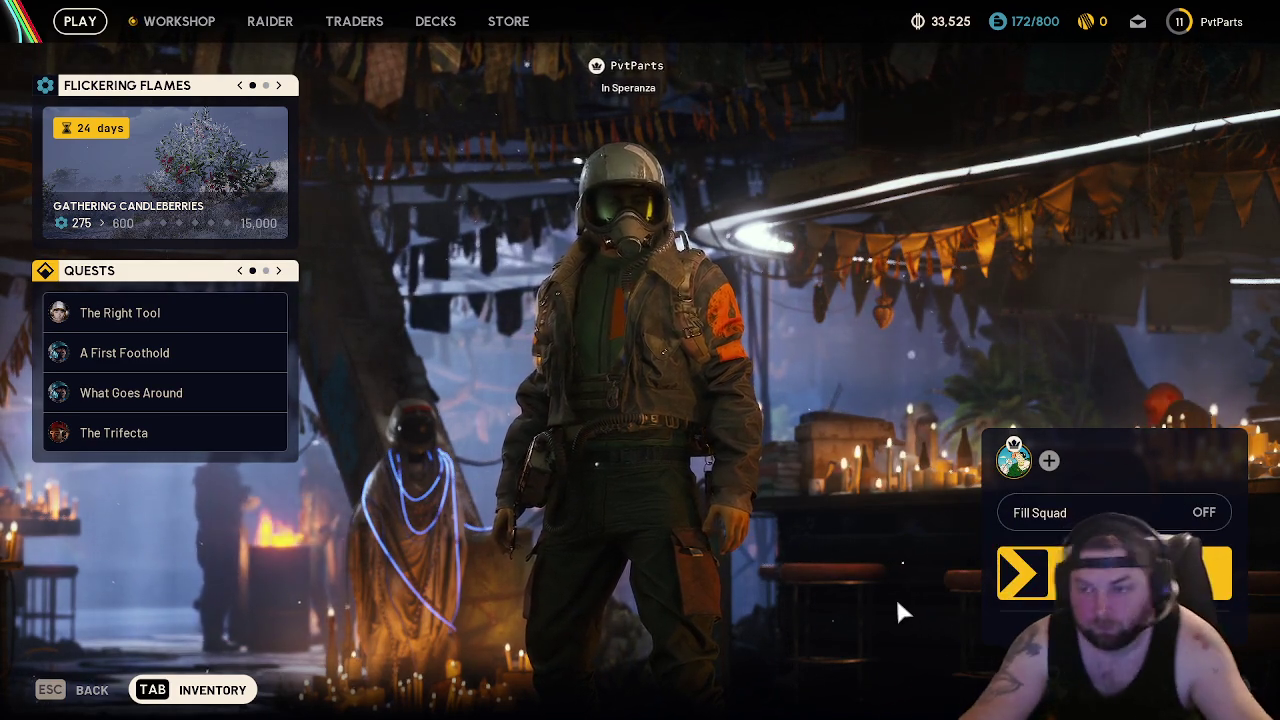
Stash the Anvil I, second gun, stims, antiseptic and Sensors, and swap the rifle and pistol slots
key(Tab)
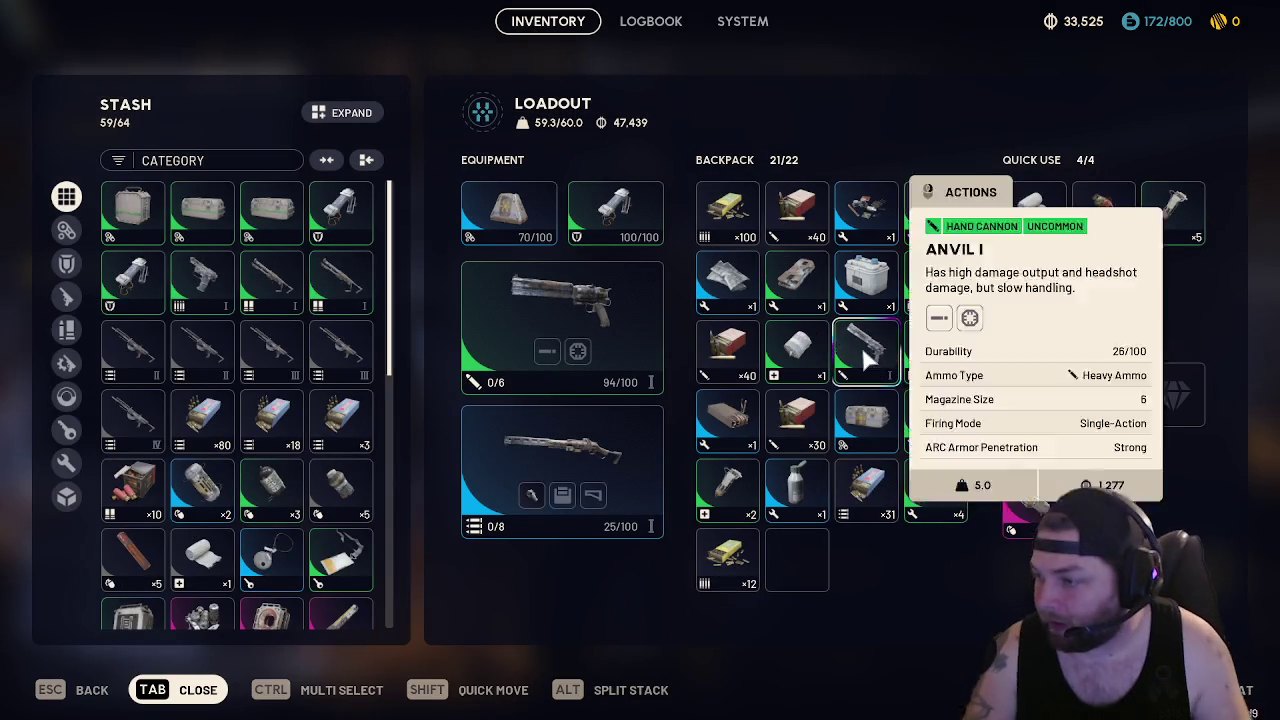
shift+click(884, 365)
shift+click(922, 402)
shift+click(727, 505)
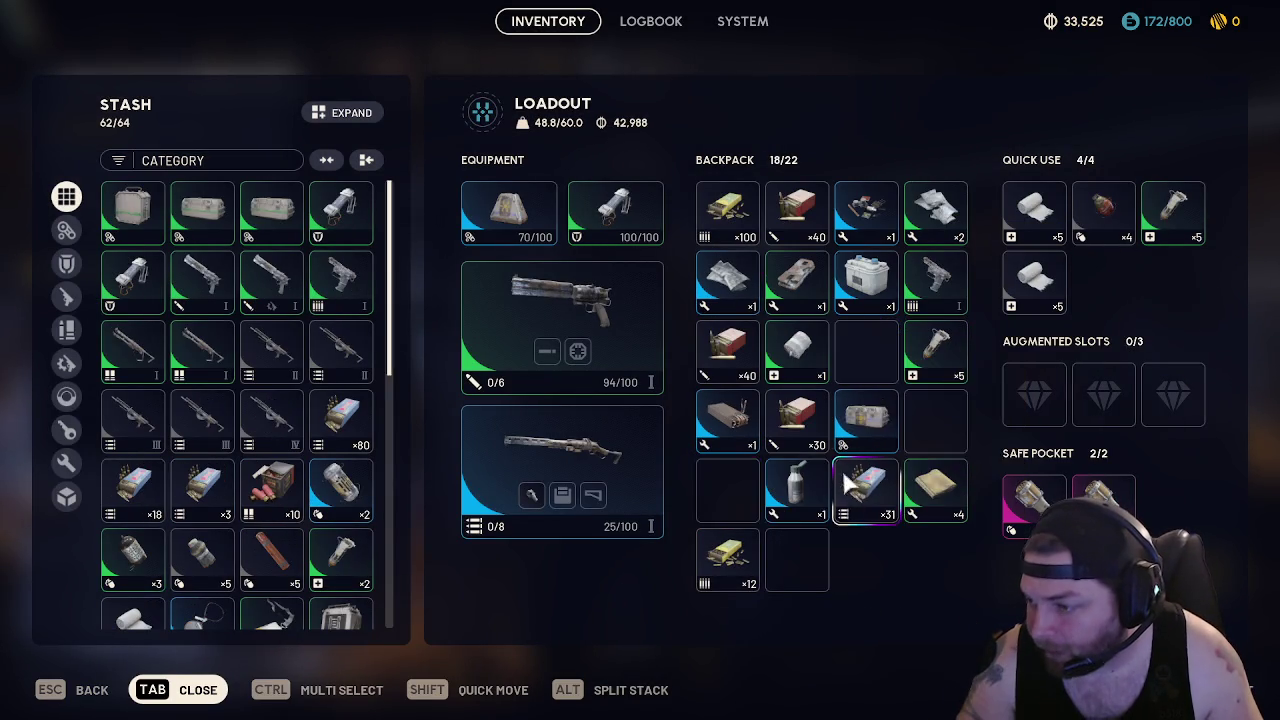
shift+click(797, 495)
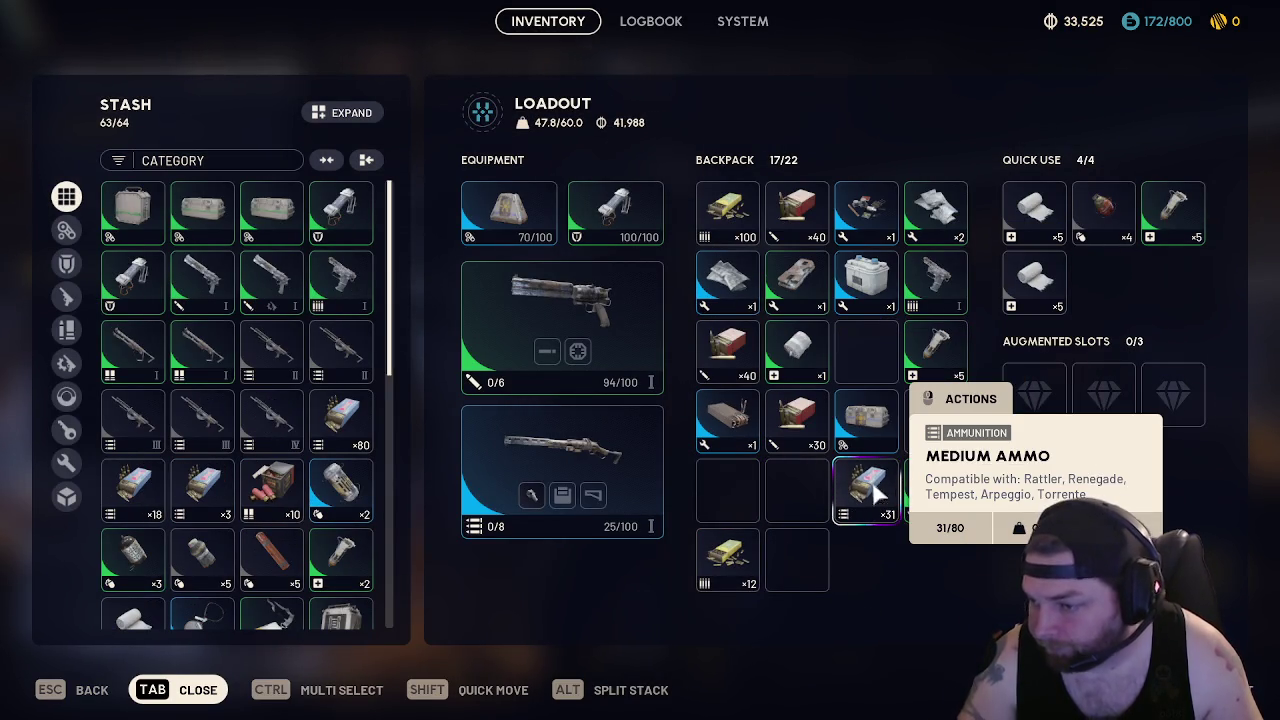
drag(562, 455, 588, 312)
drag(875, 468, 868, 345)
shift+click(871, 209)
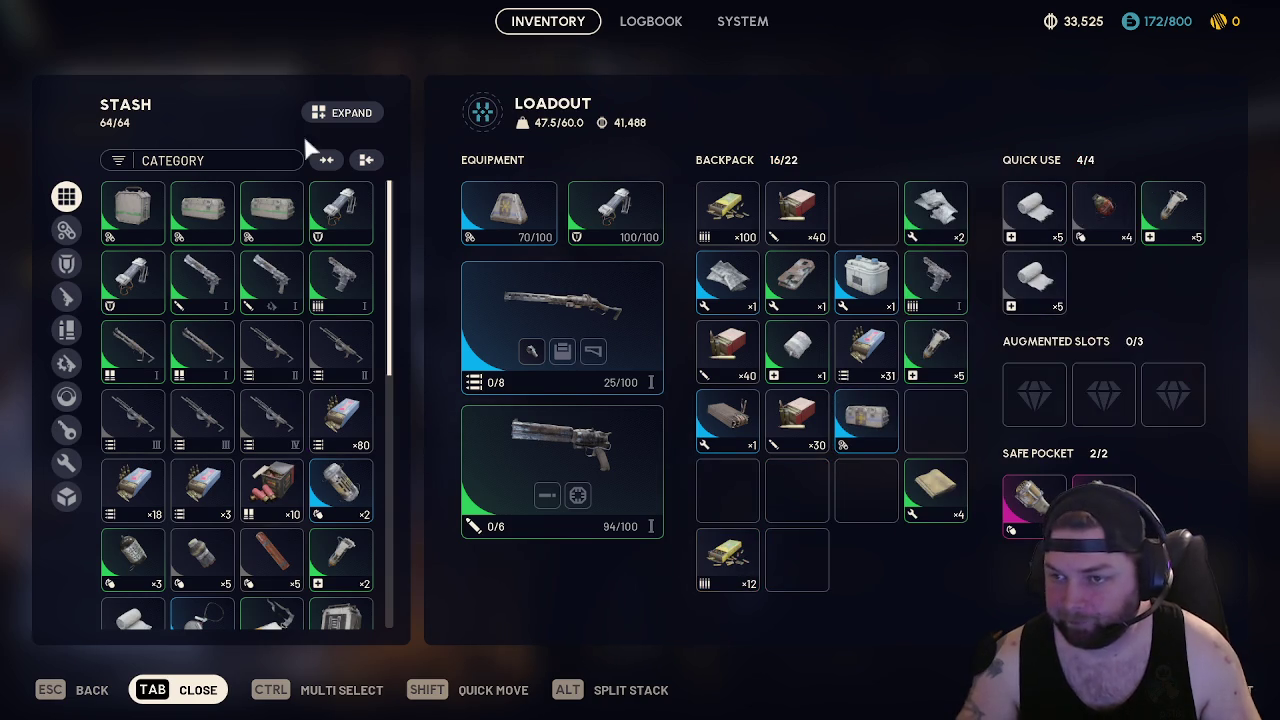
Sell the stashed Tactical Mk. 1 augment for 640
right_click(292, 212)
click(376, 381)
click(760, 516)
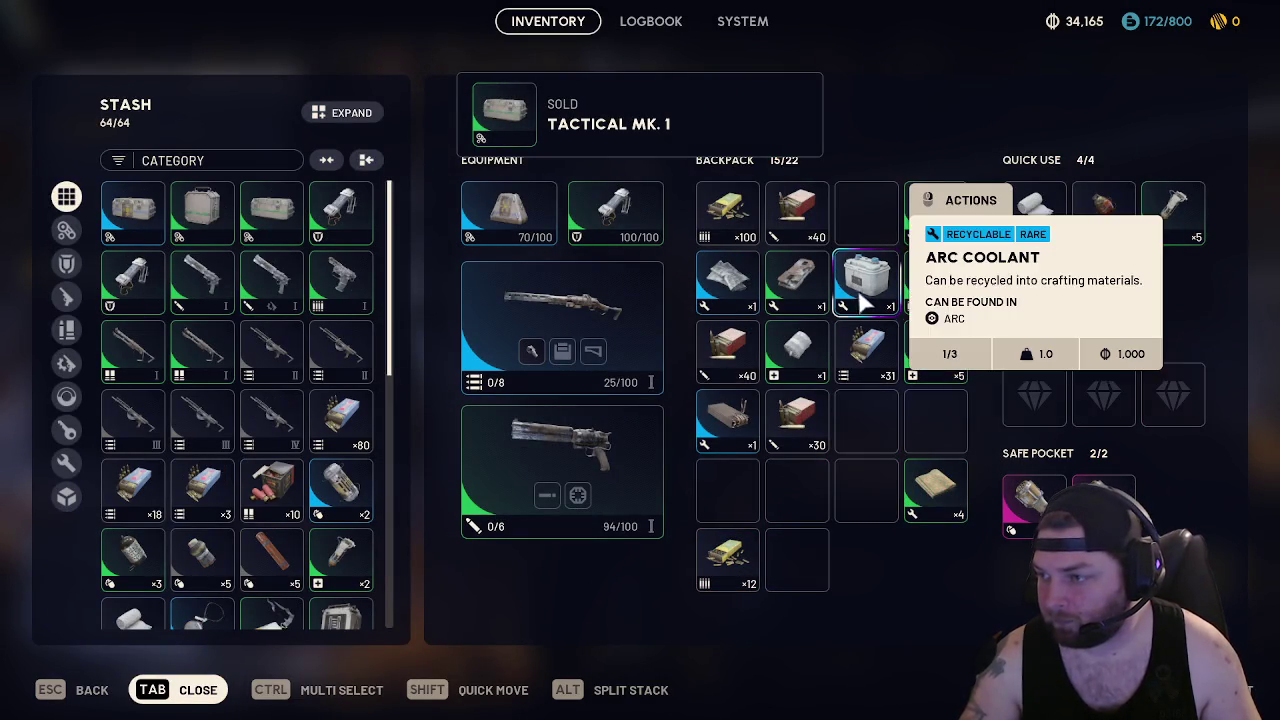
scroll(246, 390, down, 5)
scroll(246, 400, down, 3)
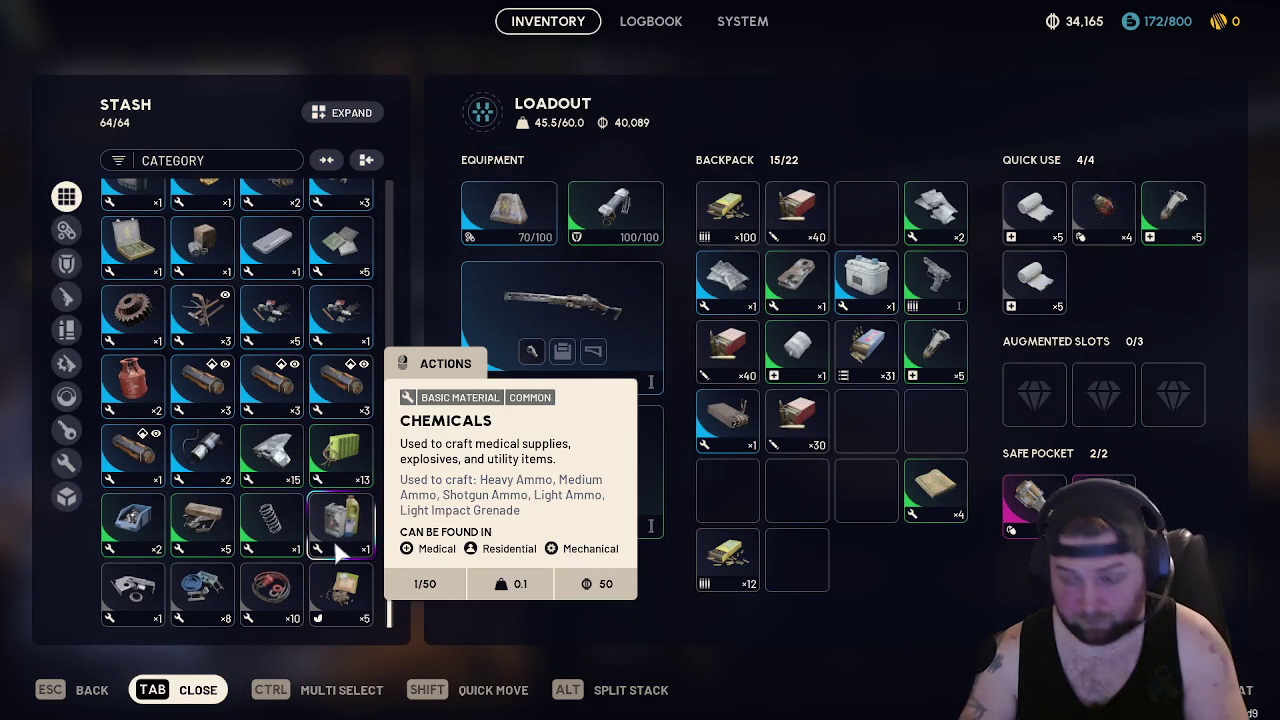
Multi-select five bottom-row stash items including the Chemicals and sell them for 1,605
ctrl+click(340, 590)
ctrl+click(270, 590)
ctrl+click(202, 590)
ctrl+click(133, 590)
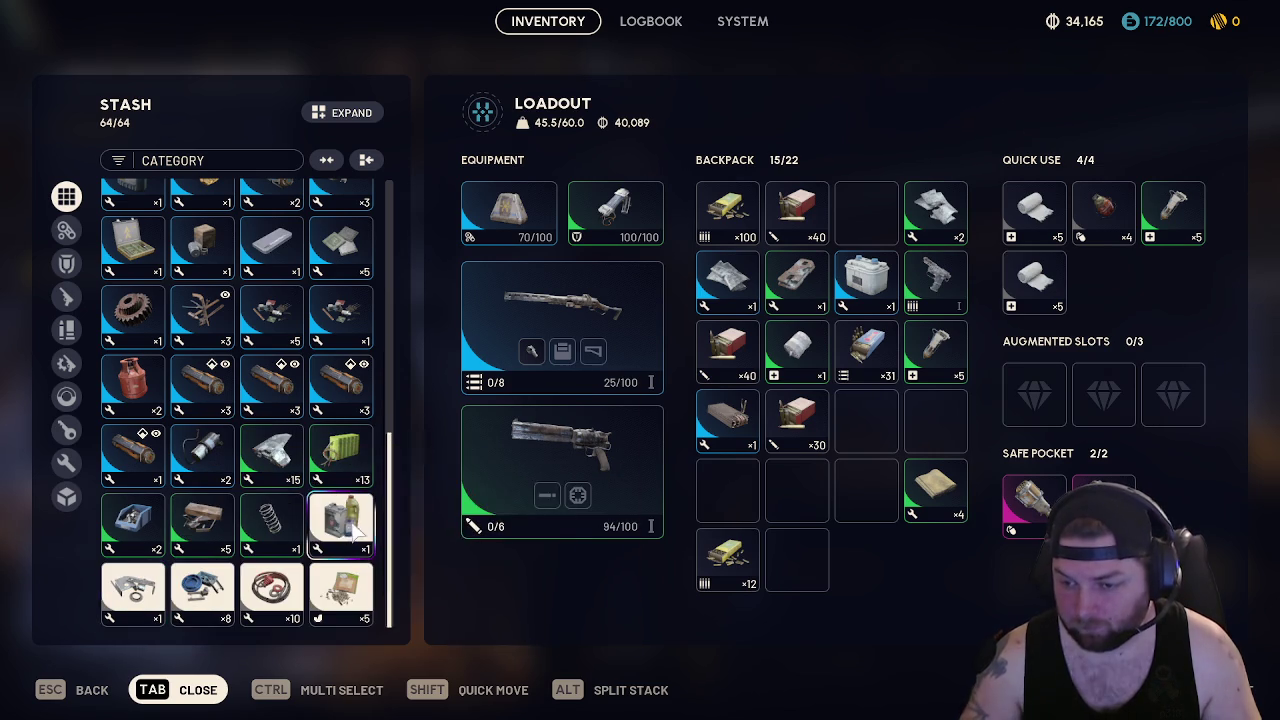
right_click(348, 530)
click(420, 615)
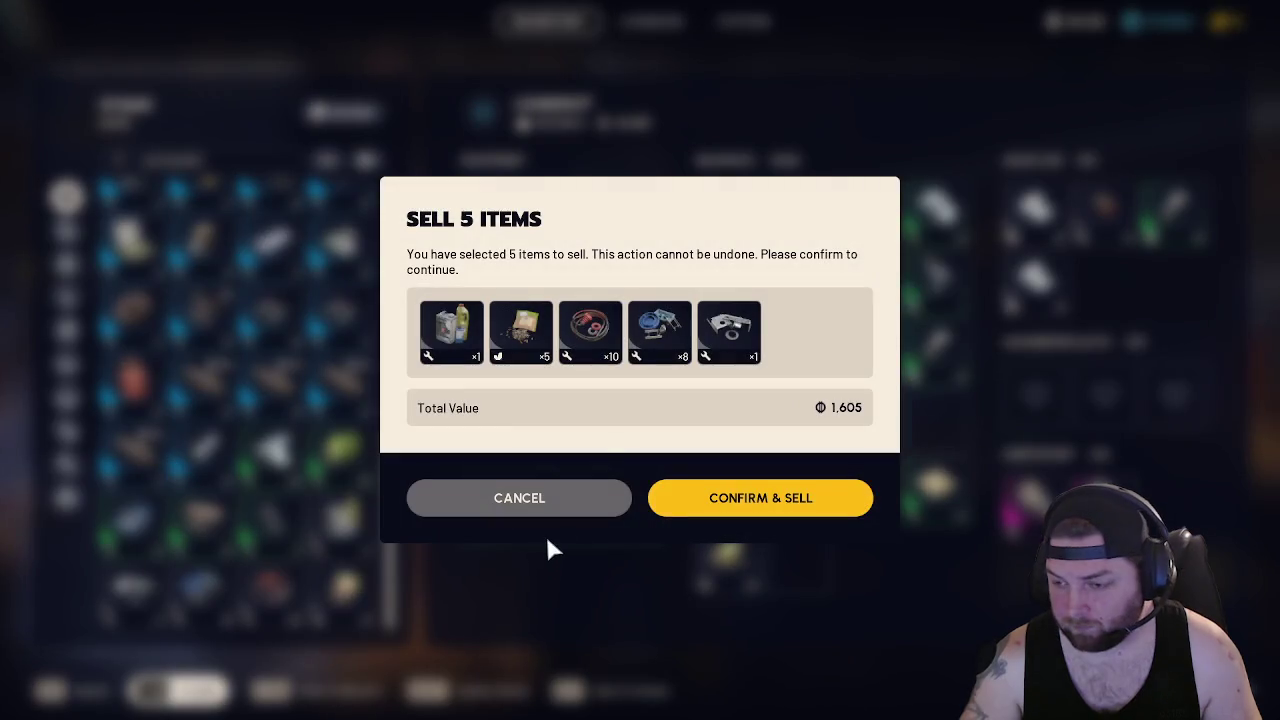
click(730, 510)
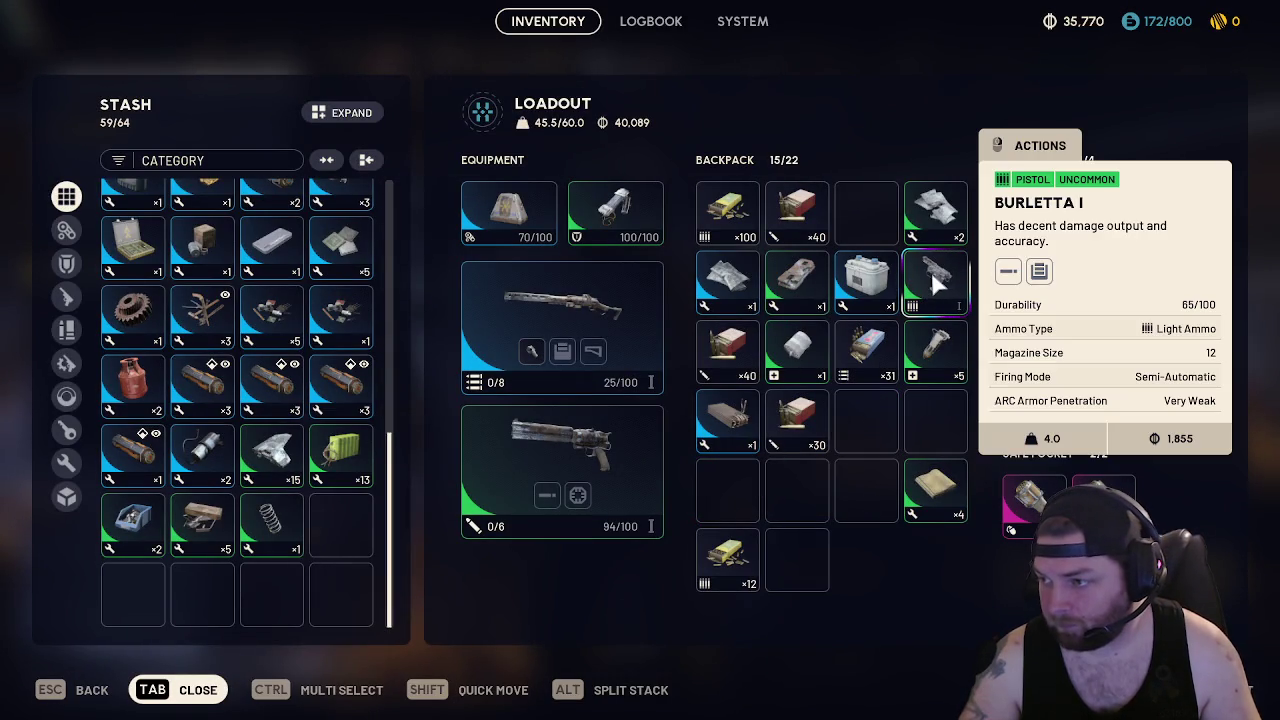
Stash the Burletta I pistol, herbal bandage and other backpack items, then repack heavy ammo and Durable Cloth
shift+click(940, 298)
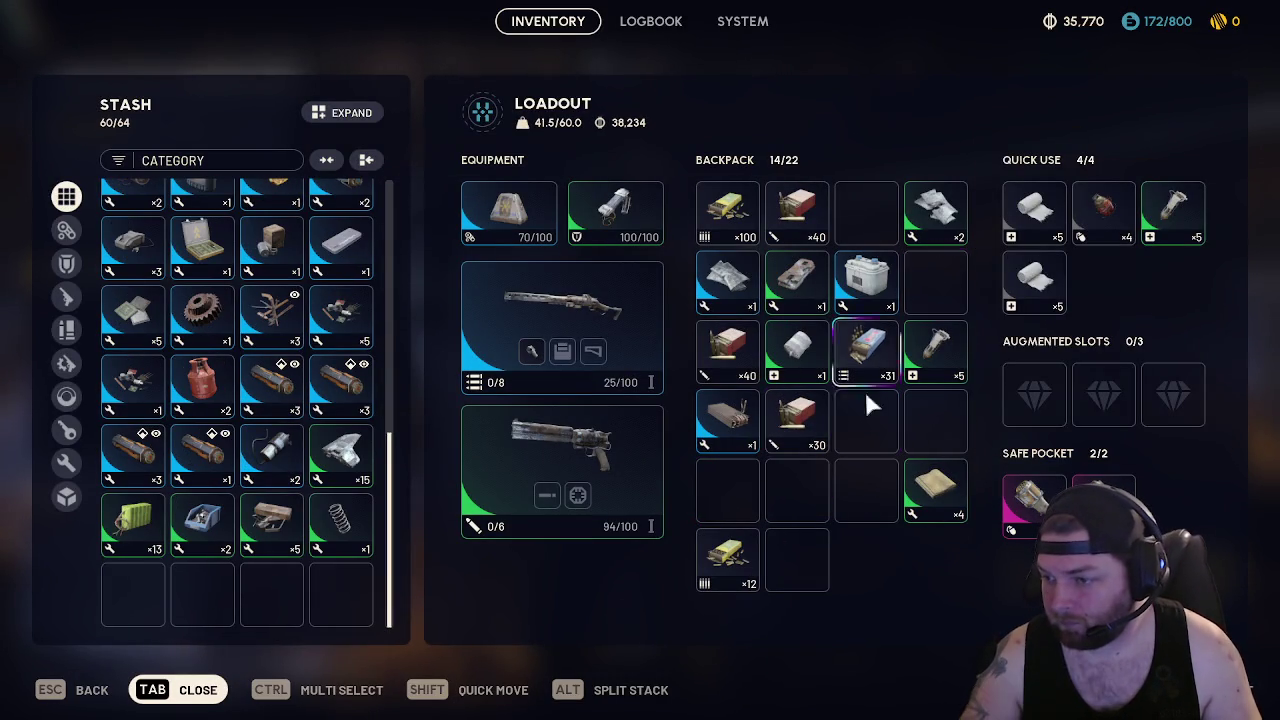
shift+click(864, 288)
shift+click(727, 282)
shift+click(727, 420)
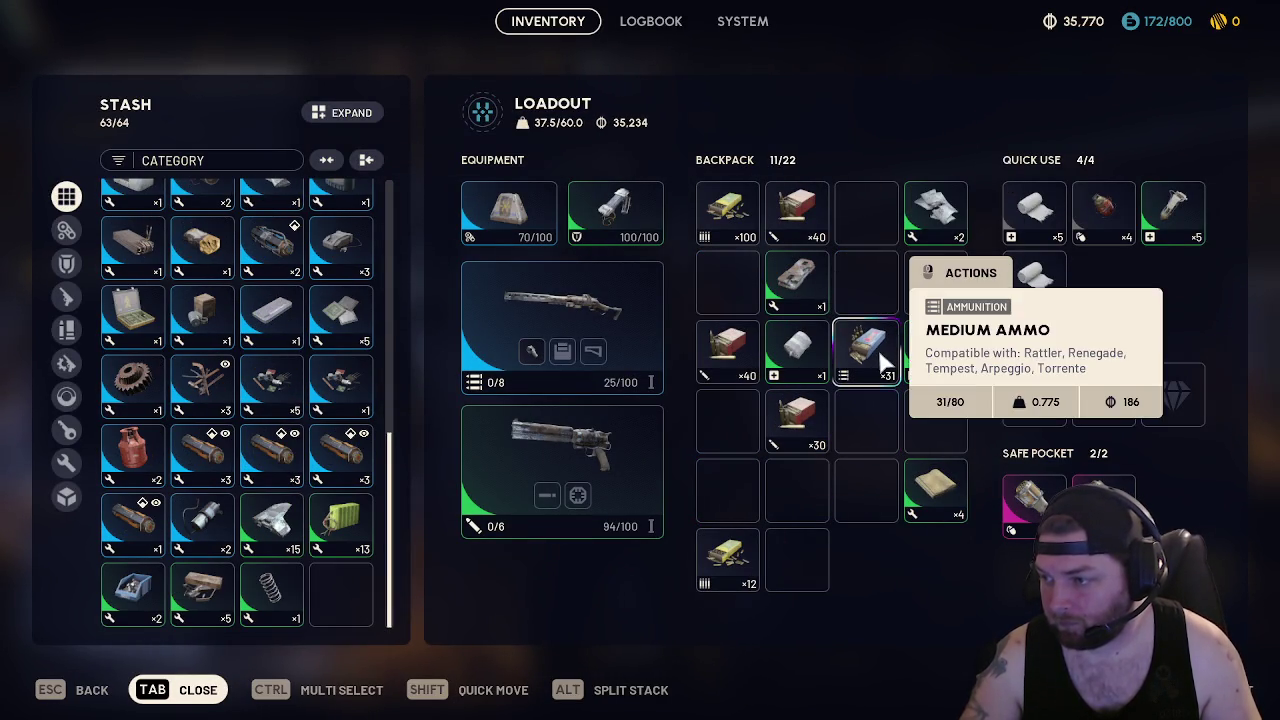
shift+click(797, 352)
mouse_move(797, 420)
mouse_down()
mouse_move(808, 320)
mouse_move(867, 212)
mouse_up()
mouse_move(727, 350)
mouse_down()
mouse_move(748, 320)
mouse_move(727, 282)
mouse_up()
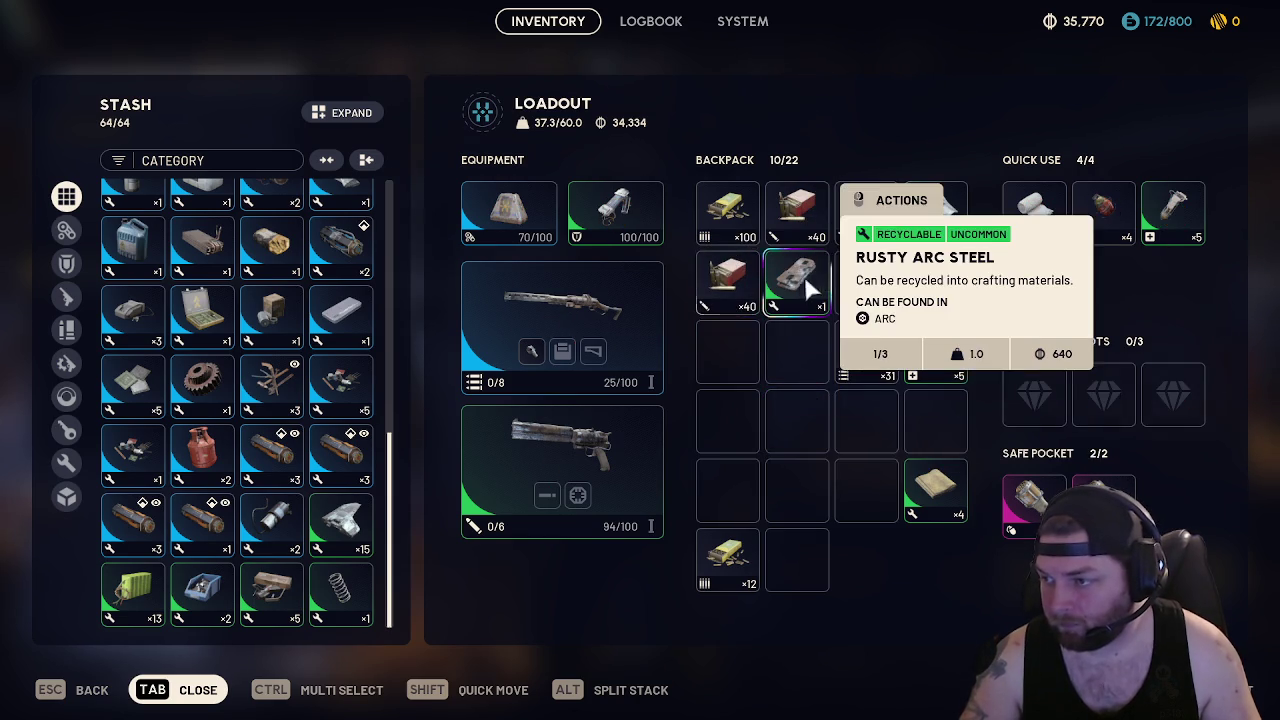
mouse_move(937, 505)
mouse_down()
mouse_move(748, 343)
mouse_move(727, 350)
mouse_up()
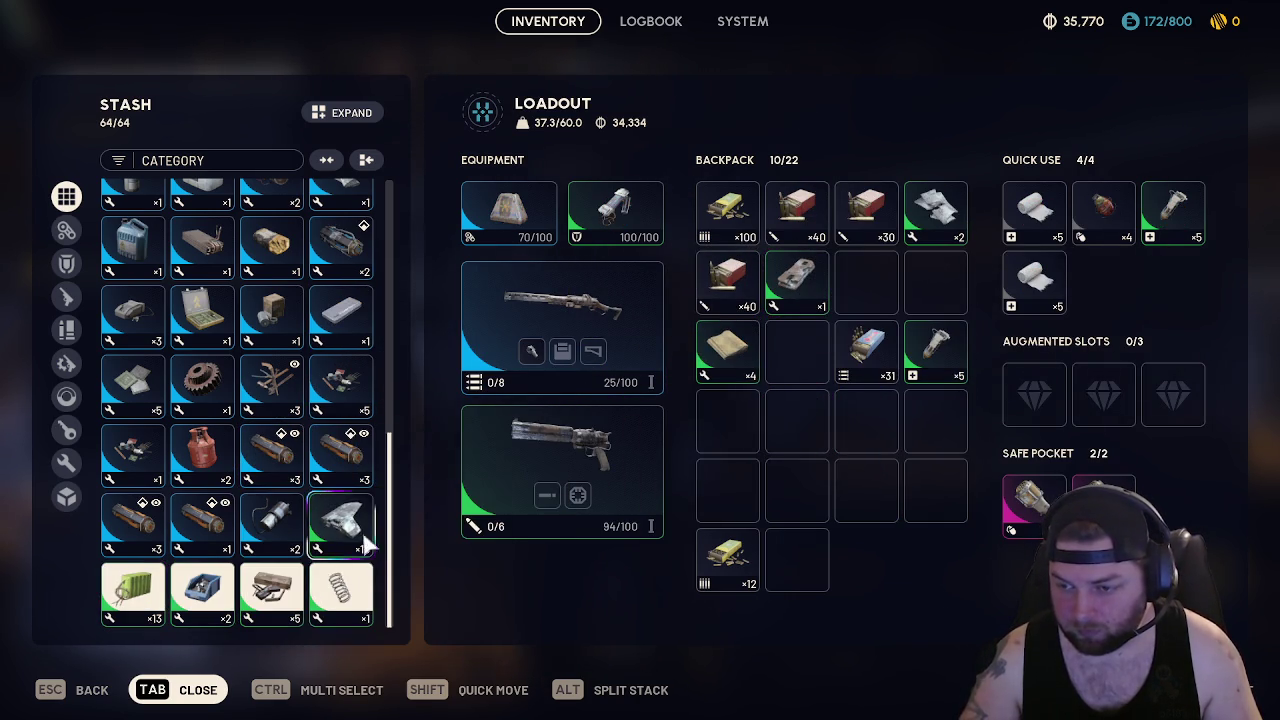
Sell five selected stash items, including the ARC Alloy stack, for 9,480
ctrl+click(368, 545)
right_click(368, 548)
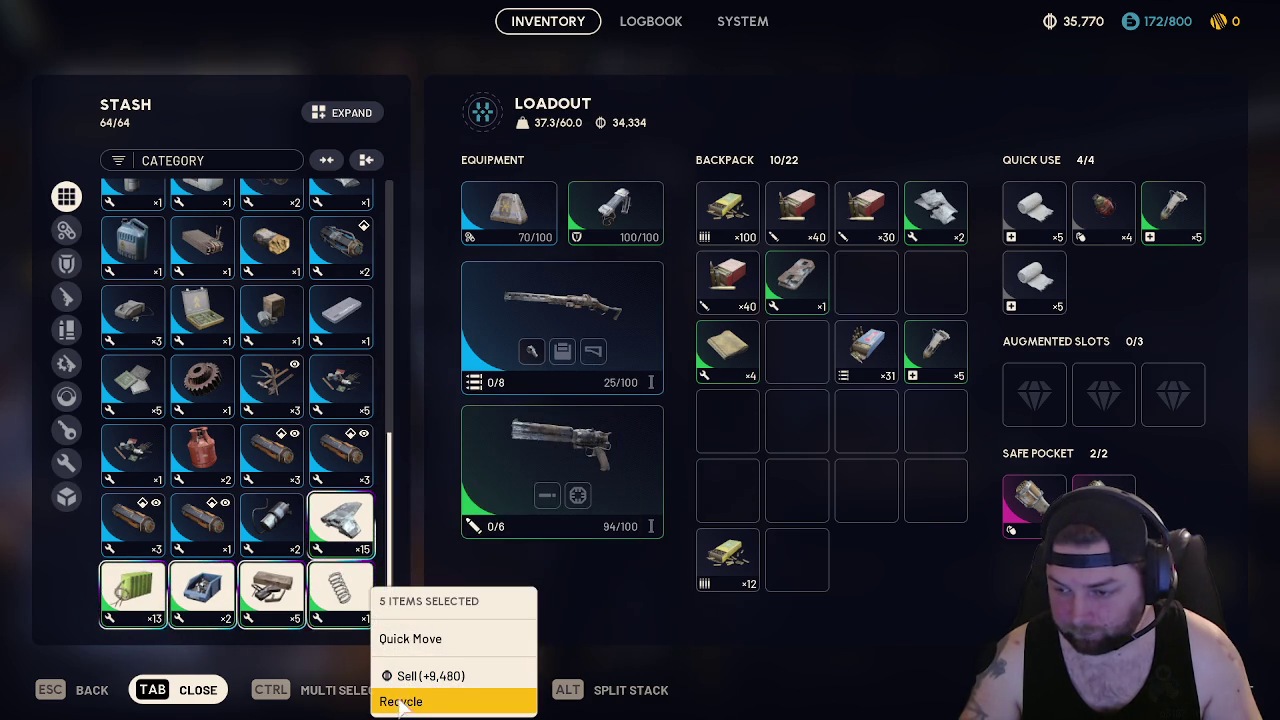
click(430, 676)
click(700, 500)
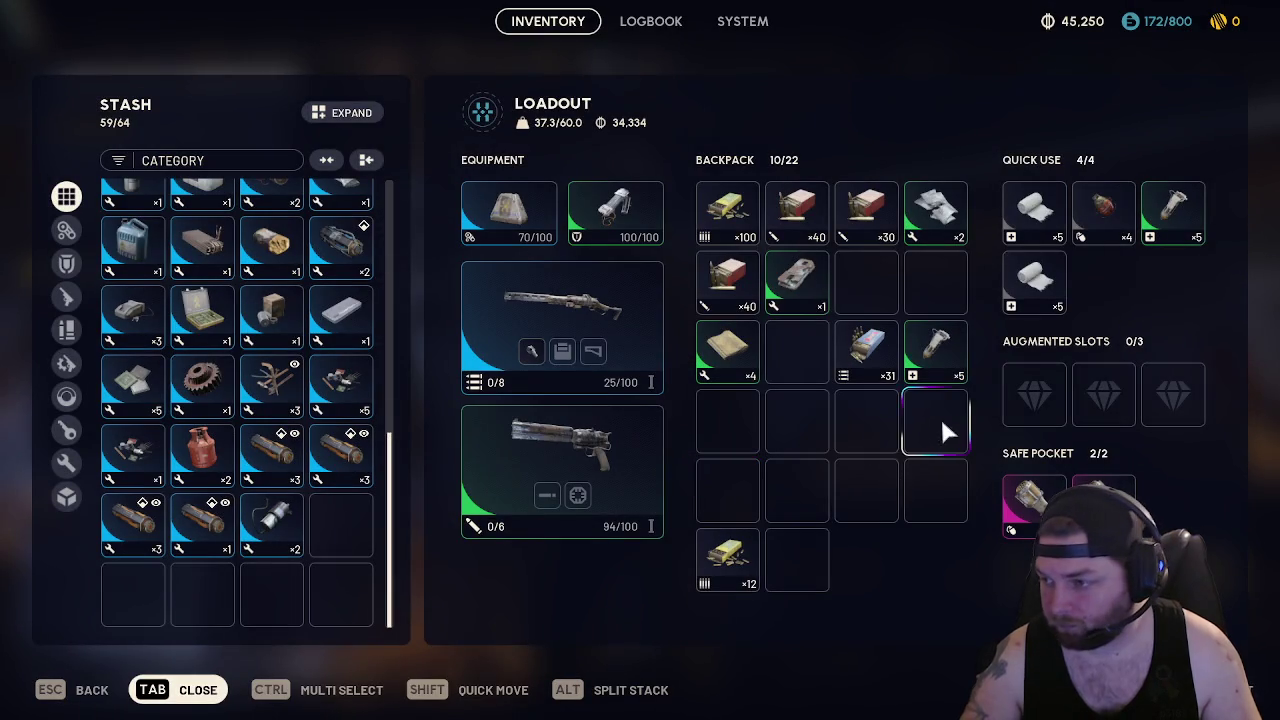
Stash the Shield Recharger, Tattered ARC Lining, yellow cloth, ×40 ammo and ×30 Heavy Ammo
shift+click(937, 350)
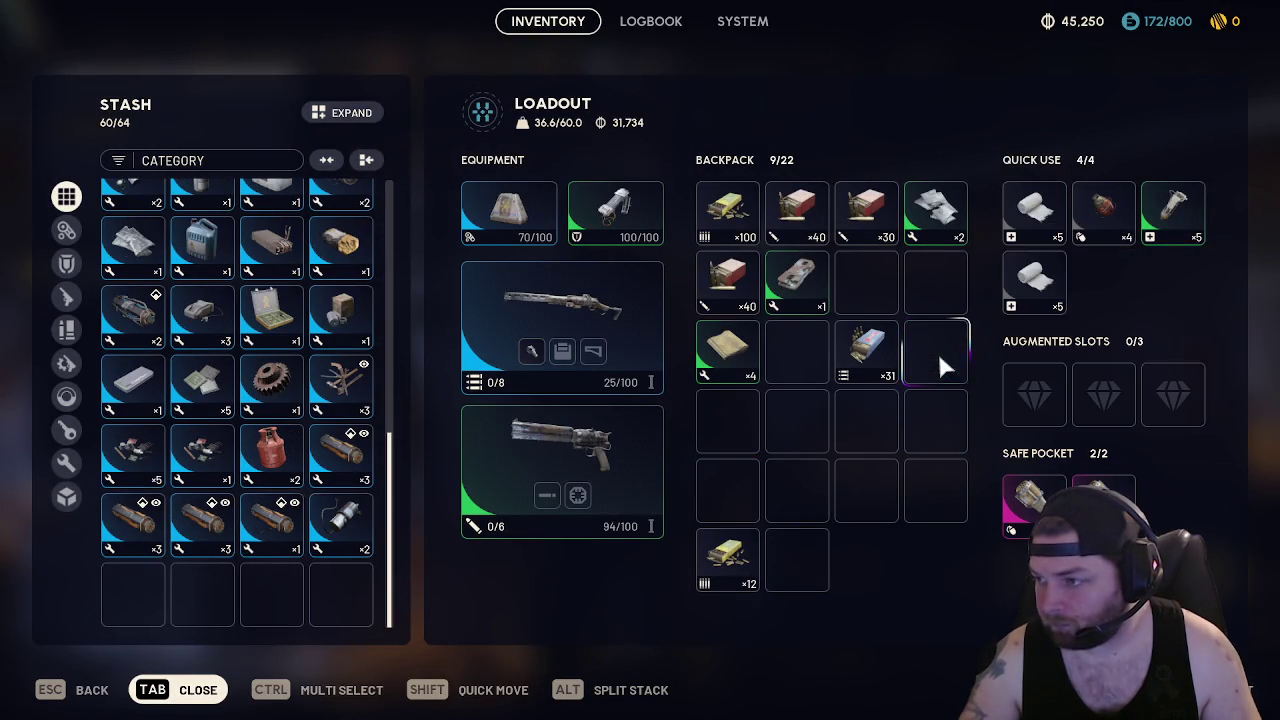
shift+click(938, 213)
shift+click(726, 350)
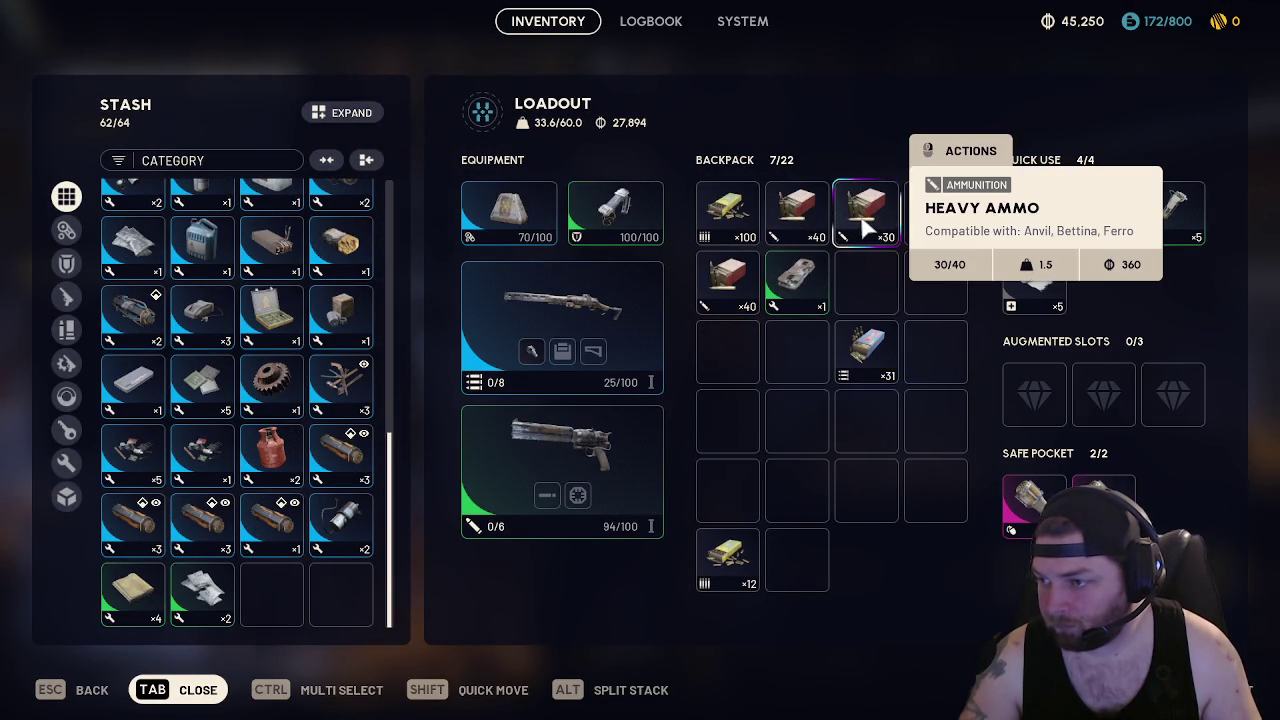
shift+click(728, 300)
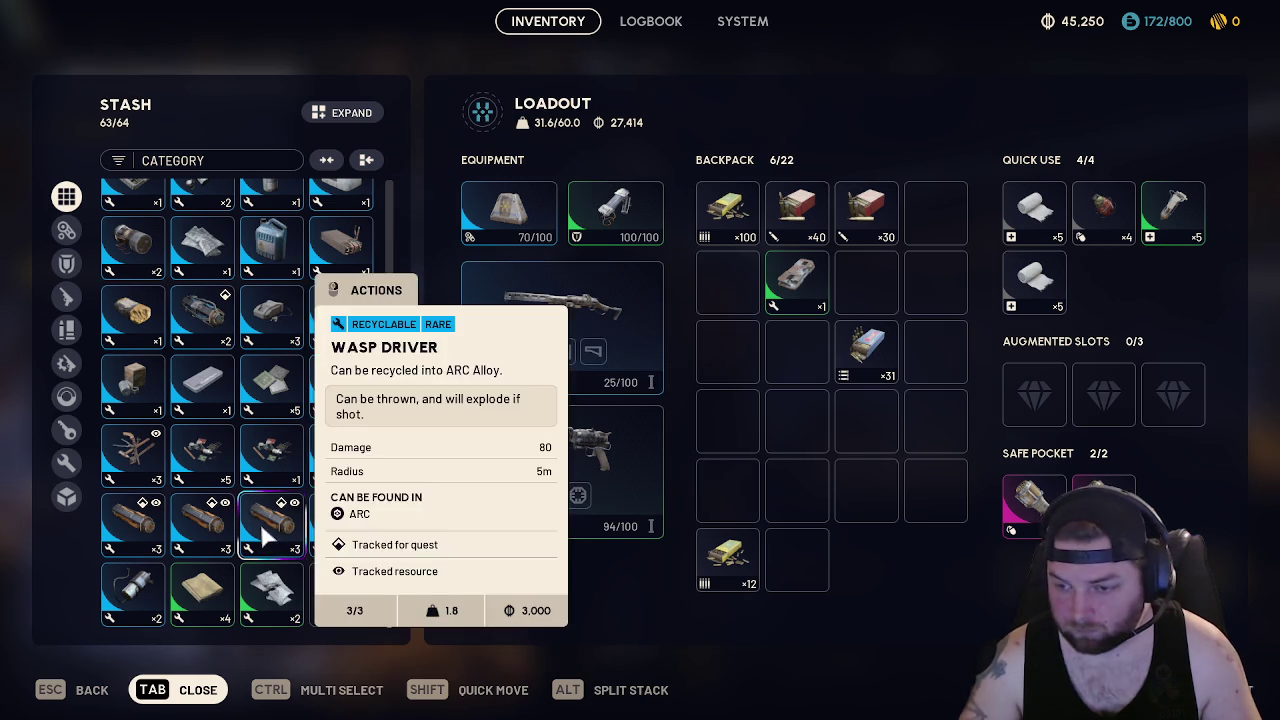
shift+click(852, 222)
drag(866, 350, 866, 212)
Sell the Rusty Arc Steel
right_click(785, 318)
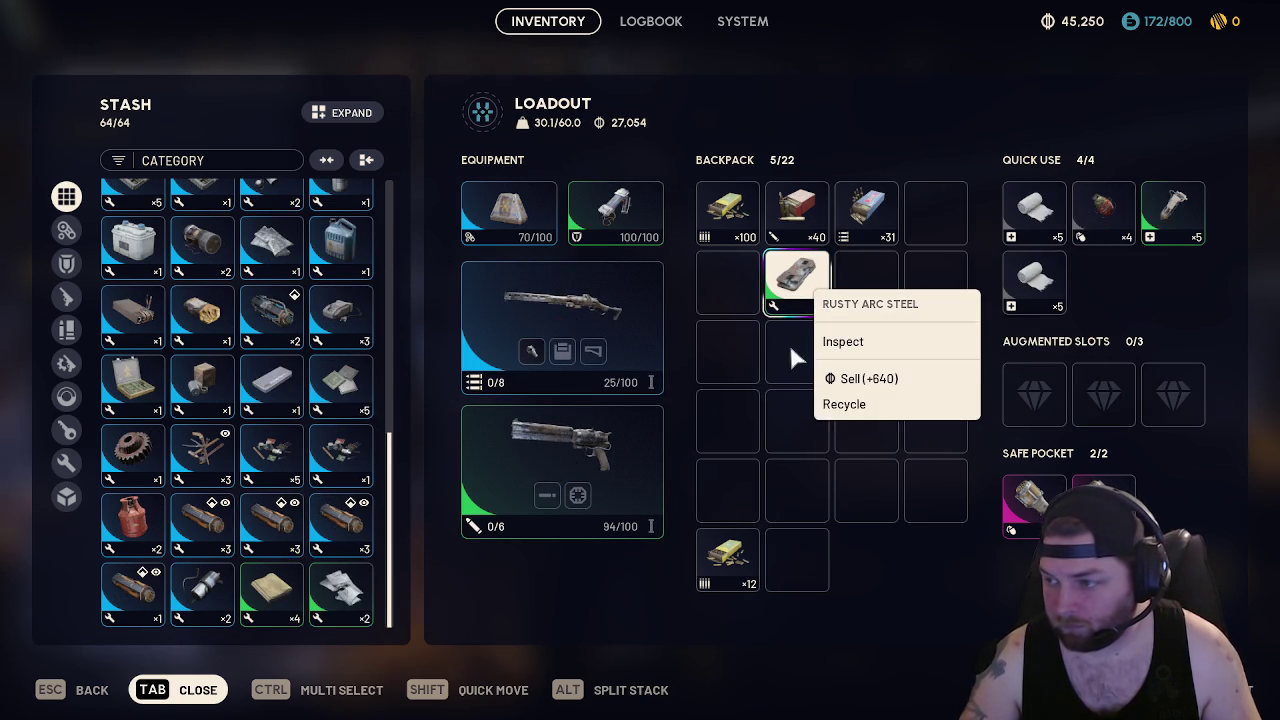
click(850, 379)
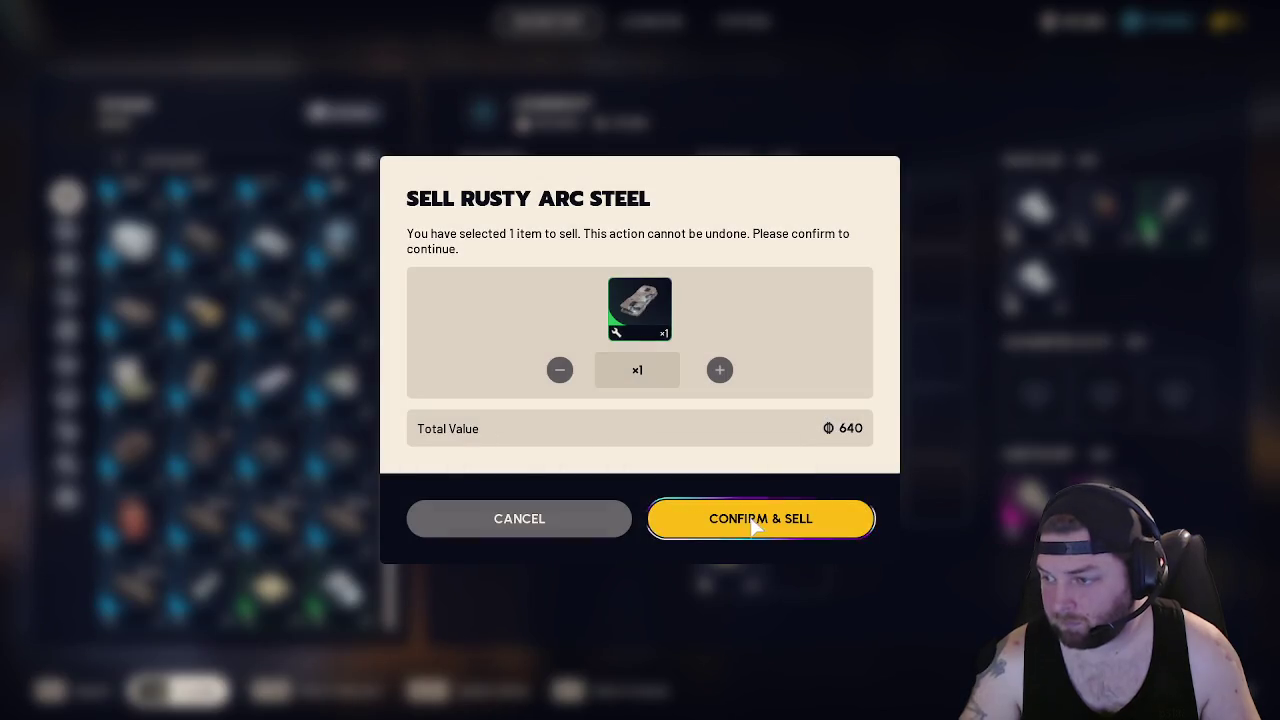
click(752, 522)
mouse_move(1024, 512)
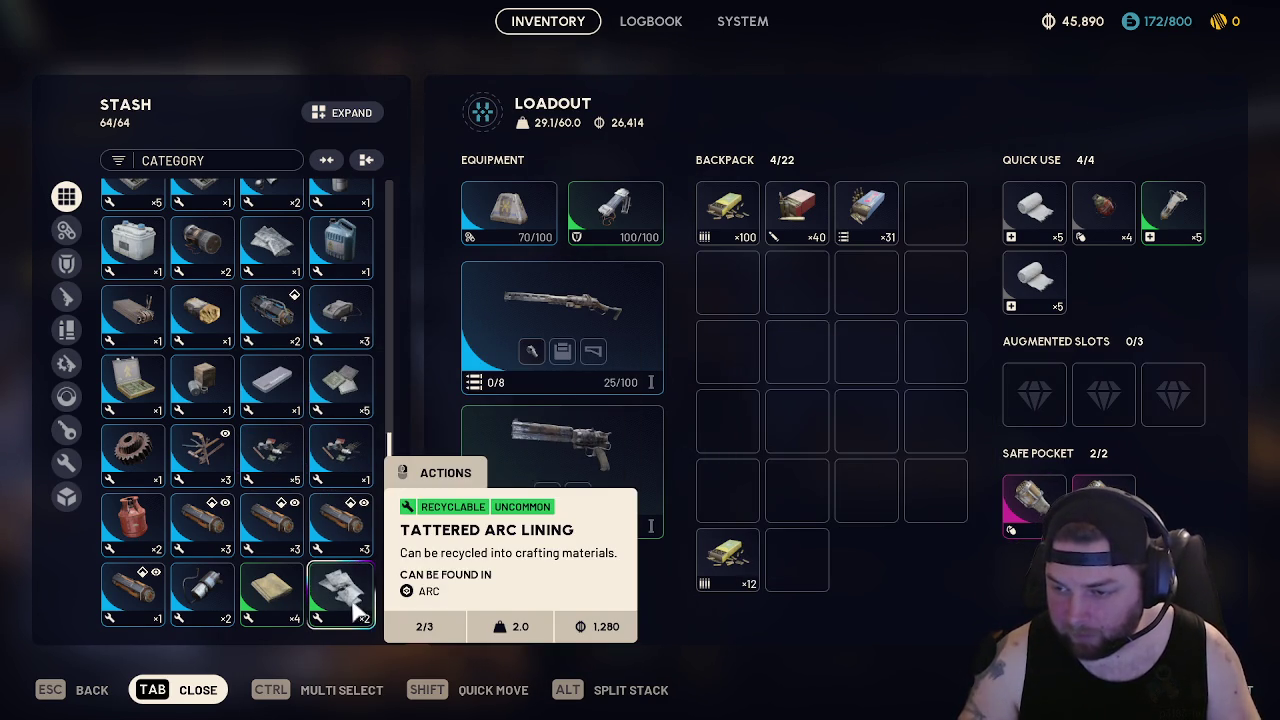
Sell the Sensors and Wasp Driver, and move both safe pocket items to the stash
scroll(270, 450, up, 5)
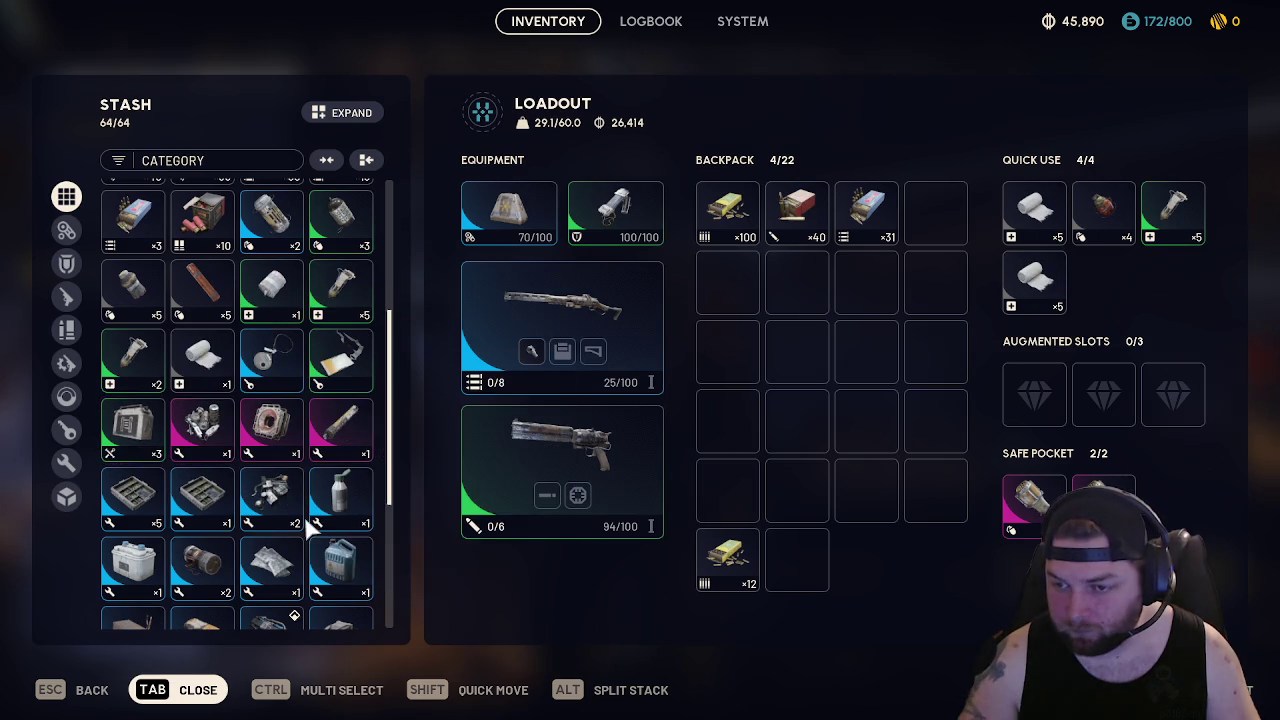
scroll(313, 520, down, 4)
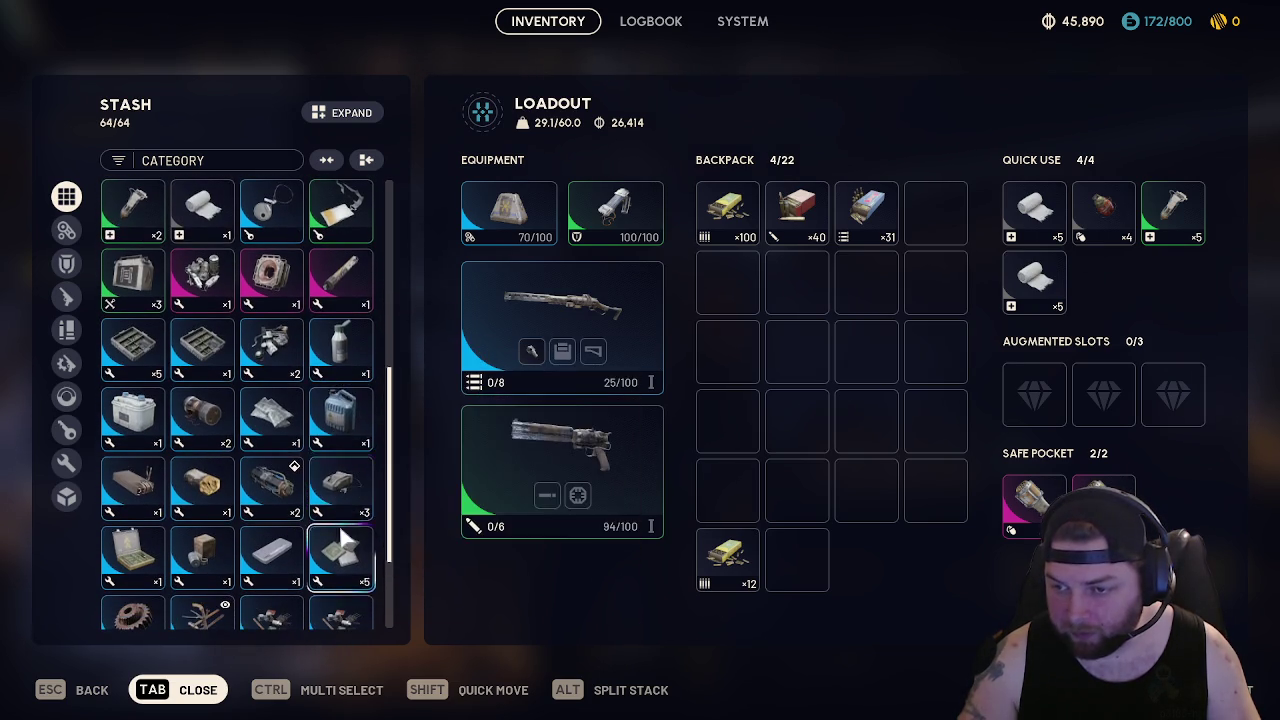
scroll(335, 520, down, 1)
right_click(325, 468)
click(400, 592)
click(760, 517)
right_click(348, 528)
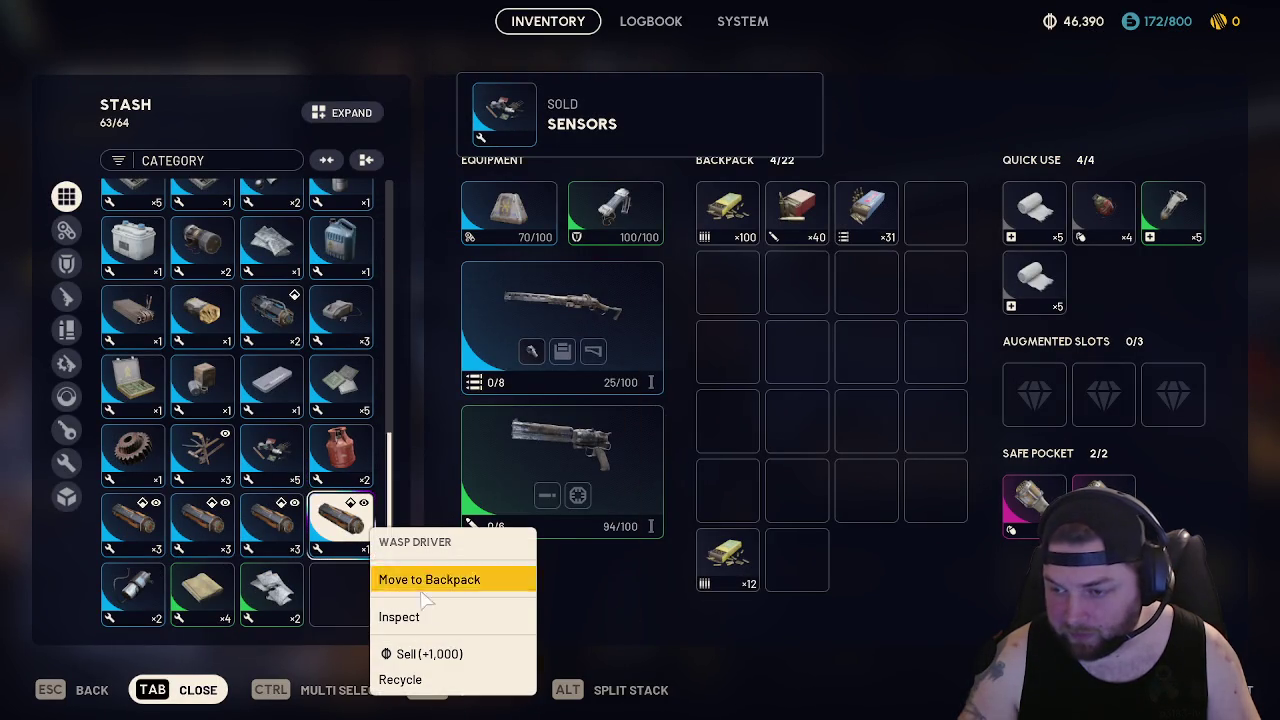
click(443, 664)
click(714, 523)
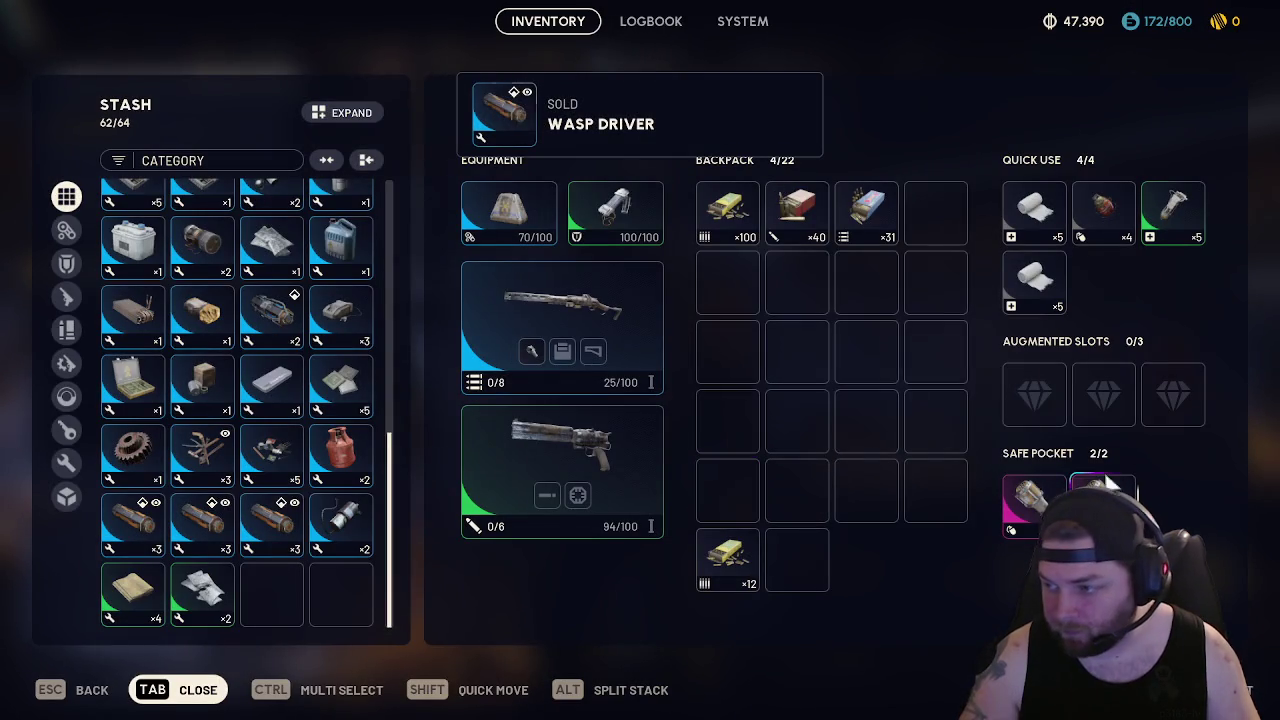
shift+click(1035, 510)
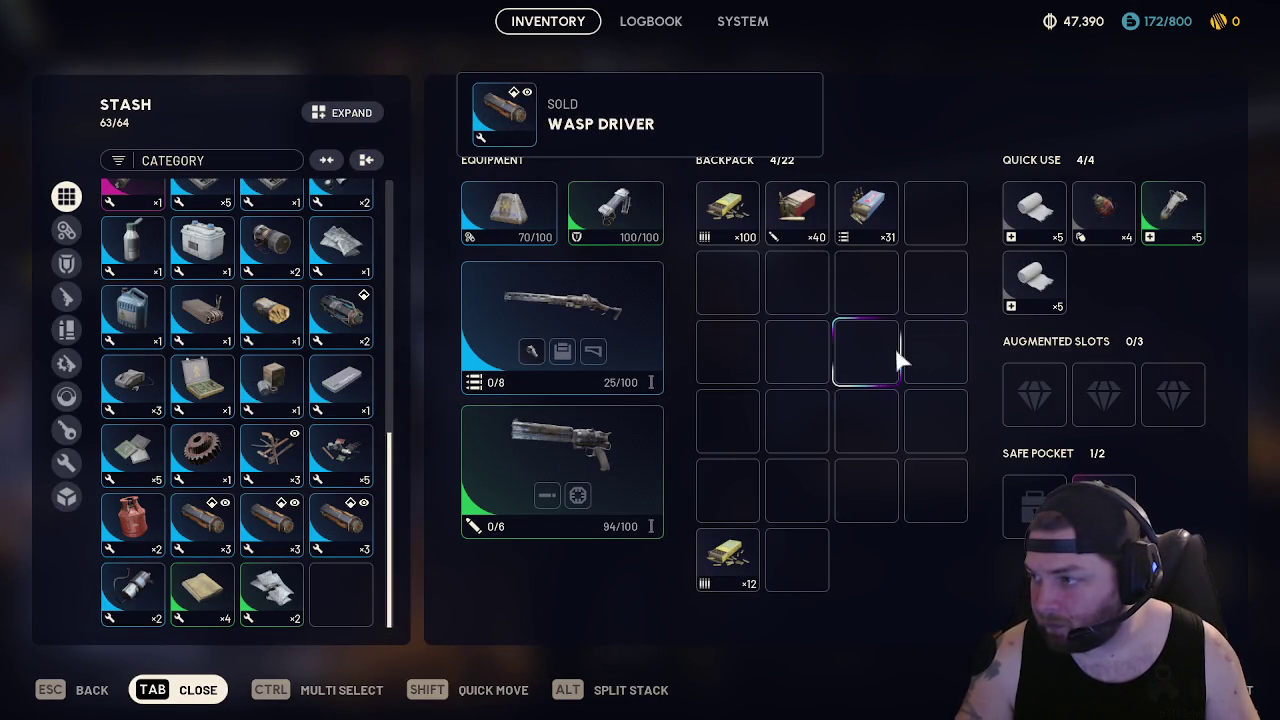
shift+click(1102, 505)
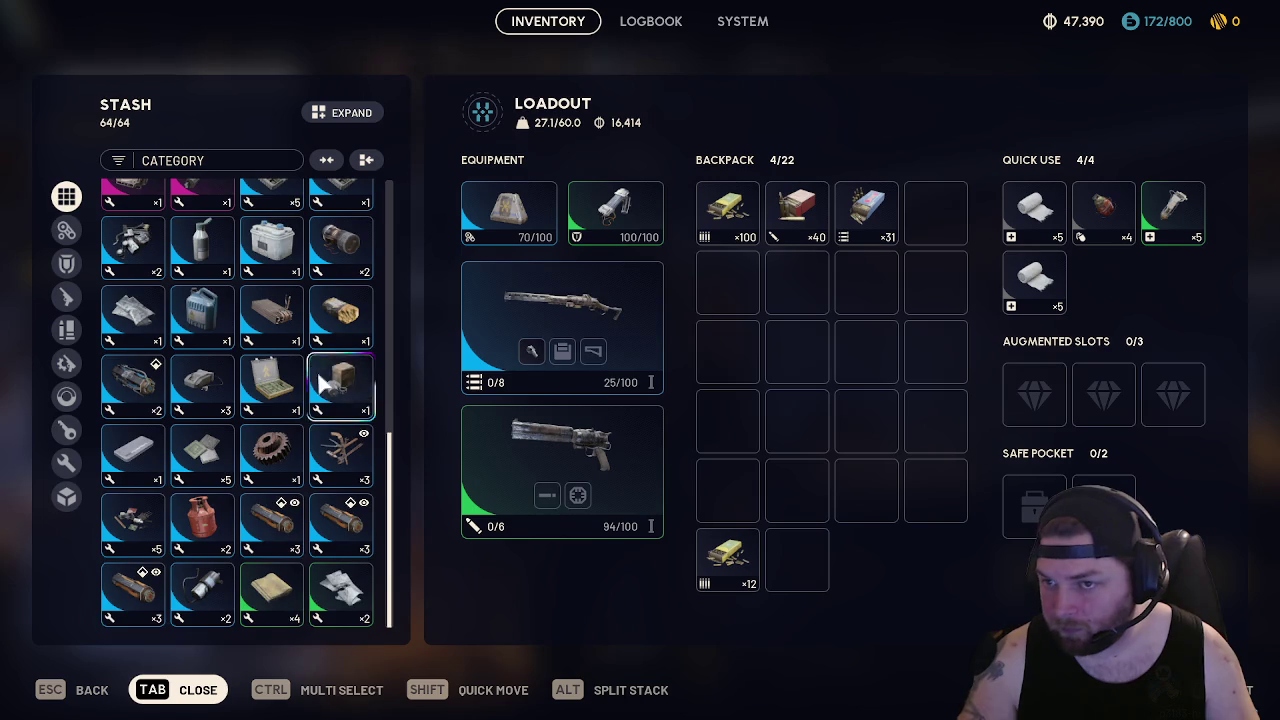
Sell the Tattered Arc Lining from the stash
scroll(325, 385, up, 1)
scroll(330, 390, up, 5)
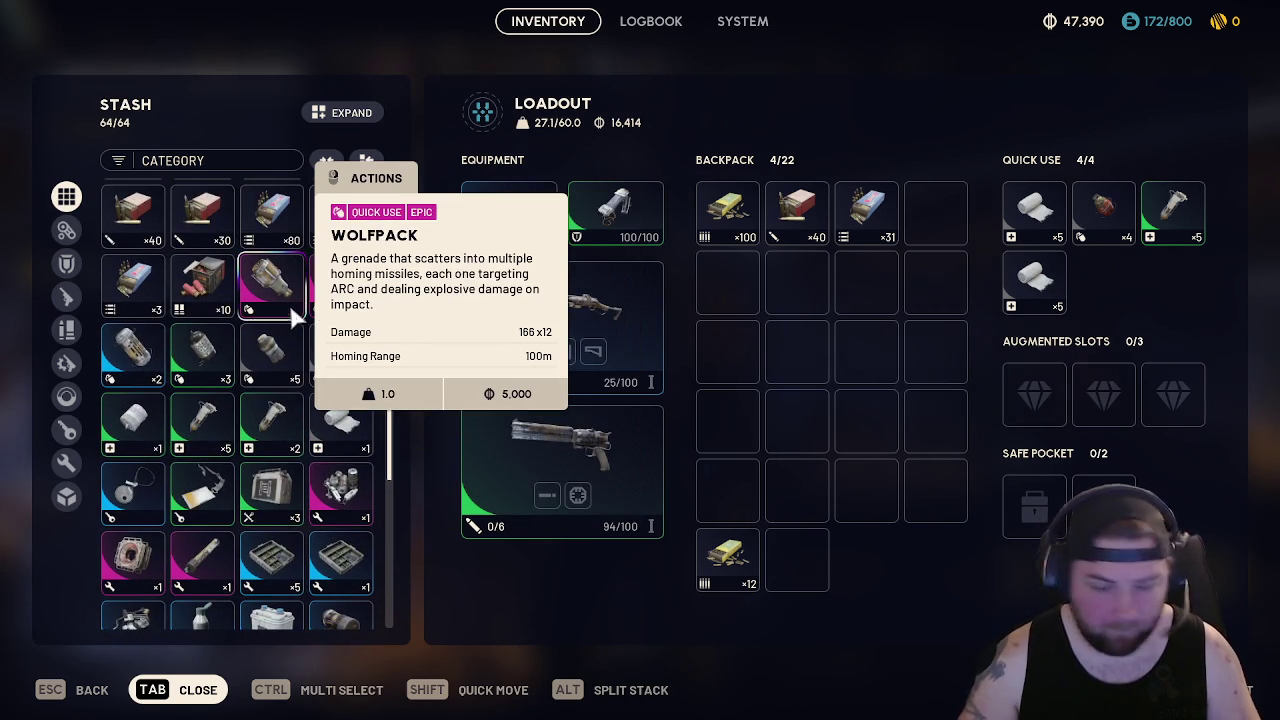
scroll(232, 414, down, 1)
scroll(232, 414, down, 4)
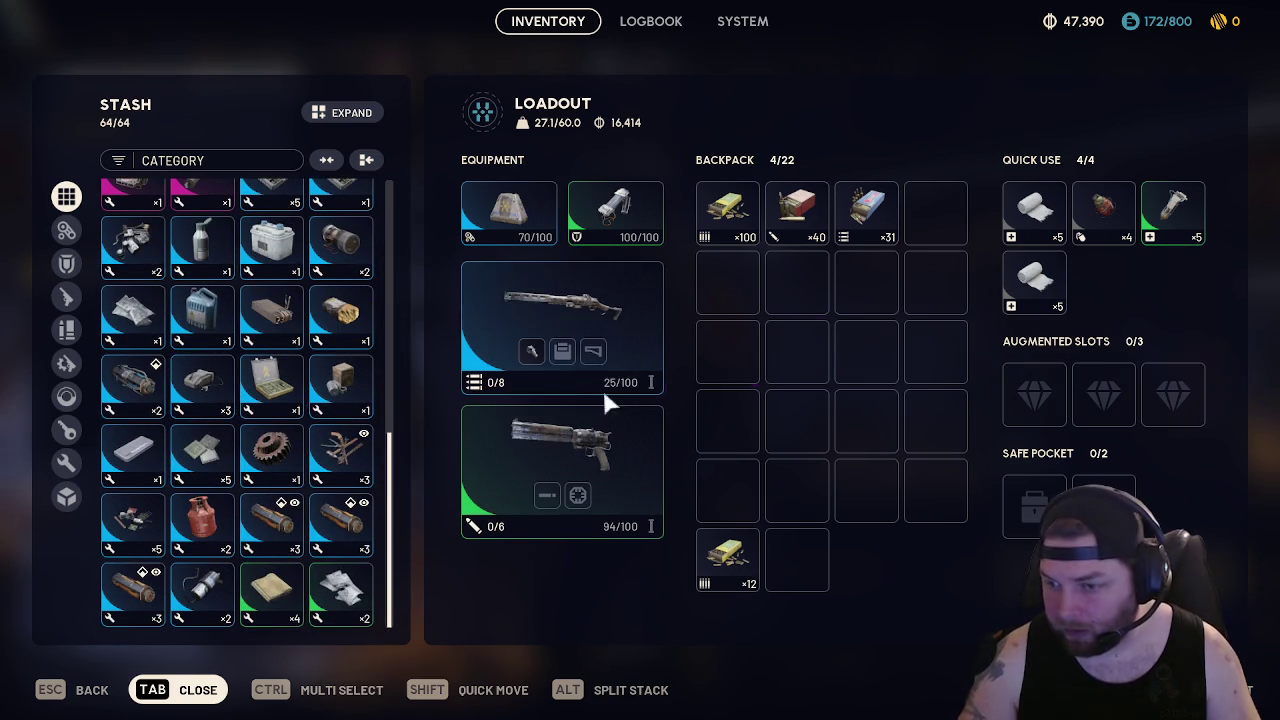
right_click(340, 598)
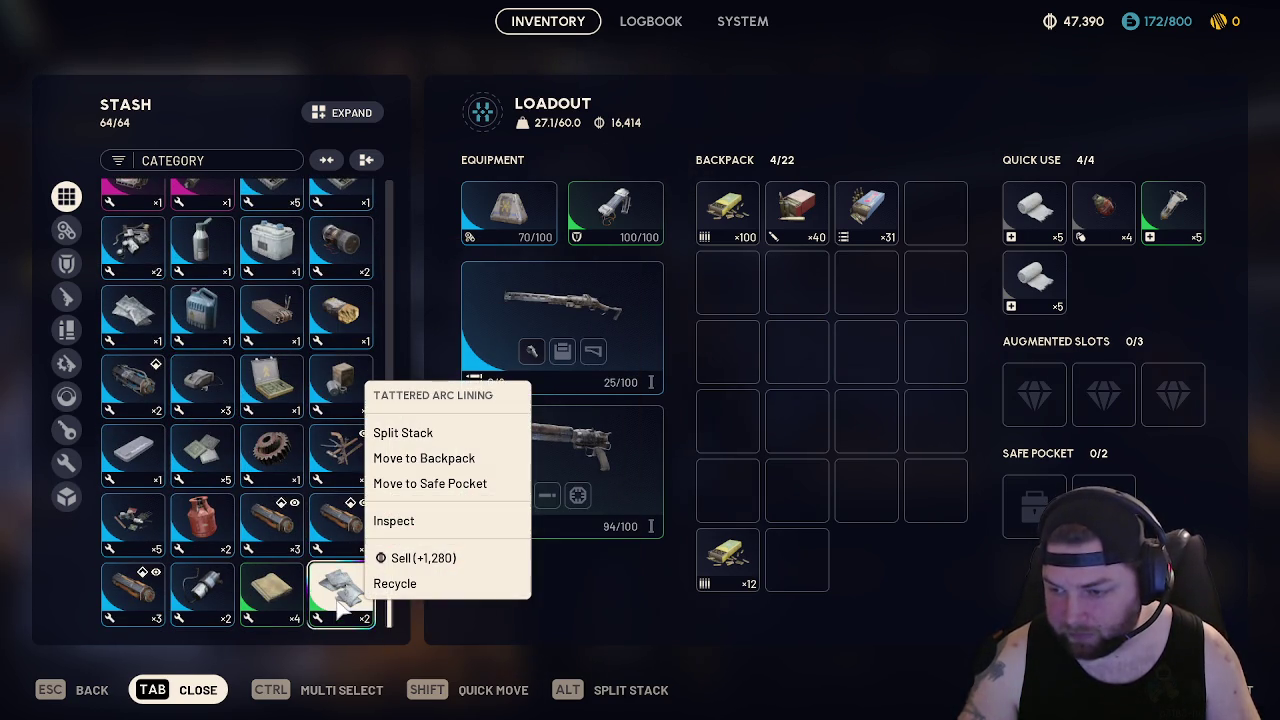
click(408, 567)
click(765, 520)
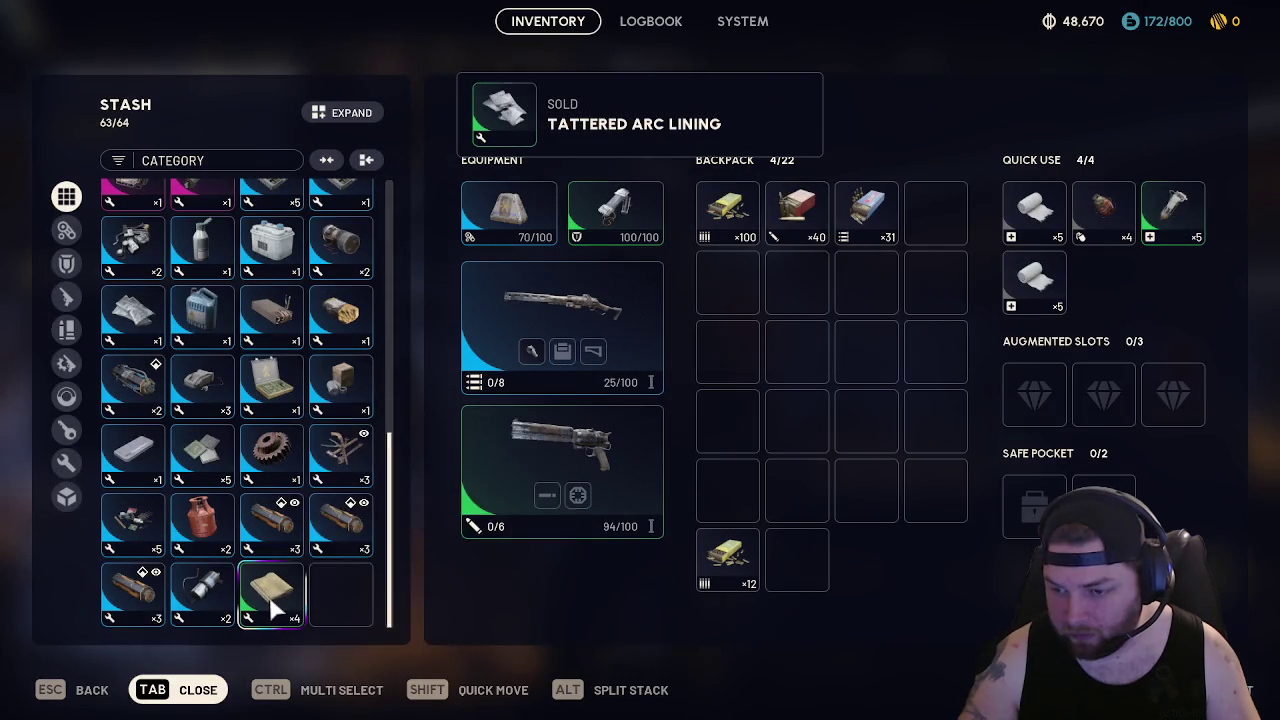
Stash the Light Ammo ×100 stack and sell the ×12 Light Ammo
shift+click(738, 238)
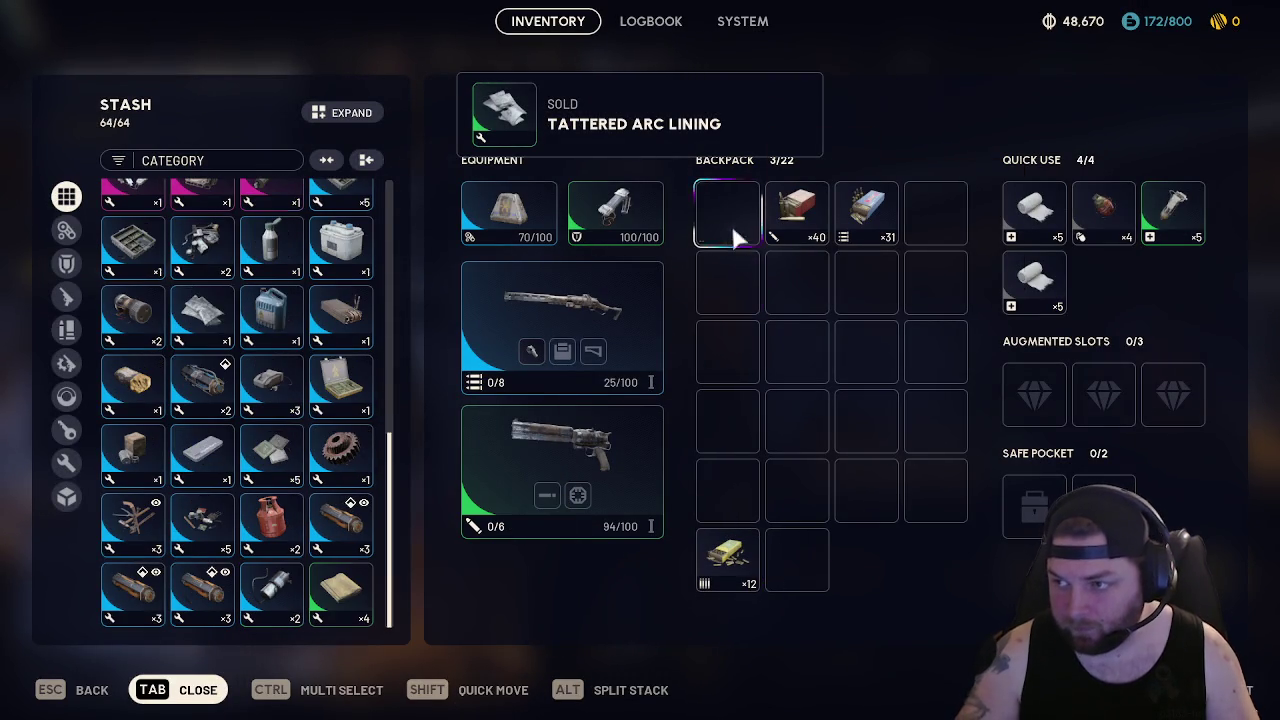
right_click(758, 558)
click(818, 698)
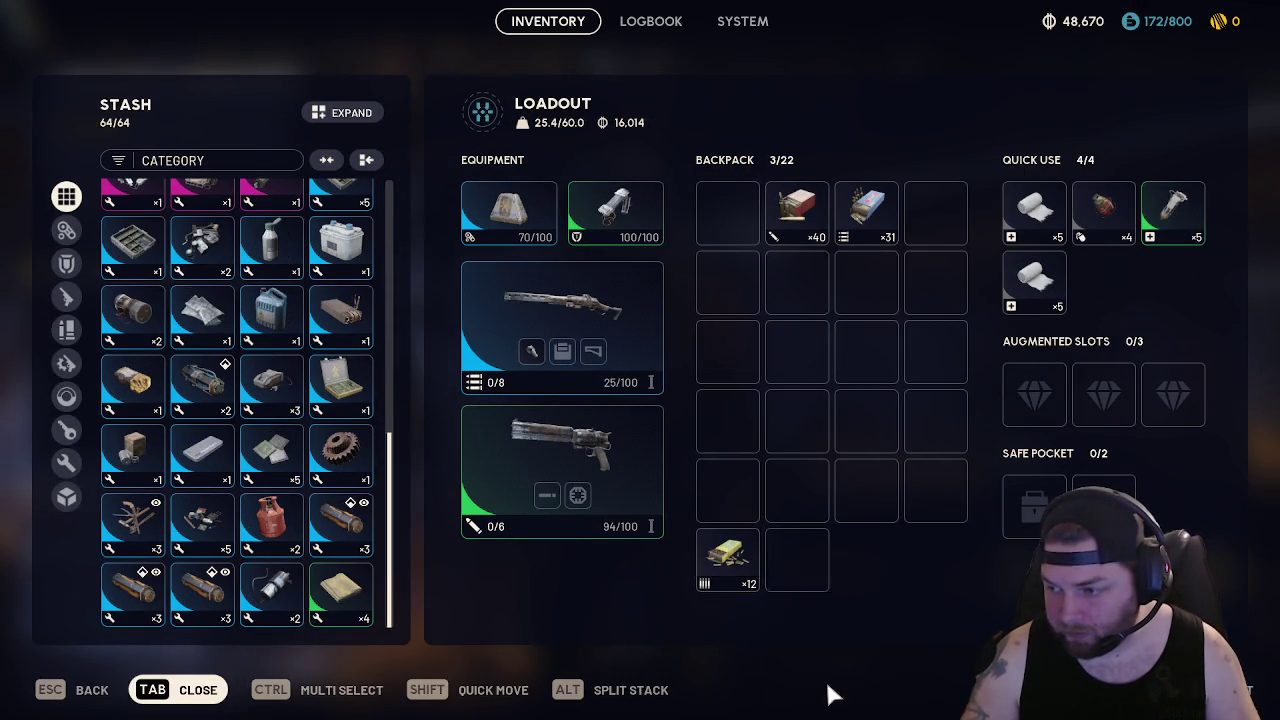
click(748, 522)
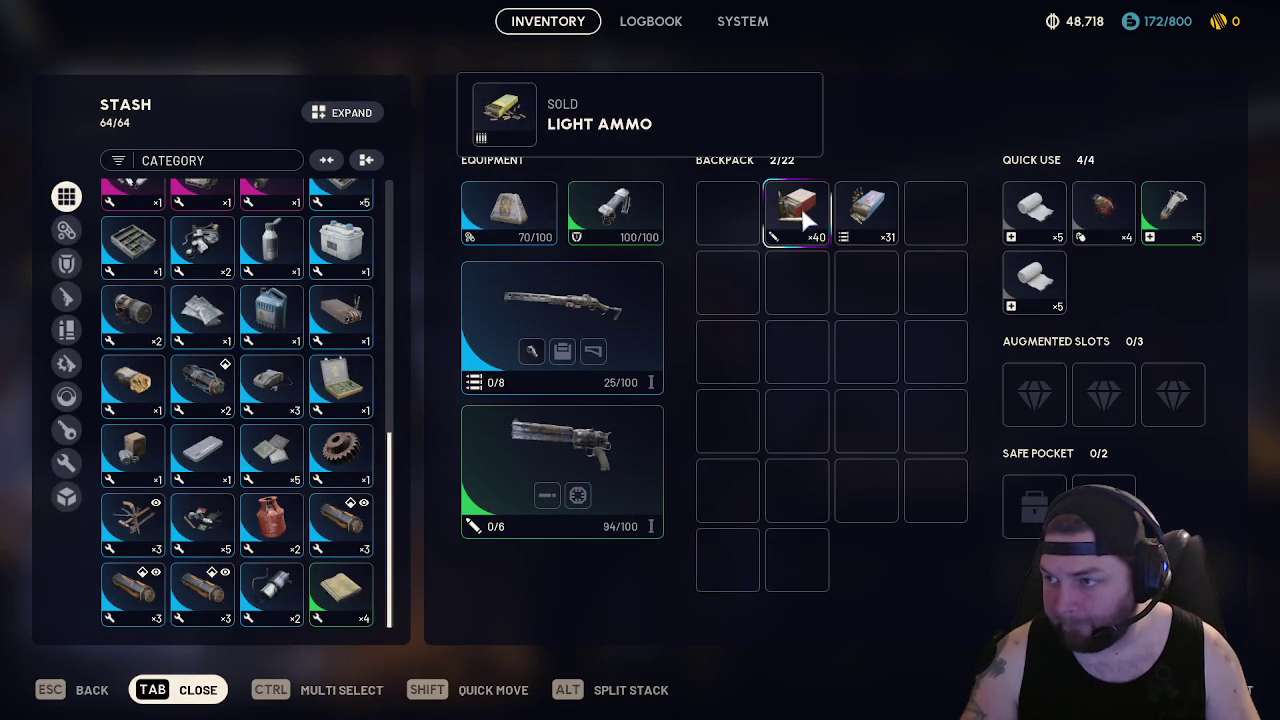
Load the backpack with Medium Ammo, including the ×18 and ×80 stacks plus three extra
drag(805, 215, 728, 212)
drag(863, 206, 797, 210)
scroll(223, 423, up, 5)
scroll(223, 423, up, 3)
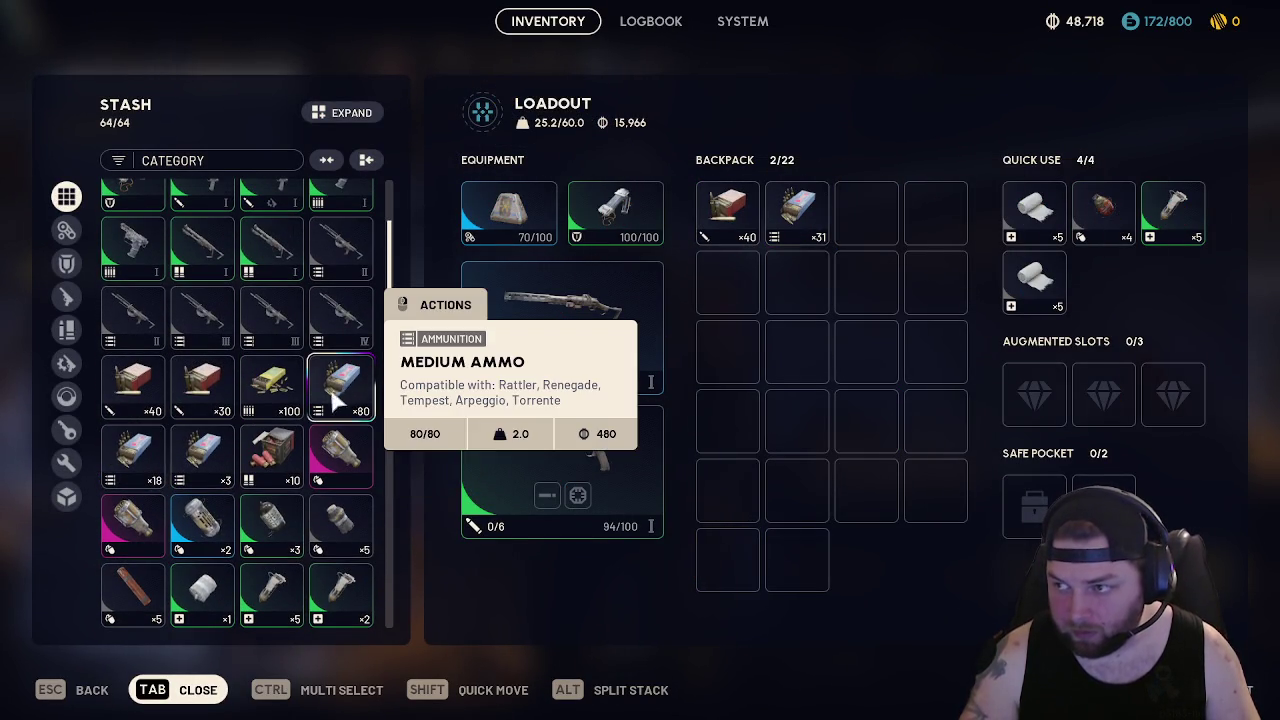
shift+click(150, 445)
shift+click(200, 455)
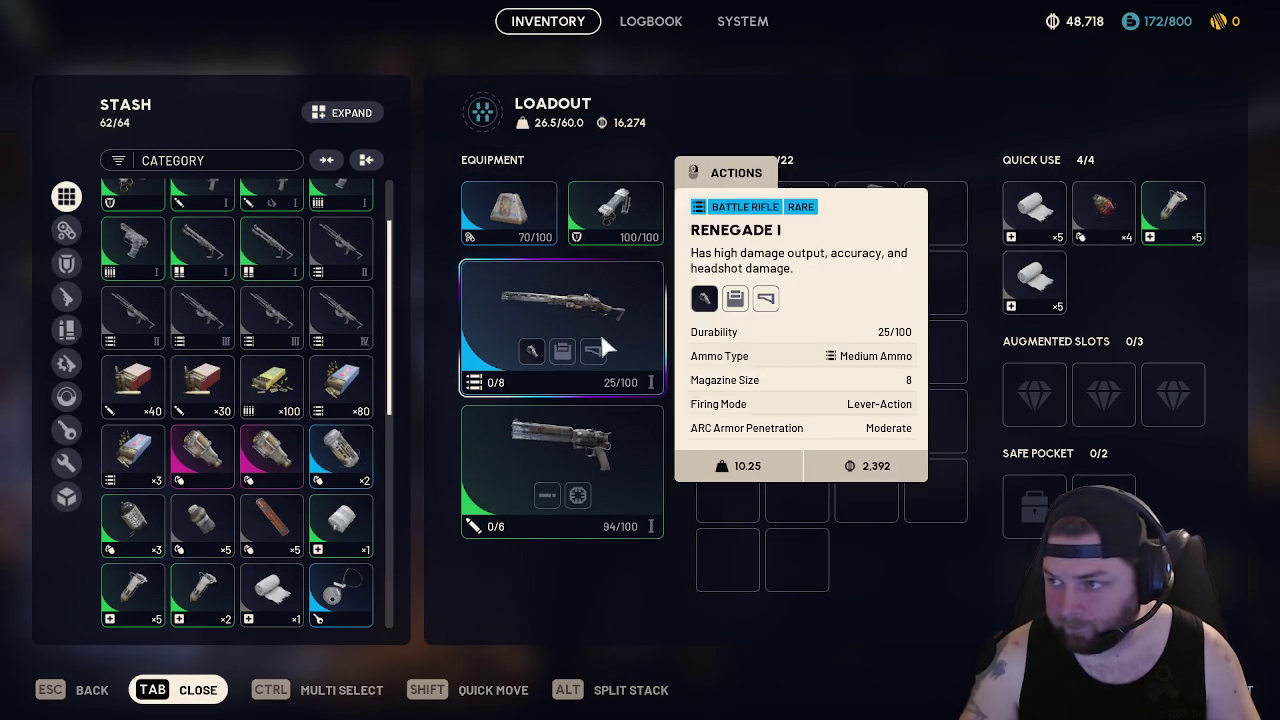
shift+click(873, 215)
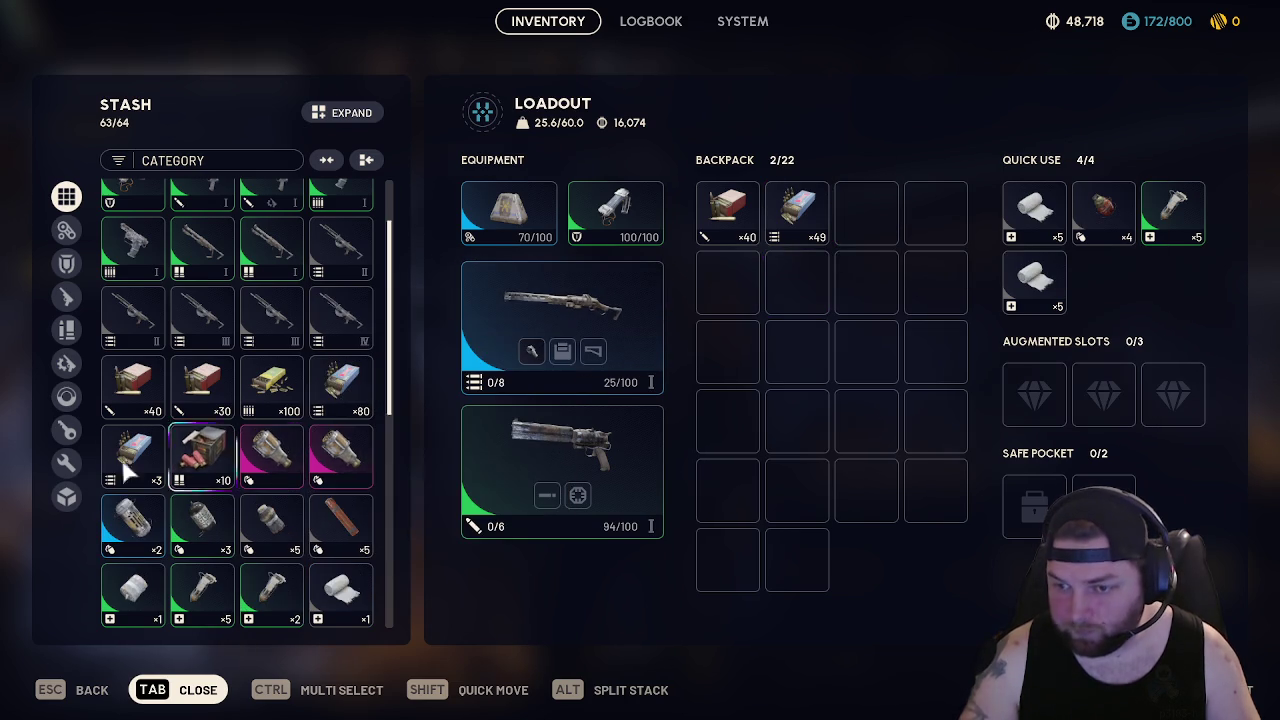
mouse_move(133, 455)
mouse_down()
mouse_move(357, 400)
mouse_move(797, 212)
mouse_up()
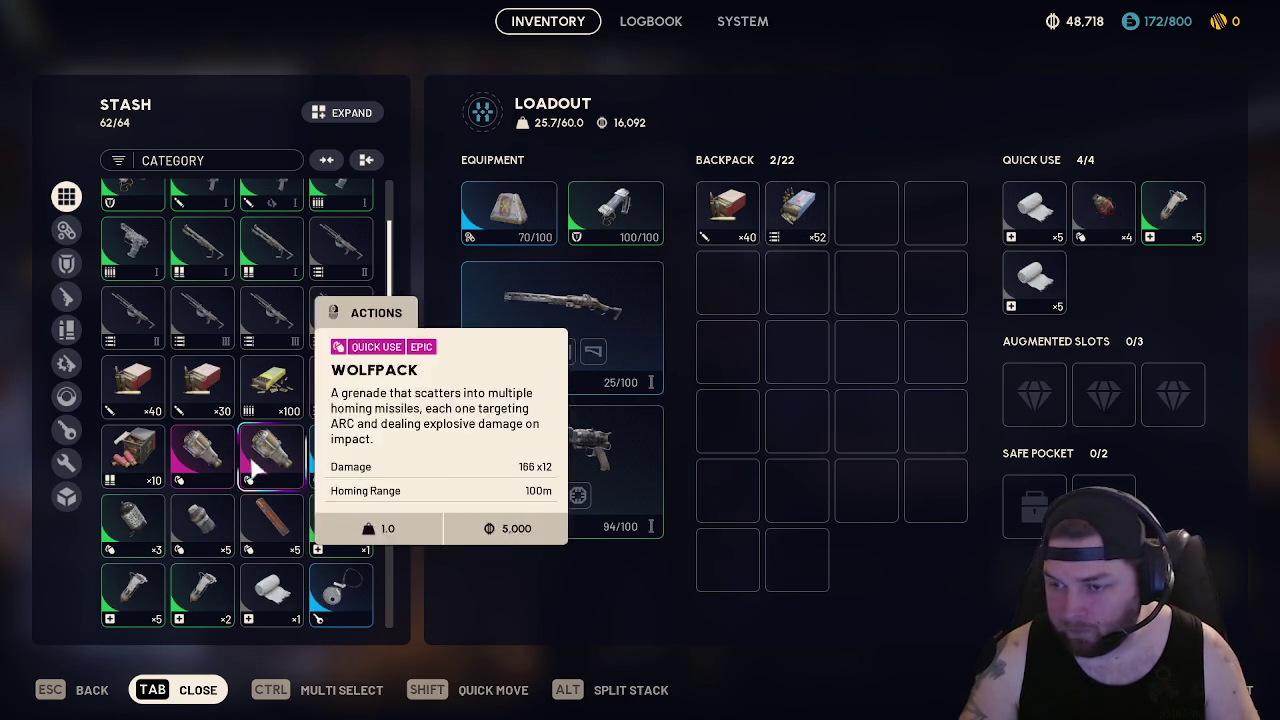
shift+click(350, 400)
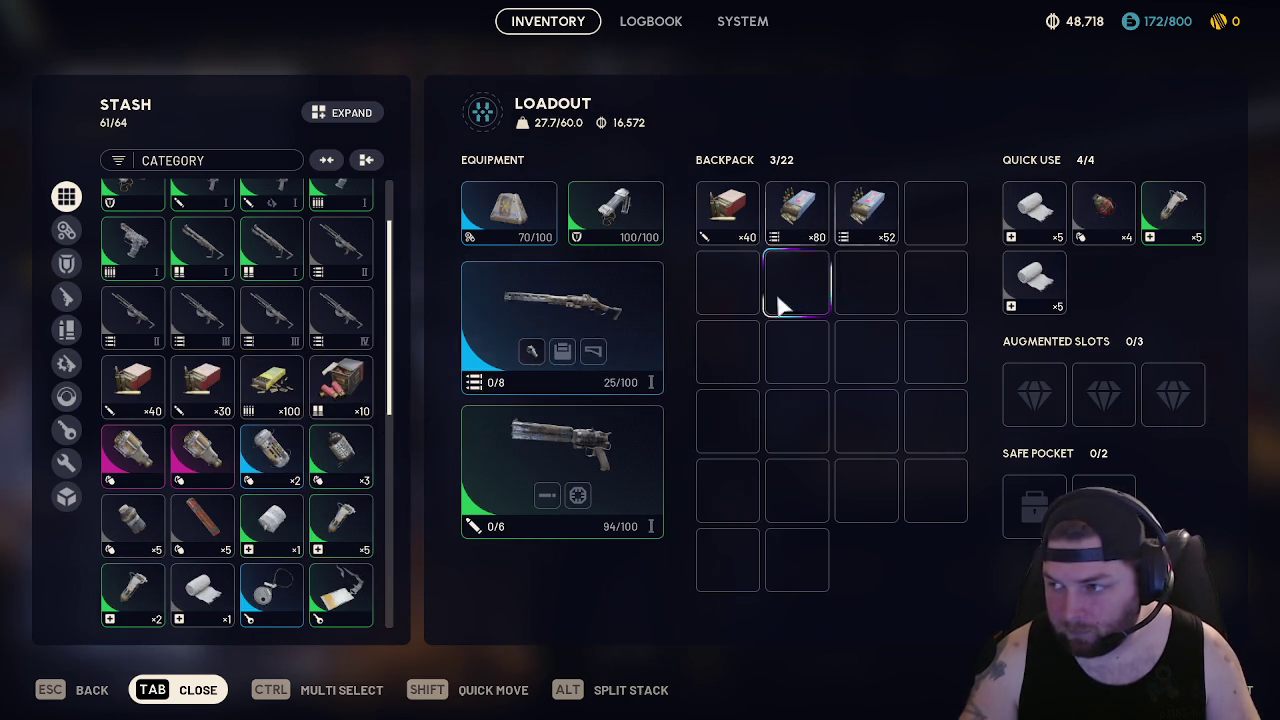
Replace the bandages with a Shrapnel Grenade in quick use and ready up for Dam Battlegrounds
mouse_move(863, 222)
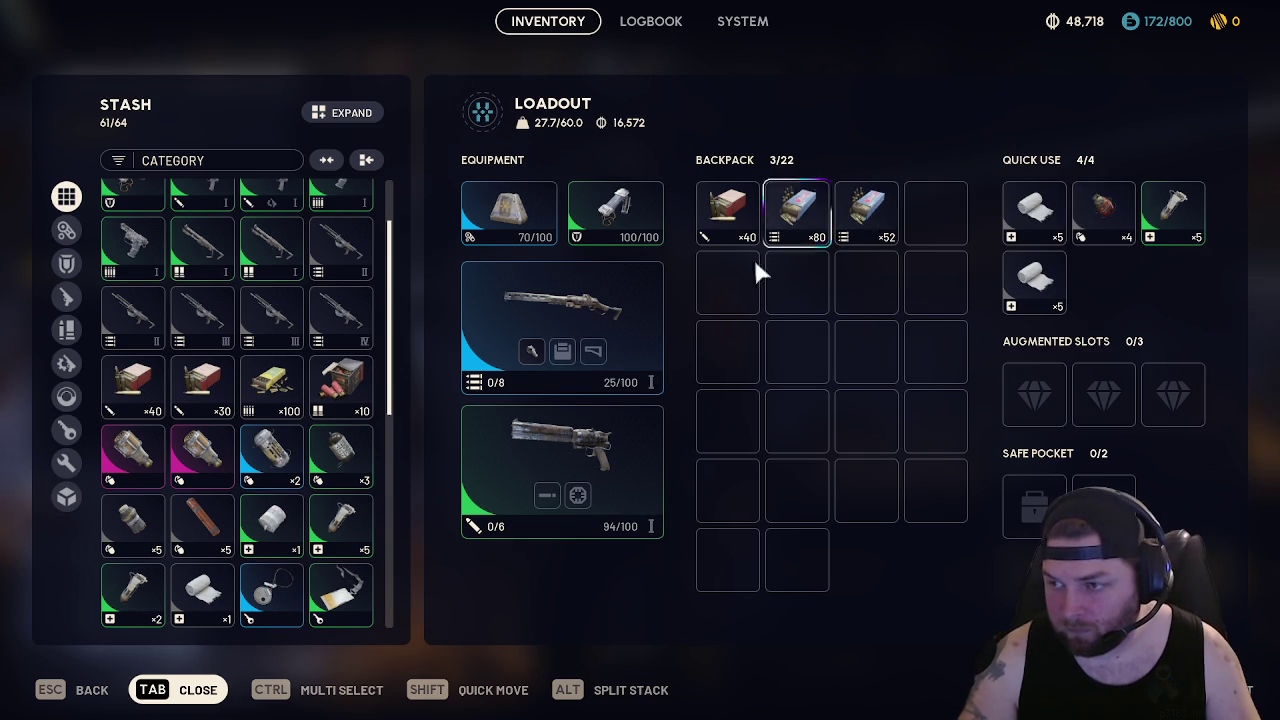
scroll(290, 360, up, 2)
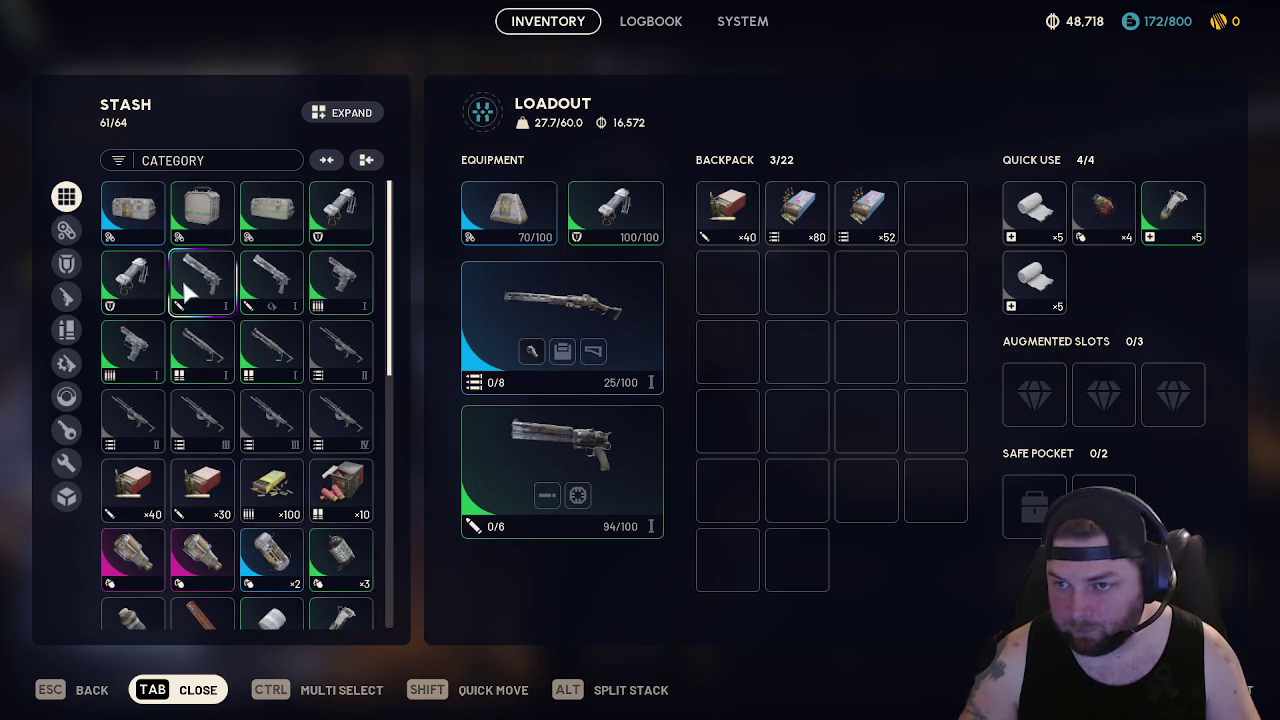
mouse_move(491, 222)
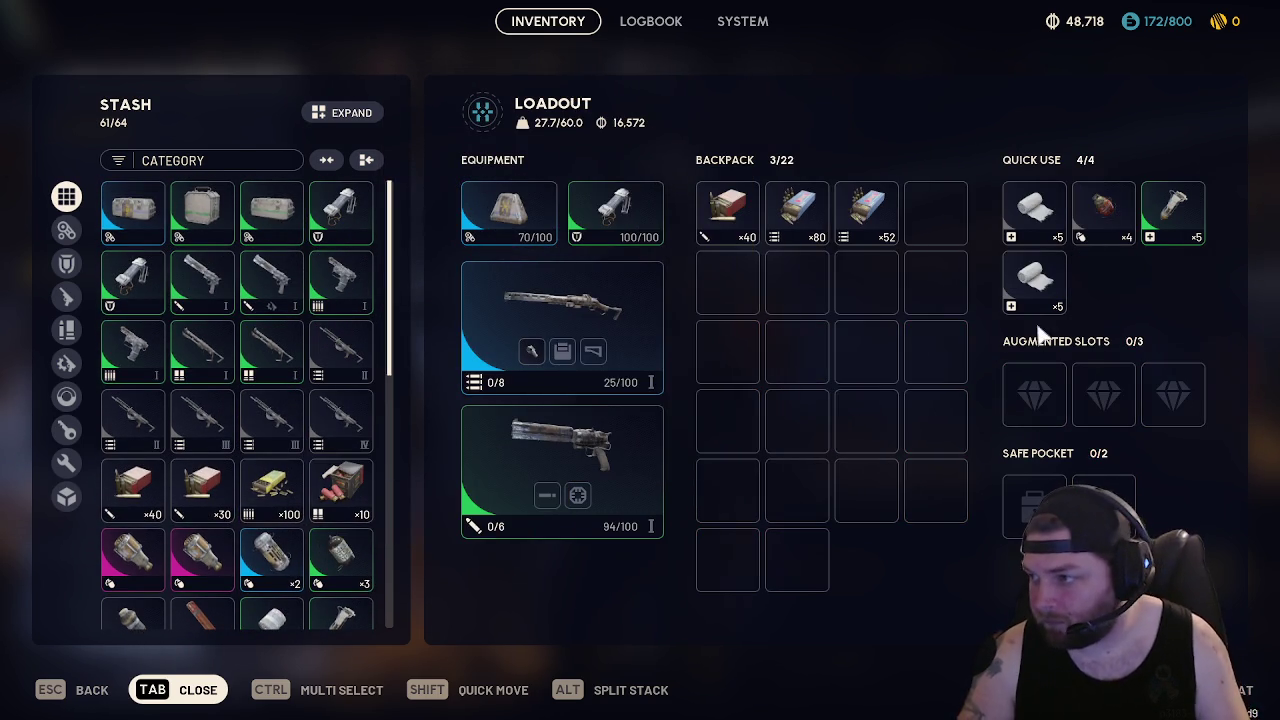
shift+click(1040, 285)
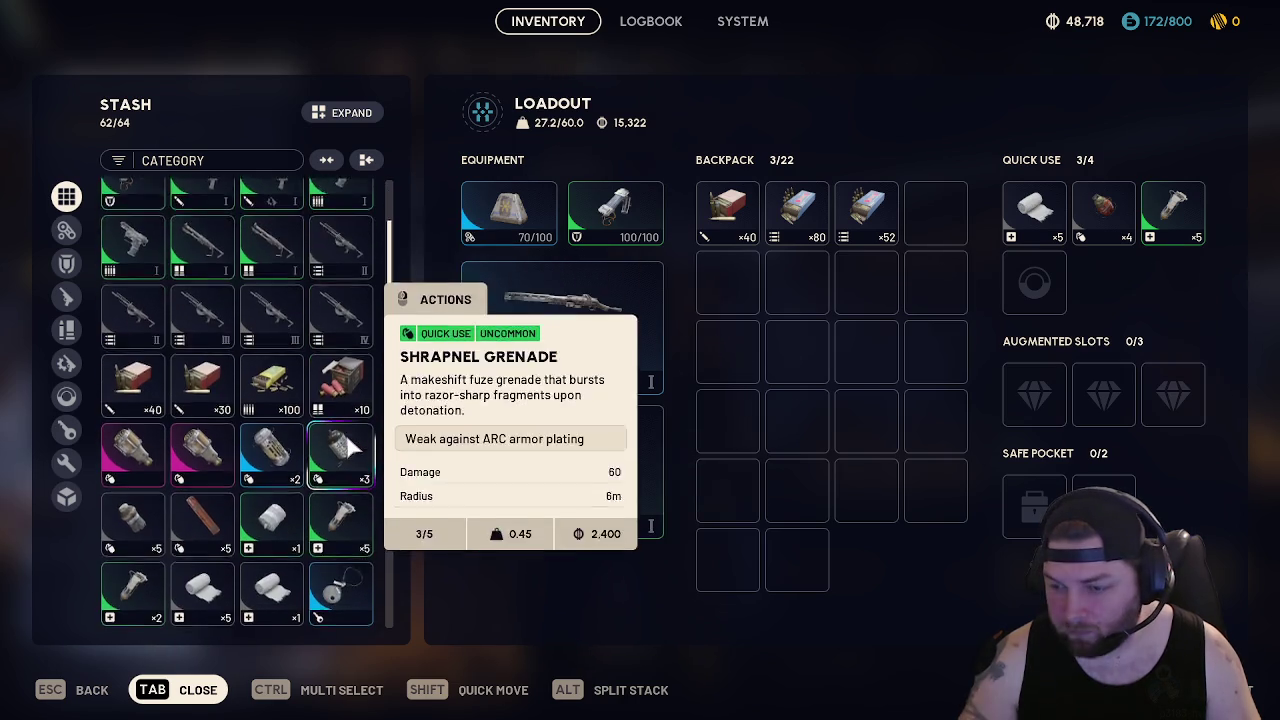
shift+click(340, 555)
key(Tab)
click(1120, 607)
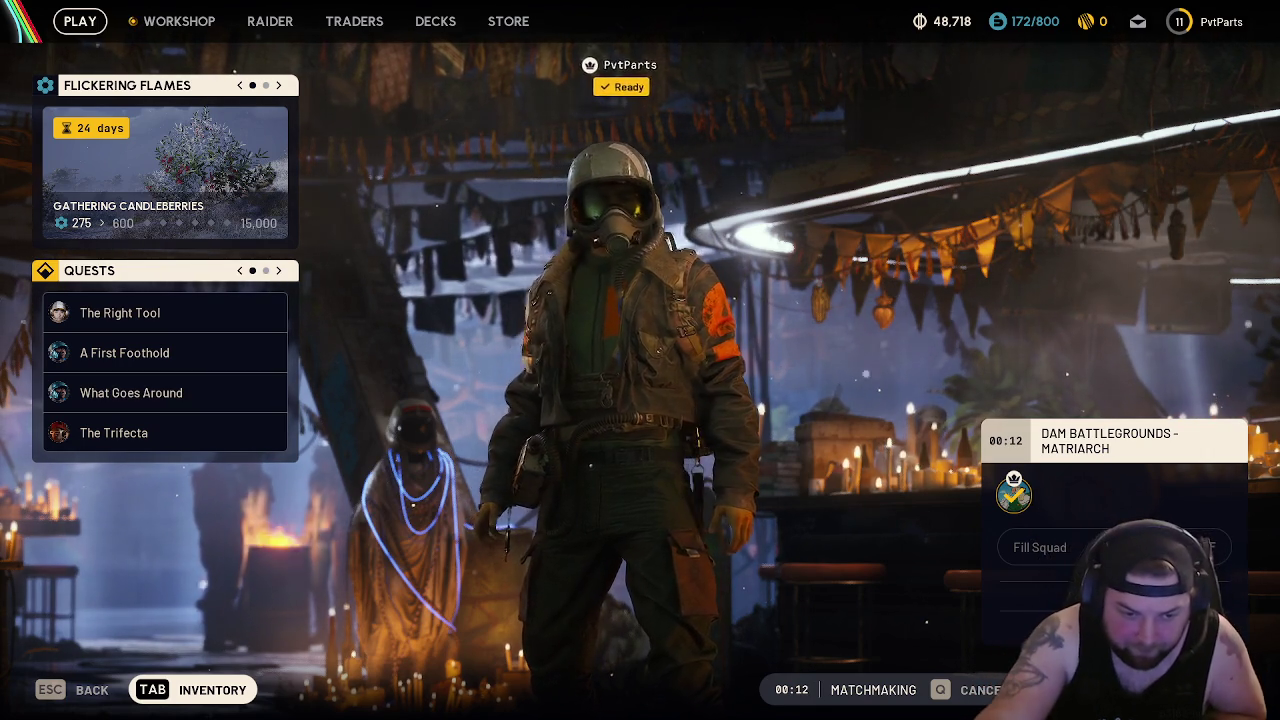
Switch to Aseprite and close it while matchmaking loads the match
key(alt+Tab)
click(1267, 9)
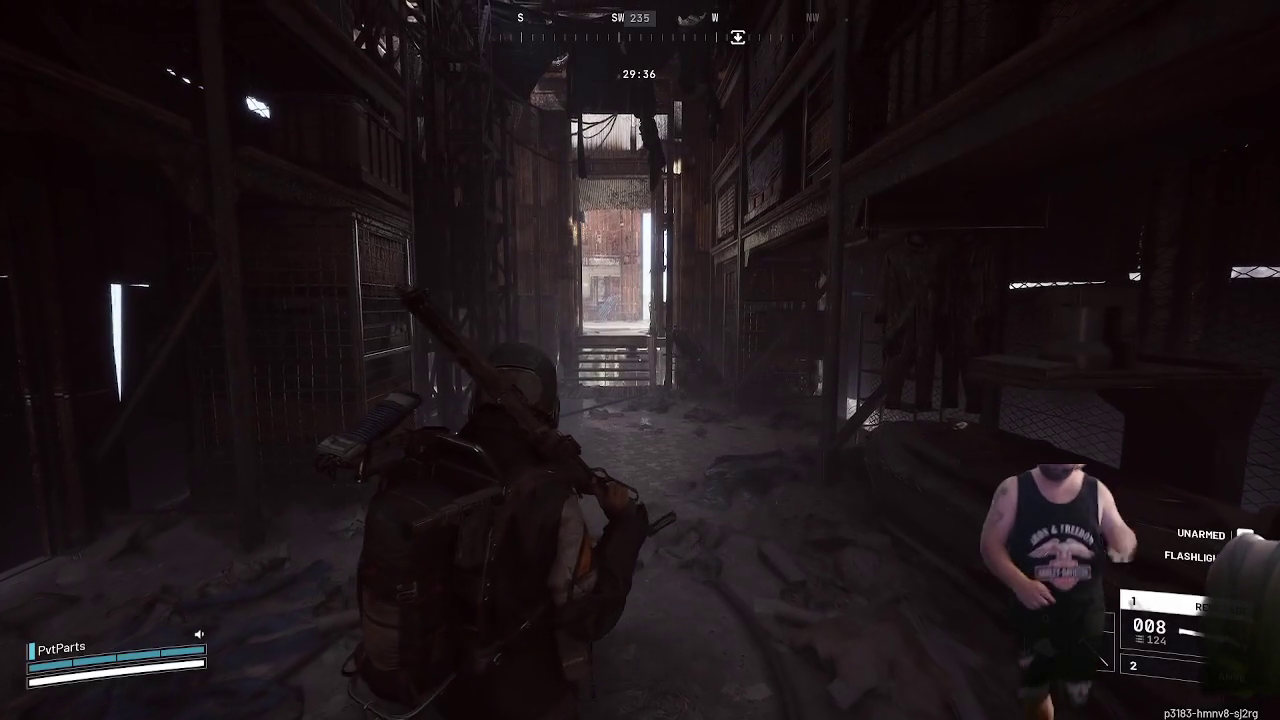
Toggle the rifle, then walk through Raider Outpost East and down the stairs to the corner crate
key(1)
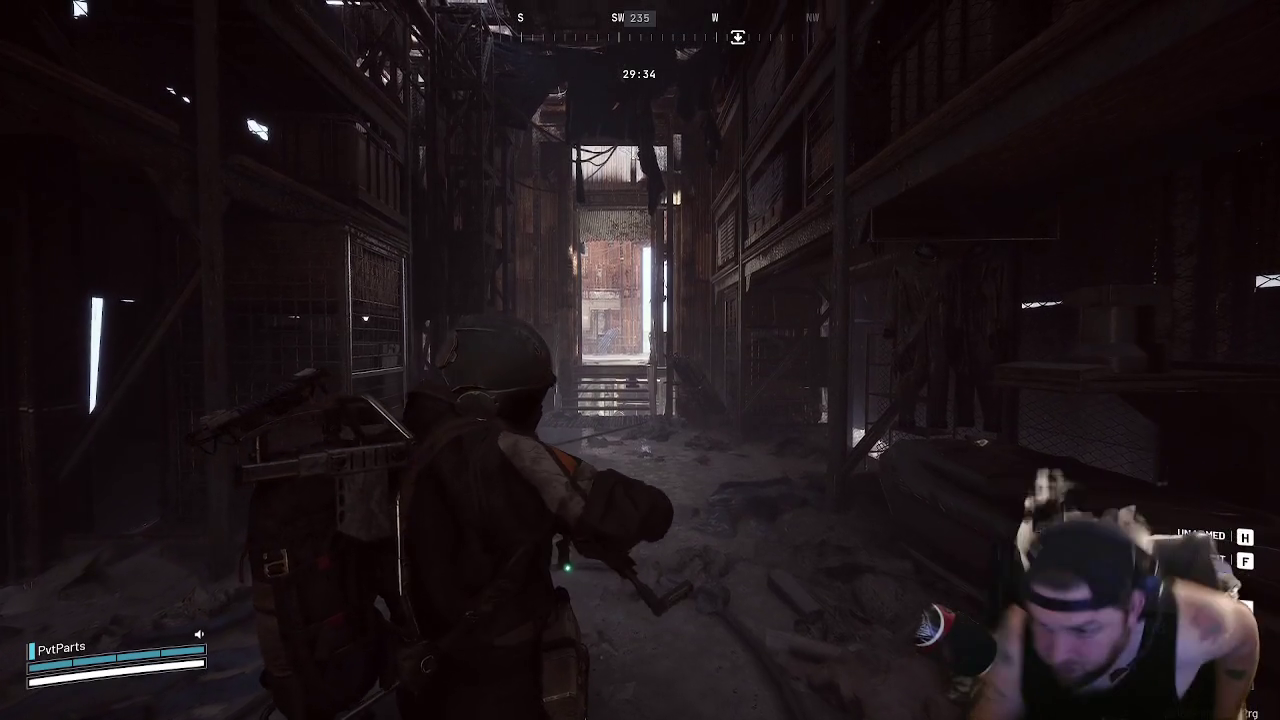
key(h)
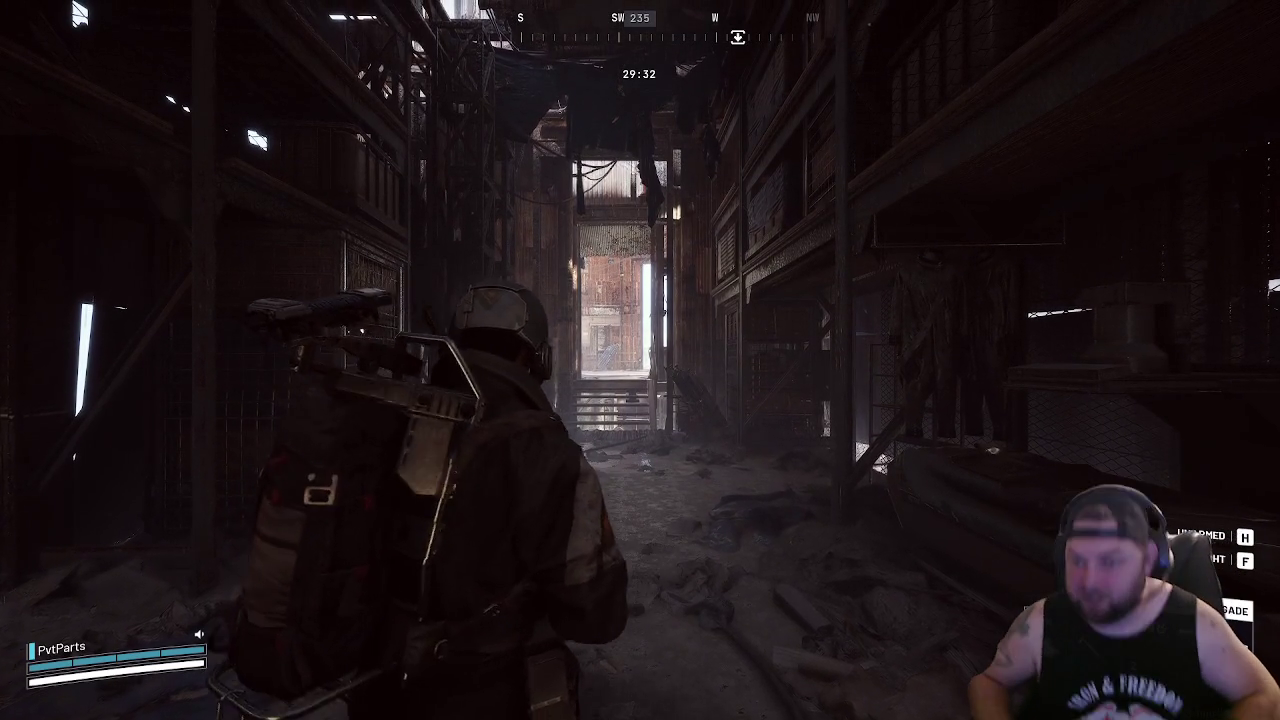
key(w)
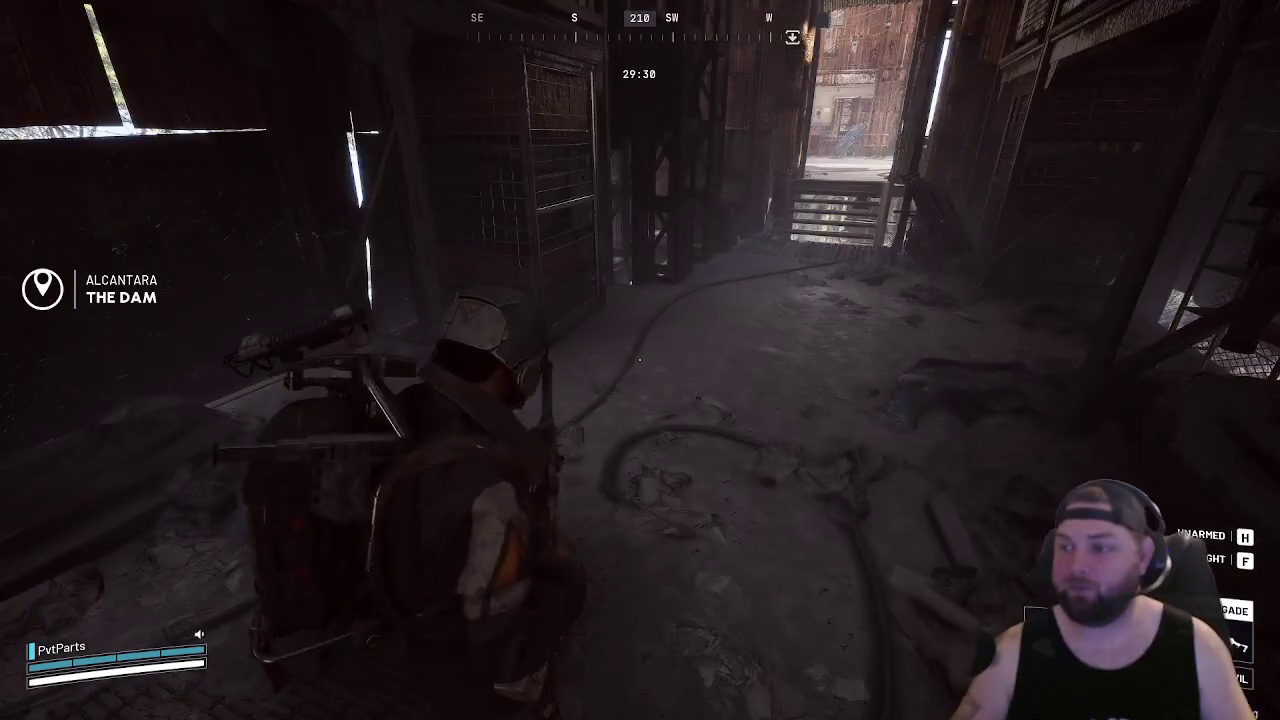
key(1)
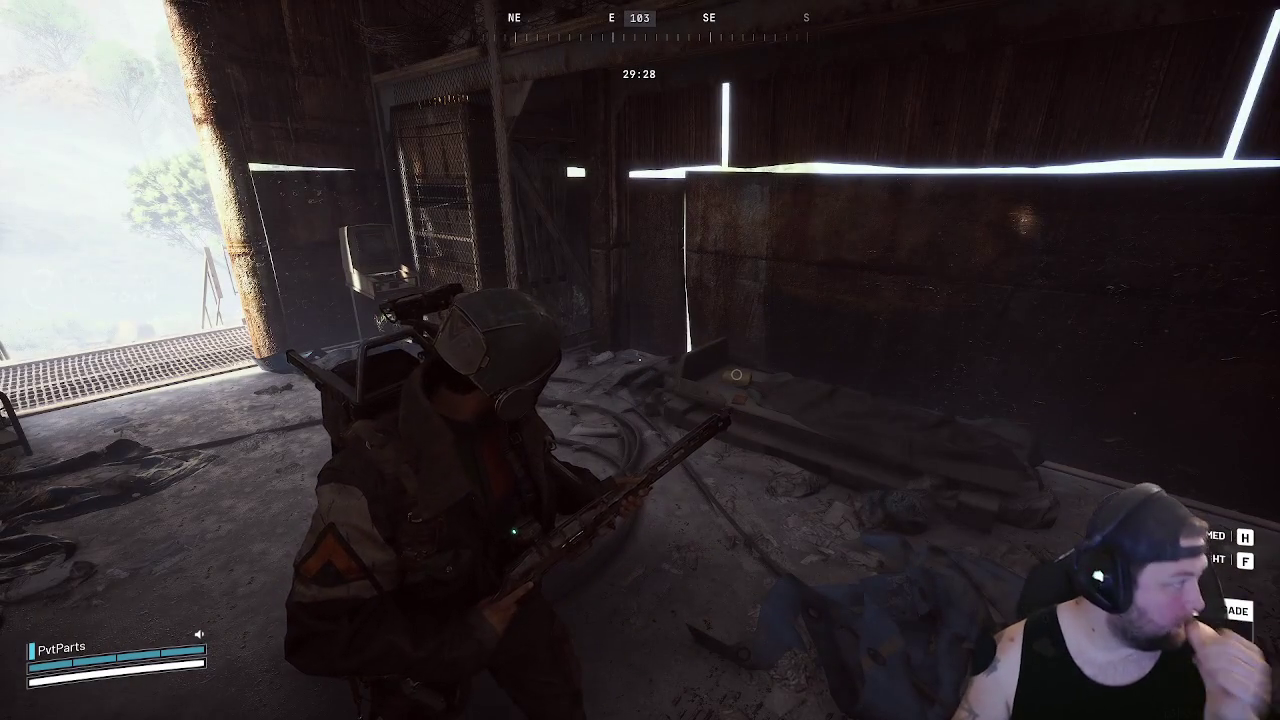
key(w)
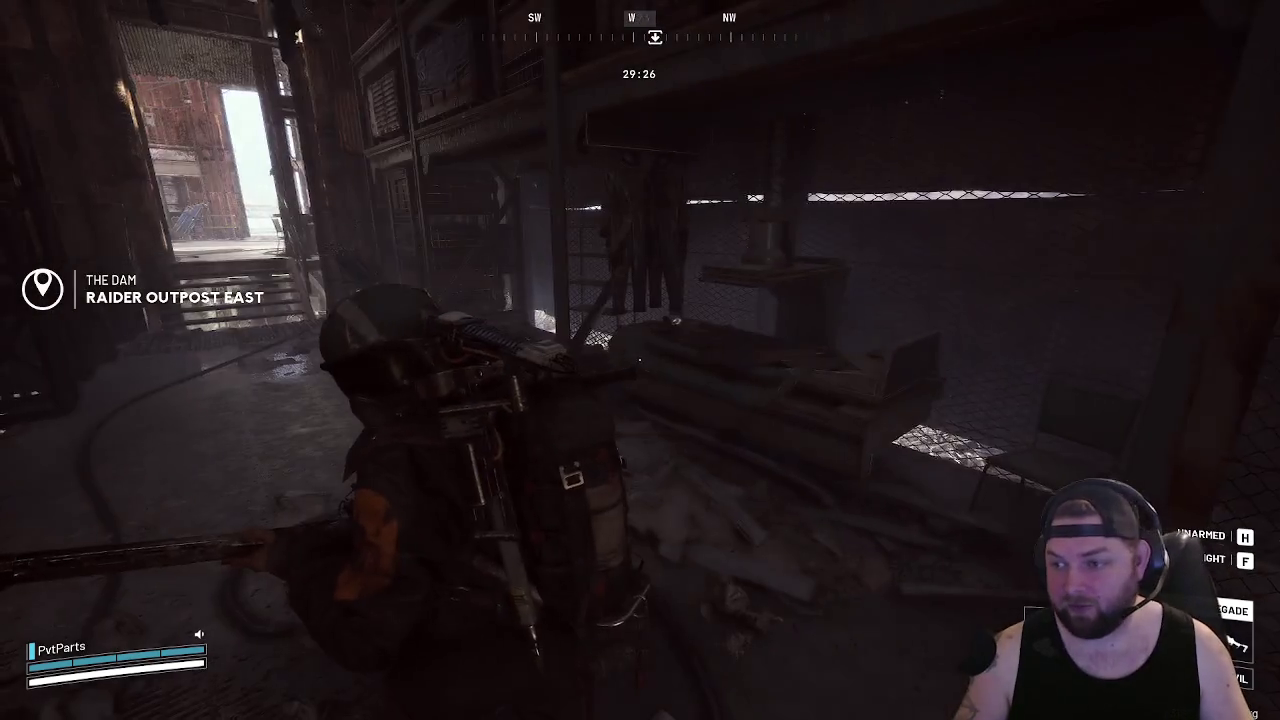
key(w)
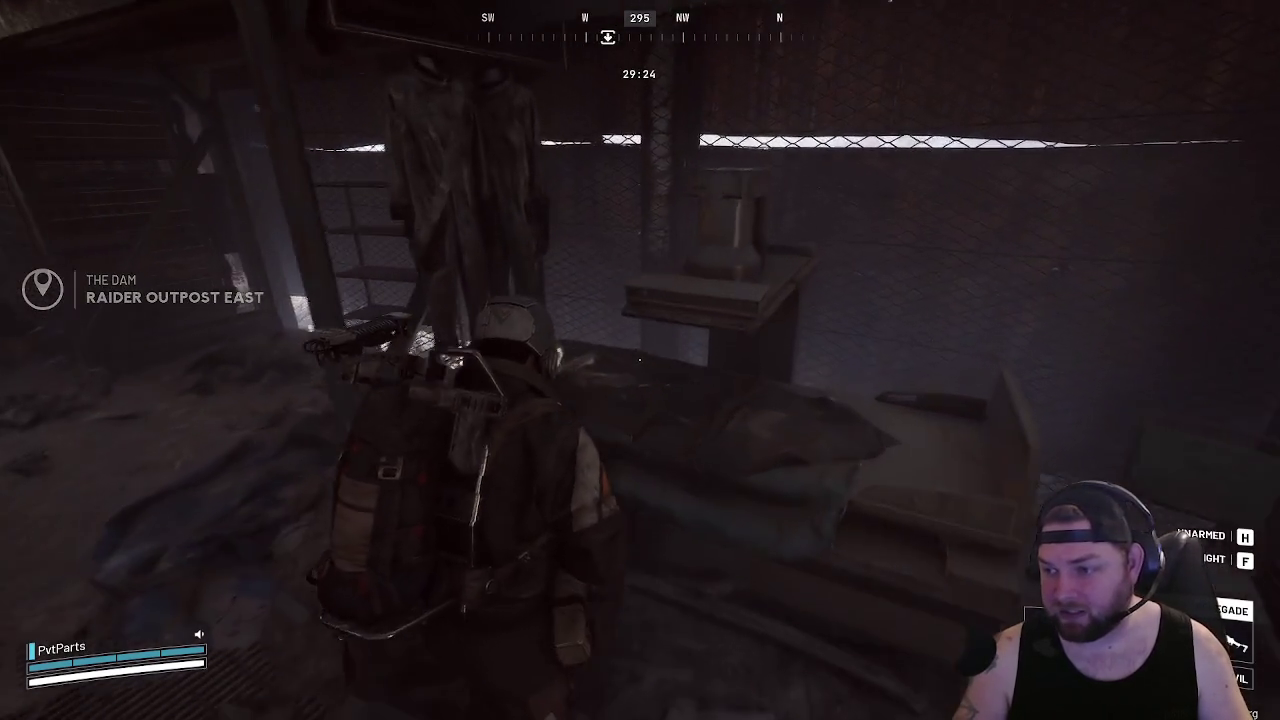
key(w)
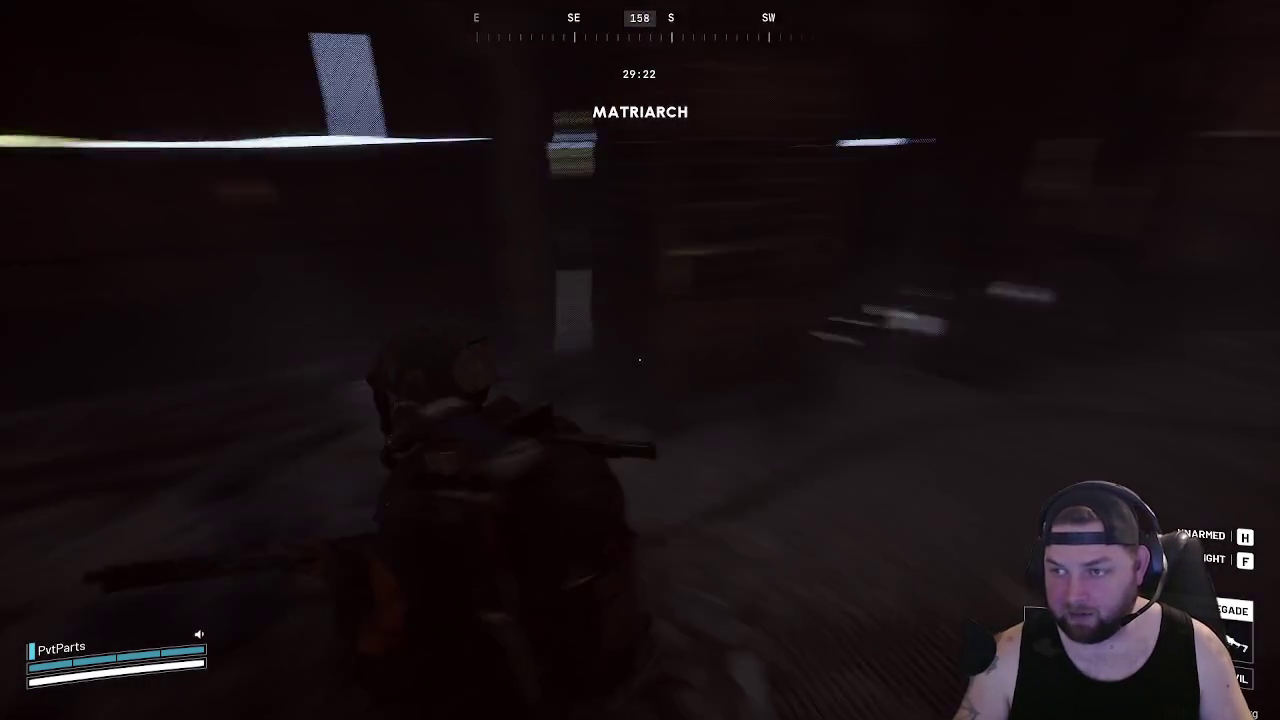
key(w)
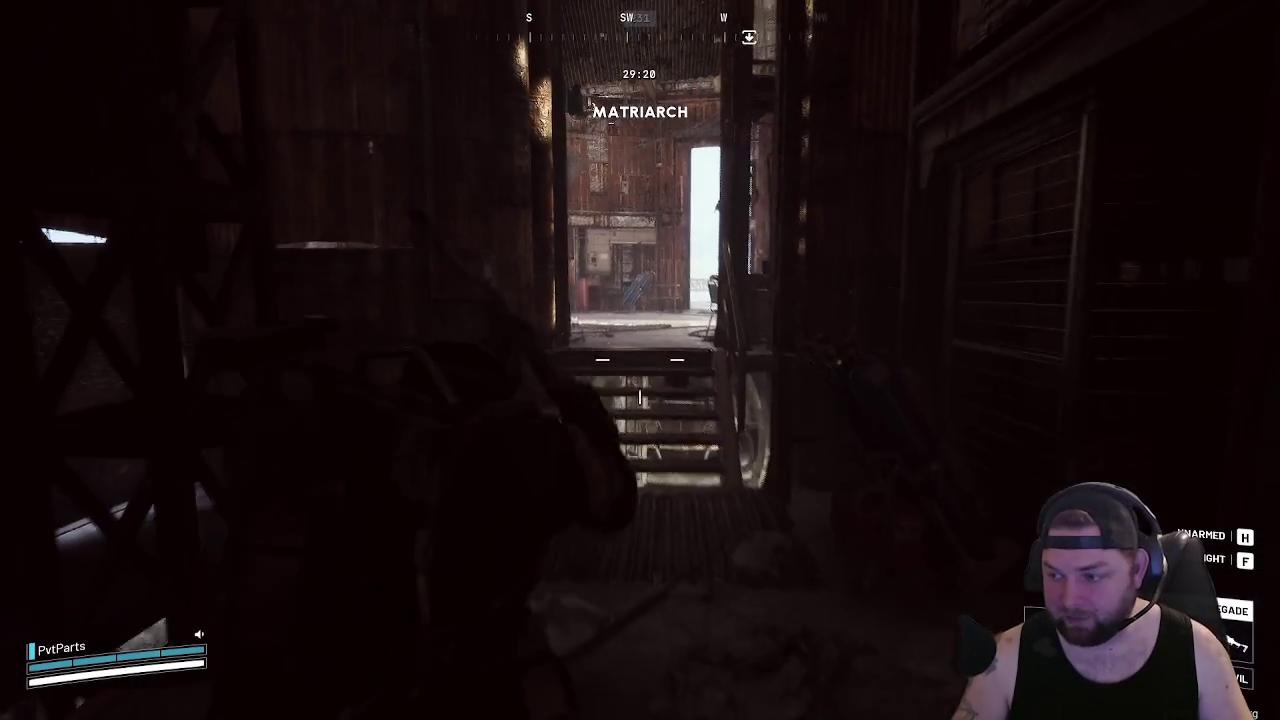
key(w)
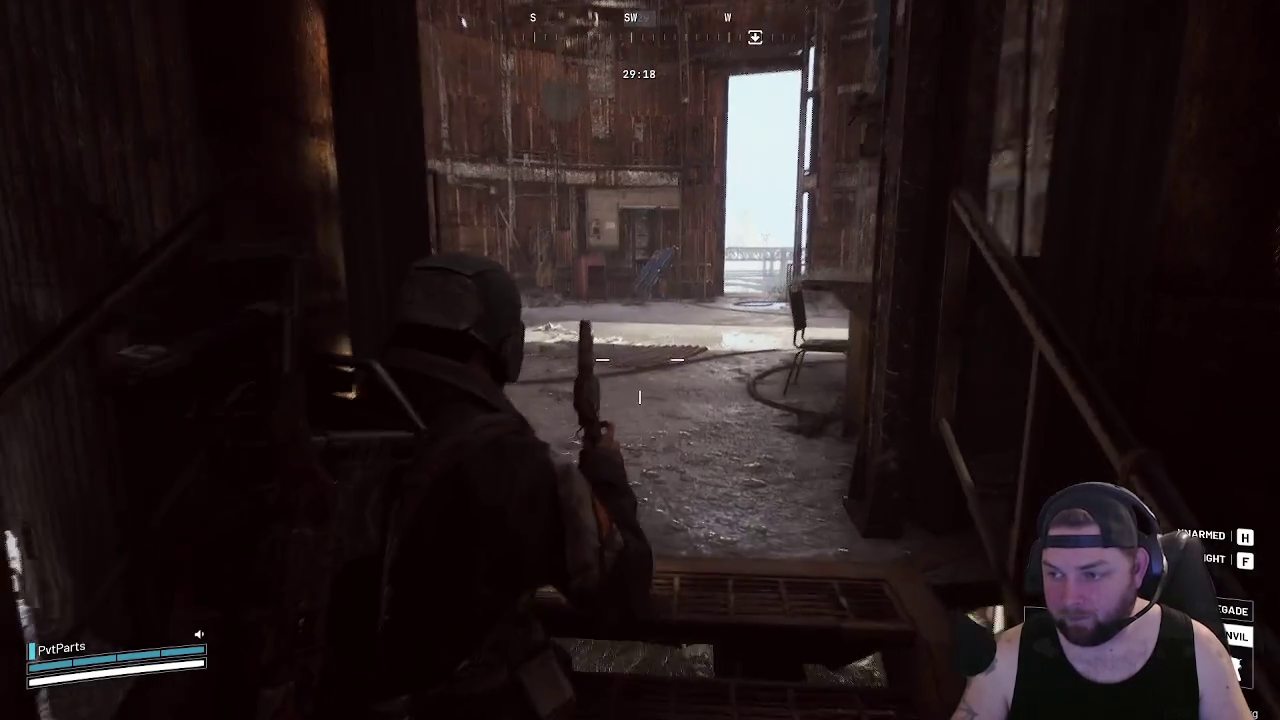
key(w)
key(w)
key(w)
key(w)
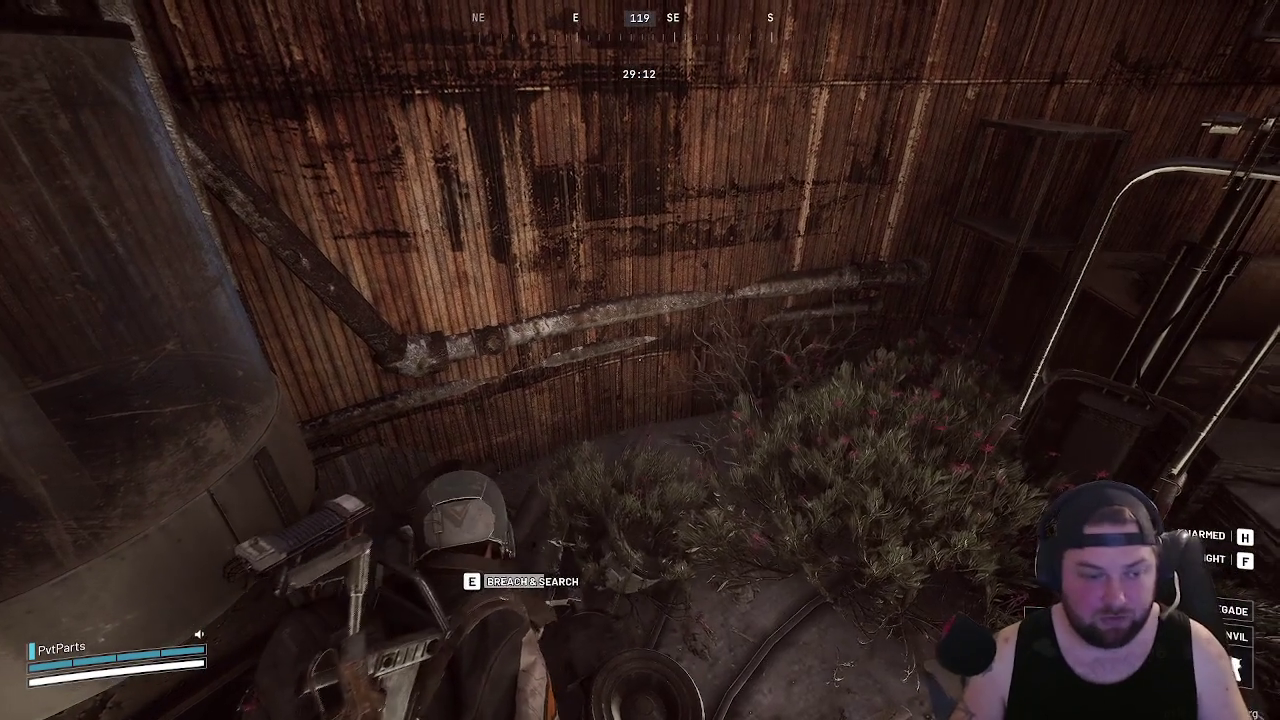
Breach the corner crate and take the Wasp Driver into the backpack
key(e)
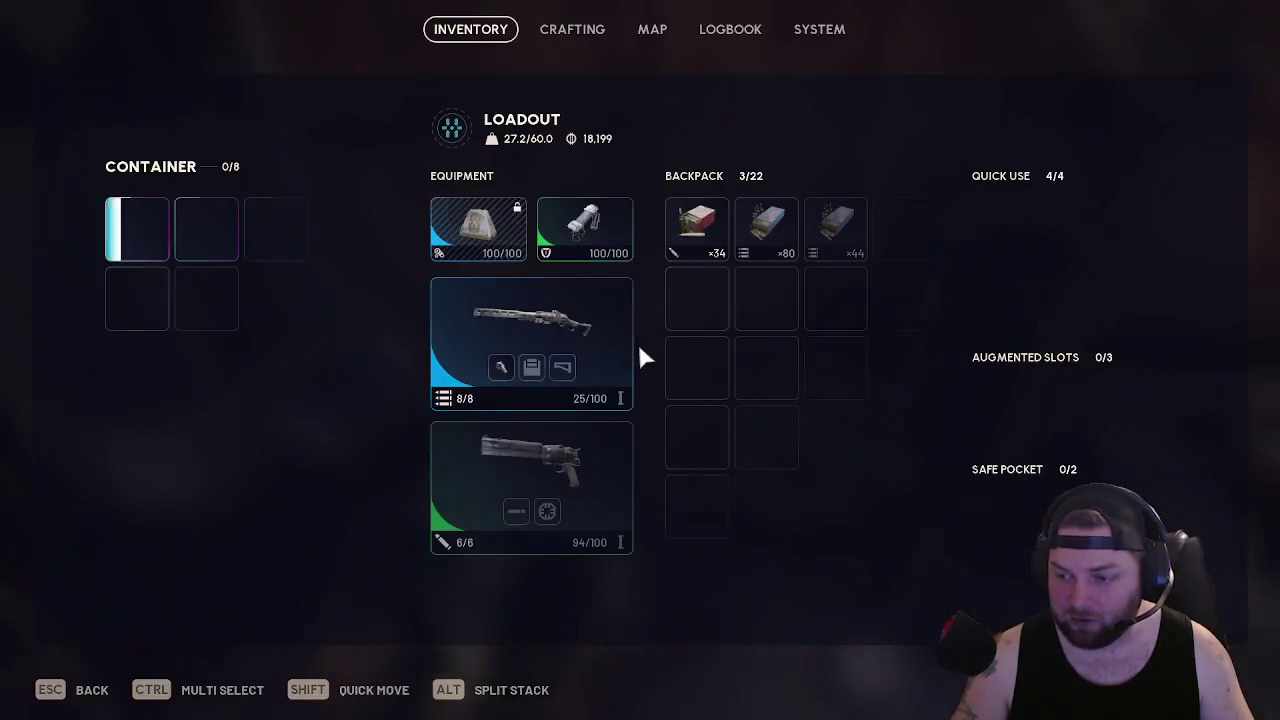
shift+click(135, 228)
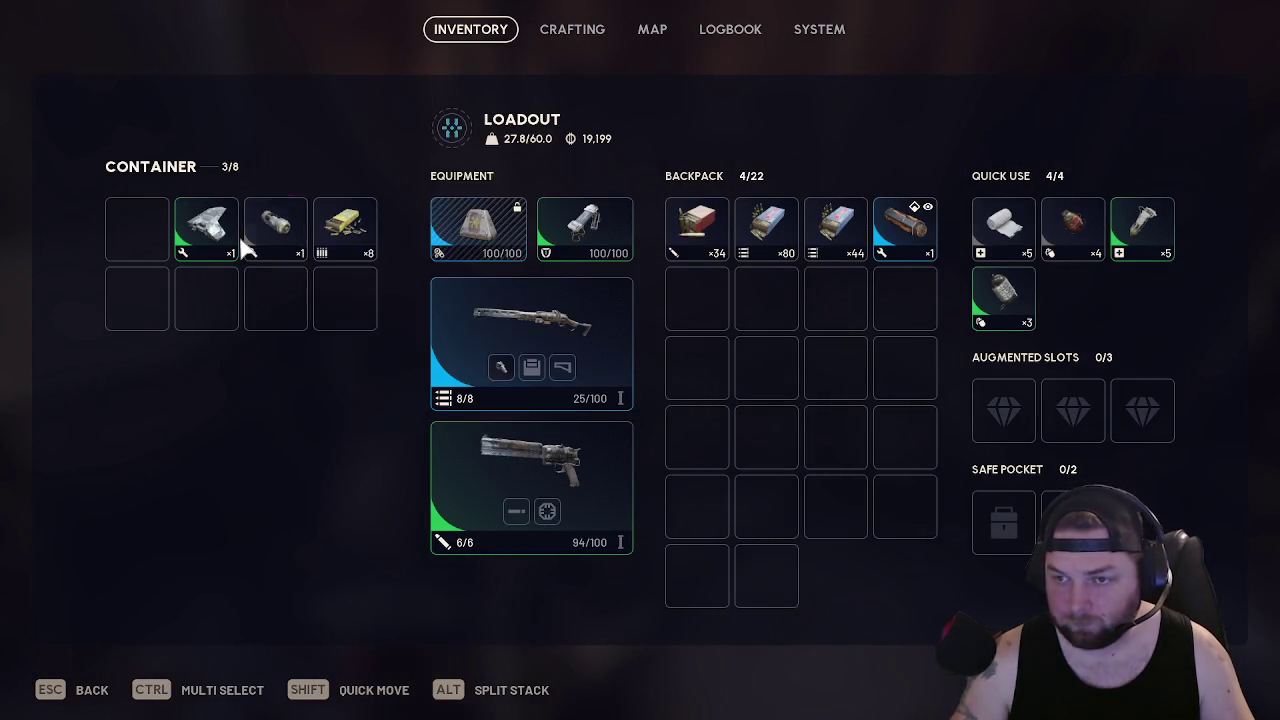
key(Escape)
Breach the next crate and loot the Water Pump, two other items and the ammo
key(w)
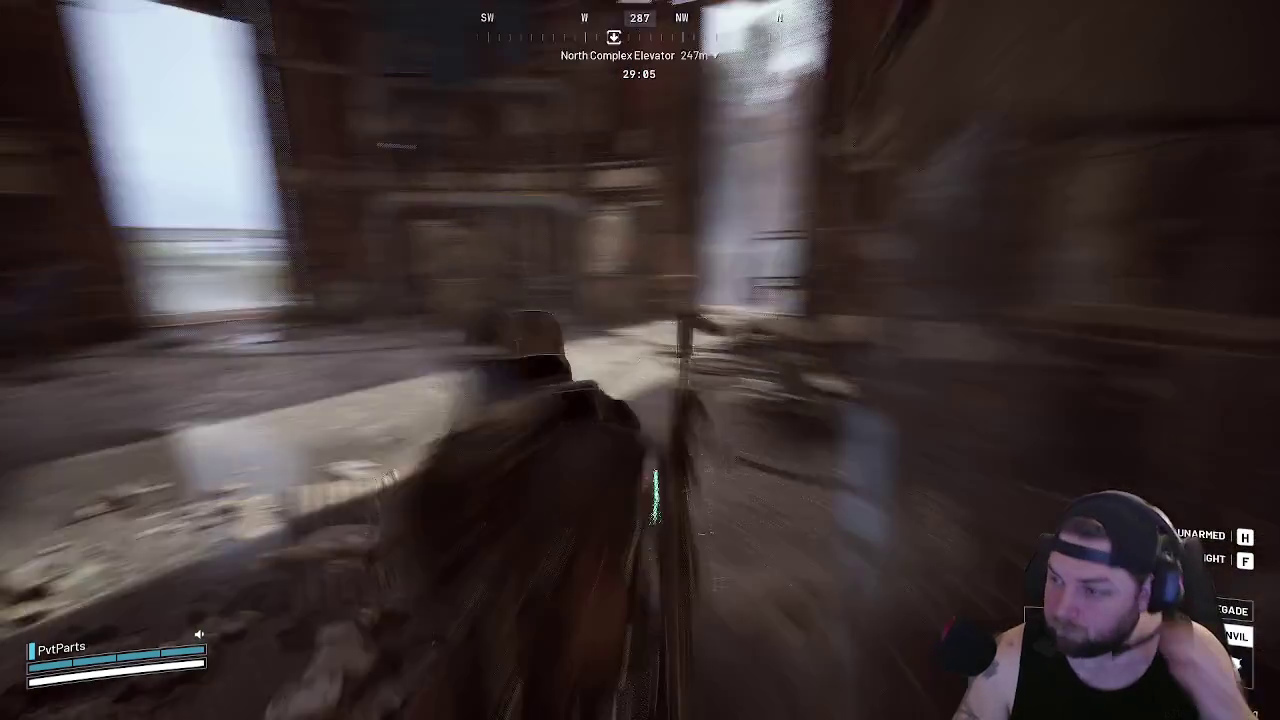
key(w)
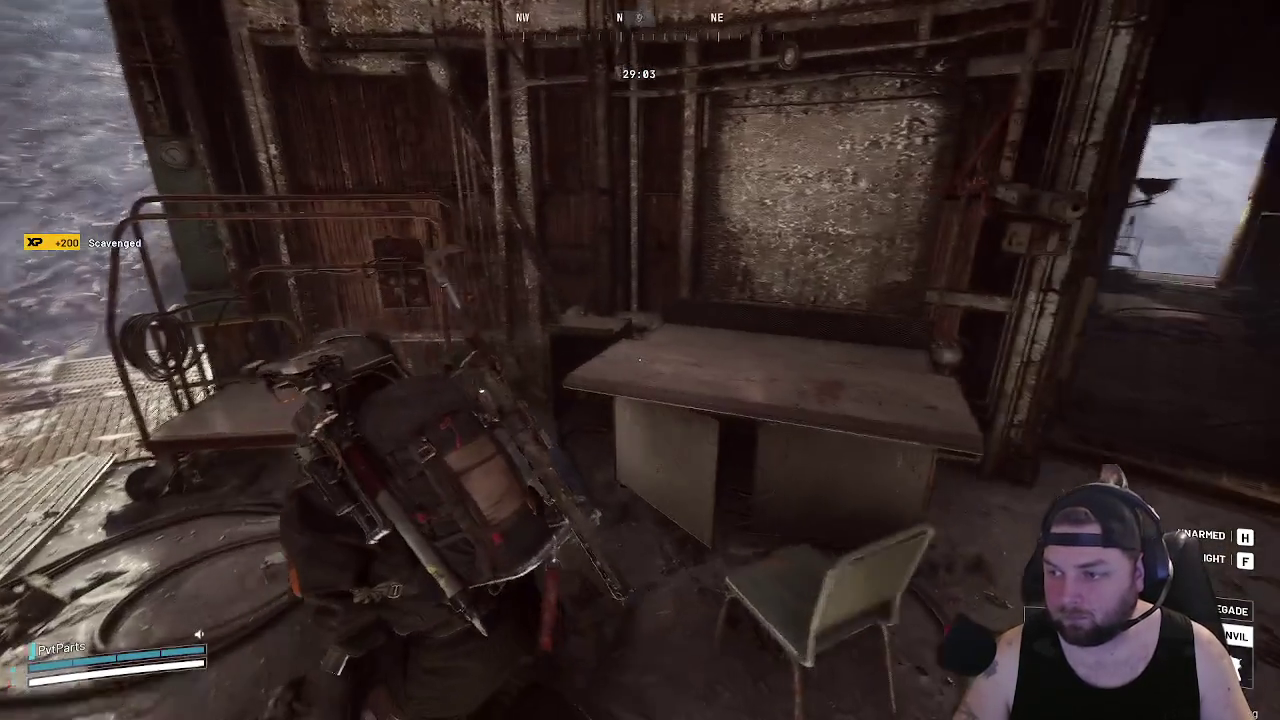
key(w)
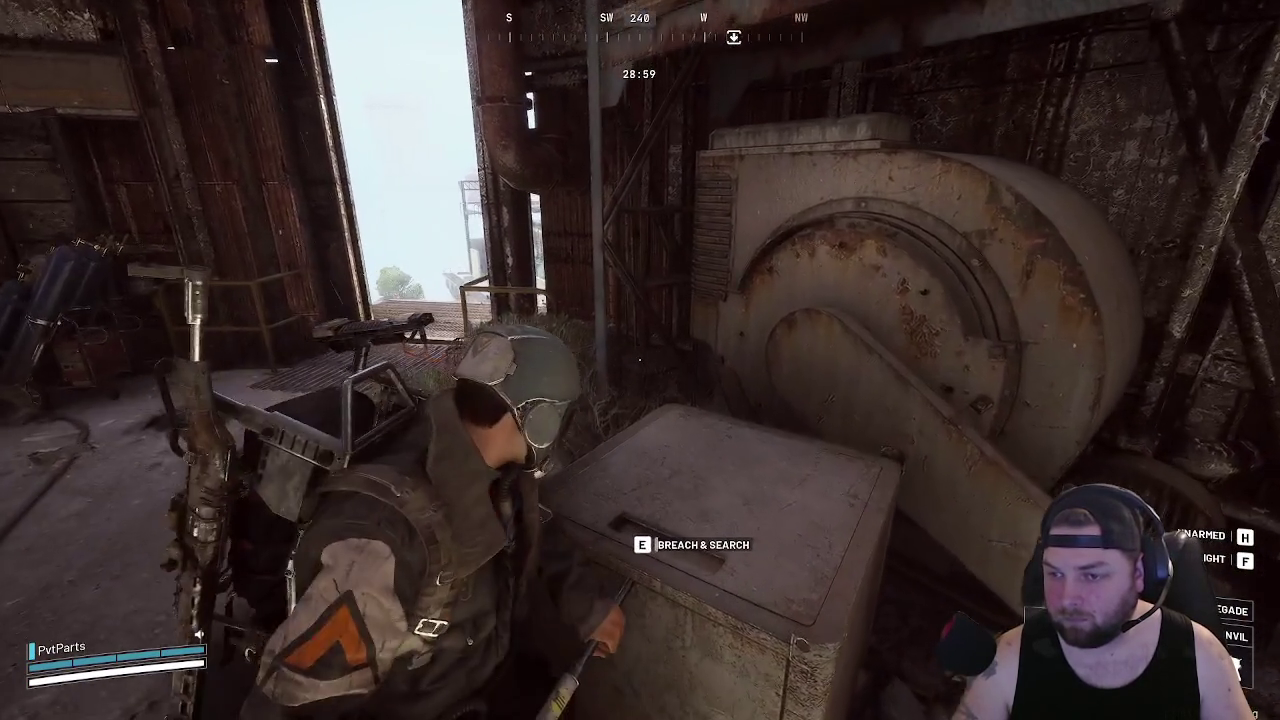
key(e)
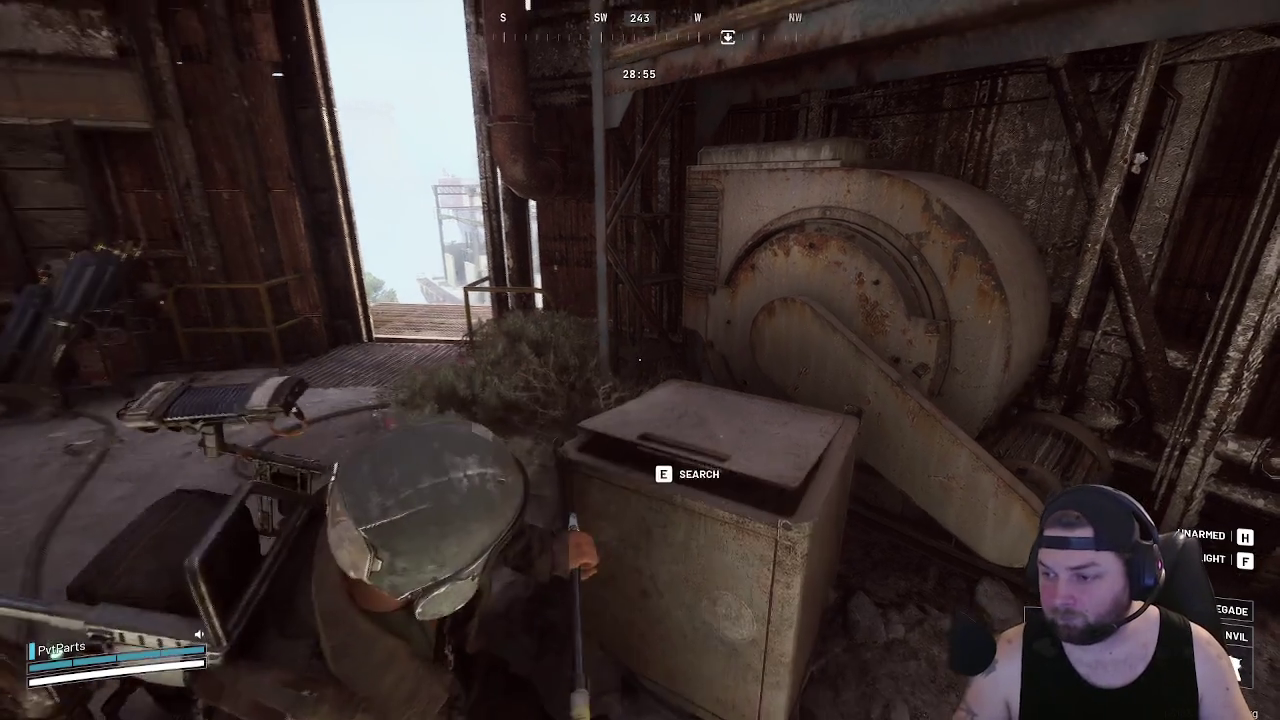
key(e)
shift+click(149, 240)
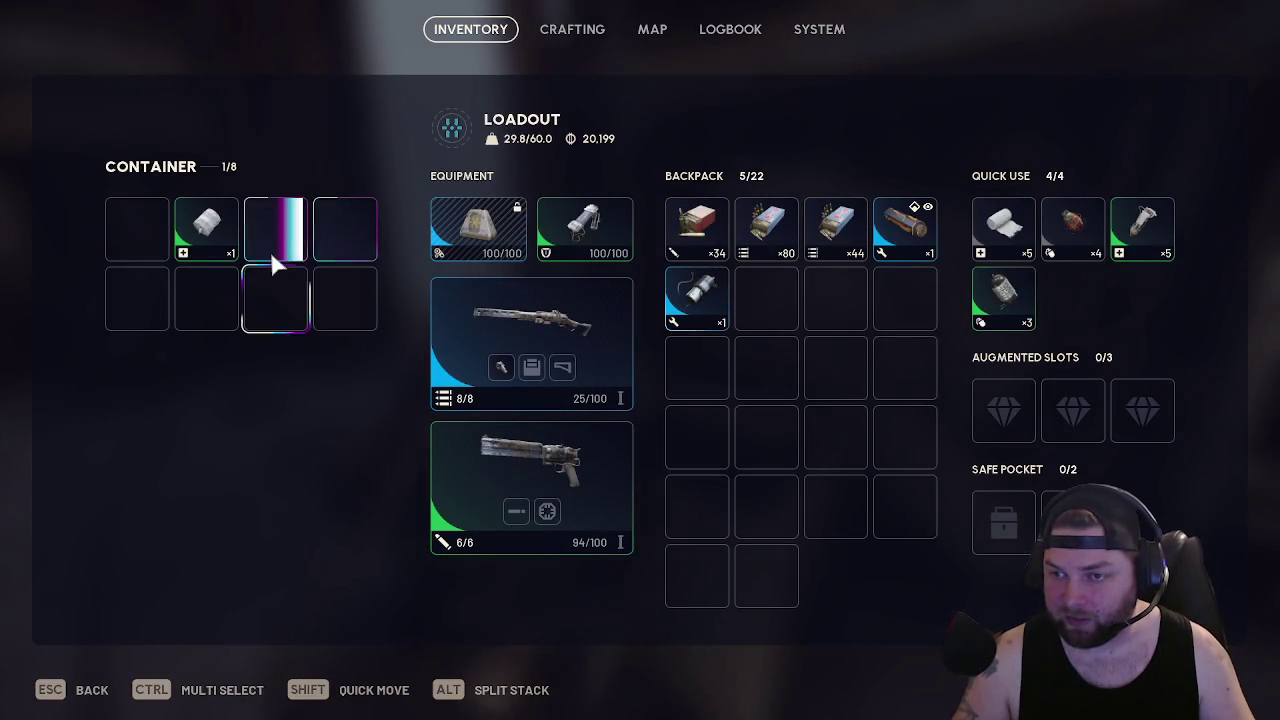
shift+click(215, 242)
shift+click(282, 235)
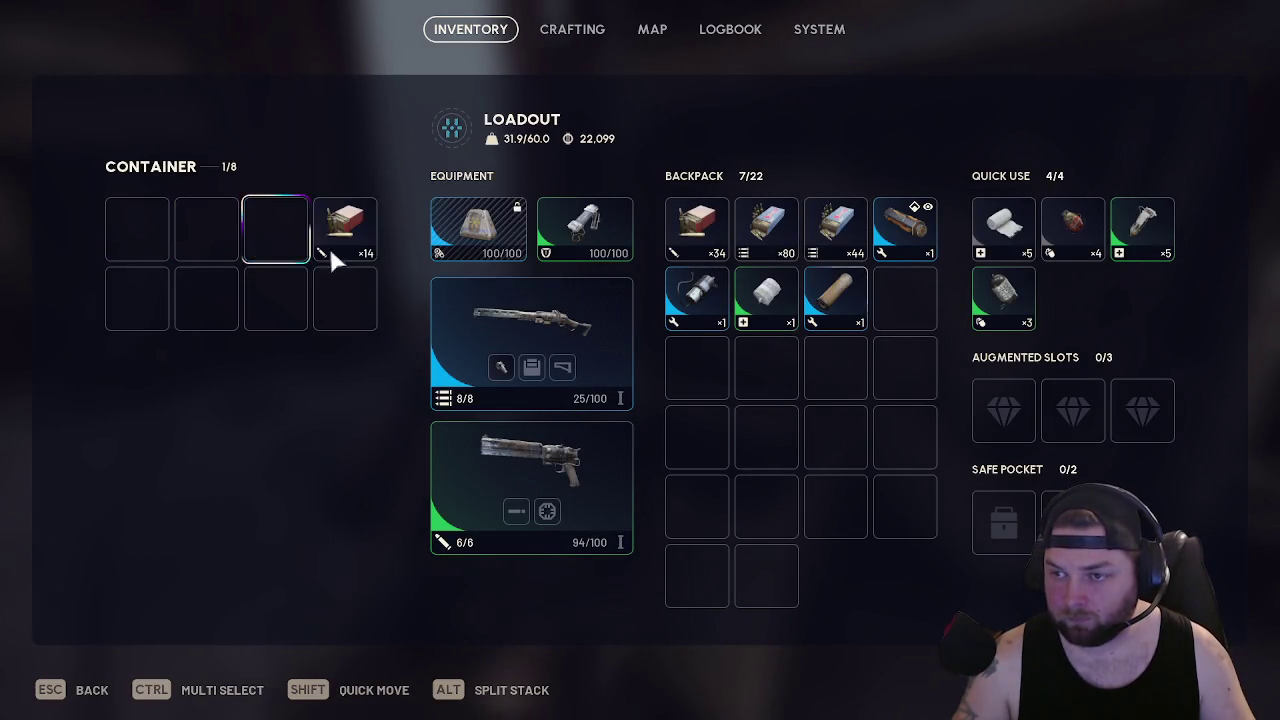
shift+click(345, 250)
key(Escape)
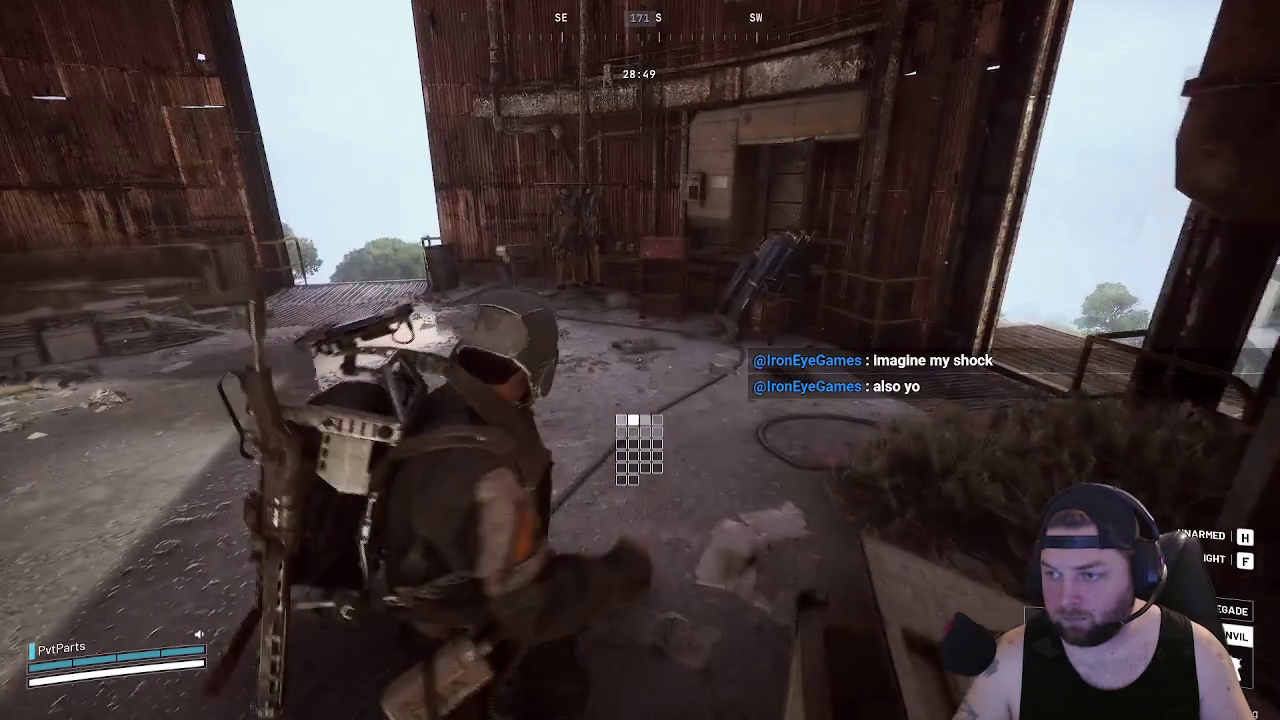
key(w)
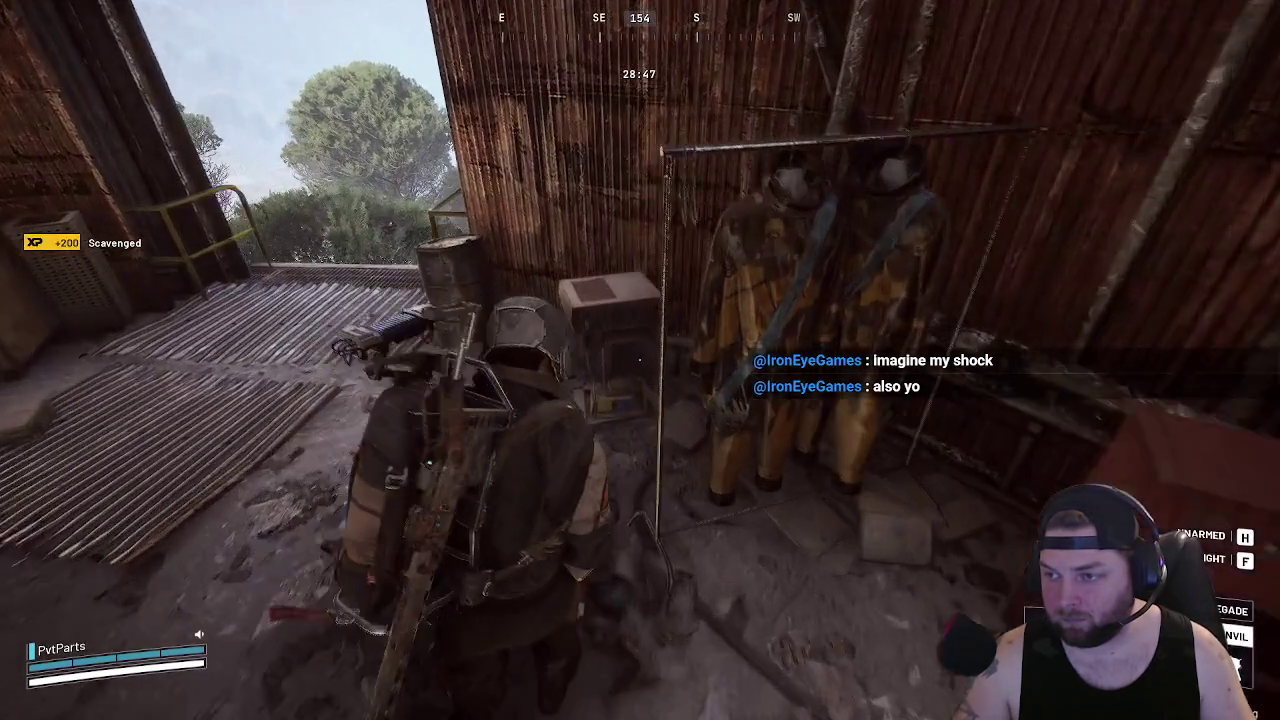
Zoom the Dam Battlegrounds map, place a waypoint at the Swamp, and resume play
key(m)
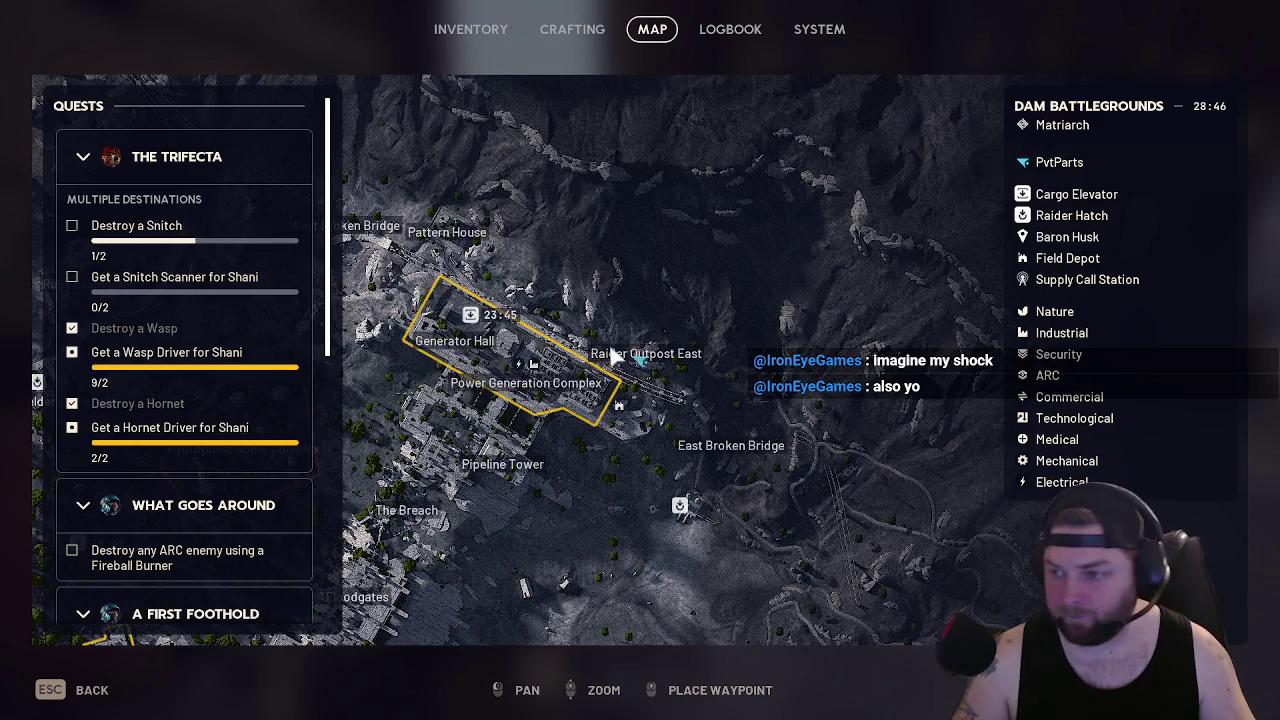
mouse_move(700, 352)
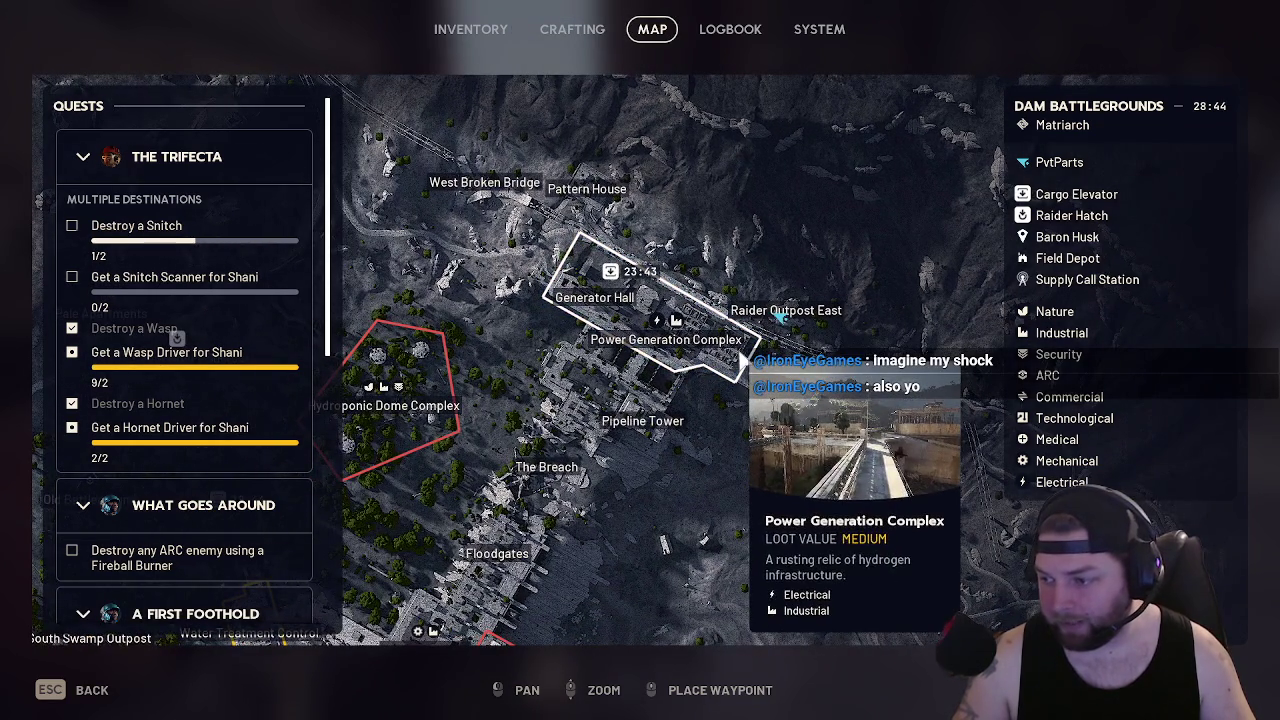
scroll(716, 390, down, 3)
scroll(746, 393, up, 3)
mouse_move(714, 470)
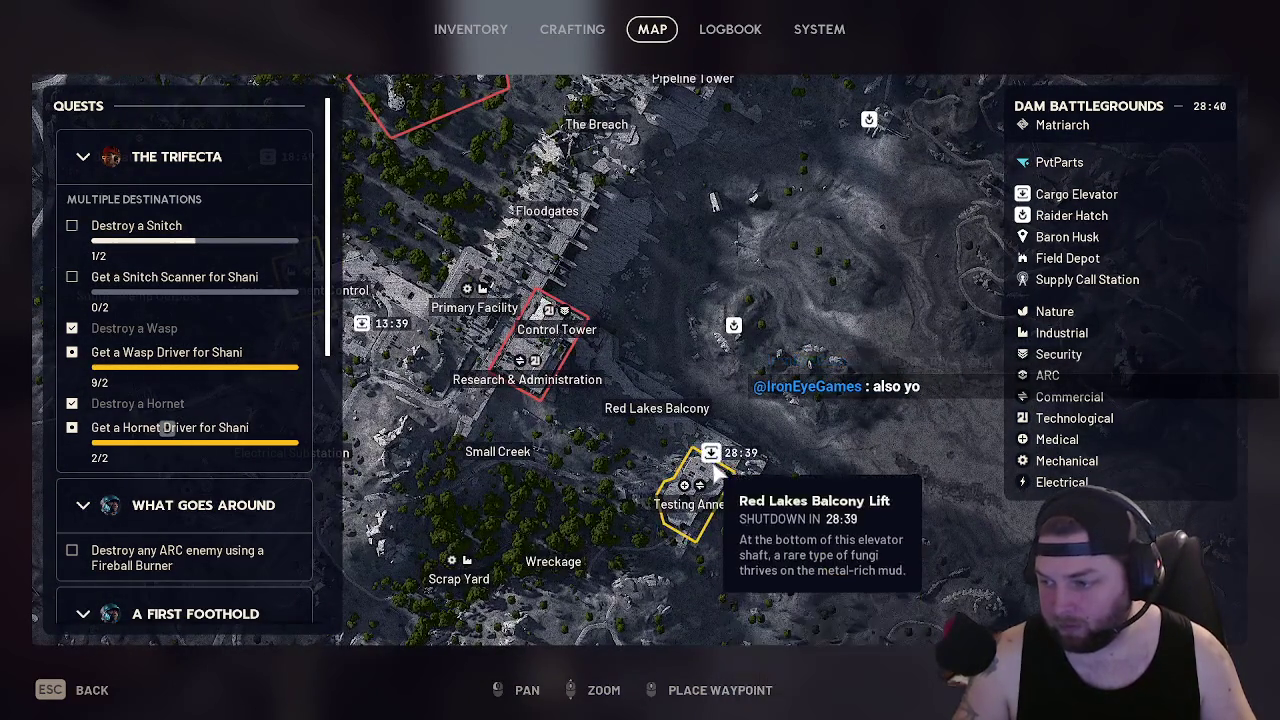
scroll(706, 475, down, 3)
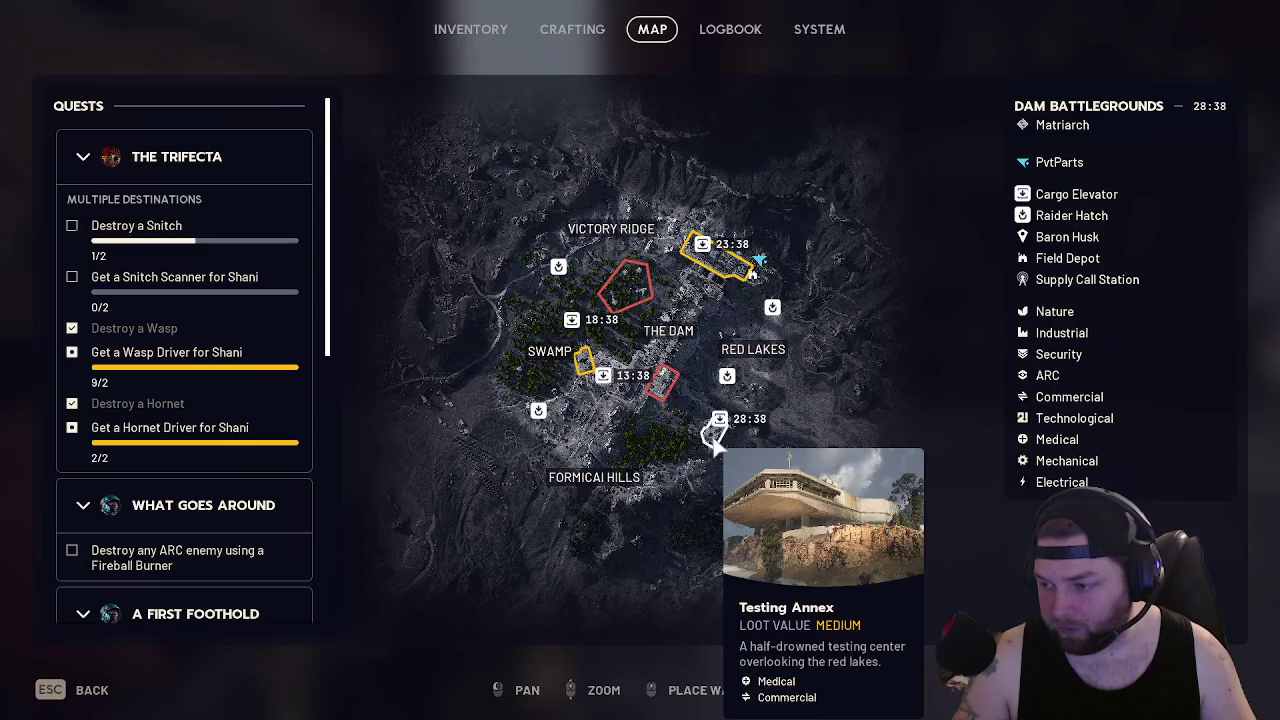
right_click(586, 354)
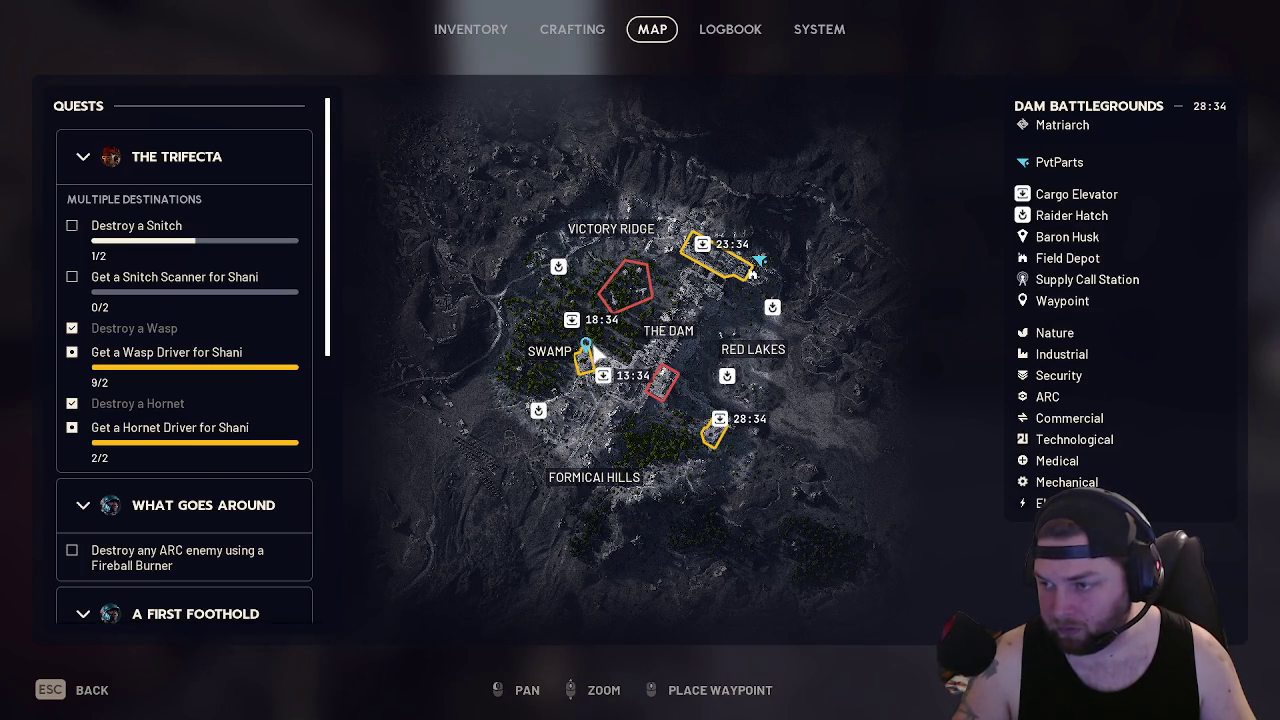
mouse_move(632, 305)
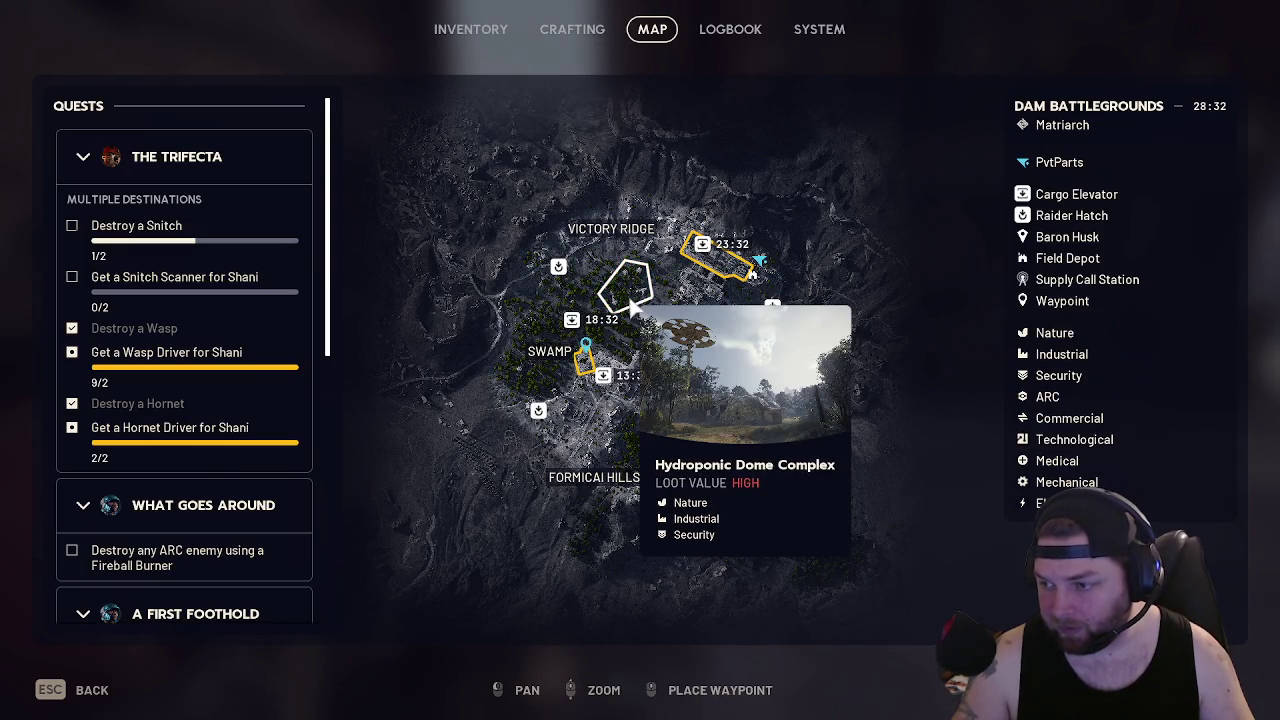
mouse_move(665, 385)
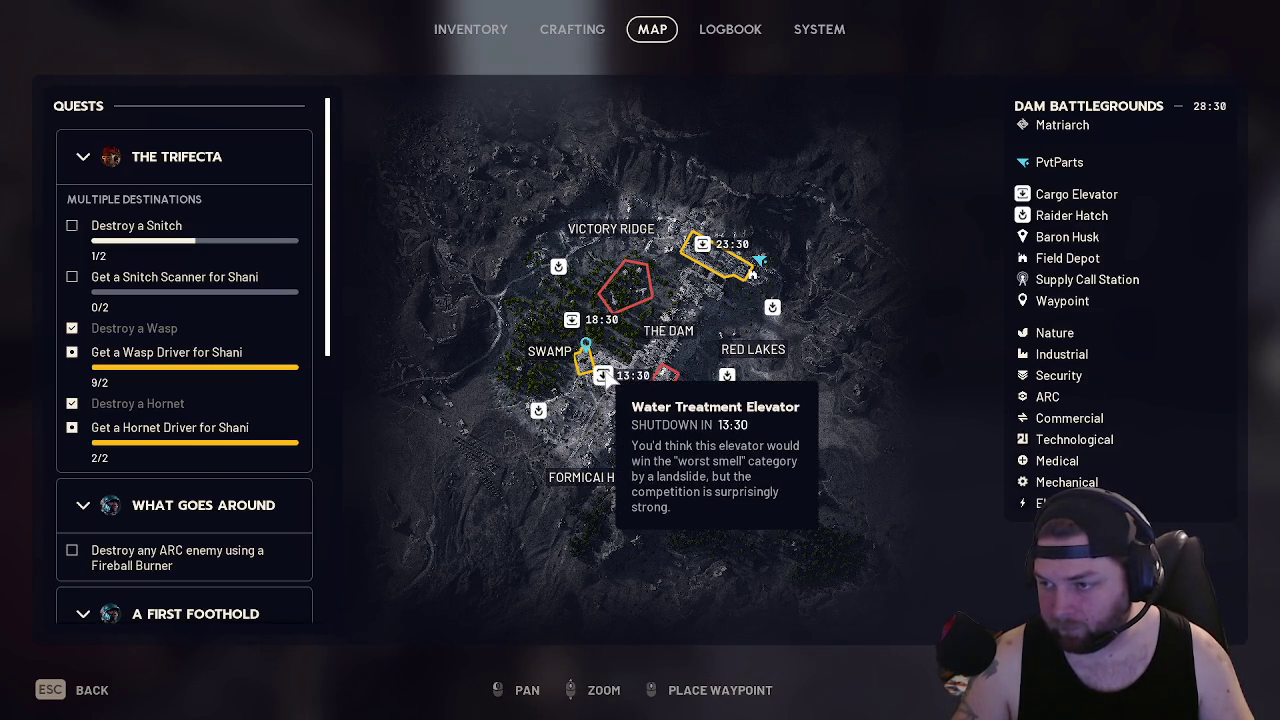
key(Escape)
Cross the building onto the outside grating and descend the rocky slope and gully
key(w)
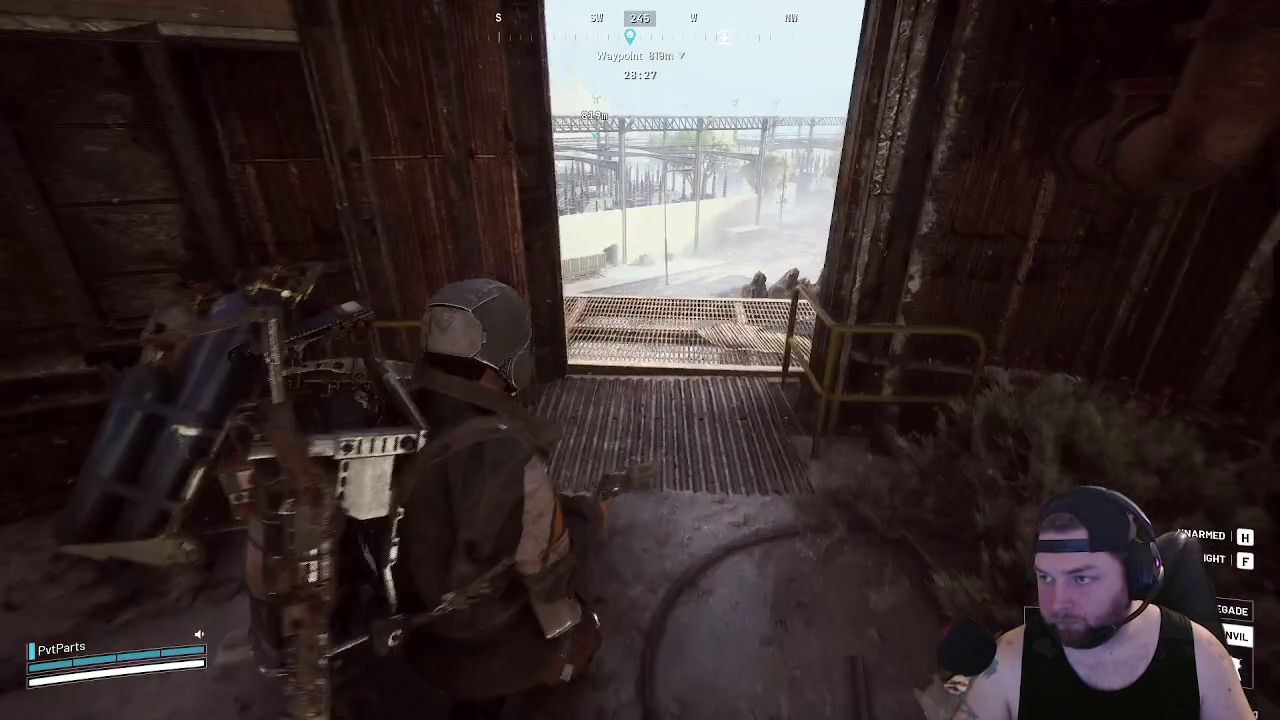
key(w)
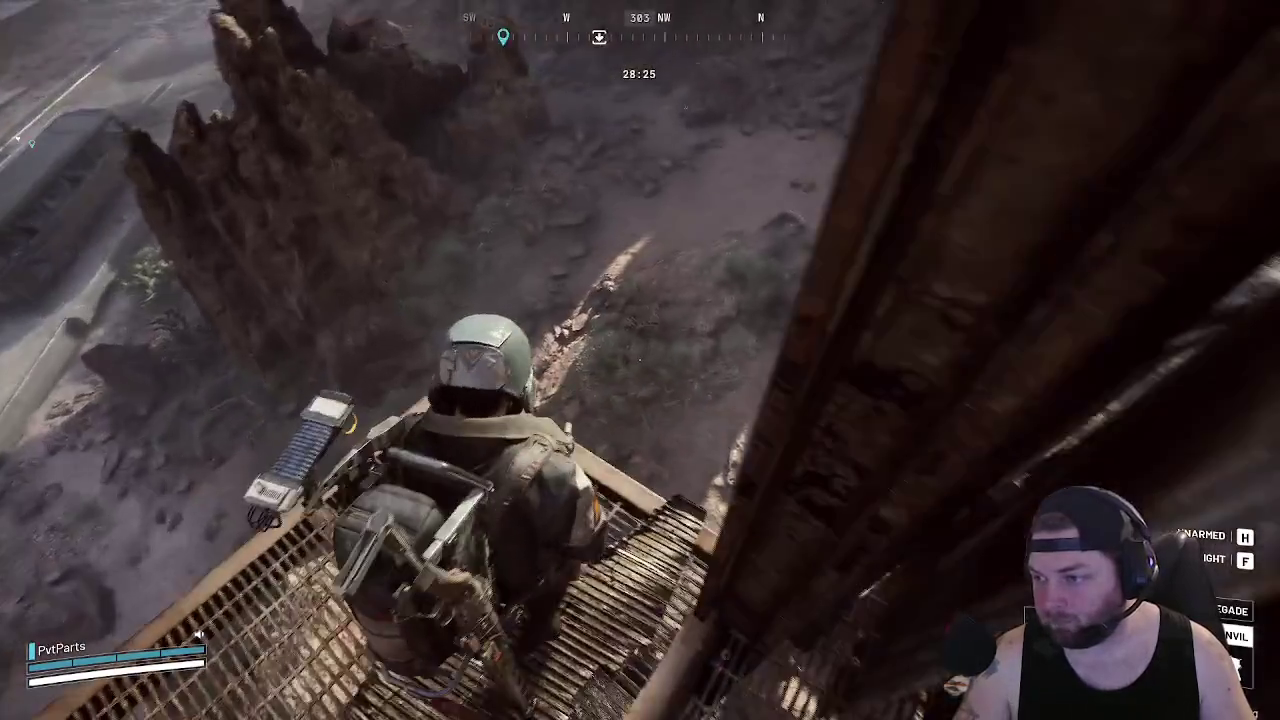
key(w)
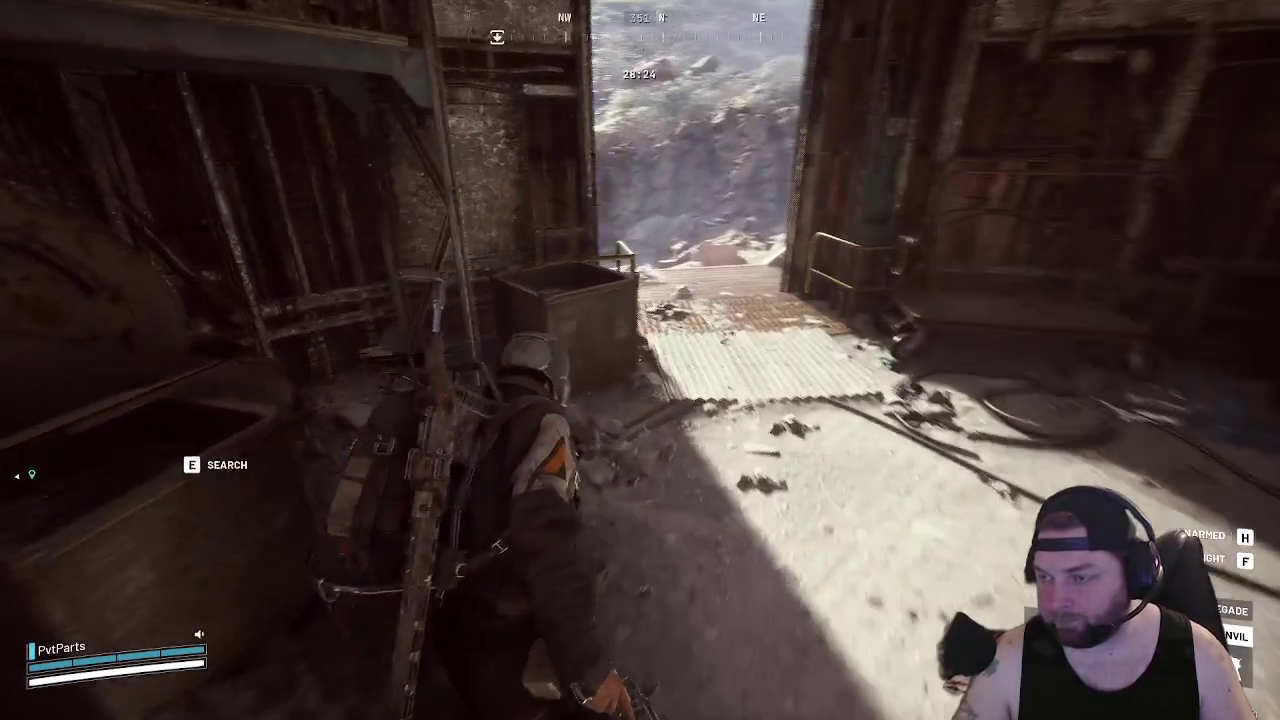
key(w)
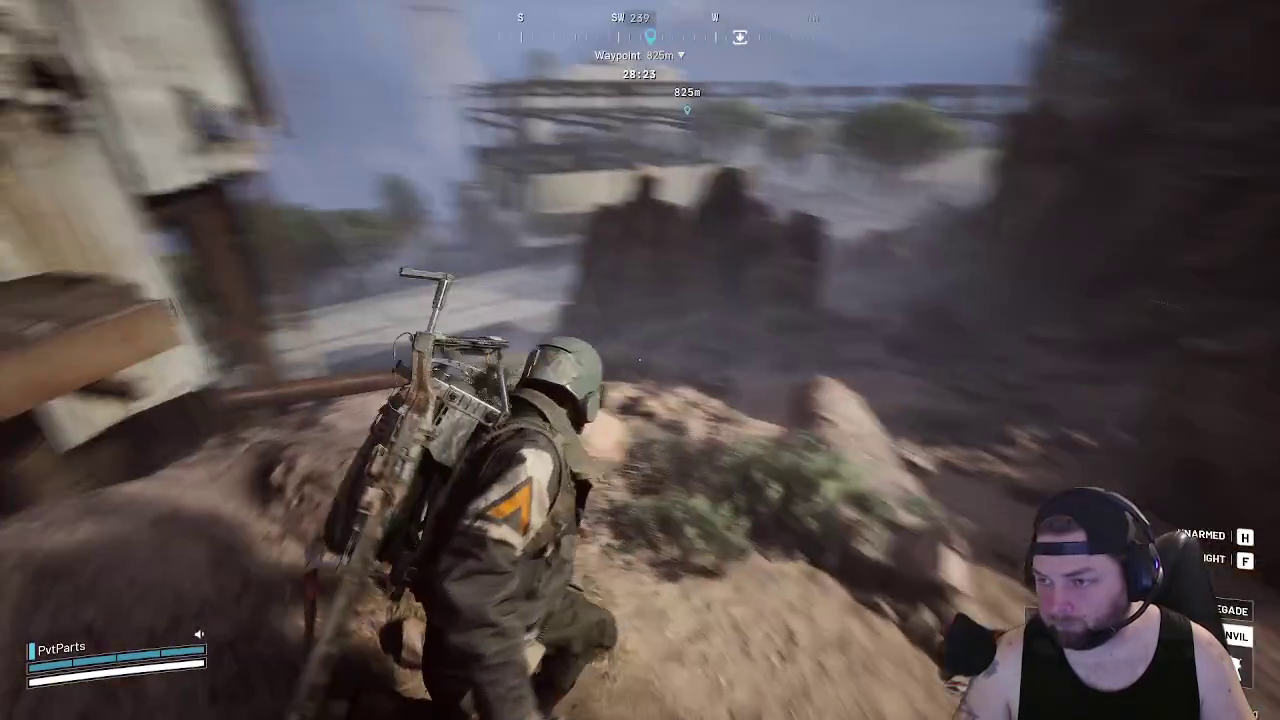
key(w)
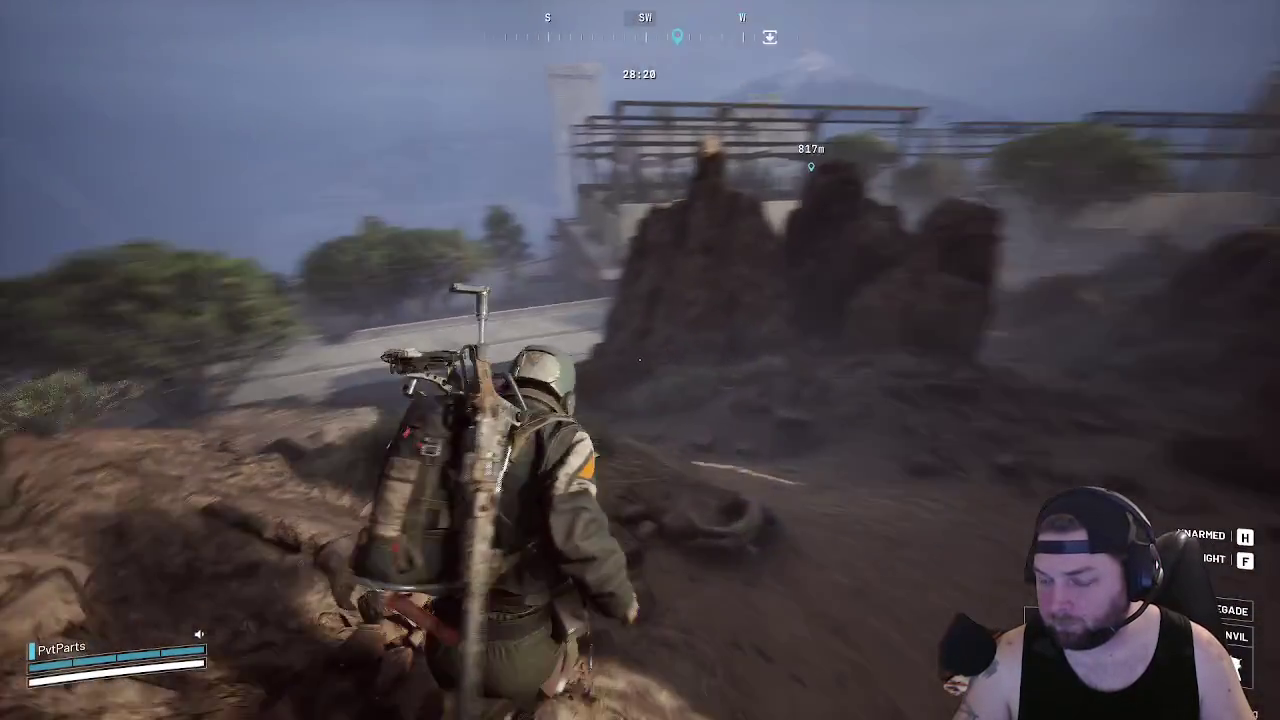
key(w)
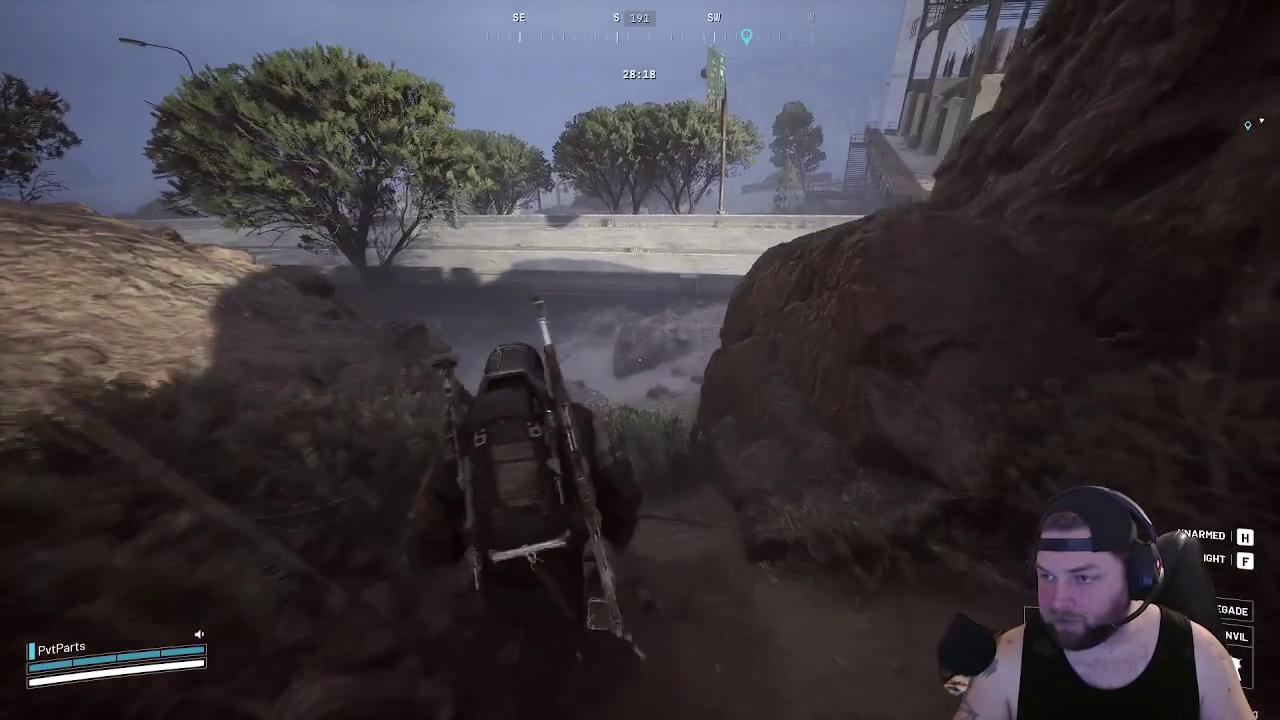
Sprint onto the road past the abandoned bus toward the container by the wall
key(w)
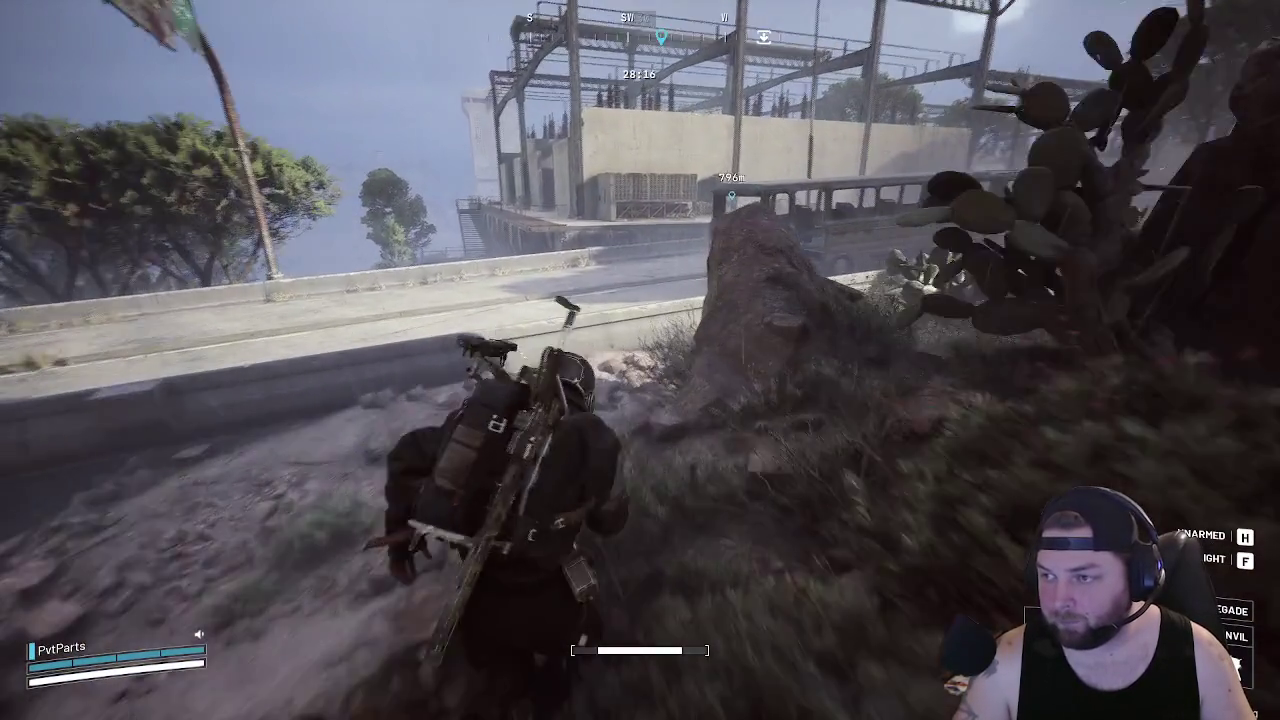
key(w)
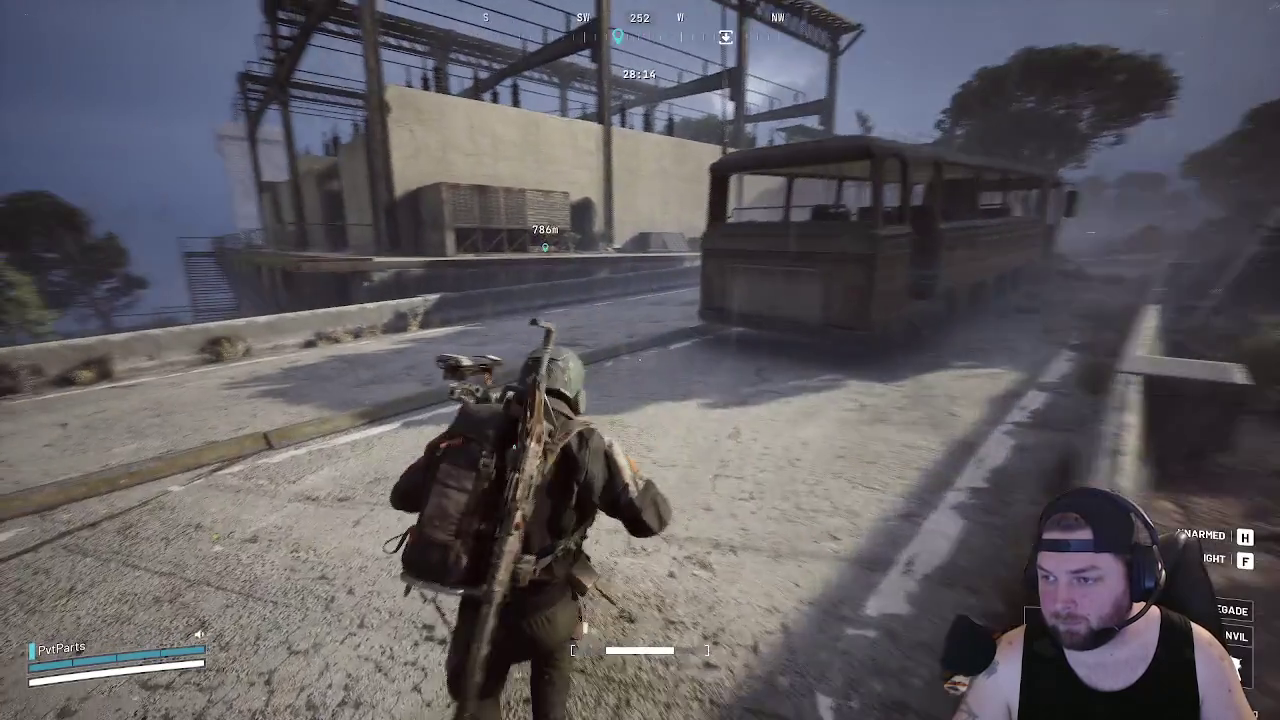
key(w)
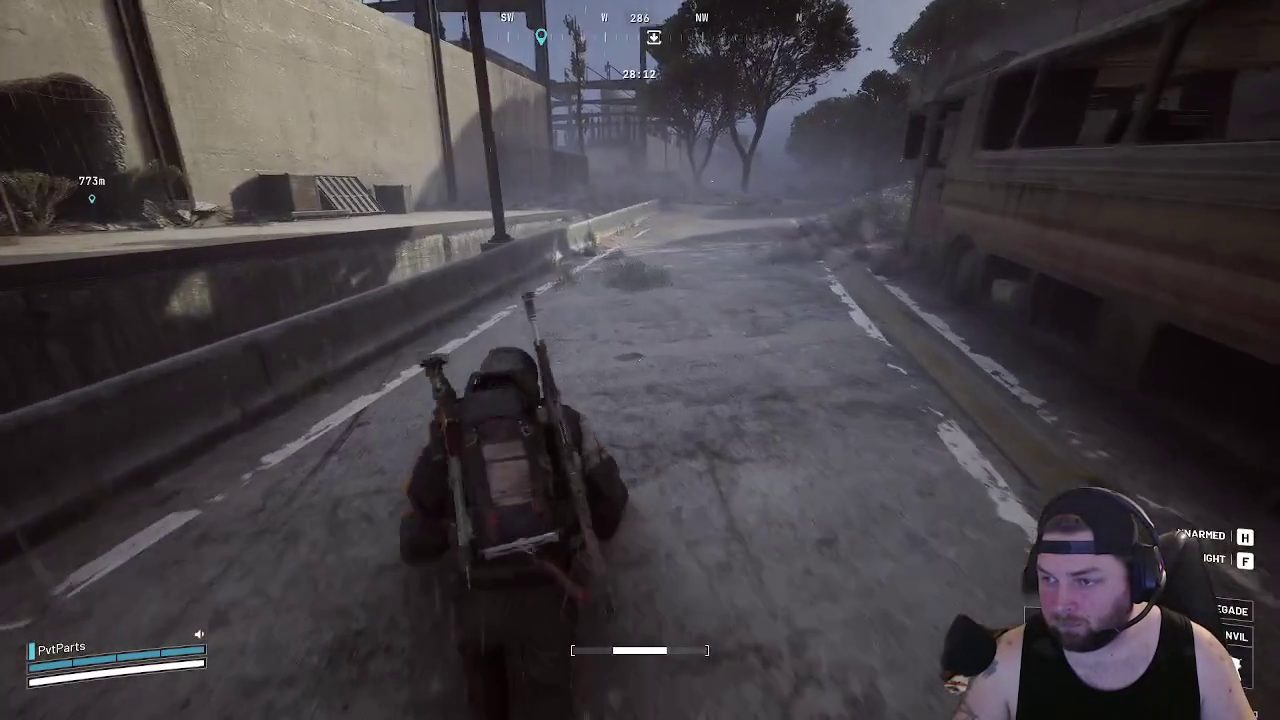
key(w)
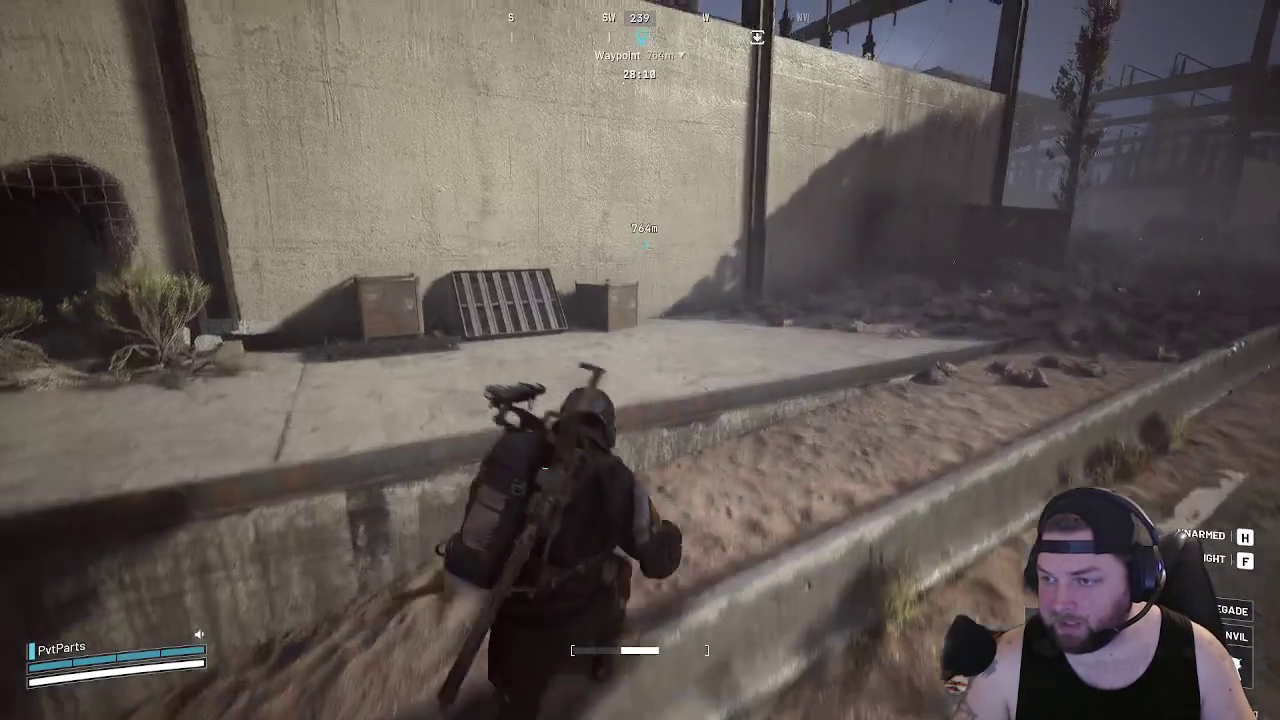
key(w)
key(w)
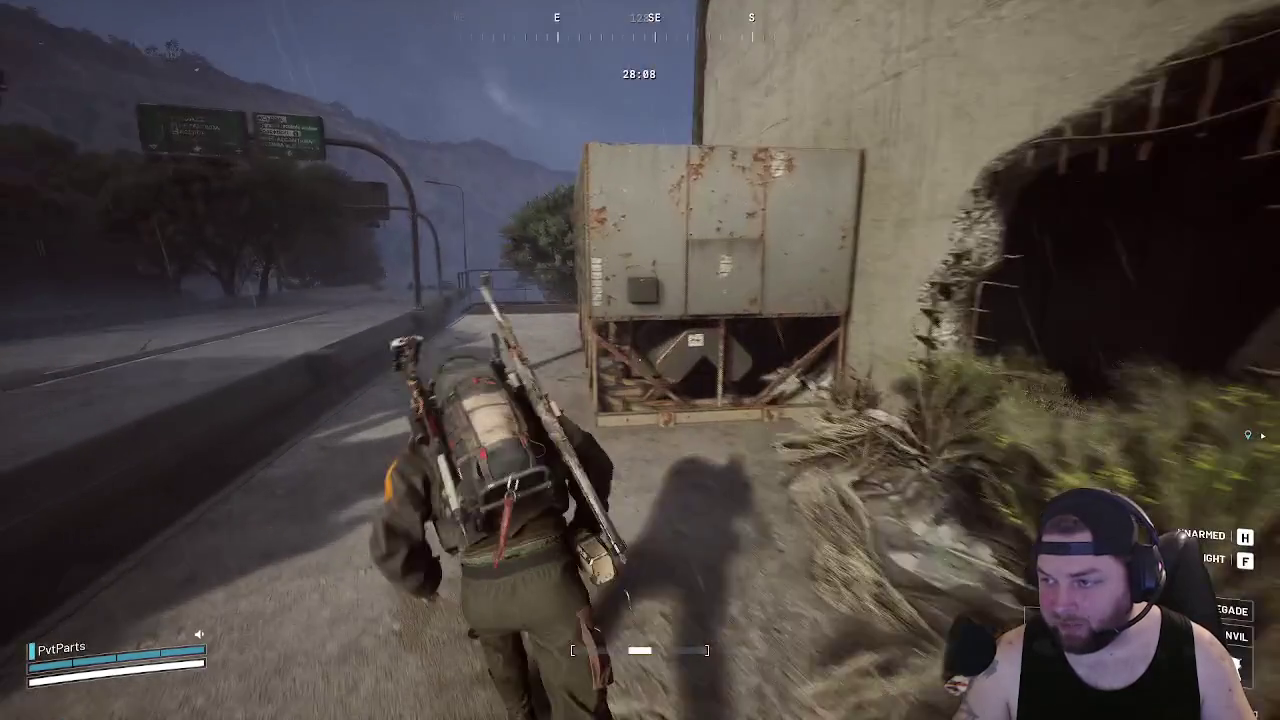
key(w)
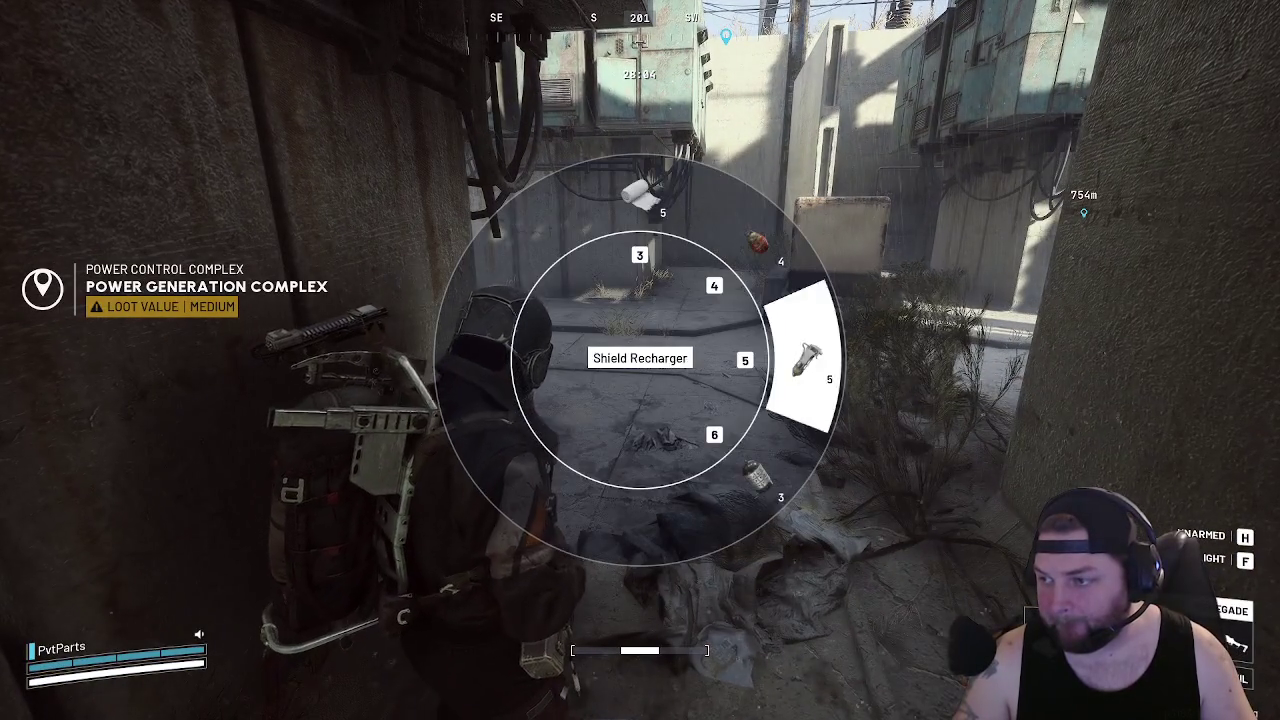
Move along the concrete wall past the trailer and through the complex alleys
key(w)
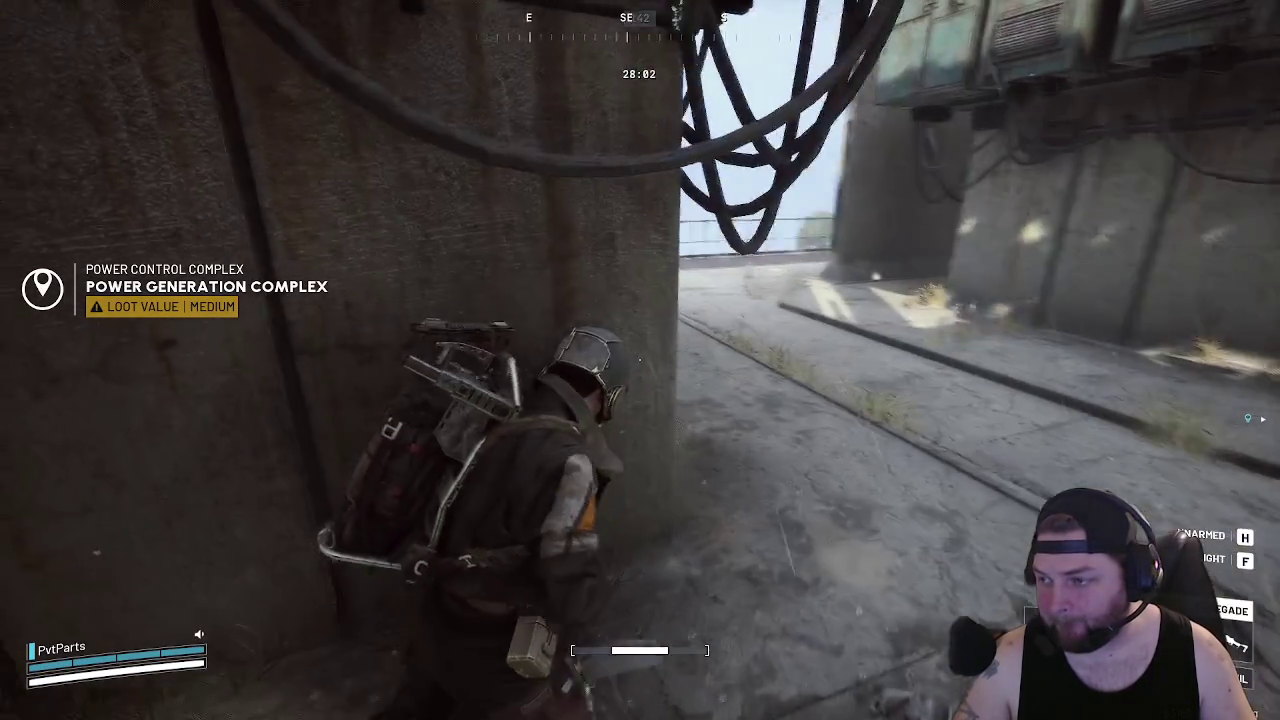
key(w)
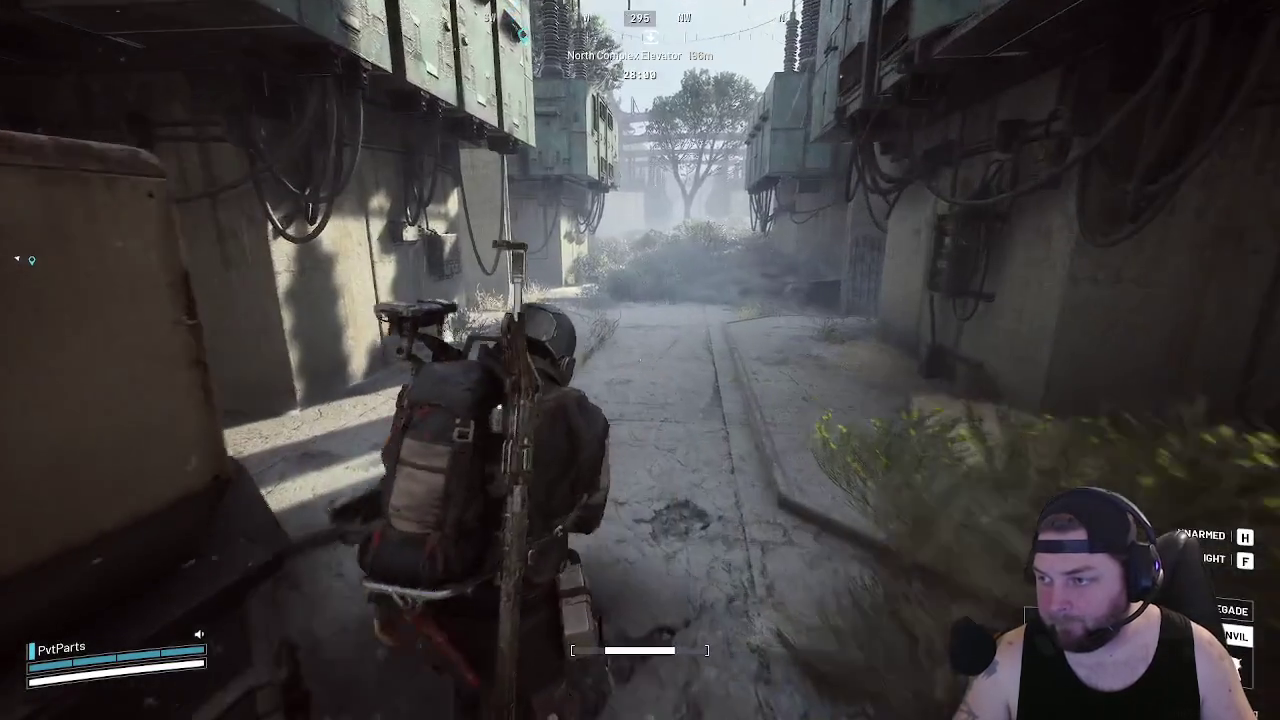
key(w)
key(w)
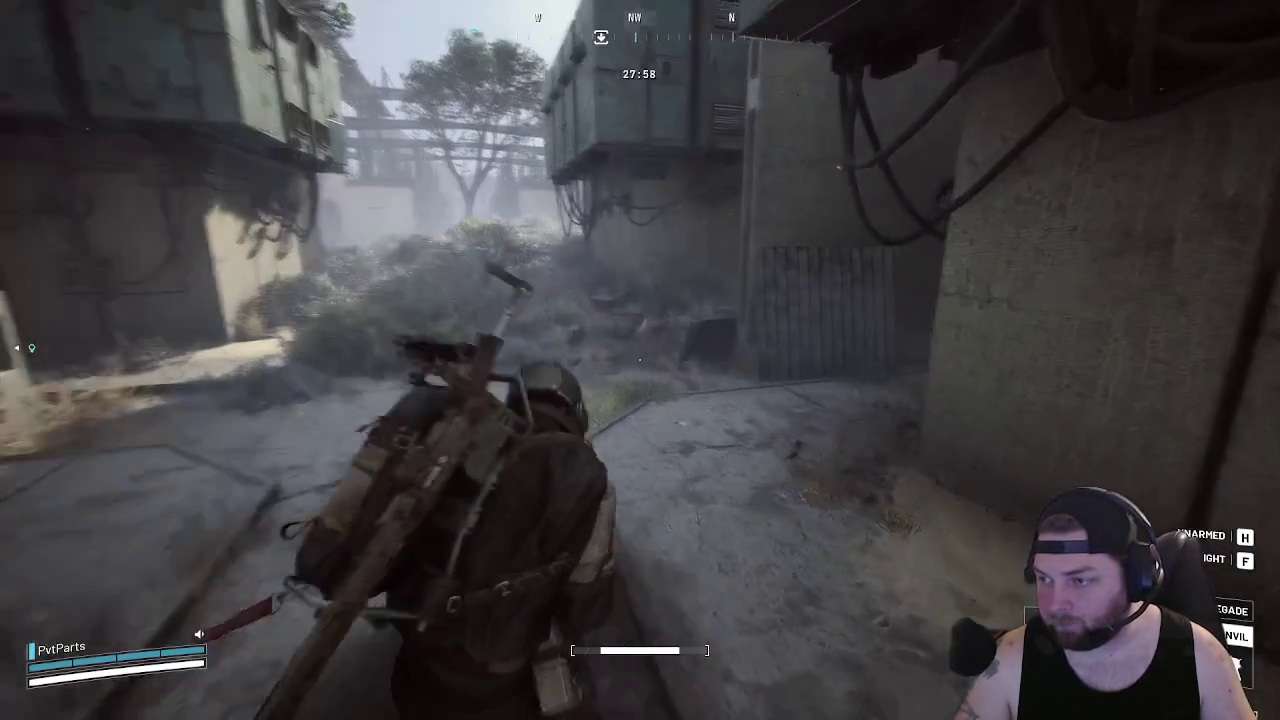
key(w)
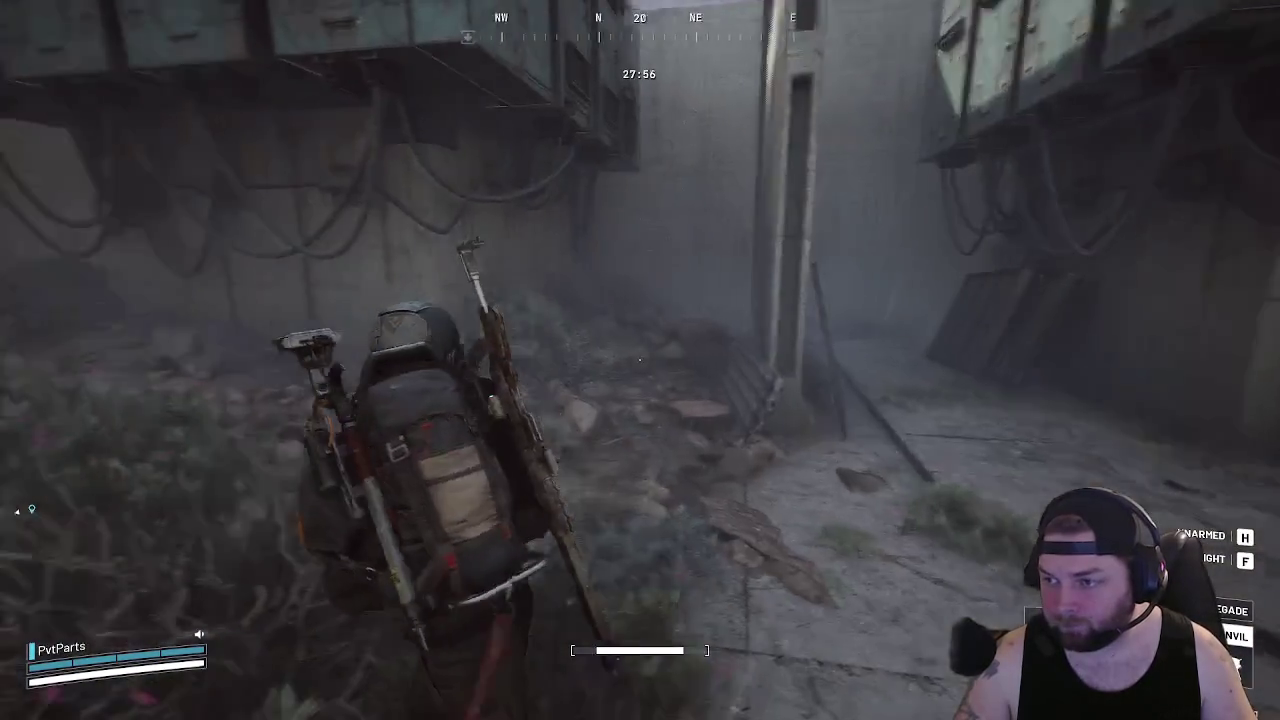
key(w)
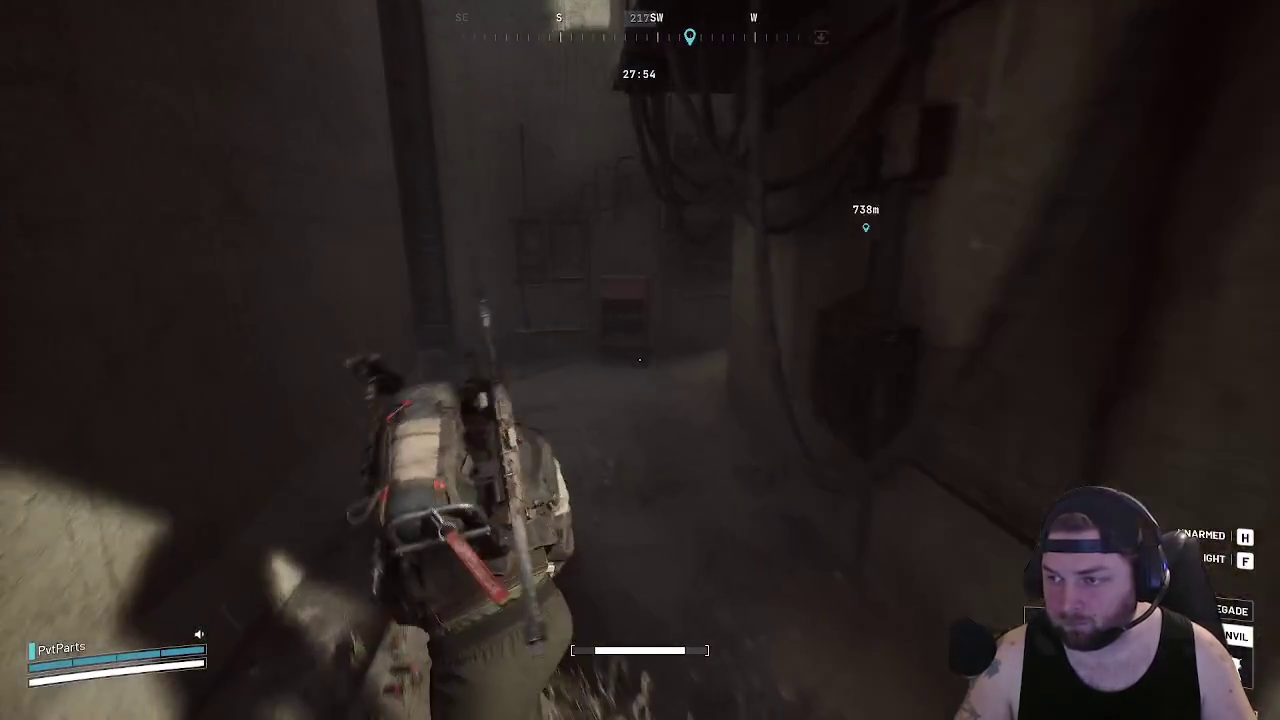
key(w)
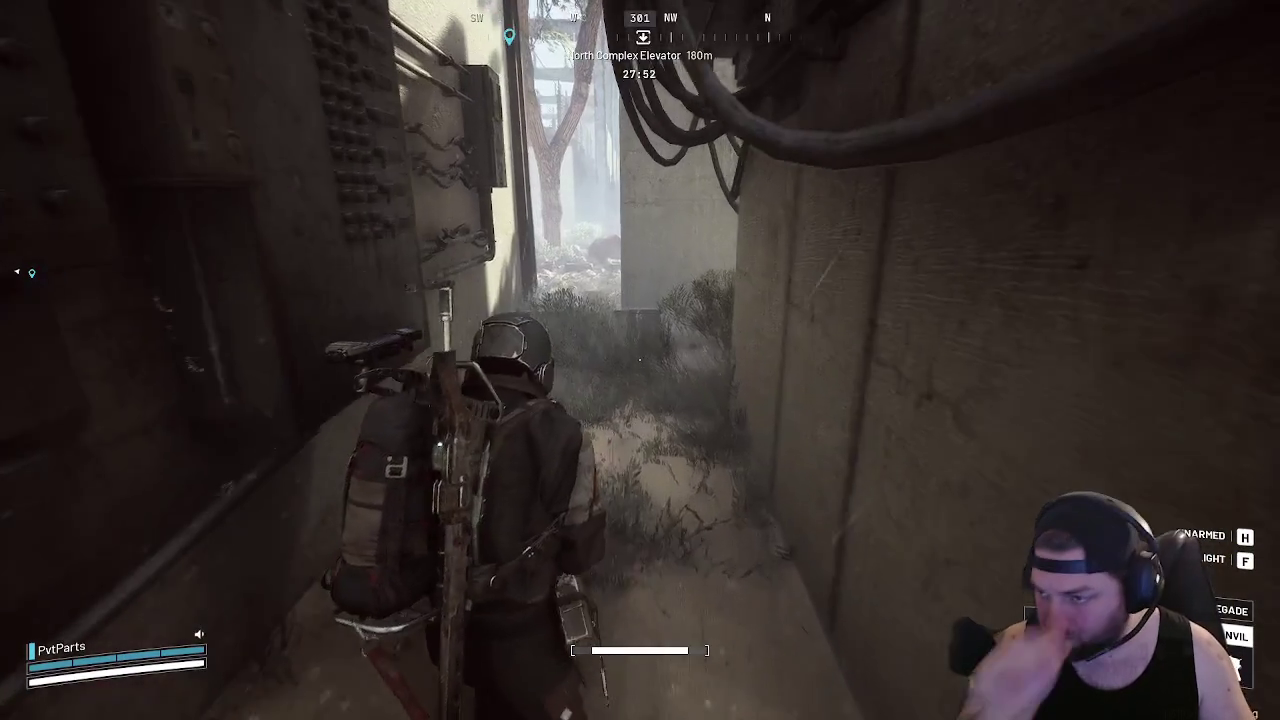
key(w)
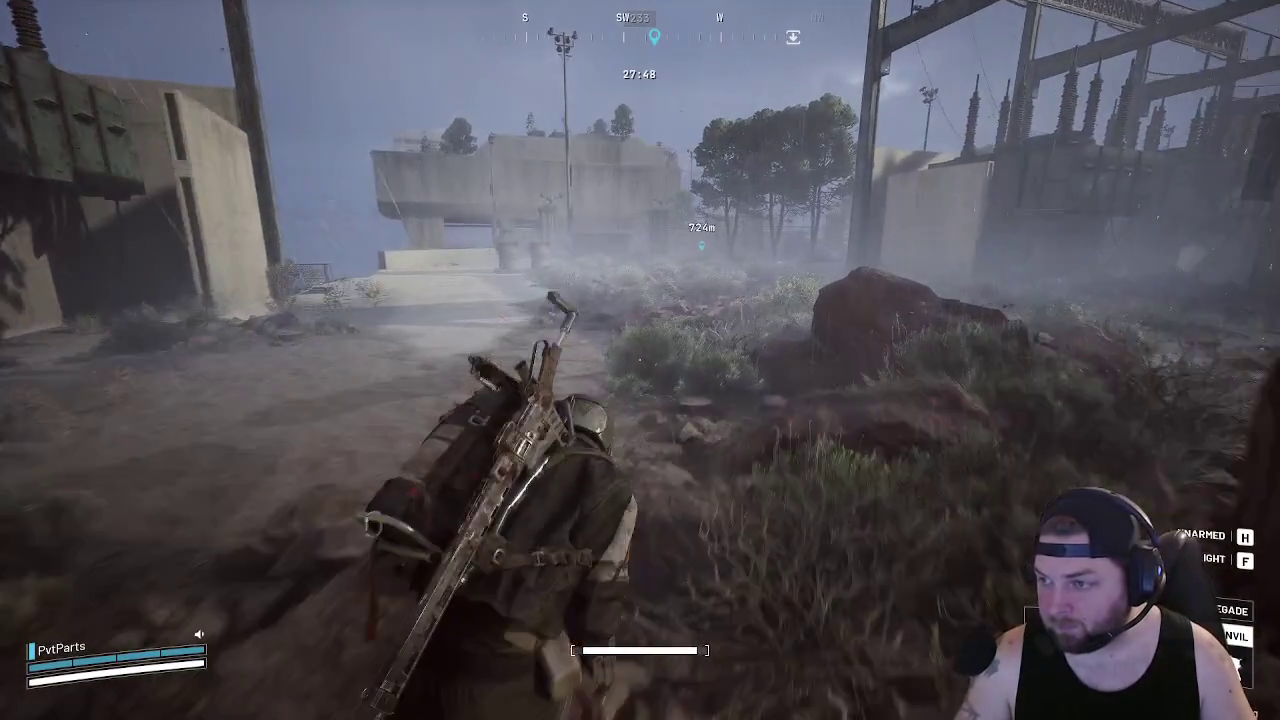
Head through the grass toward the waypoint and run onto the elevated dam walkway
key(w)
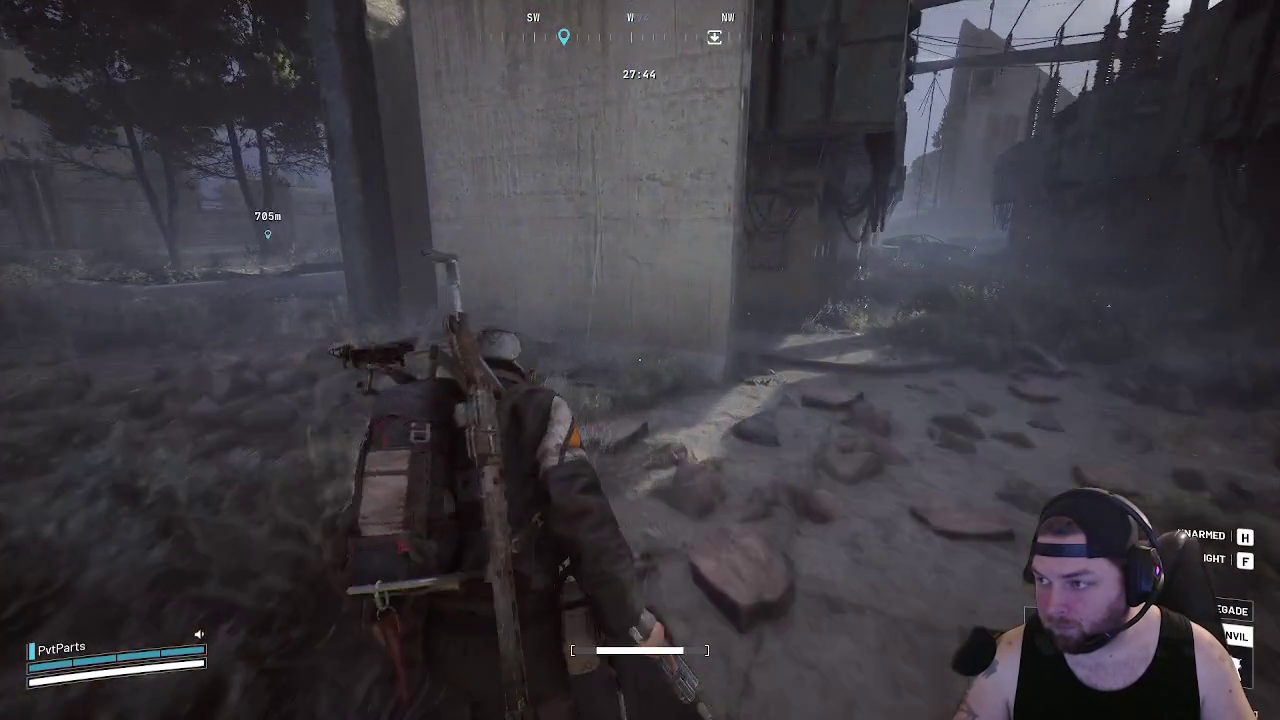
key(w)
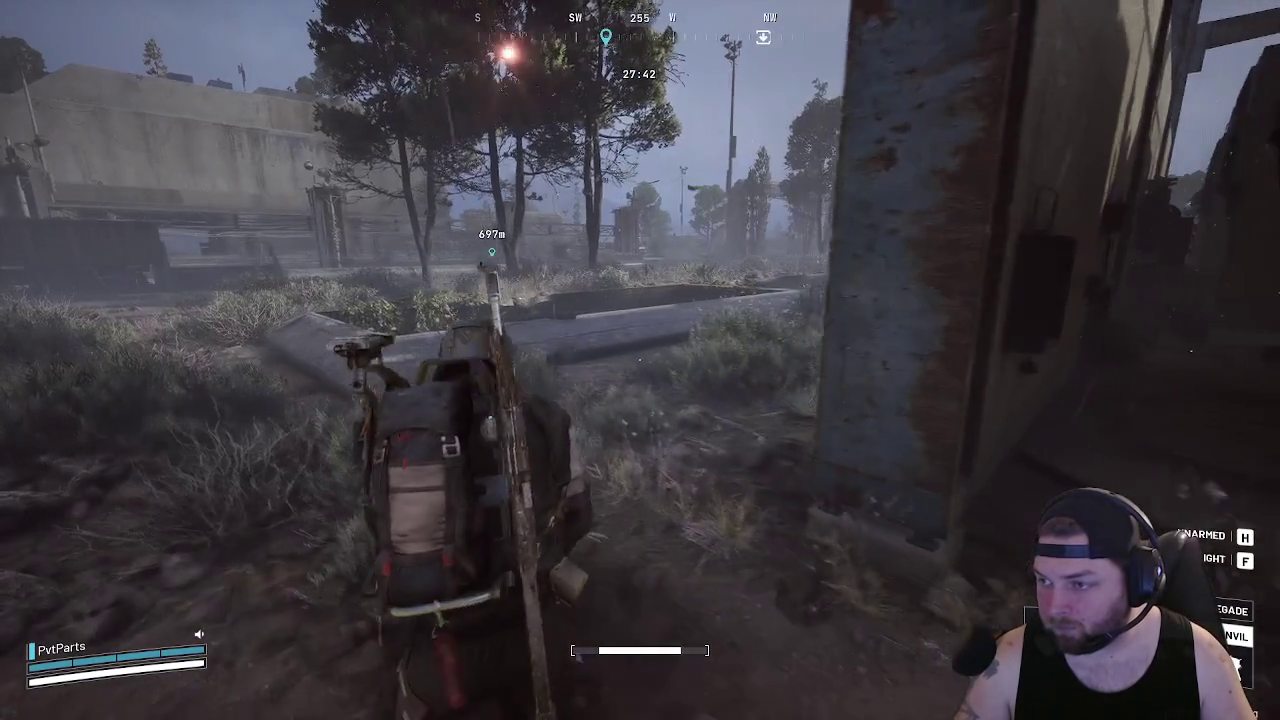
key(w)
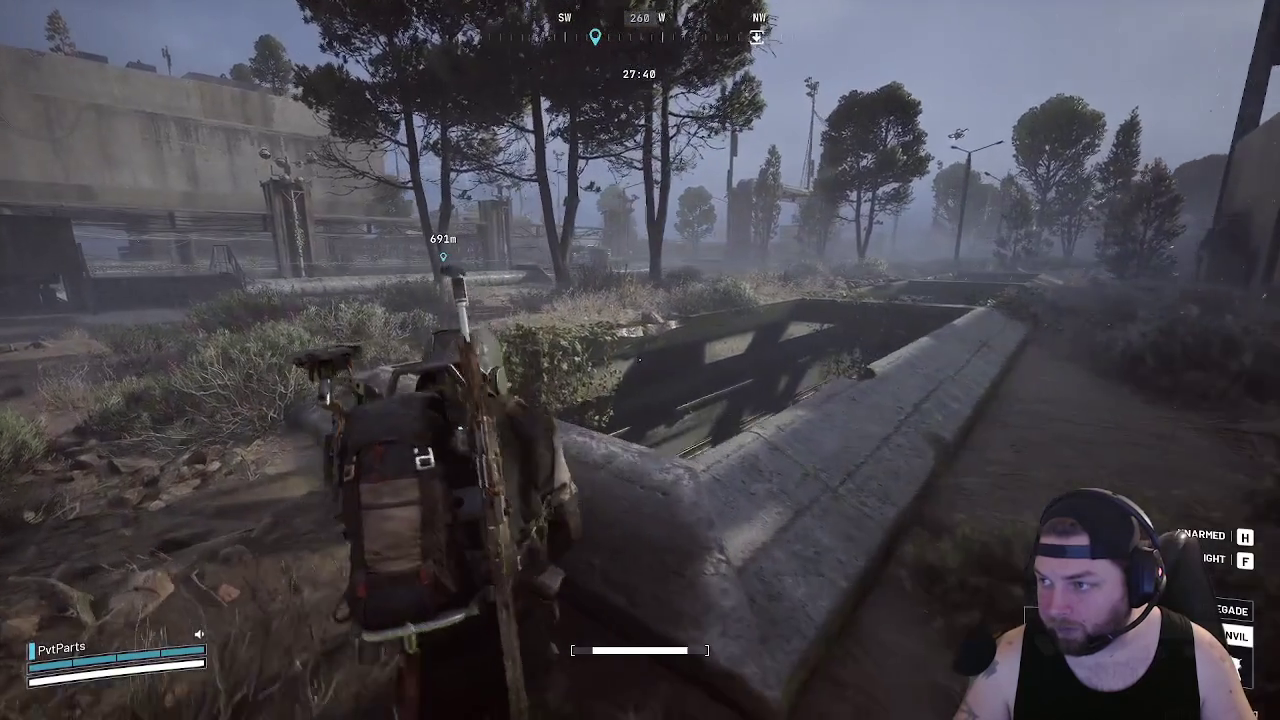
key(w)
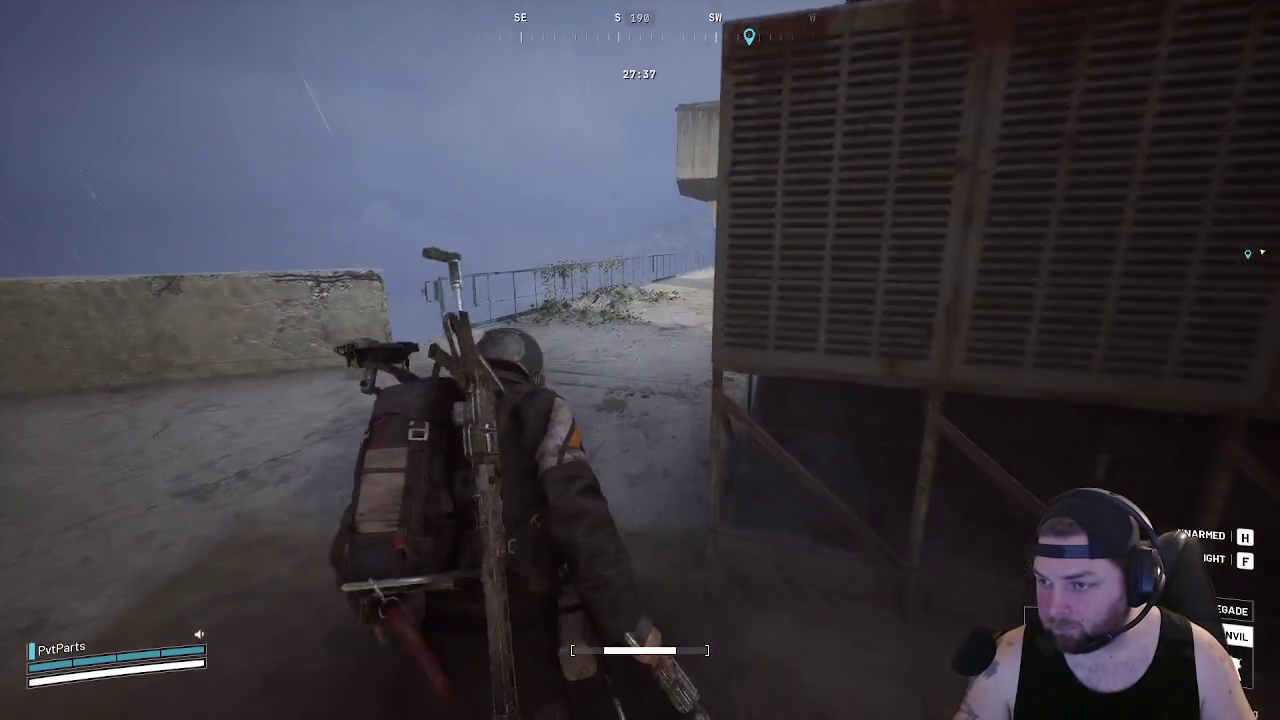
key(w)
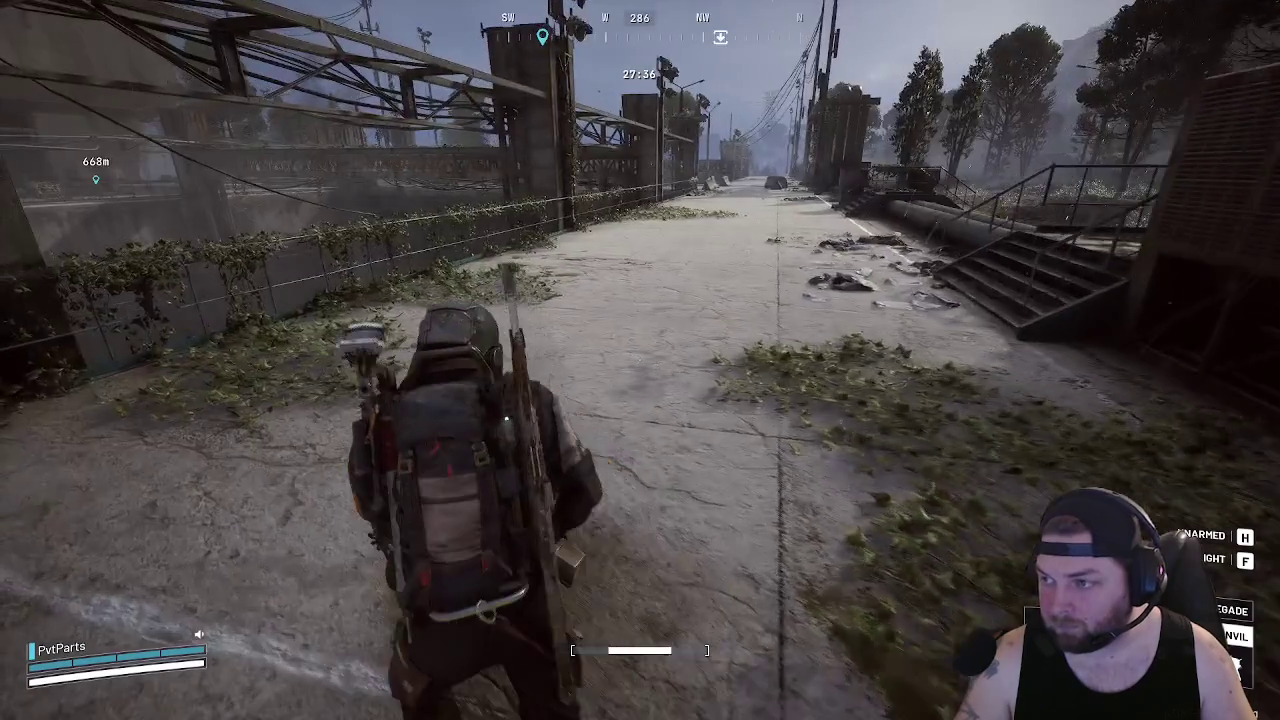
key(w)
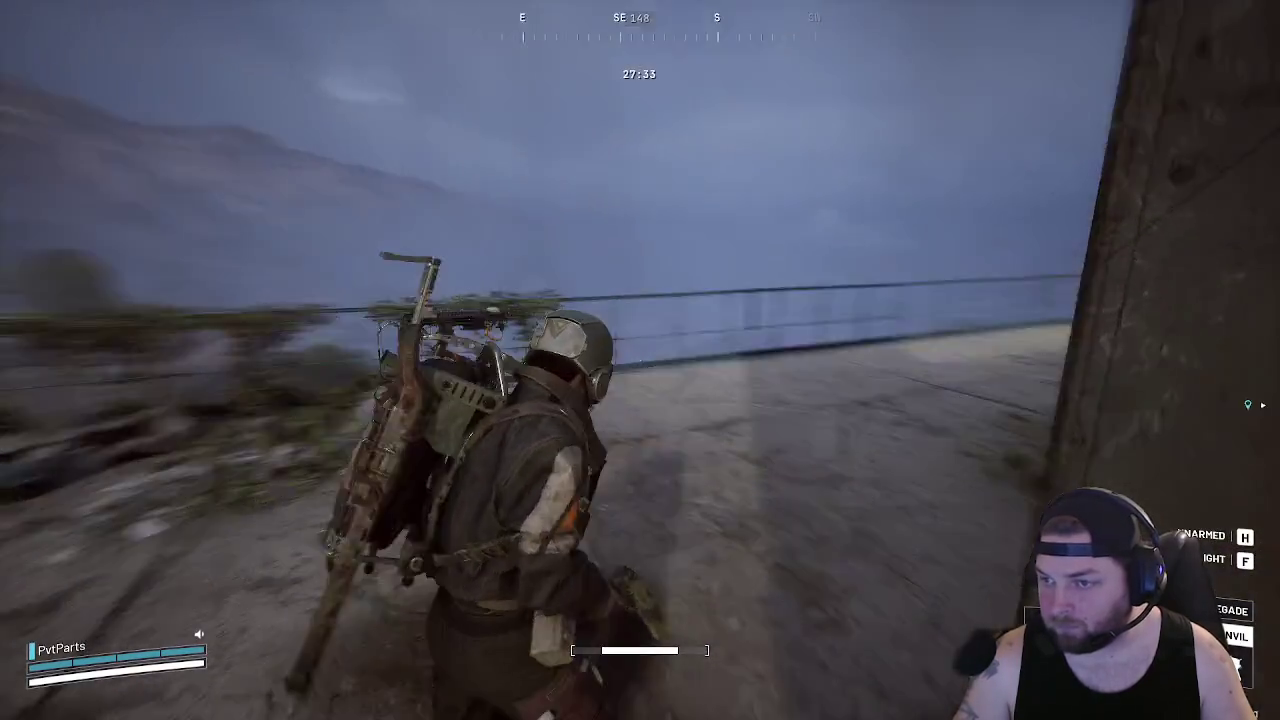
key(w)
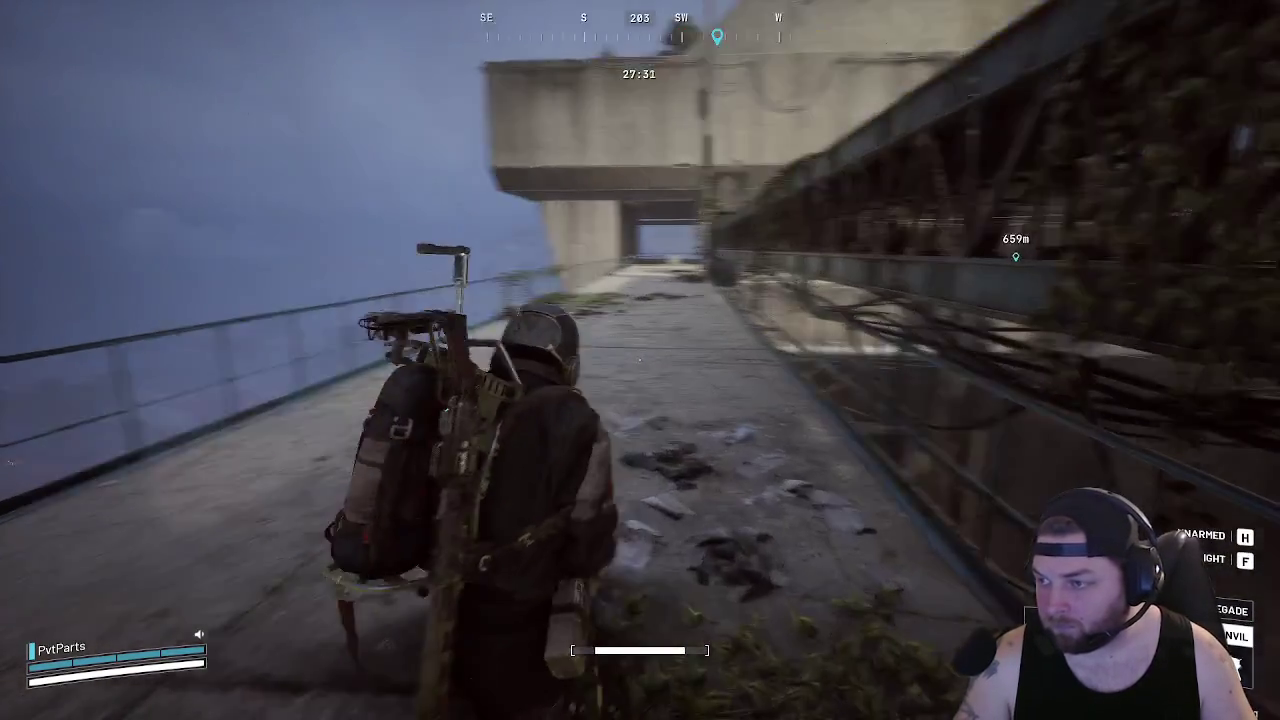
key(w)
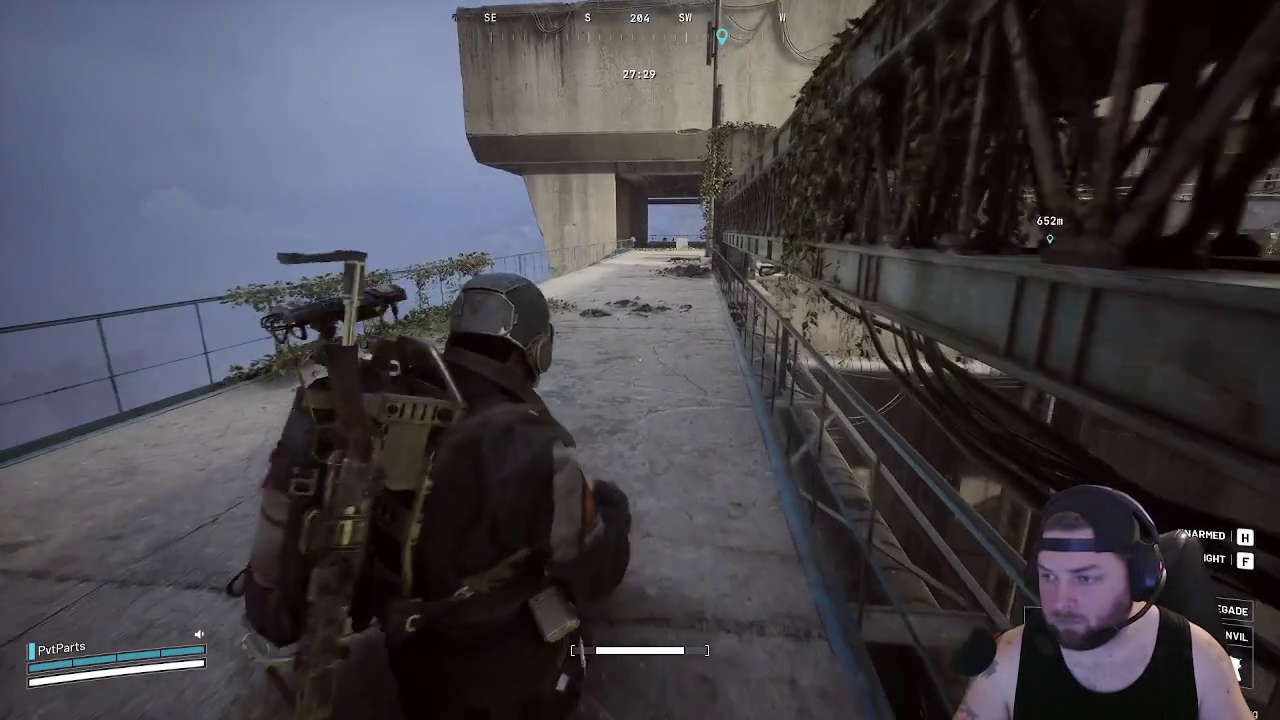
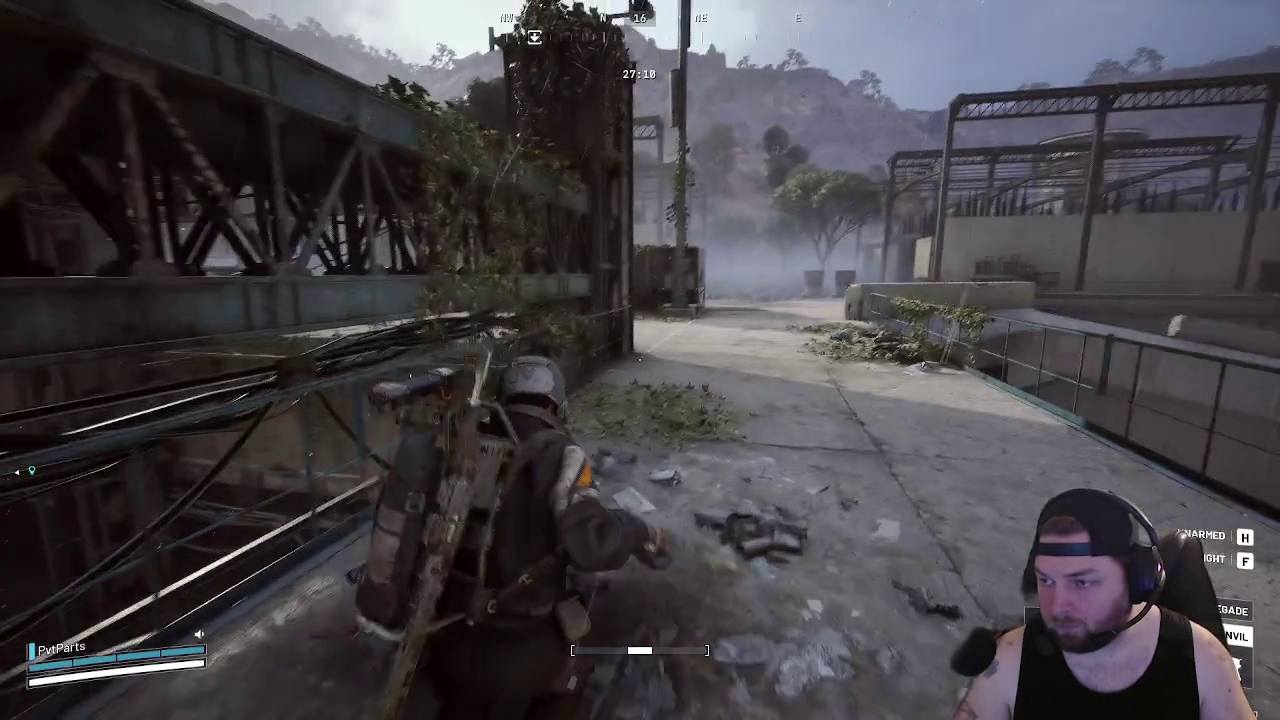
Run down the street, over the metal platforms and stairs, into the concrete yard by the big pipe
key(w)
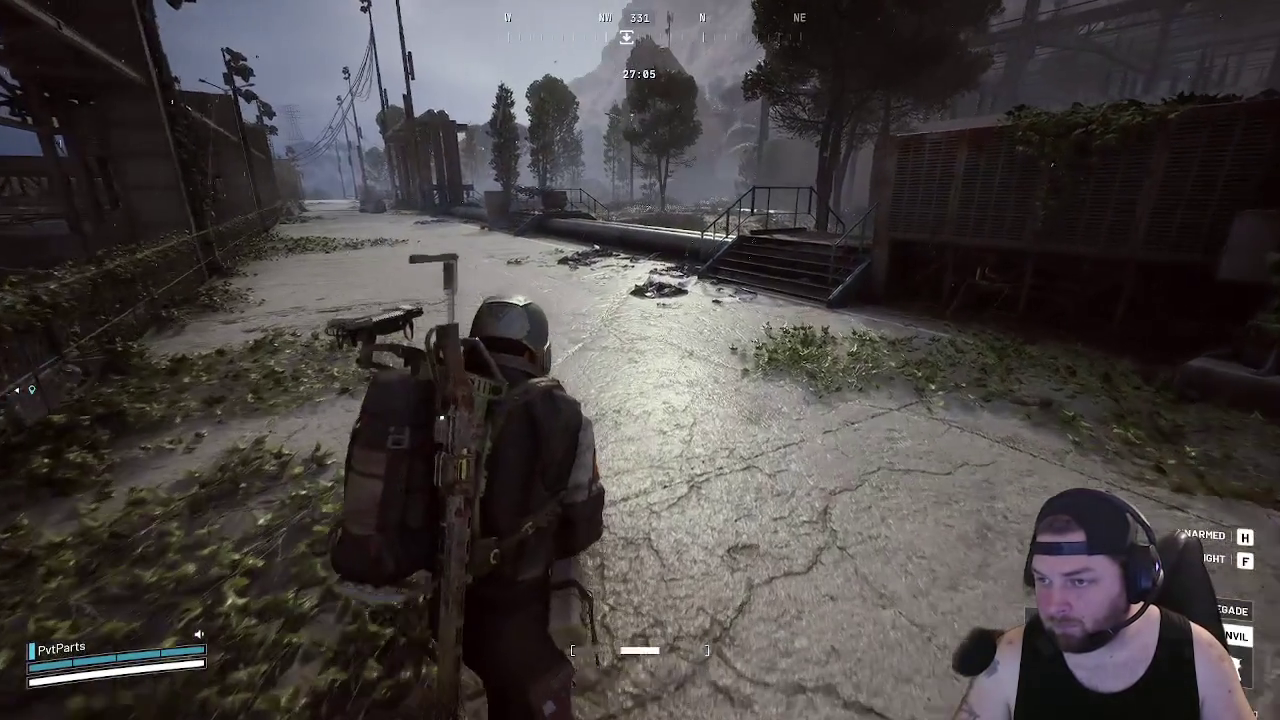
key(w)
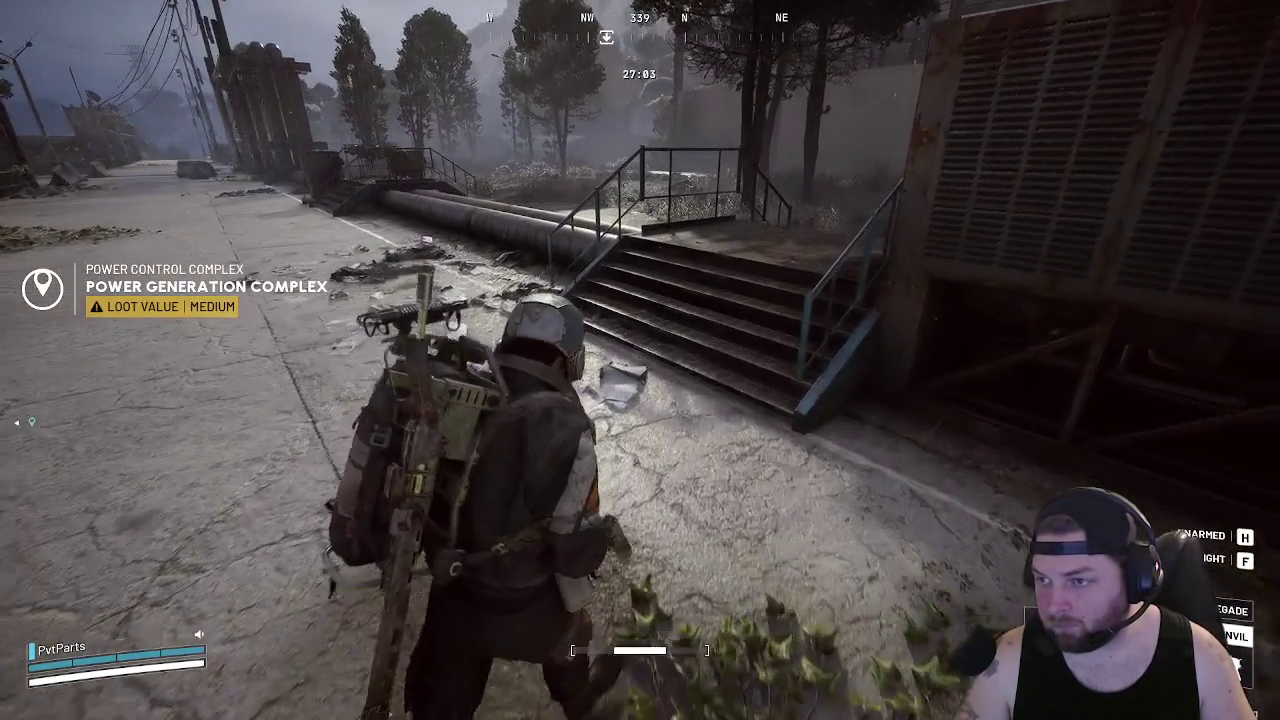
key(w)
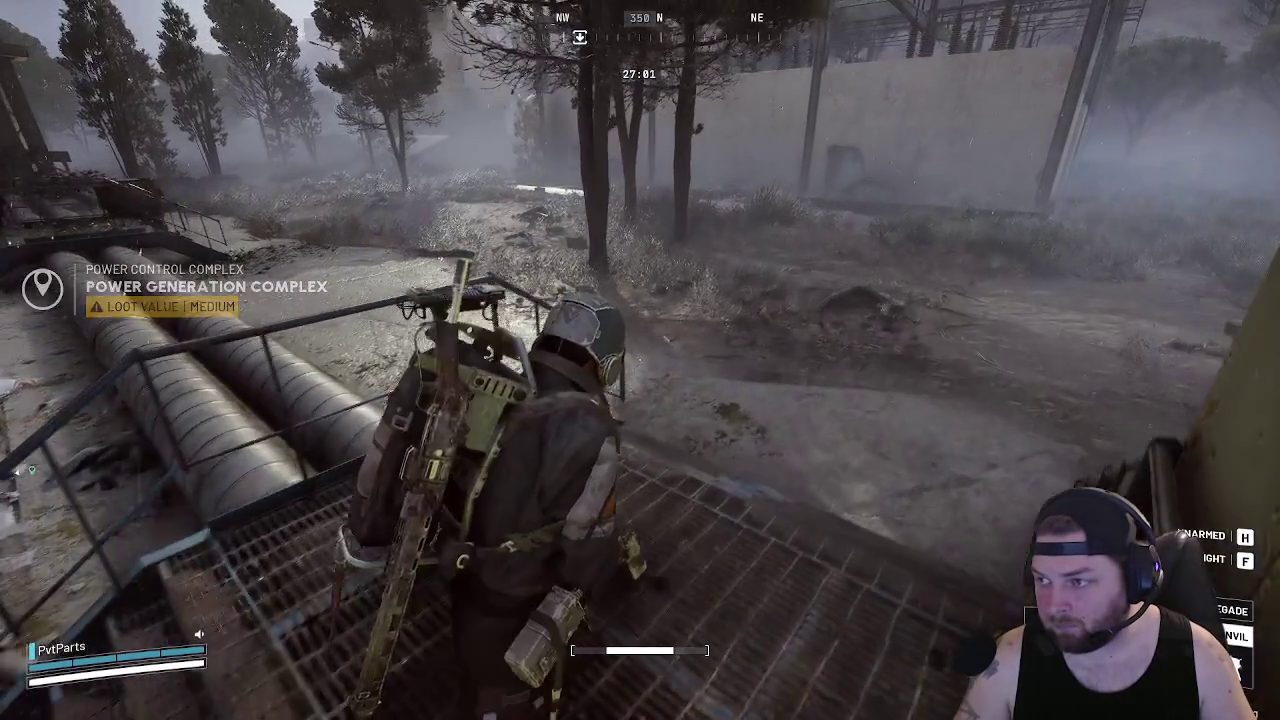
key(w)
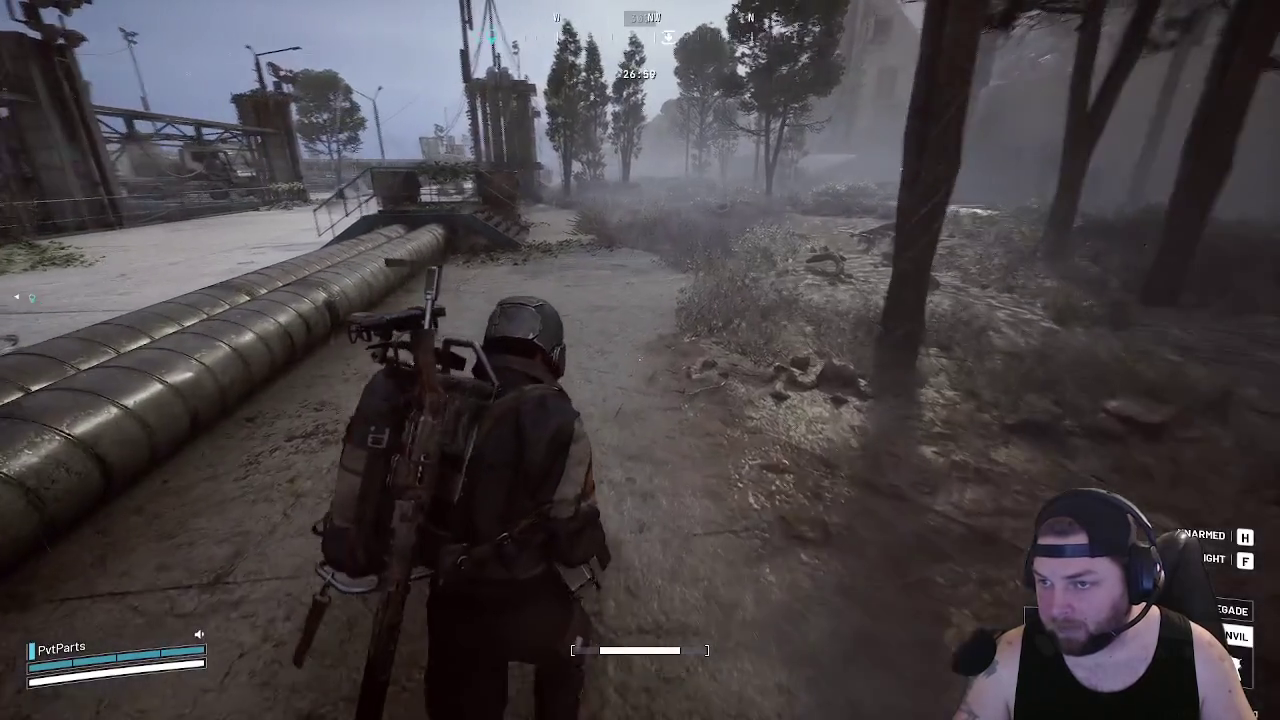
key(w)
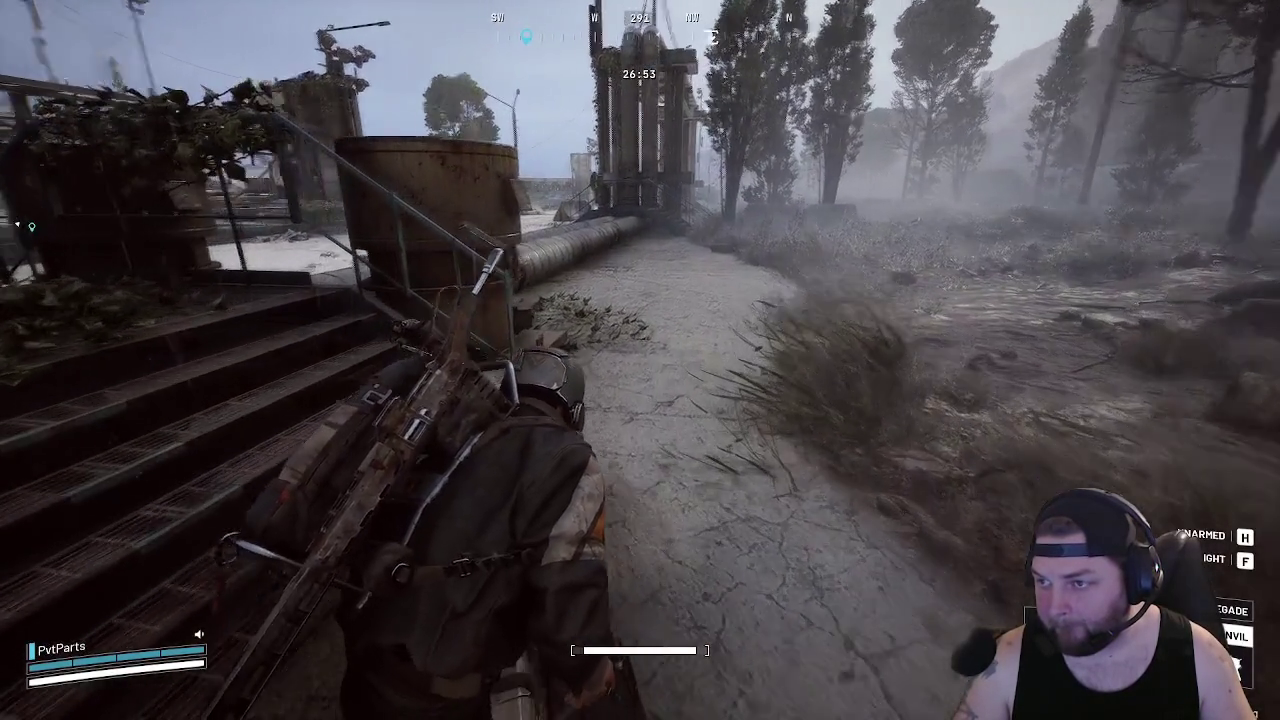
key(w)
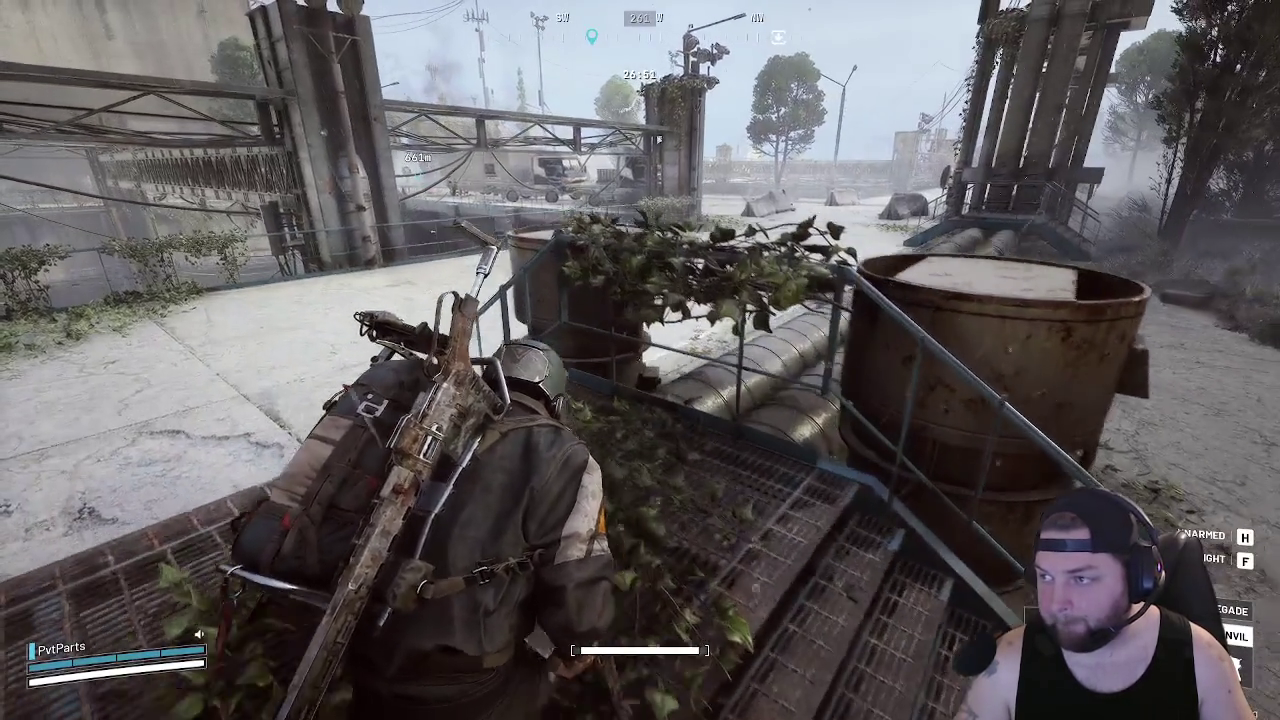
key(w)
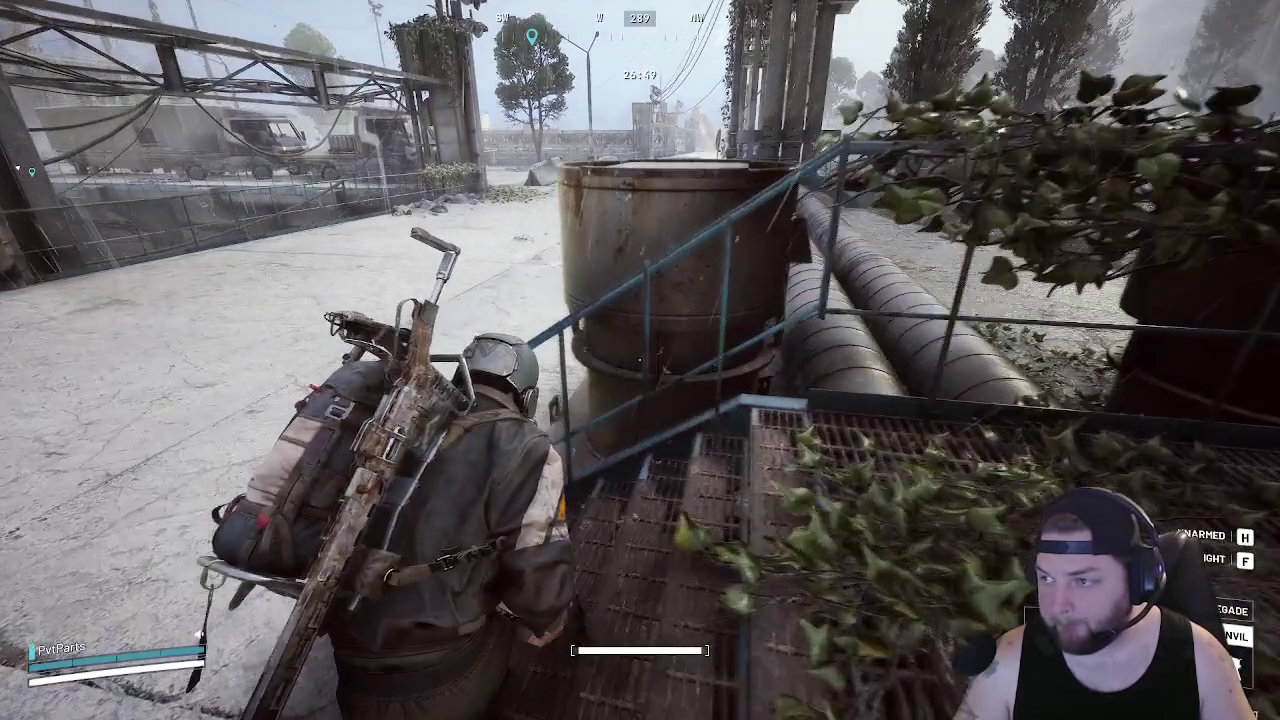
key(w)
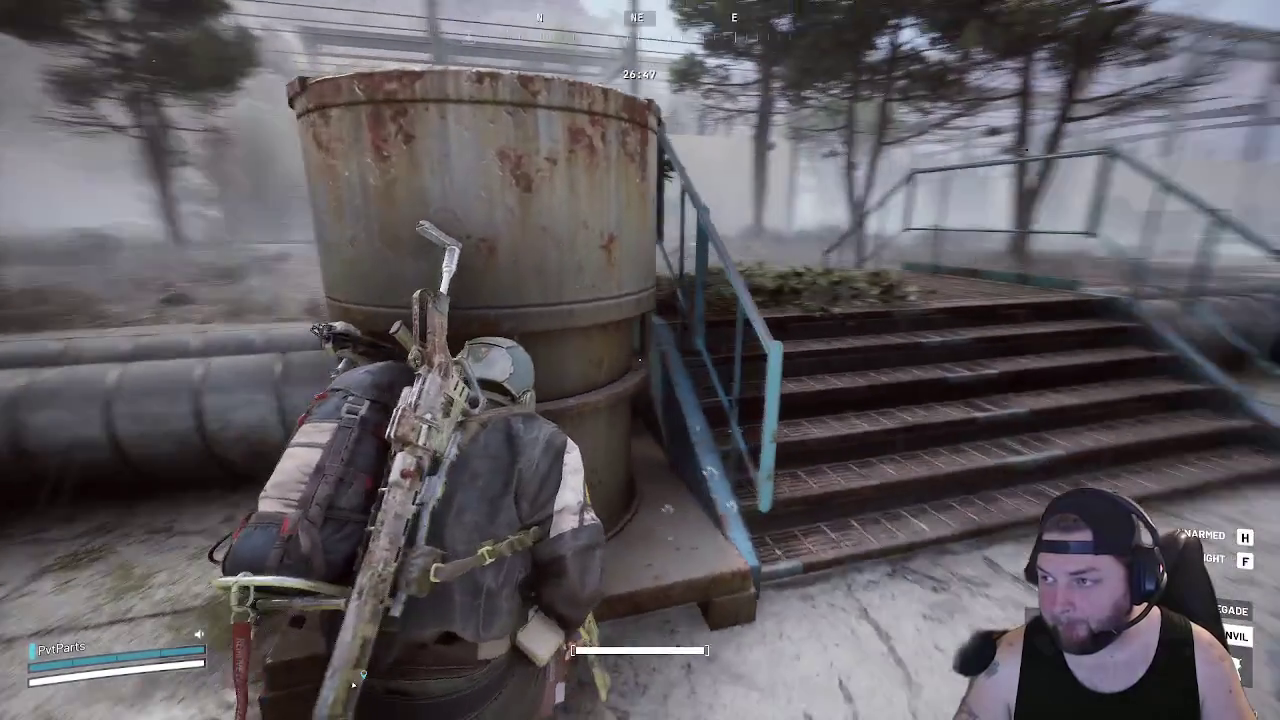
key(w)
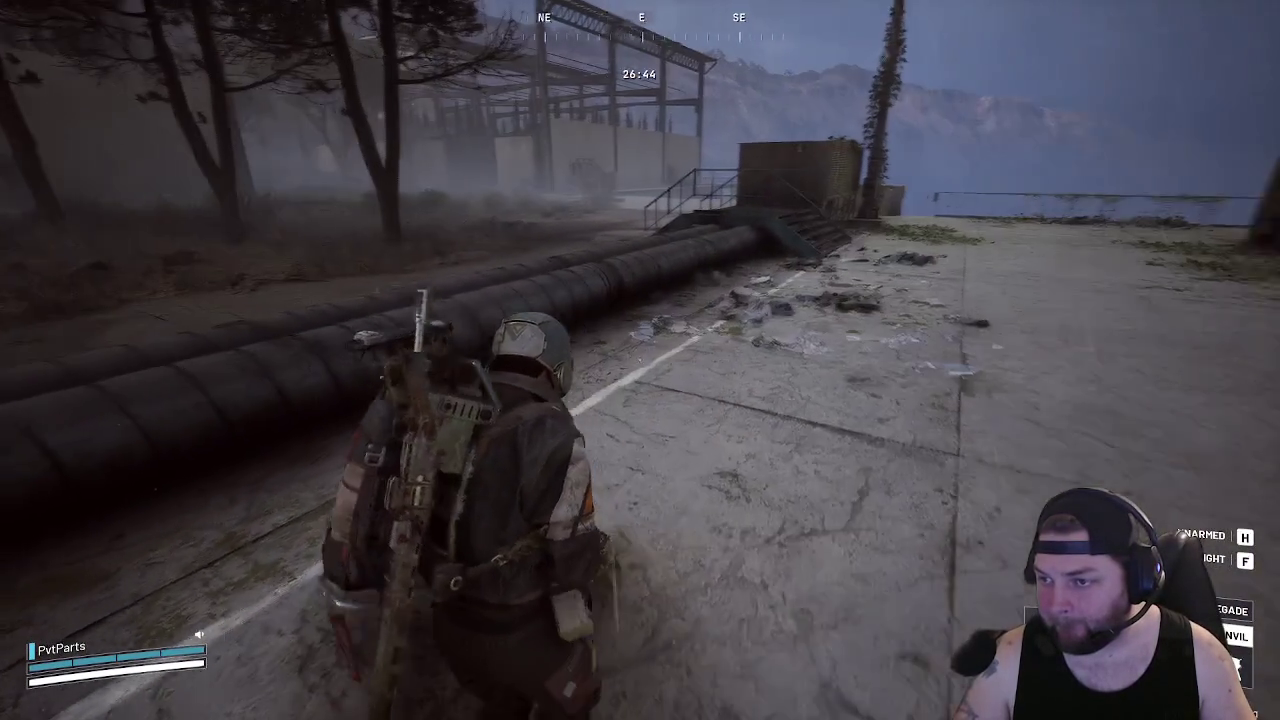
key(w)
key(w)
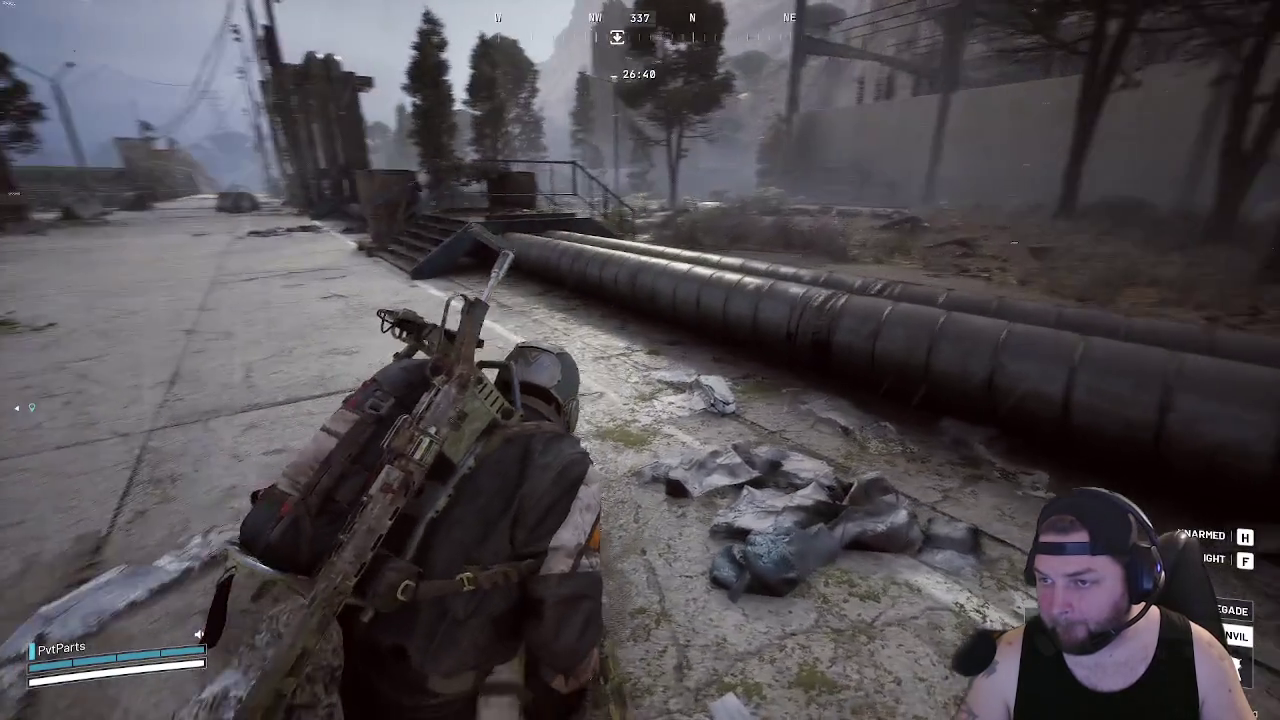
Follow the walkway along the wall and railing, aiming the weapon over the railing
key(w)
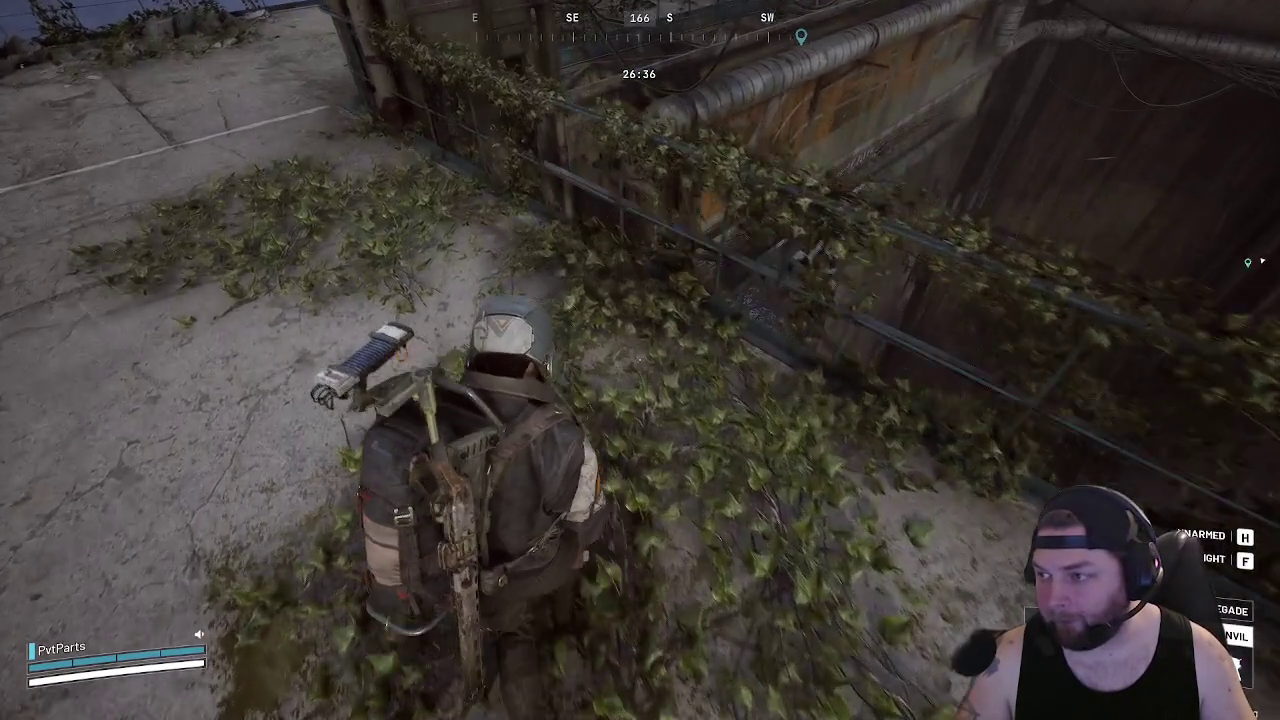
key(w)
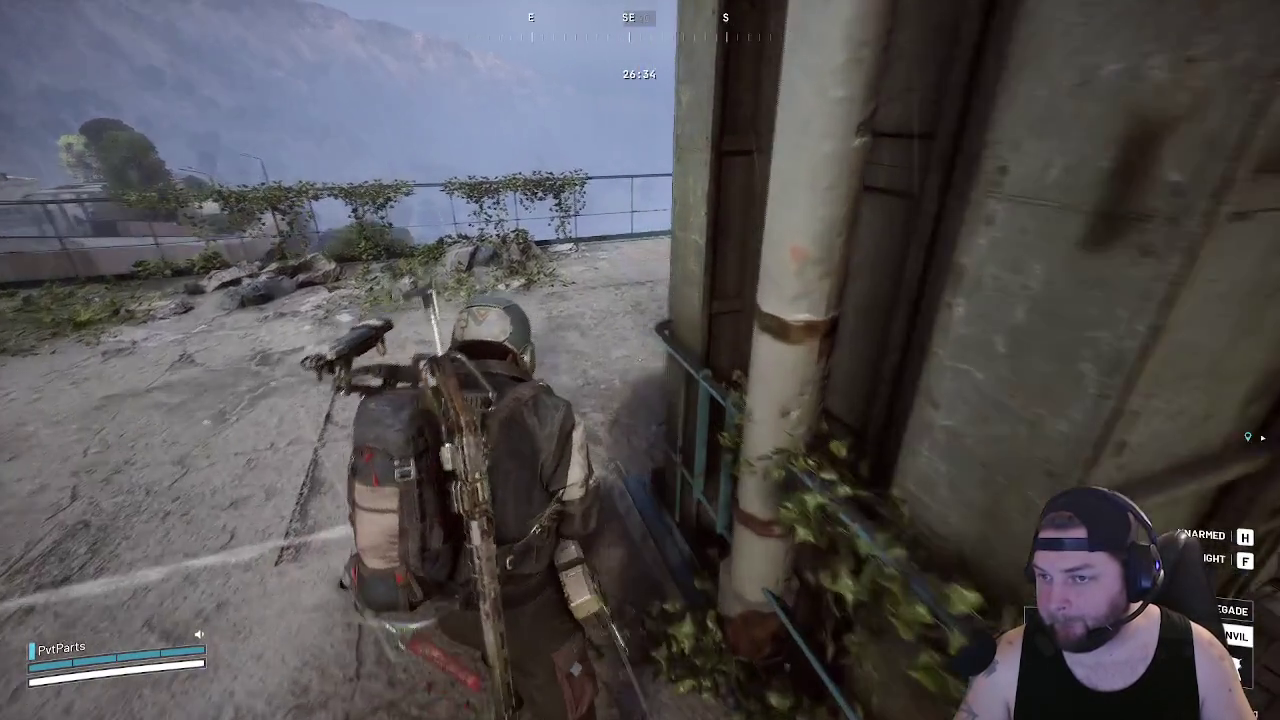
key(w)
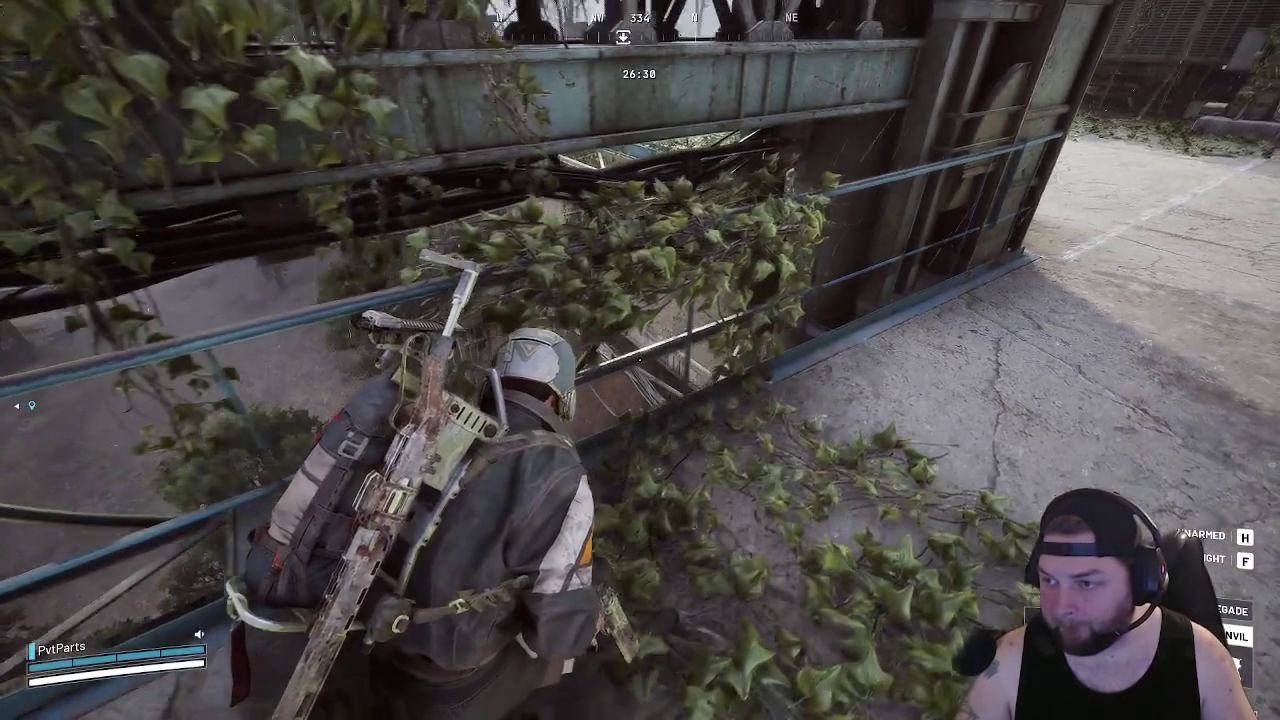
key(w)
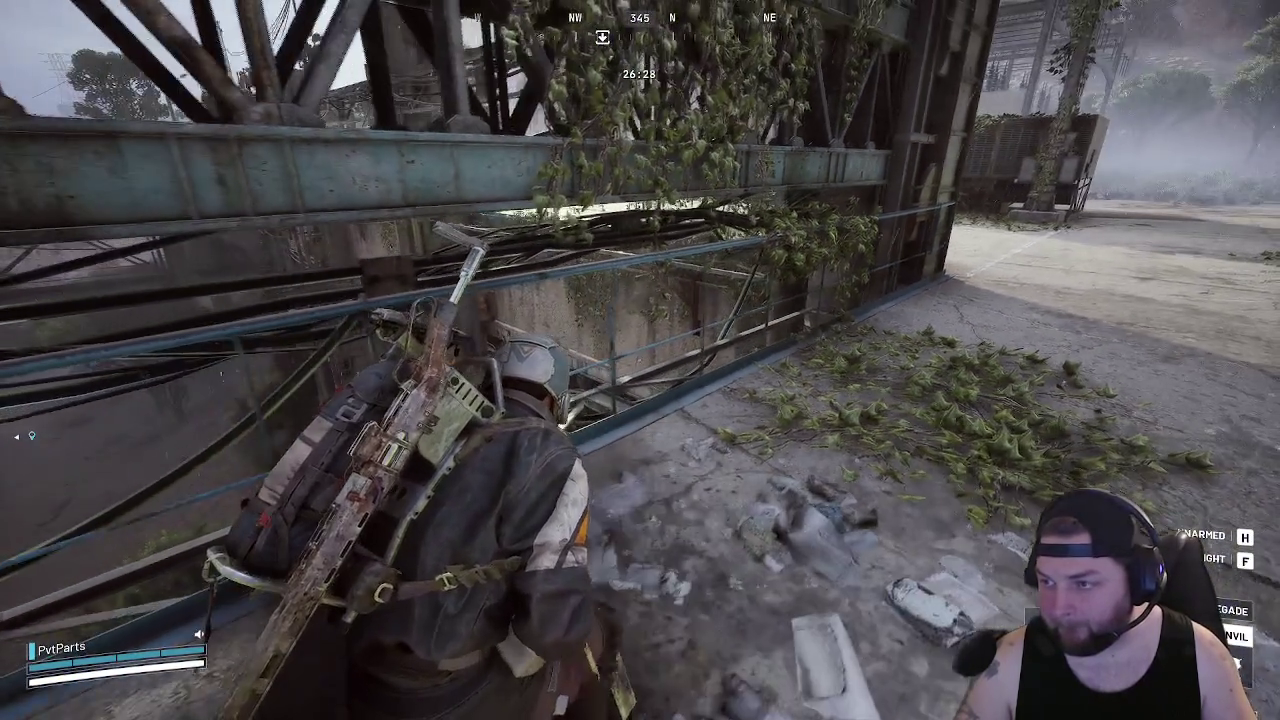
key(w)
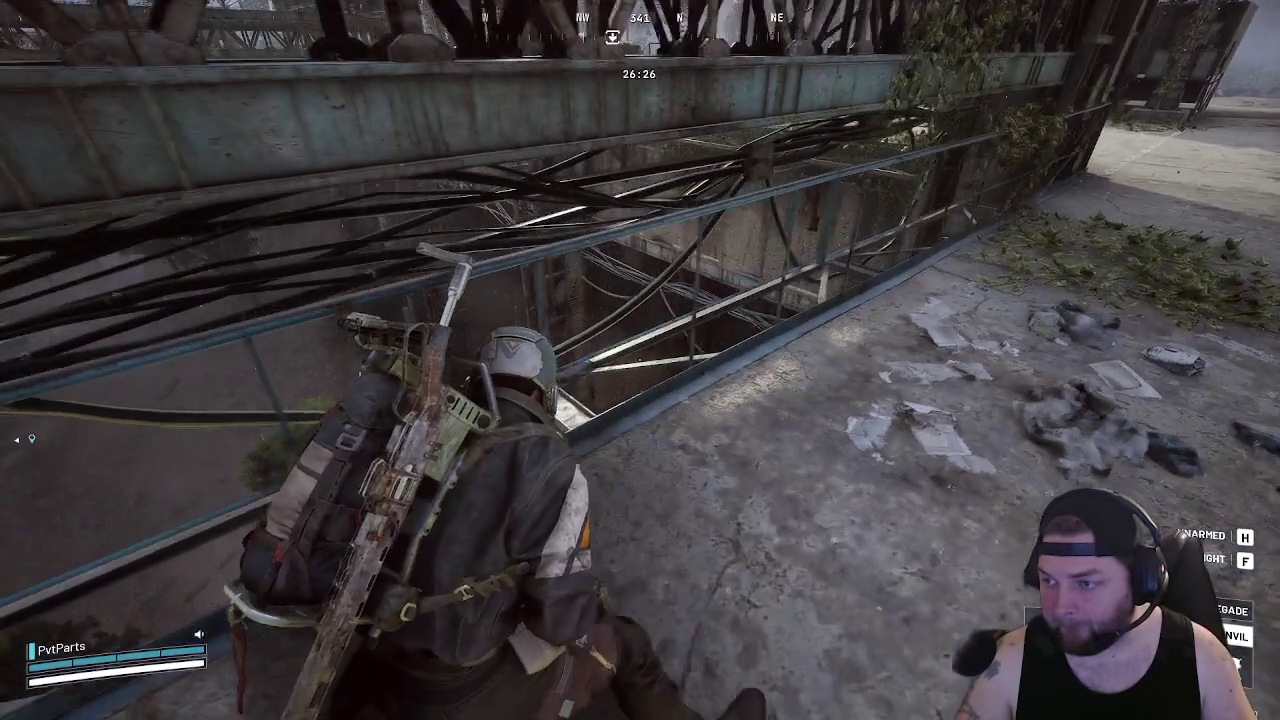
key(w)
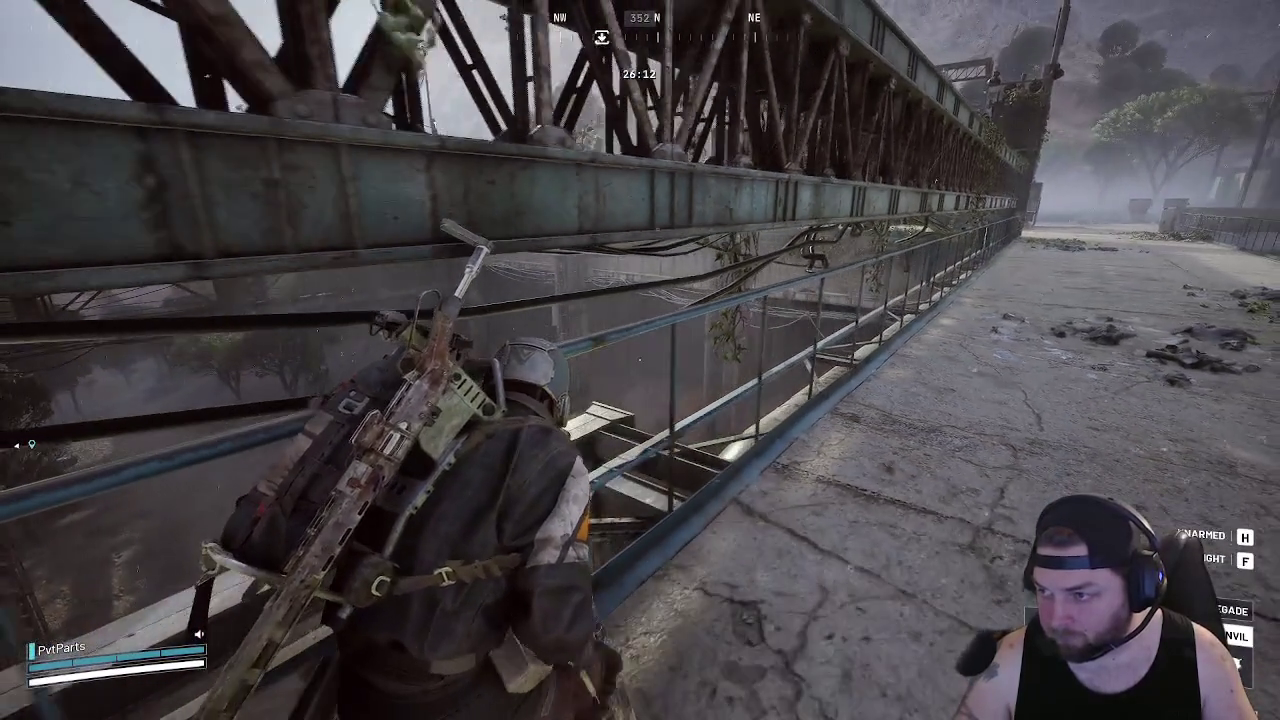
right_click(640, 360)
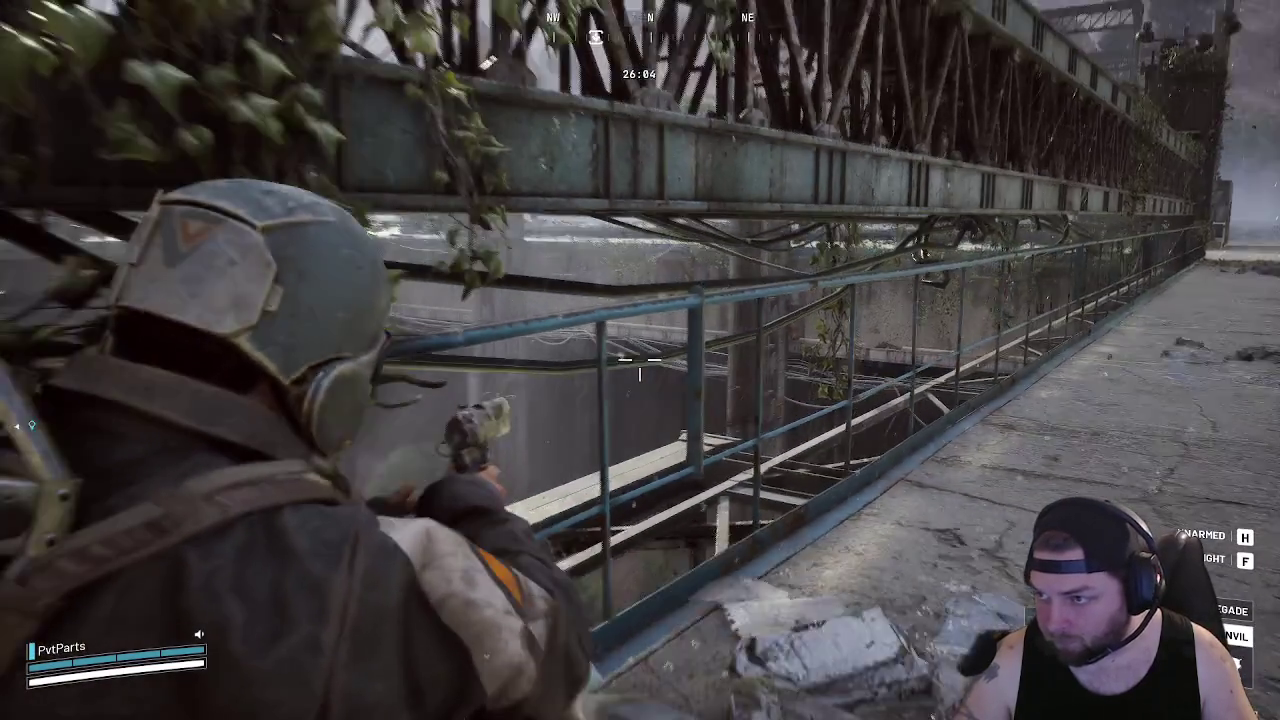
Run past the generator through the Pipeline Tower area toward the Floodgates
key(w)
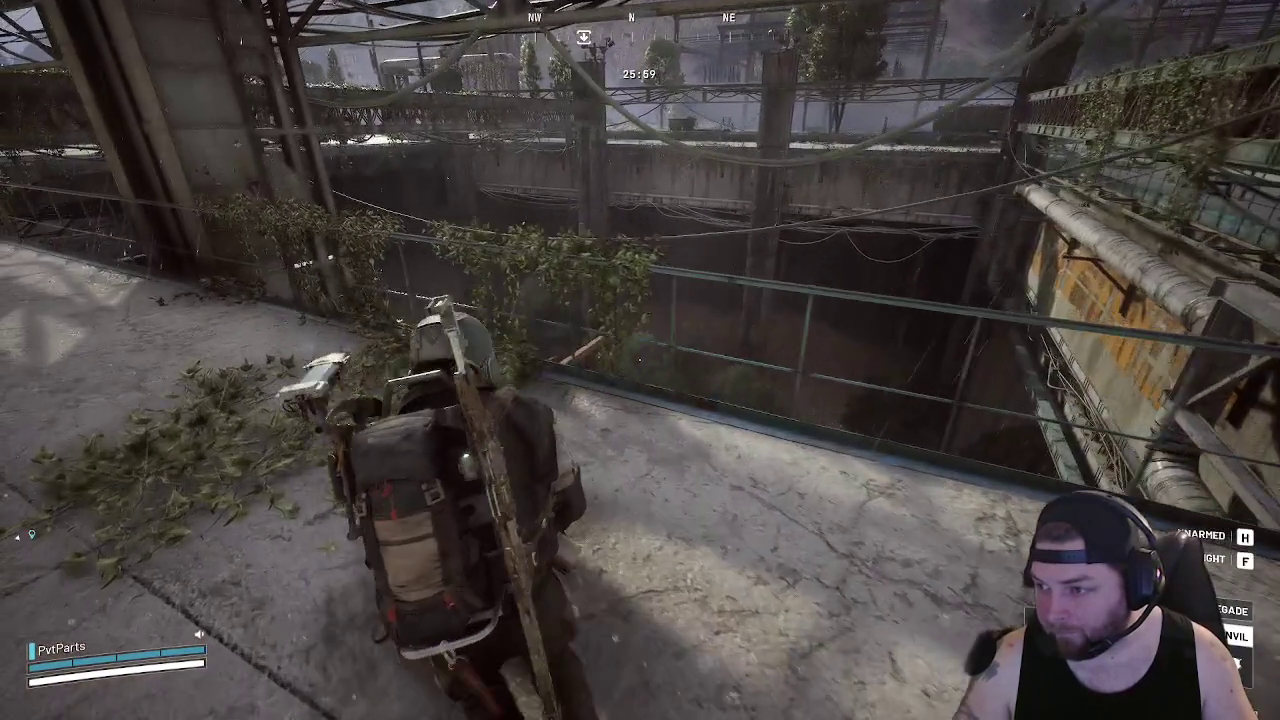
key(w)
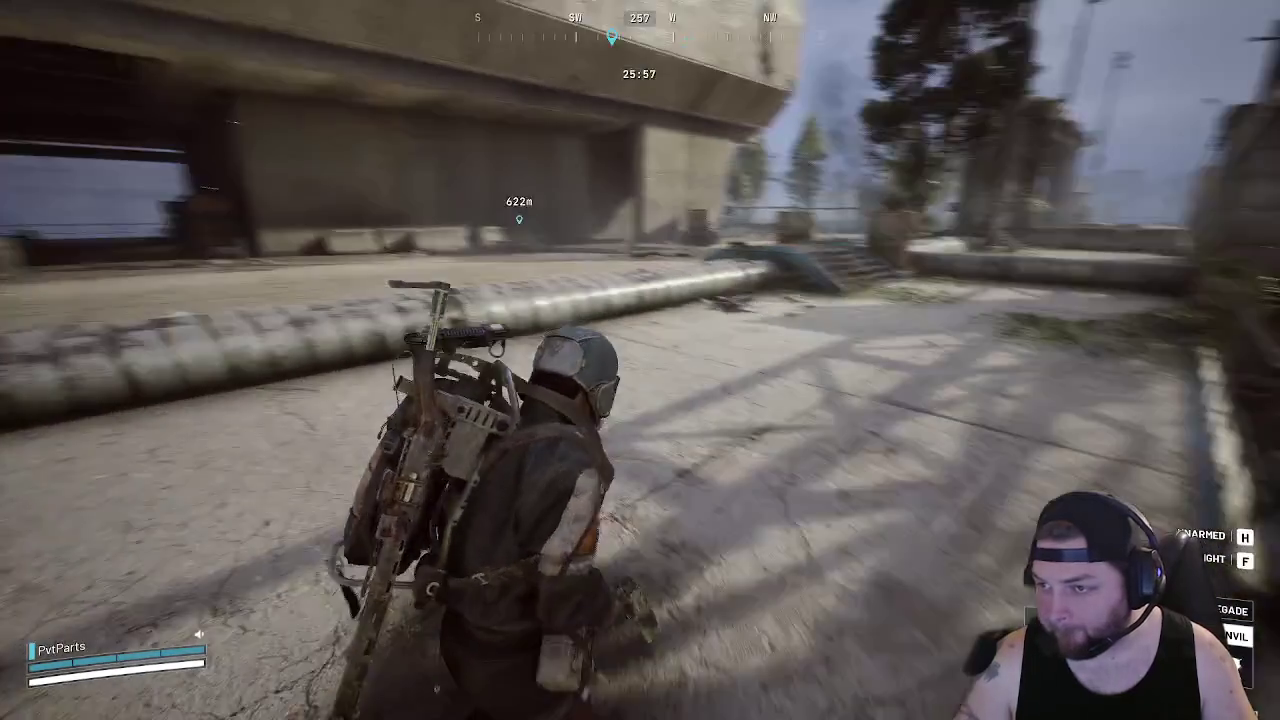
key(w)
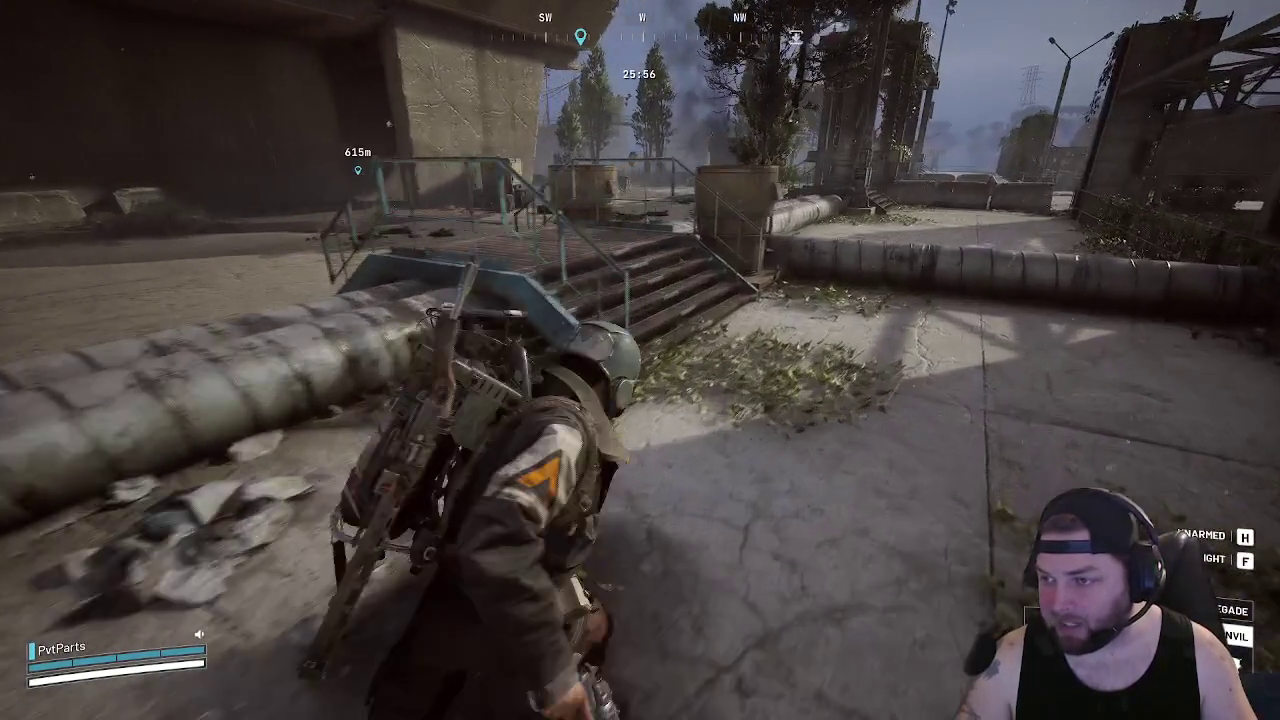
key(w)
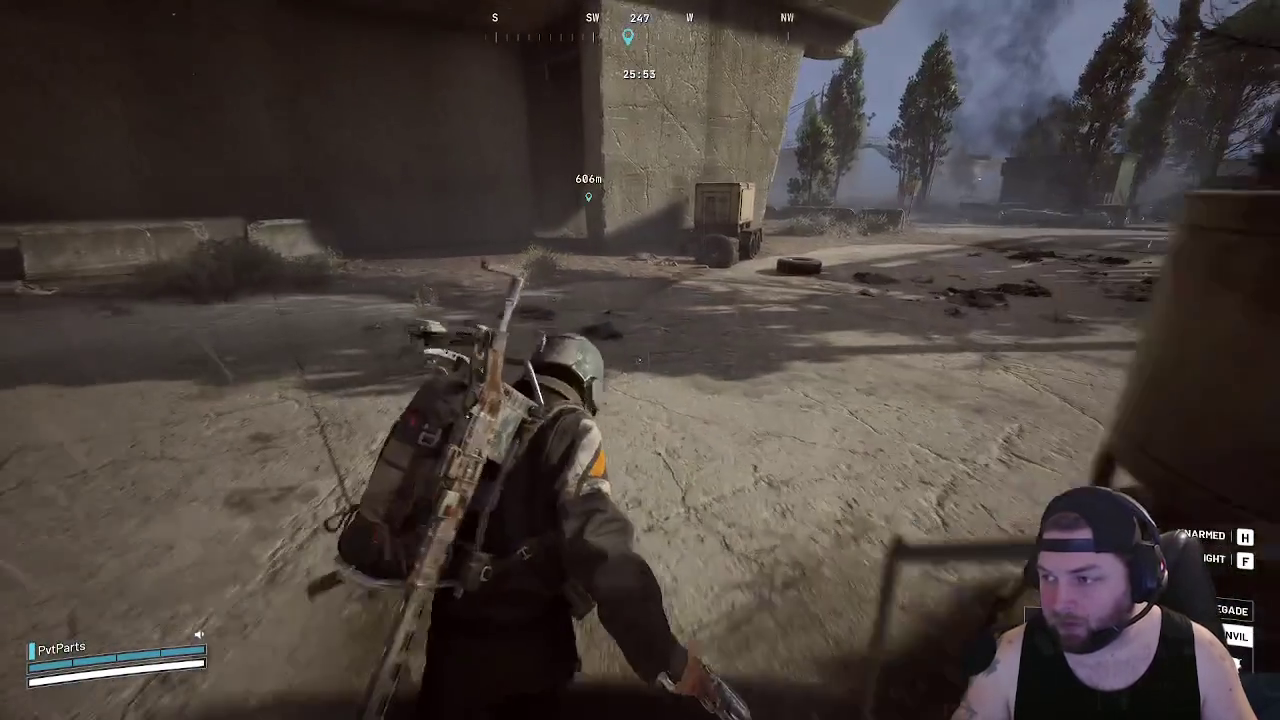
key(w)
key(w)
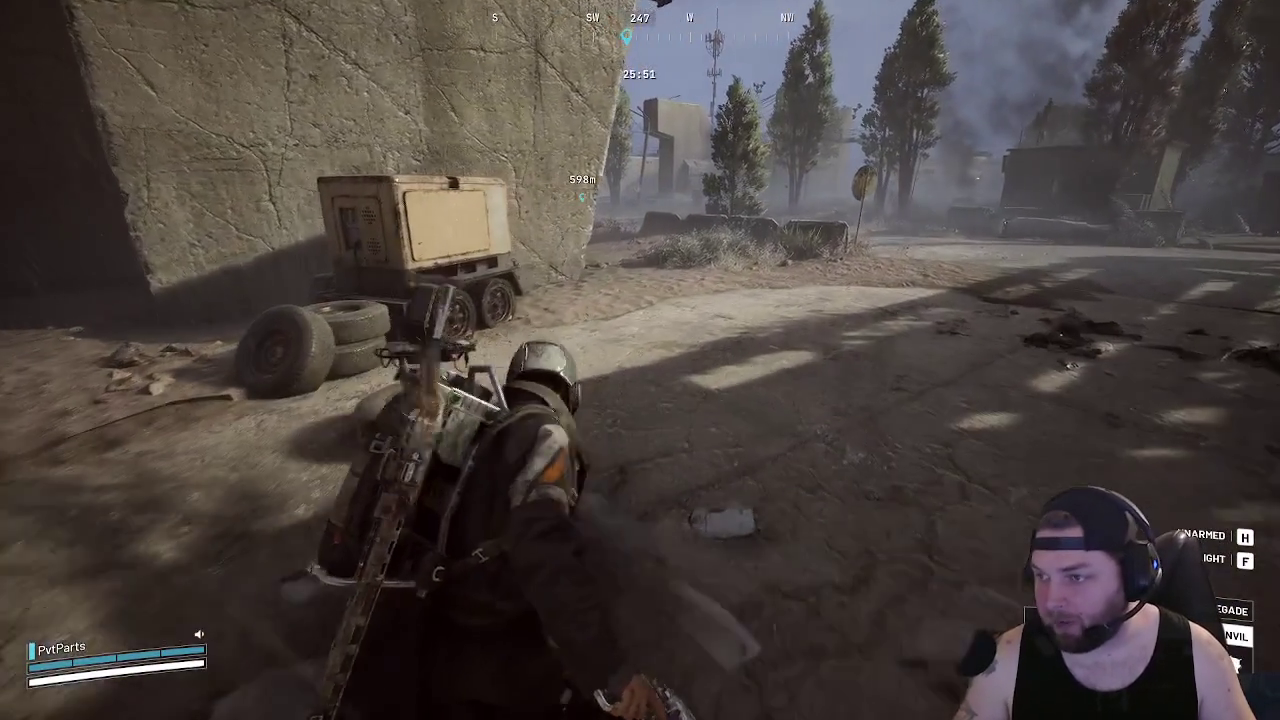
key(w)
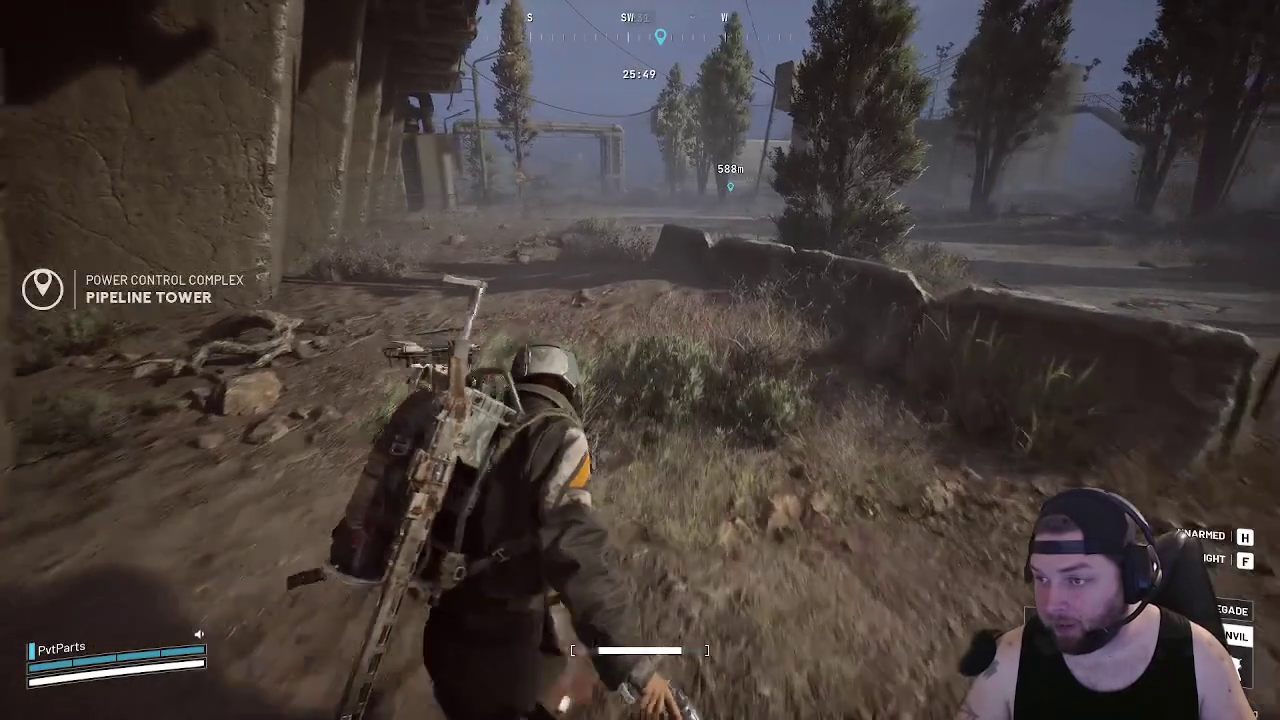
key(w)
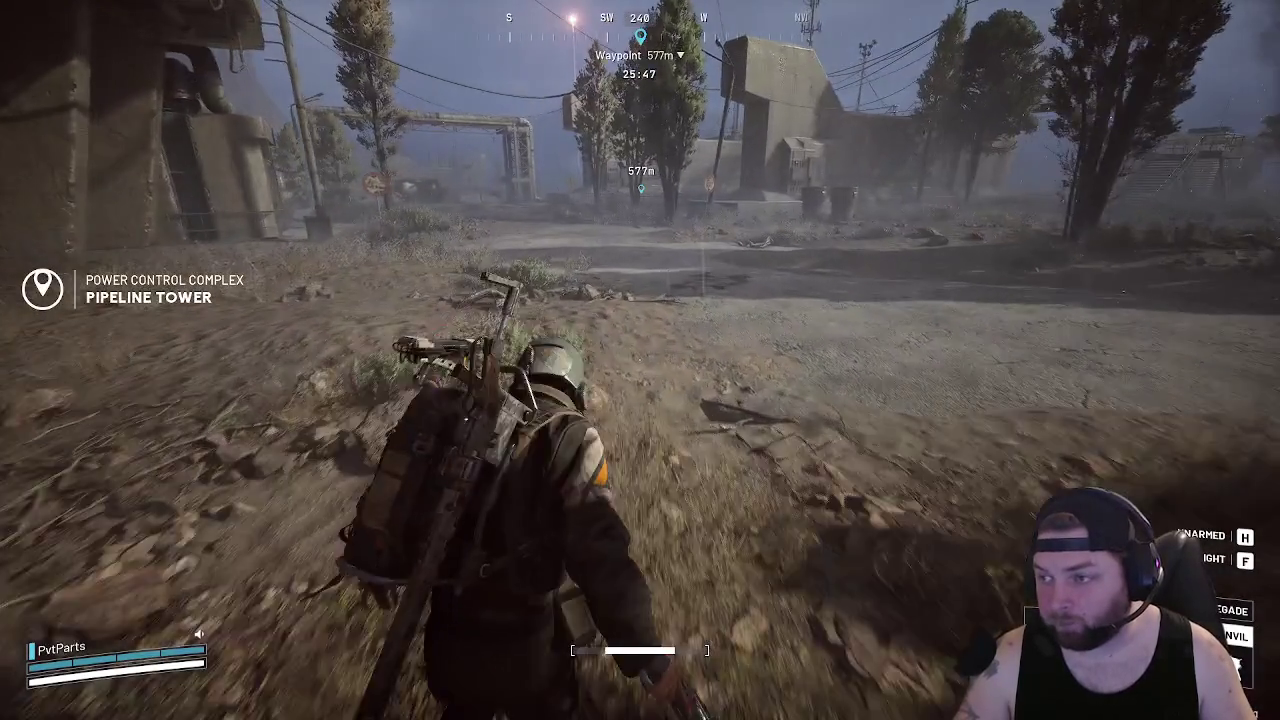
key(w)
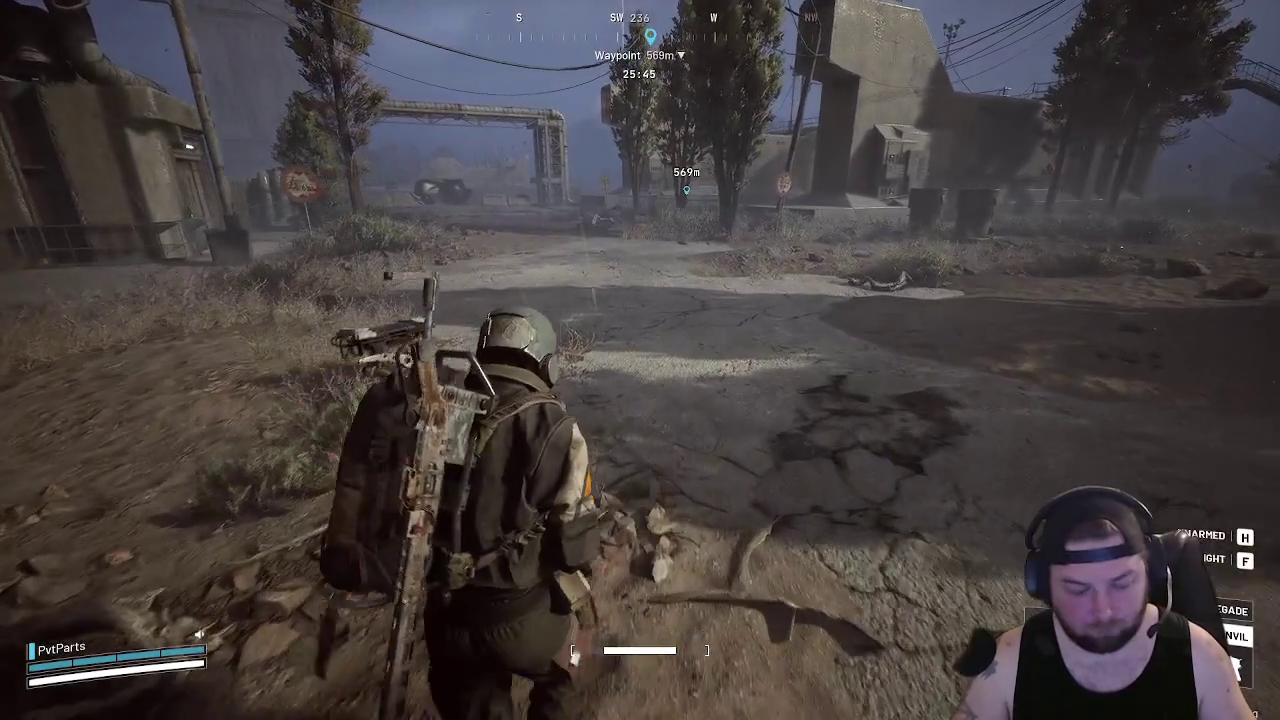
key(w)
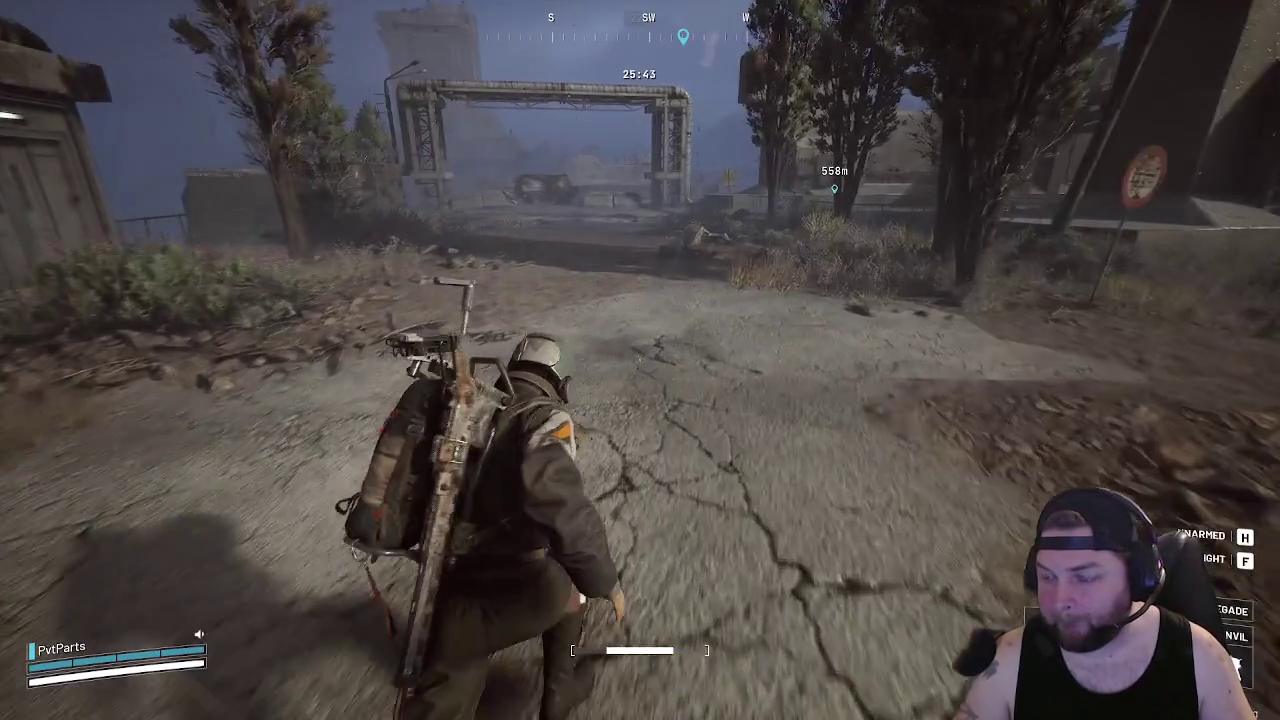
key(w)
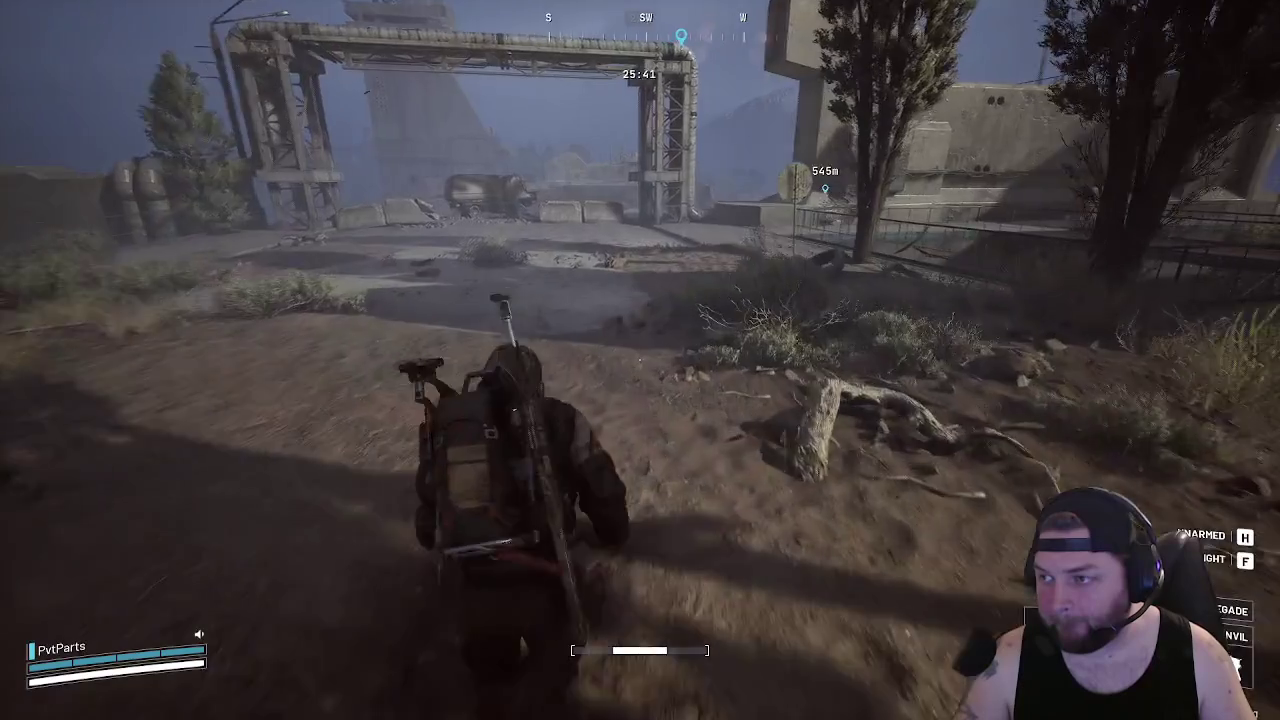
key(w)
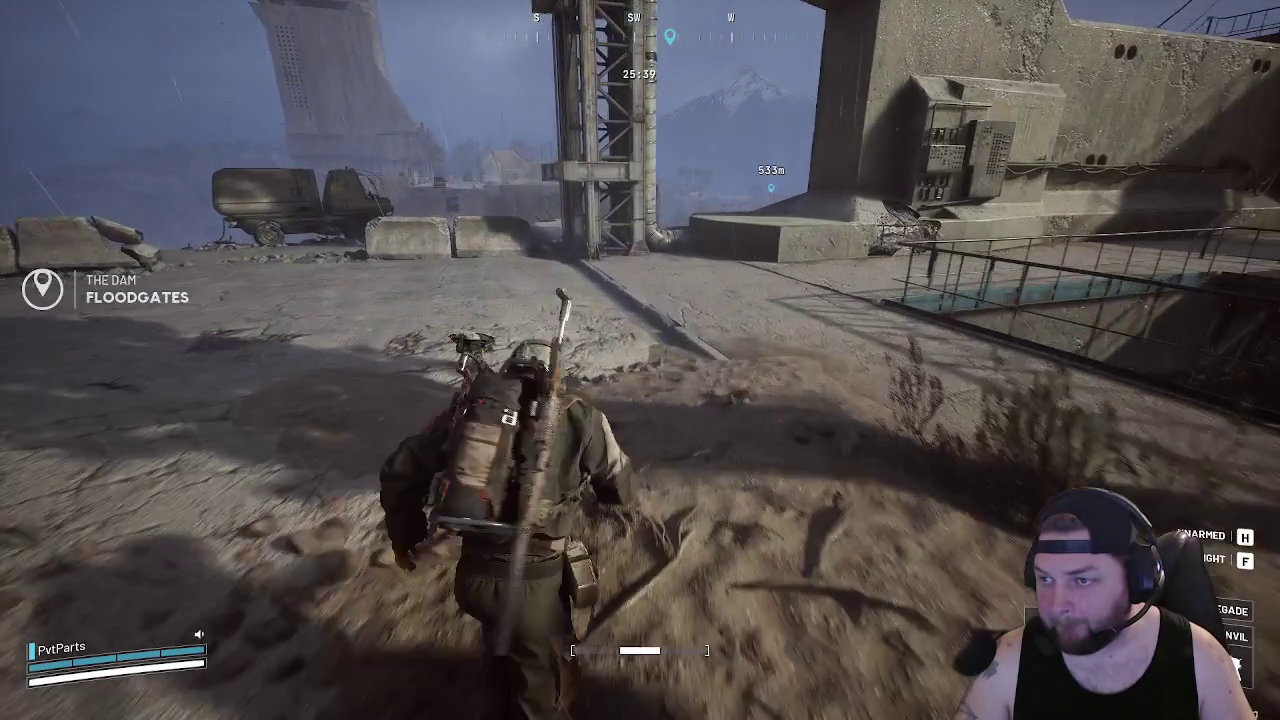
key(w)
key(w)
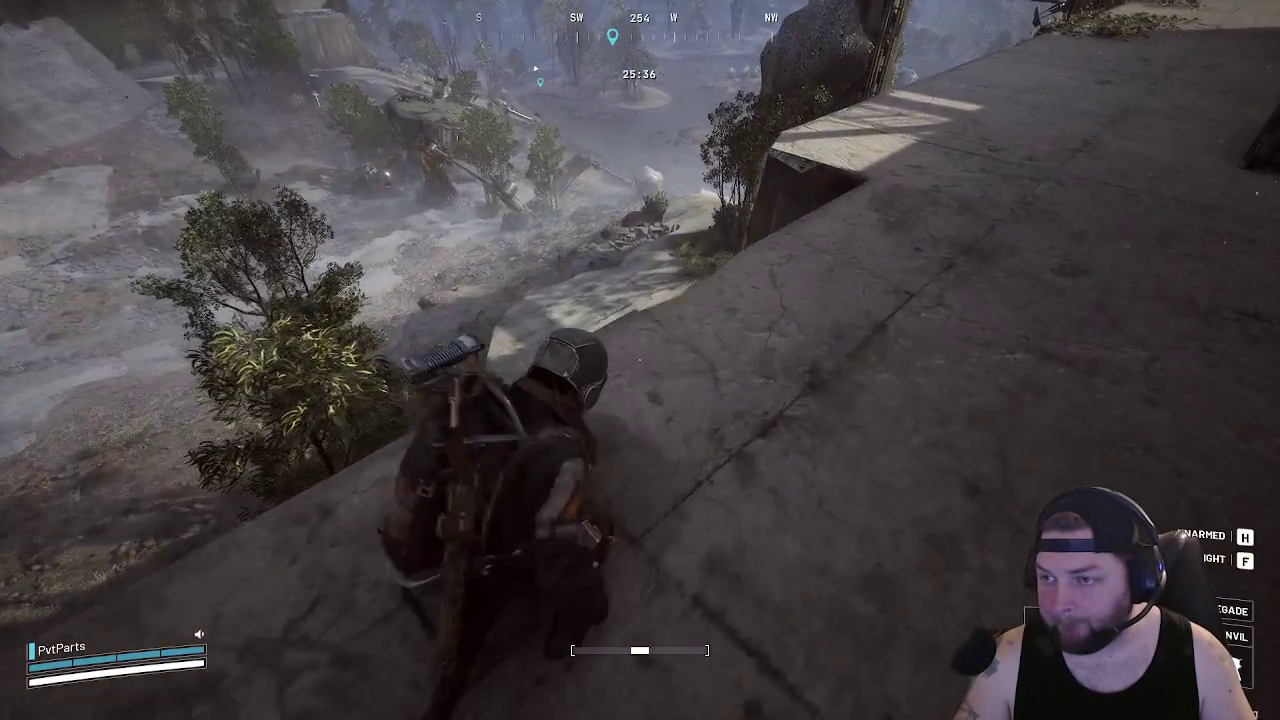
Creep along the dam ledge, past the fenced pit and debris, down the stairs by the building
key(w)
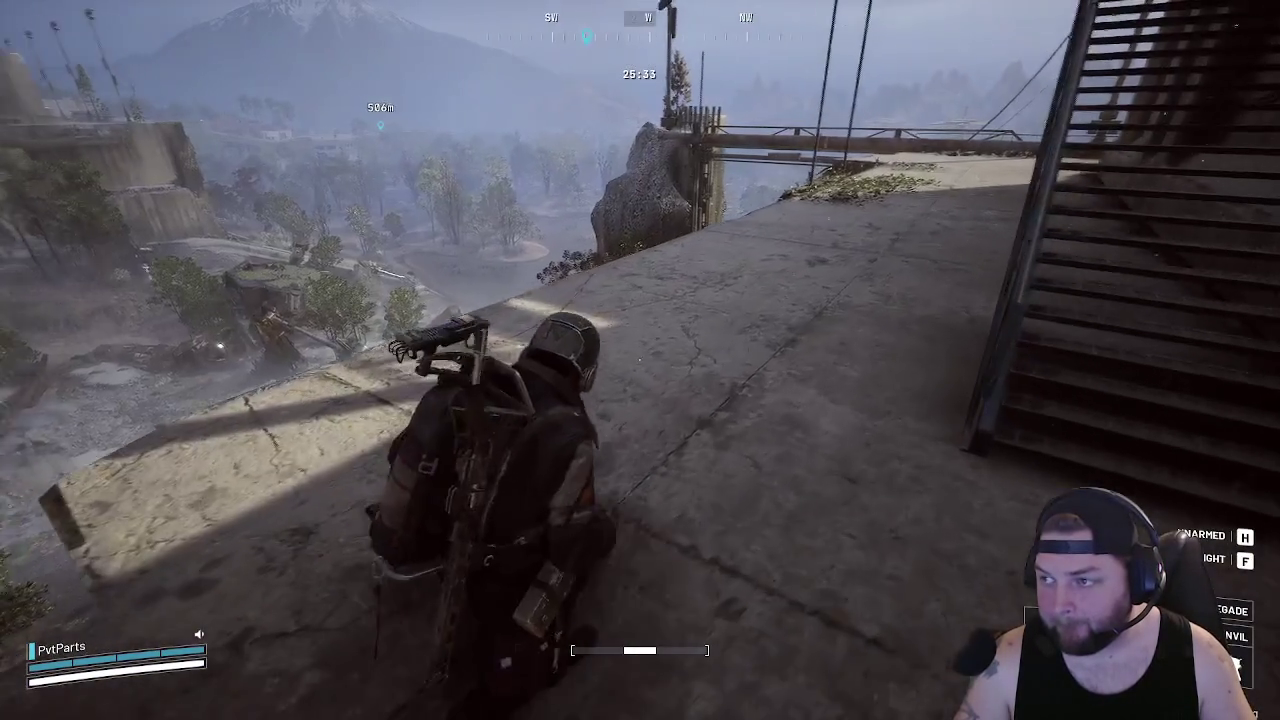
key(w)
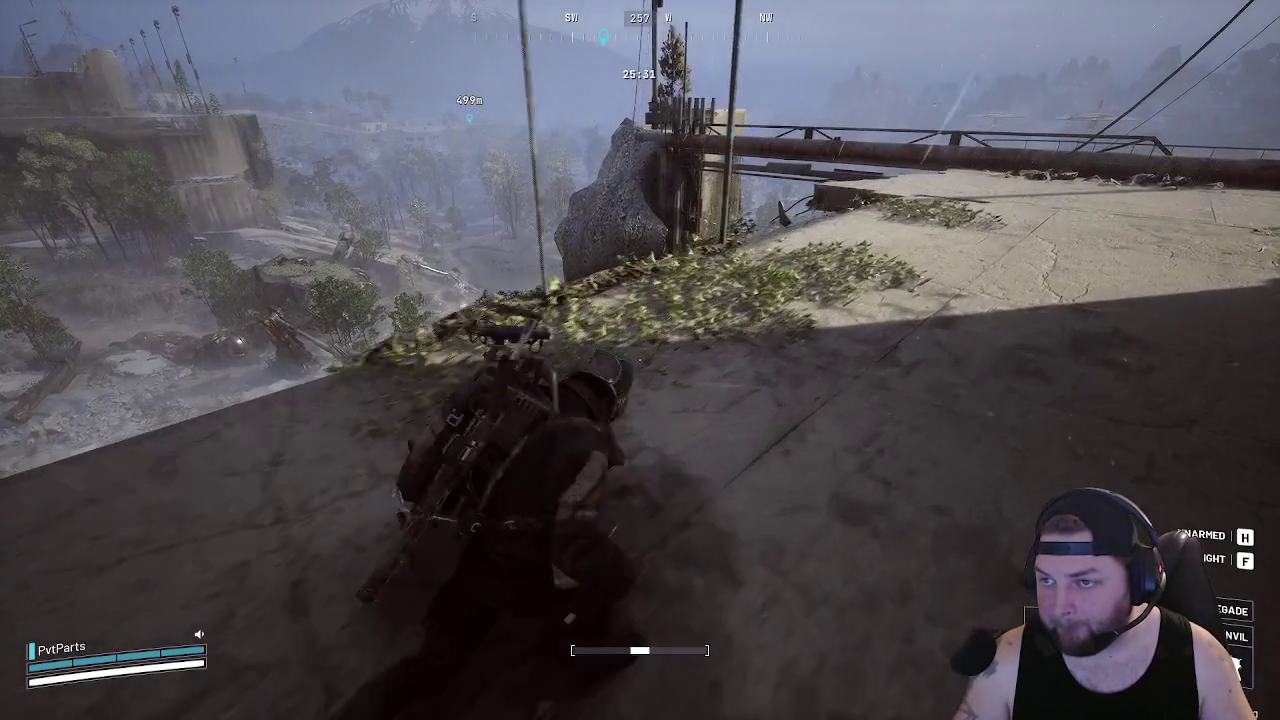
key(w)
key(w)
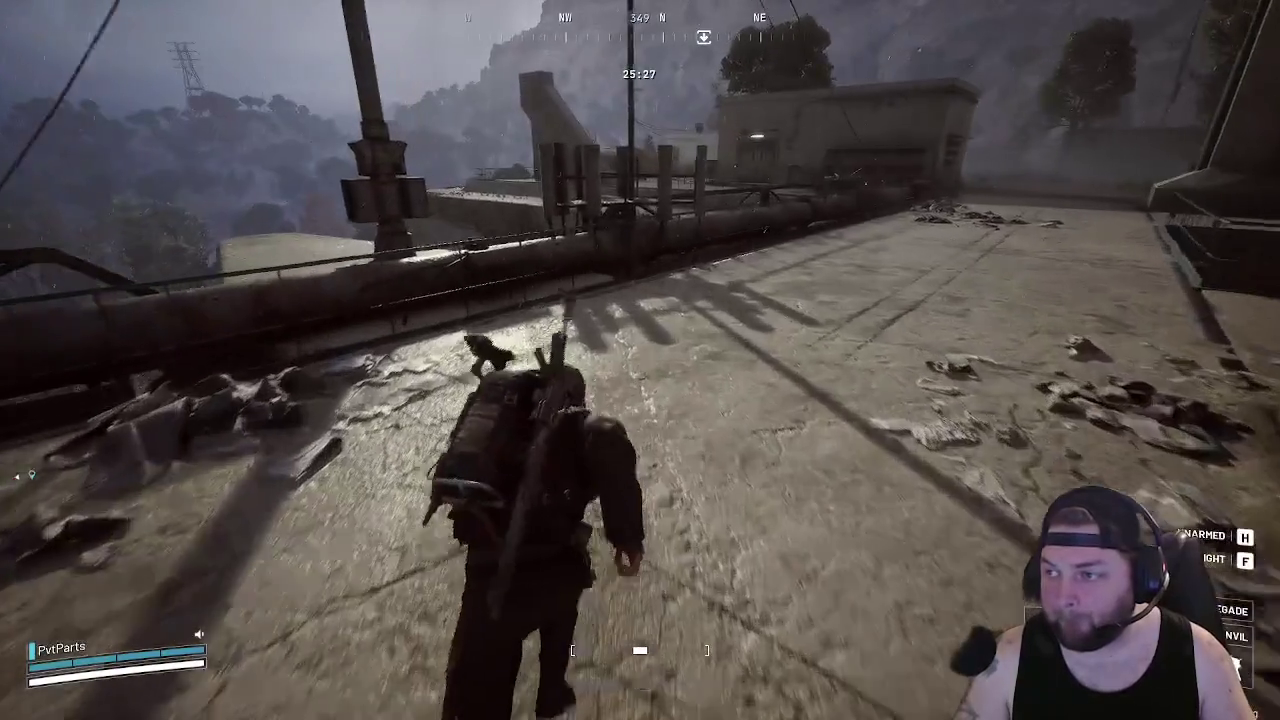
key(w)
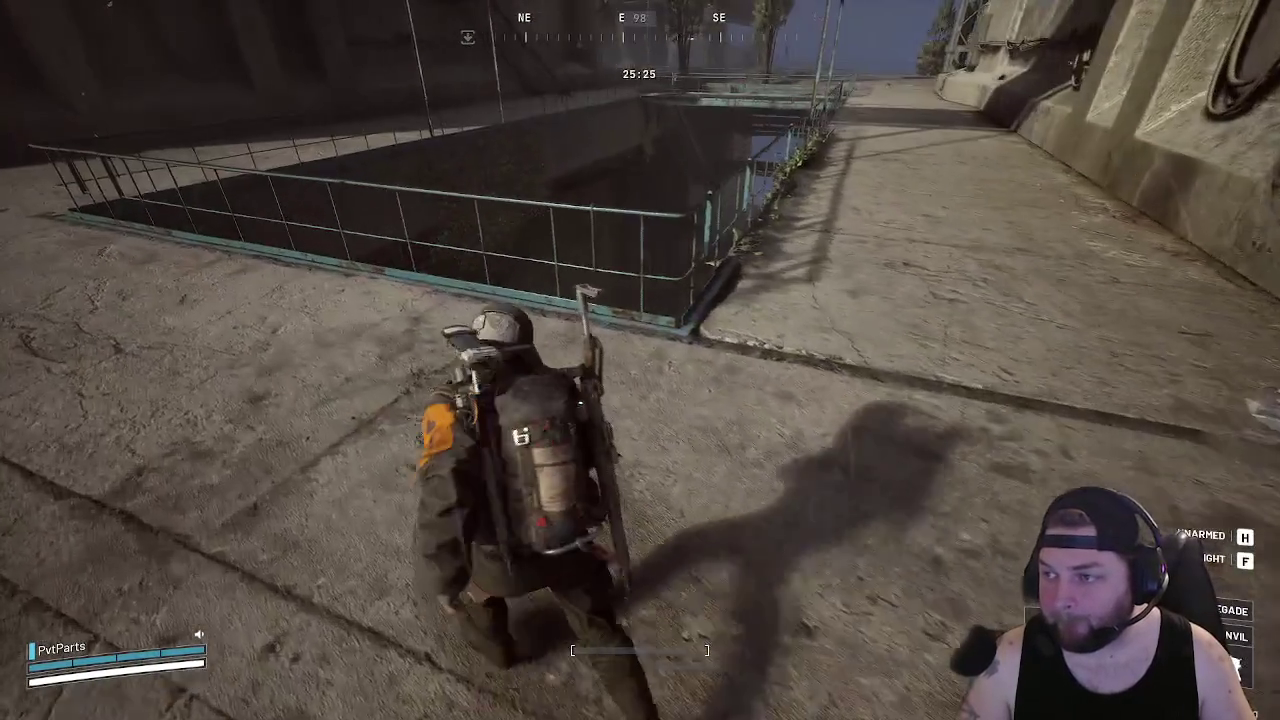
key(w)
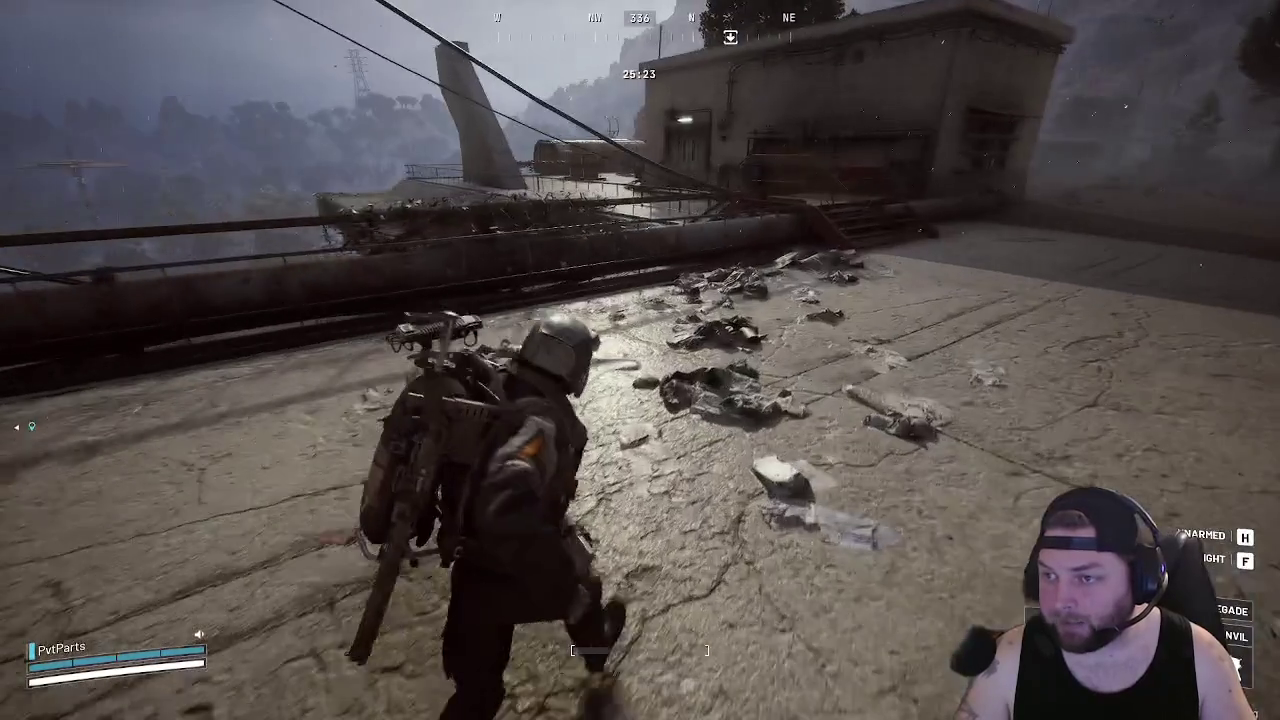
key(w)
key(w)
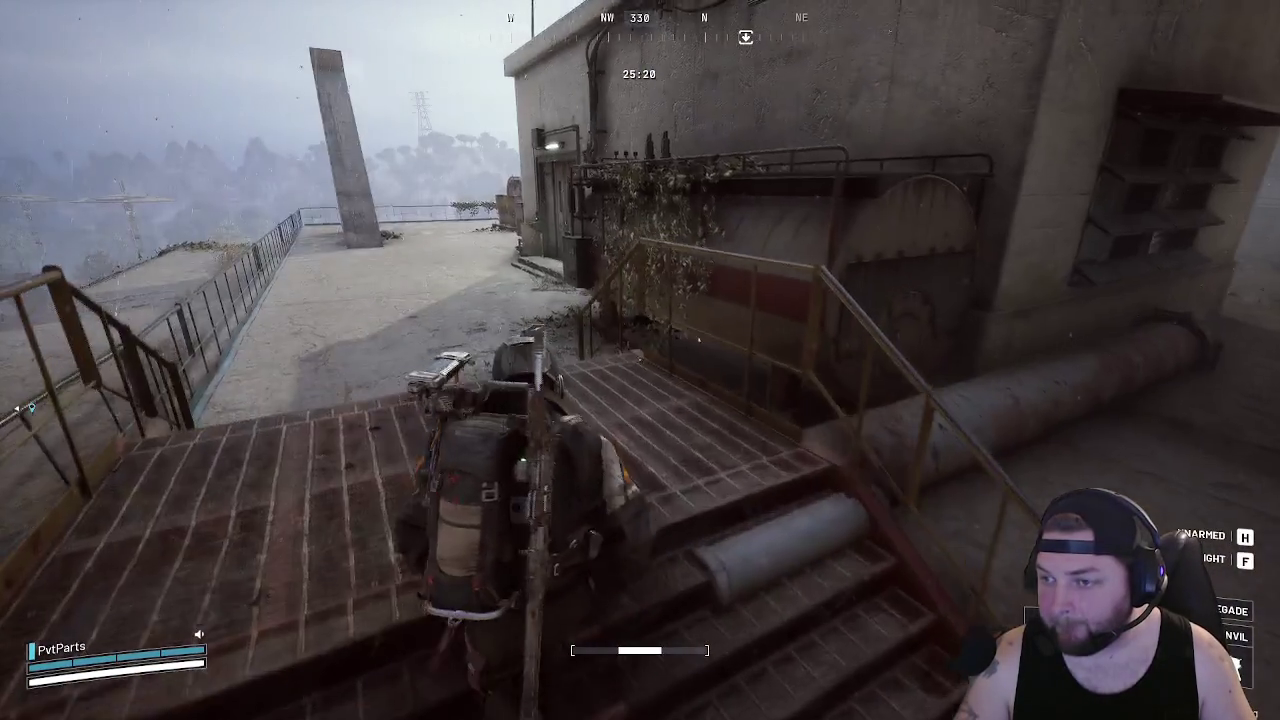
key(w)
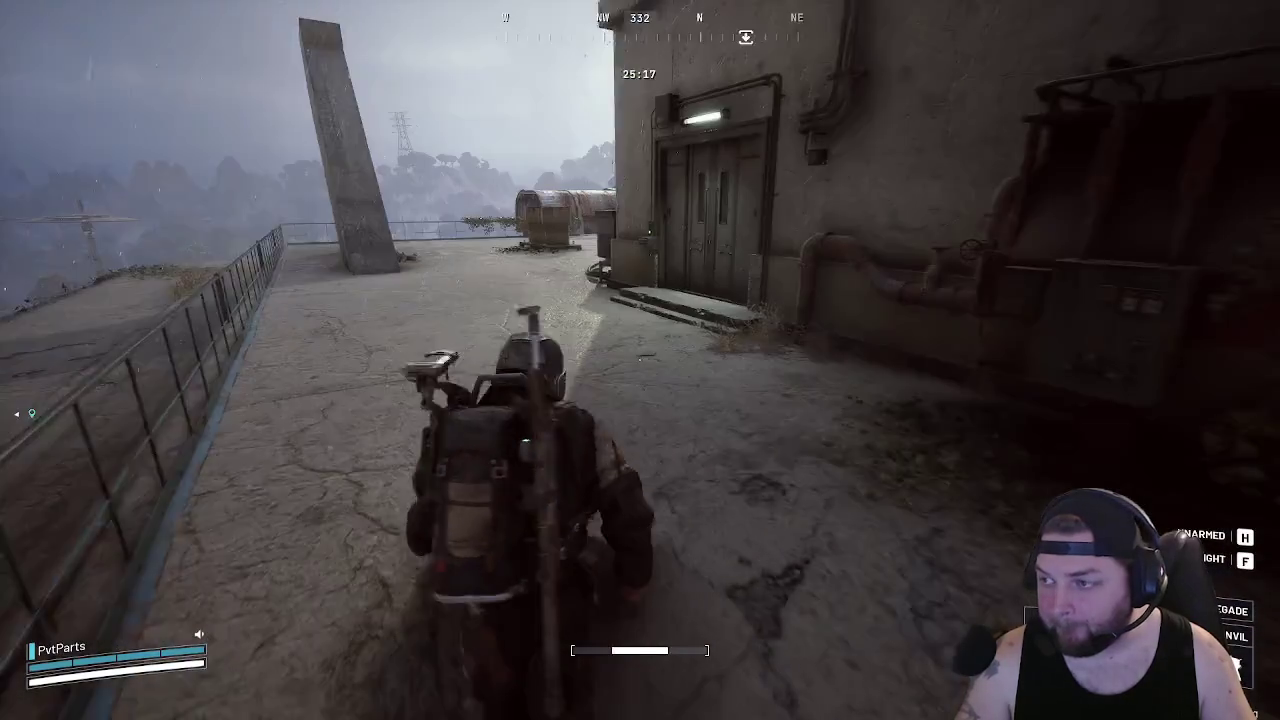
Cross the ledge through the shack, climb down the yellow ladder and ride the zipline
key(w)
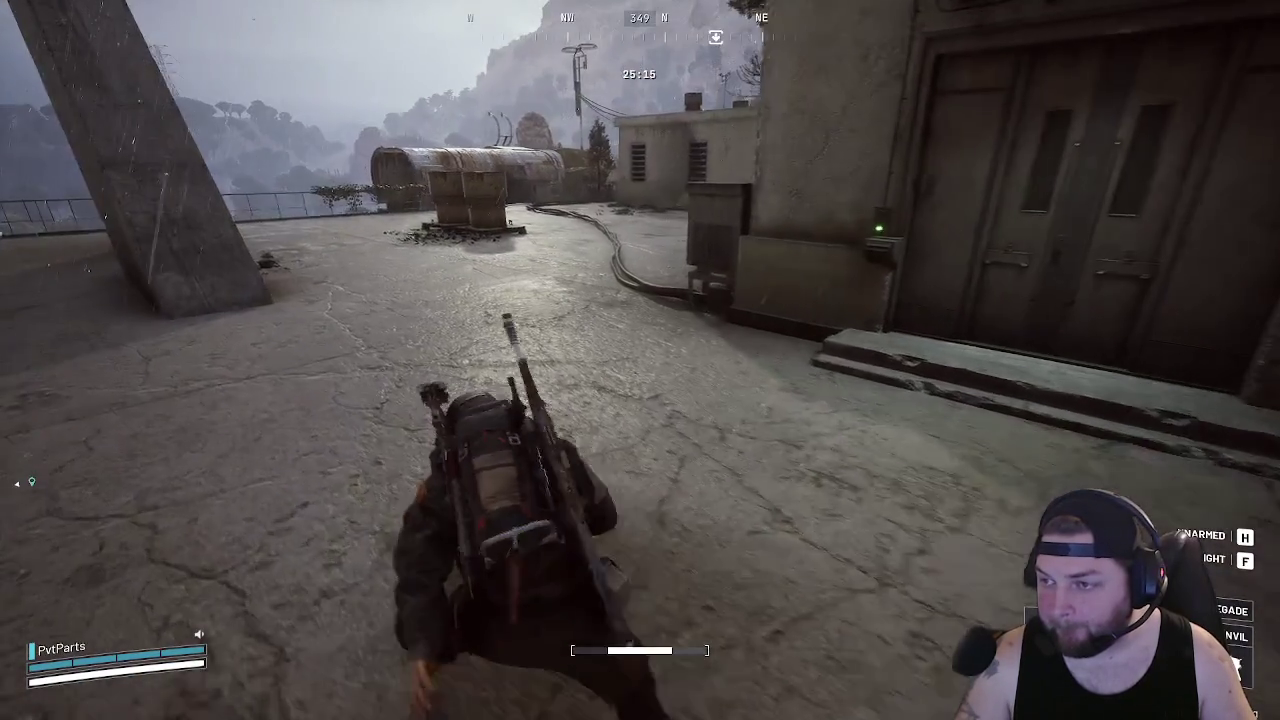
key(w)
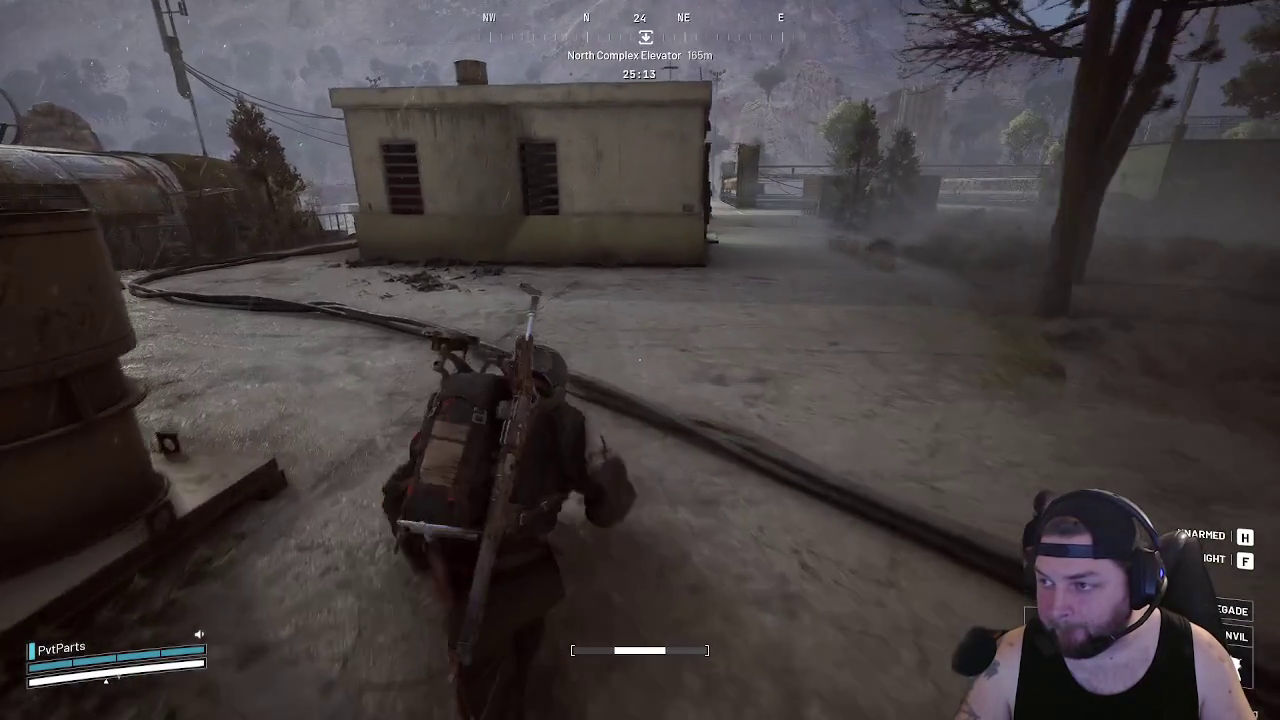
key(w)
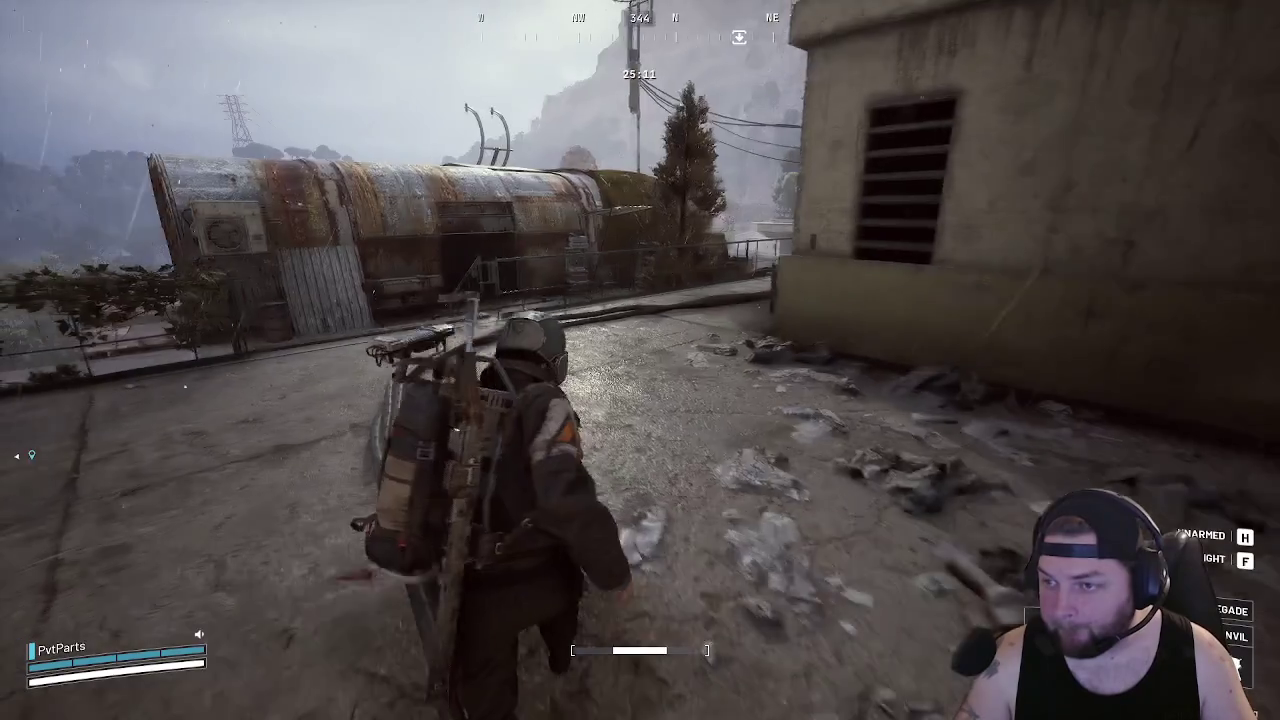
key(w)
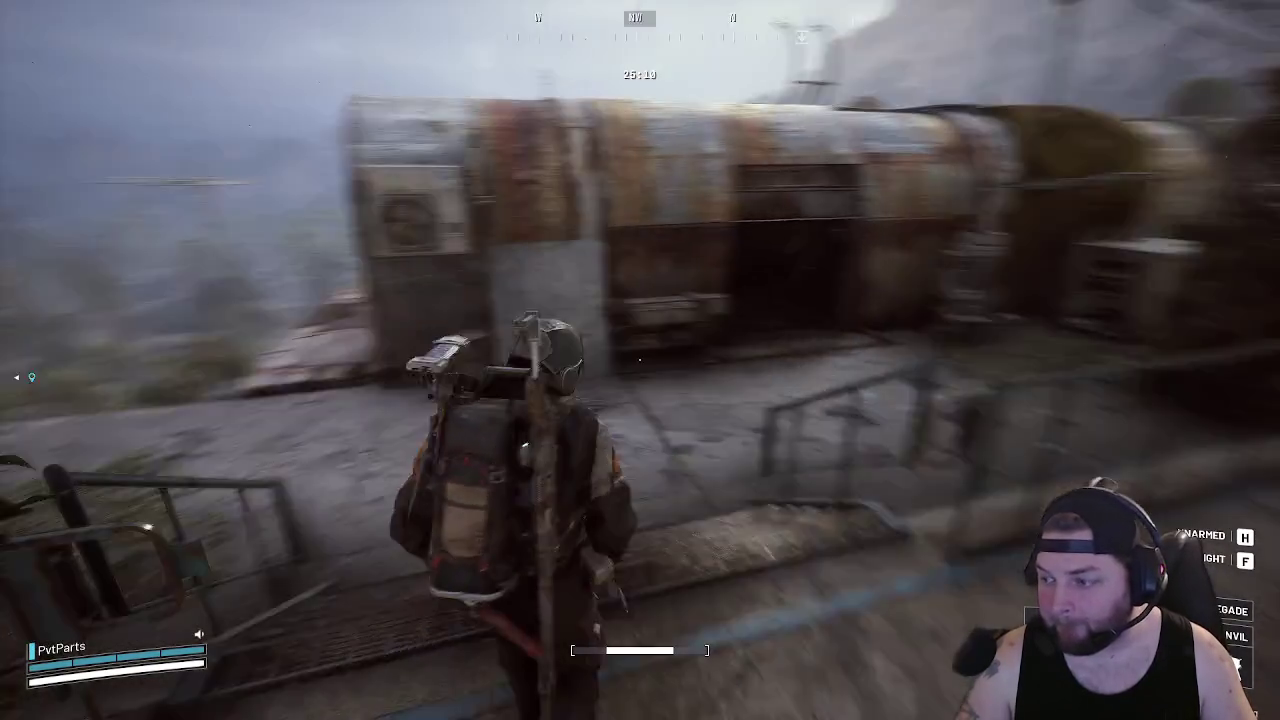
key(w)
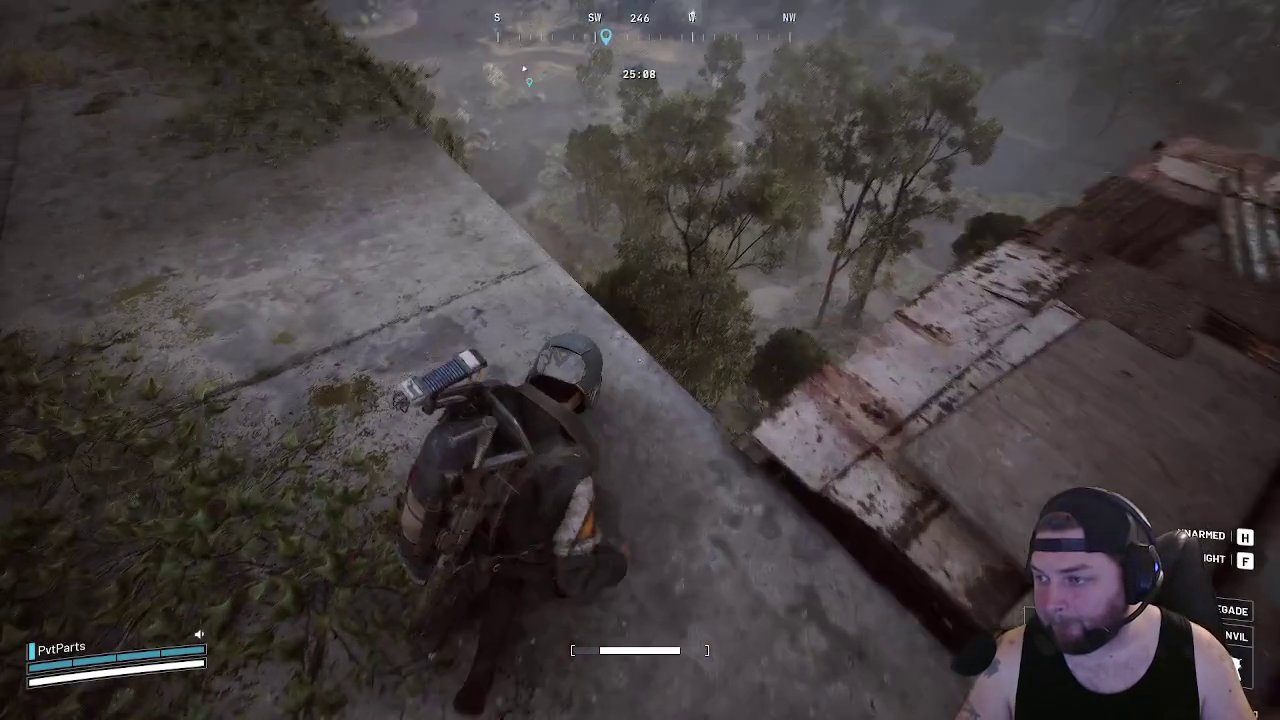
key(w)
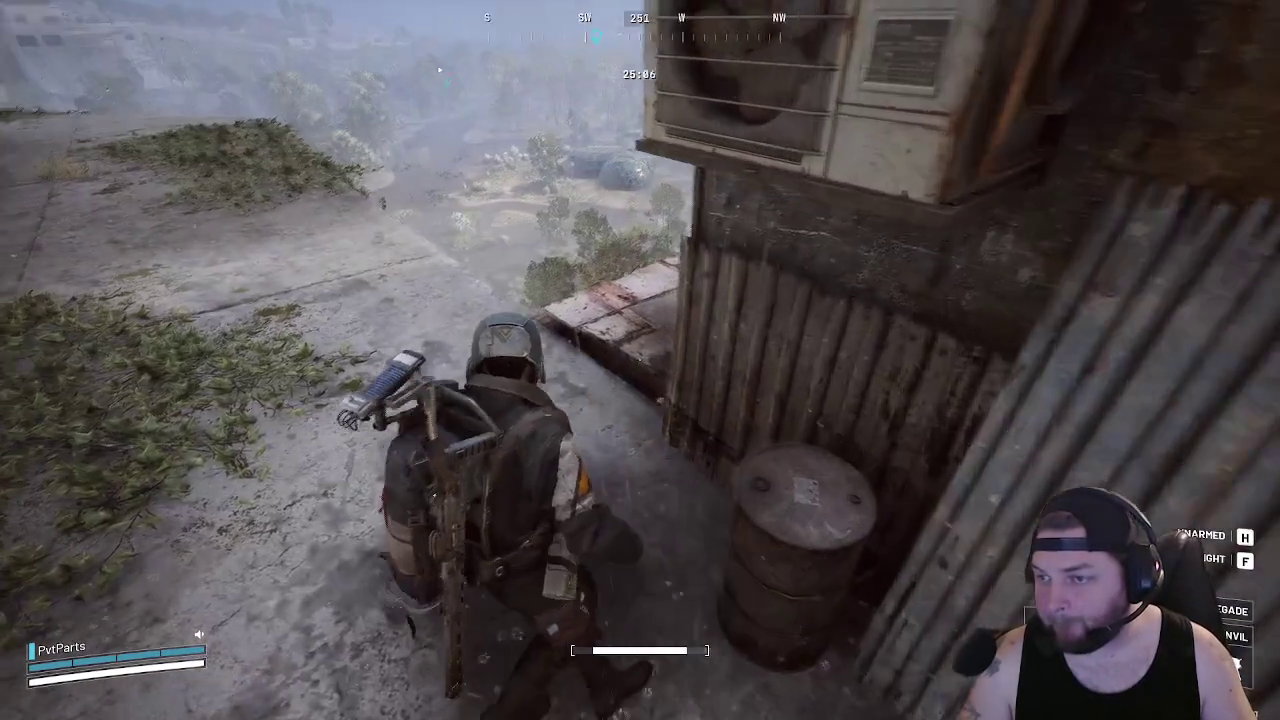
key(w)
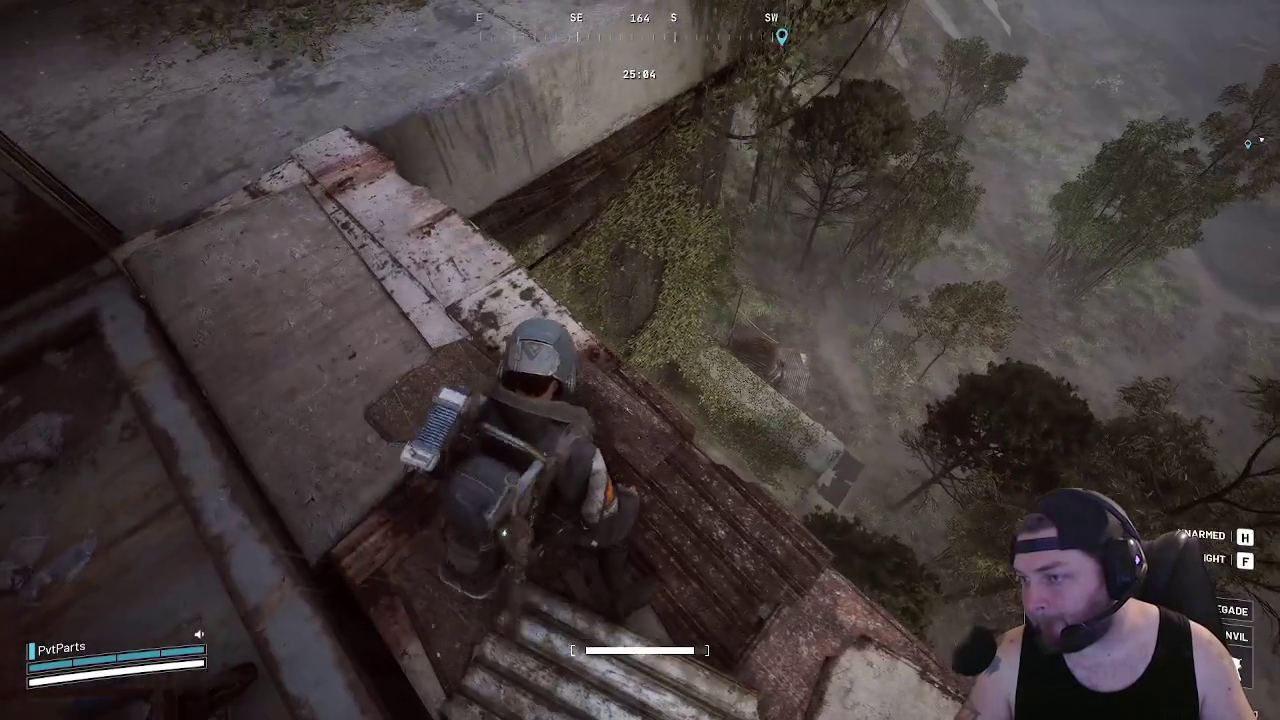
key(w)
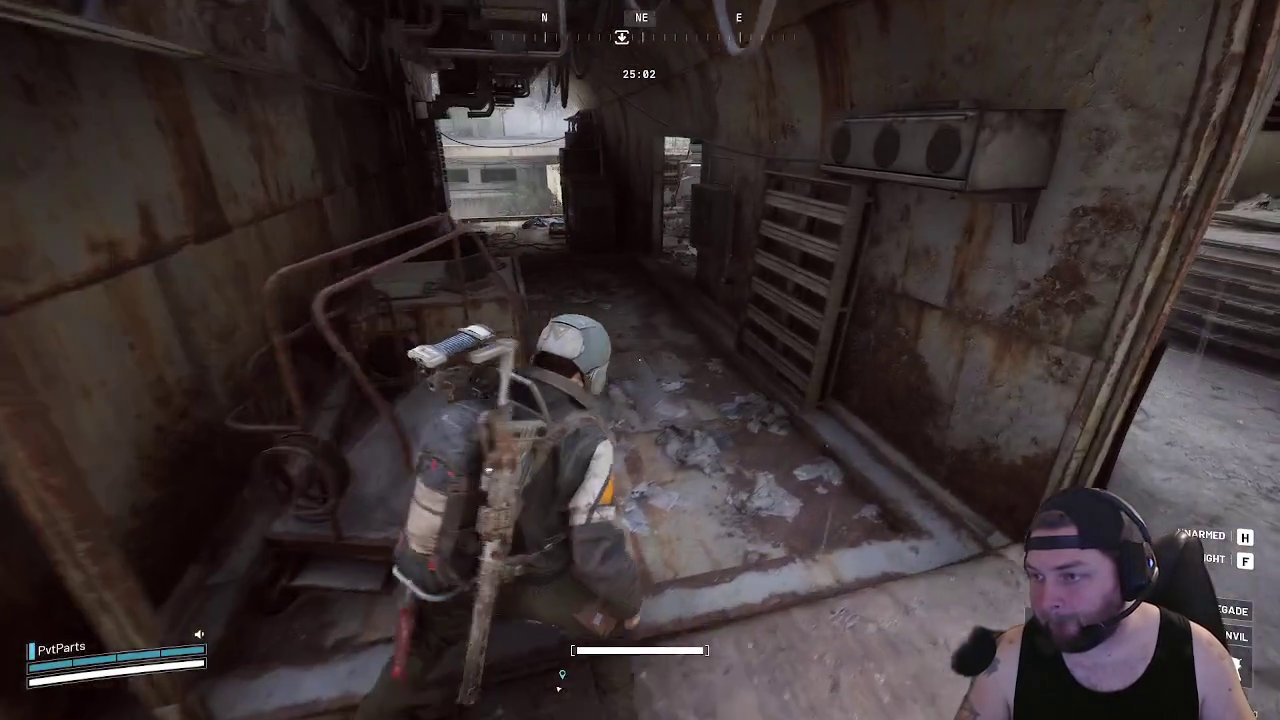
key(w)
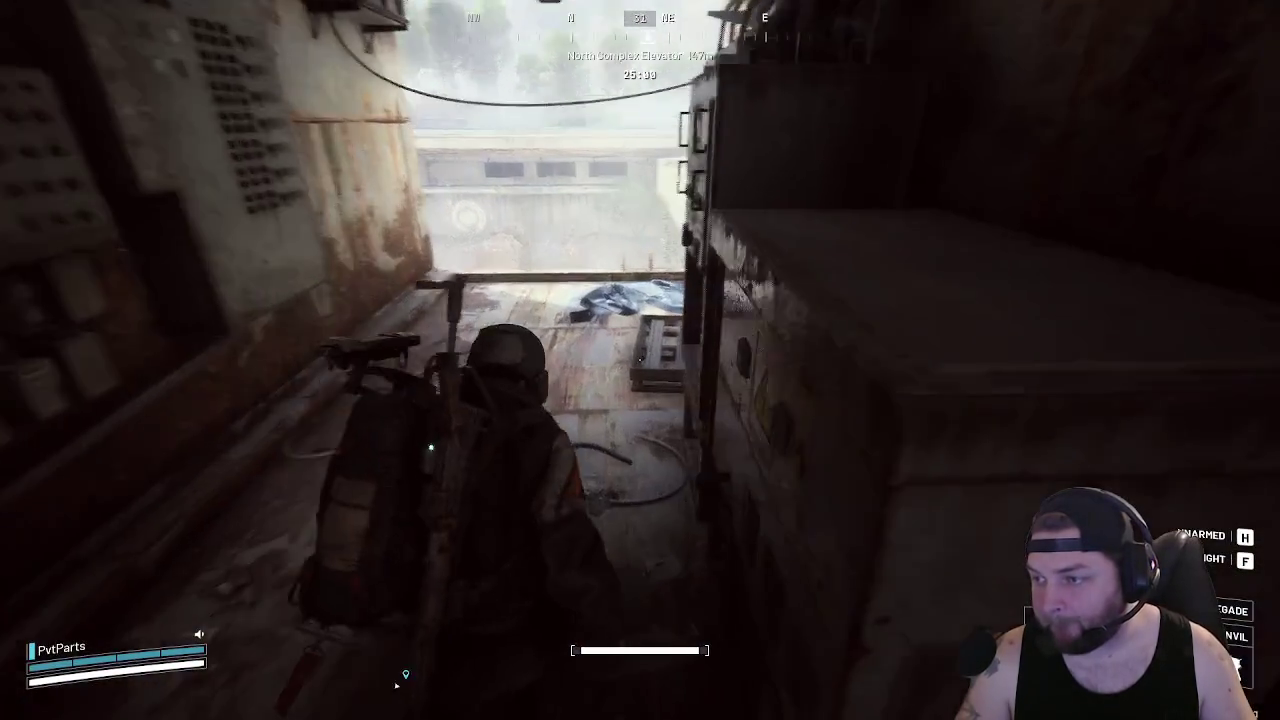
key(w)
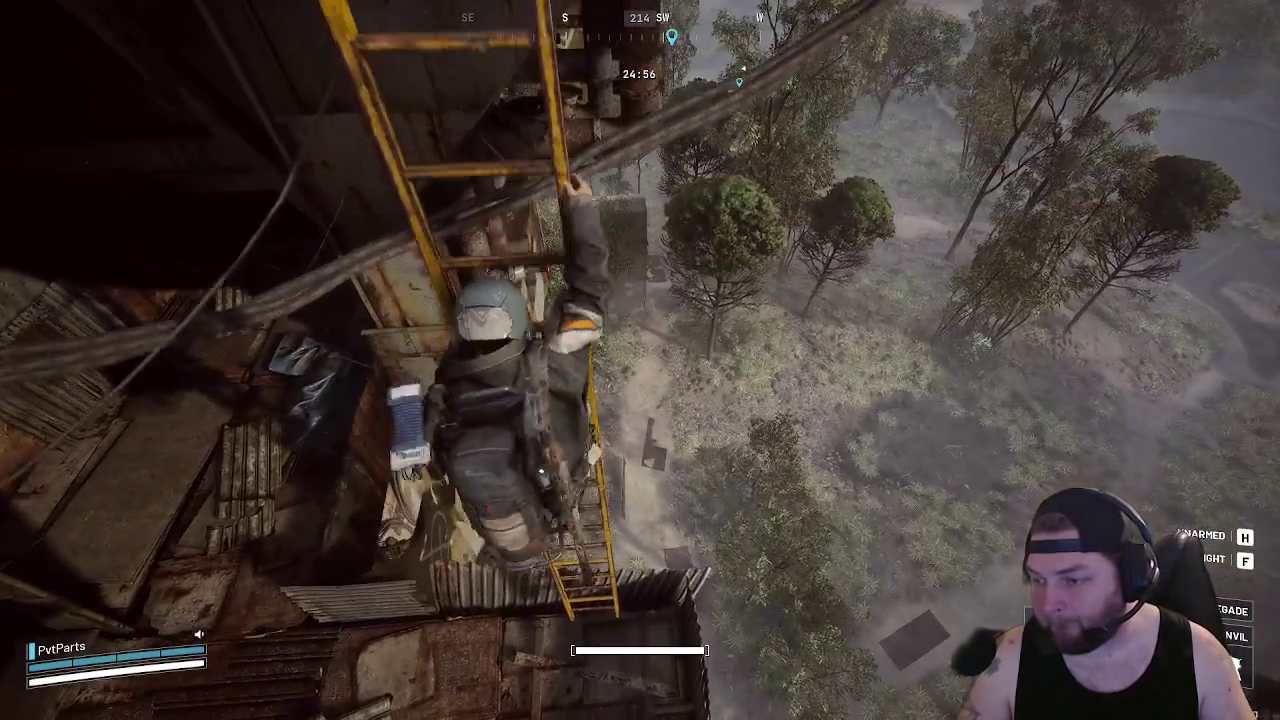
key(w)
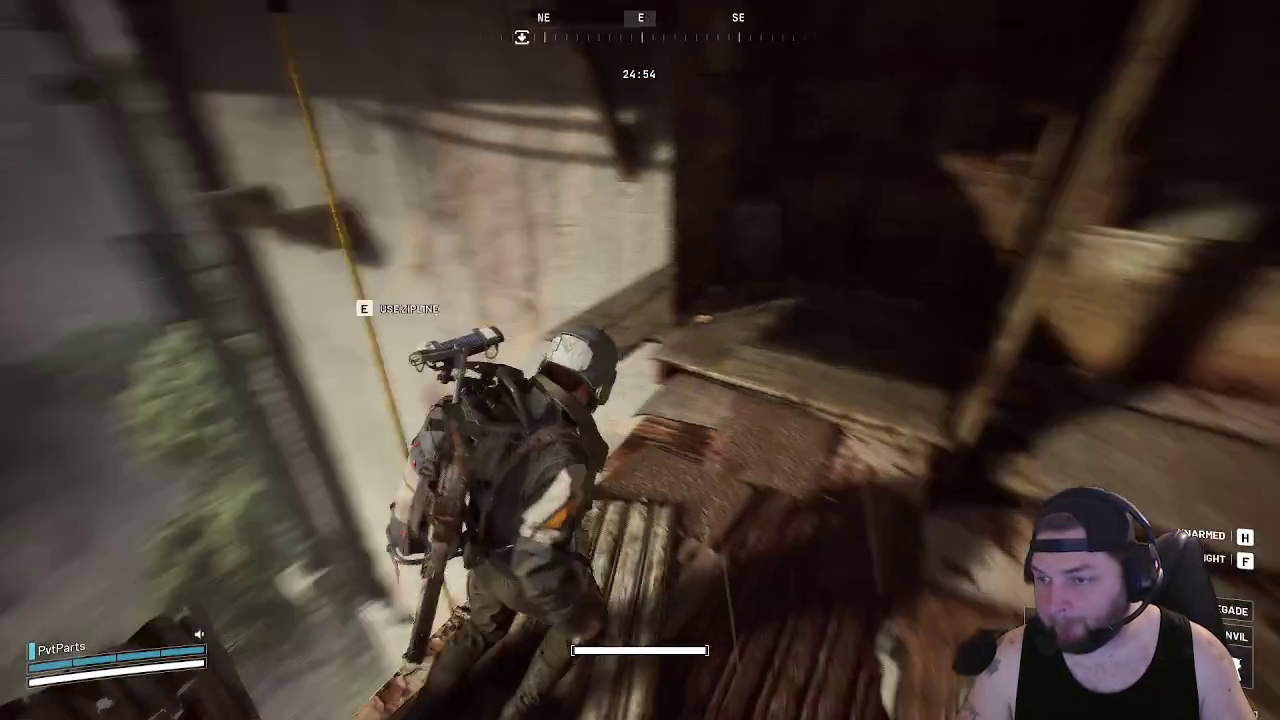
key(e)
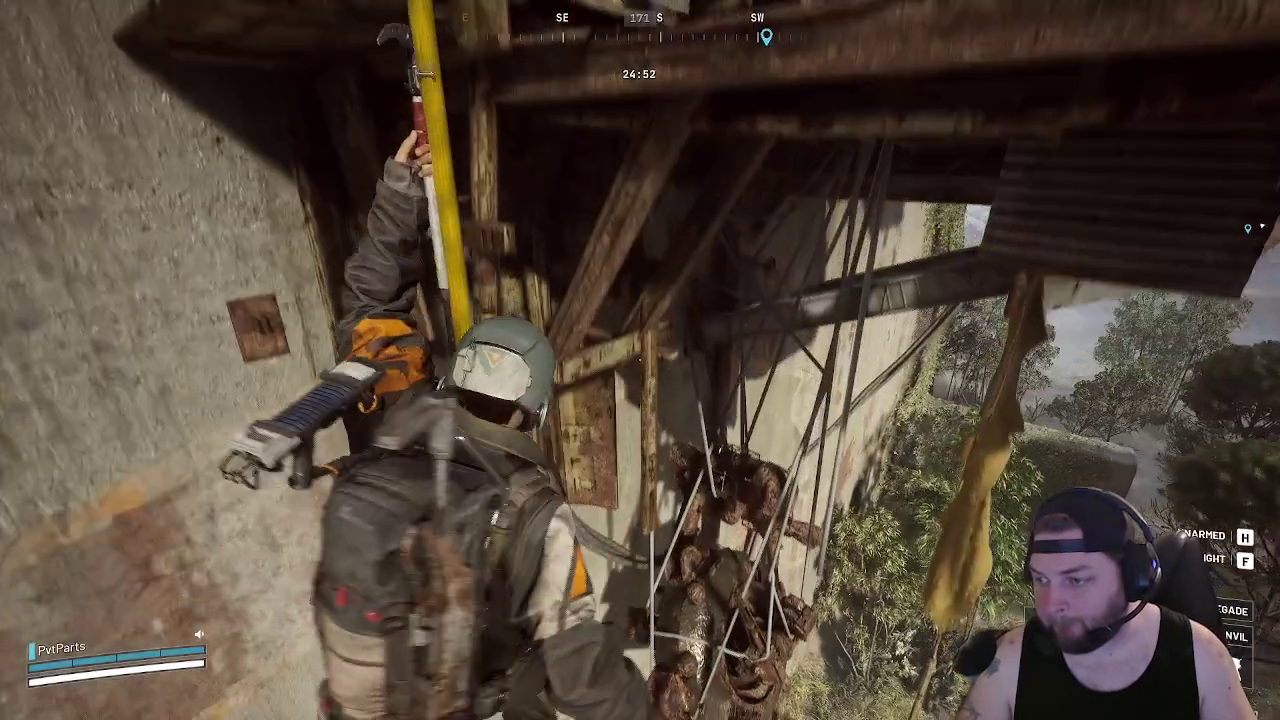
Run along the forest path into Alcantara Swamp toward the waypoint
key(w)
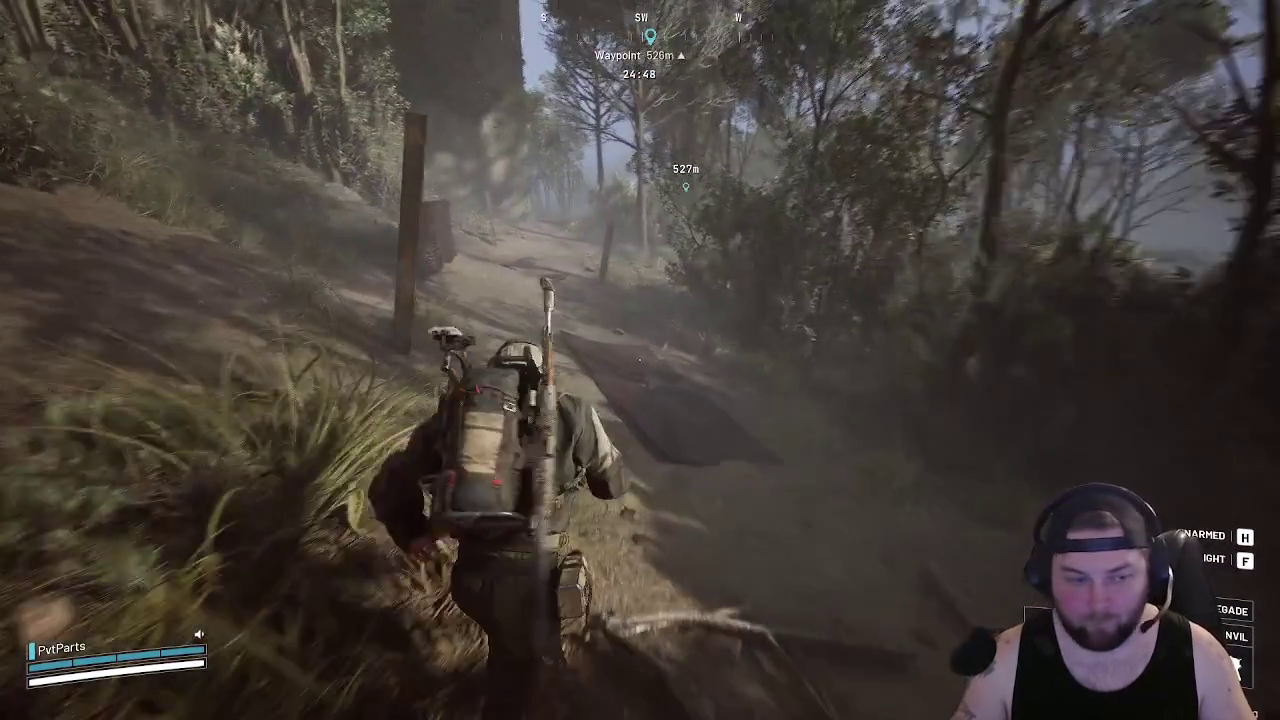
key(w)
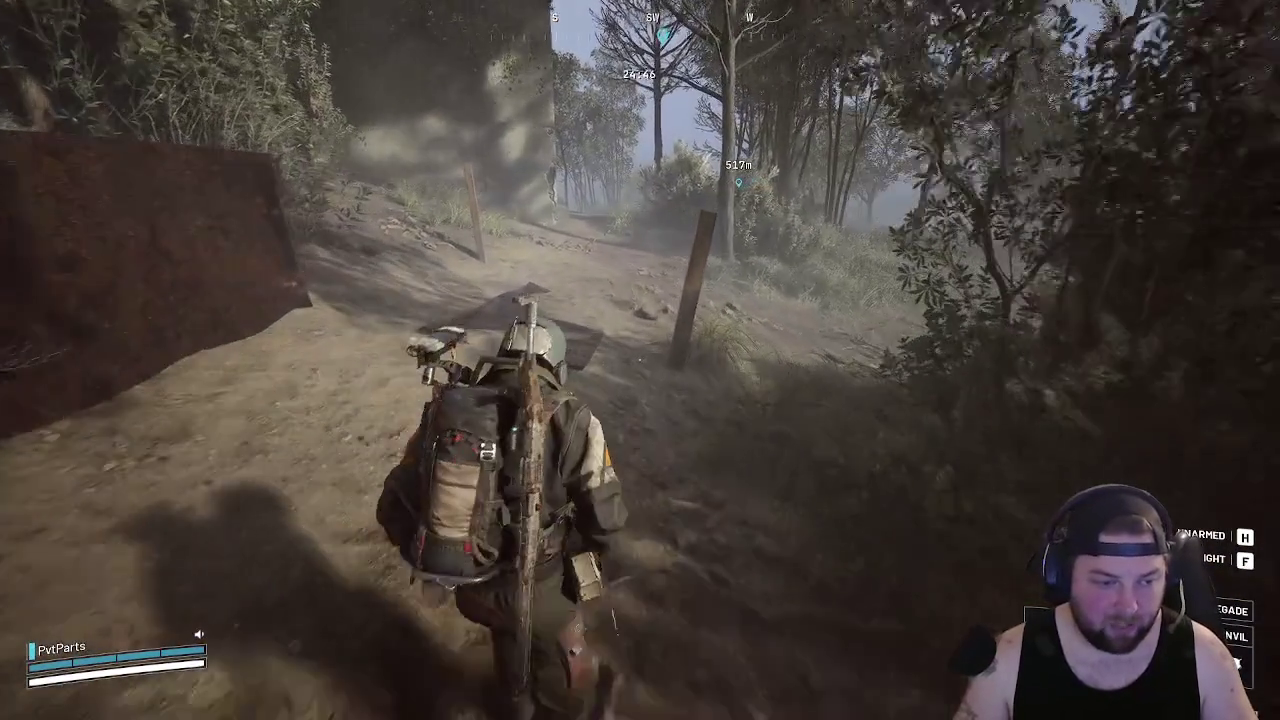
key(w)
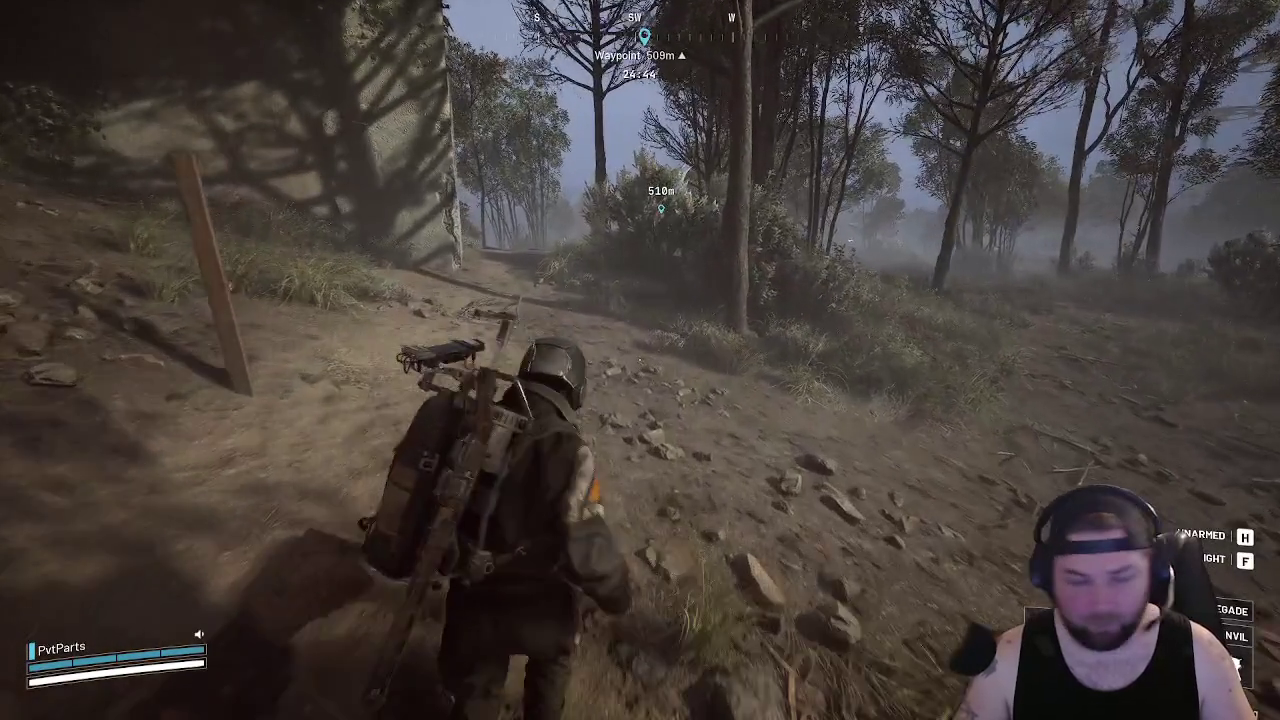
key(w)
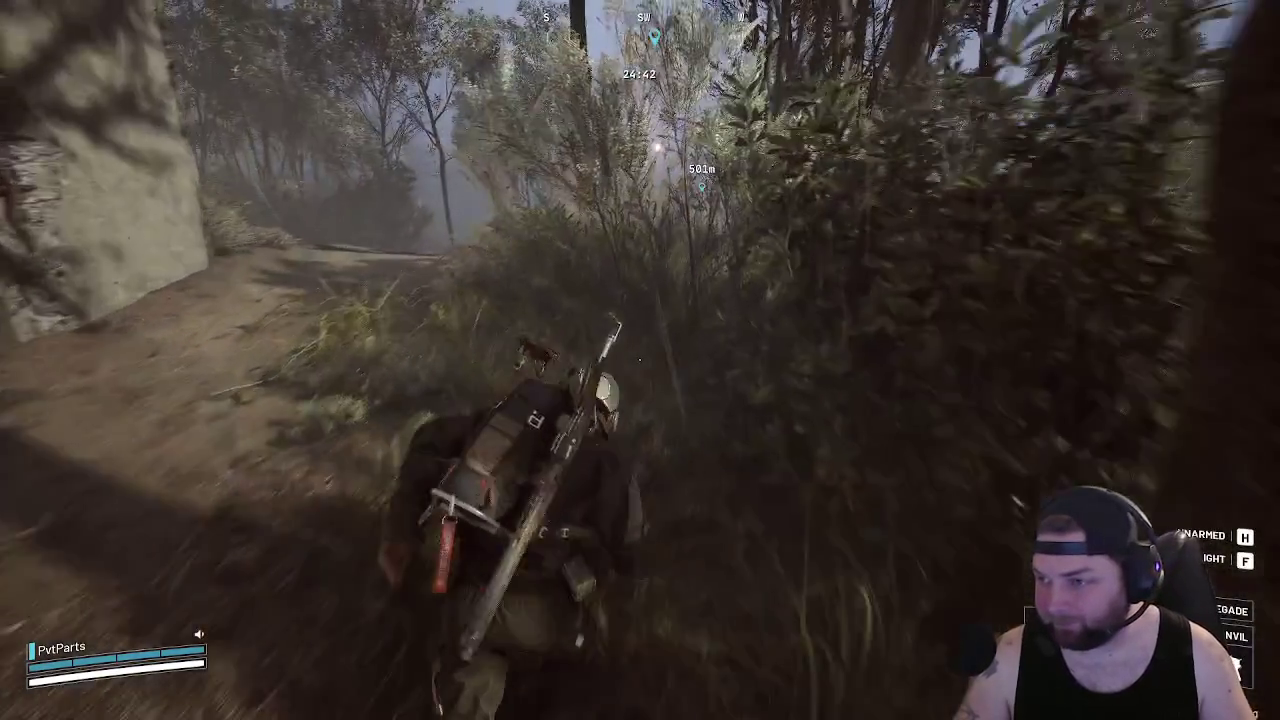
key(w)
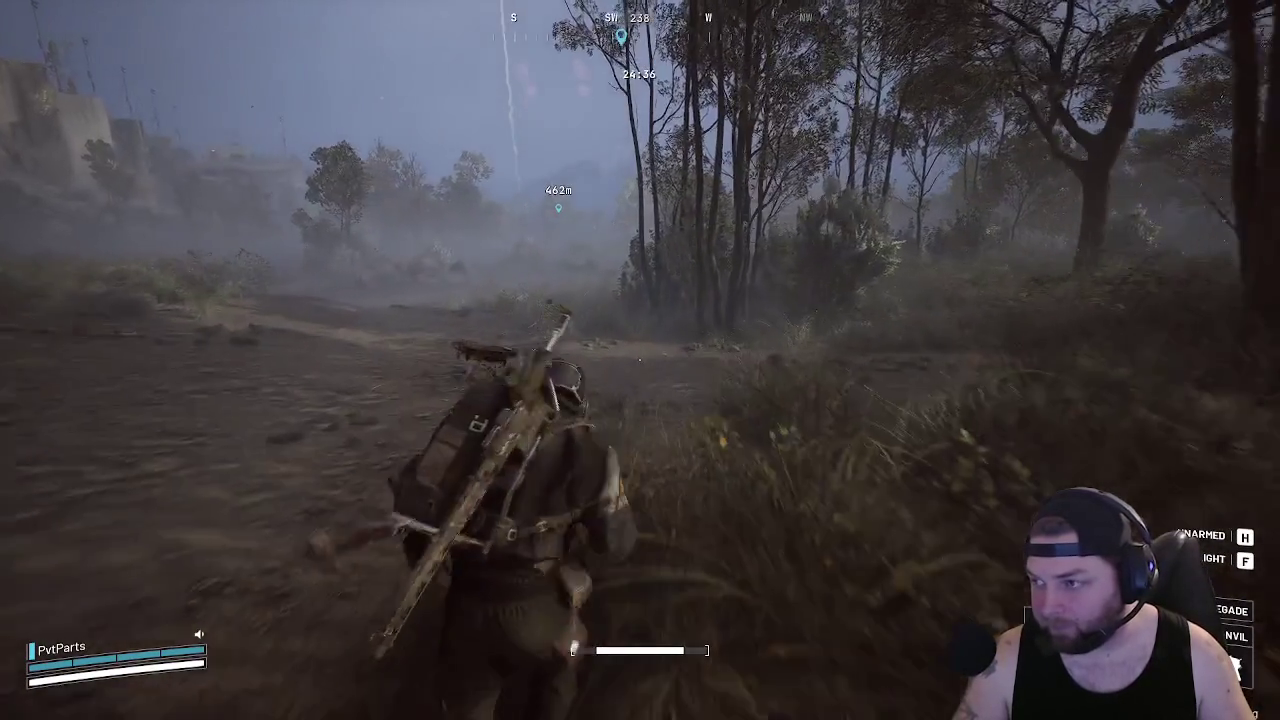
key(w)
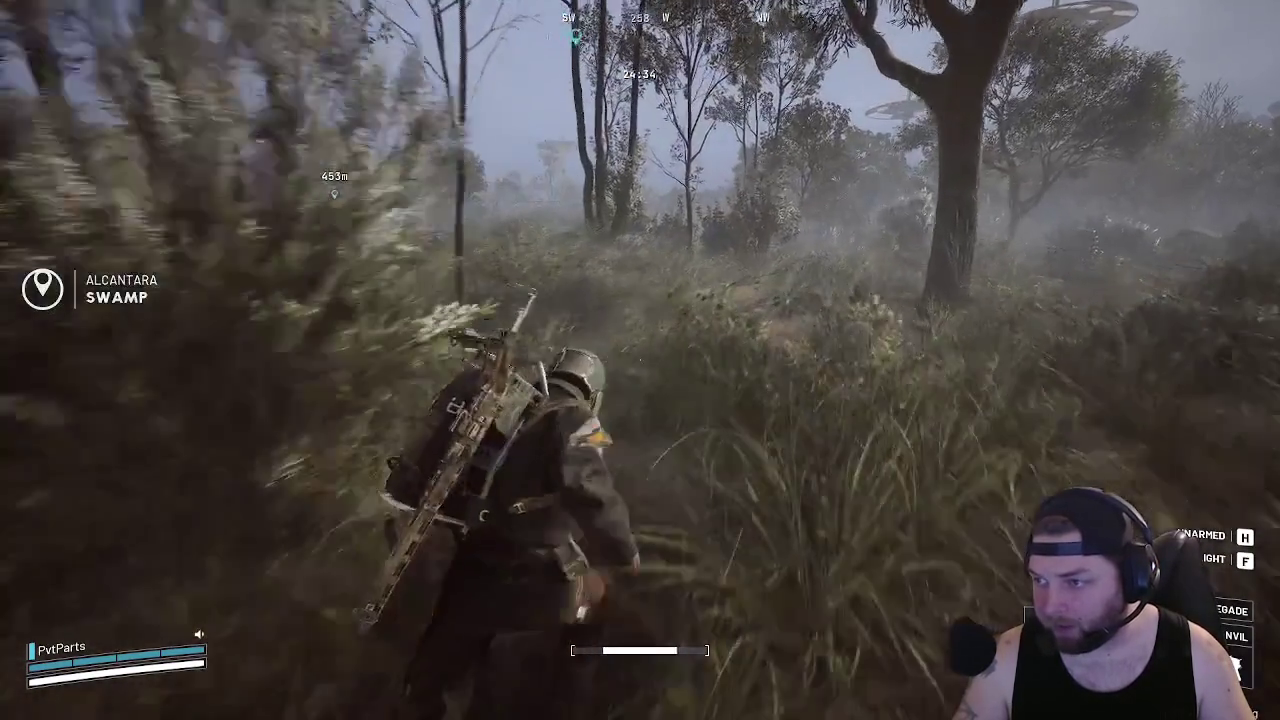
key(w)
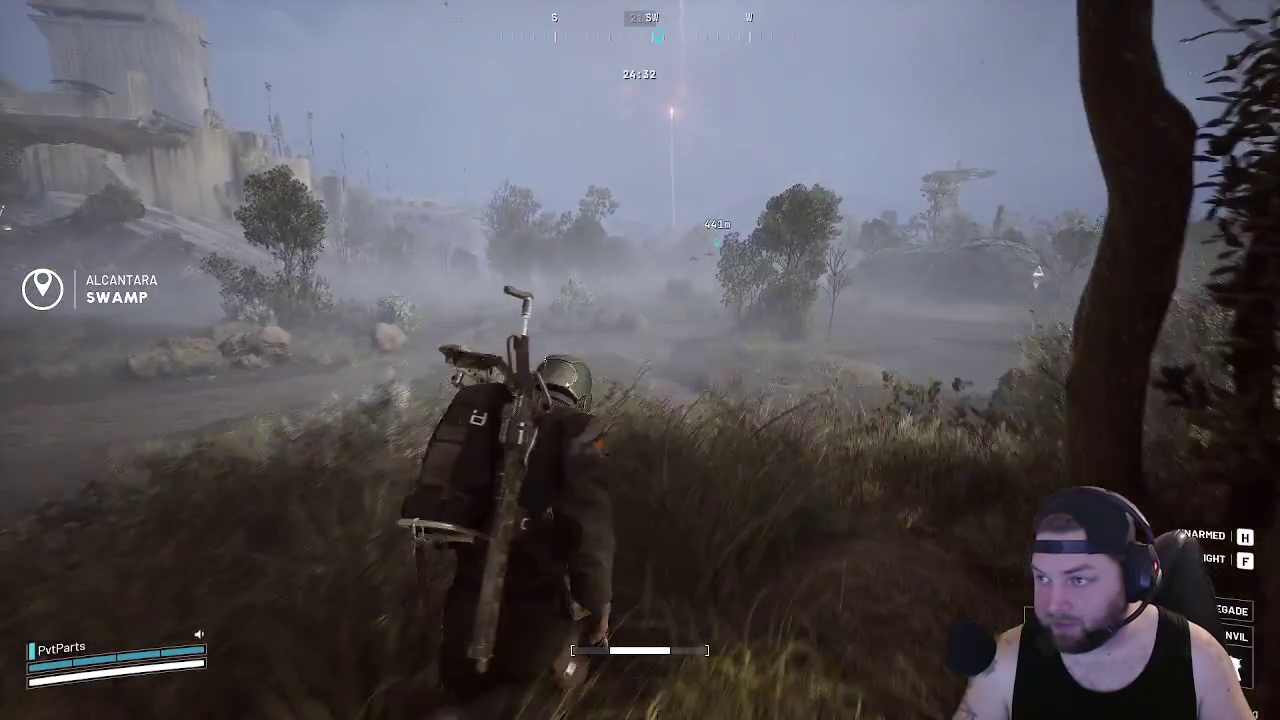
key(w)
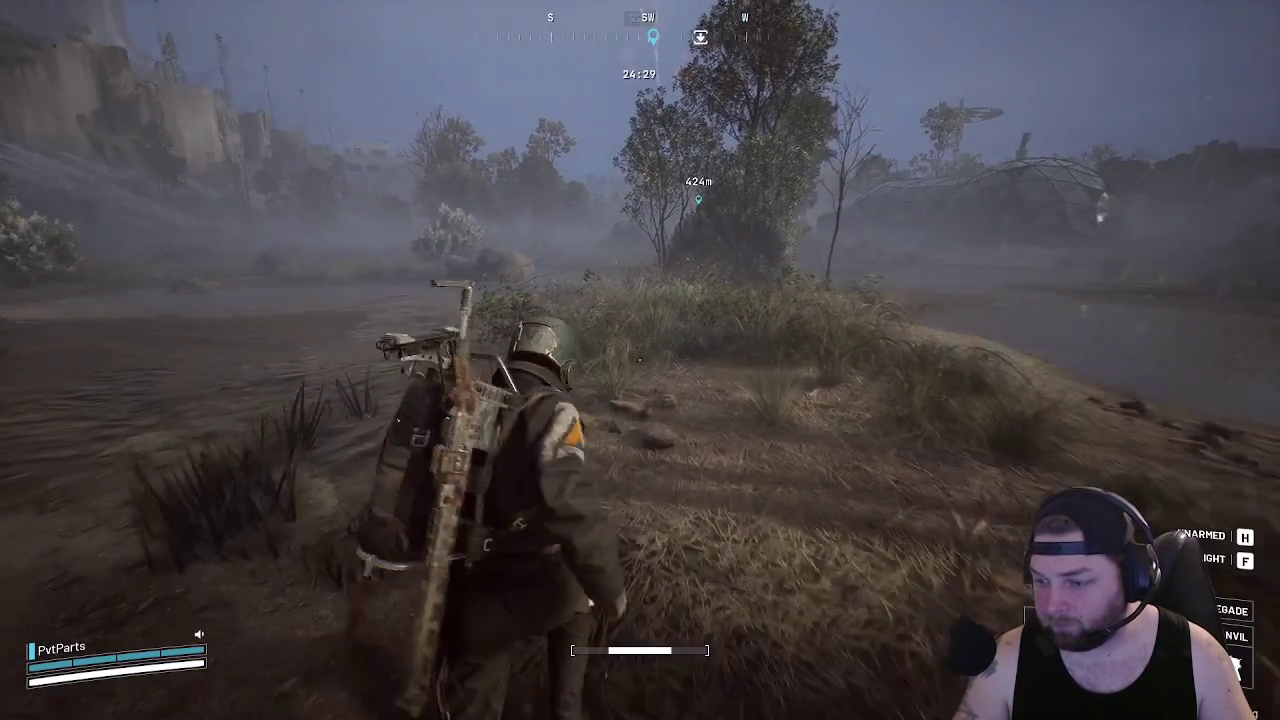
key(w)
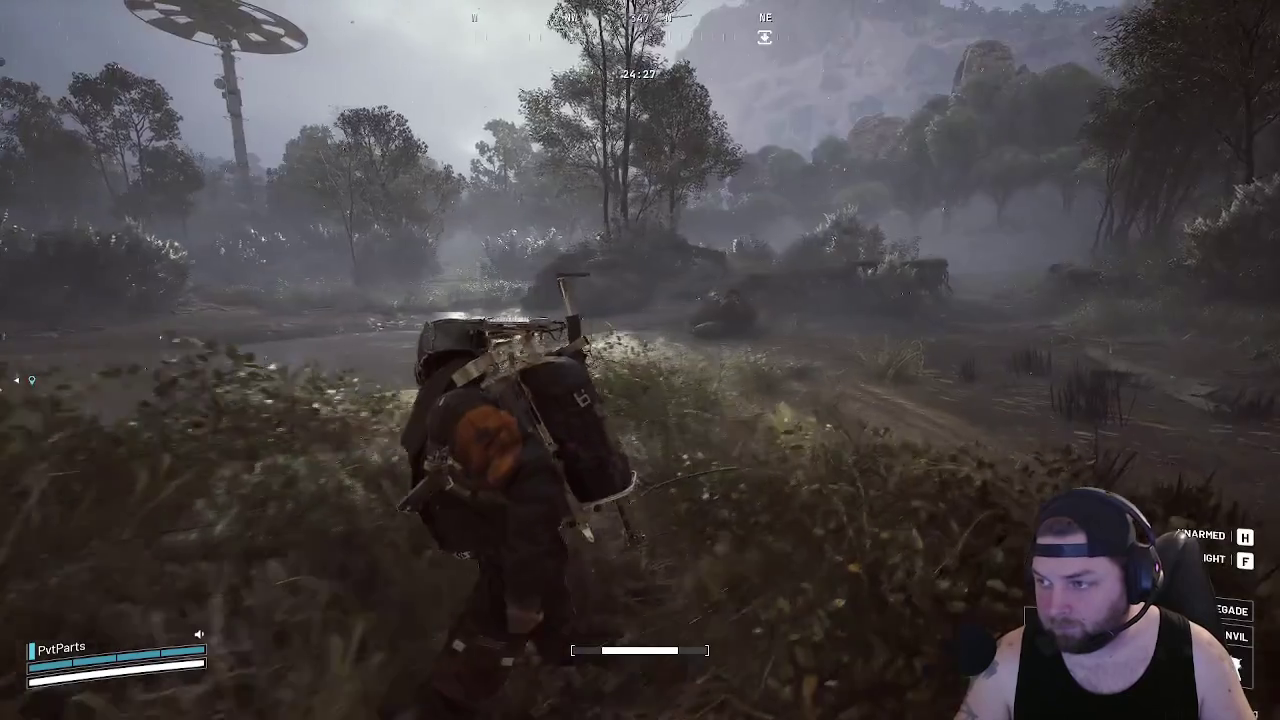
key(w)
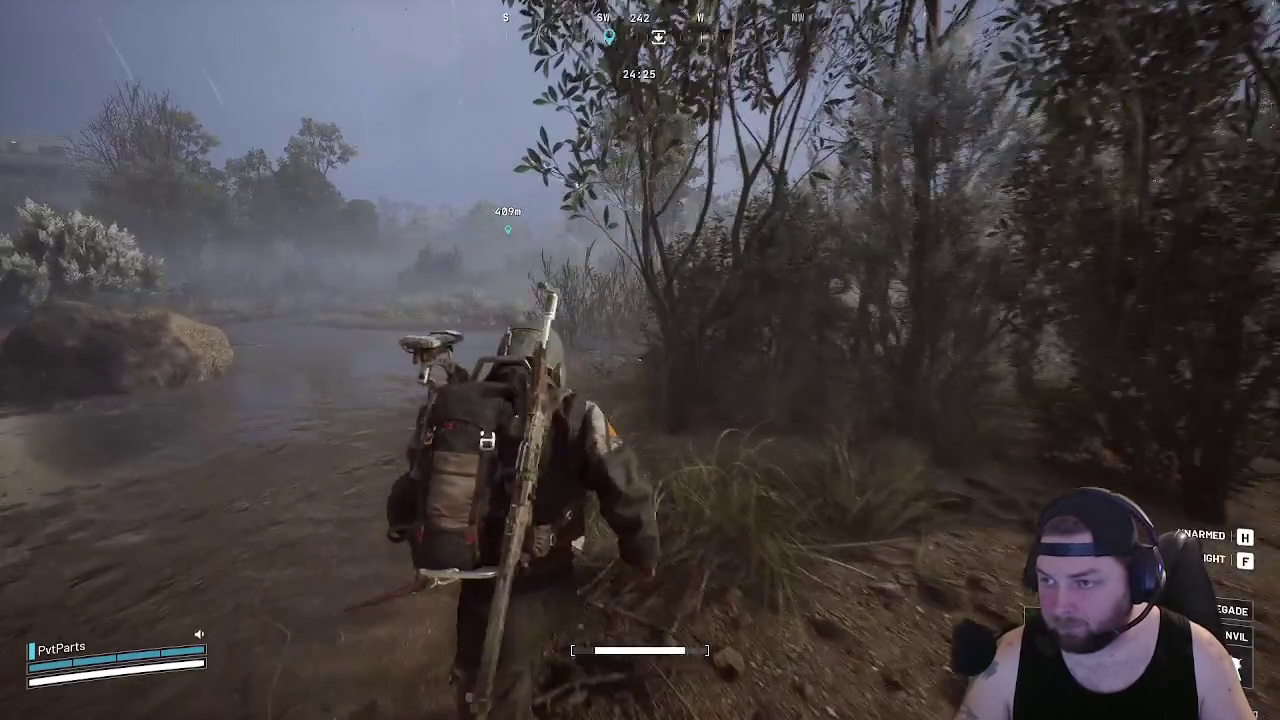
key(w)
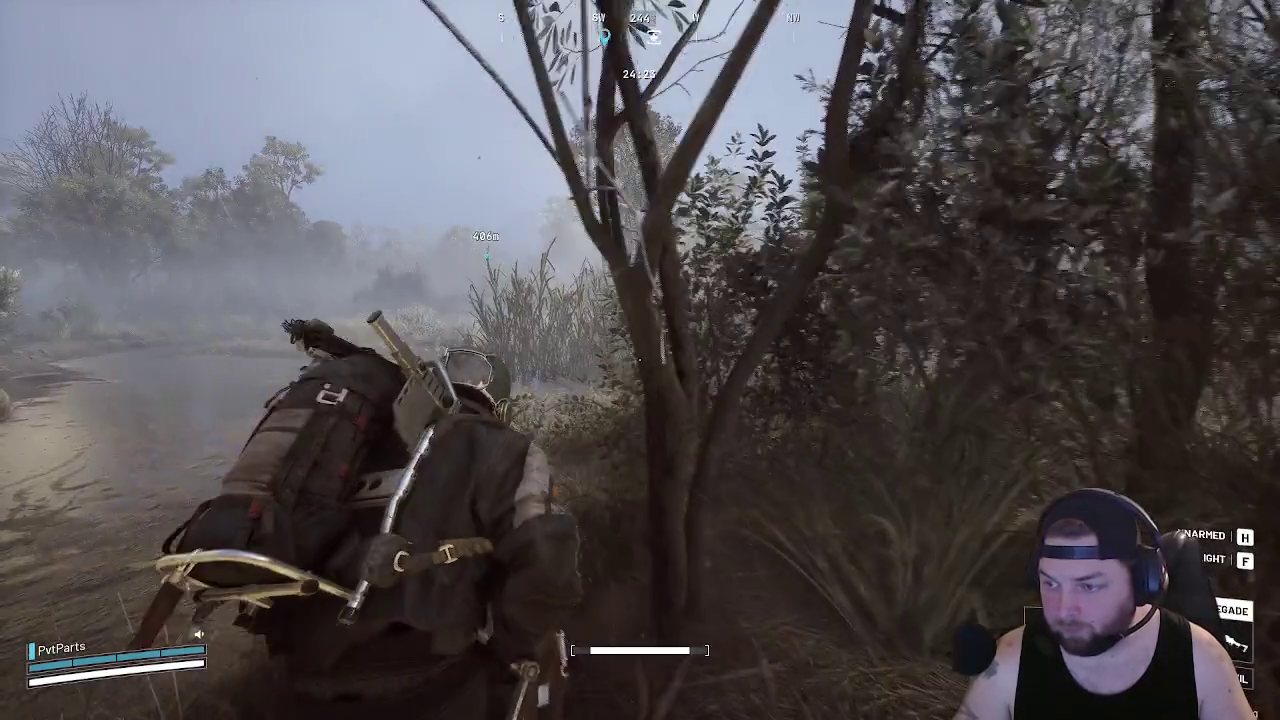
key(w)
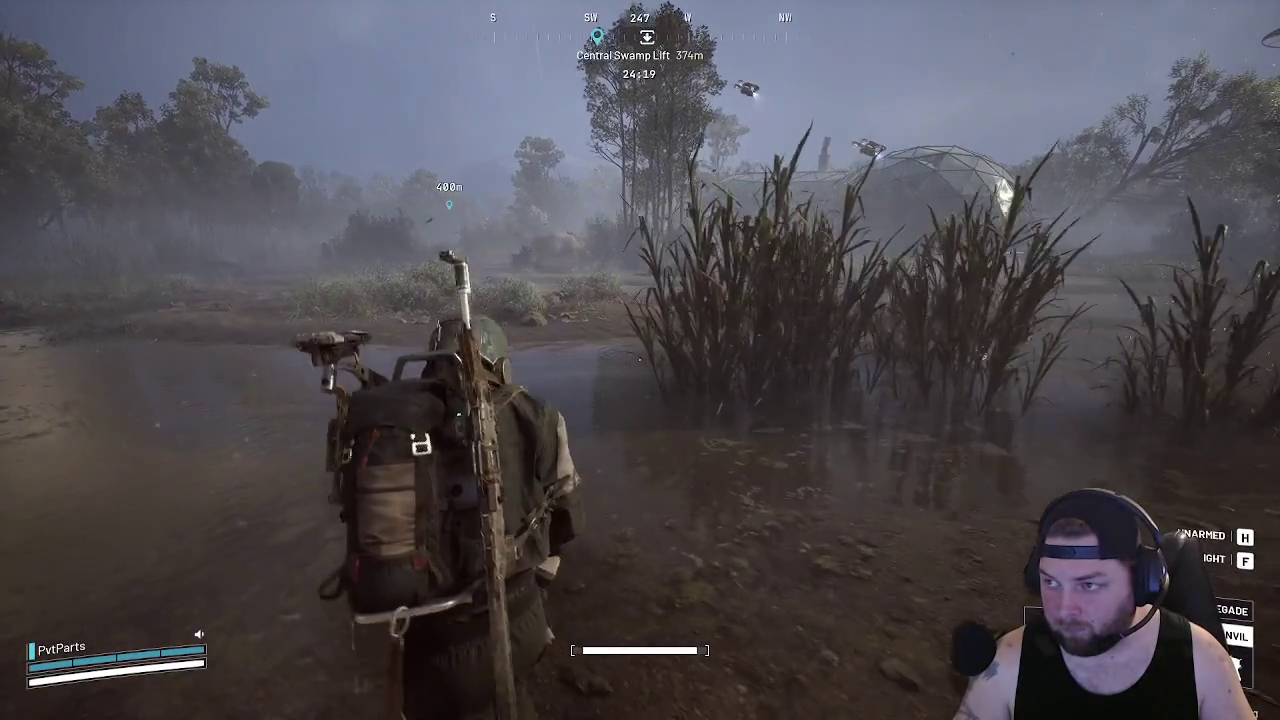
Continue through the swamp into the Hydroponic Dome Complex reeds toward the treeline
key(w)
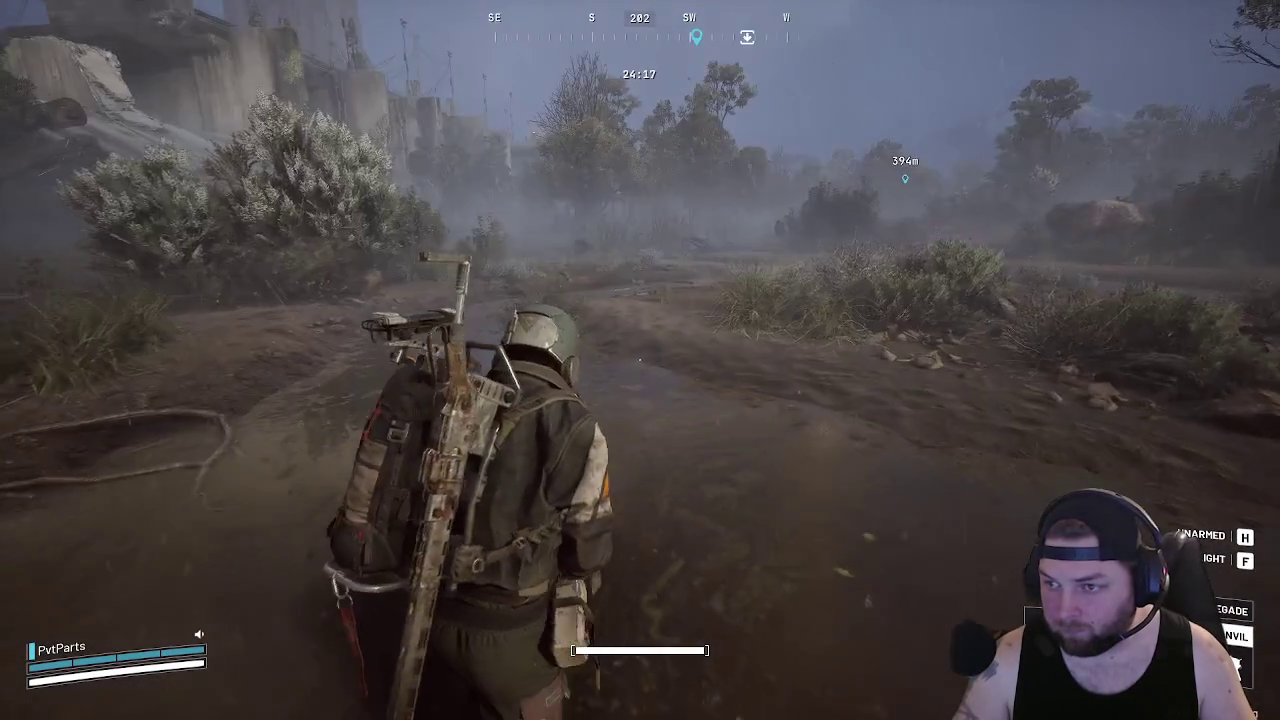
key(w)
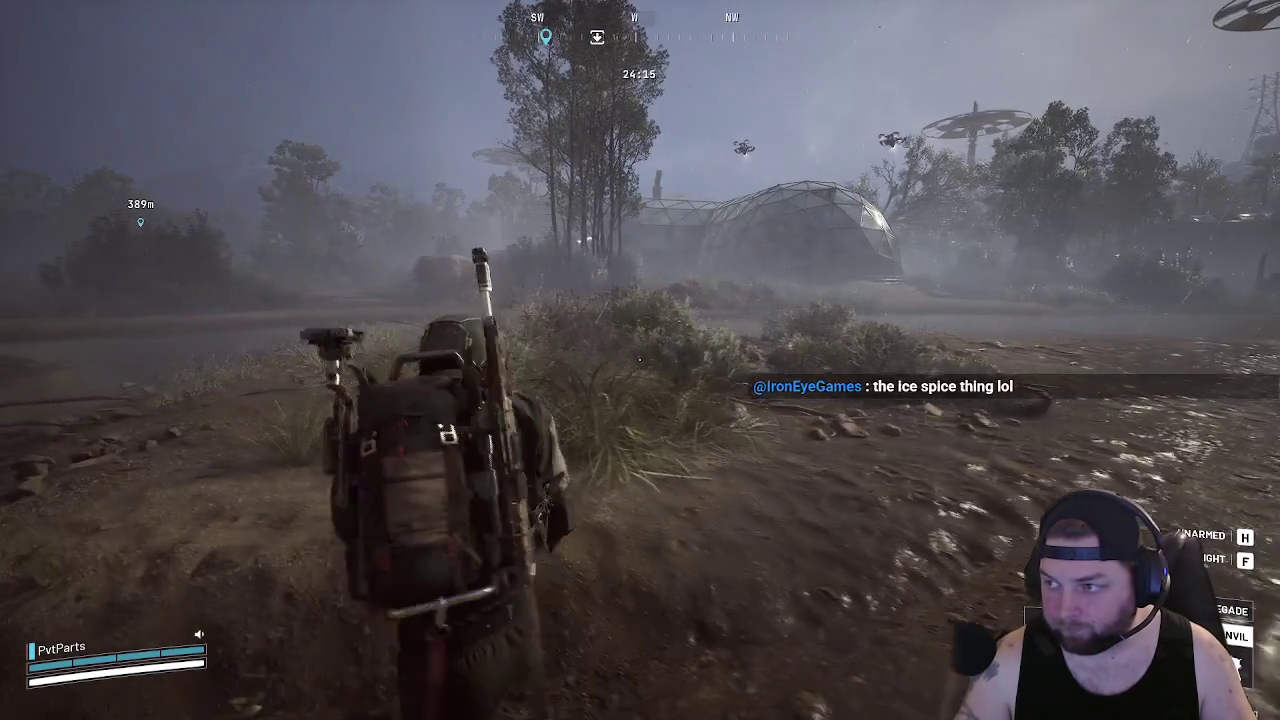
key(w)
key(w)
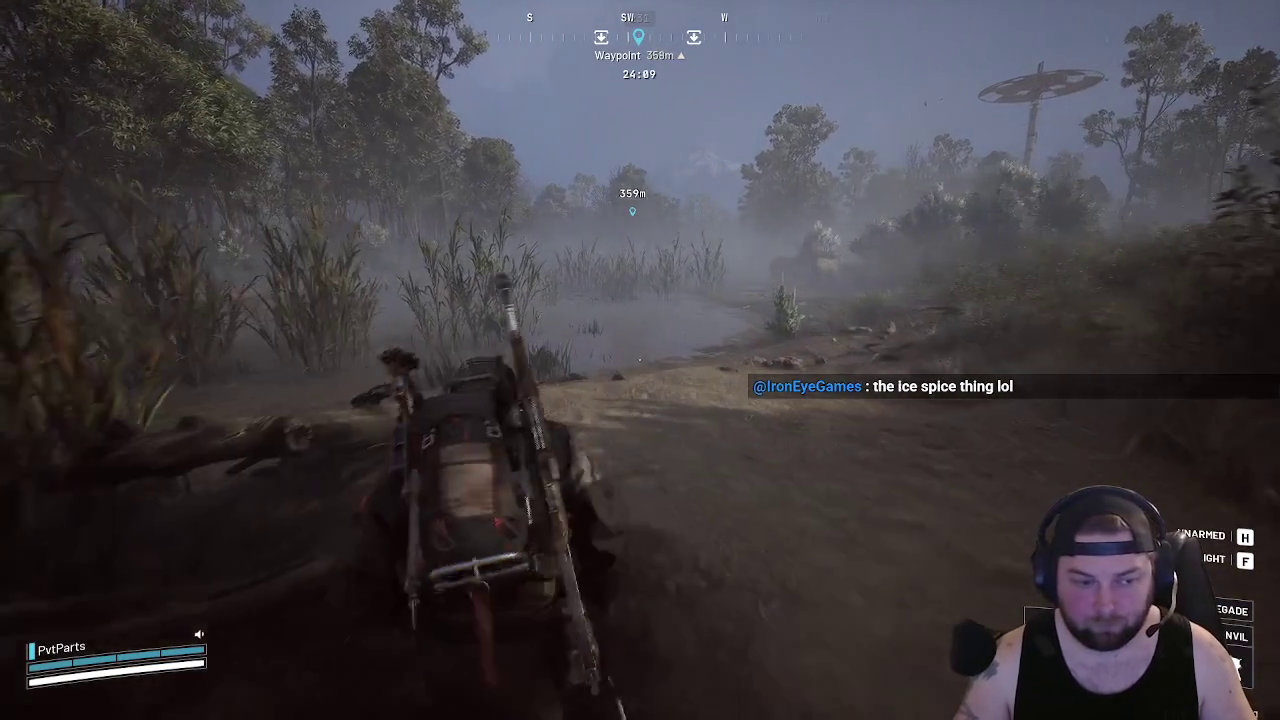
key(w)
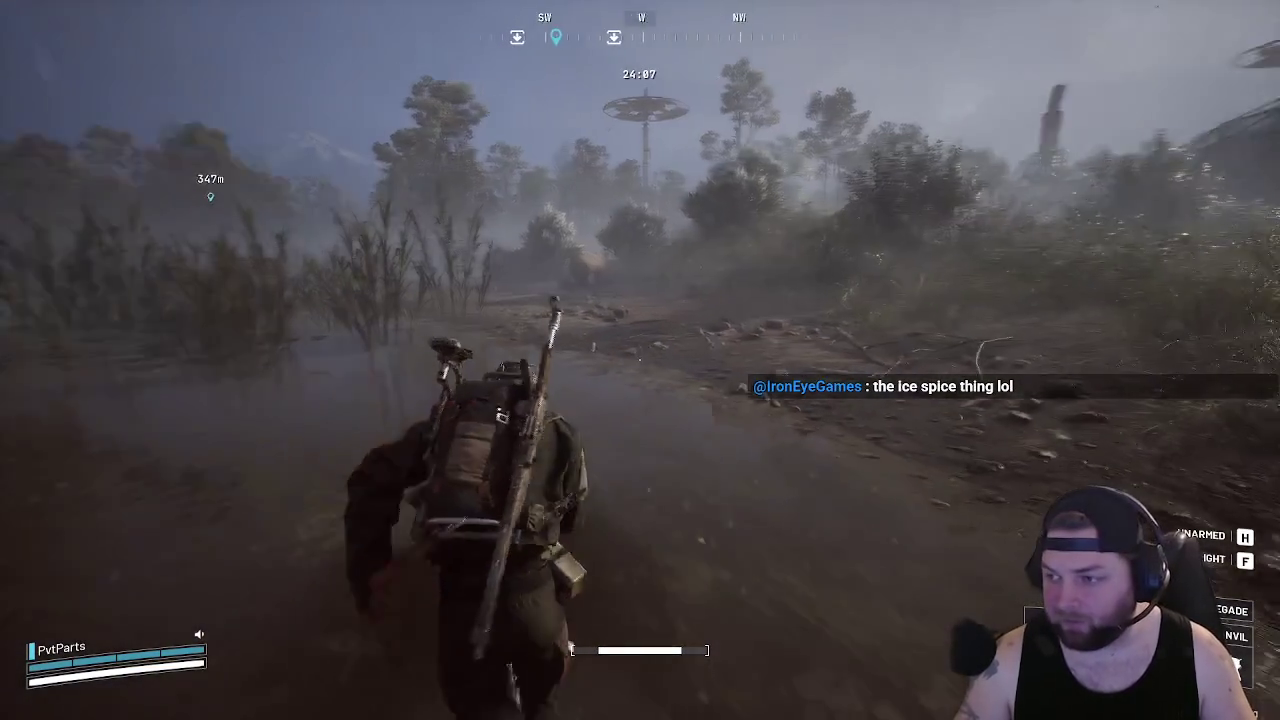
key(w)
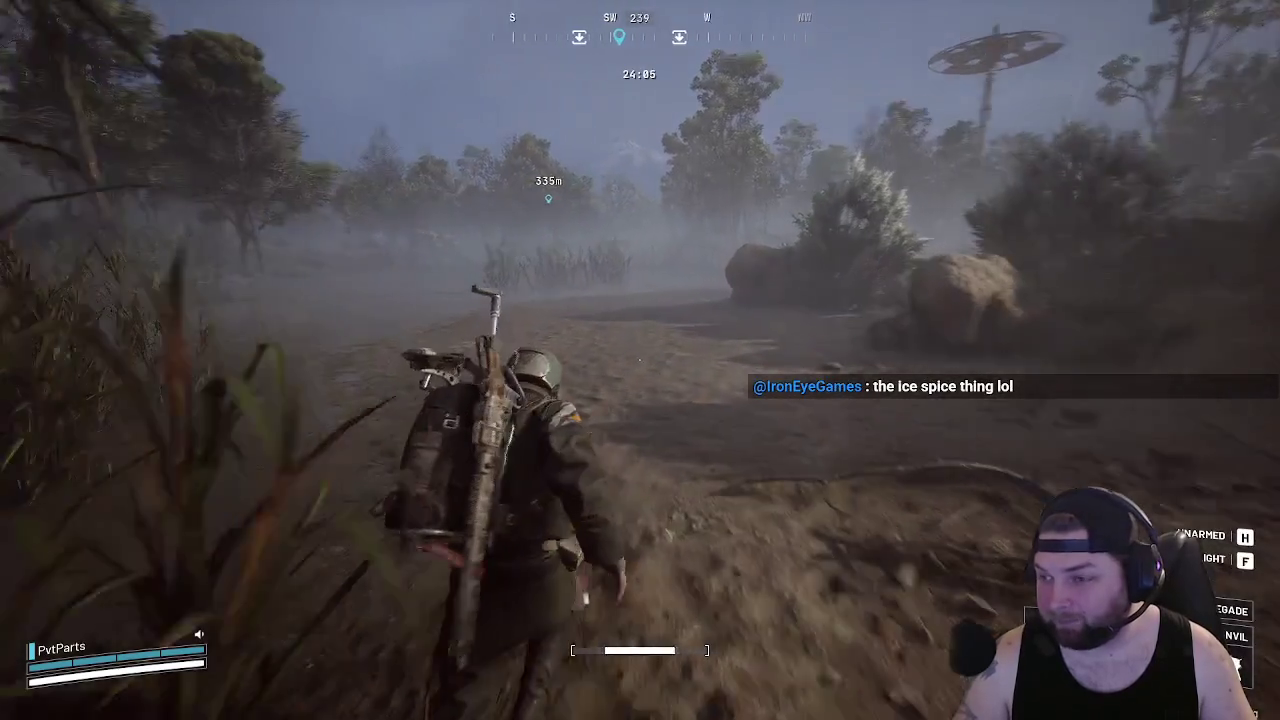
key(w)
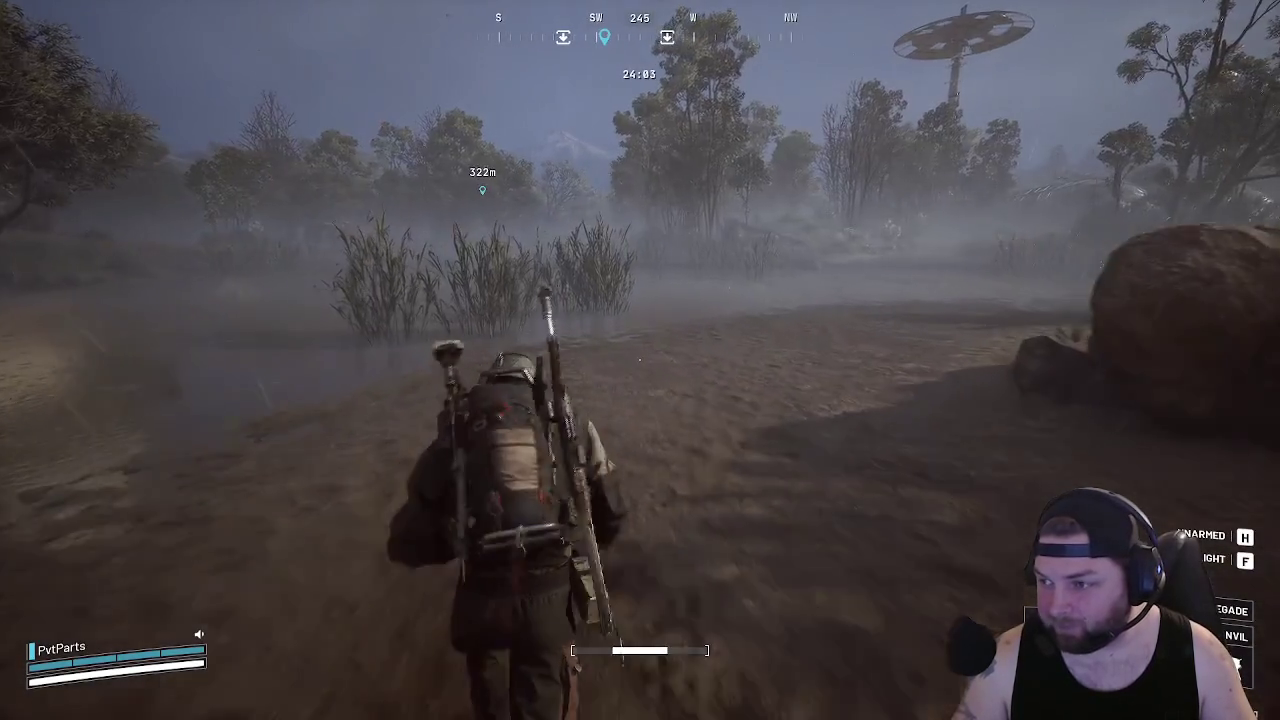
key(w)
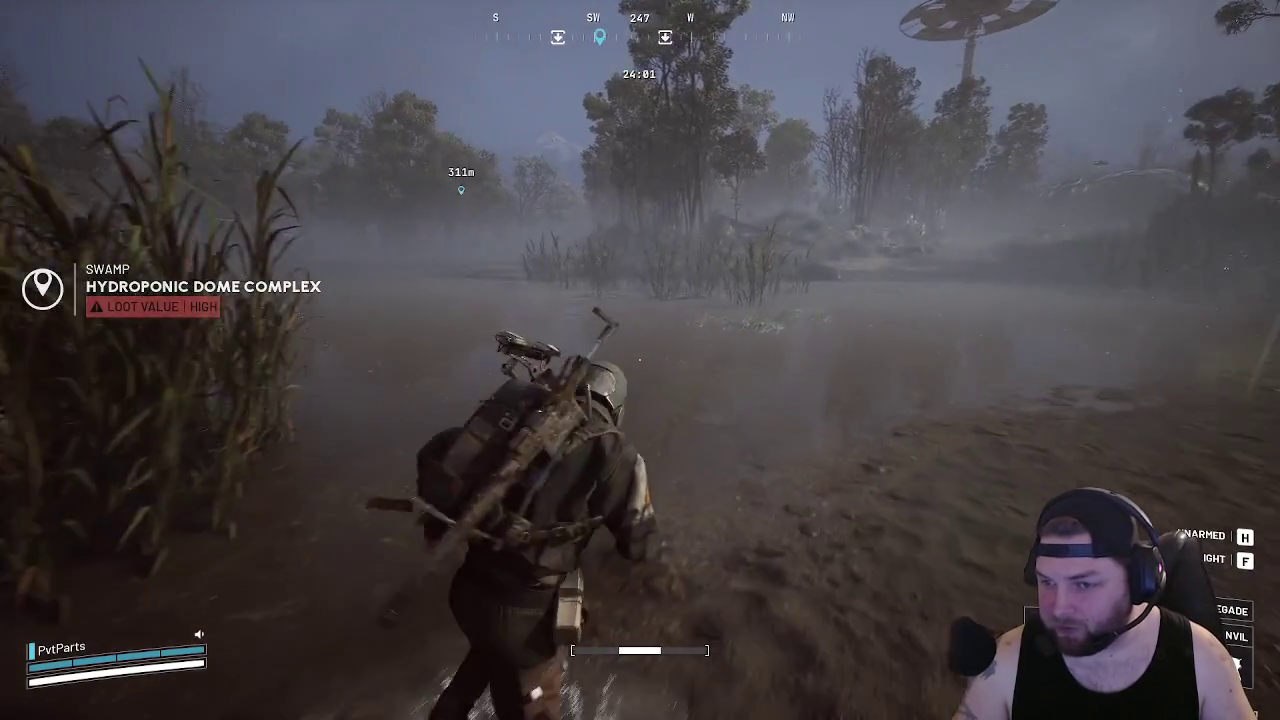
key(w)
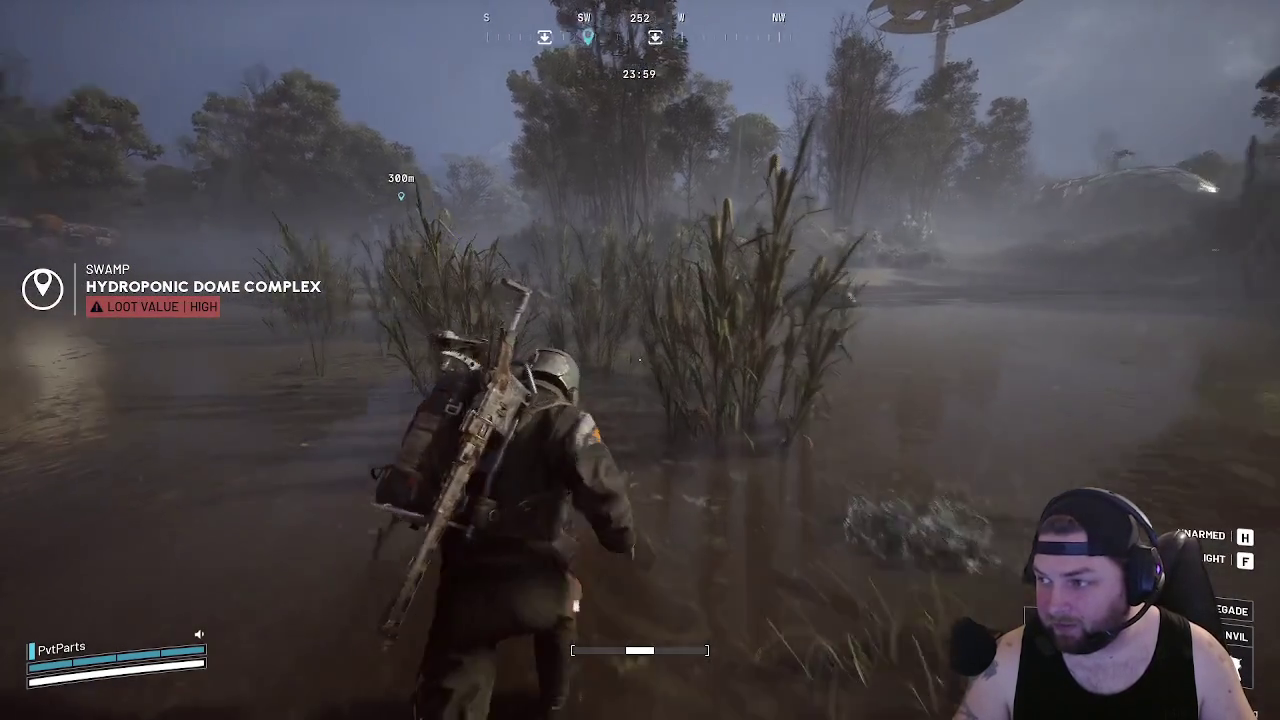
key(w)
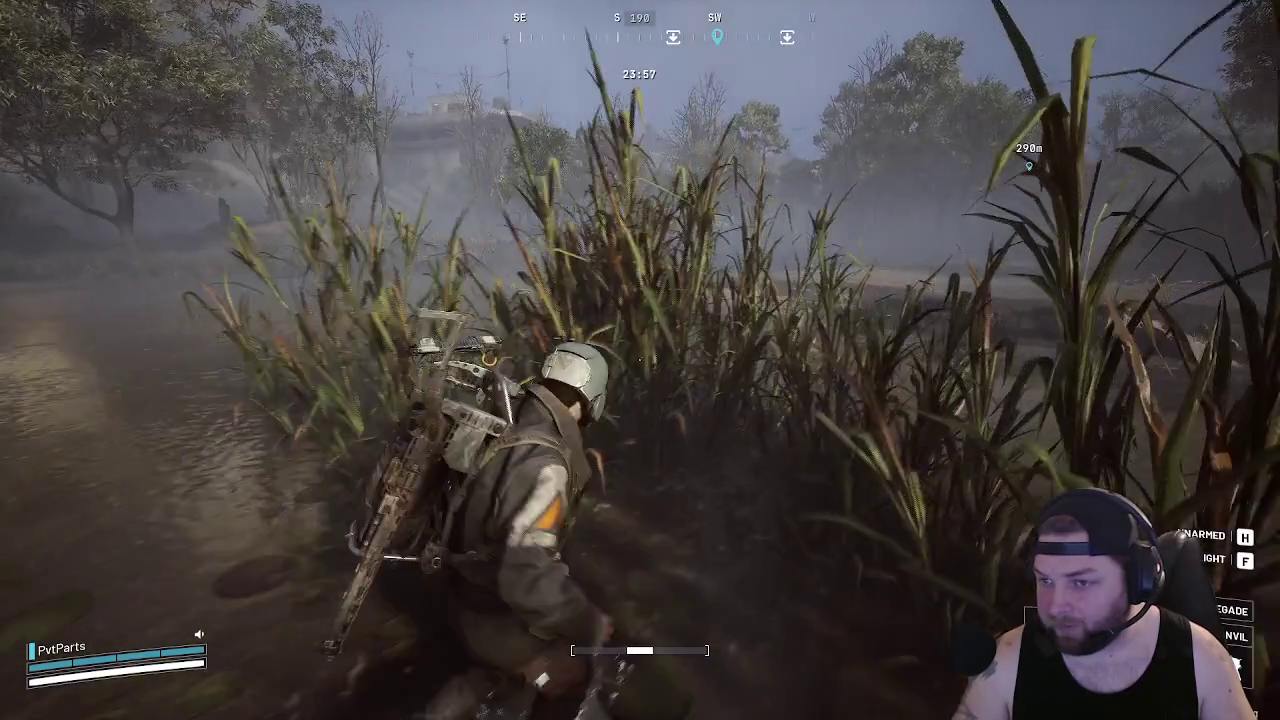
key(w)
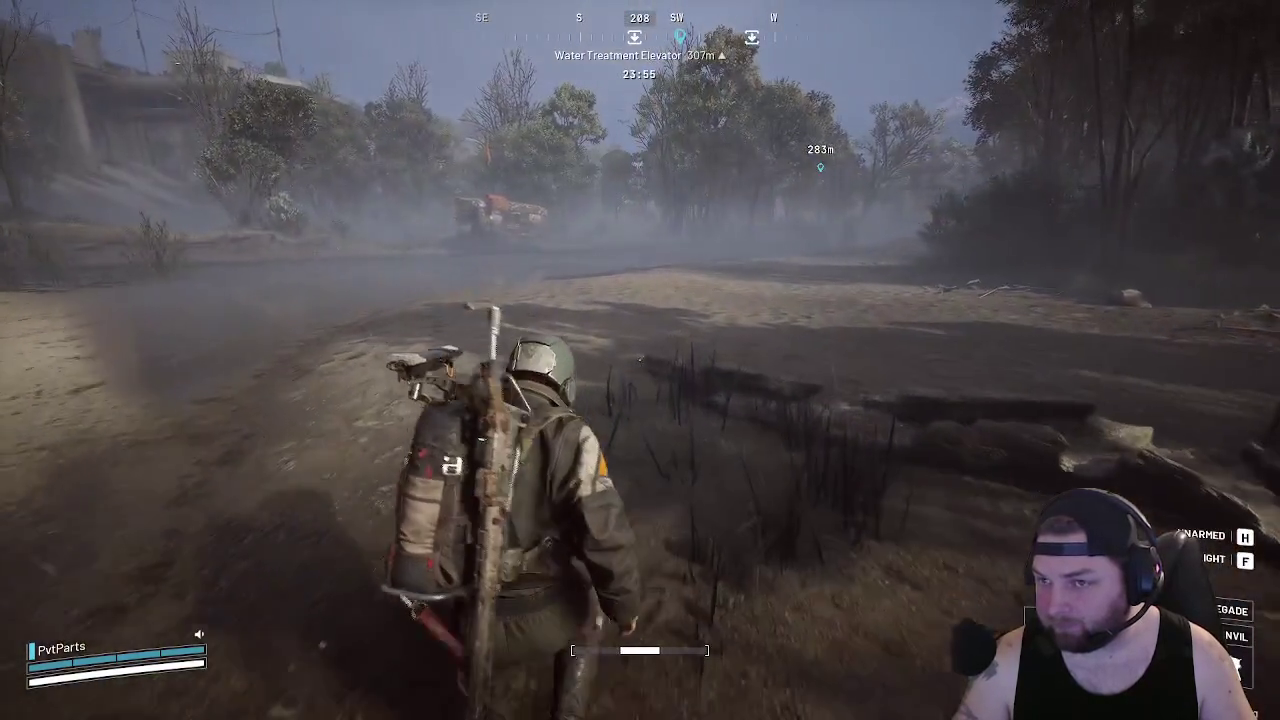
key(w)
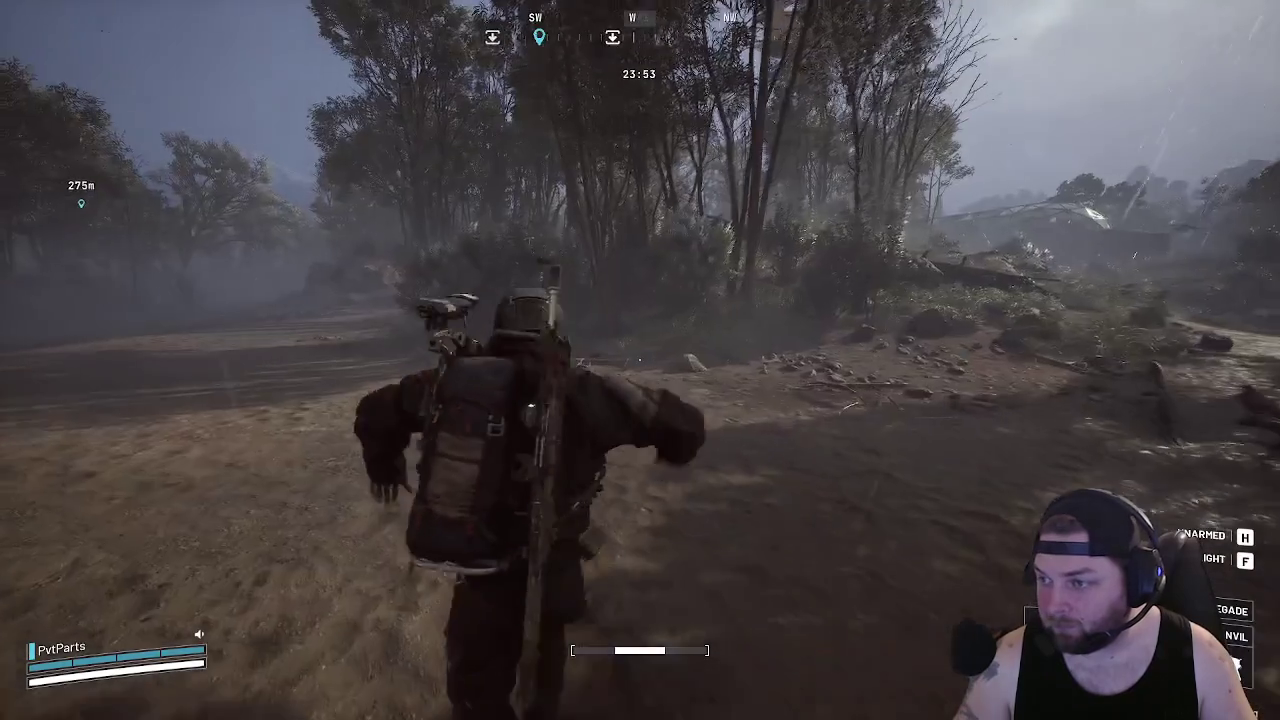
key(w)
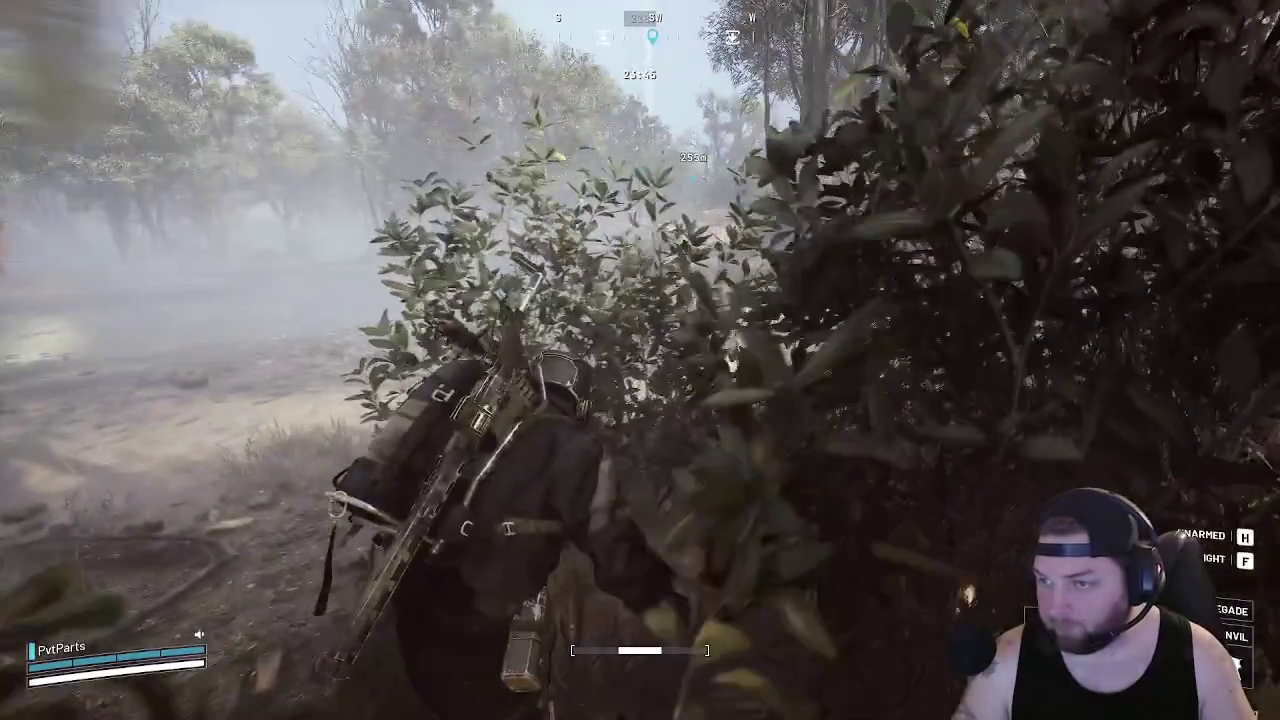
Push through the bushes, glance at the inventory, and search the pump-room container
key(w)
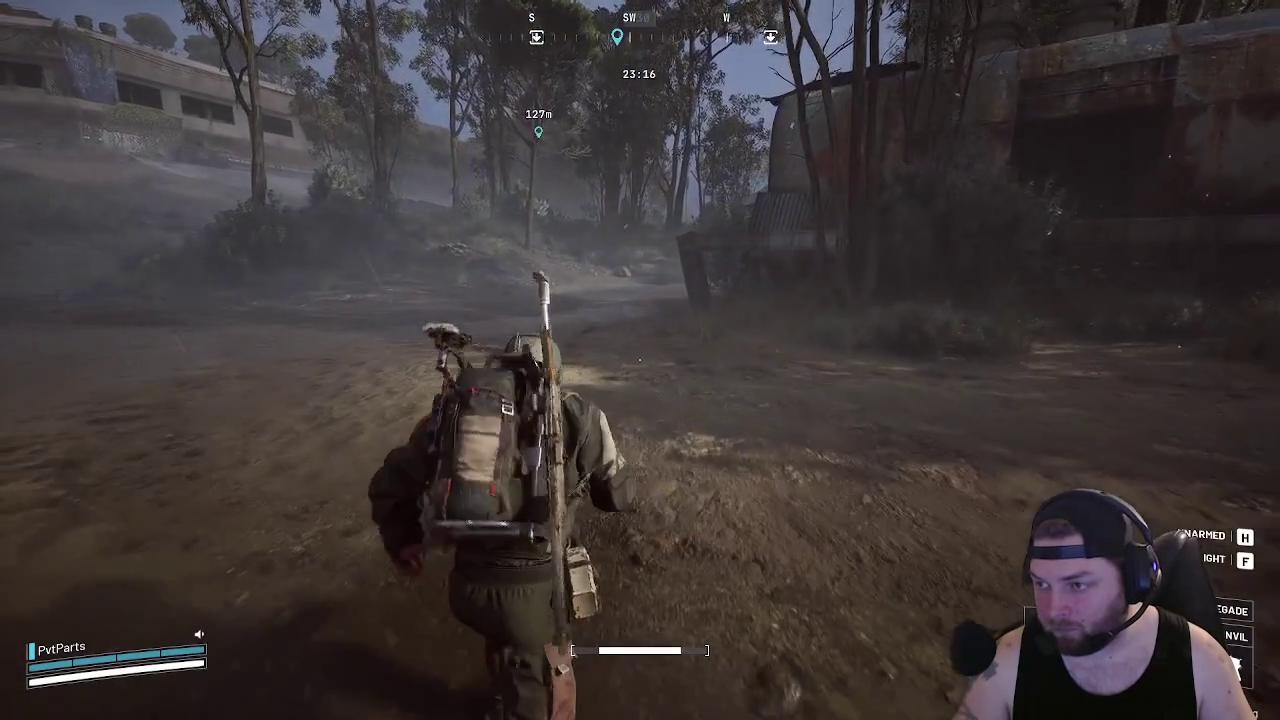
key(Tab)
key(Tab)
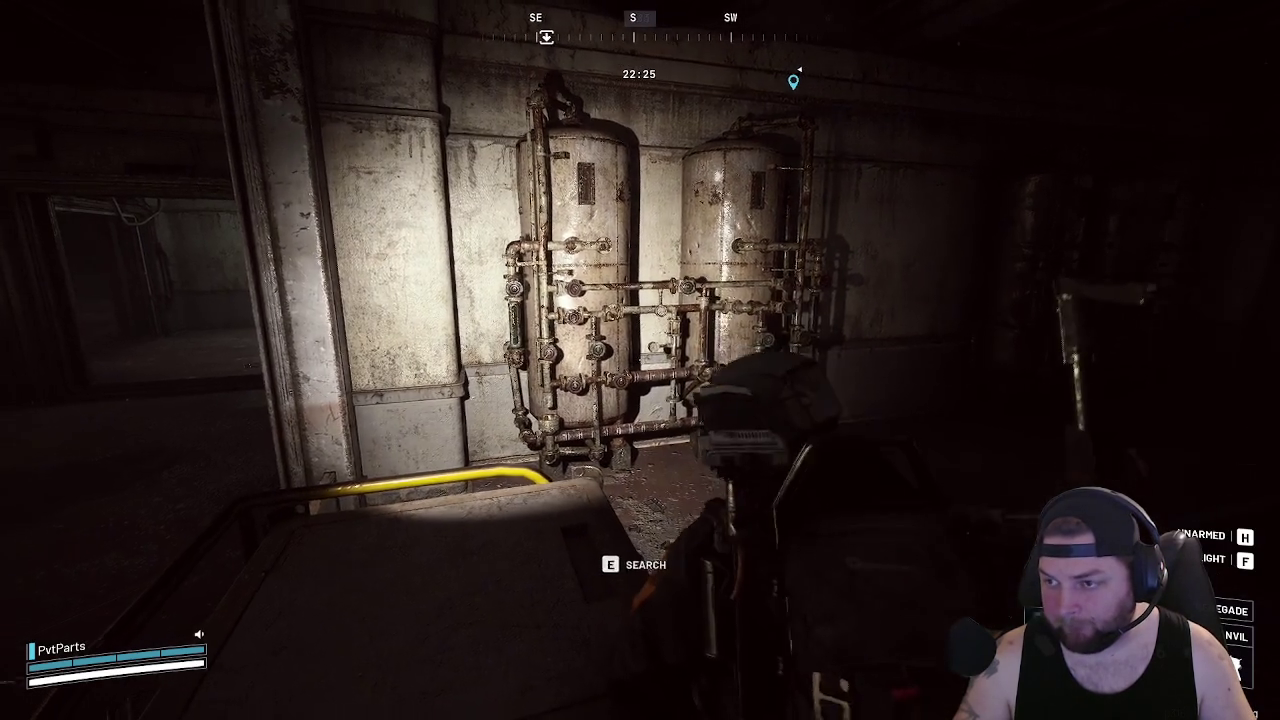
key(e)
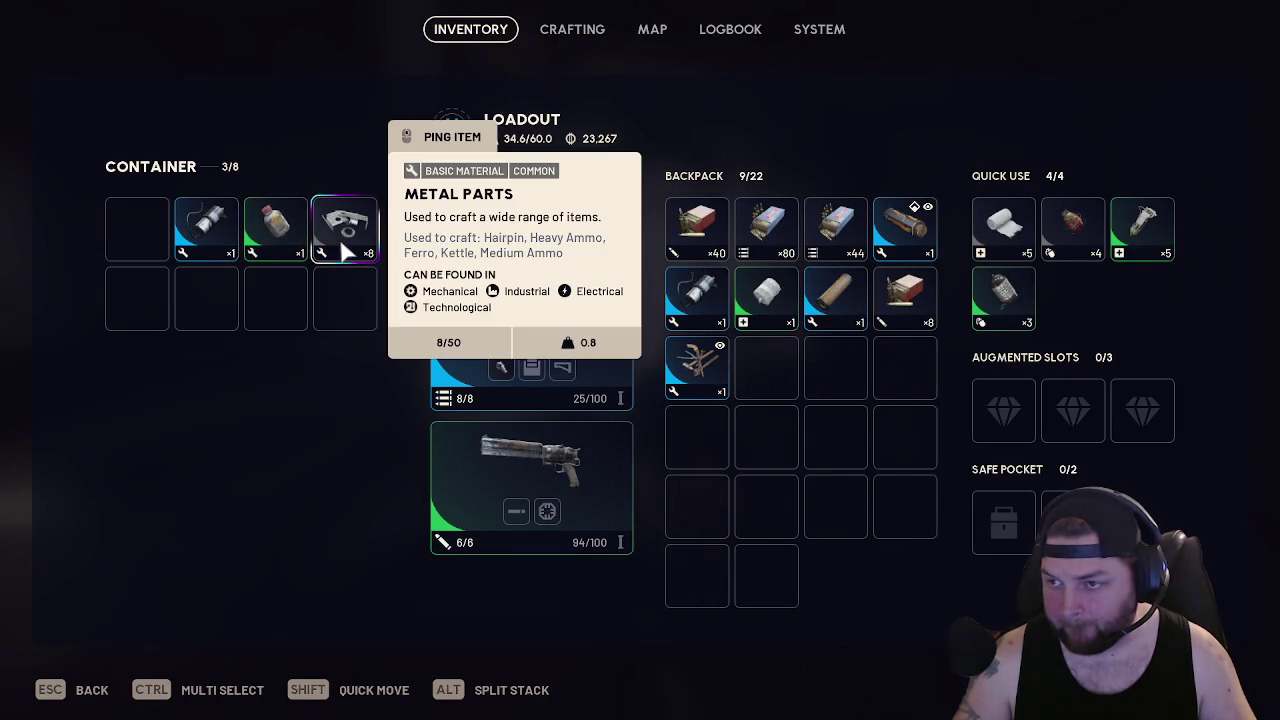
Take the 8 Metal Parts and the remaining item, moving a backpack item into the safe pocket
shift+click(340, 238)
drag(715, 380, 925, 503)
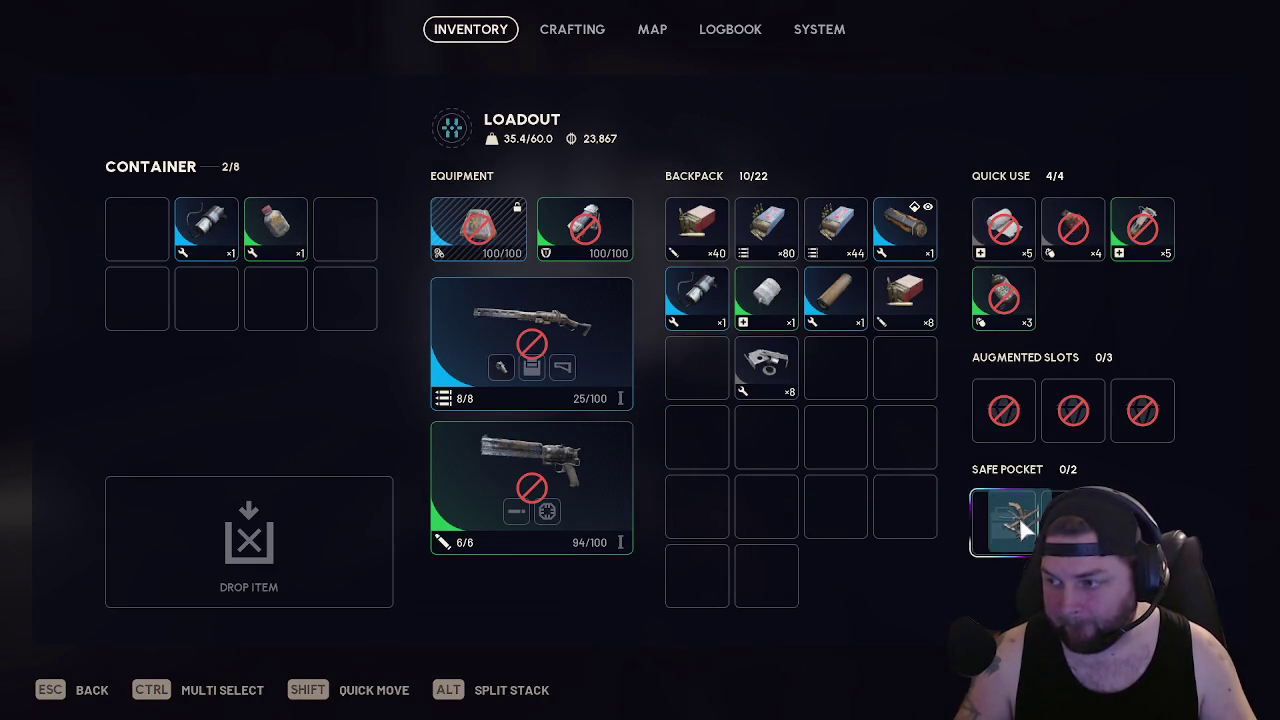
drag(1025, 530, 1010, 522)
shift+click(206, 232)
key(Escape)
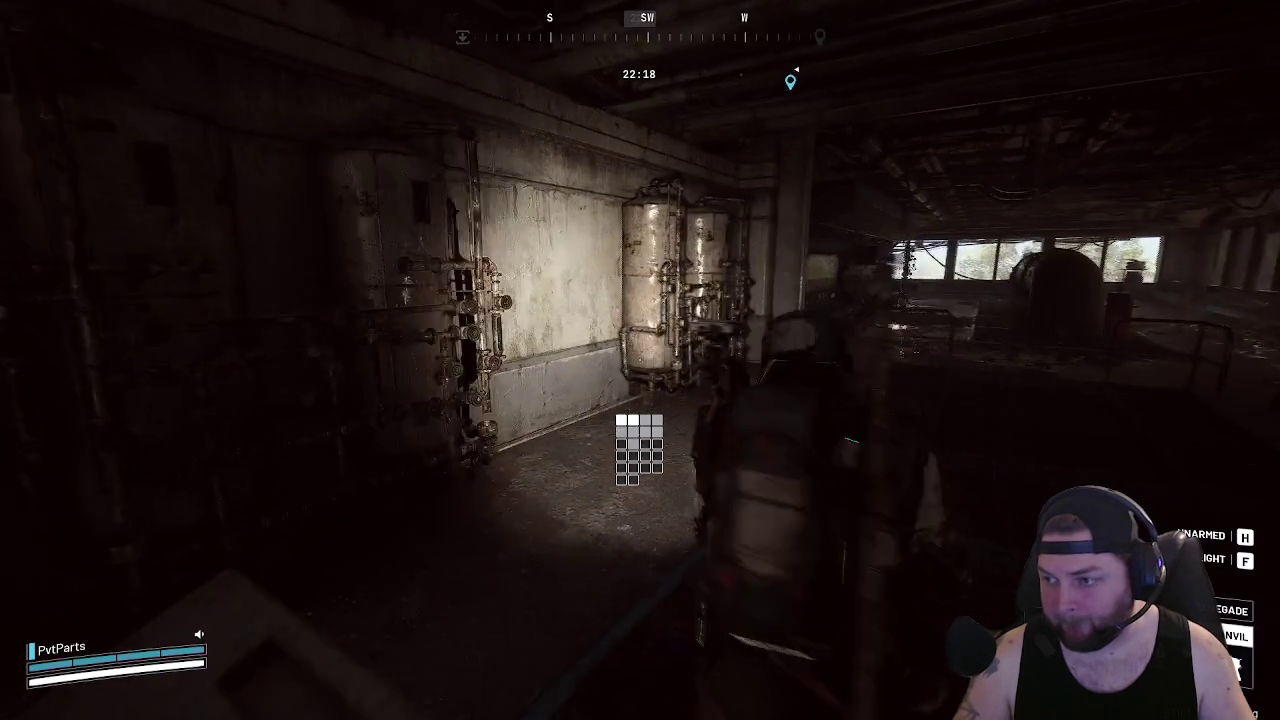
Pass through the vault doorway, cross the grated walkway and enter through the metal door
key(w)
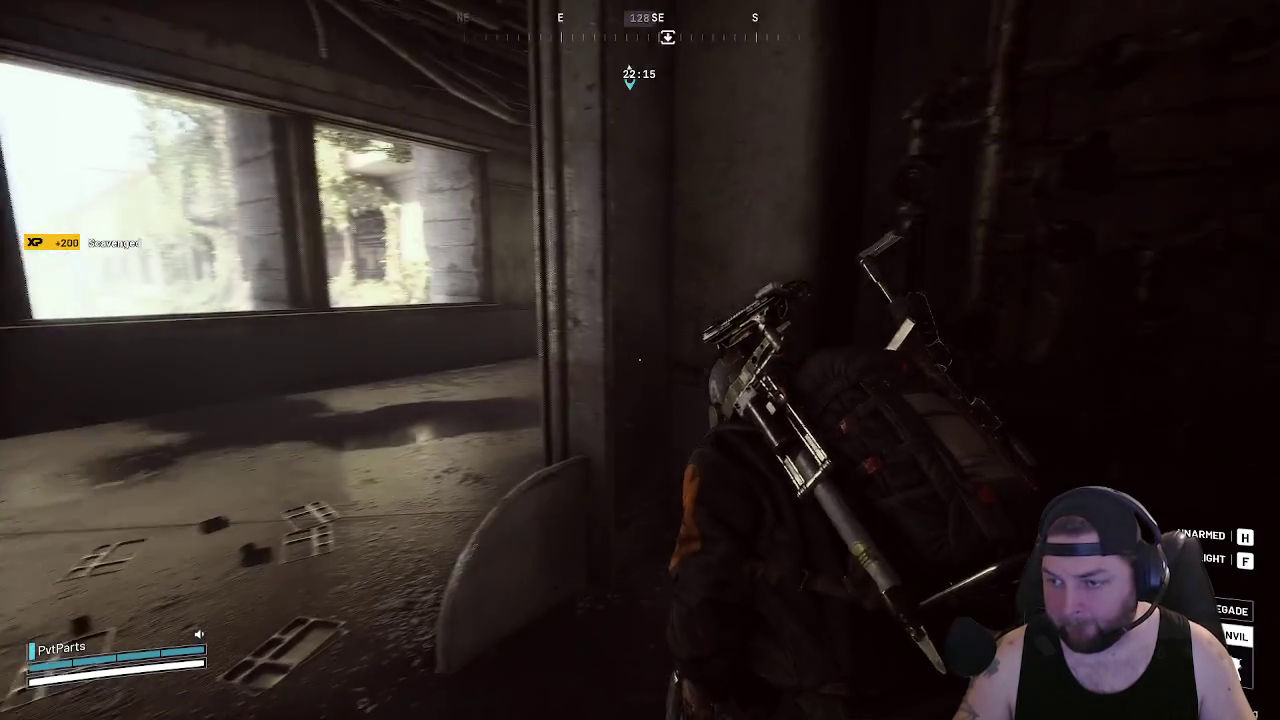
key(w)
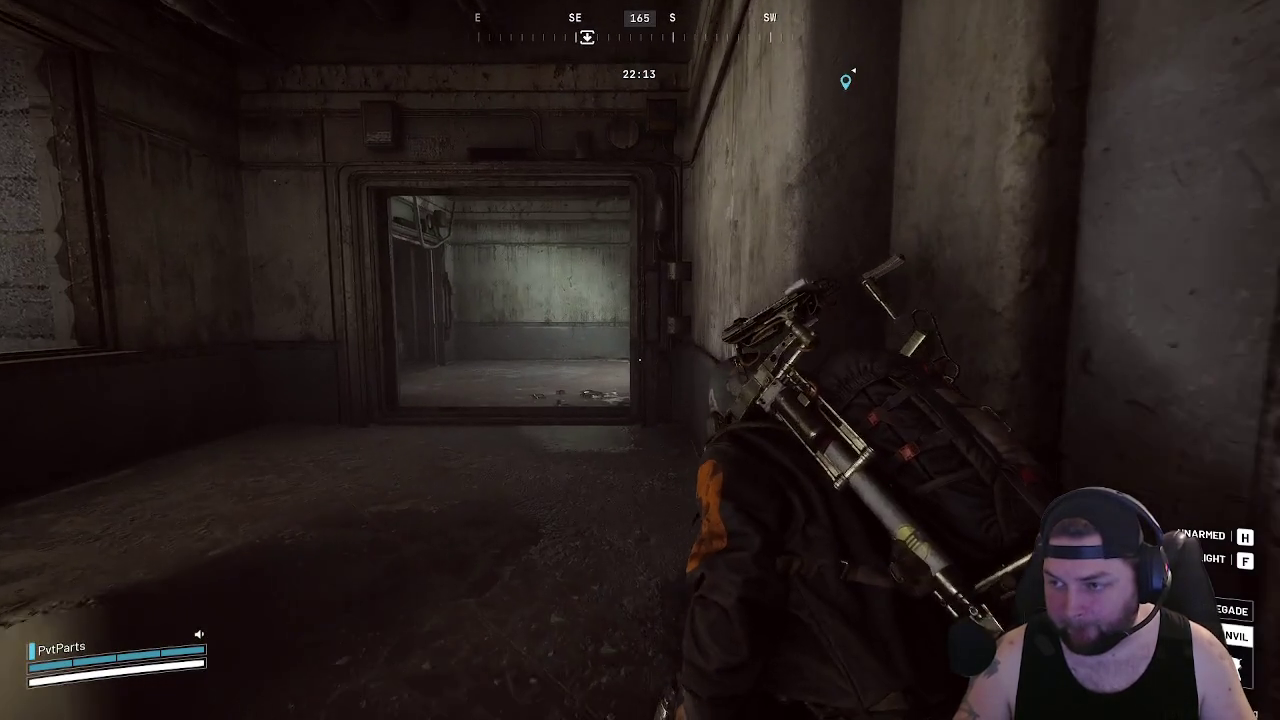
key(w)
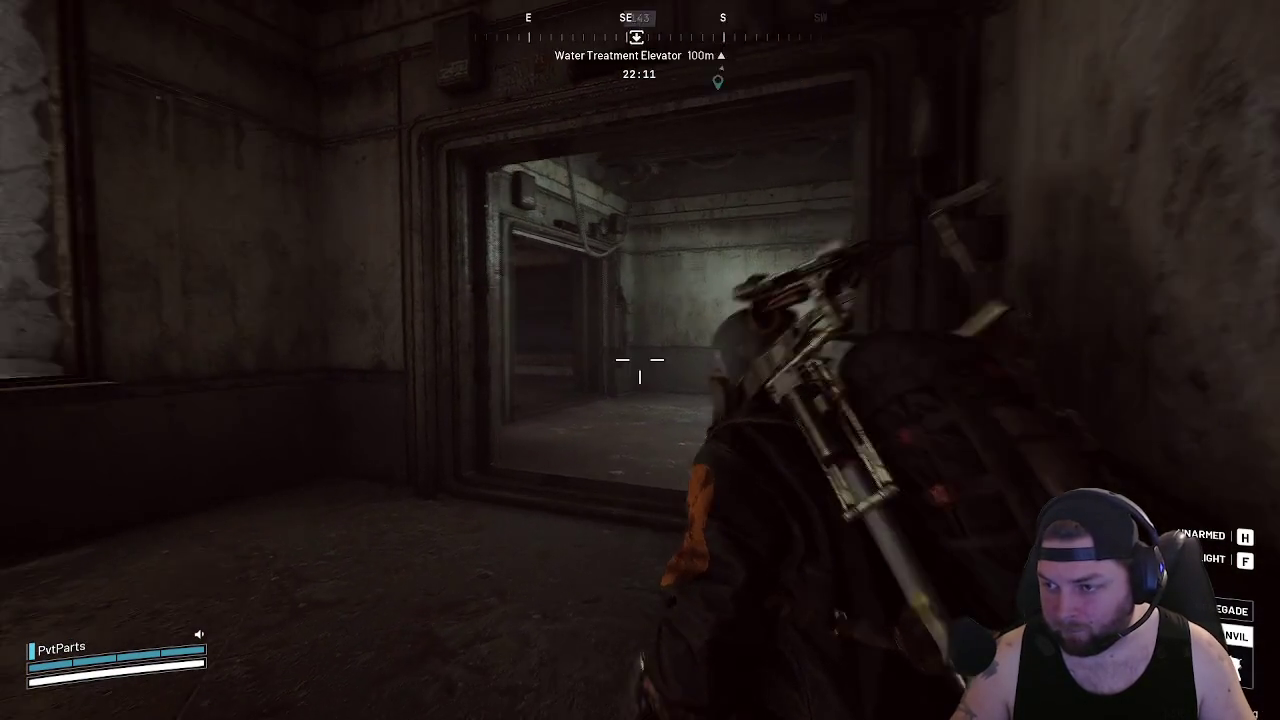
key(w)
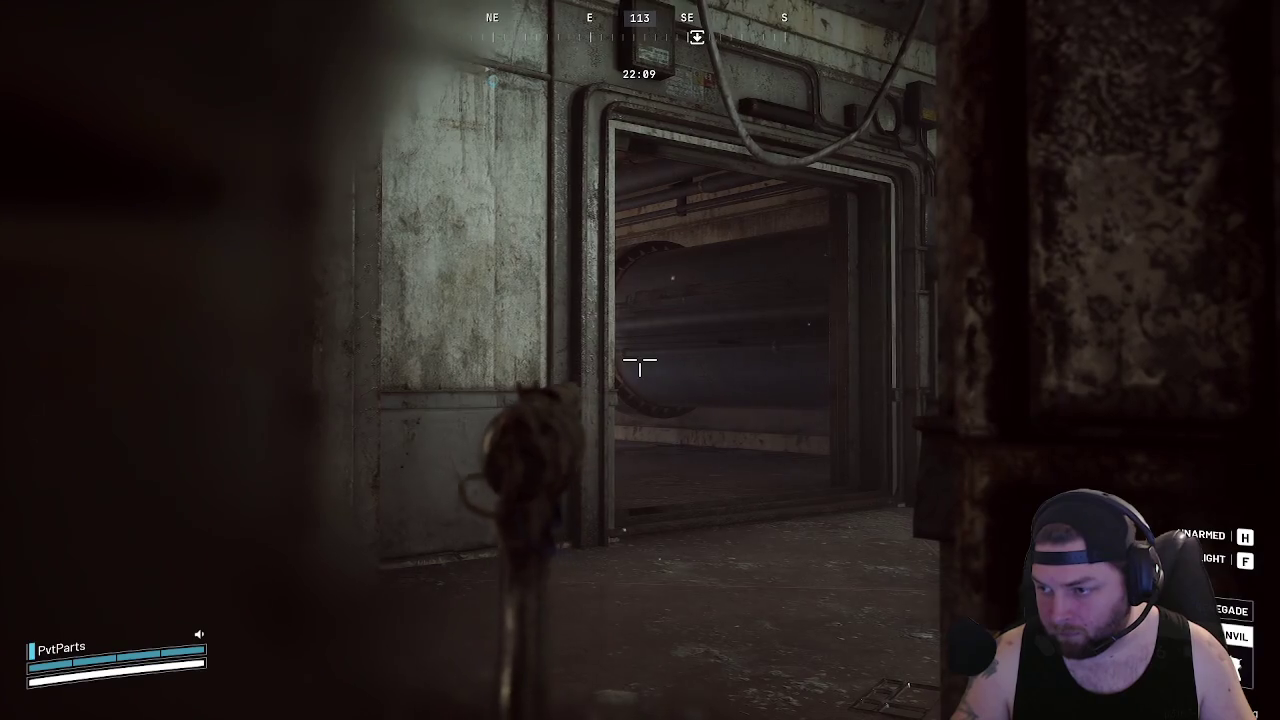
key(w)
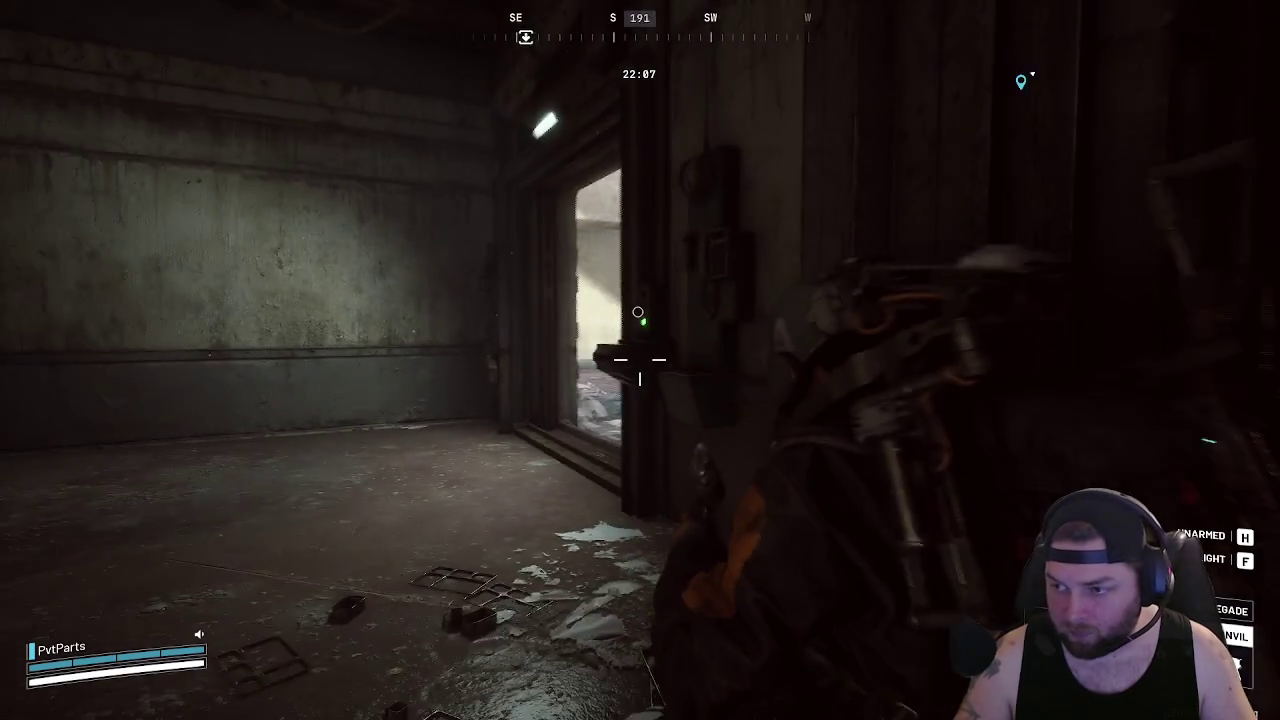
key(w)
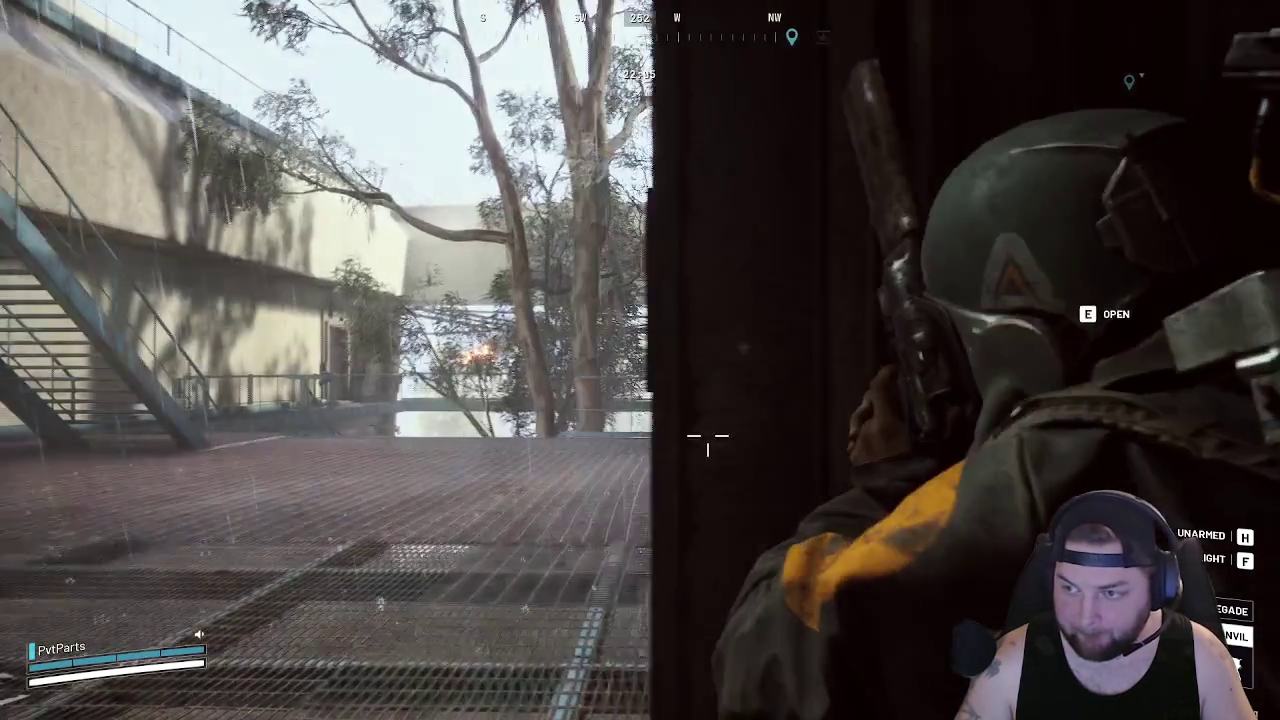
key(w)
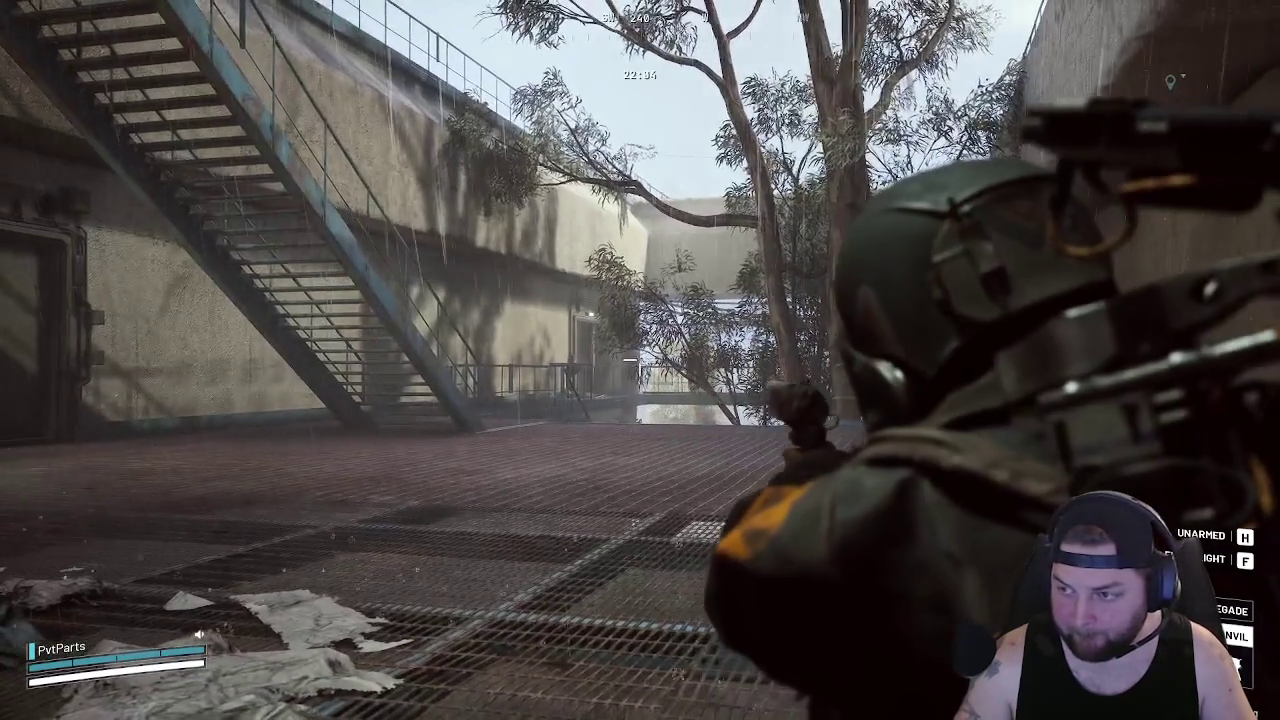
key(w)
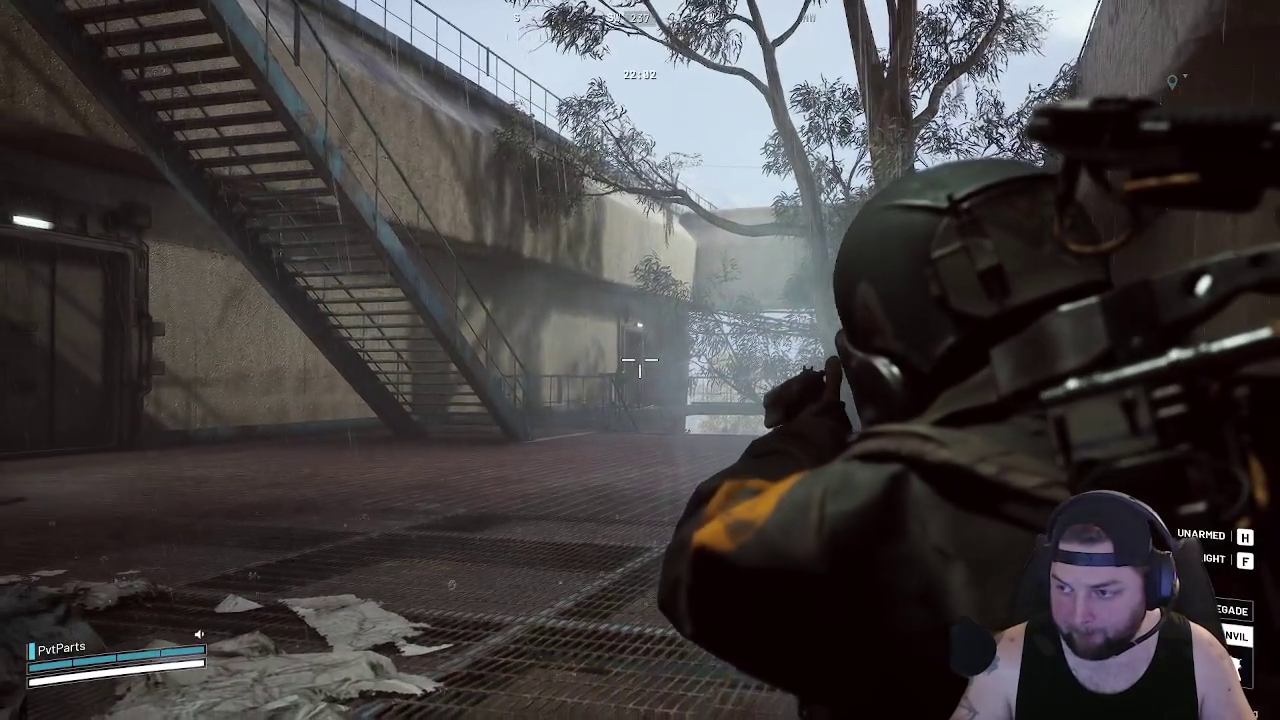
key(a)
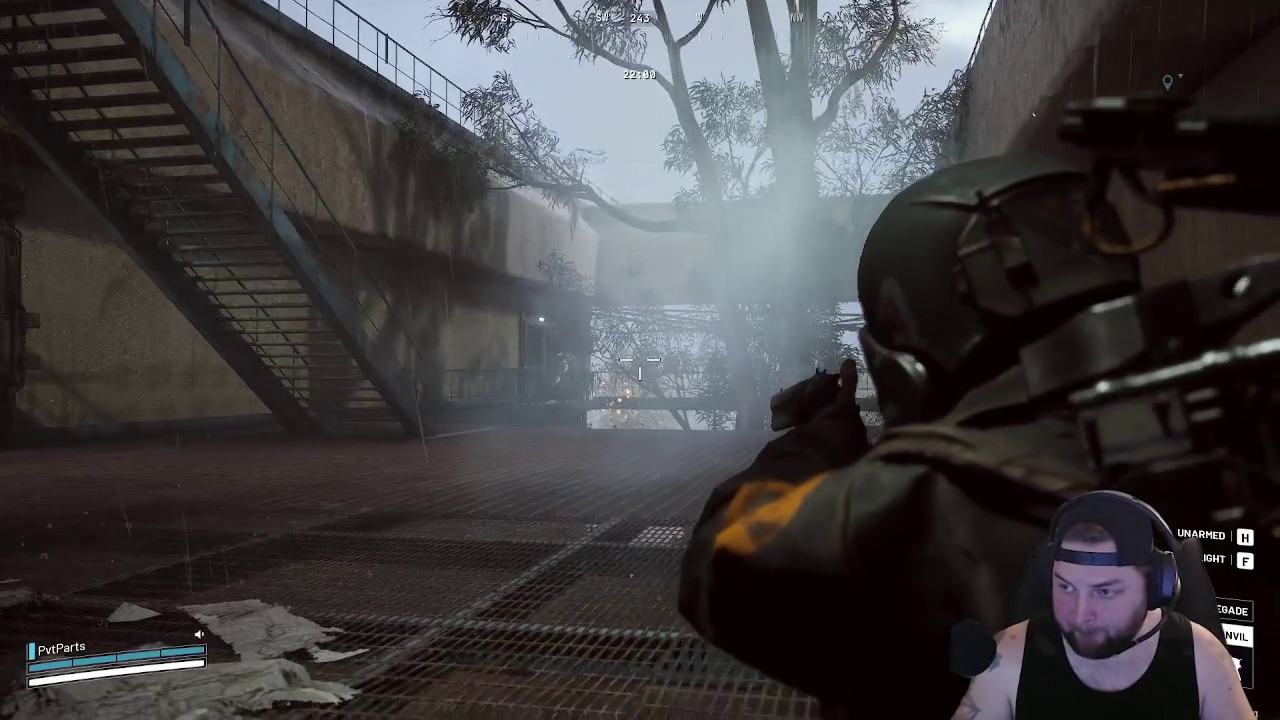
key(w)
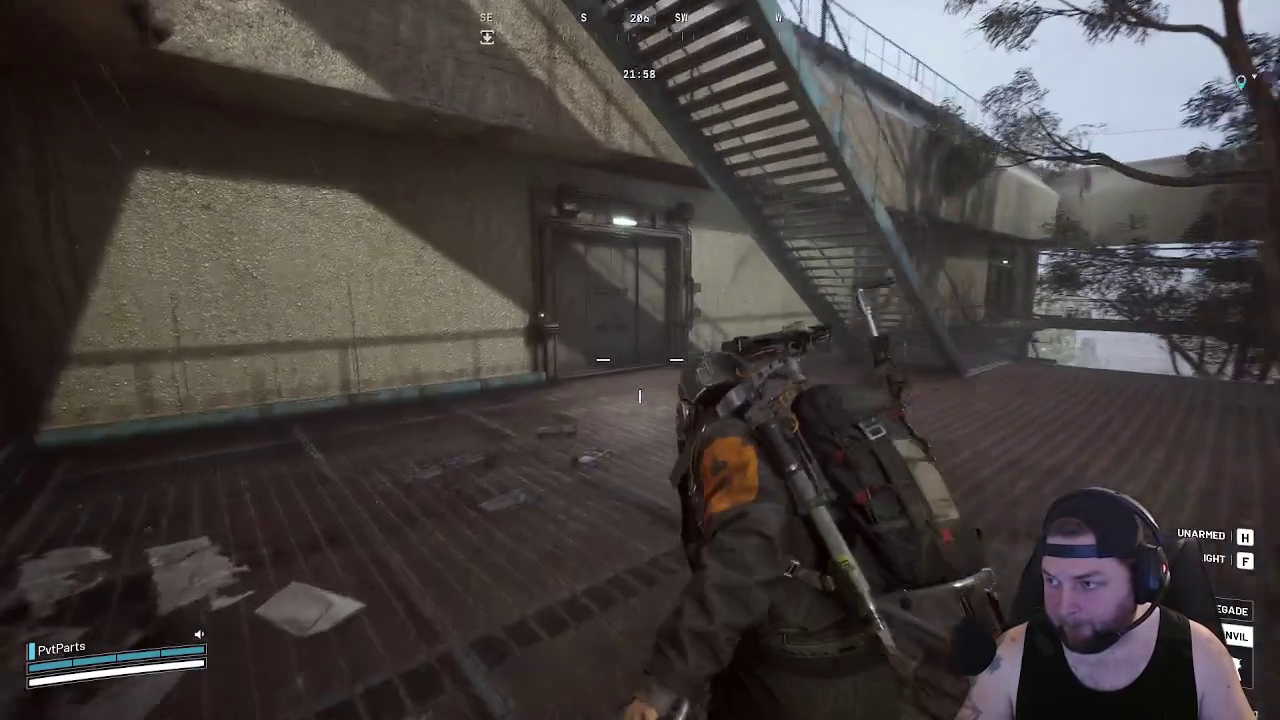
key(e)
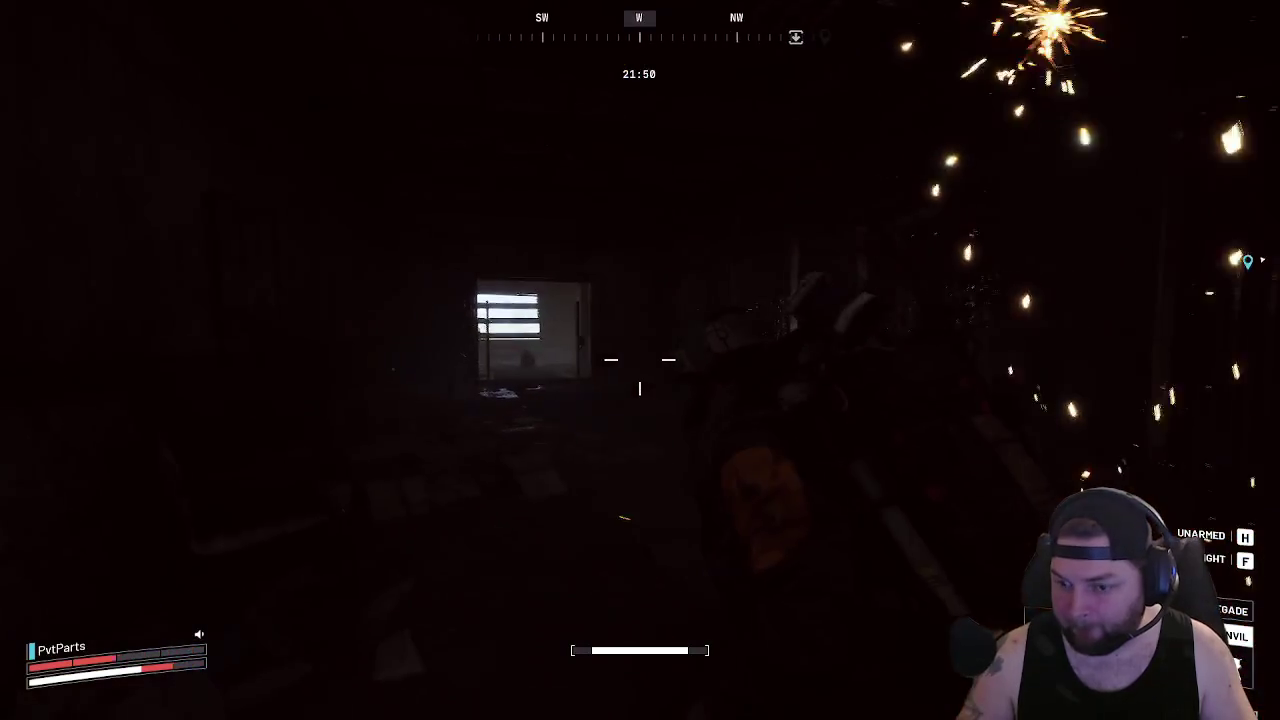
Recharge shields with the shield recharger from the quick-use wheel and switch to the Anvil
key(g)
key(5)
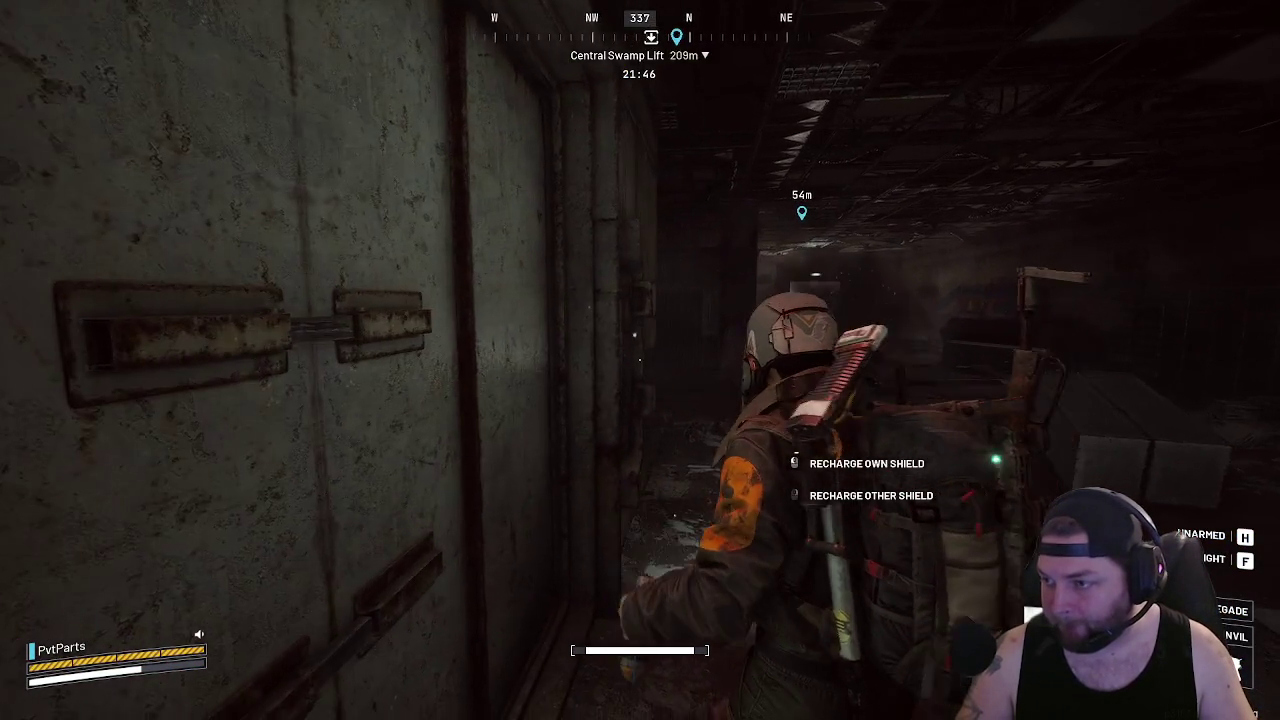
key(v)
click(640, 360)
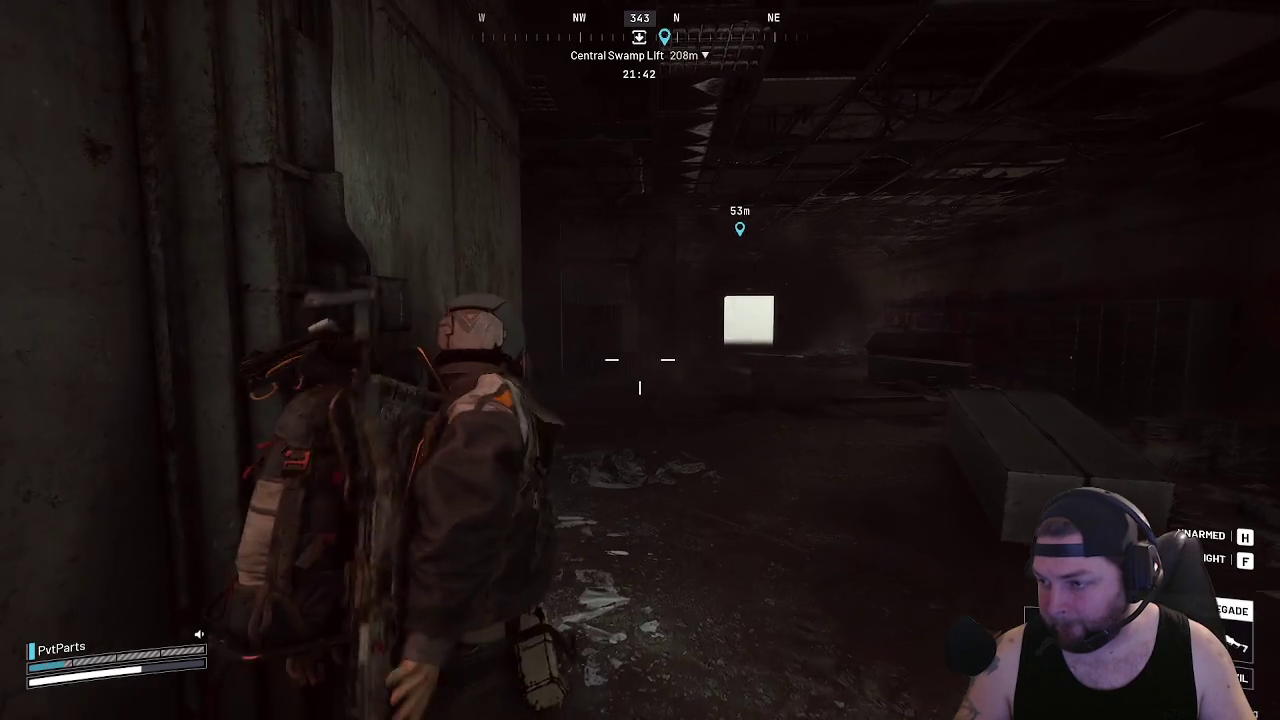
key(w)
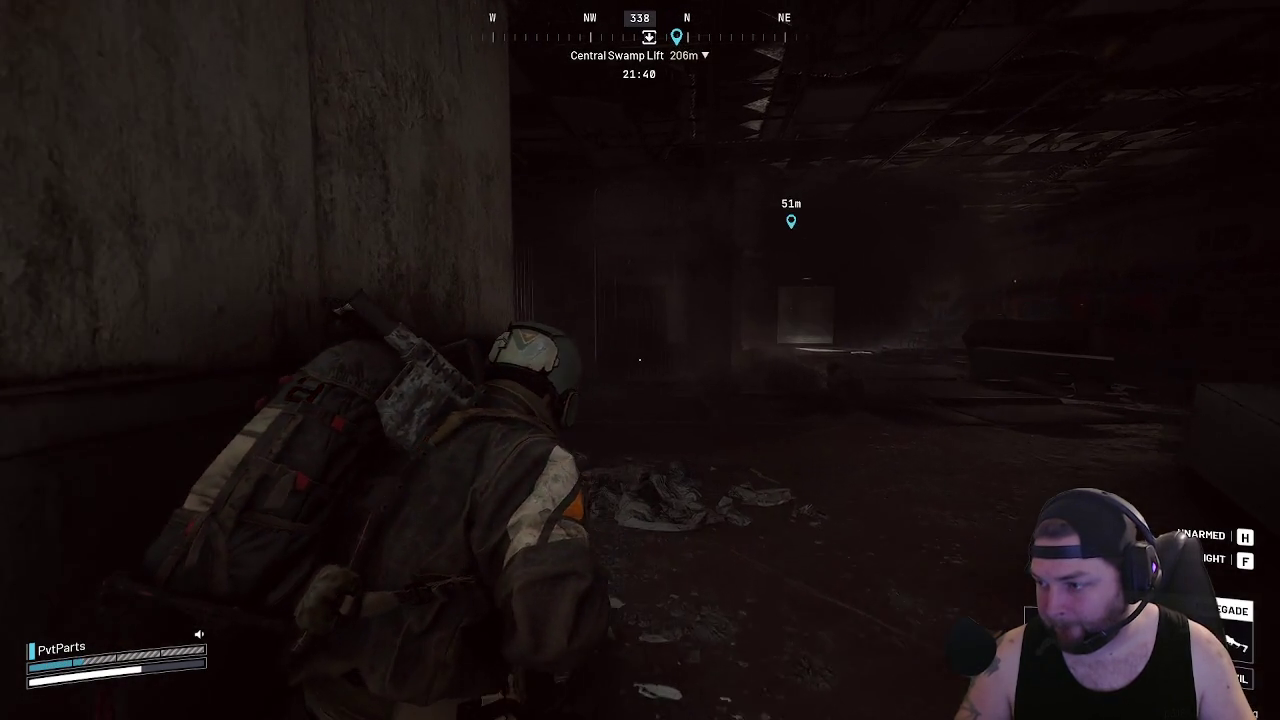
key(2)
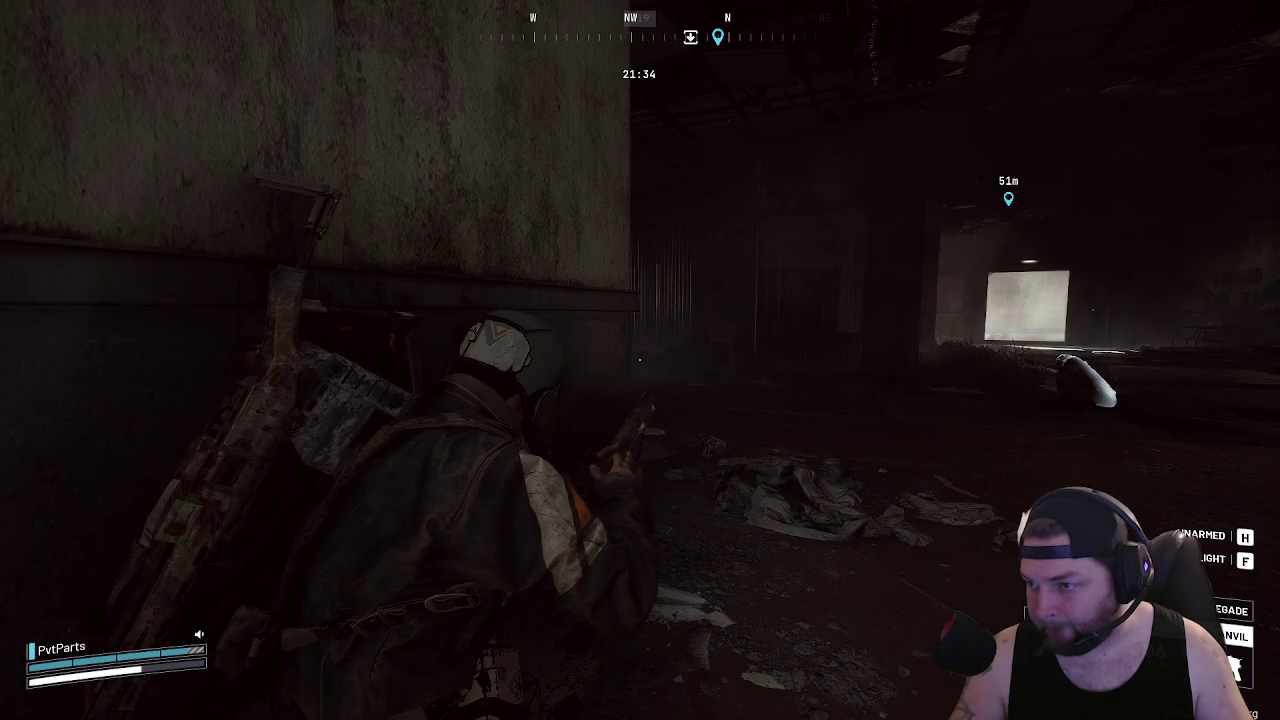
Move through the dark side room and throw a Shrapnel Grenade toward the doorway
key(w)
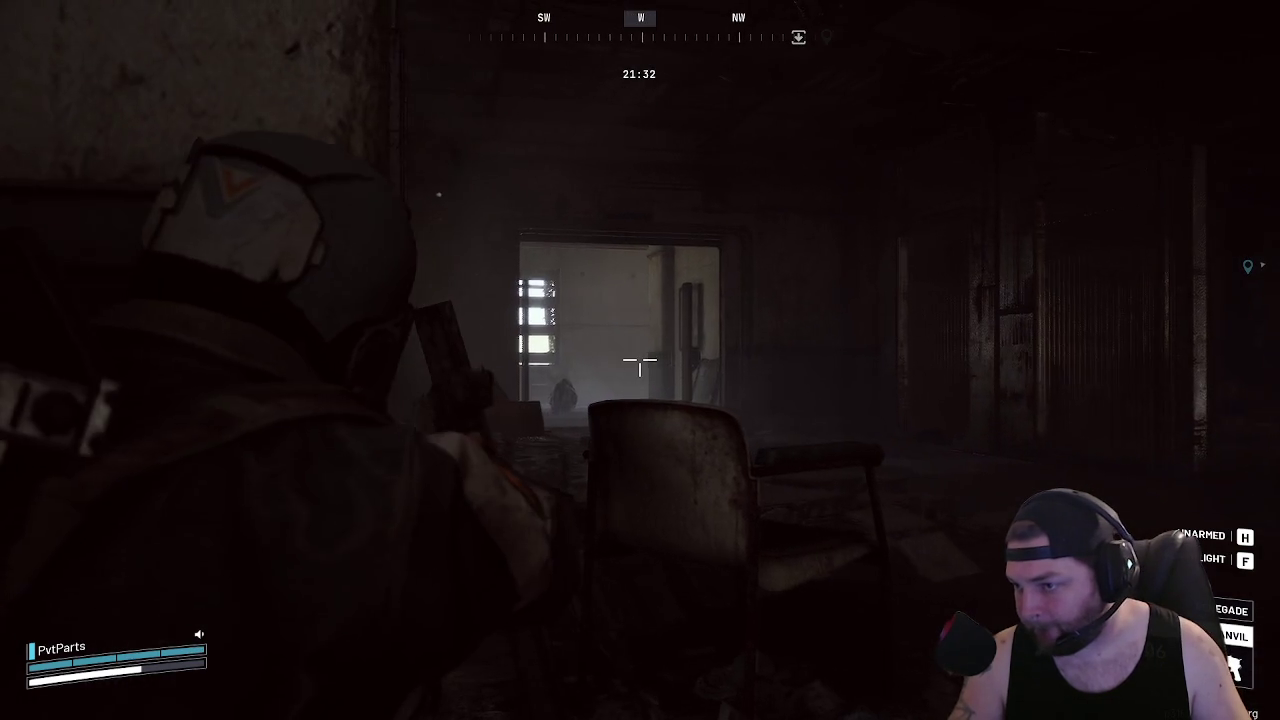
key(w)
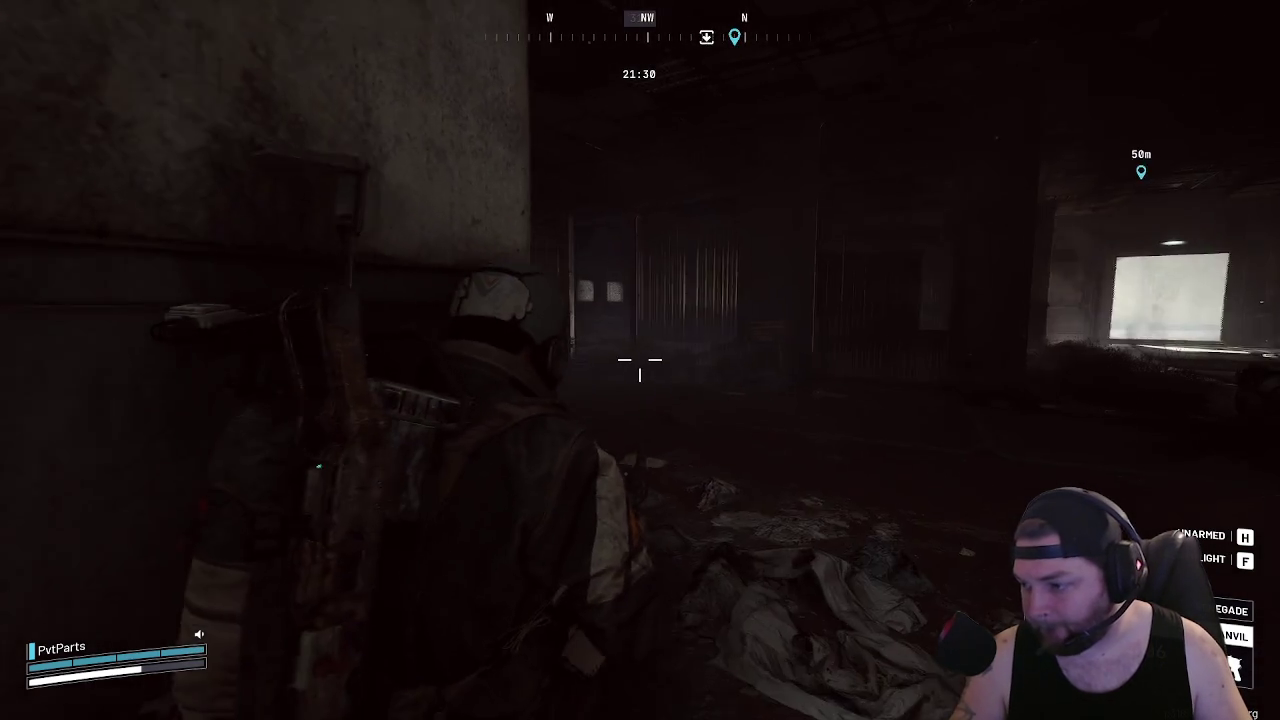
key(g)
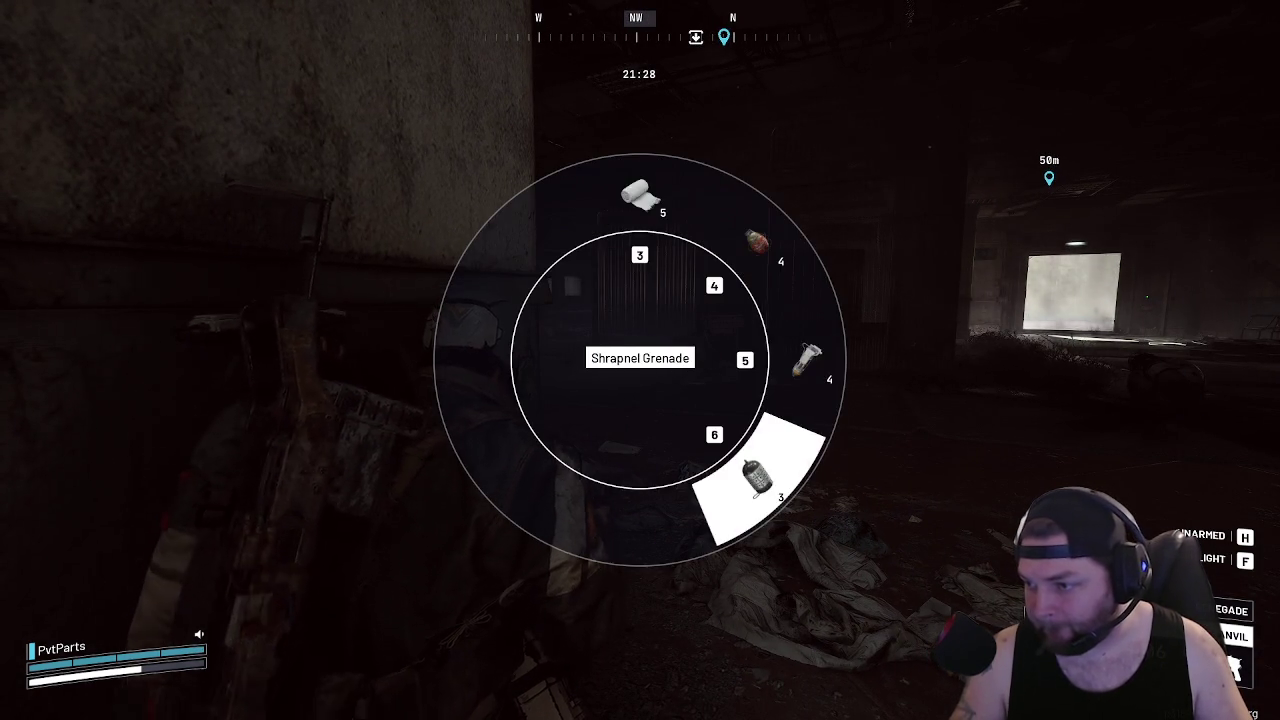
key(g)
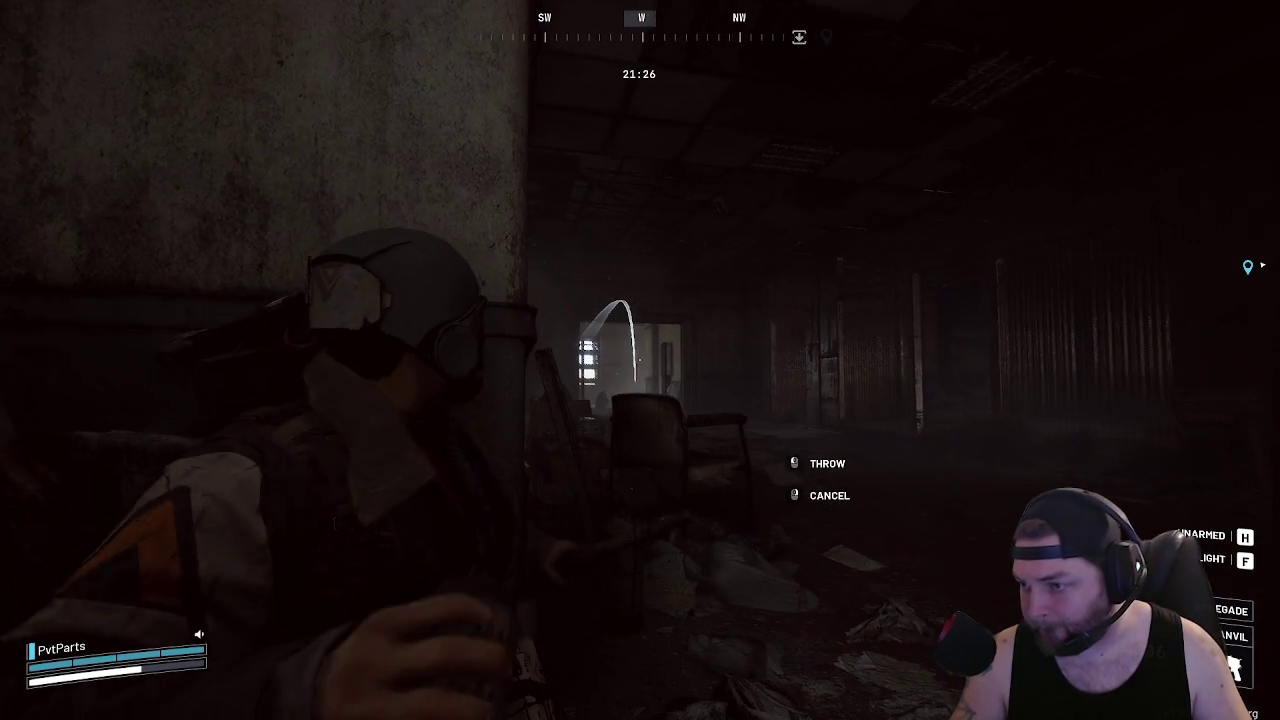
click(640, 360)
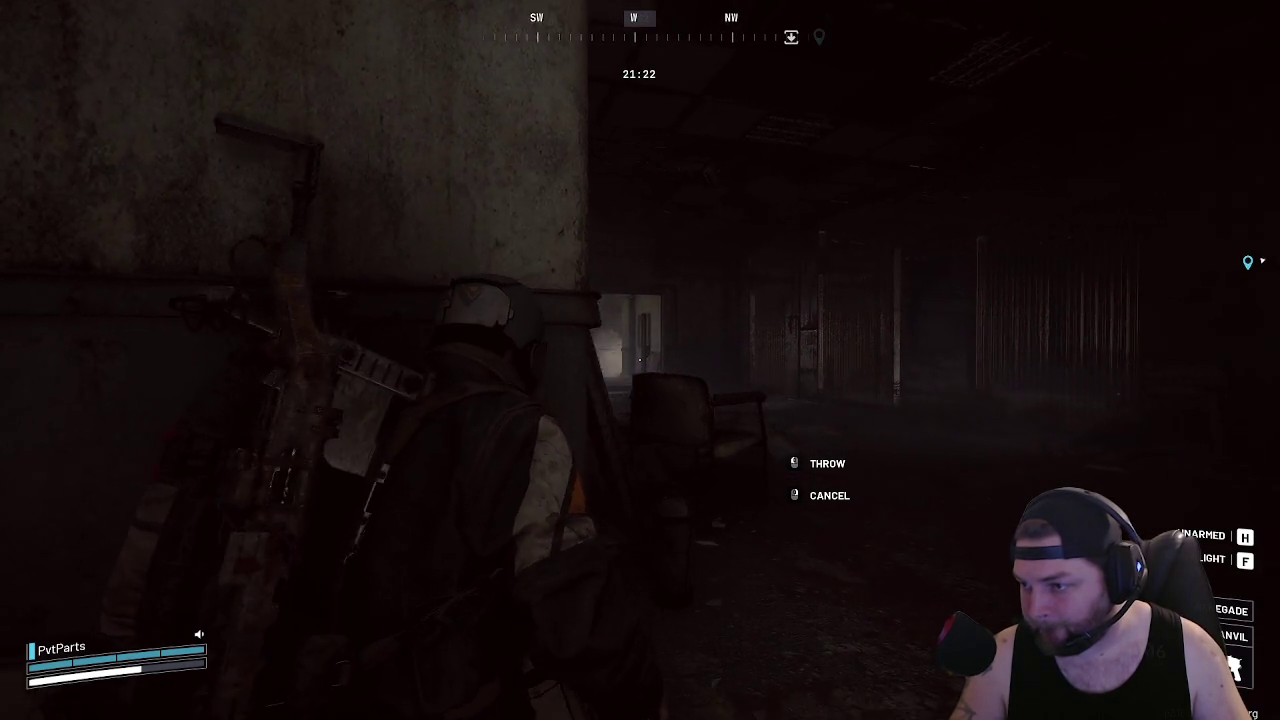
Advance through the lit rooms, throw another grenade at the enemy raider, and start plating armour
key(w)
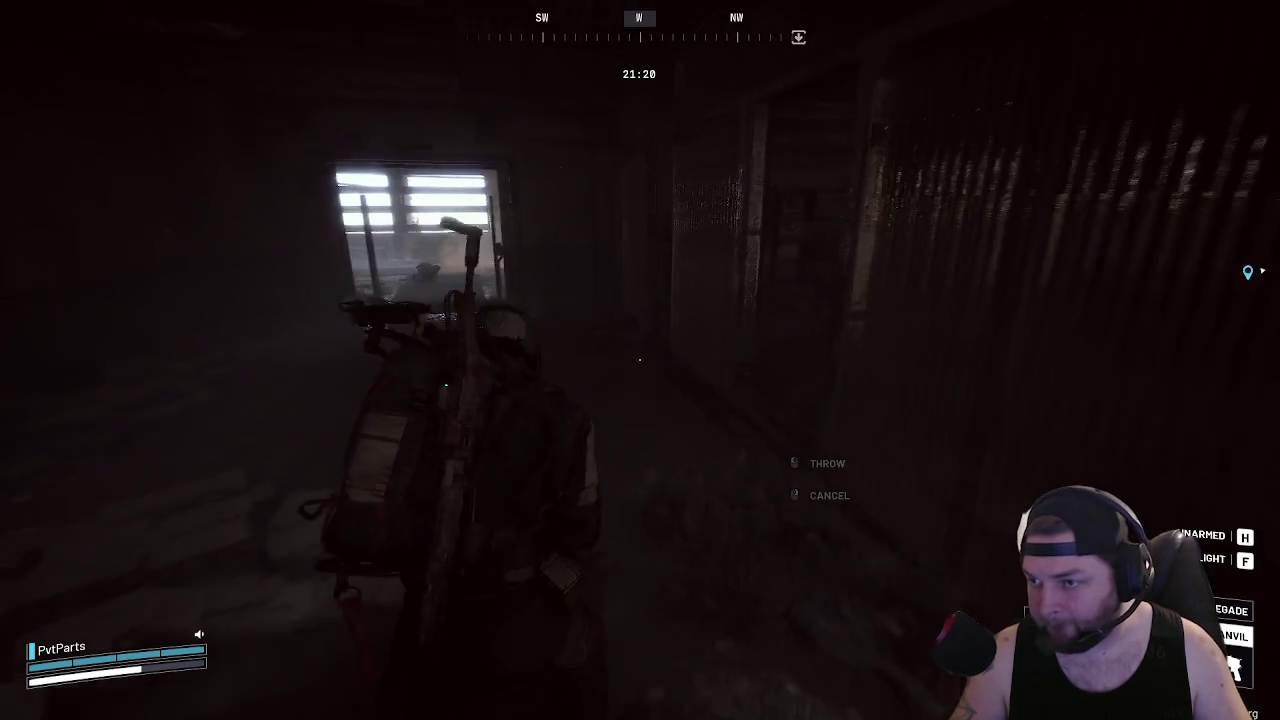
key(w)
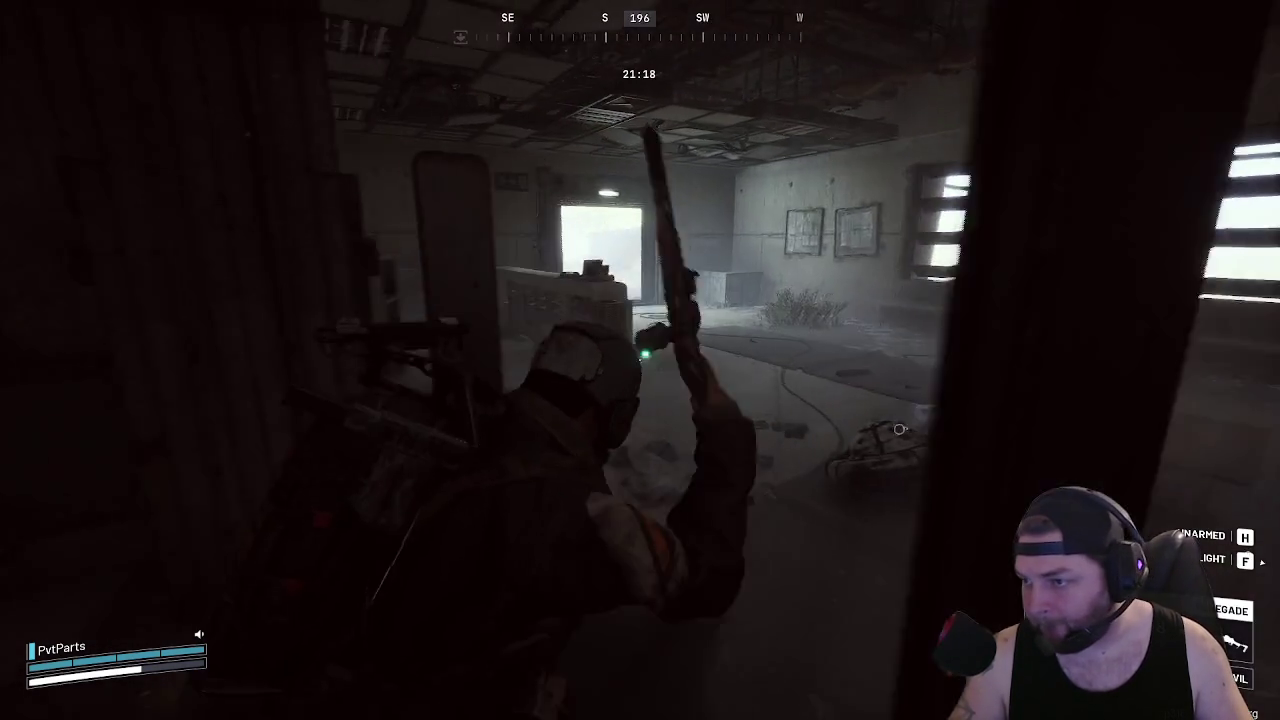
key(w)
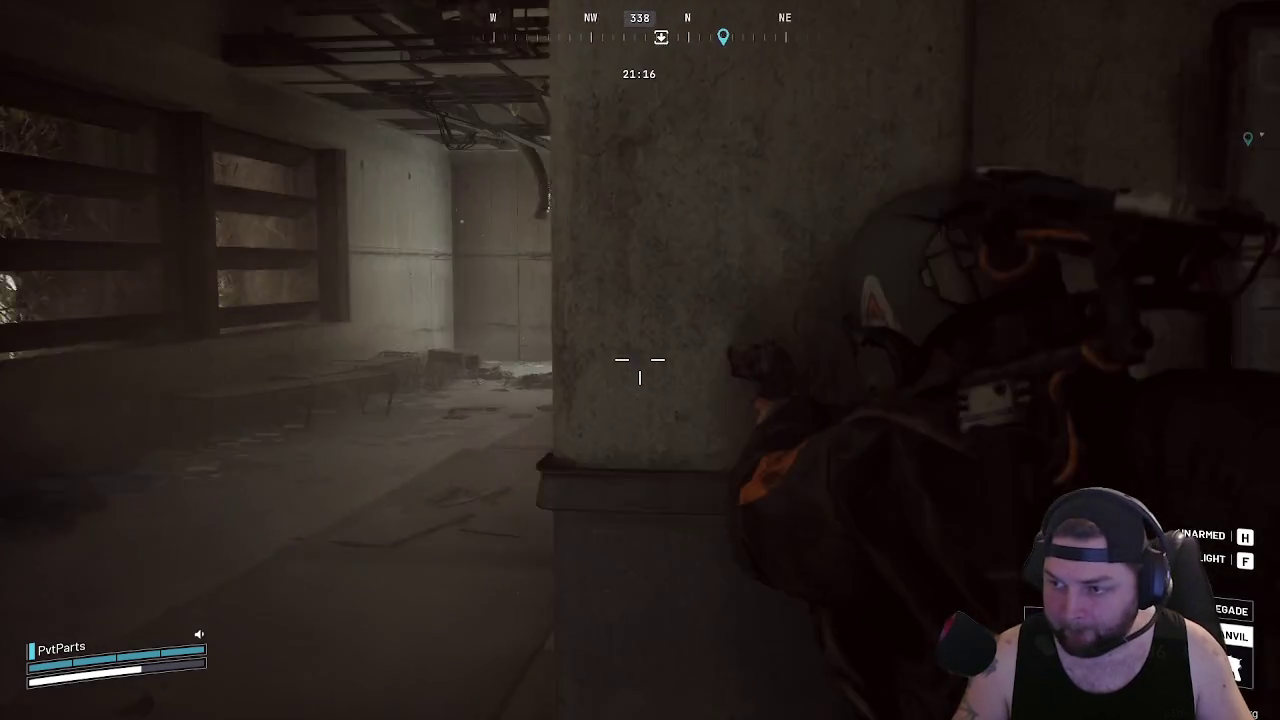
key(w)
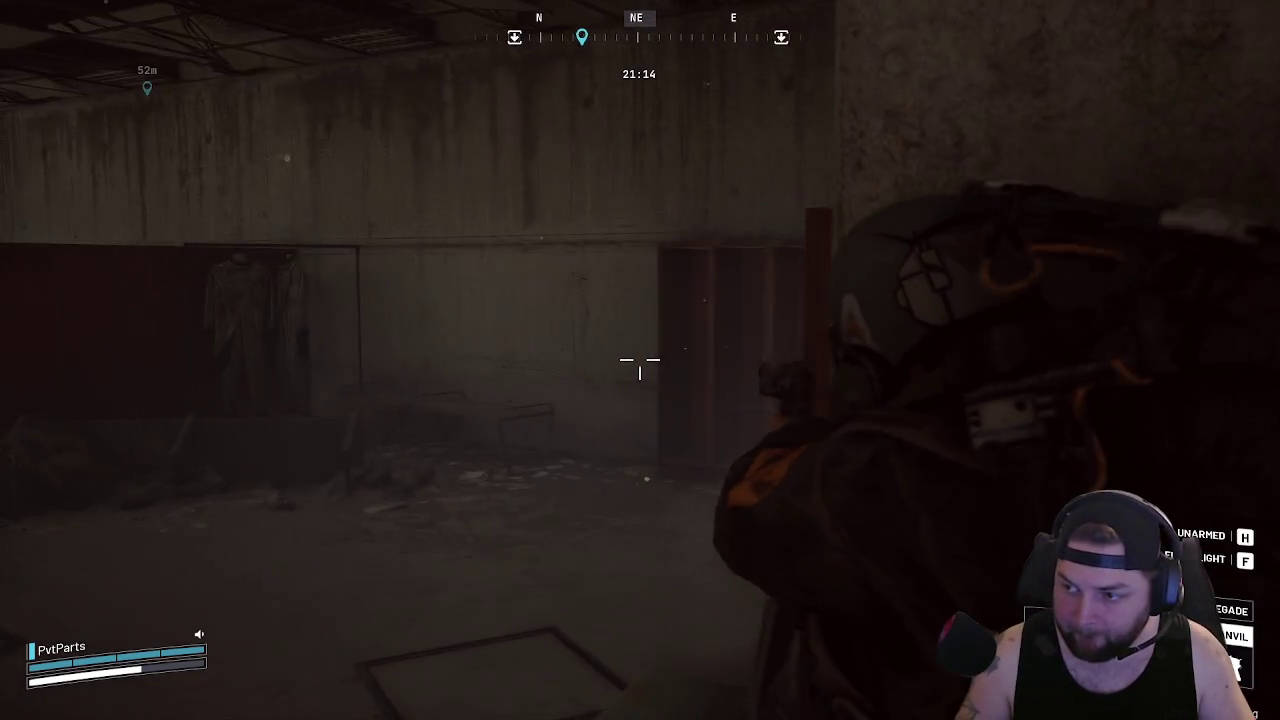
key(w)
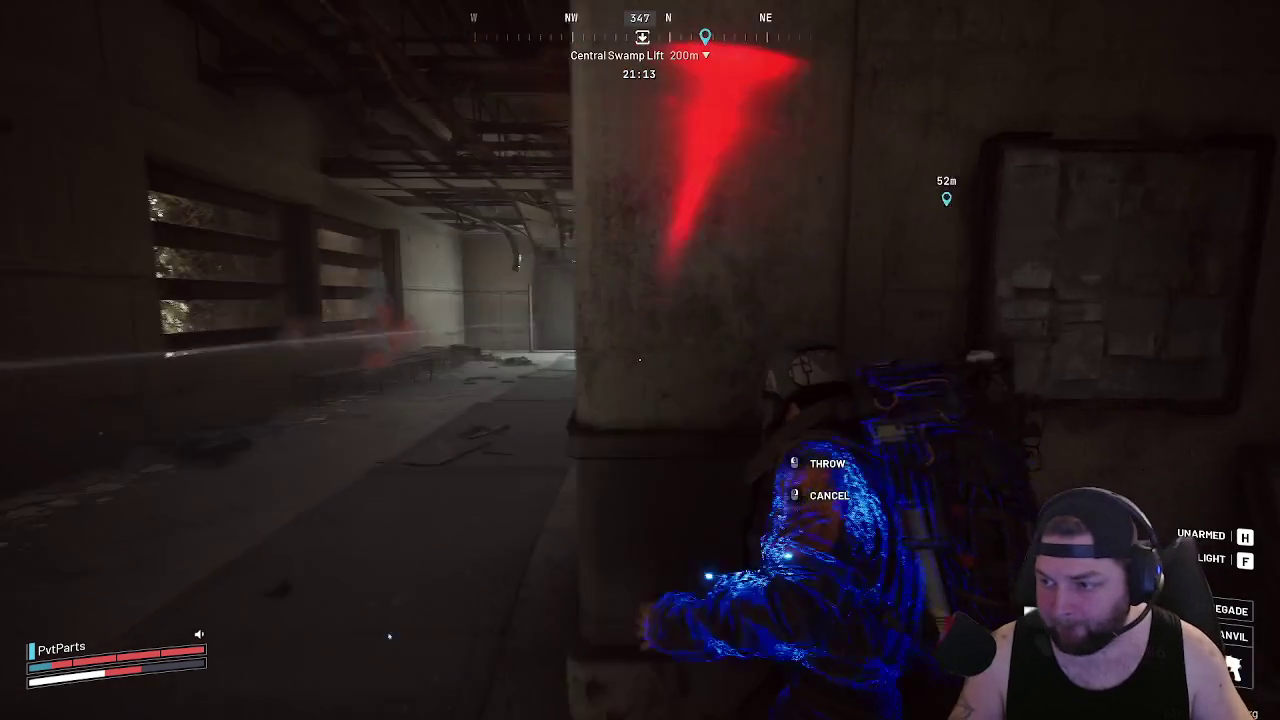
key(w)
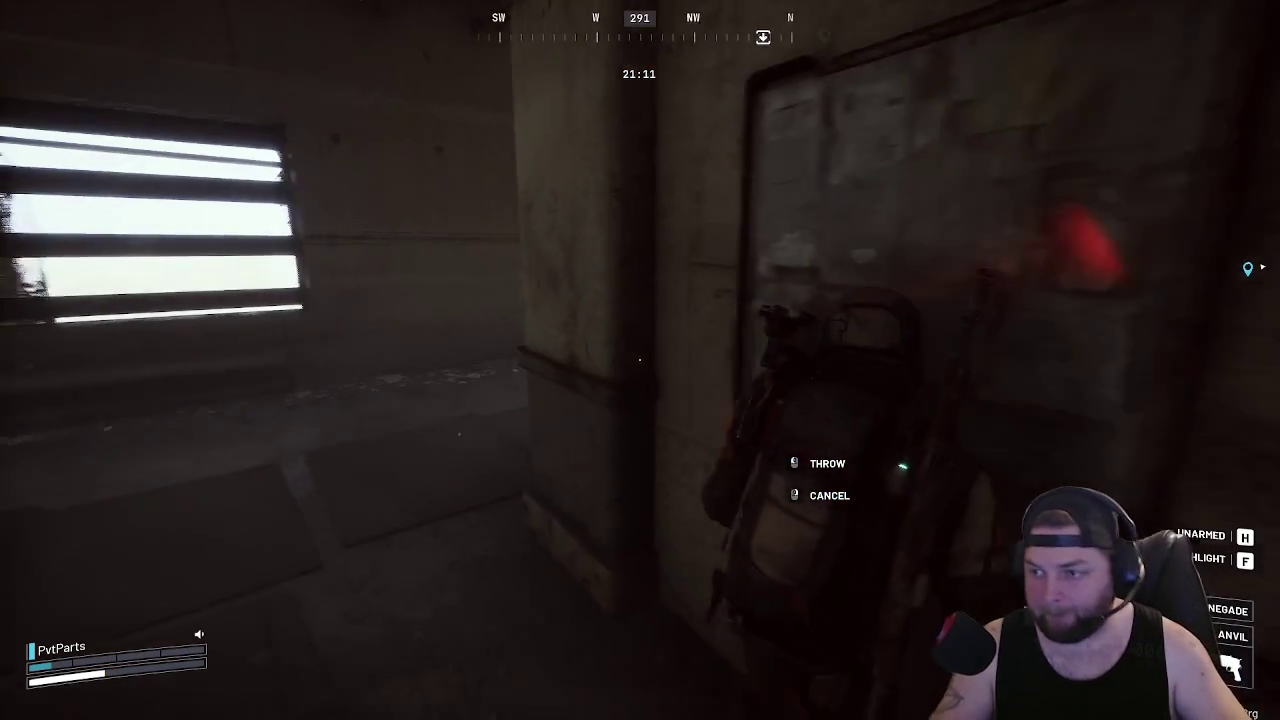
click(640, 360)
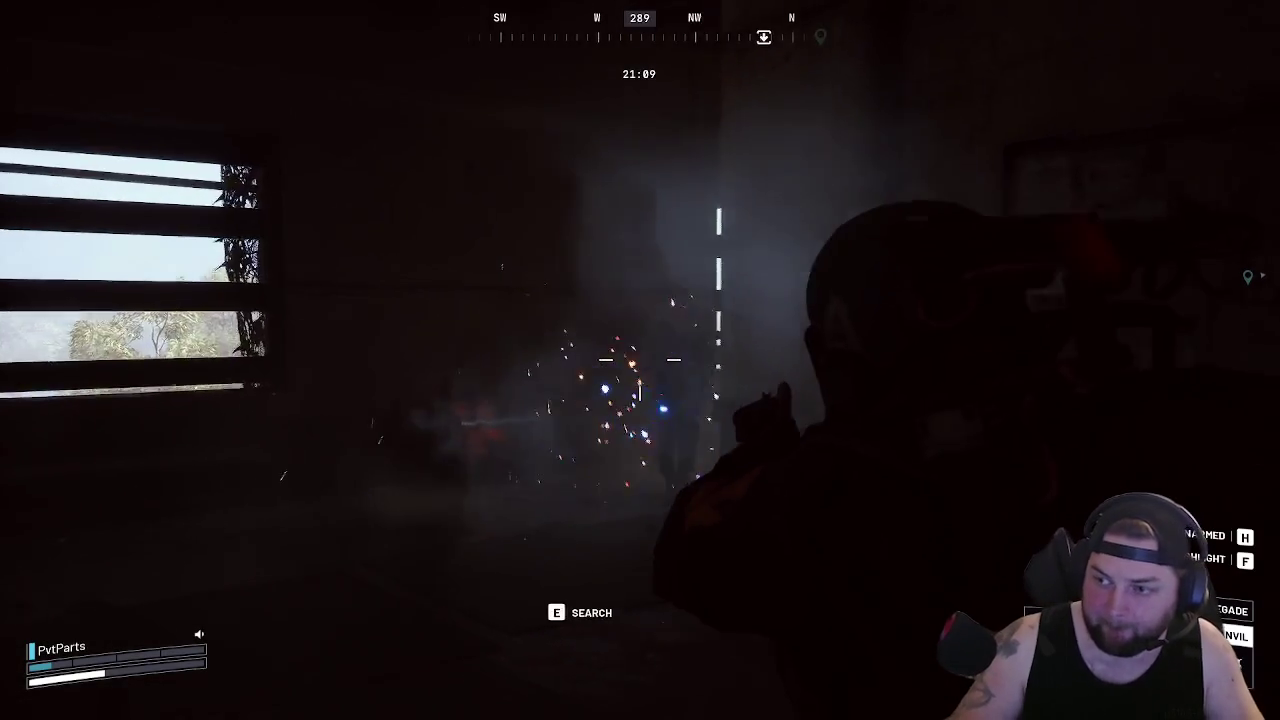
key(4)
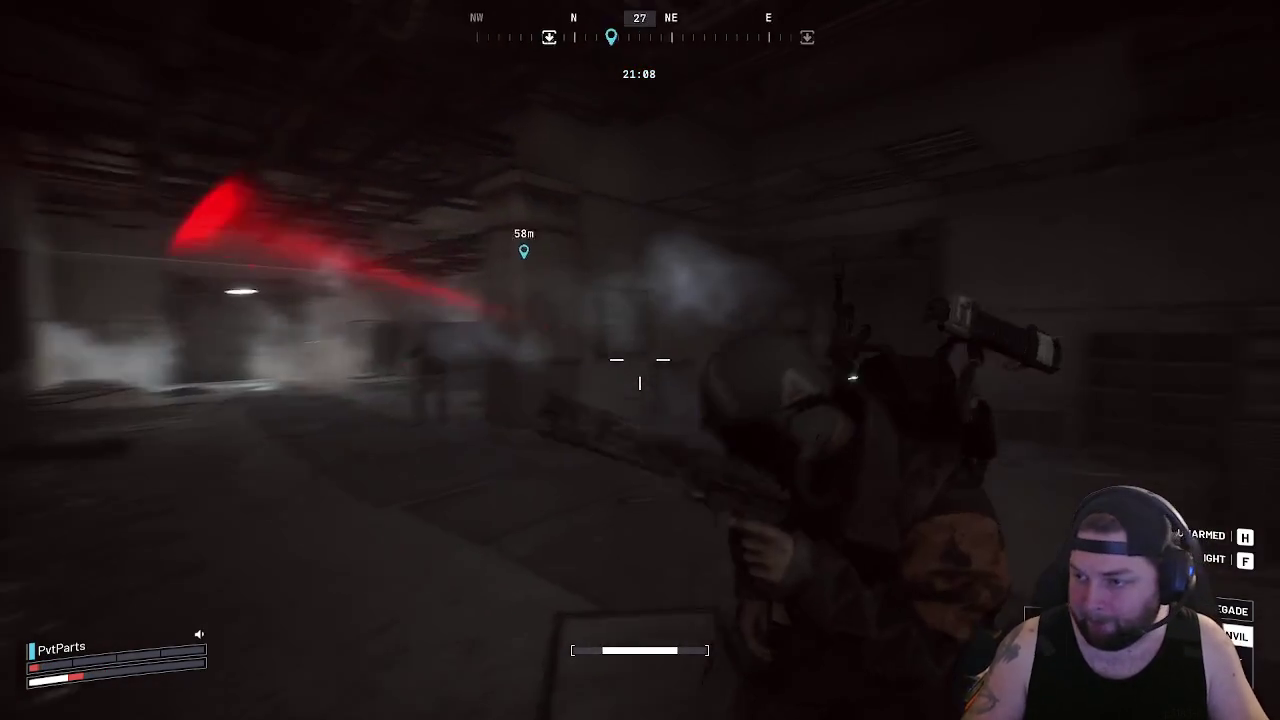
key(w)
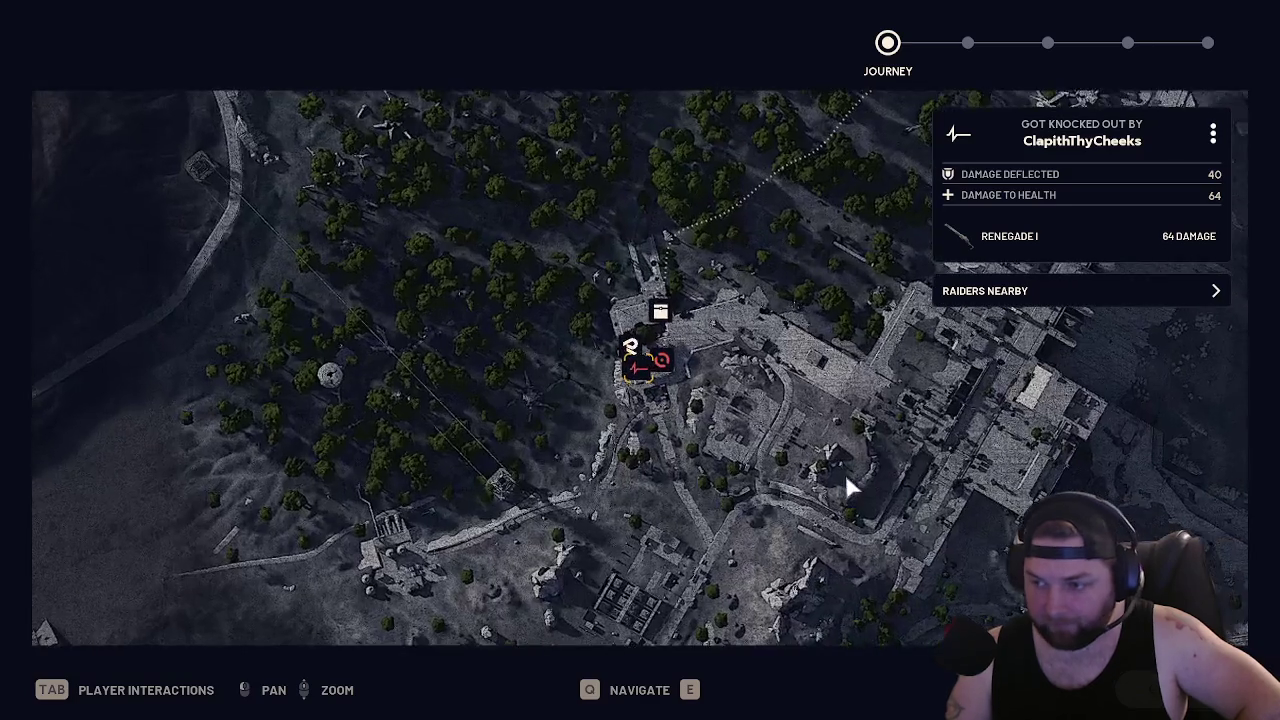
Skip through the Findings, raider XP and Event Merits summary screens
key(e)
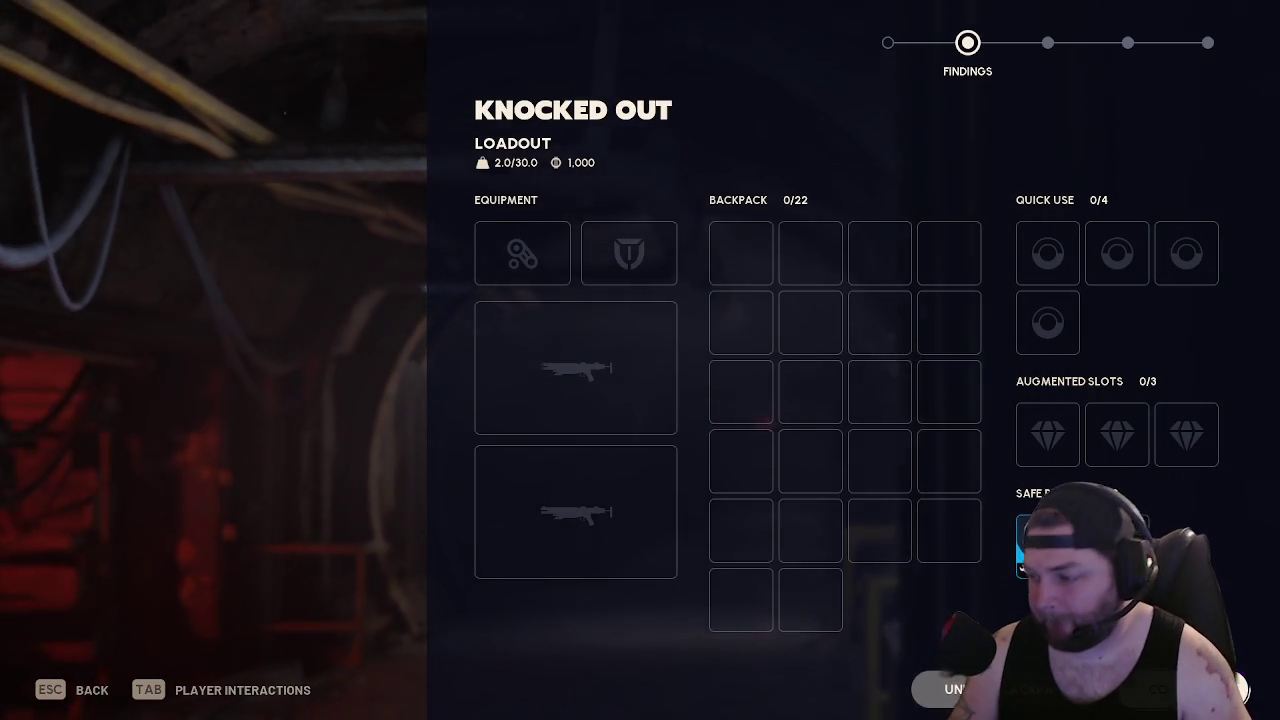
key(e)
key(e)
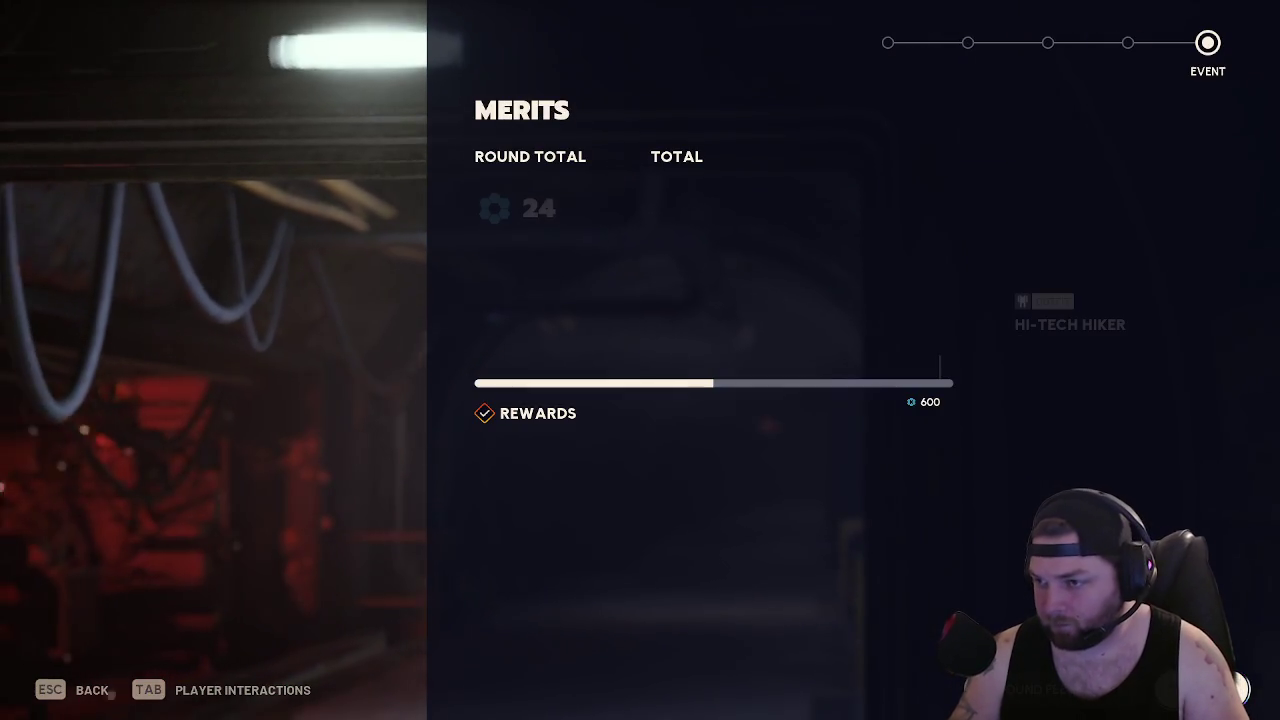
key(e)
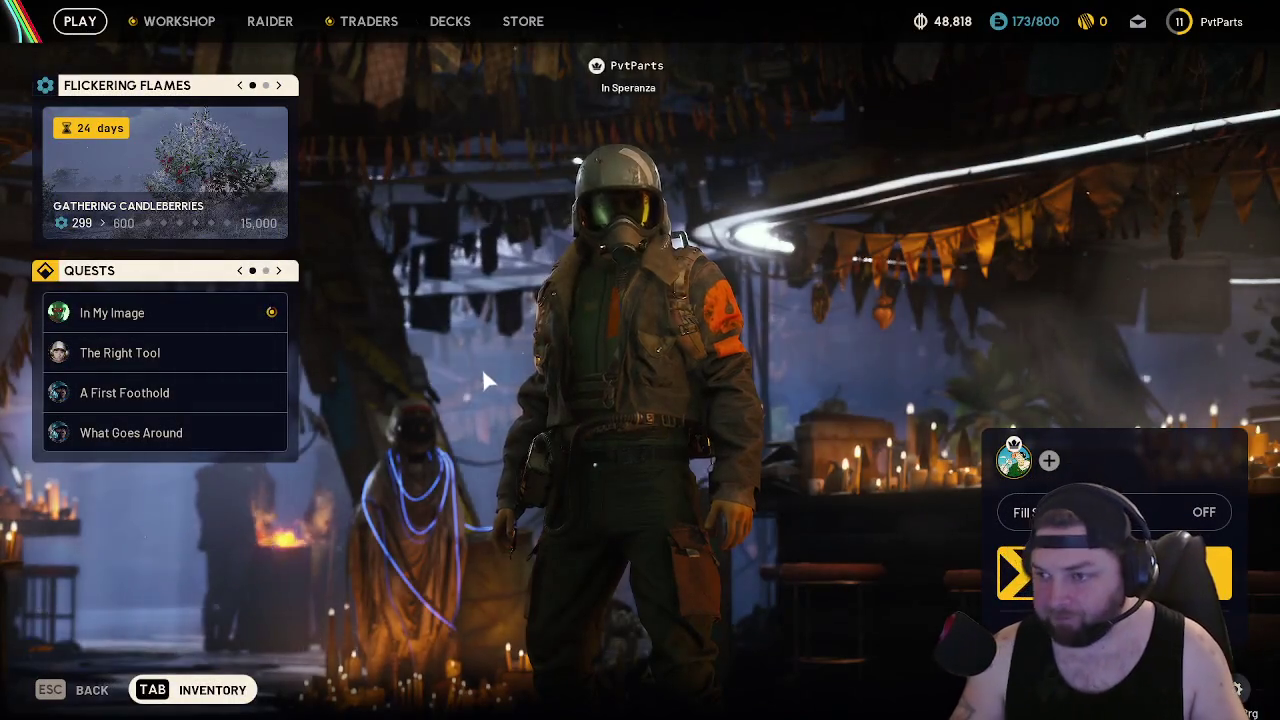
Check the inventory, scrolling the stash to confirm the loadout and 0/10 backpack are empty
key(Tab)
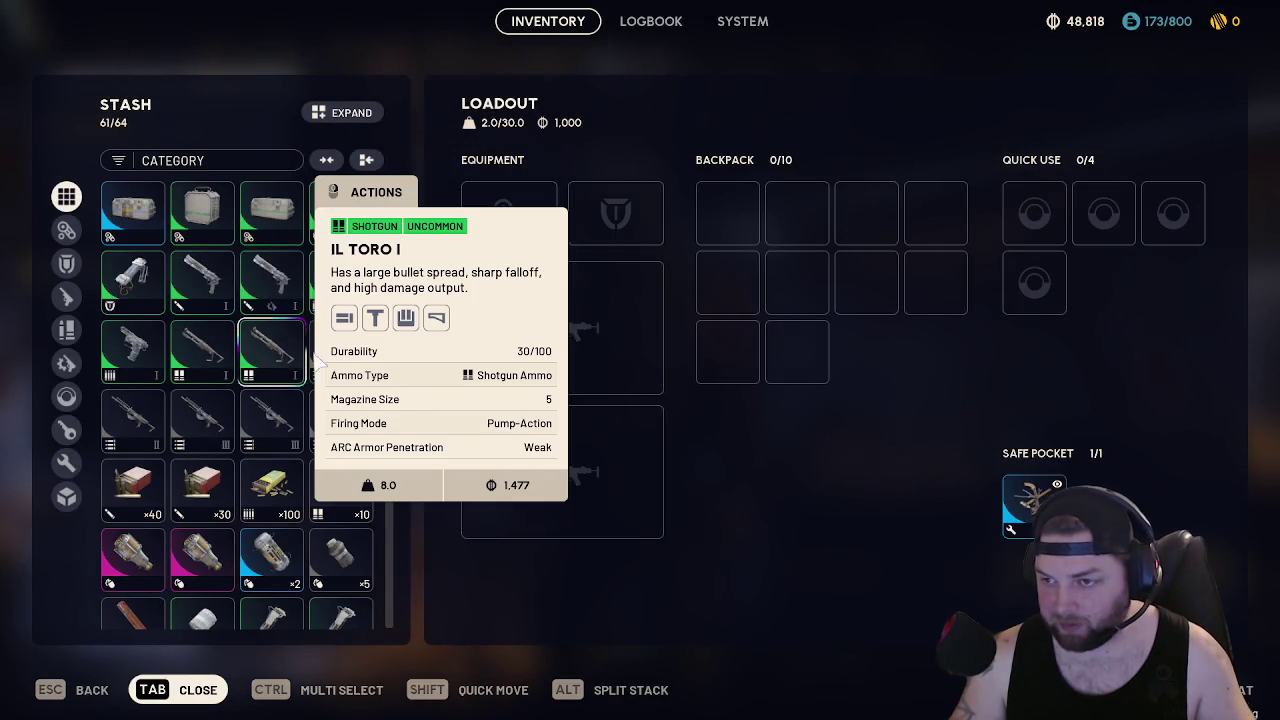
mouse_move(365, 343)
scroll(309, 380, down, 5)
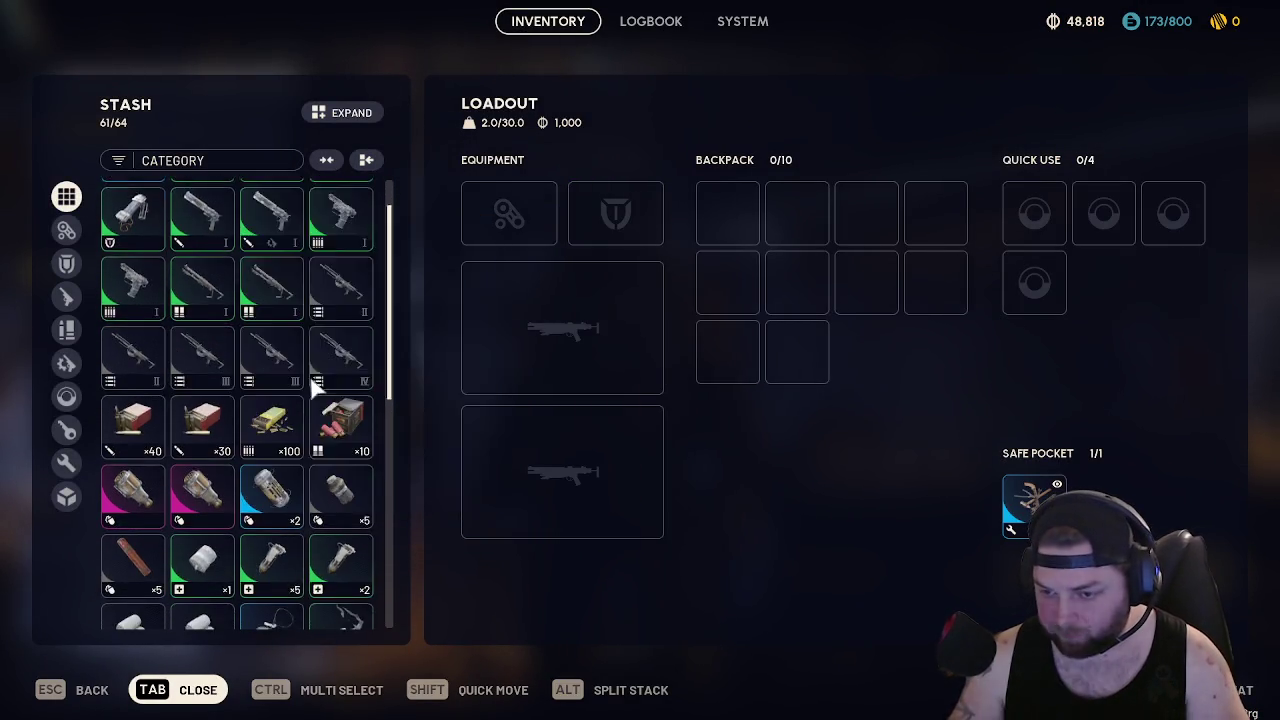
scroll(312, 382, down, 2)
scroll(312, 383, up, 5)
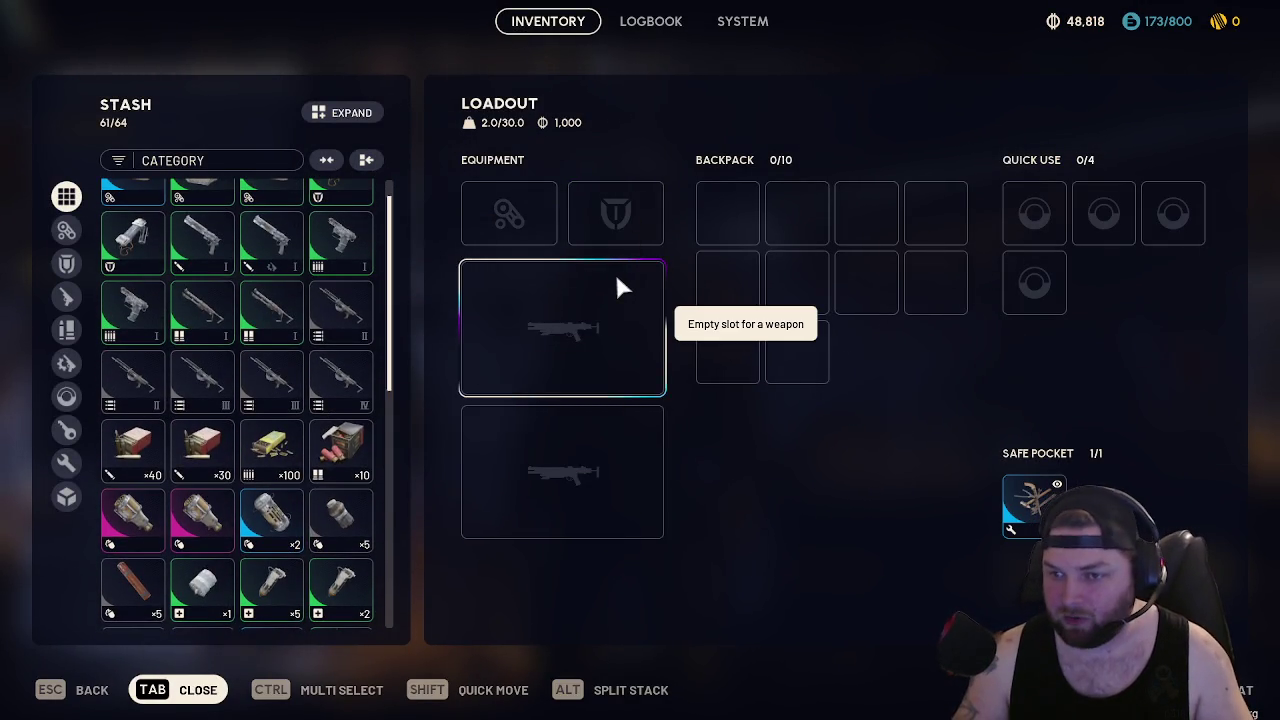
key(Tab)
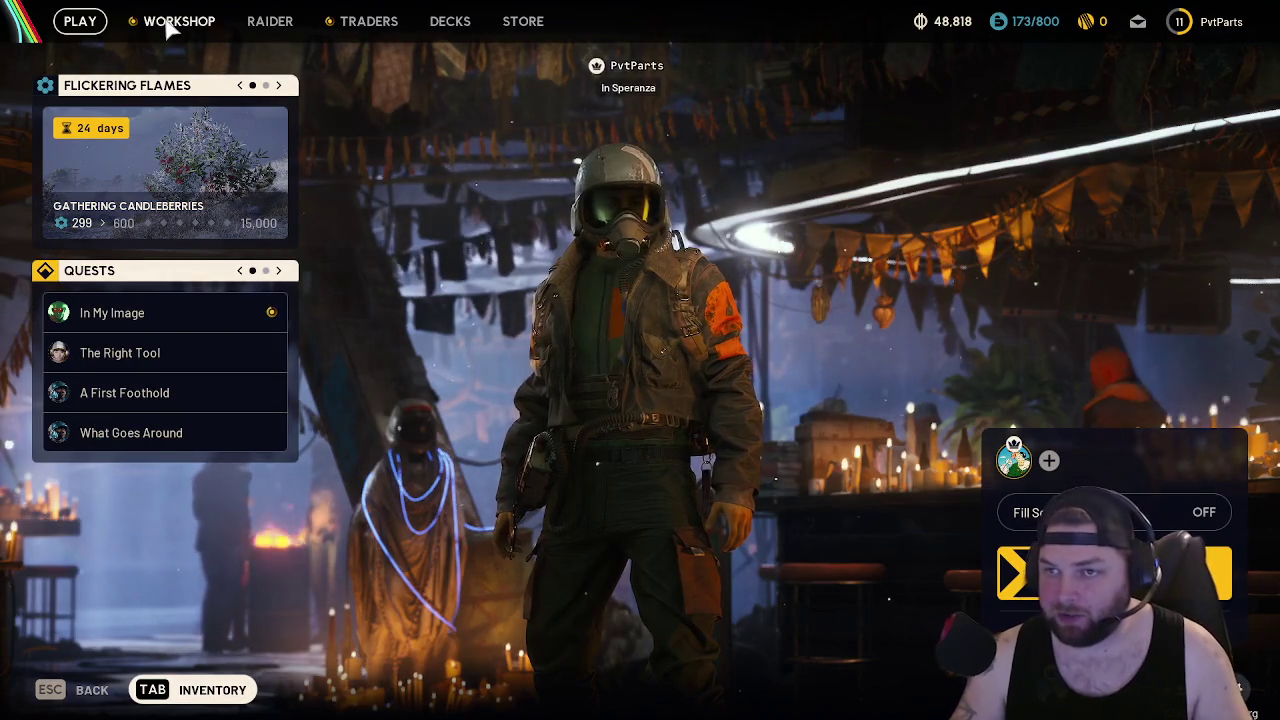
In the Workshop Gunsmith, view the Renegade I, Hairpin I and Kettle I blueprint requirements
click(172, 21)
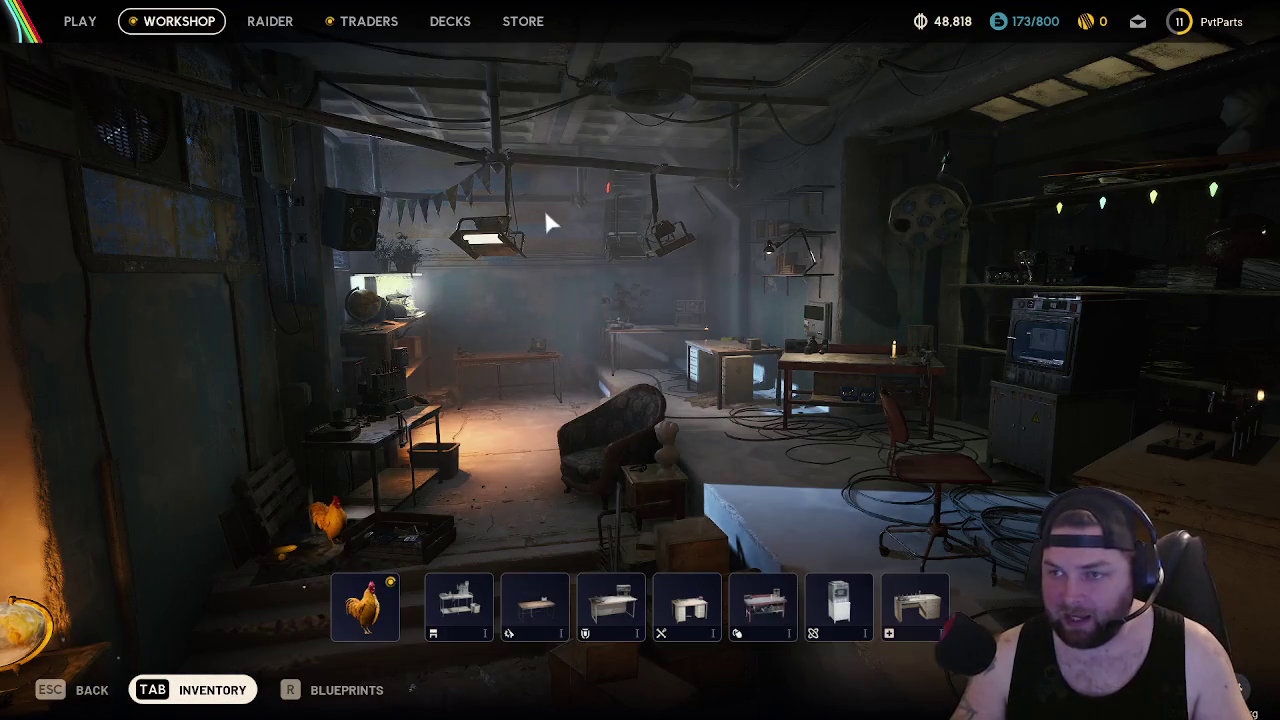
click(545, 622)
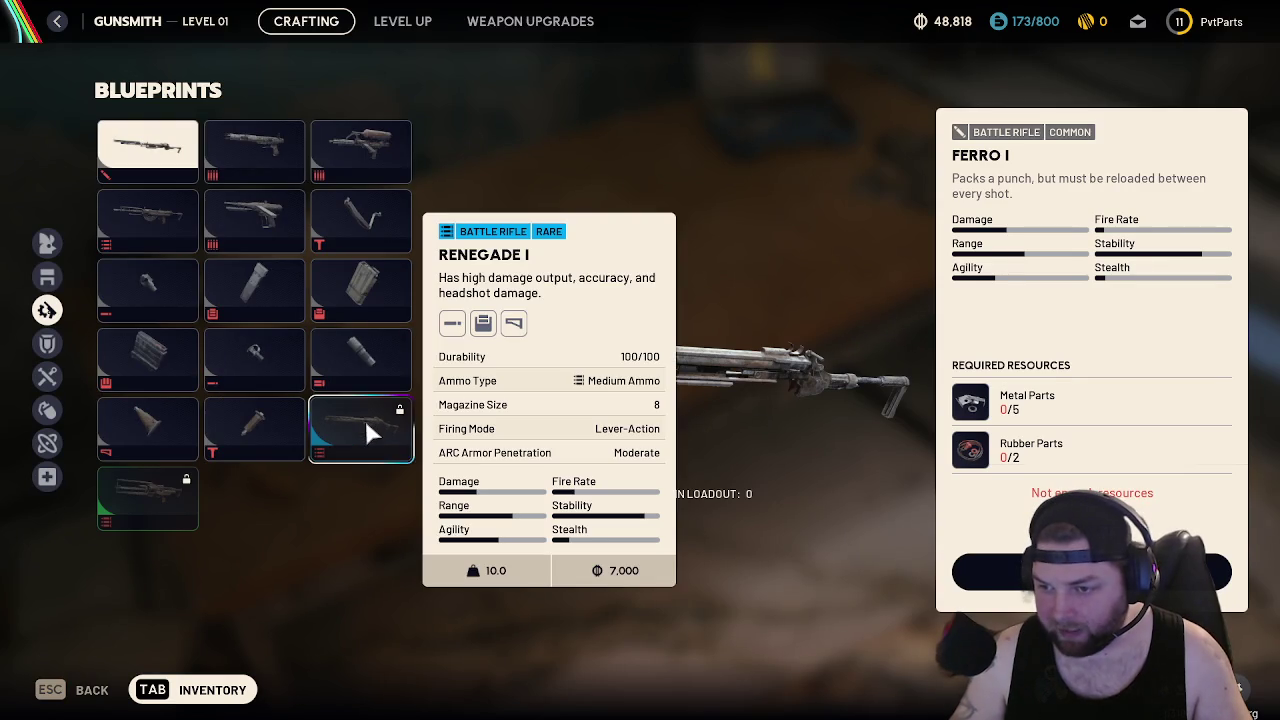
click(368, 434)
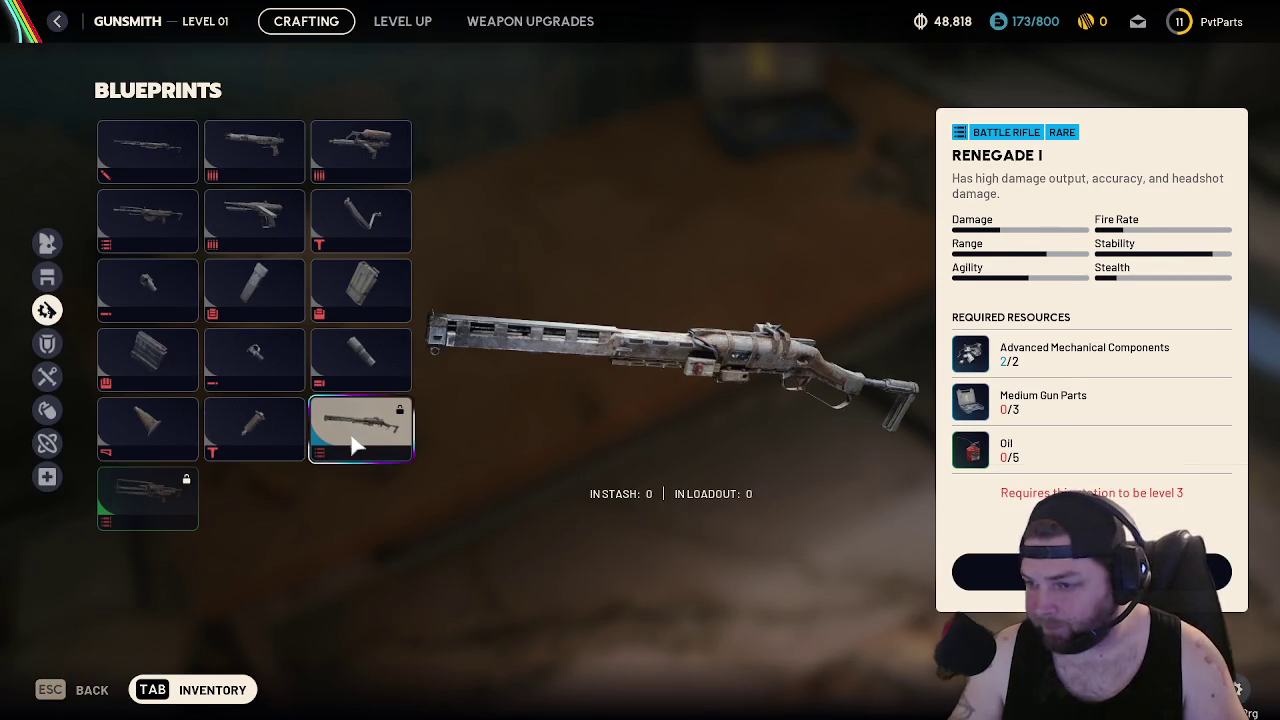
mouse_move(360, 440)
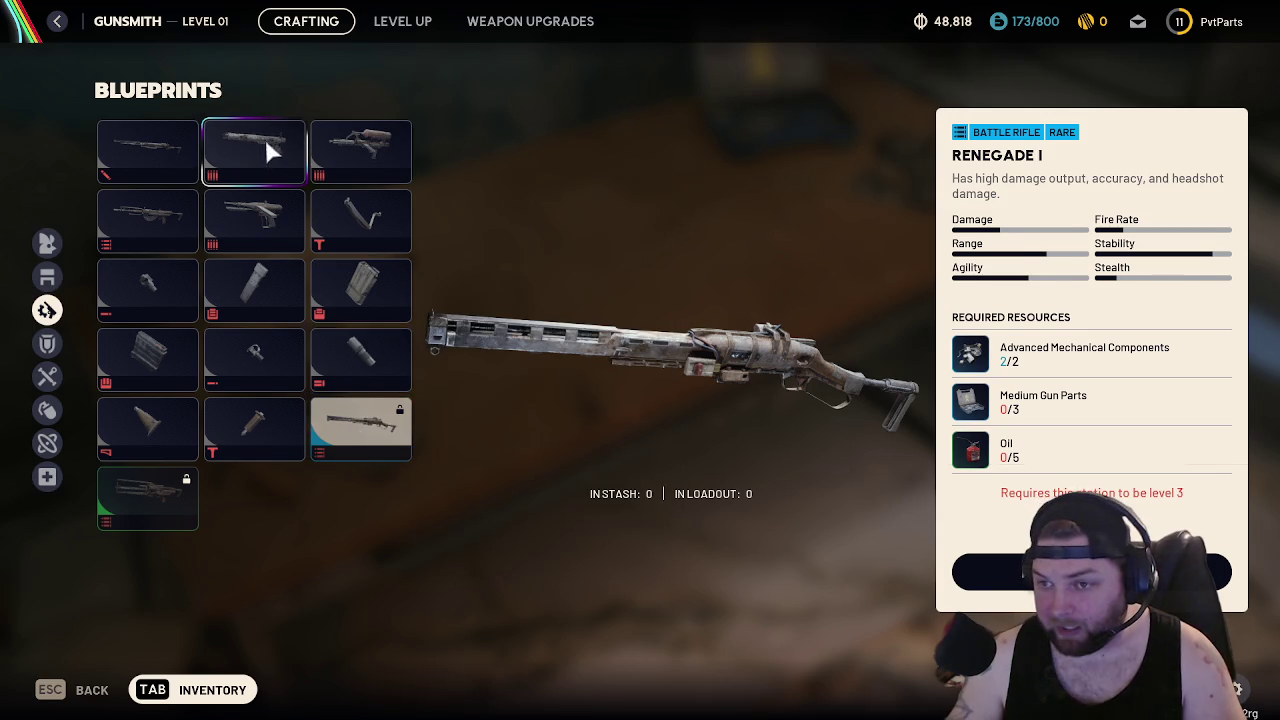
click(265, 135)
click(366, 145)
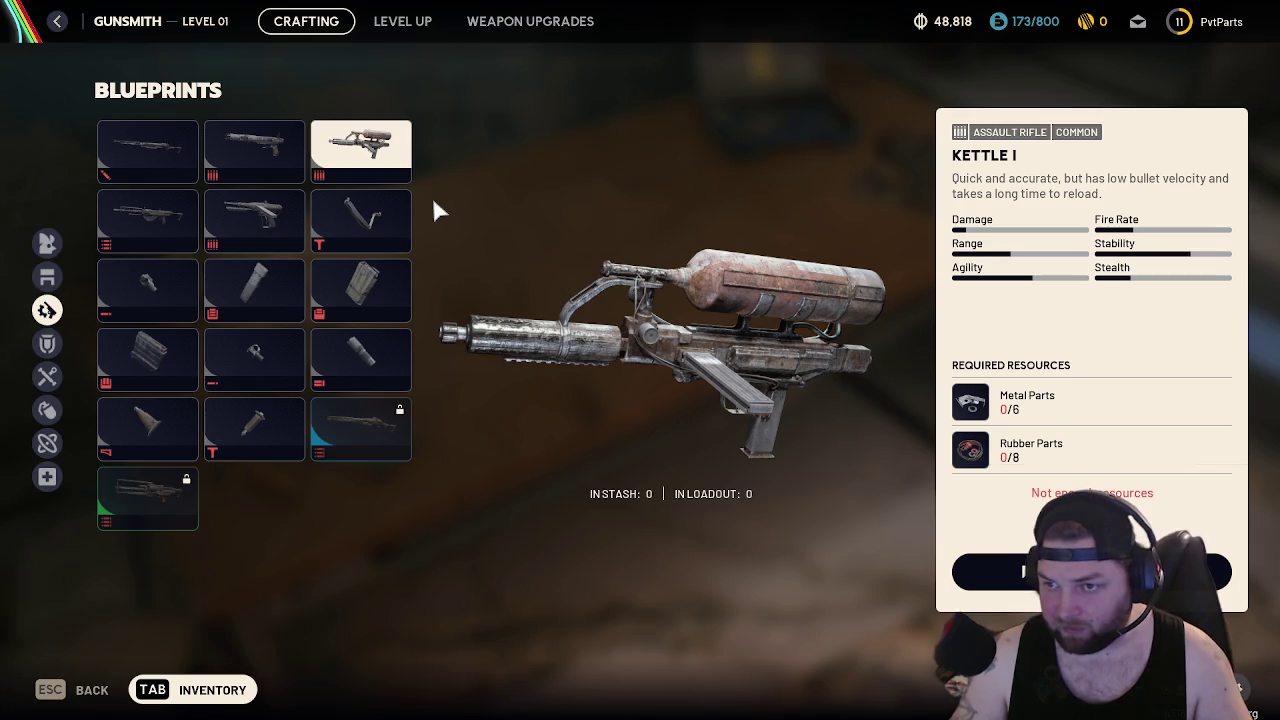
Check the stash contents in the inventory, then leave the Gunsmith
key(Tab)
mouse_move(284, 248)
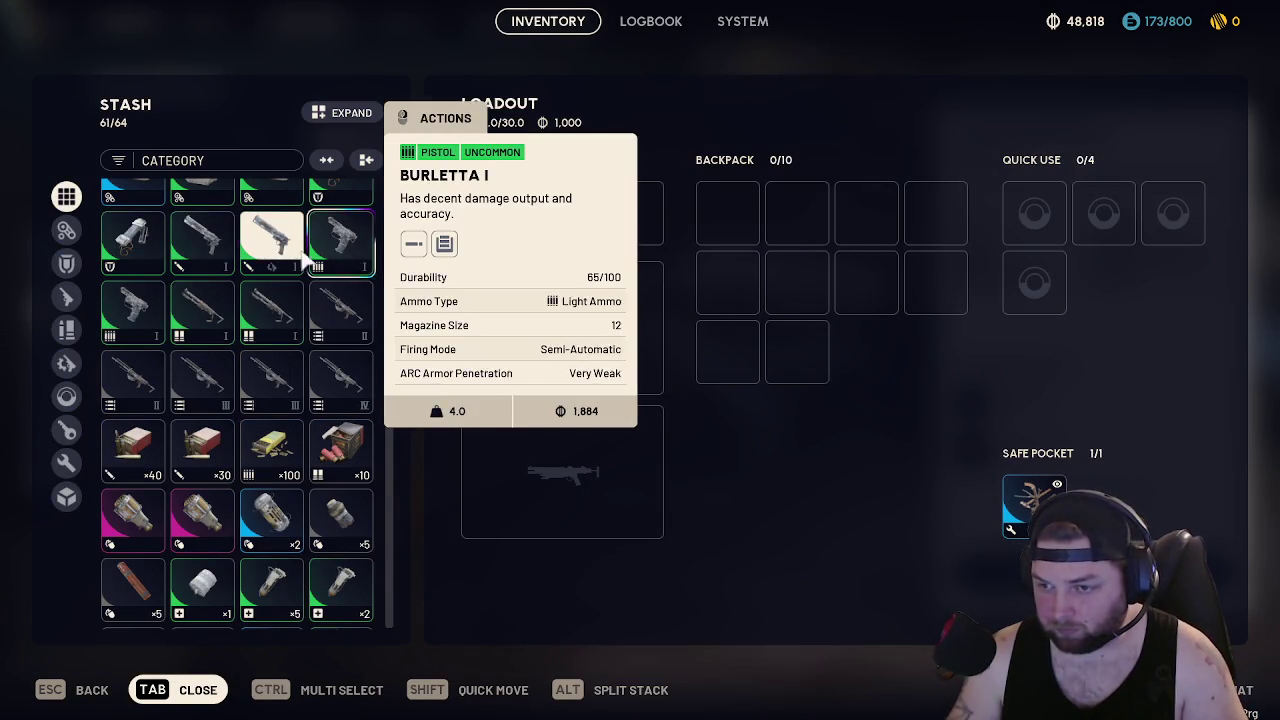
mouse_move(267, 293)
key(Tab)
key(Escape)
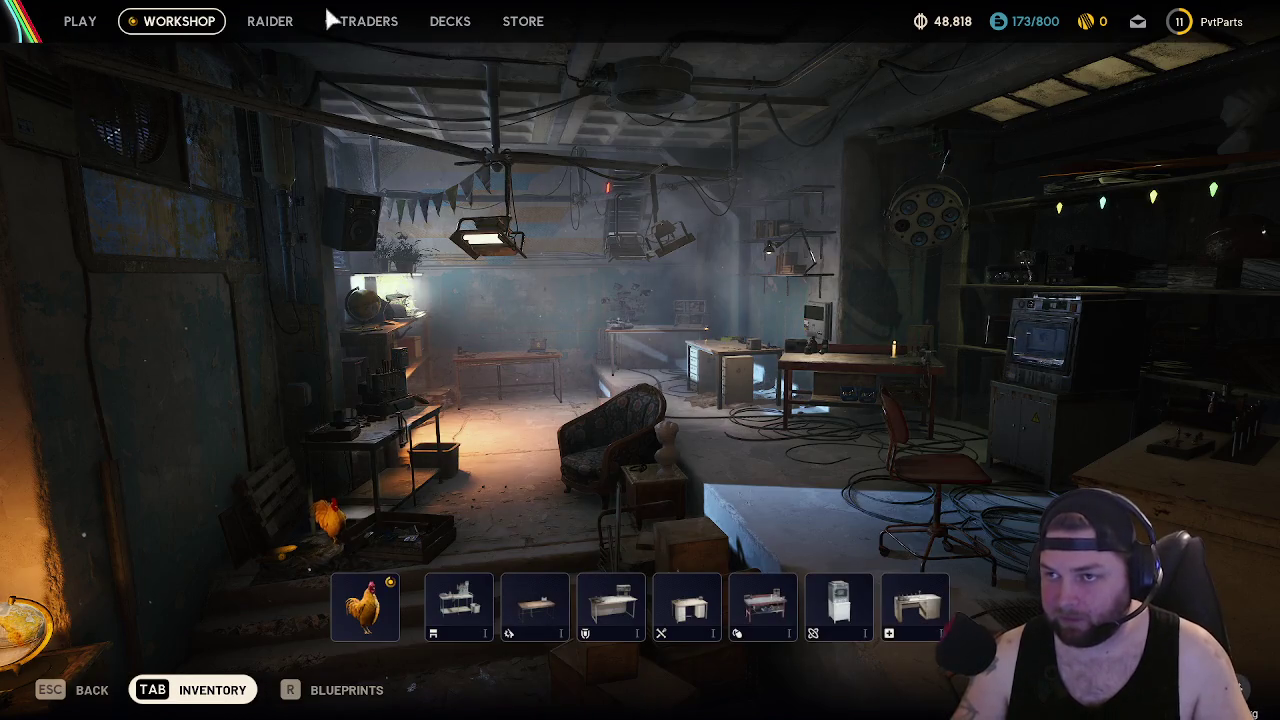
Browse the Gun Shop's trade list, then return to the lobby and reopen the inventory
click(318, 18)
click(535, 366)
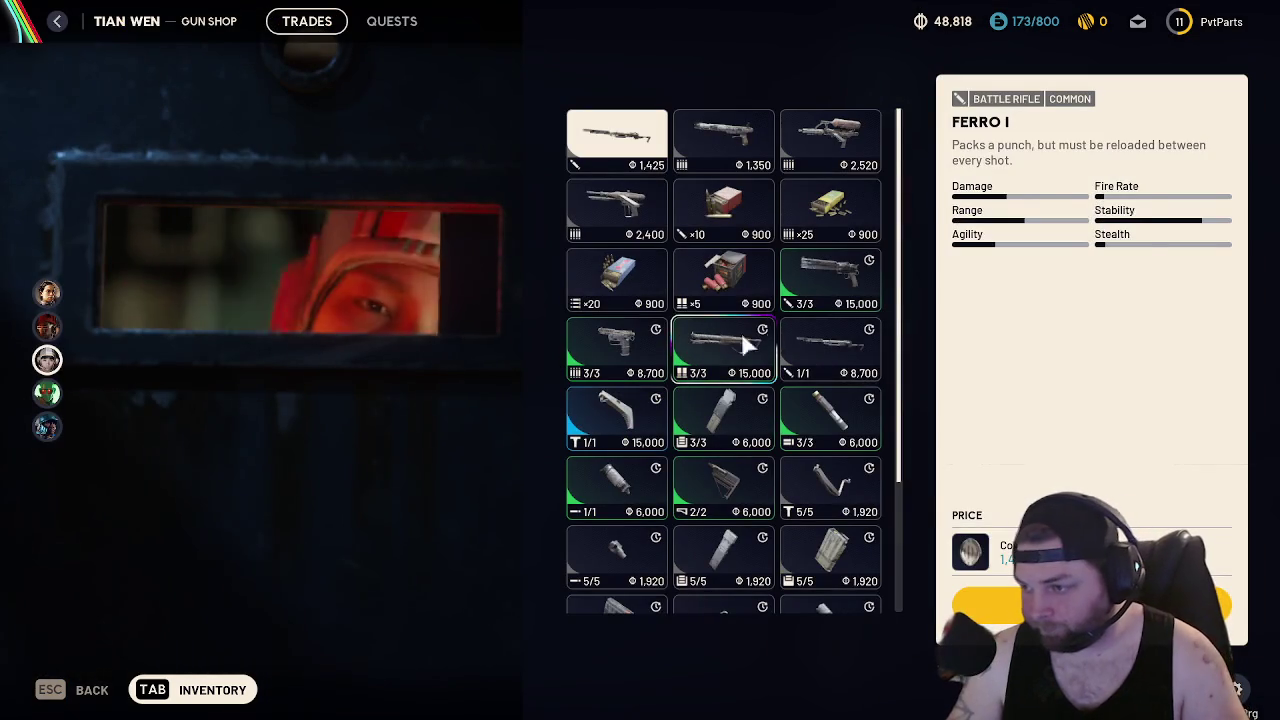
mouse_move(823, 288)
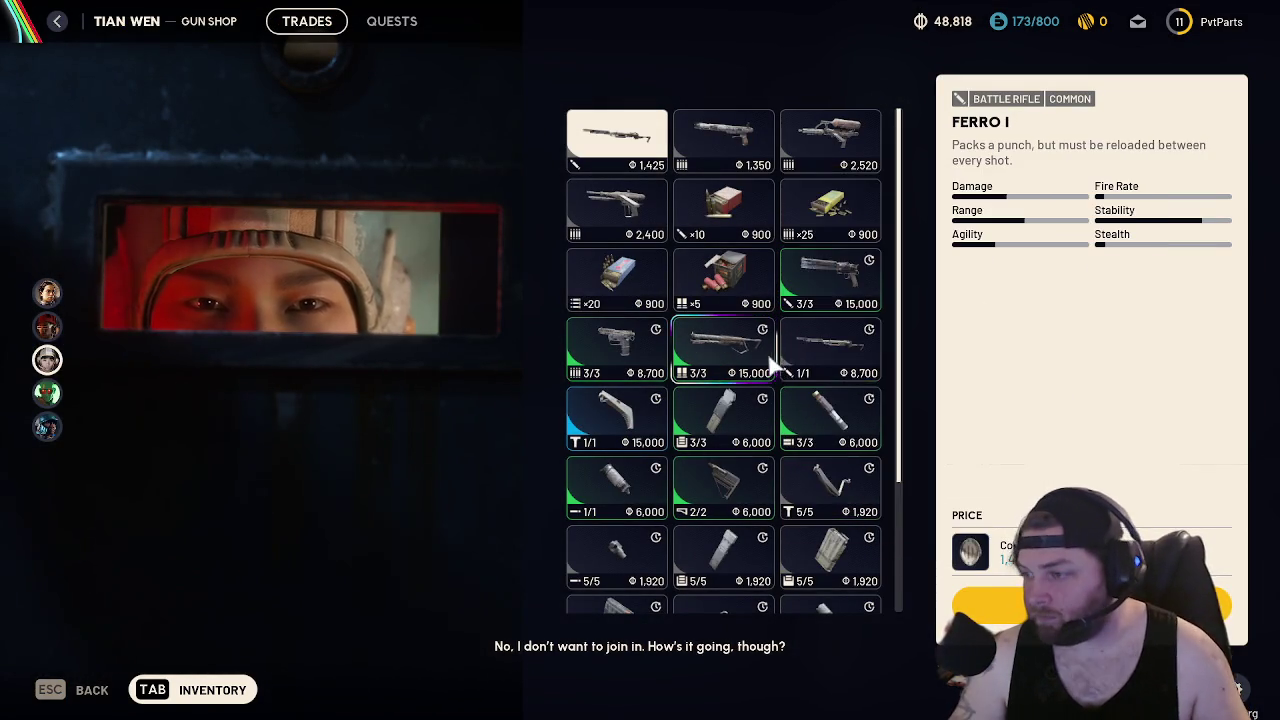
mouse_move(745, 360)
key(Escape)
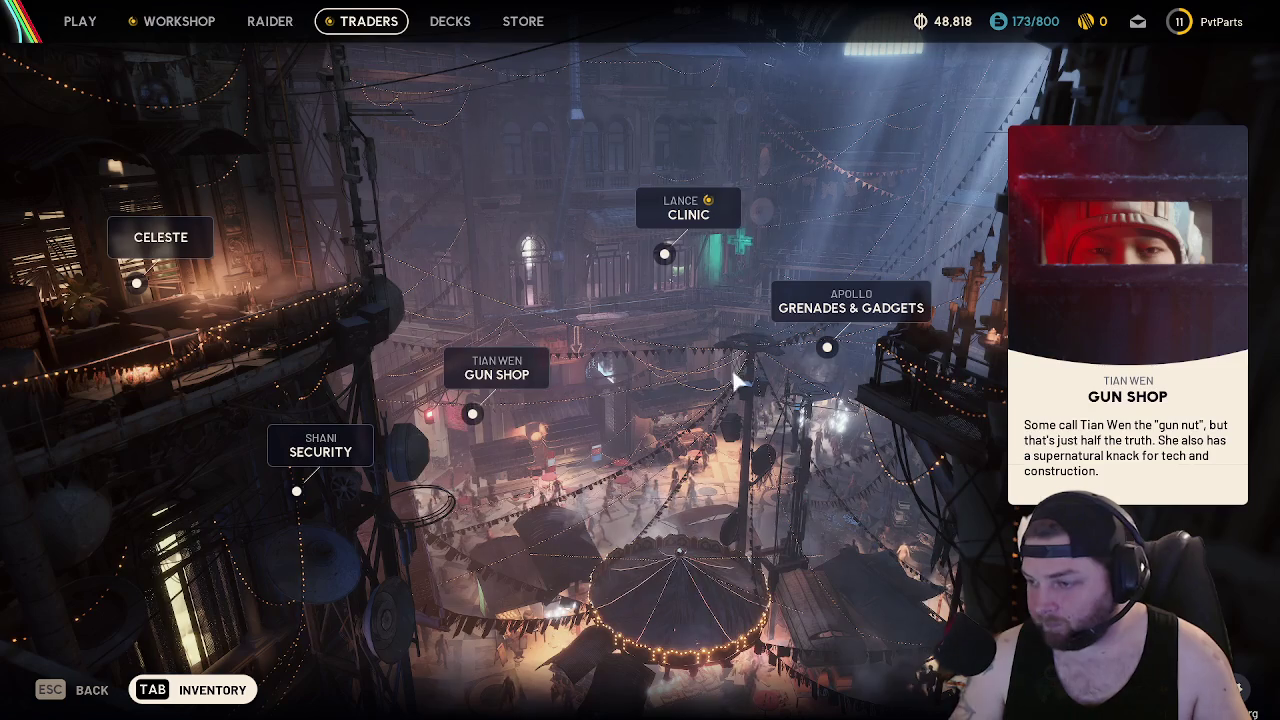
click(150, 26)
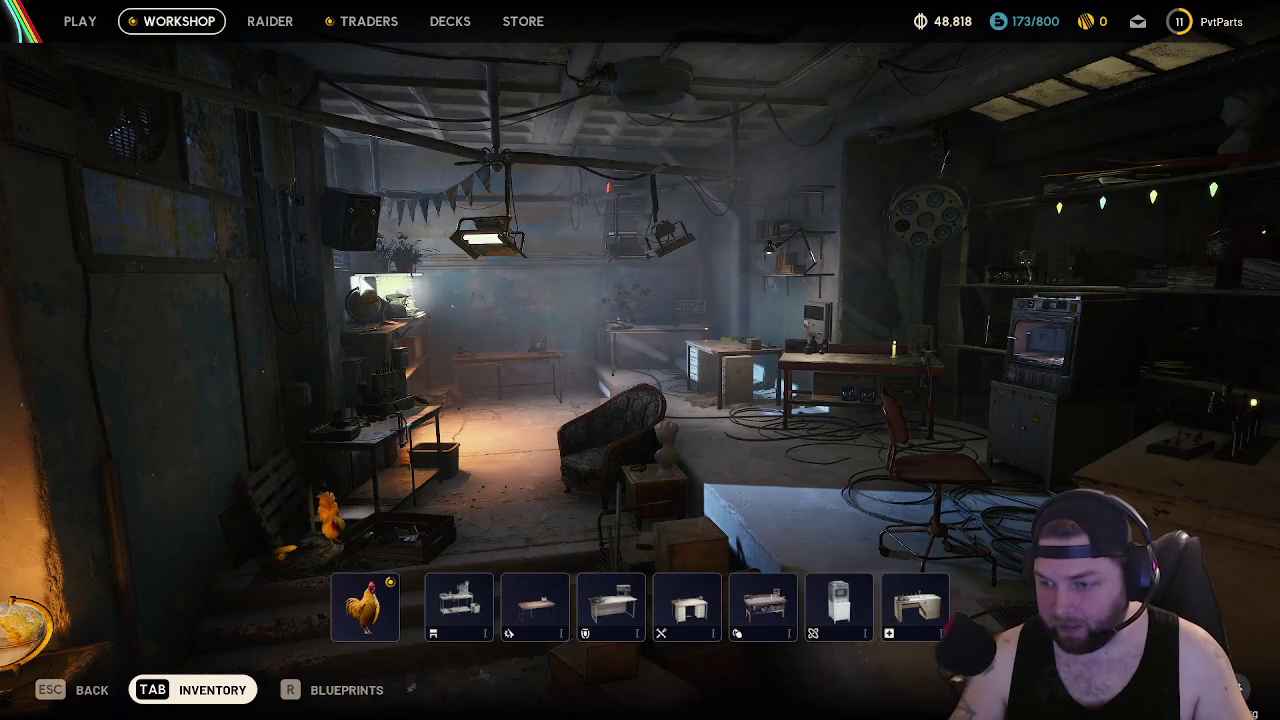
key(Escape)
key(Tab)
Equip the Anvil and the shotgun, and move the ×40, ×30 and ×10 ammo into the backpack
mouse_move(300, 372)
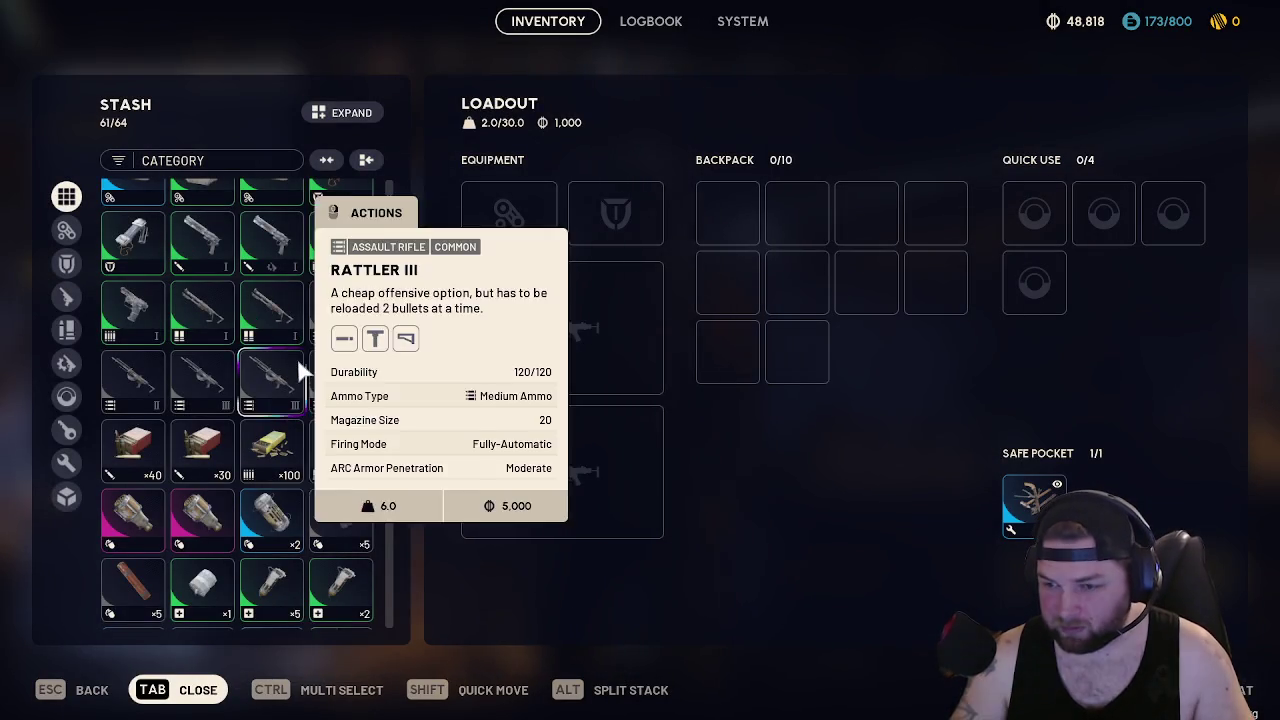
scroll(330, 330, up, 1)
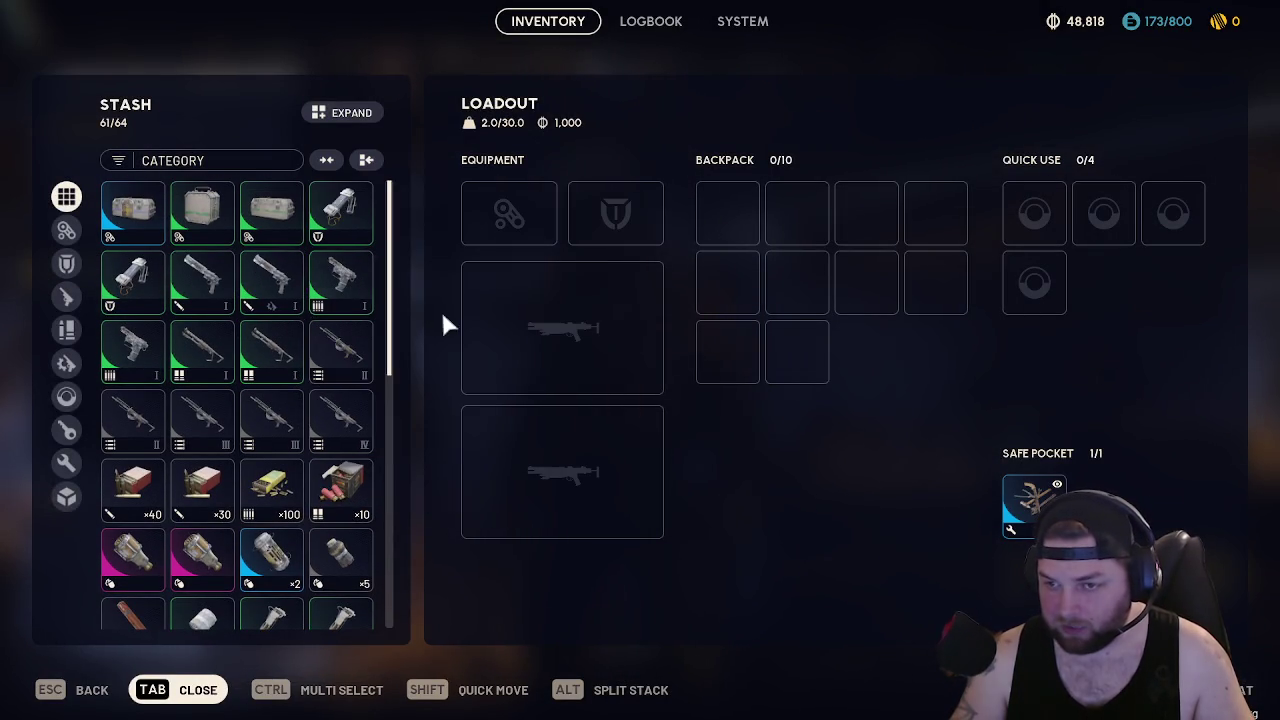
scroll(266, 280, down, 1)
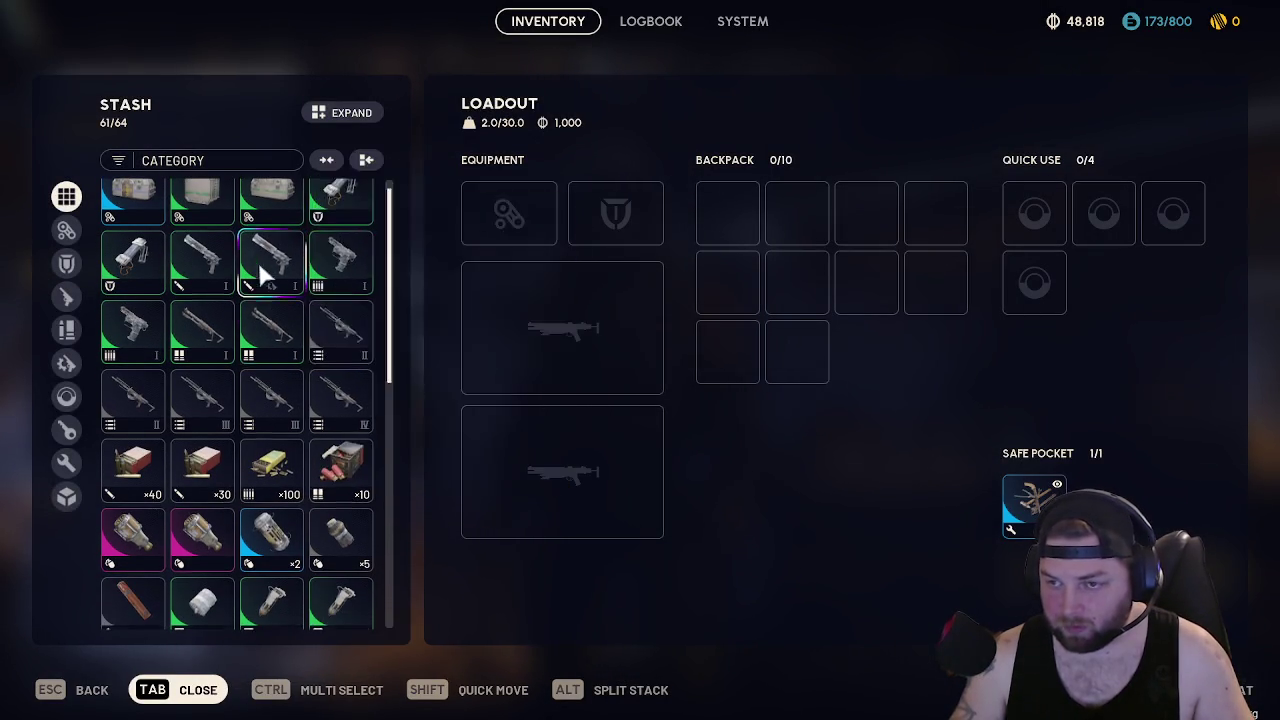
shift+click(262, 267)
shift+click(225, 342)
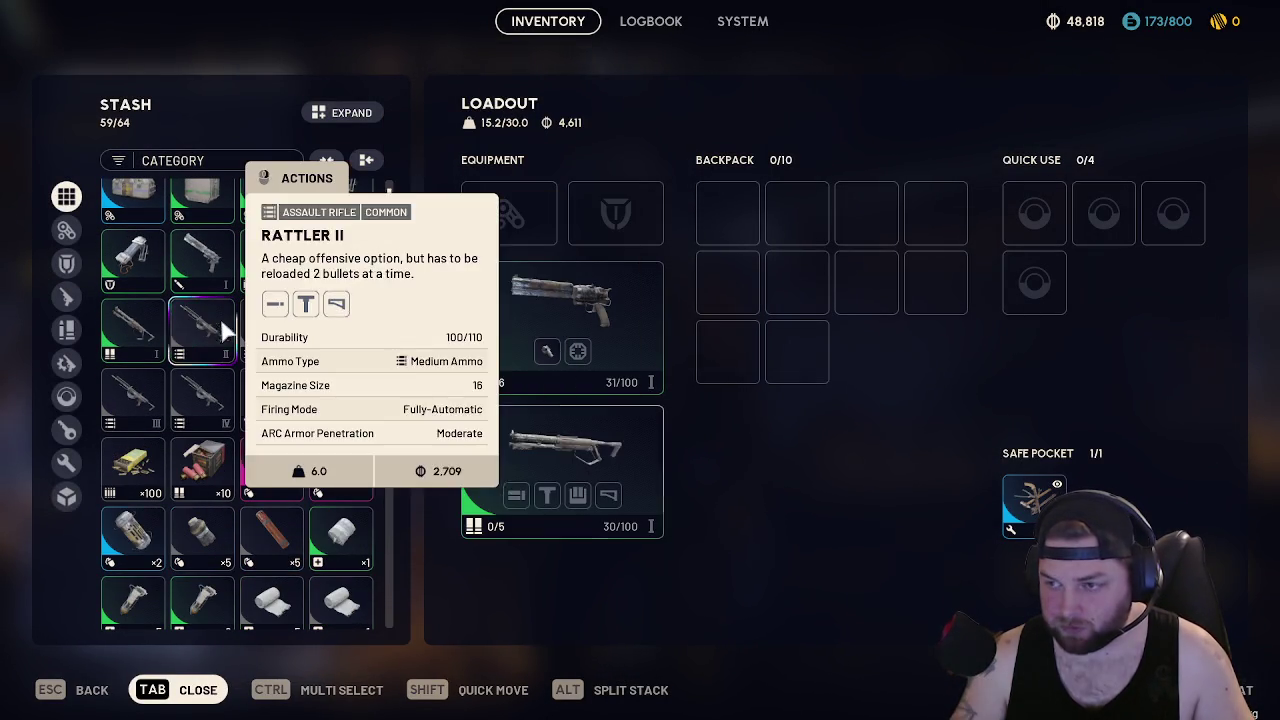
shift+click(282, 405)
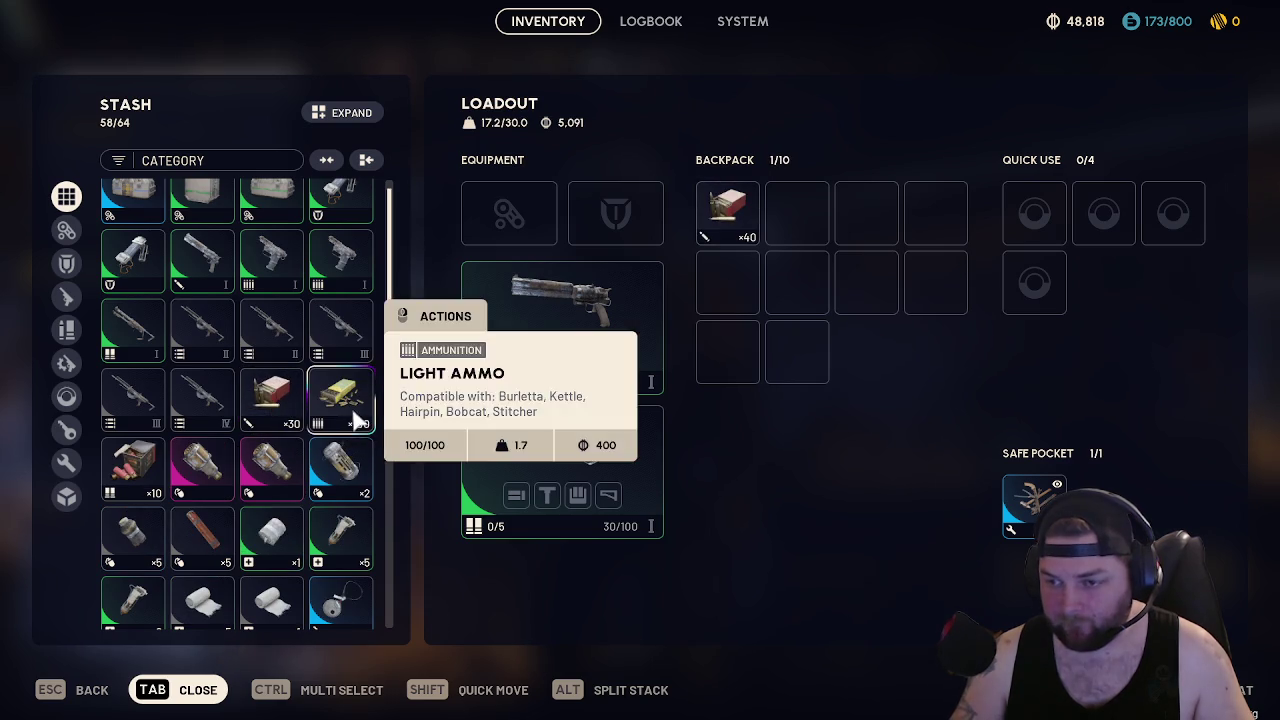
shift+click(288, 410)
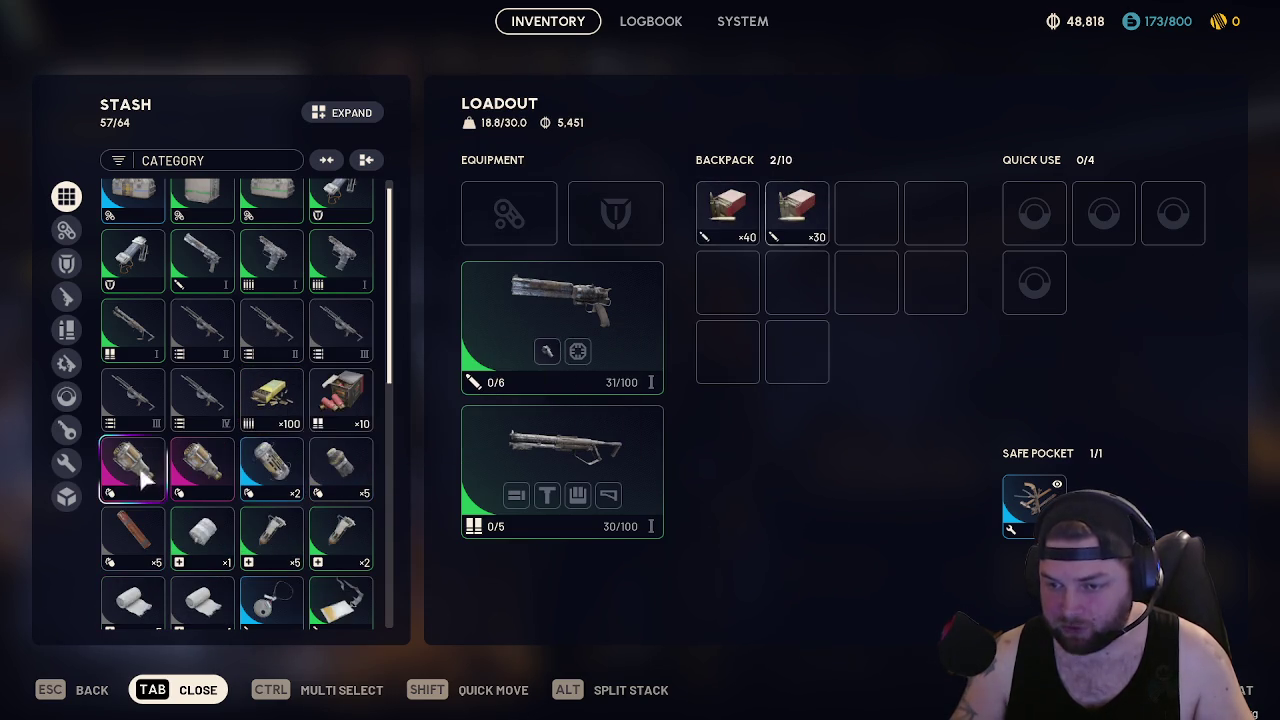
shift+click(338, 400)
scroll(355, 480, down, 6)
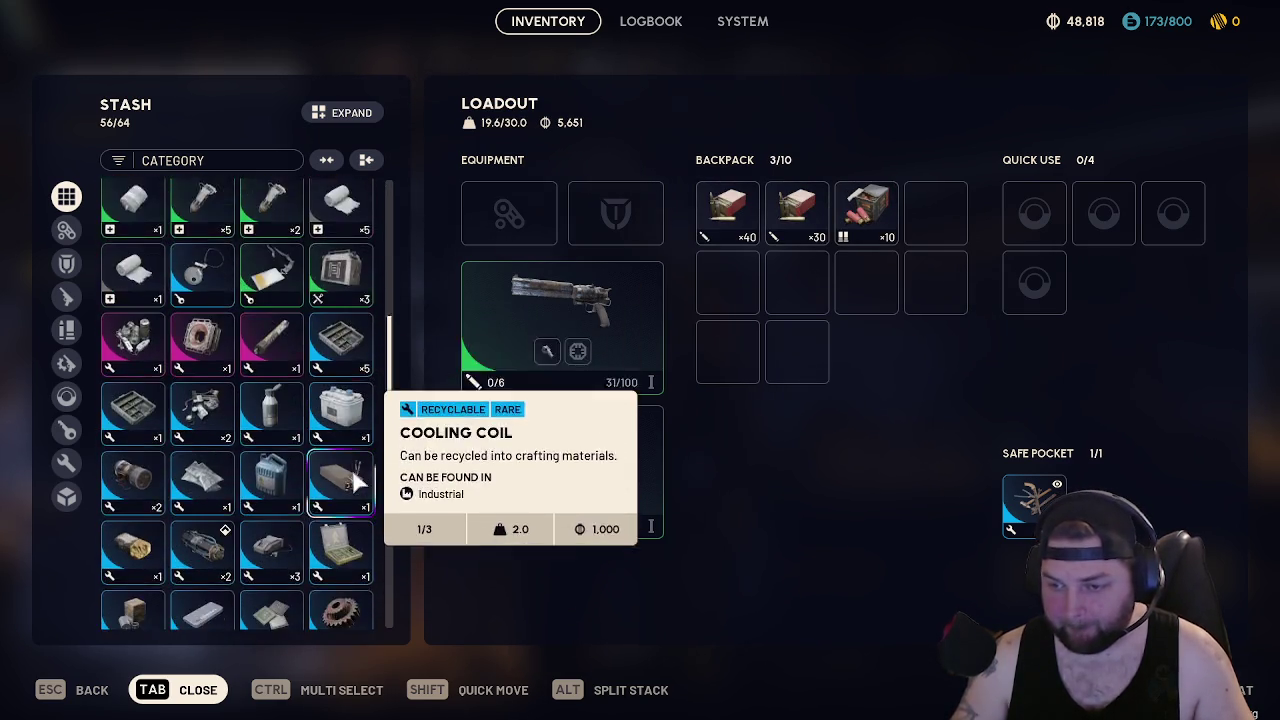
scroll(355, 480, up, 10)
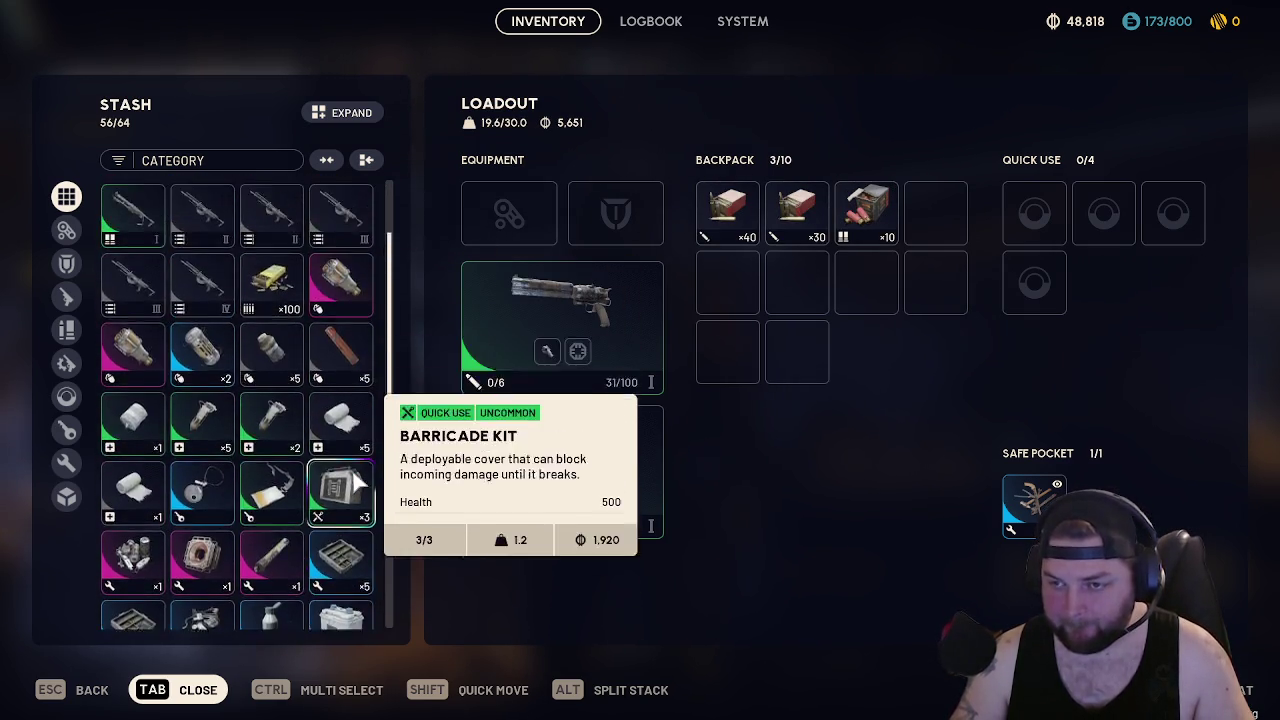
Buy four Shotgun Ammo from Tian Wen's Gun Shop for 3,600 coins
key(Tab)
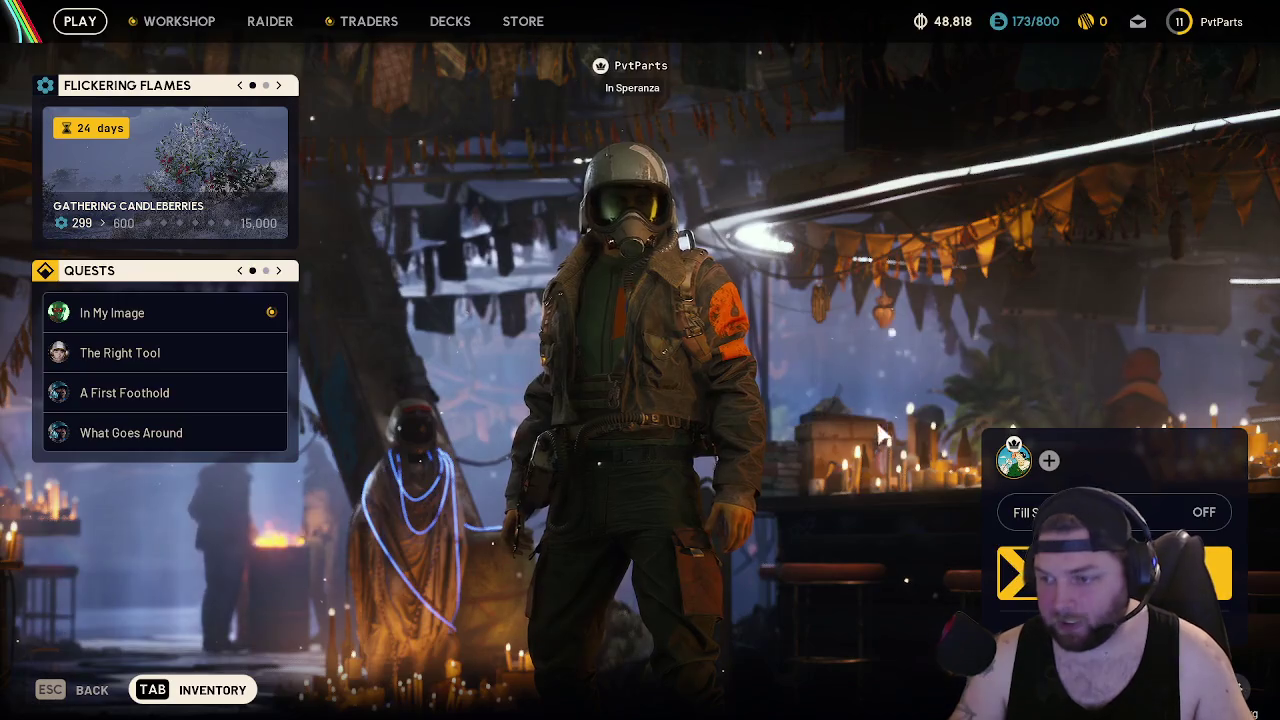
key(e)
key(e)
key(e)
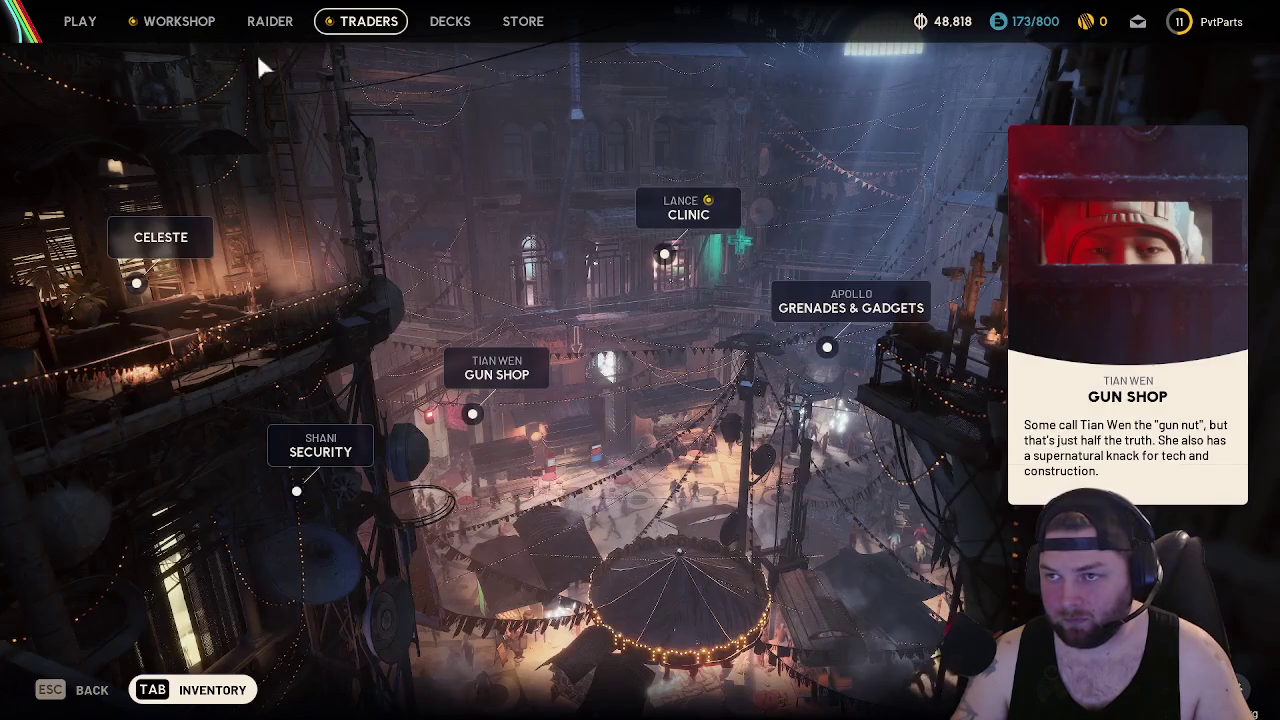
click(475, 405)
click(715, 272)
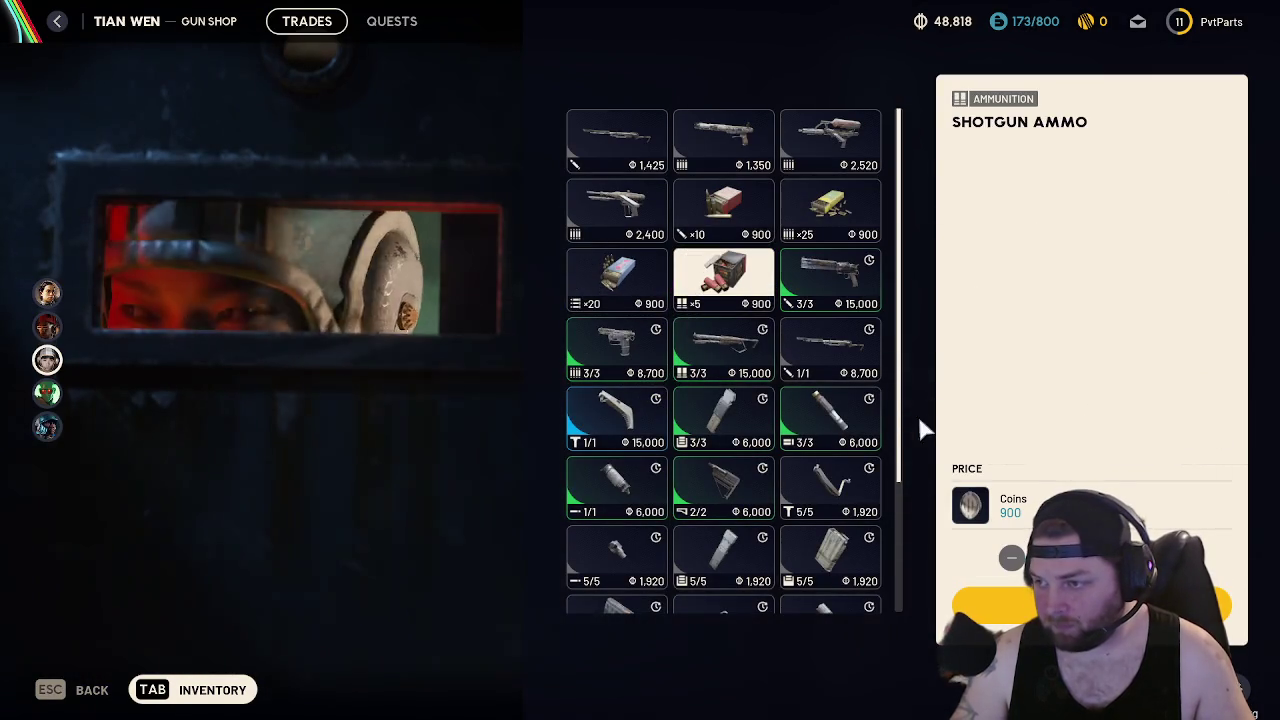
key(Right)
key(Right)
key(Right)
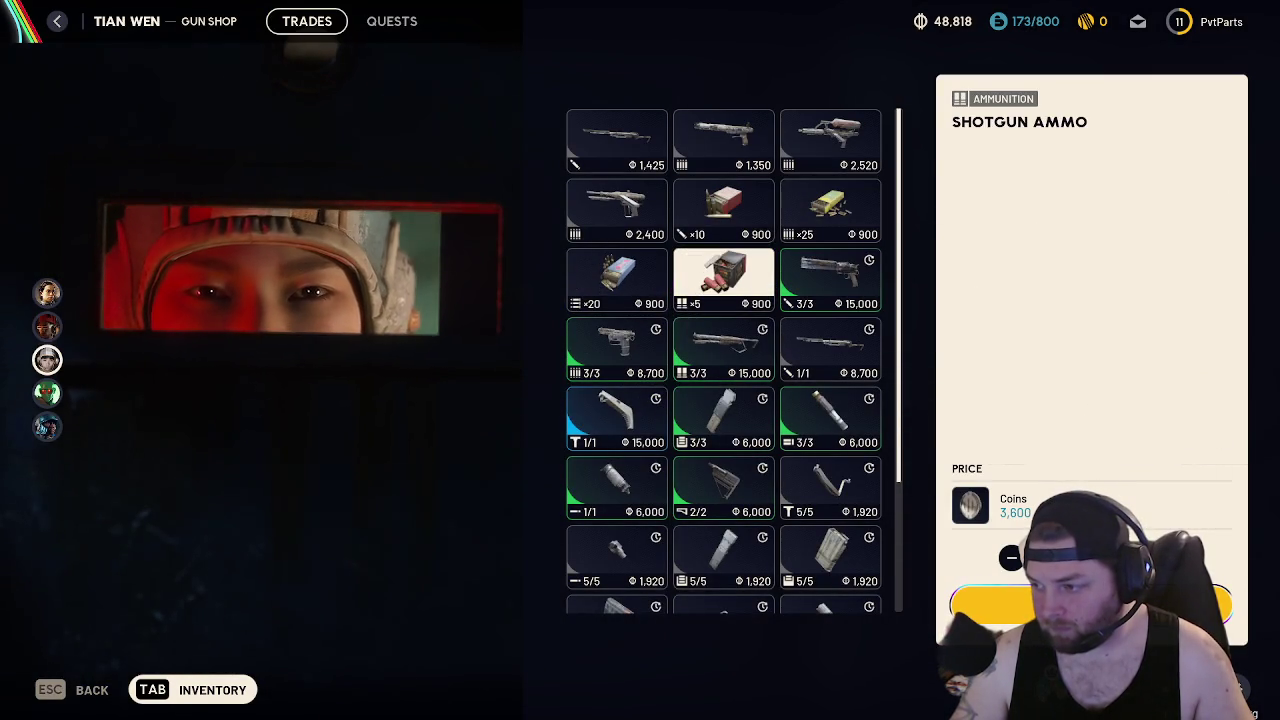
key(space)
key(Escape)
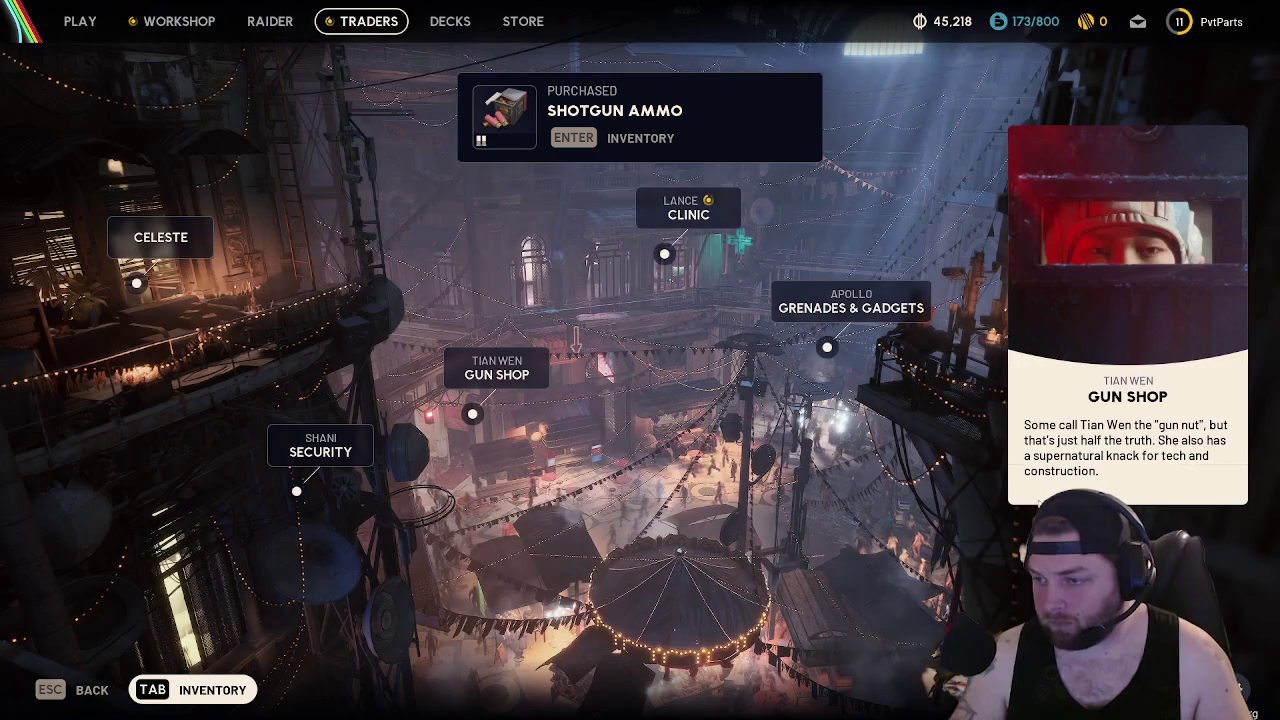
Add the bought shotgun ammo to the backpack and try merging the two shotgun ammo stacks
key(Tab)
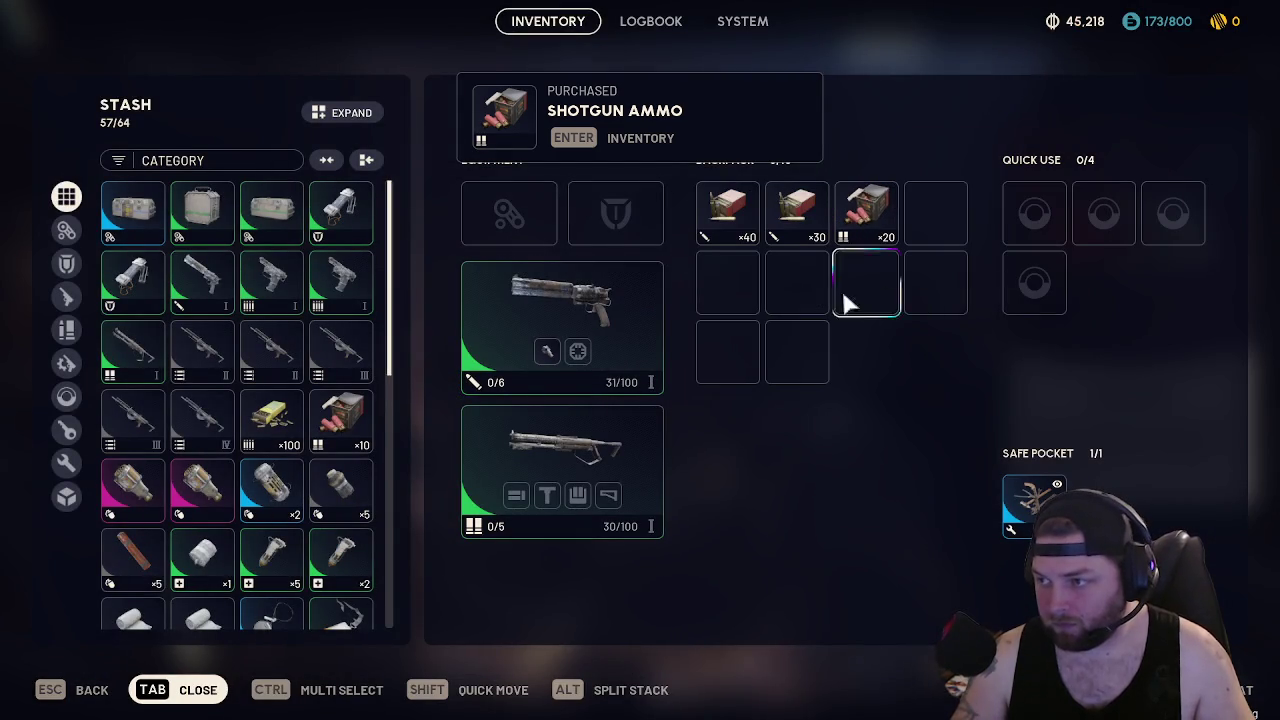
shift+click(335, 430)
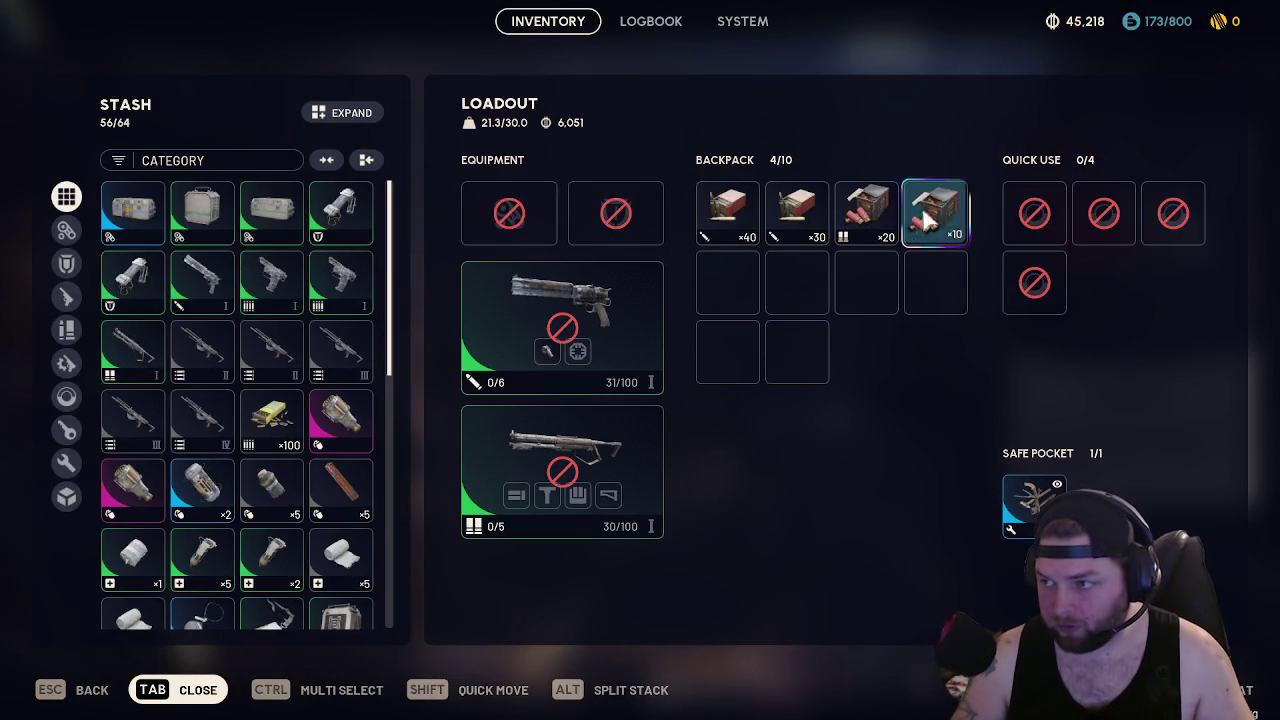
drag(945, 220, 890, 228)
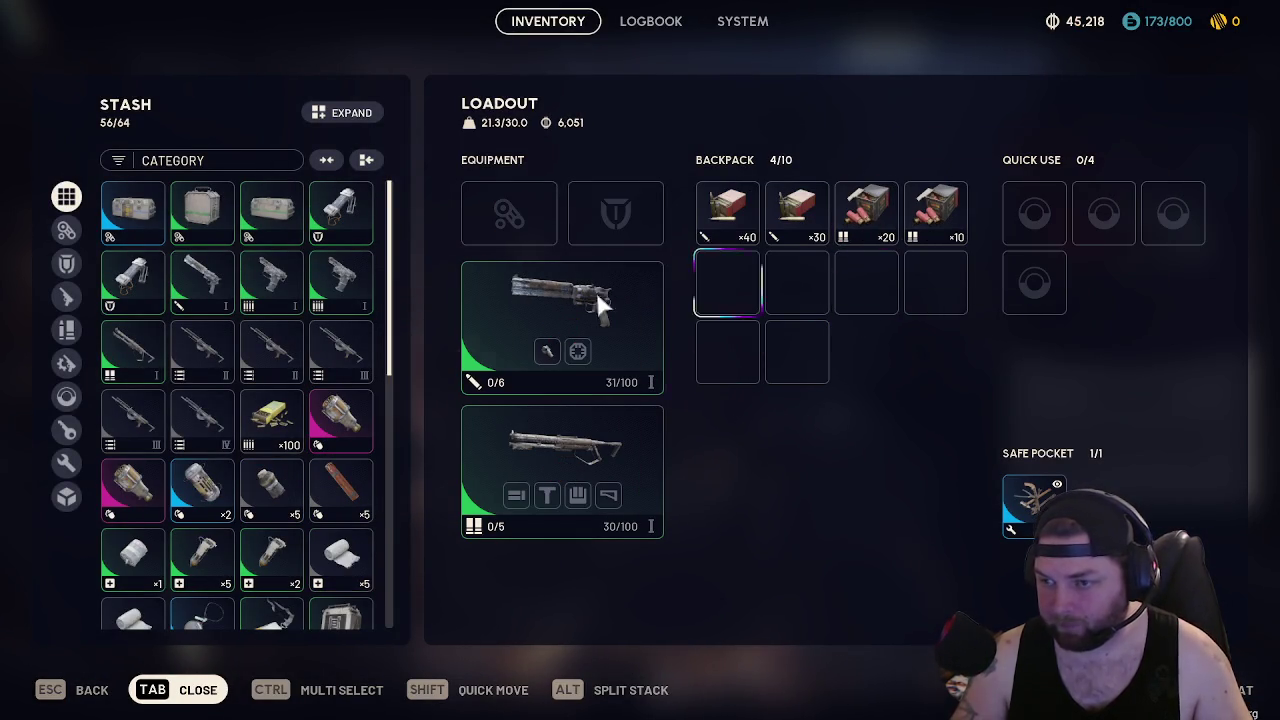
Equip the Tactical Mk. 2 augment and the Light Shield
shift+click(130, 220)
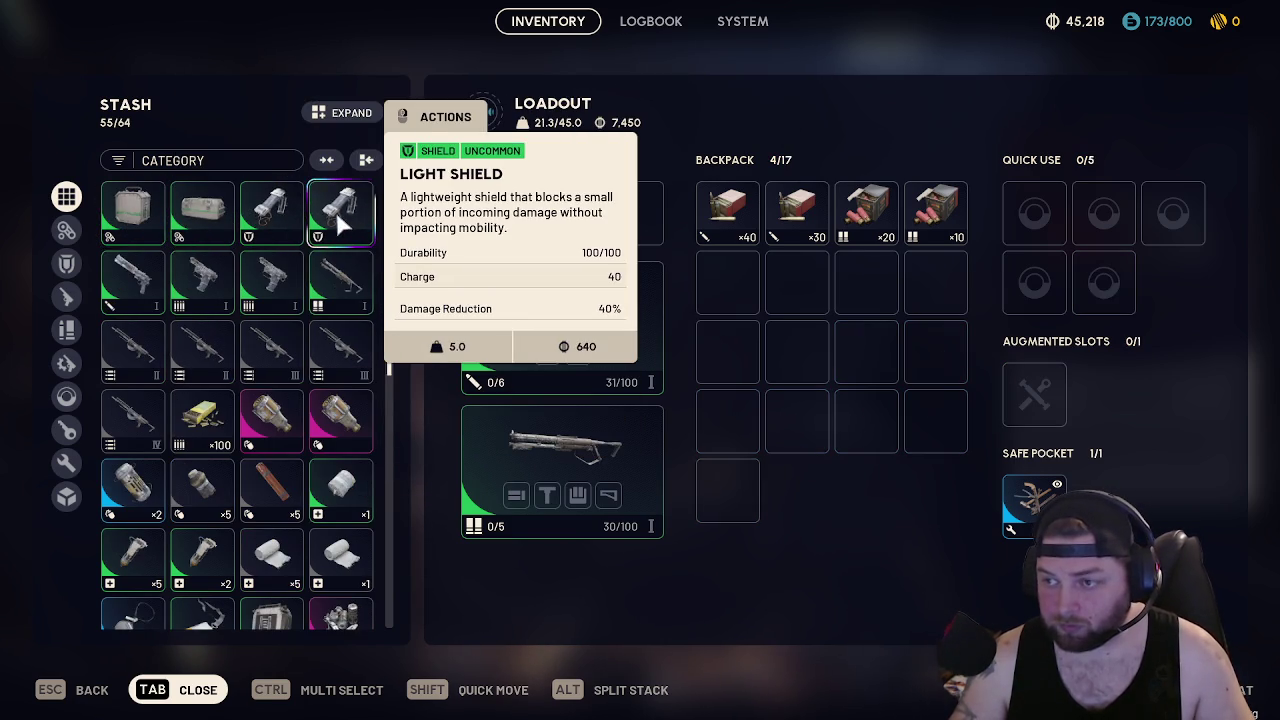
shift+click(335, 210)
scroll(323, 336, down, 1)
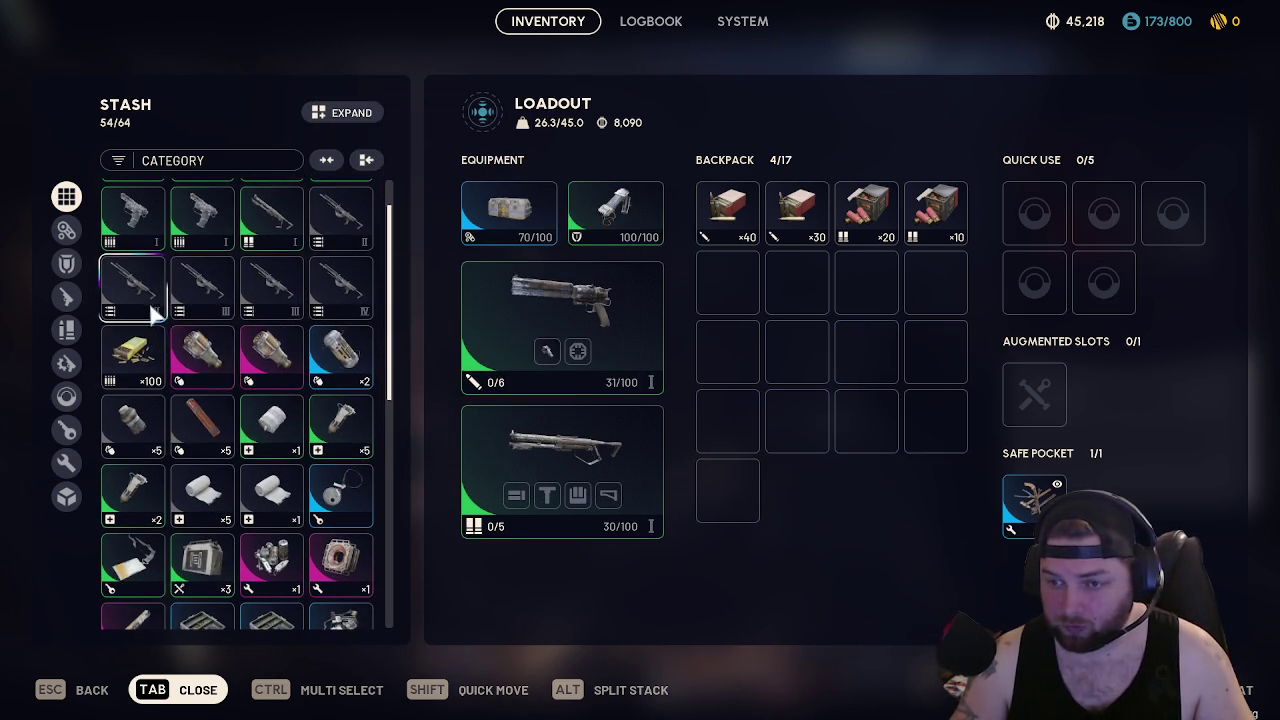
scroll(257, 368, down, 2)
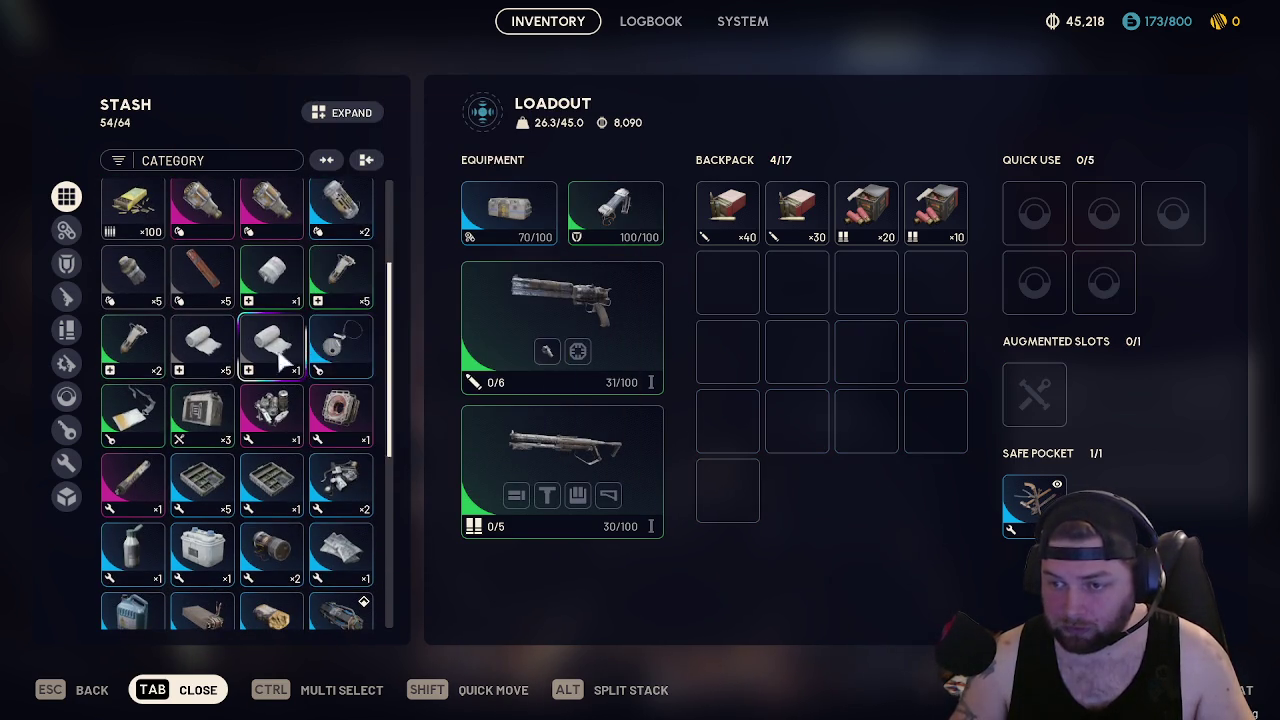
Fill the quick-use slots with Shield Rechargers, bandages, a single bandage and the ×5 Shield Recharger
shift+click(140, 345)
shift+click(140, 345)
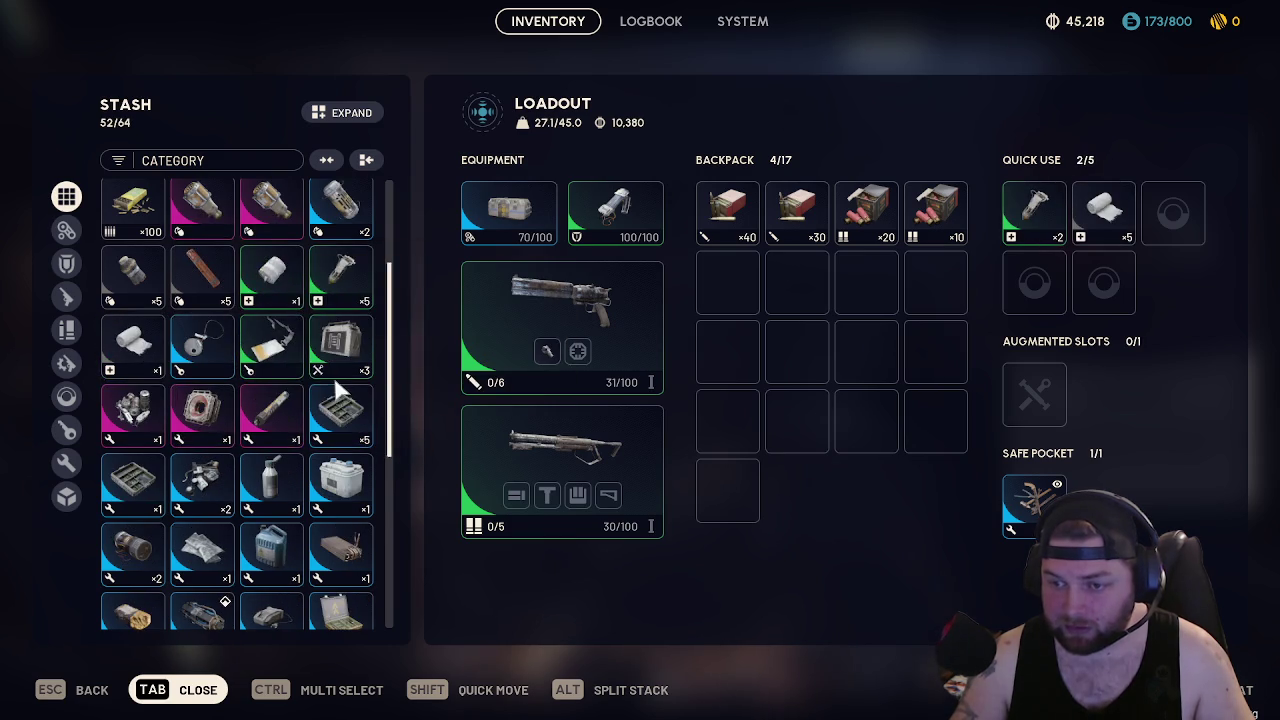
scroll(340, 385, down, 5)
scroll(340, 385, up, 9)
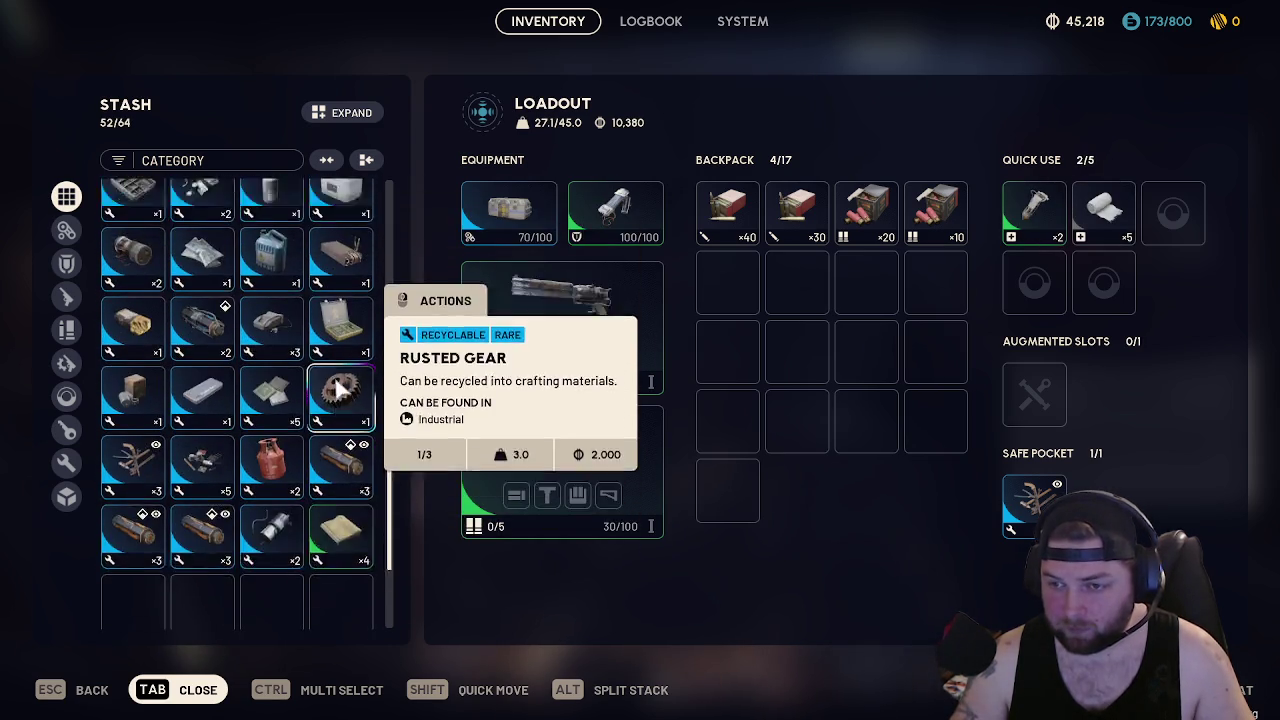
scroll(337, 385, down, 1)
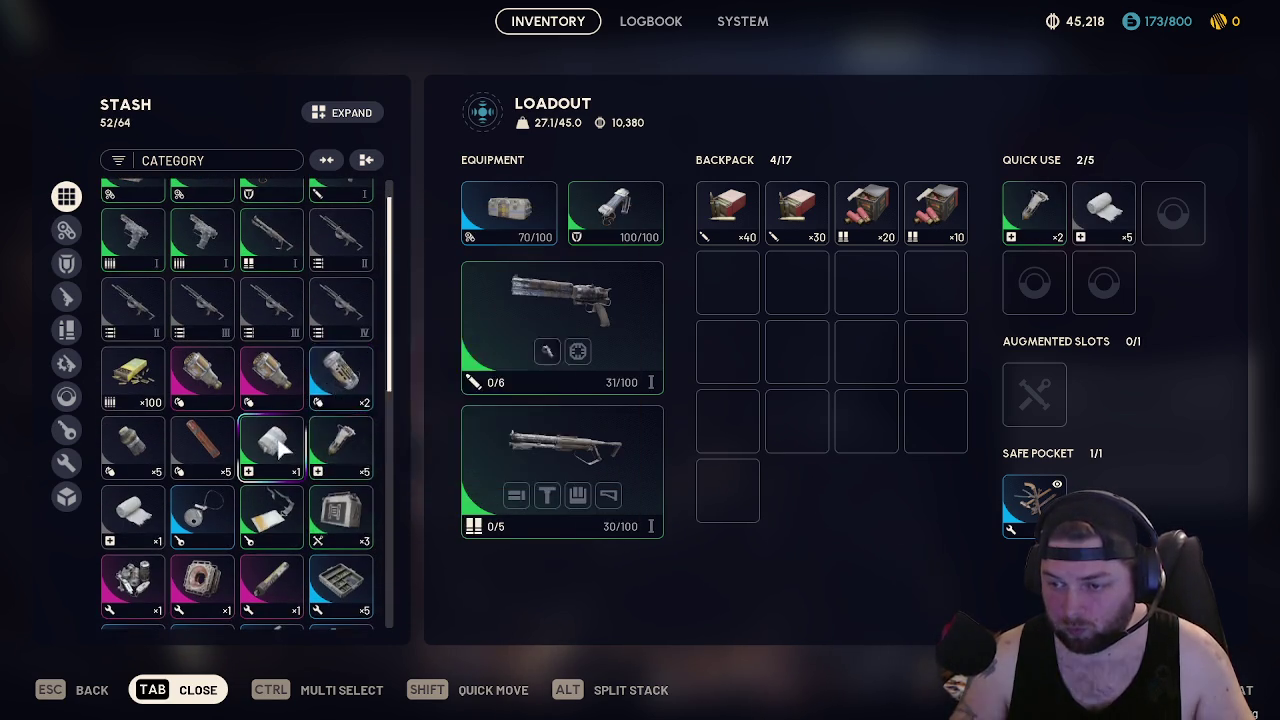
shift+click(268, 440)
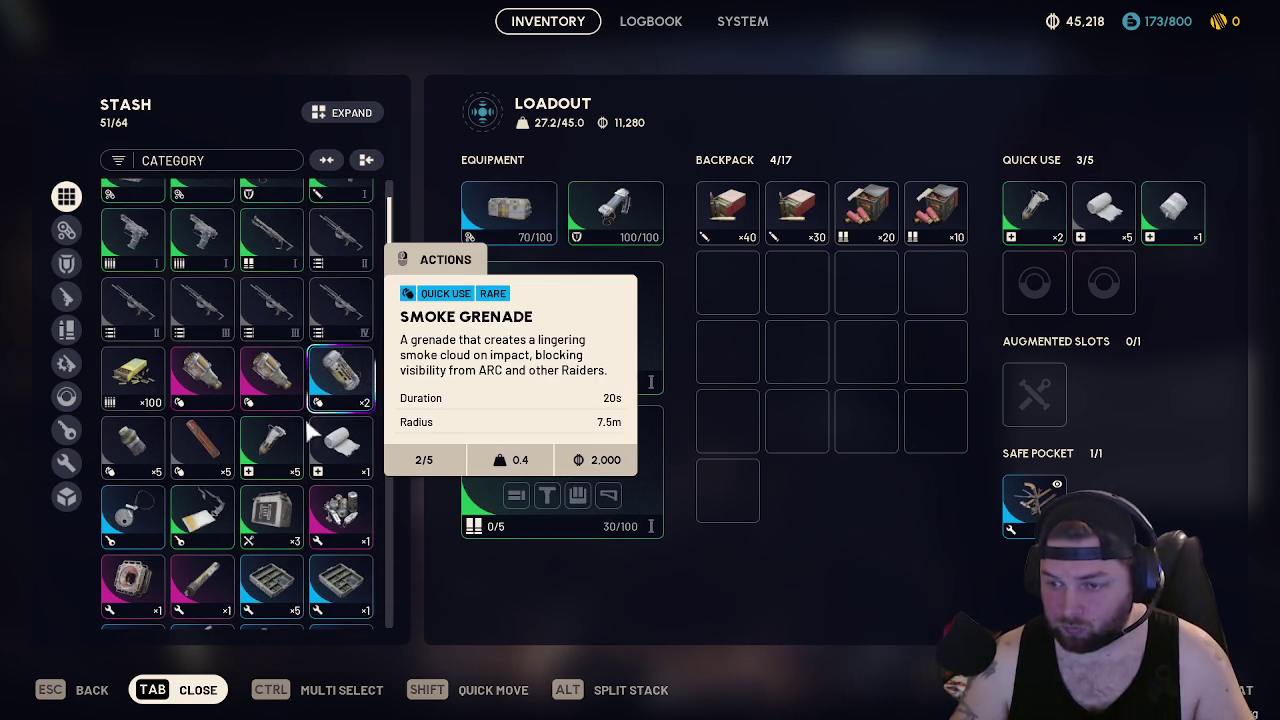
shift+click(270, 440)
Split one Shield Recharger off the ×5 stack and return the spare to the stash
right_click(1036, 278)
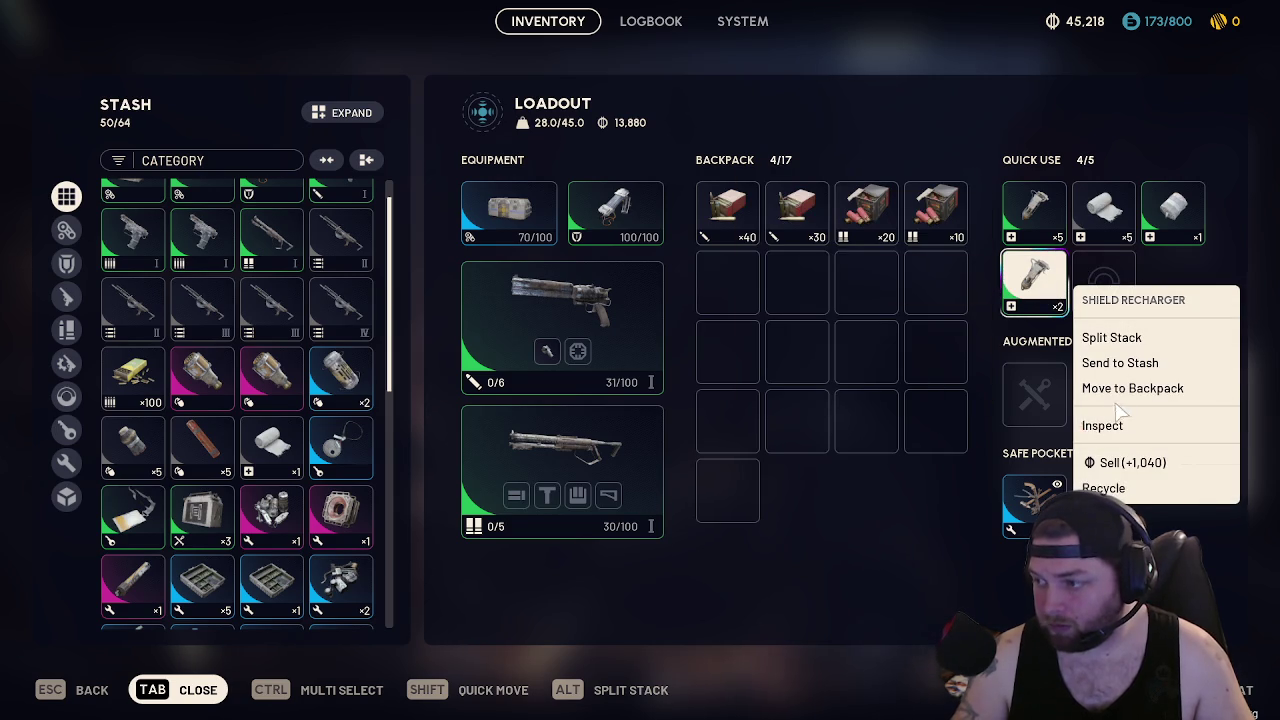
click(1113, 338)
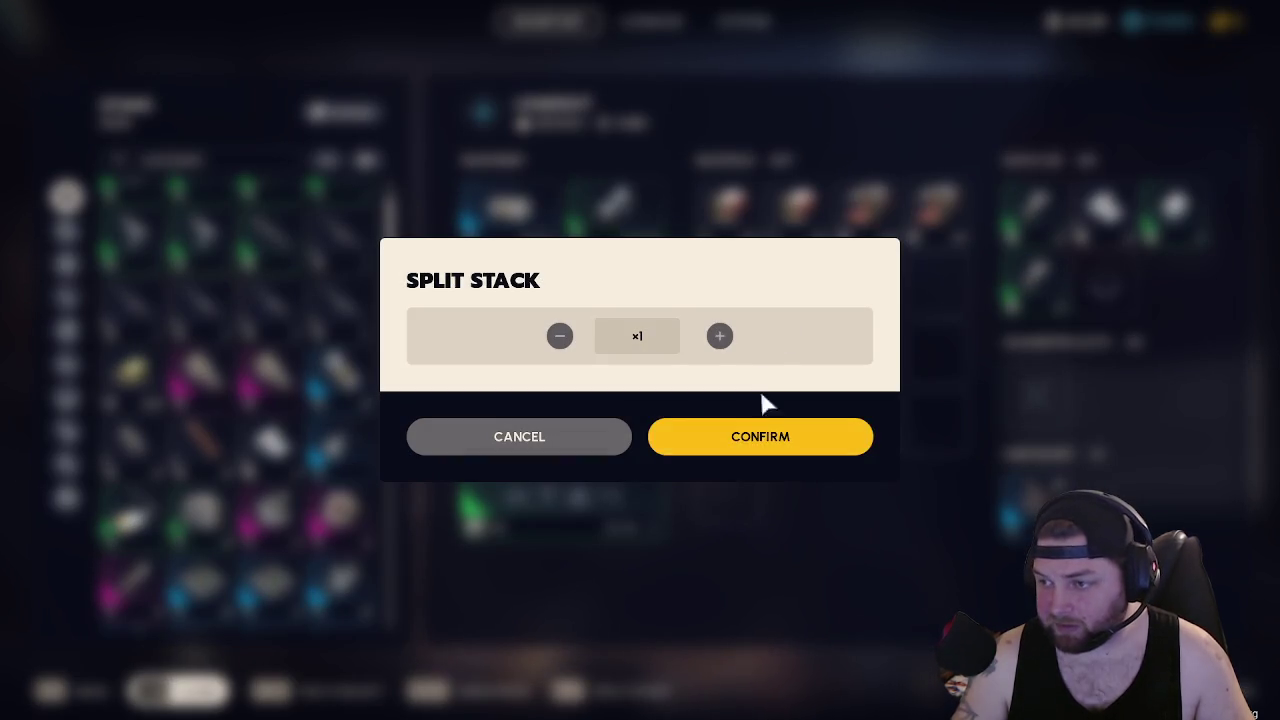
click(703, 427)
drag(1104, 282, 690, 390)
scroll(360, 390, down, 10)
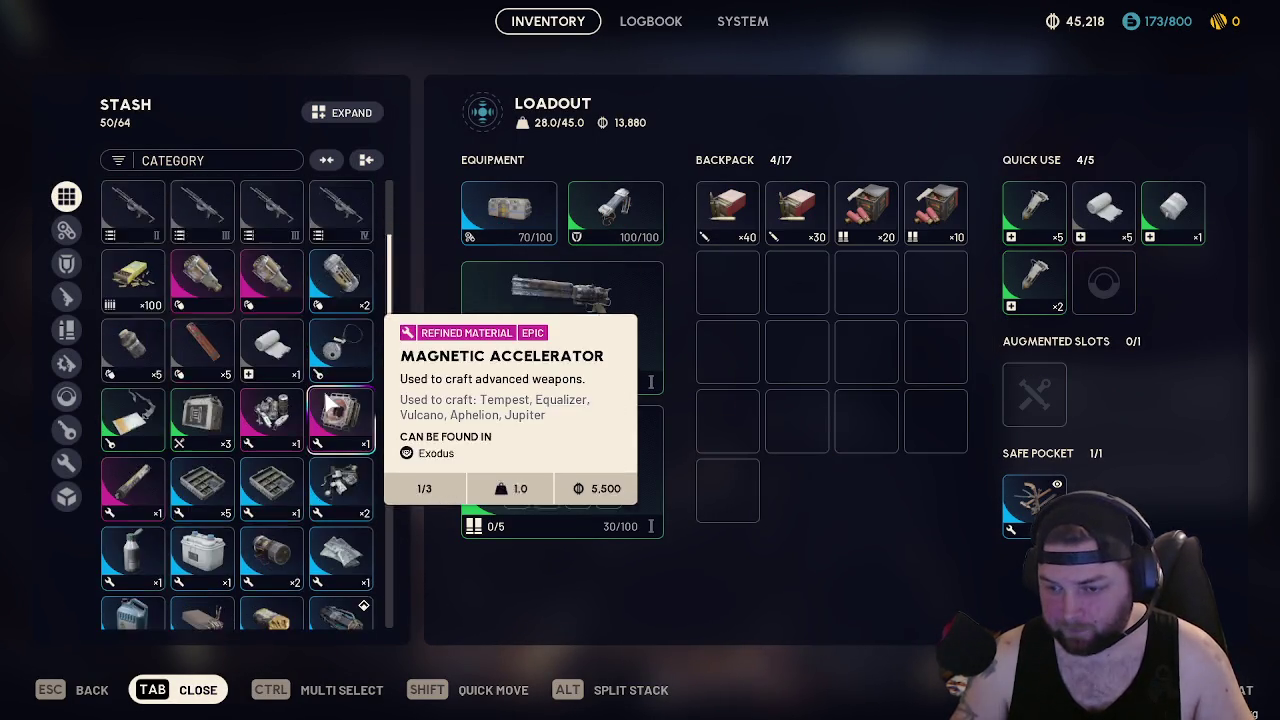
scroll(325, 398, up, 10)
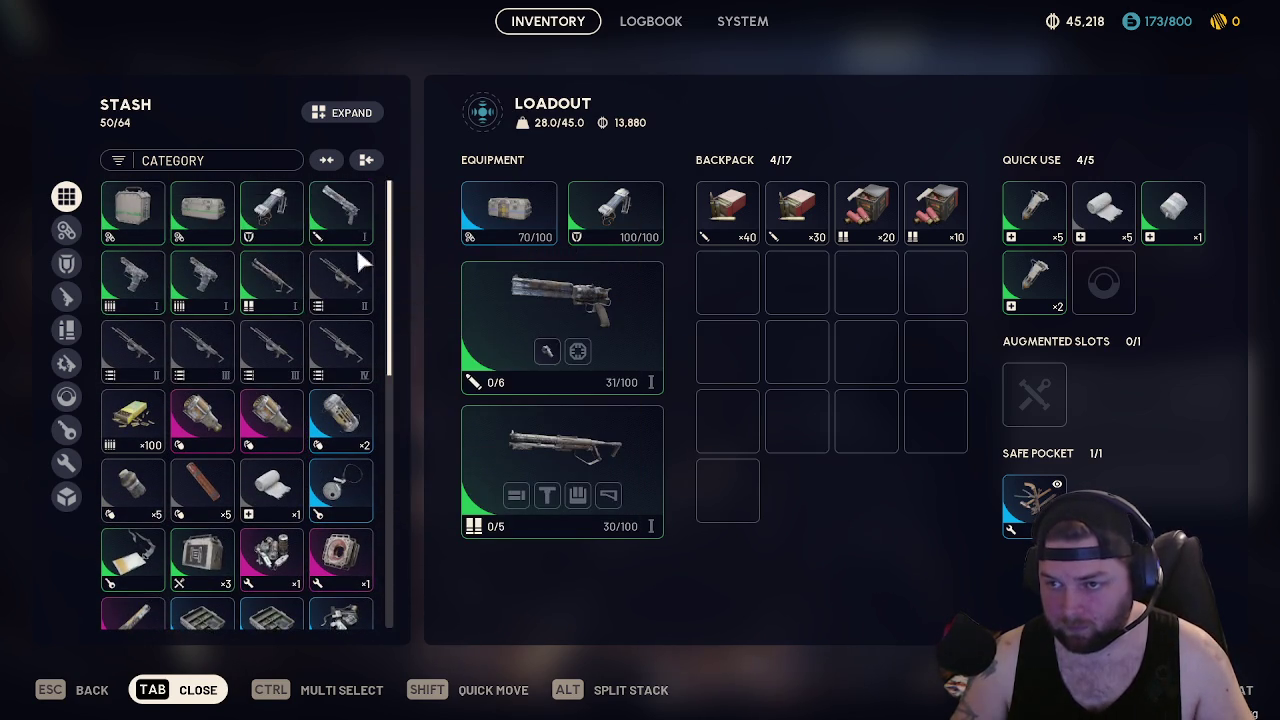
scroll(355, 300, down, 3)
drag(343, 228, 271, 365)
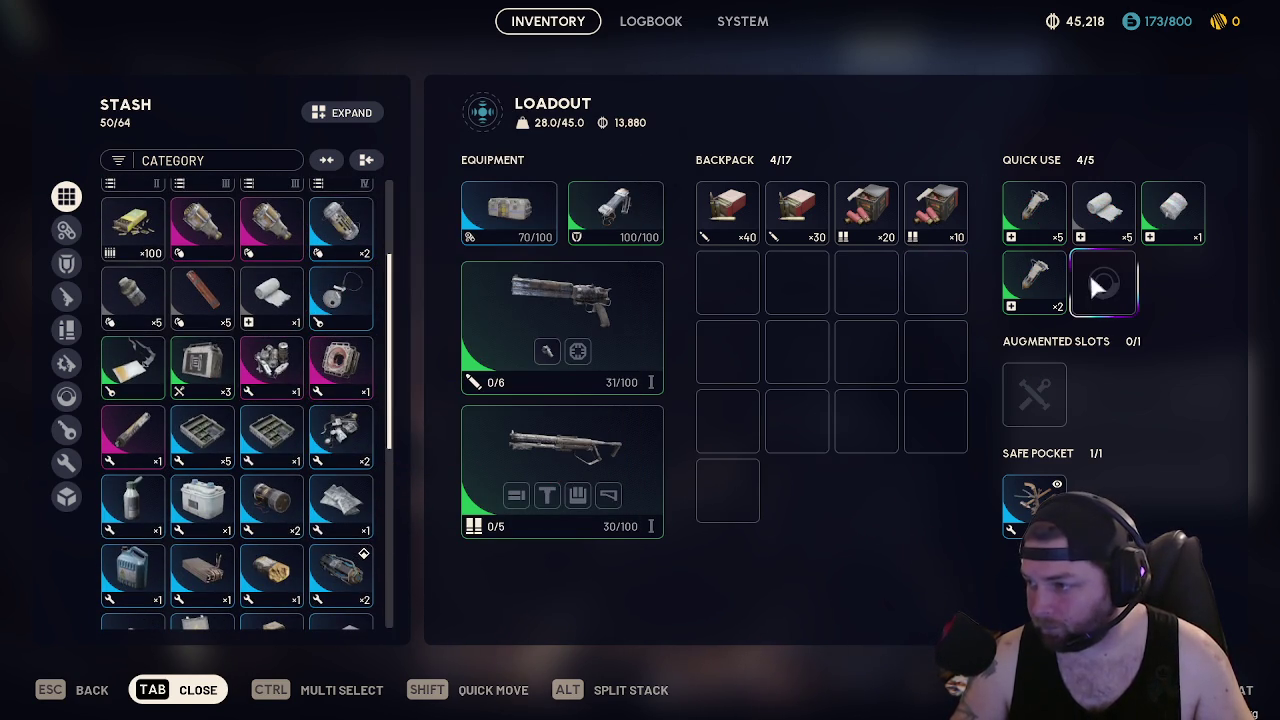
right_click(1045, 212)
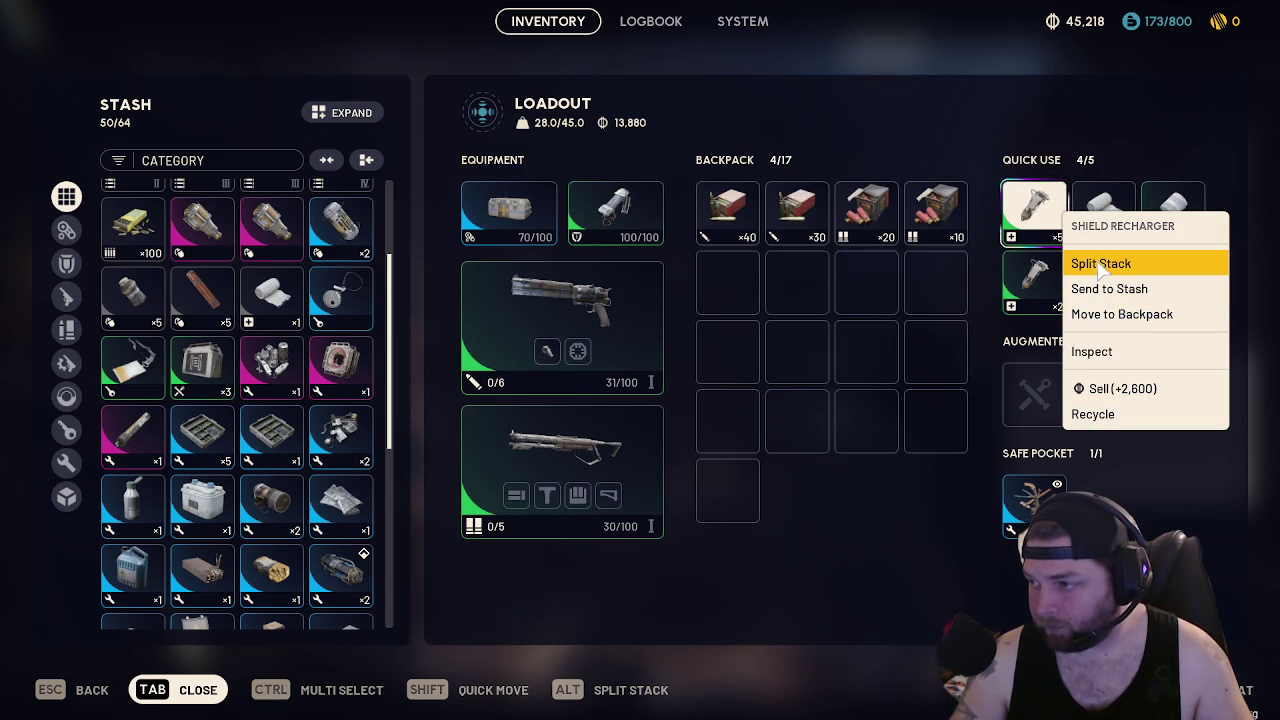
Split the Shield Recharger stack and move the ×2 part from quick use into the stash
click(1101, 265)
click(745, 432)
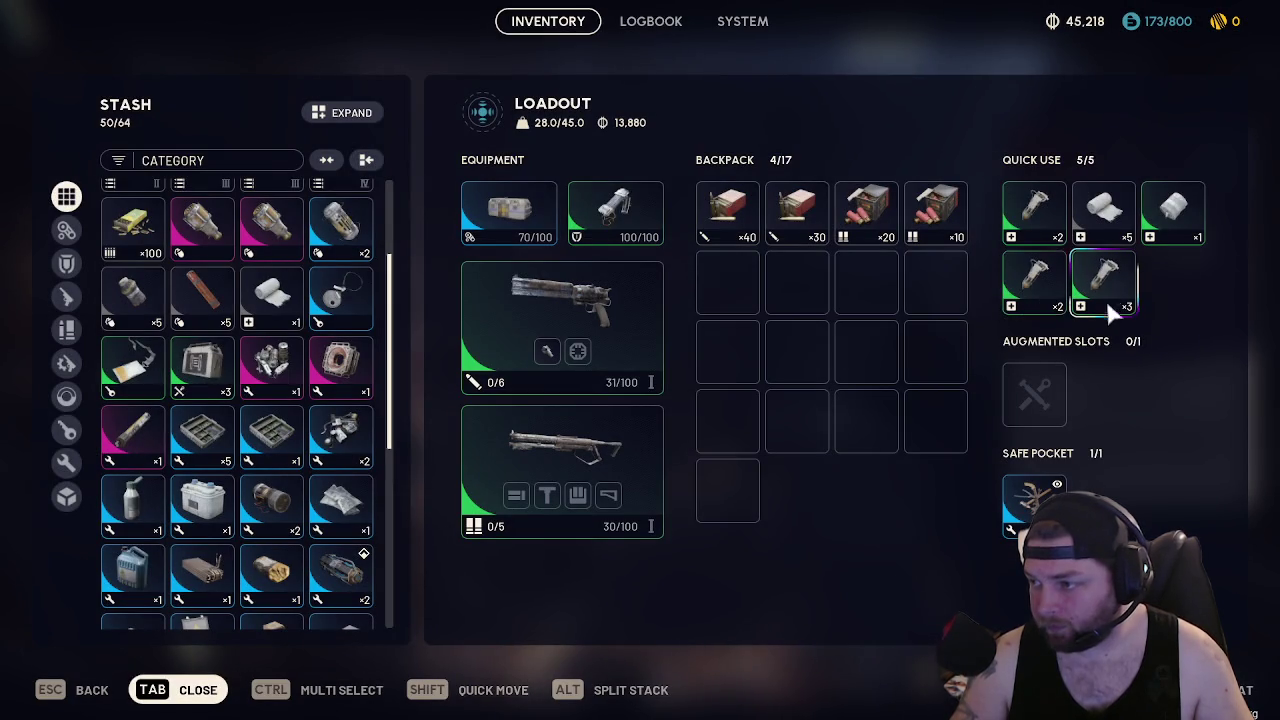
mouse_move(1100, 287)
drag(1038, 214, 705, 380)
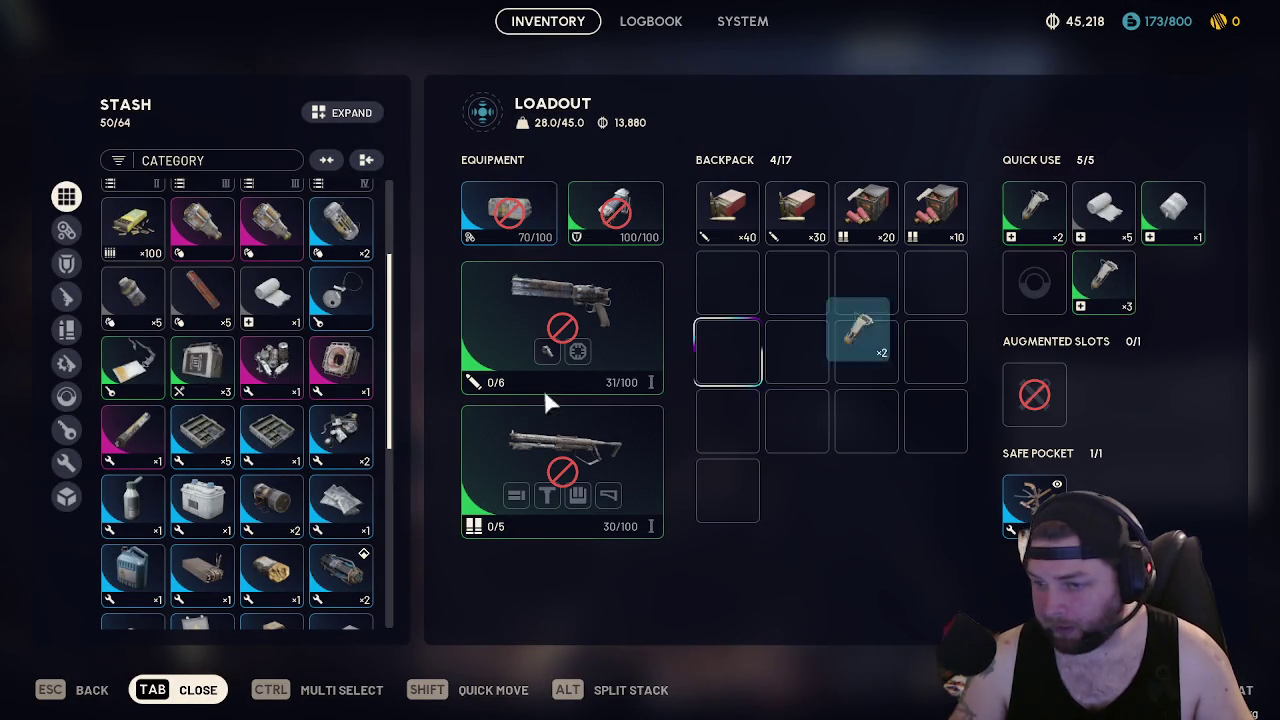
shift+click(1034, 278)
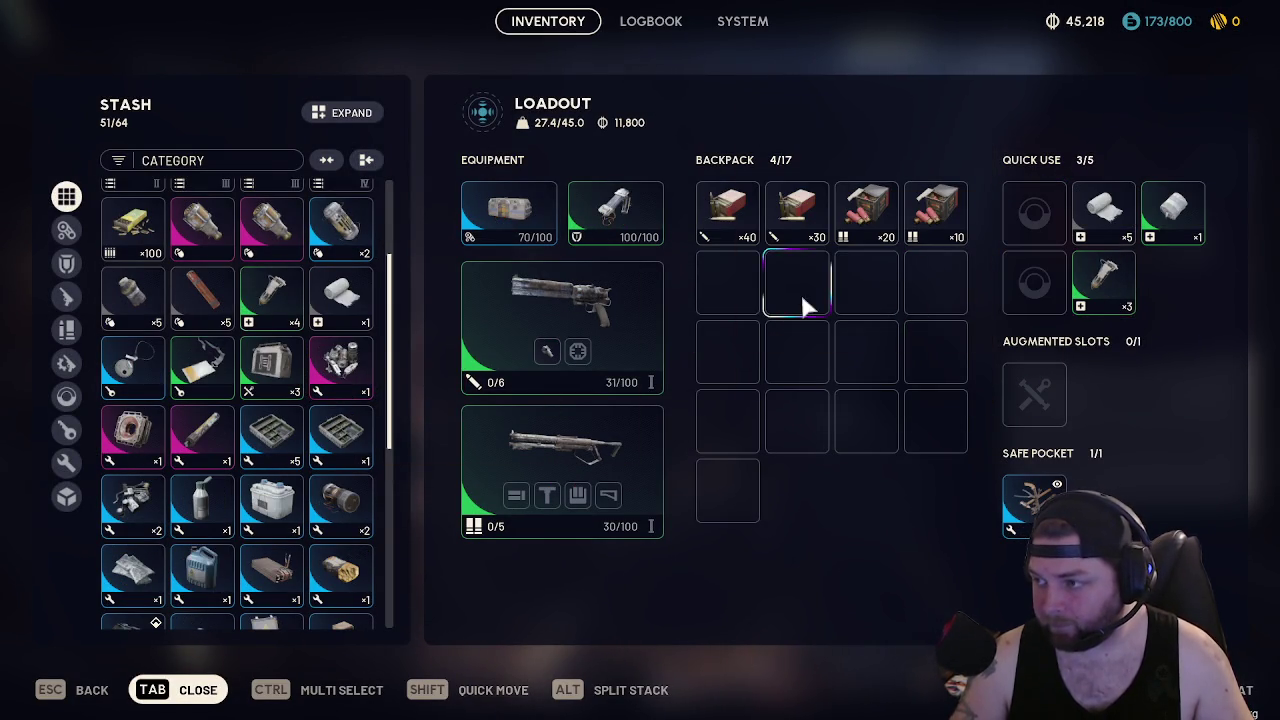
Place the ×3 Shield Recharger stack in the first quick-use slot and close the inventory
scroll(270, 340, down, 3)
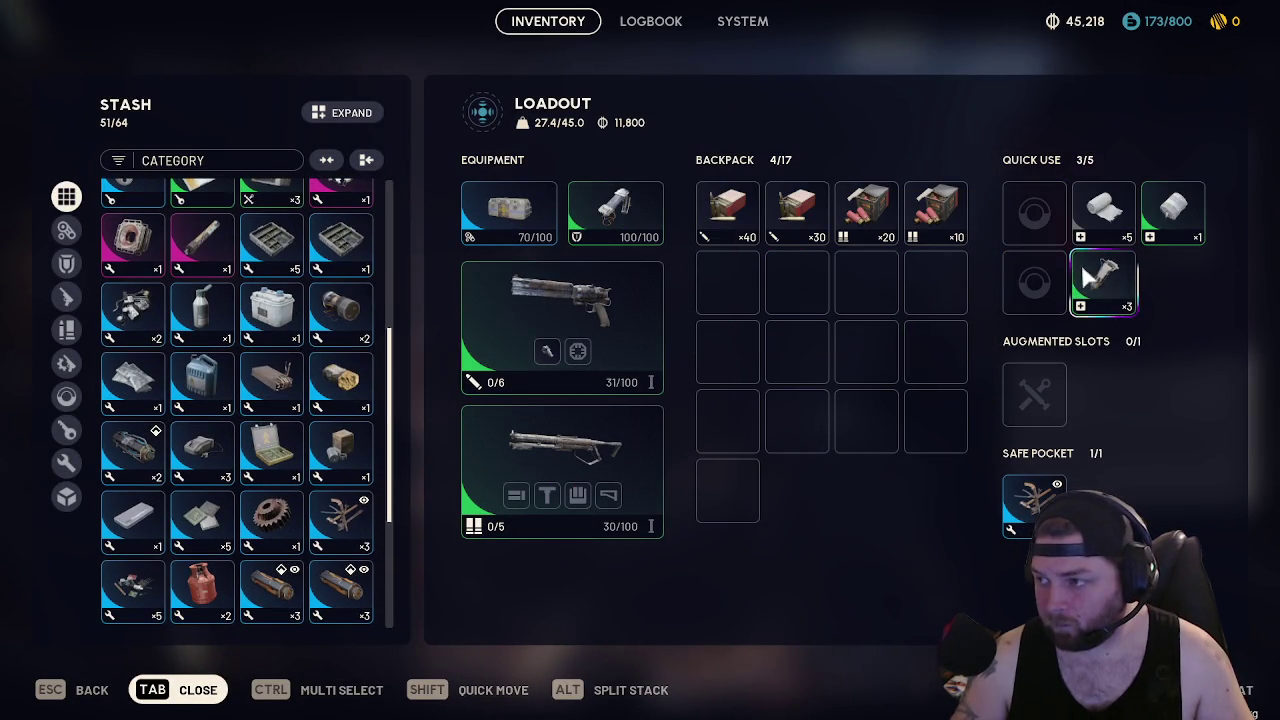
drag(1030, 230, 1035, 215)
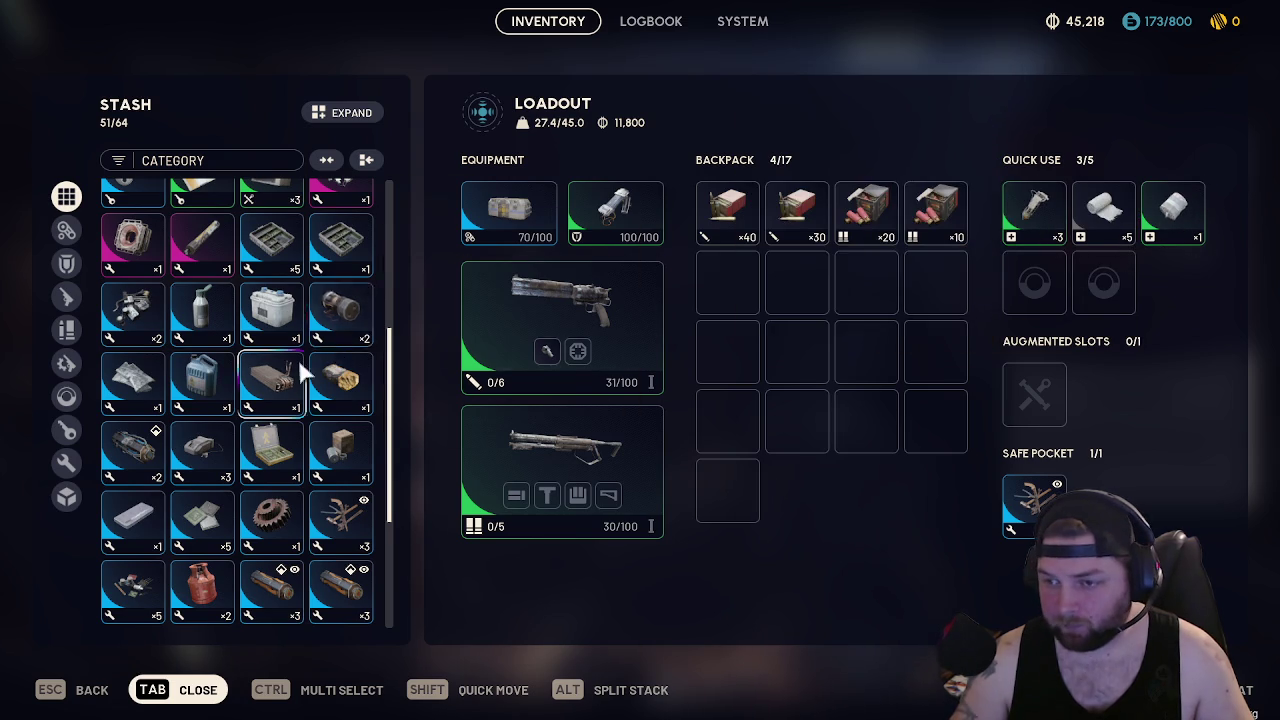
scroll(305, 375, up, 1)
scroll(310, 375, down, 5)
scroll(315, 375, up, 4)
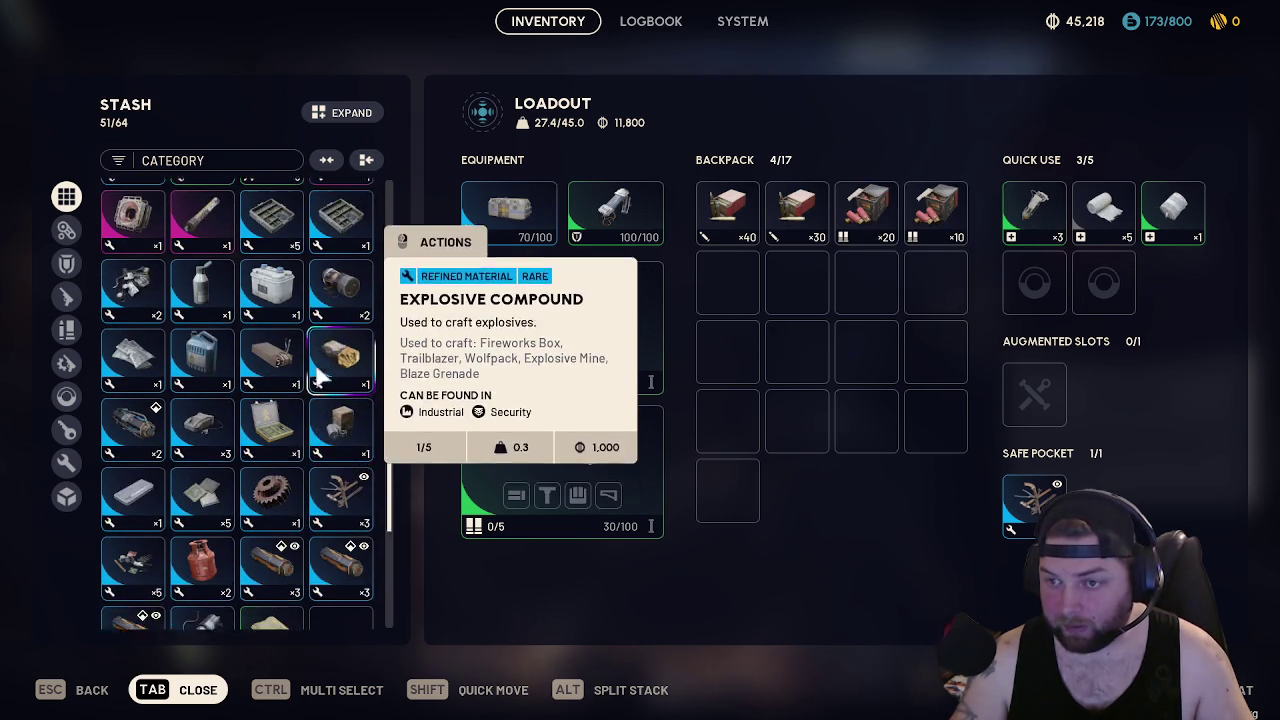
scroll(318, 375, up, 4)
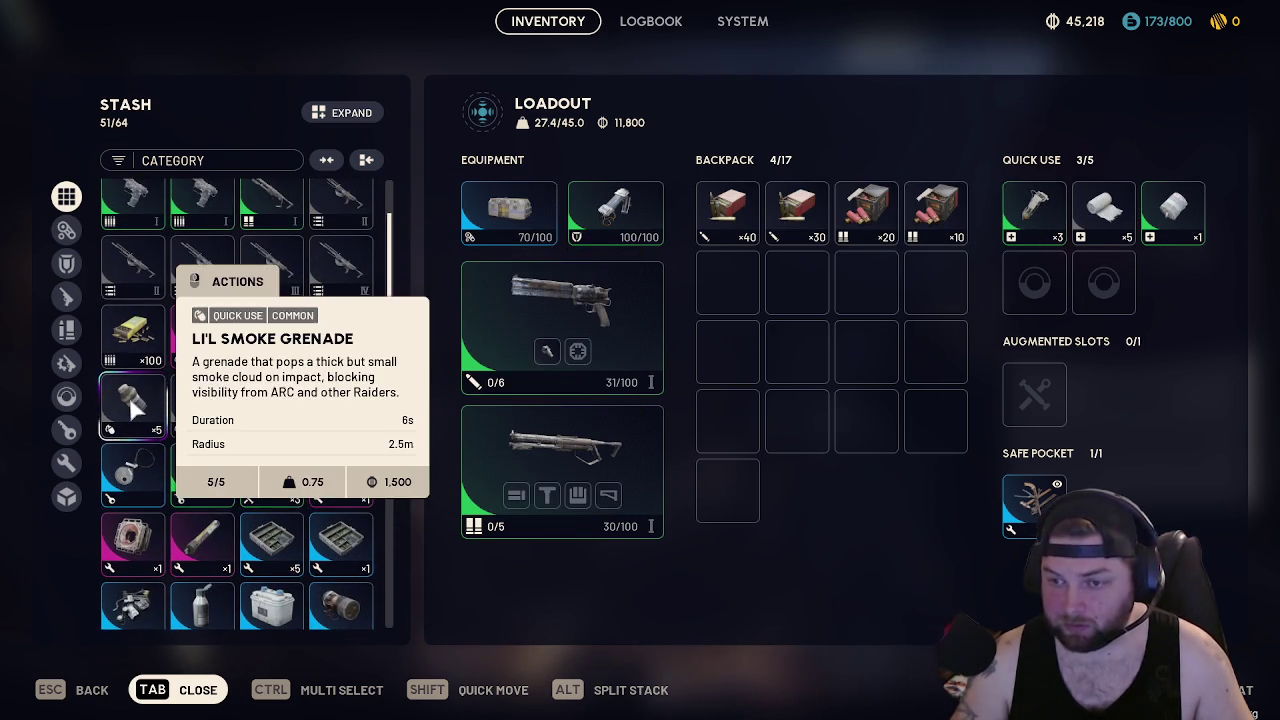
mouse_move(364, 362)
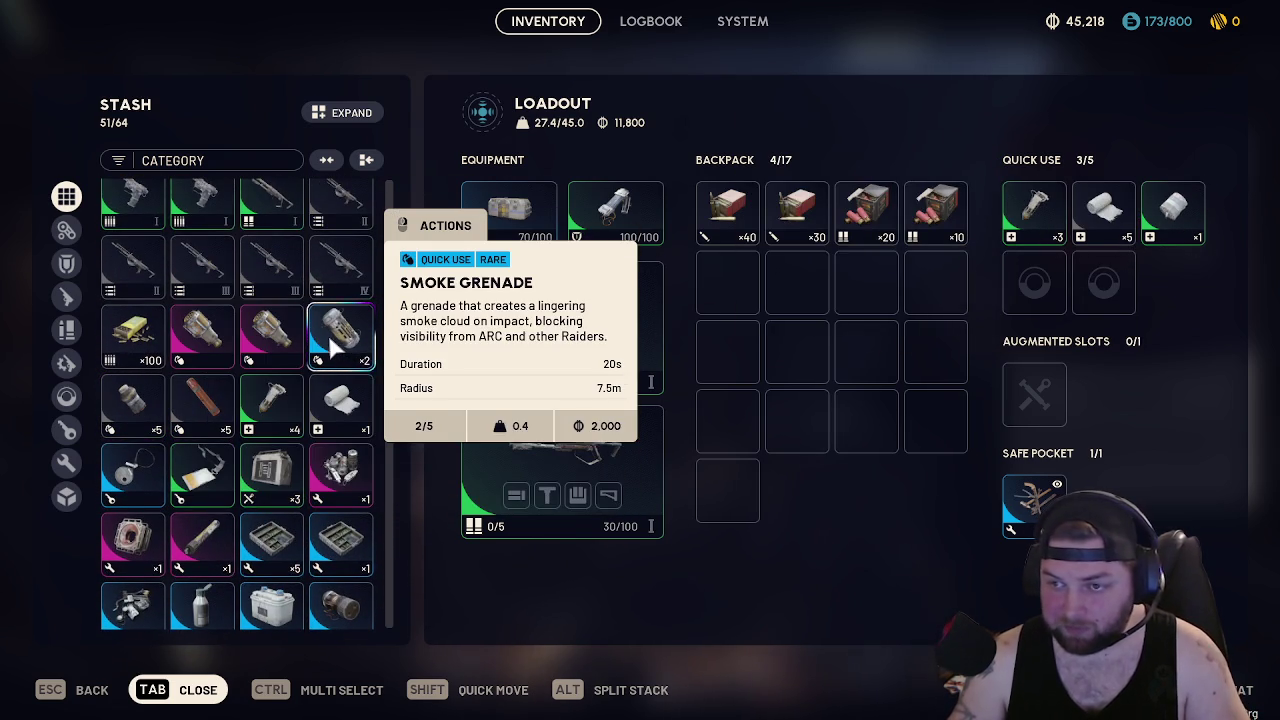
scroll(335, 342, up, 1)
scroll(330, 340, down, 3)
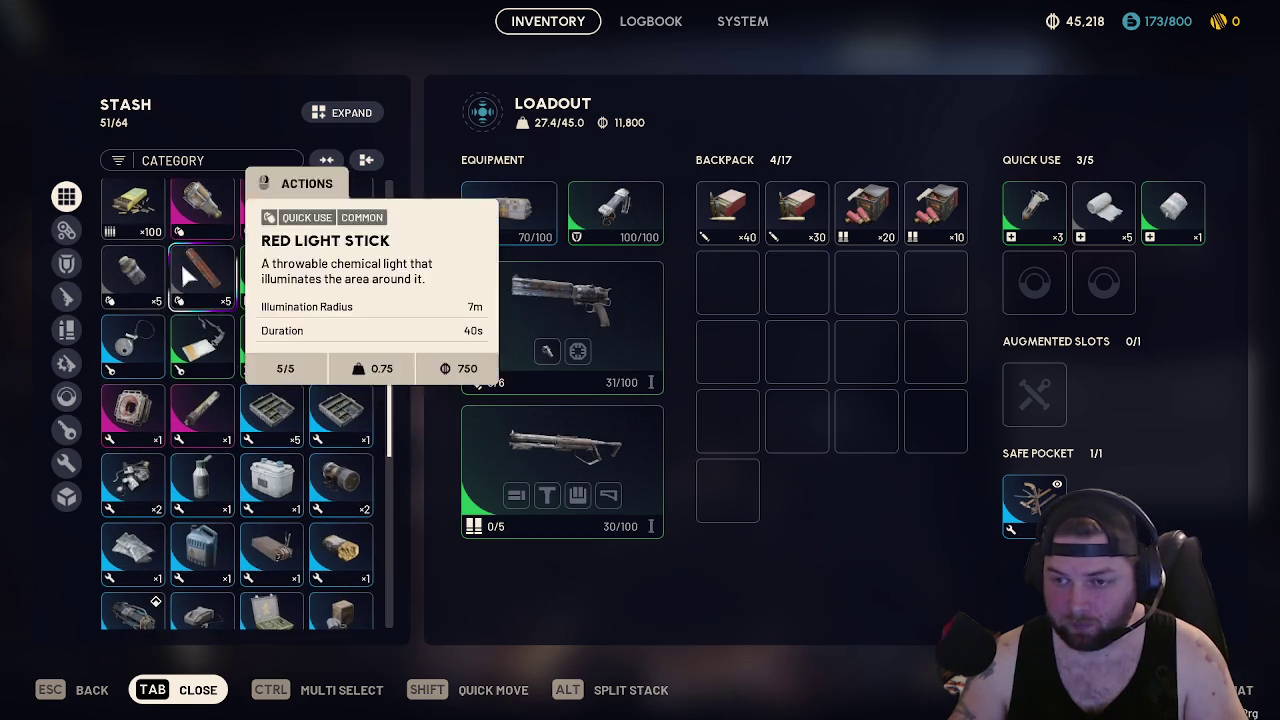
scroll(346, 372, down, 5)
scroll(345, 375, down, 1)
key(Tab)
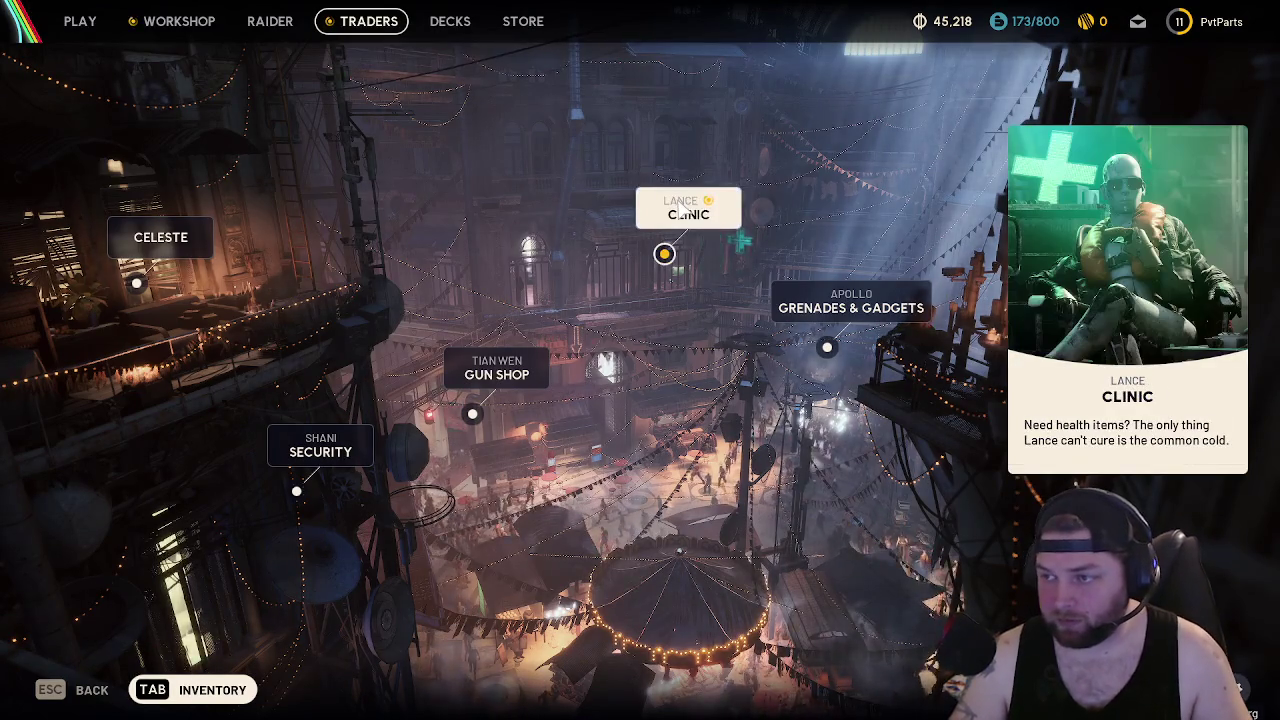
Accept the In My Image quest from Lance's Clinic
click(677, 206)
click(396, 26)
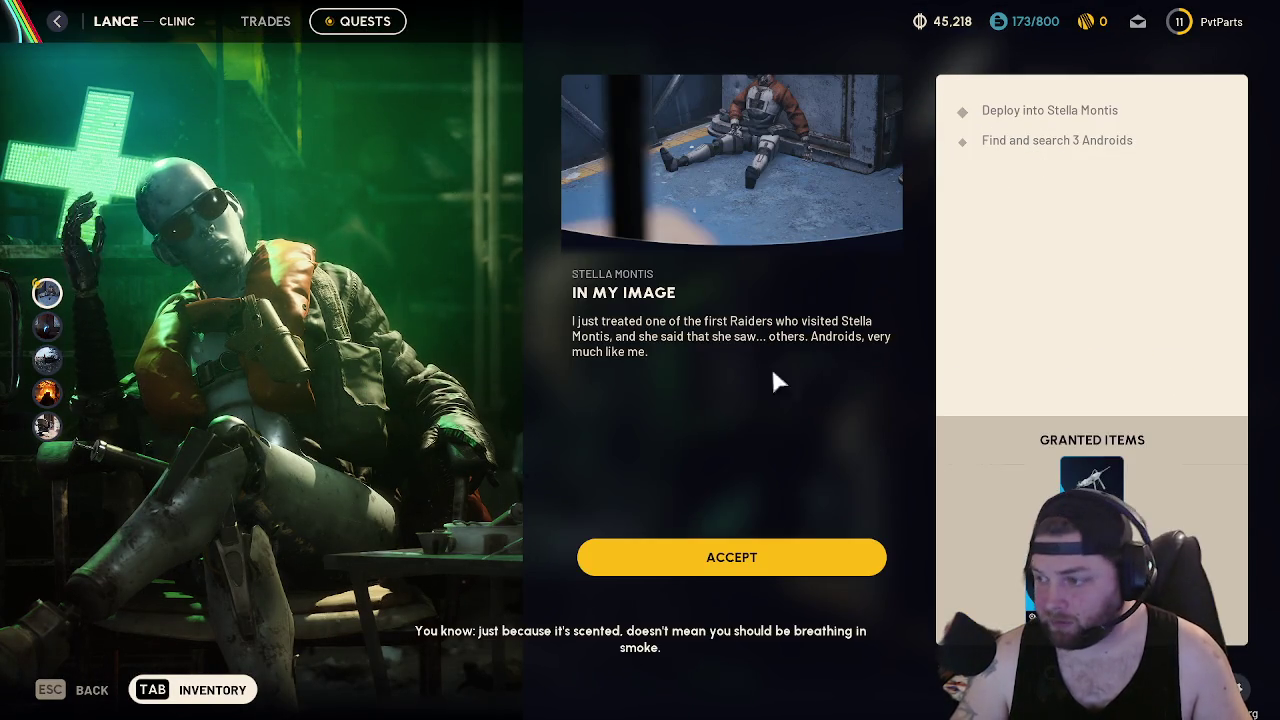
click(765, 551)
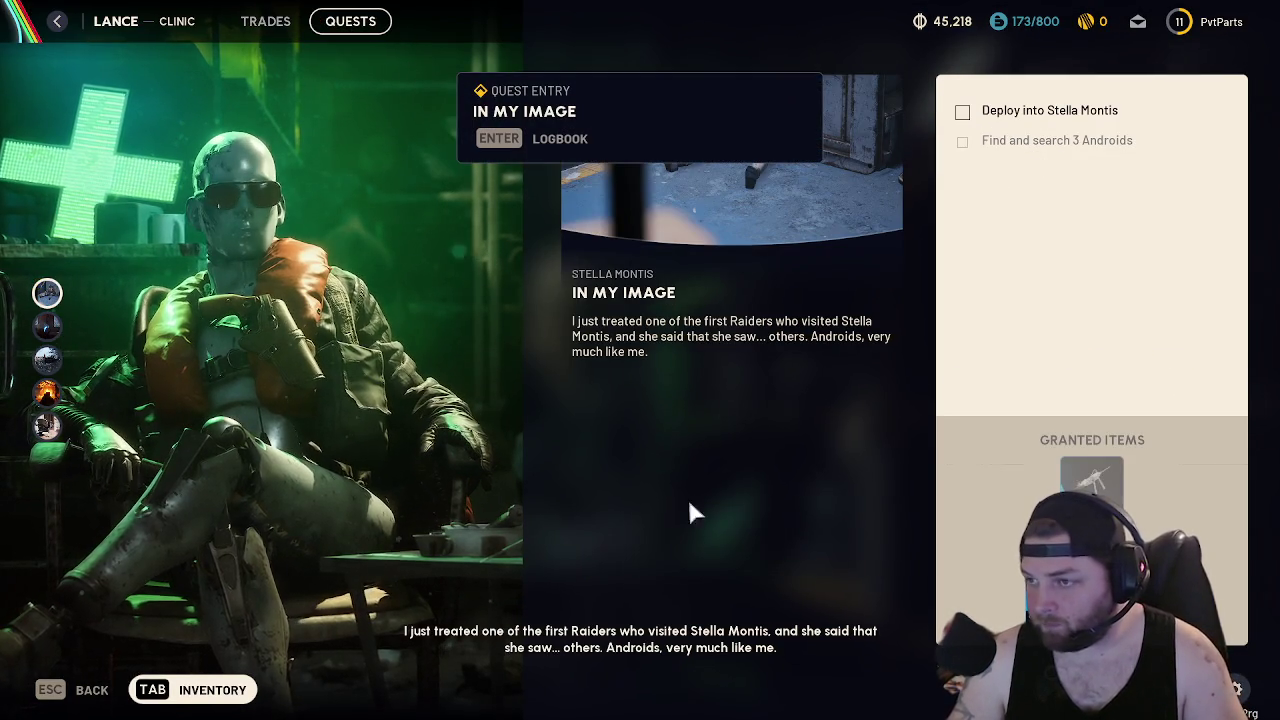
key(Escape)
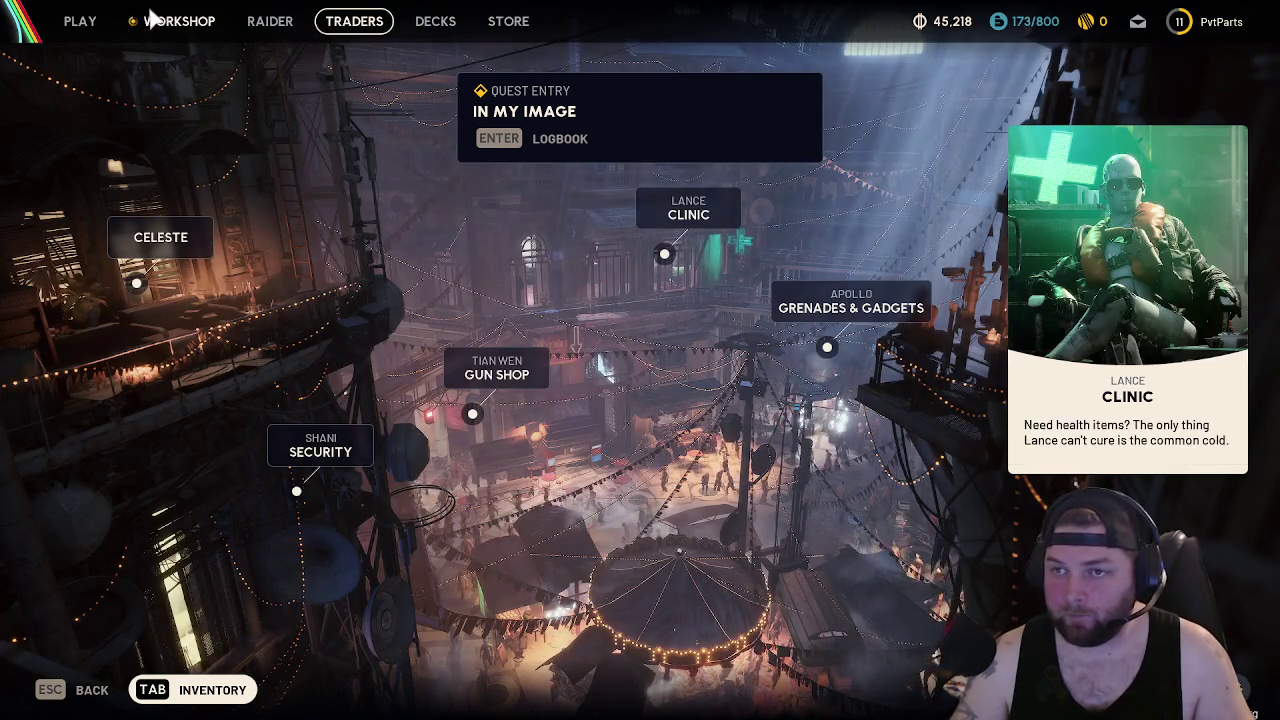
Look over the workshop's Explosives Station, then head to Apollo's Grenades & Gadgets trader
click(150, 18)
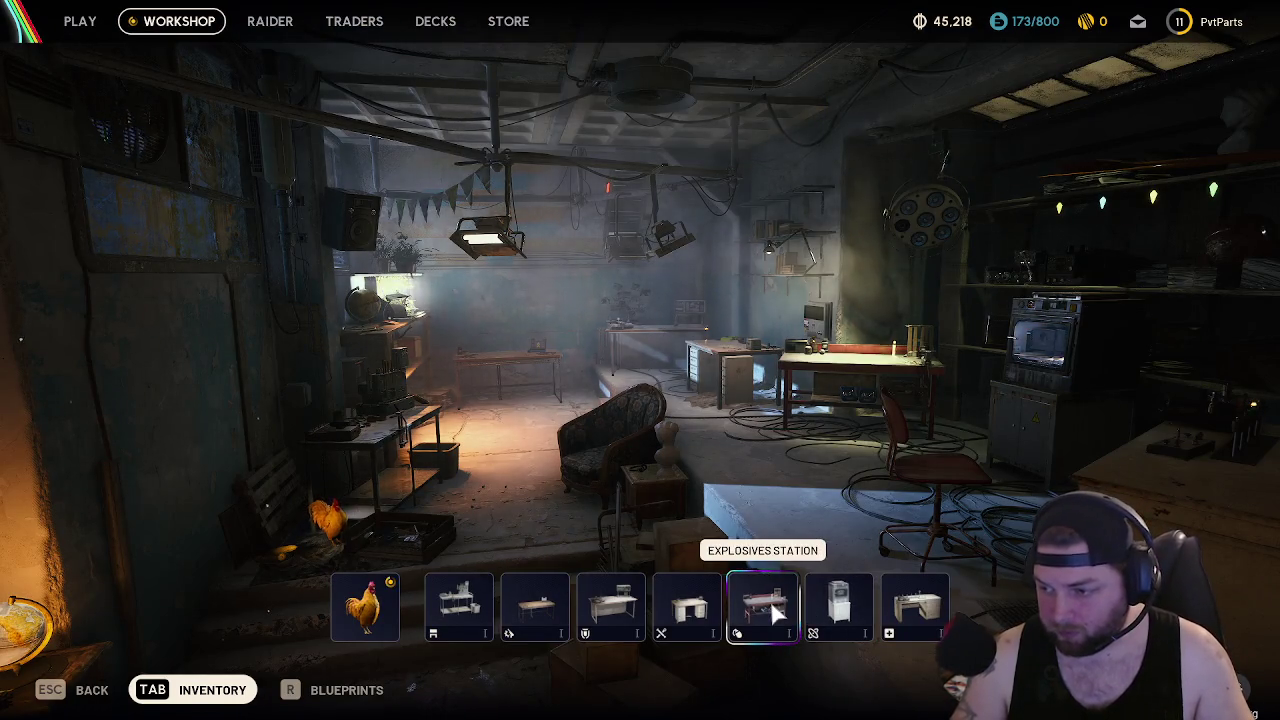
click(770, 600)
key(Escape)
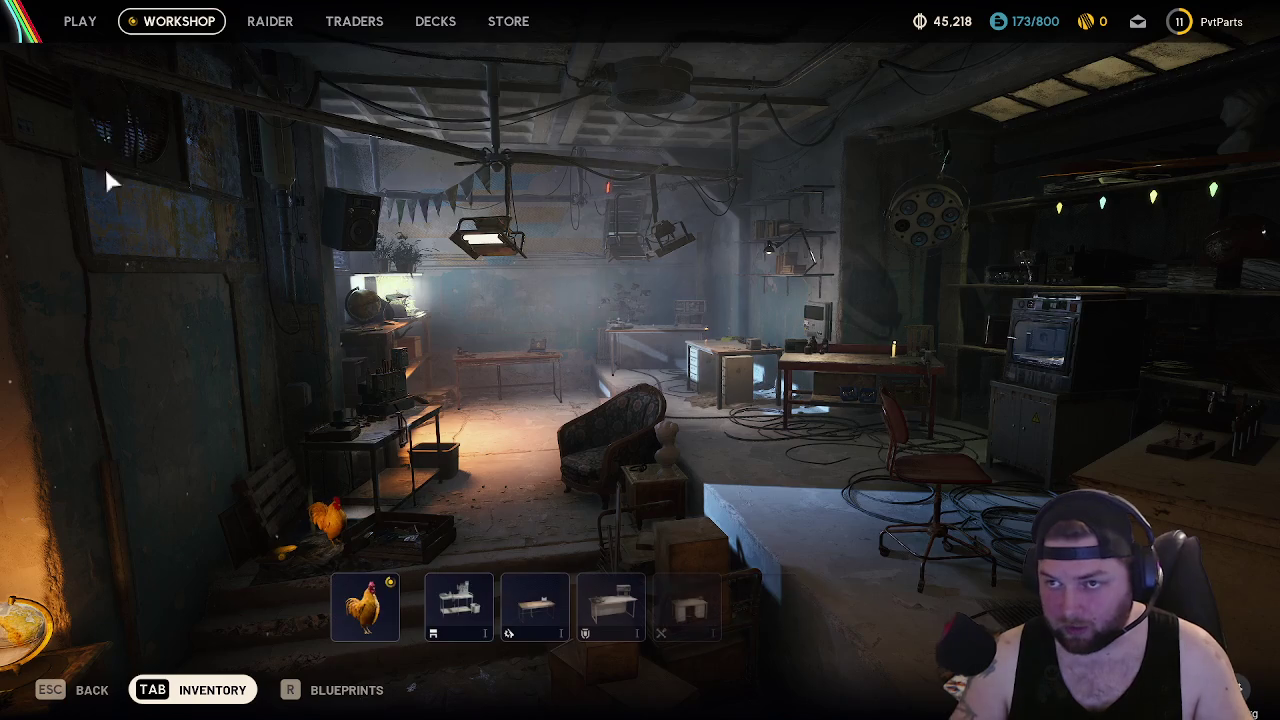
click(354, 21)
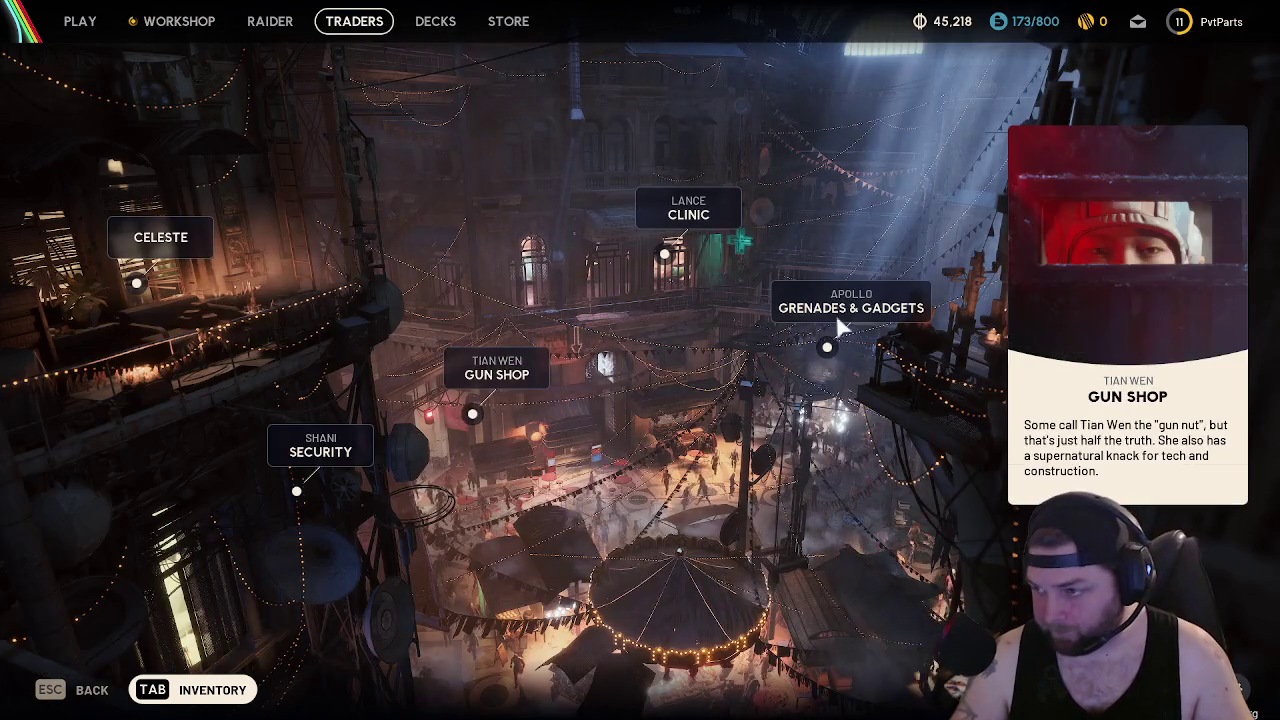
click(850, 302)
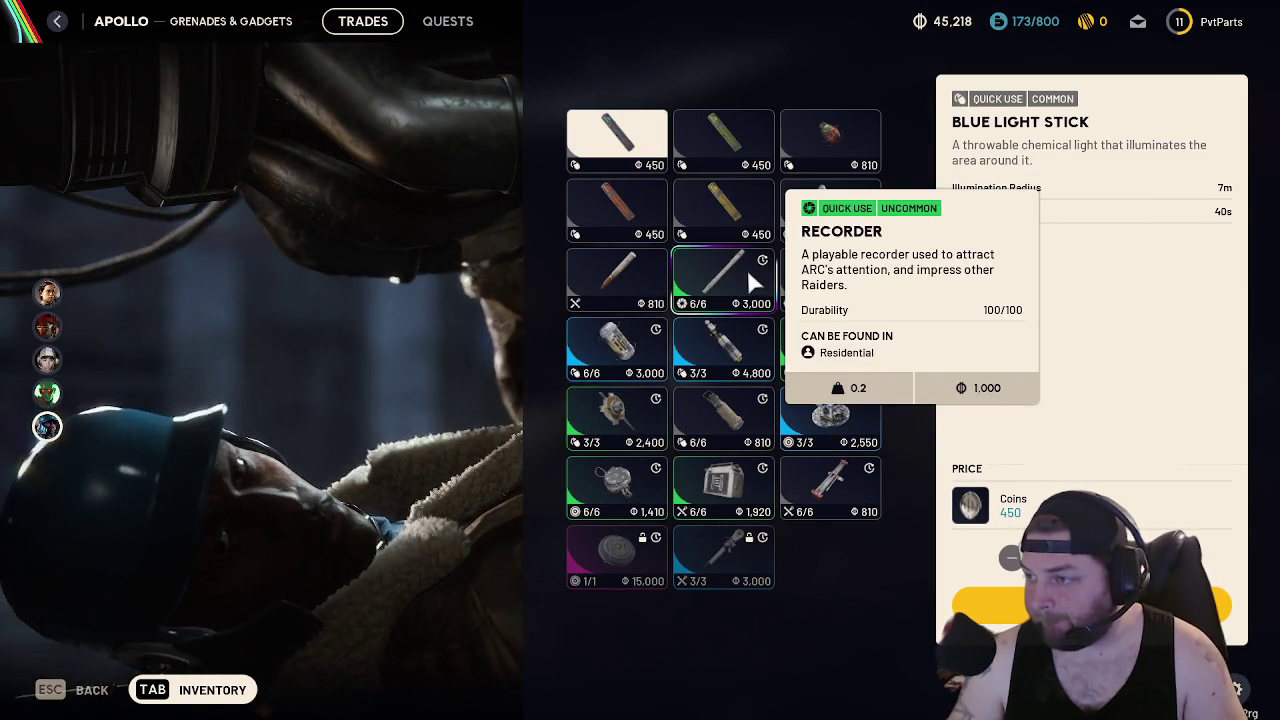
Buy five Light Impact Grenades from Apollo for 4,050 coins
mouse_move(718, 350)
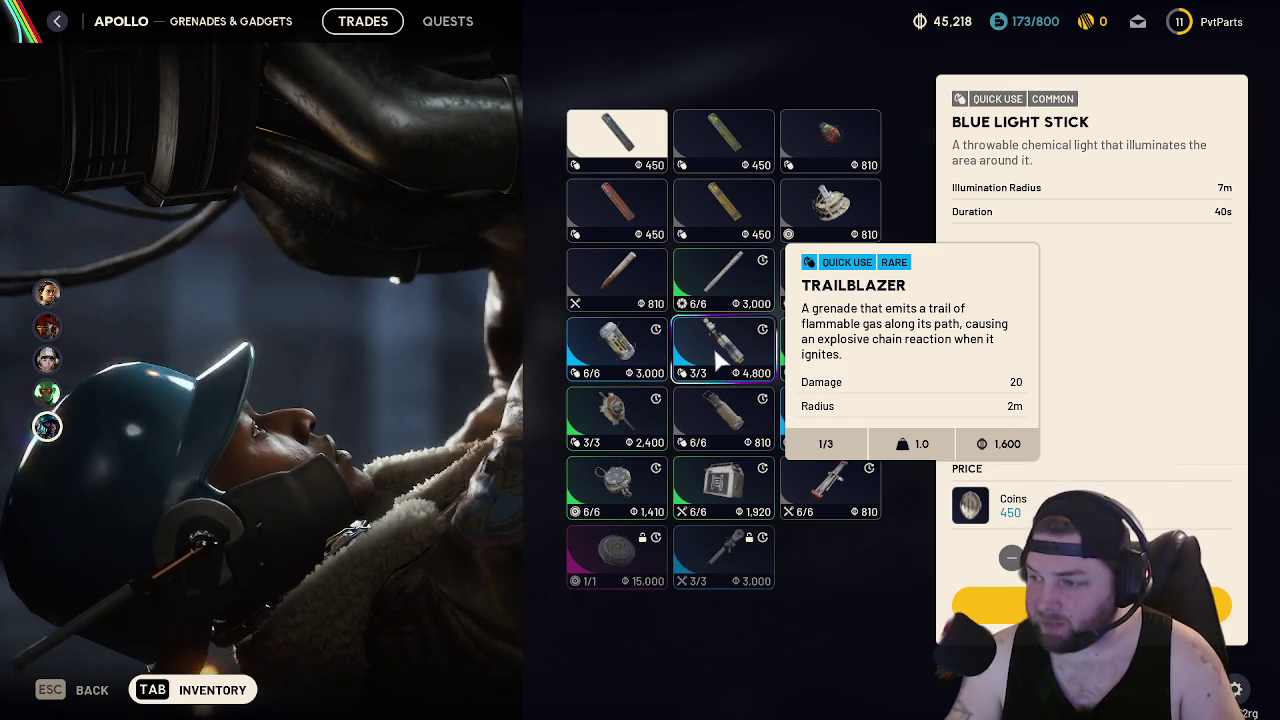
mouse_move(834, 343)
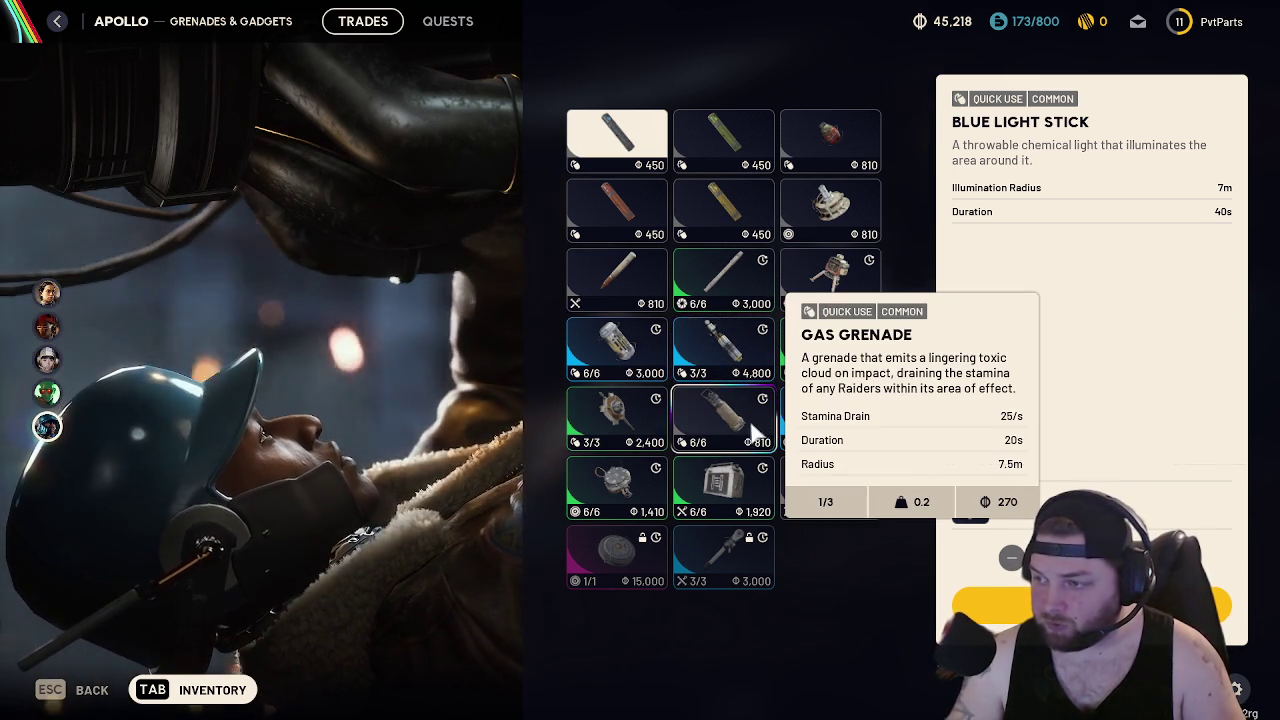
mouse_move(633, 445)
mouse_move(650, 488)
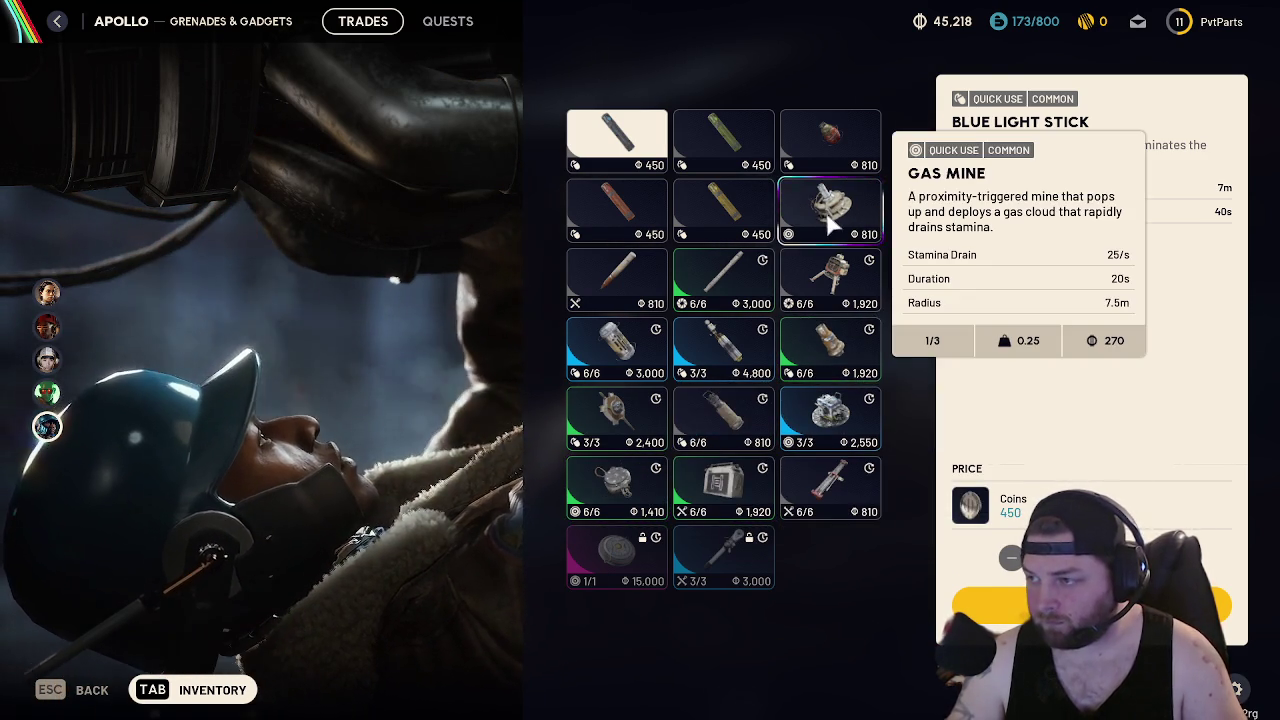
mouse_move(812, 131)
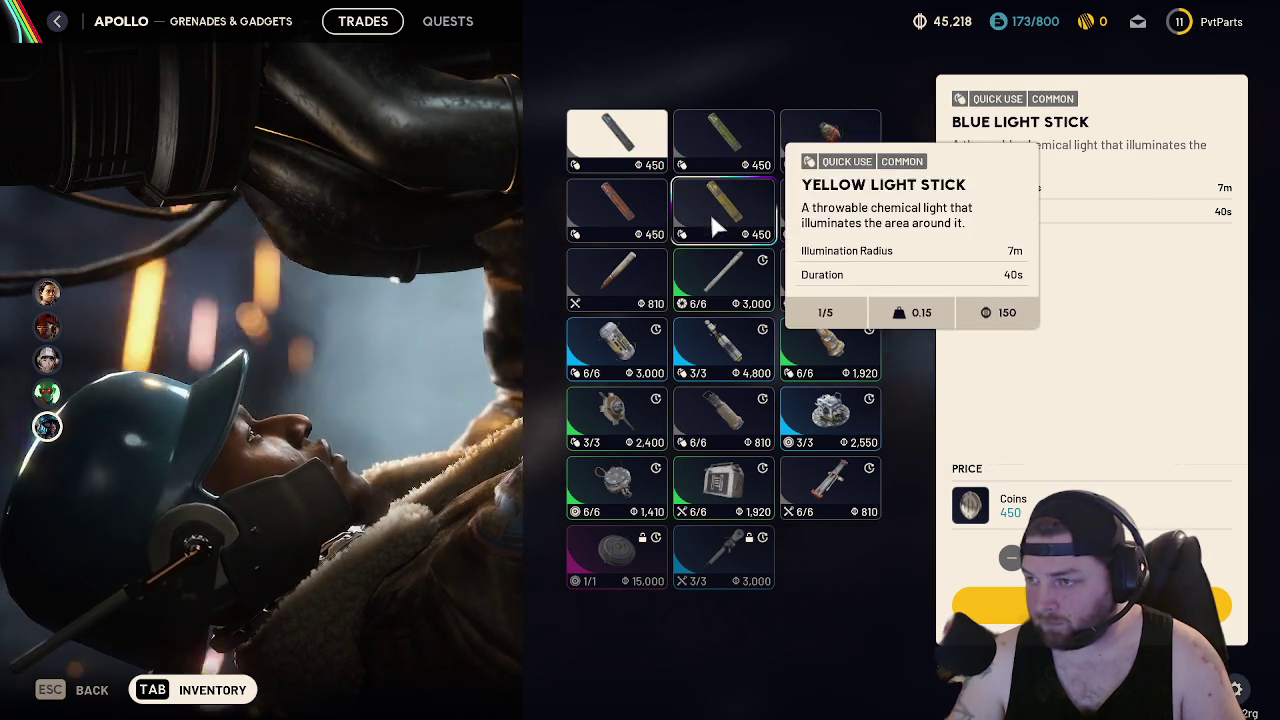
mouse_move(703, 207)
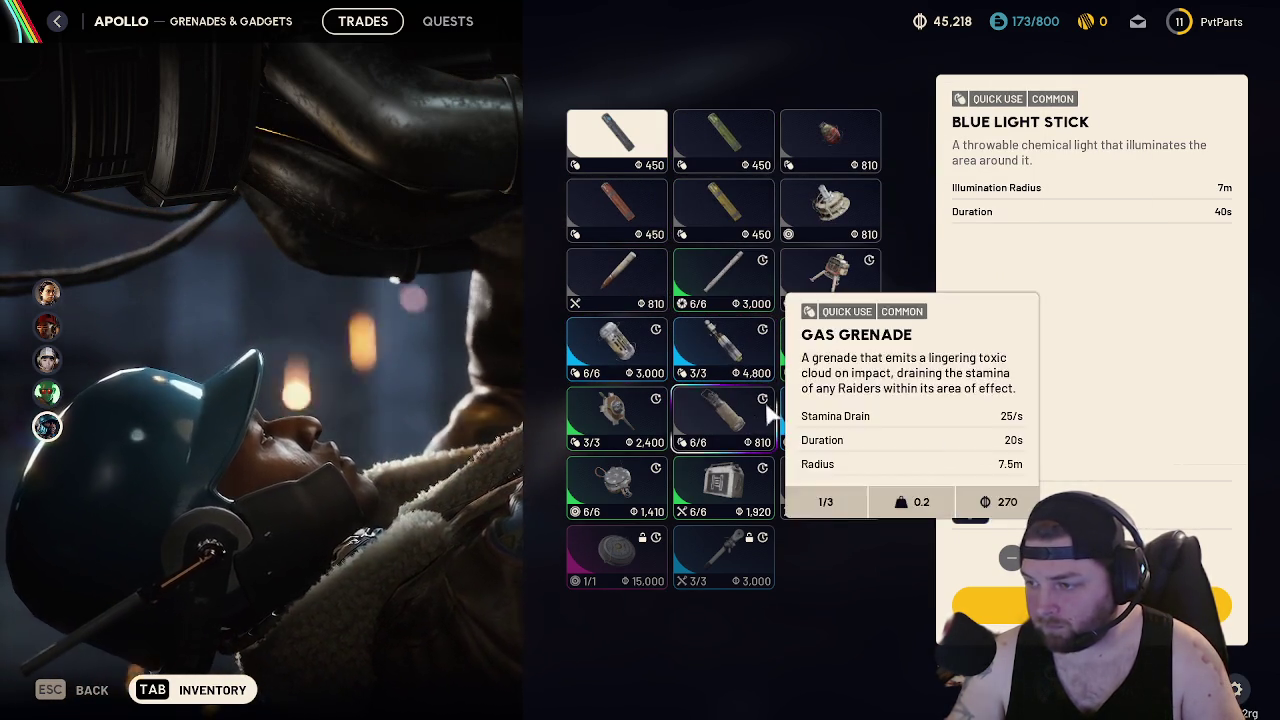
click(836, 138)
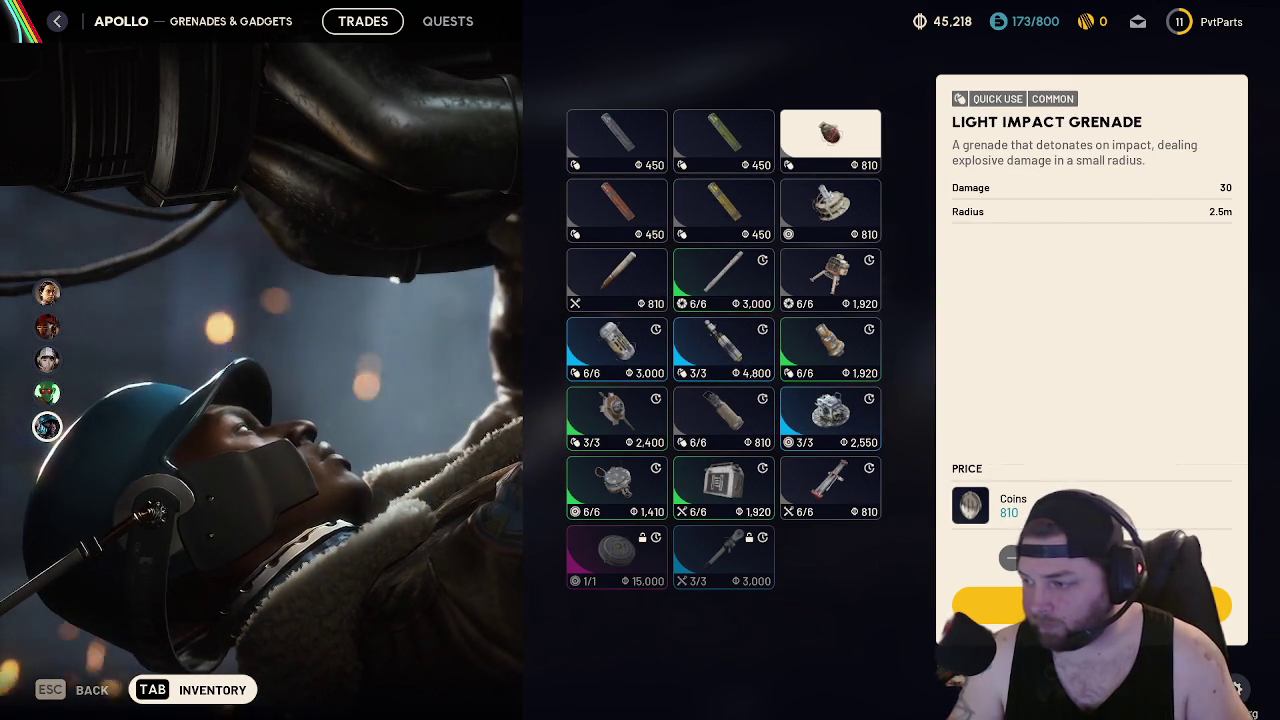
click(1222, 557)
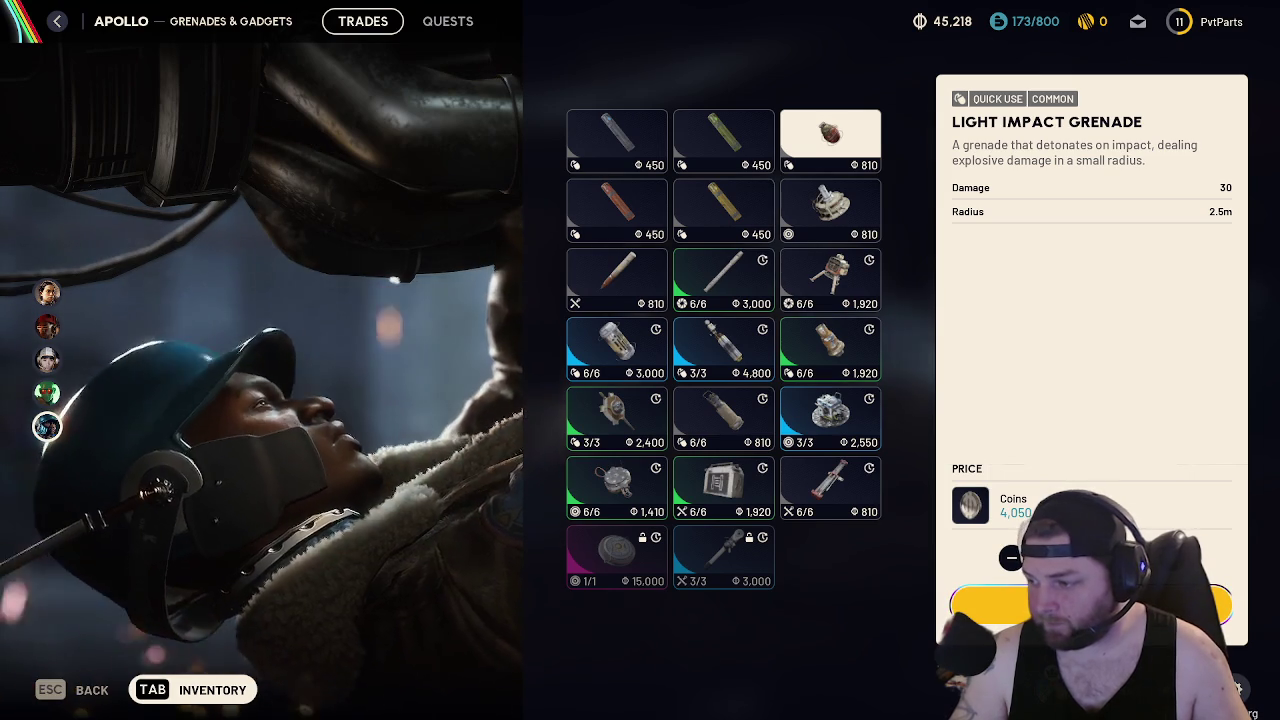
click(1090, 605)
key(Escape)
In the inventory, start splitting the new Light Impact Grenade stack
key(Tab)
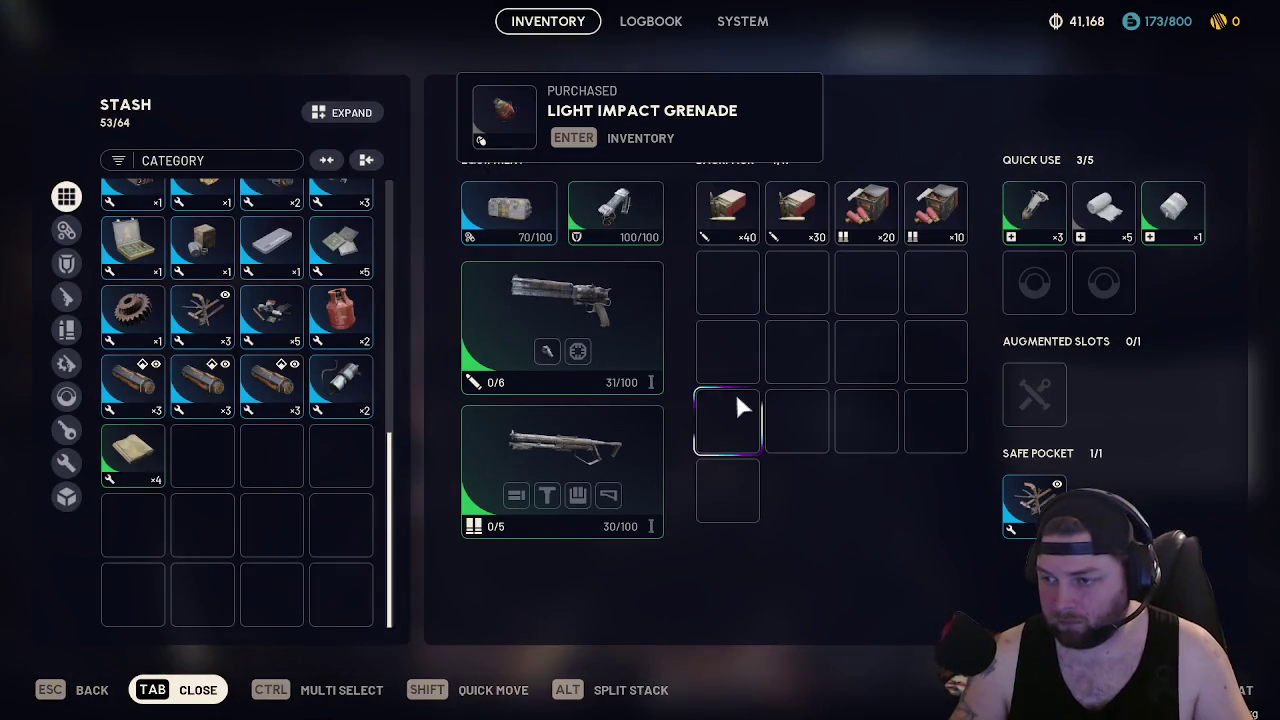
scroll(339, 308, up, 10)
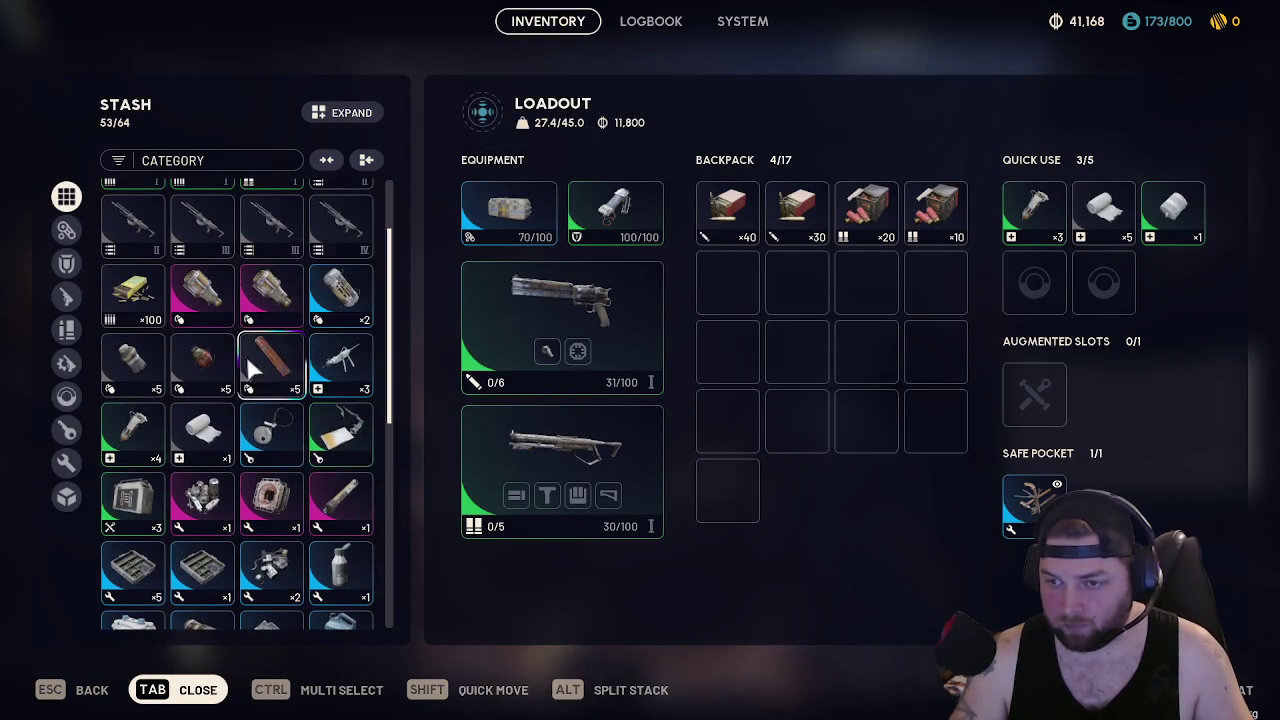
right_click(214, 358)
click(326, 443)
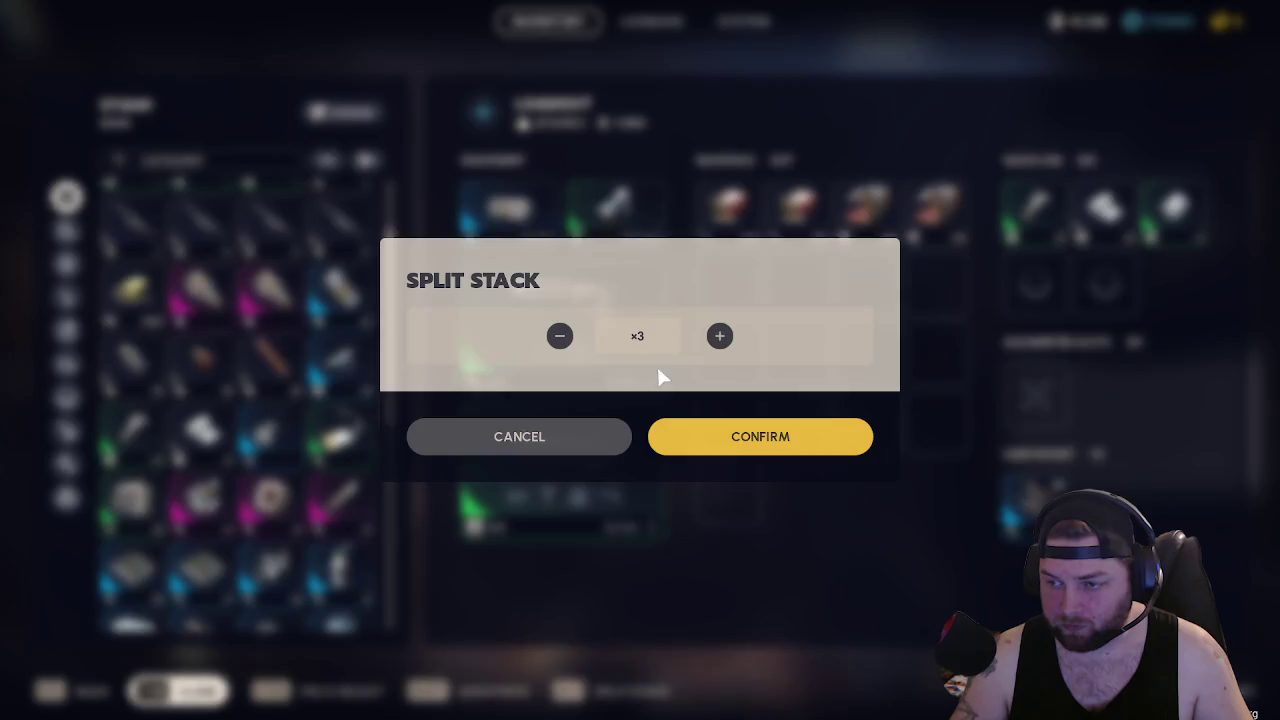